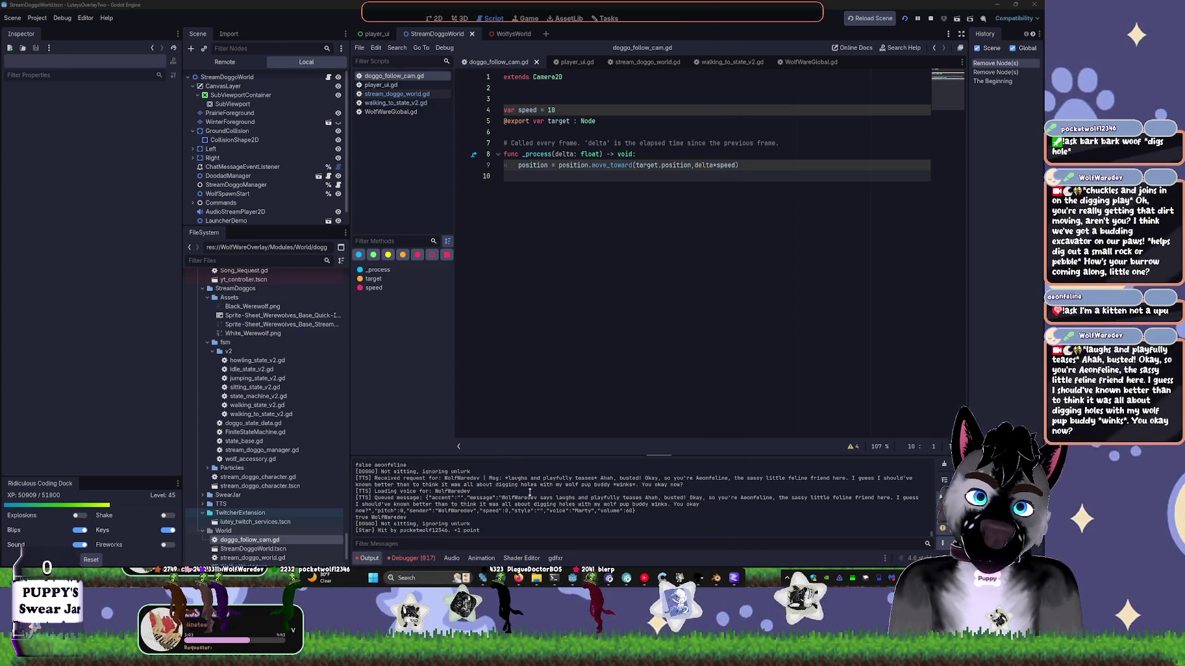
# - Bring up TTS Voice Wizard, then minimize it to reveal twitch_media_loader.gd halted near line 375
pyautogui.click(699, 580)
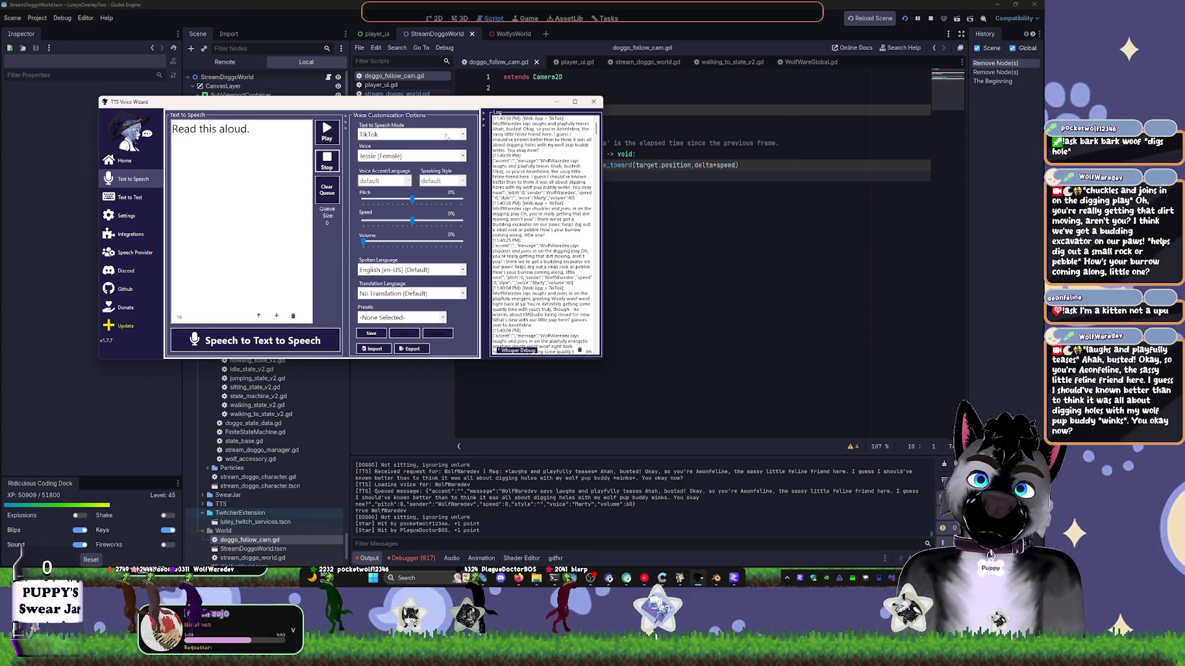
pyautogui.click(558, 103)
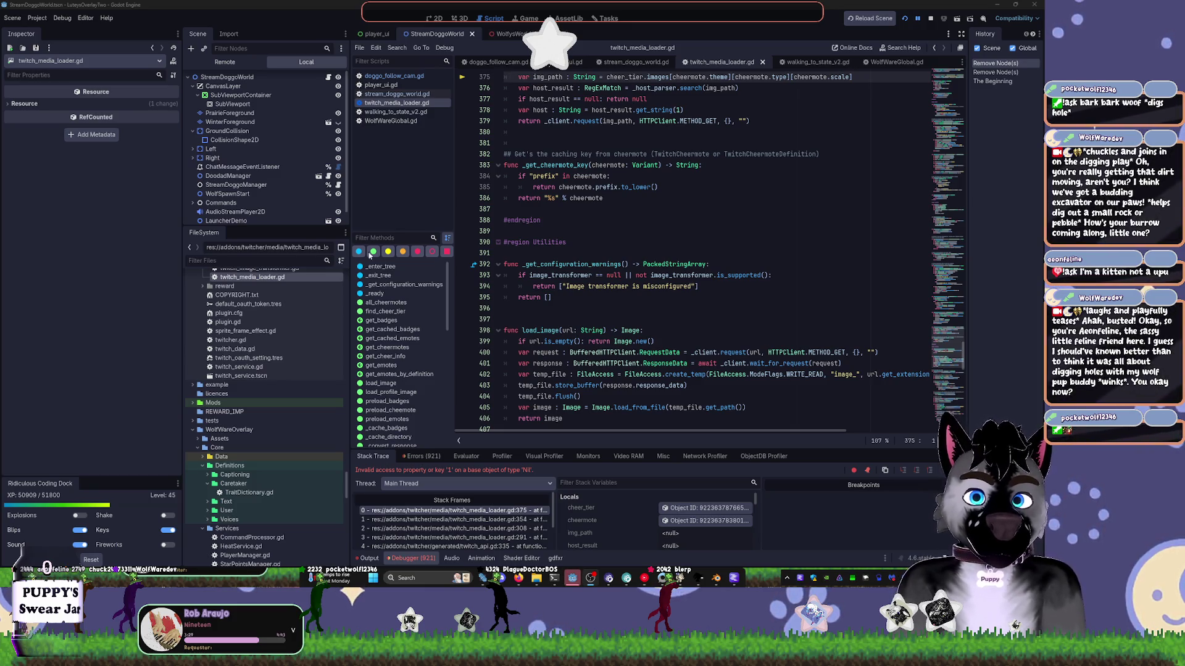
# - Review the cheermote request code around lines 384–392, then resume the project with F12
pyautogui.click(646, 265)
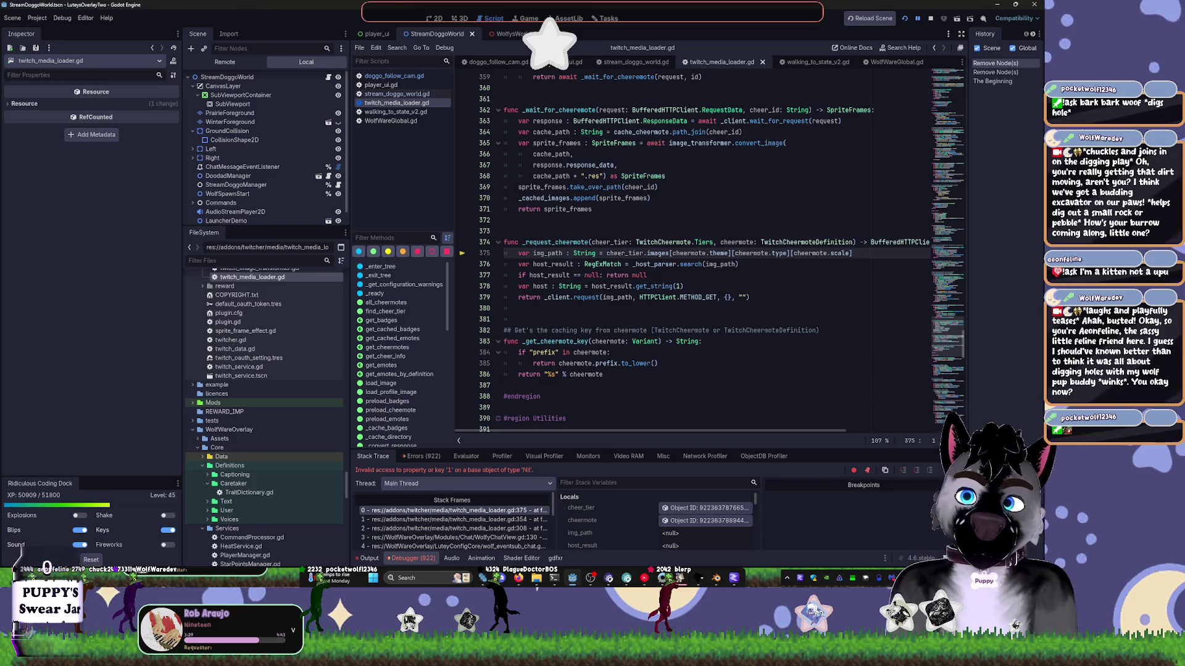
pyautogui.click(579, 352)
pyautogui.click(606, 353)
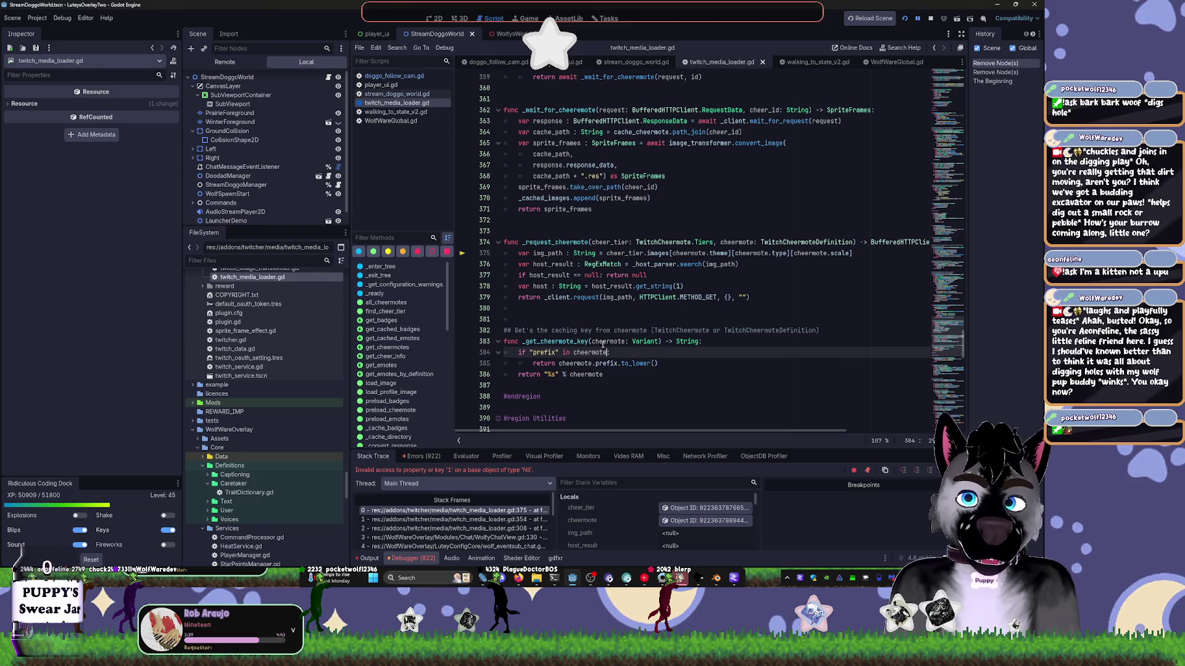
pyautogui.scroll(-7, 605, 340)
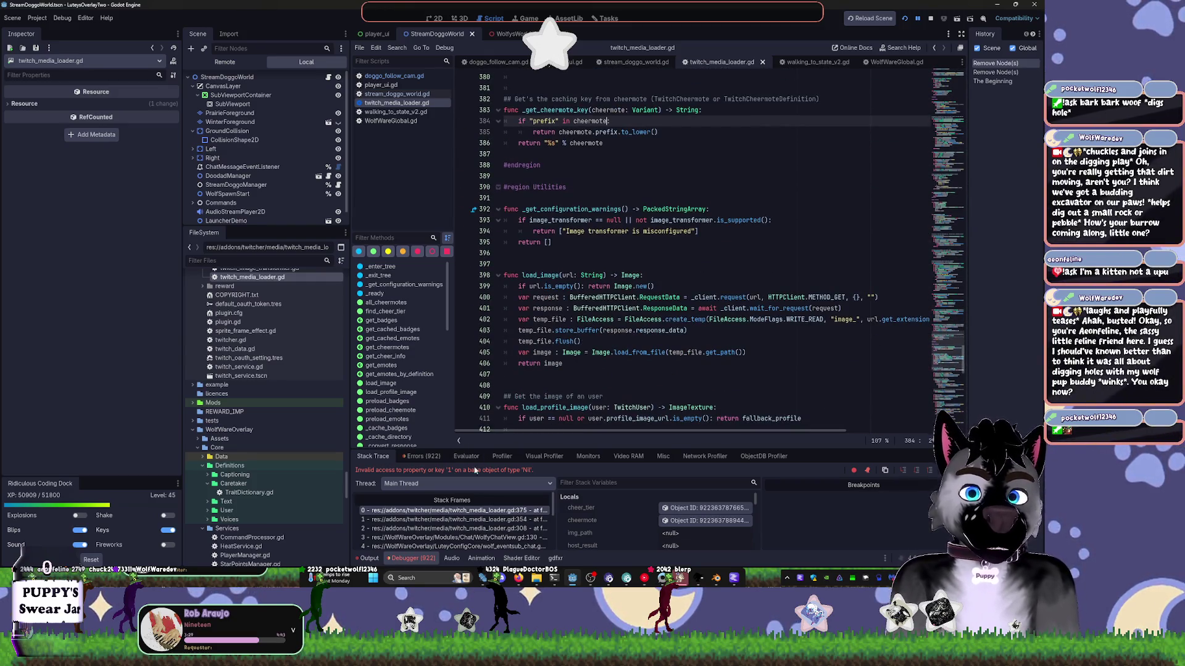
pyautogui.scroll(-1, 622, 506)
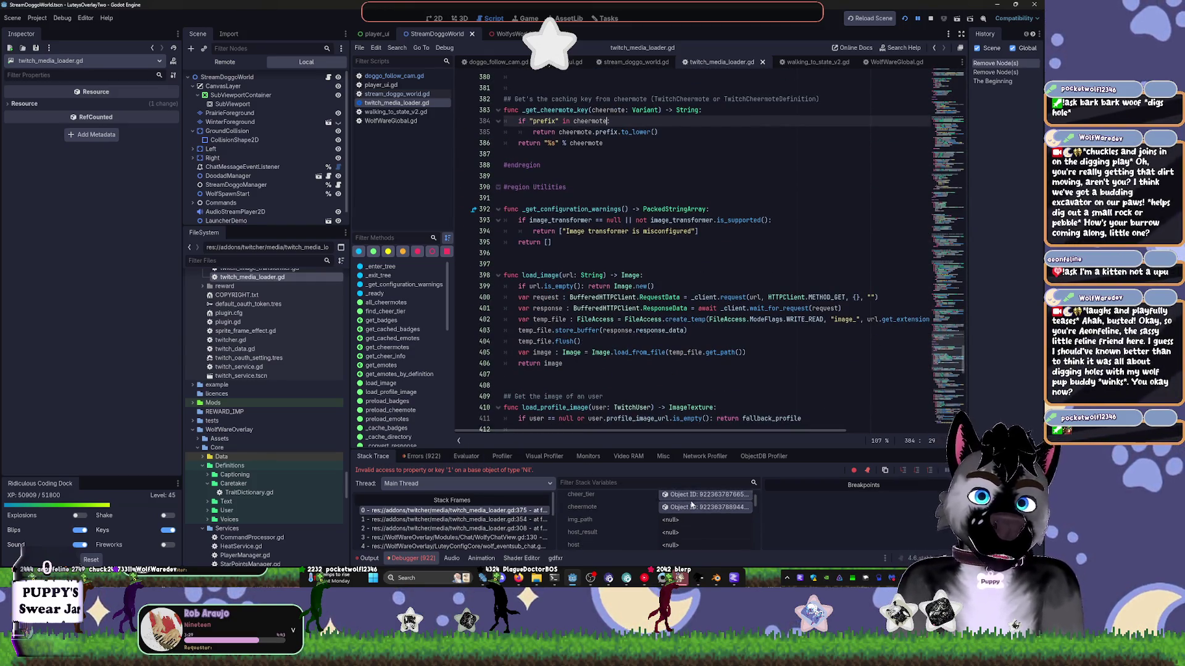
pyautogui.scroll(1, 657, 505)
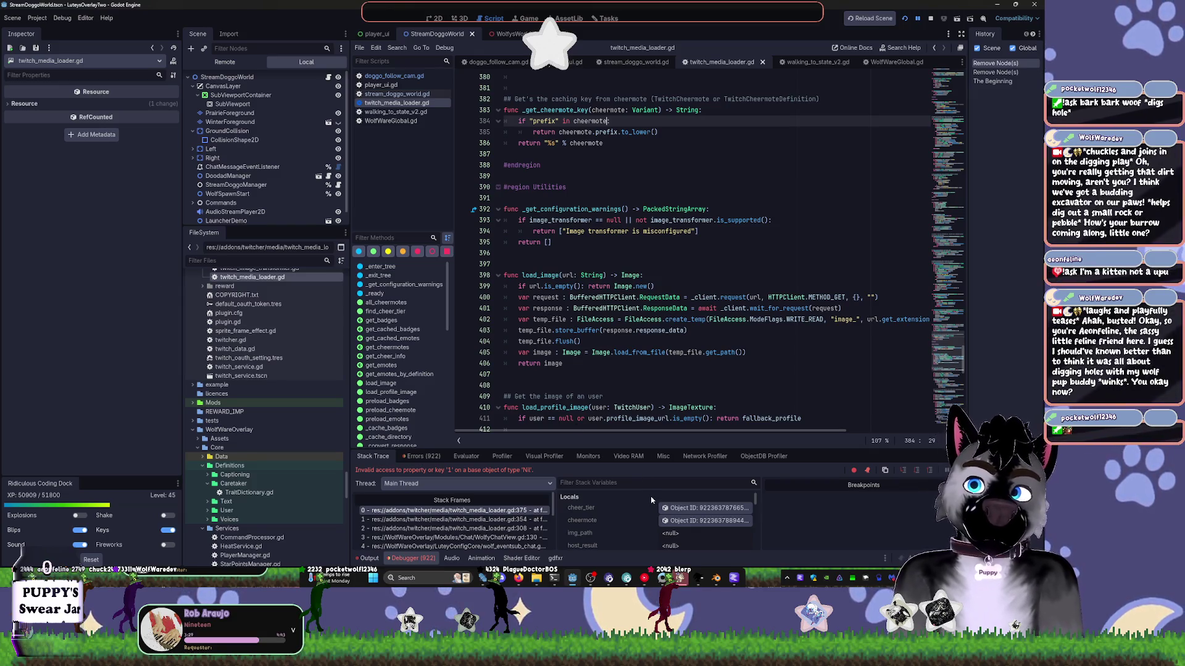
pyautogui.click(668, 331)
pyautogui.press('F12')
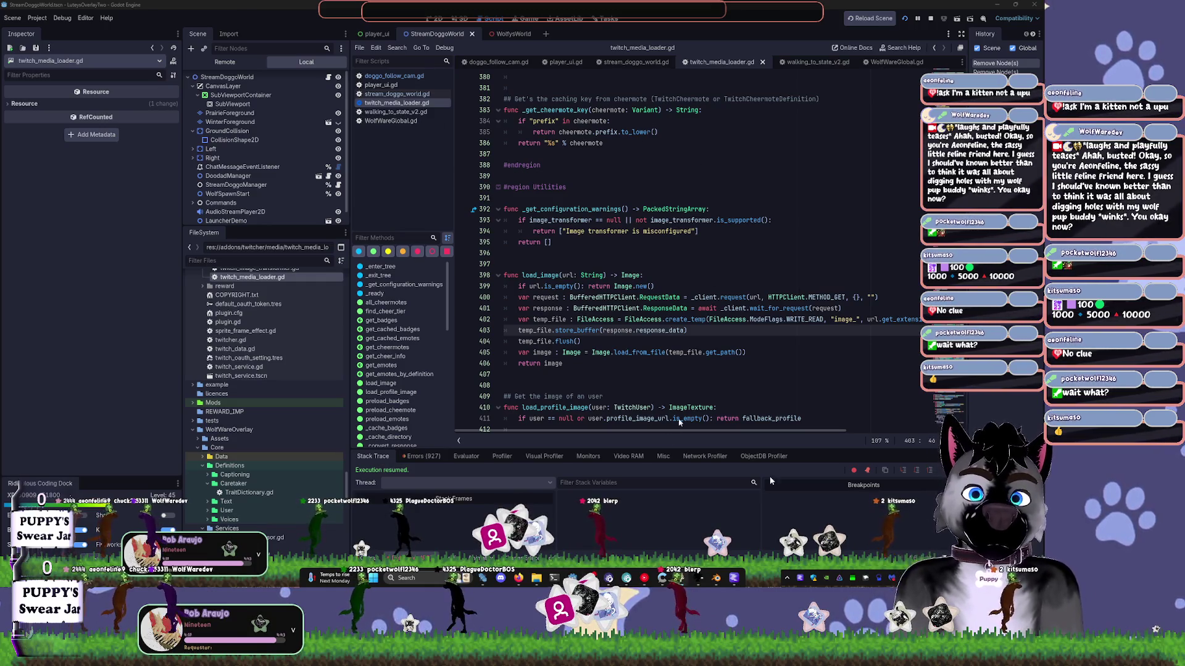
# - Bring up ModView Window, move it up-left, and set the Marty voice speed to 12
pyautogui.hotkey('alt', 'Tab')
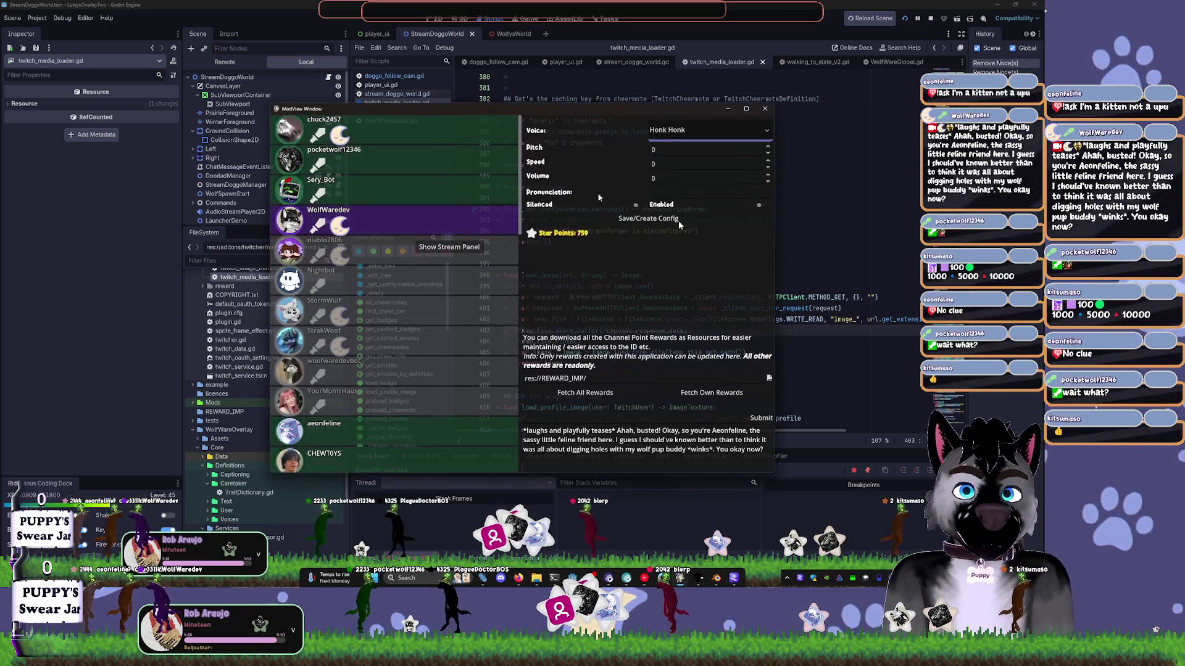
pyautogui.moveTo(595, 109)
pyautogui.mouseDown()
pyautogui.moveTo(492, 106)
pyautogui.moveTo(401, 83)
pyautogui.mouseUp()
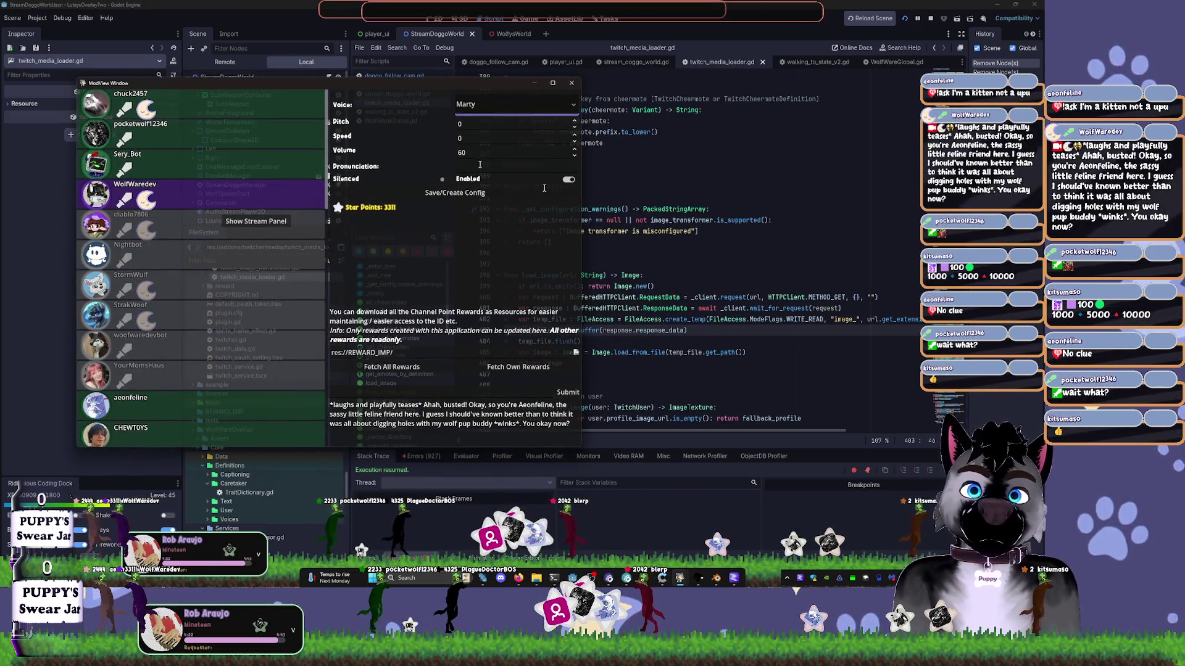
pyautogui.click(506, 139)
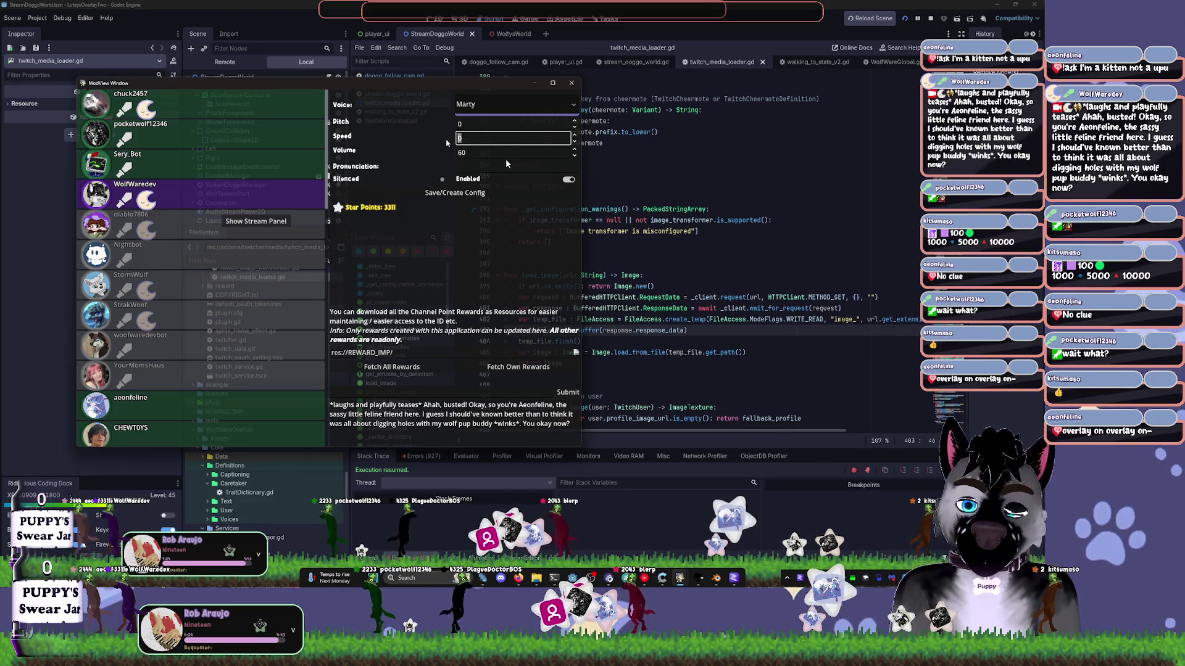
pyautogui.write('11')
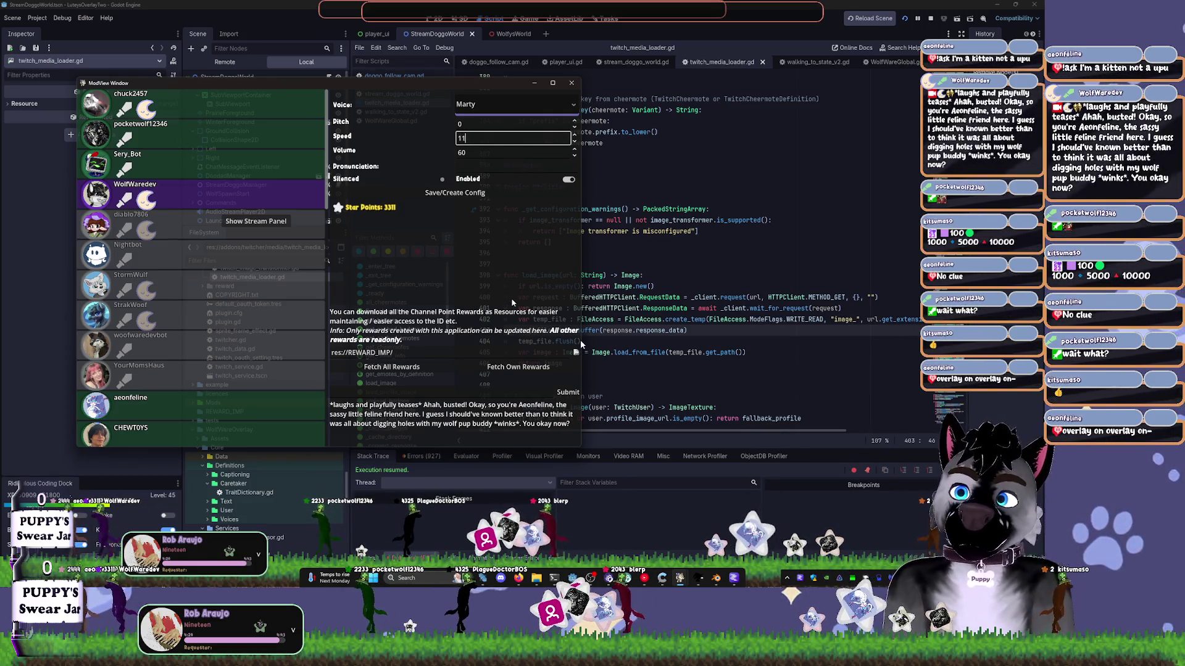
pyautogui.press('BackSpace')
pyautogui.write('2')
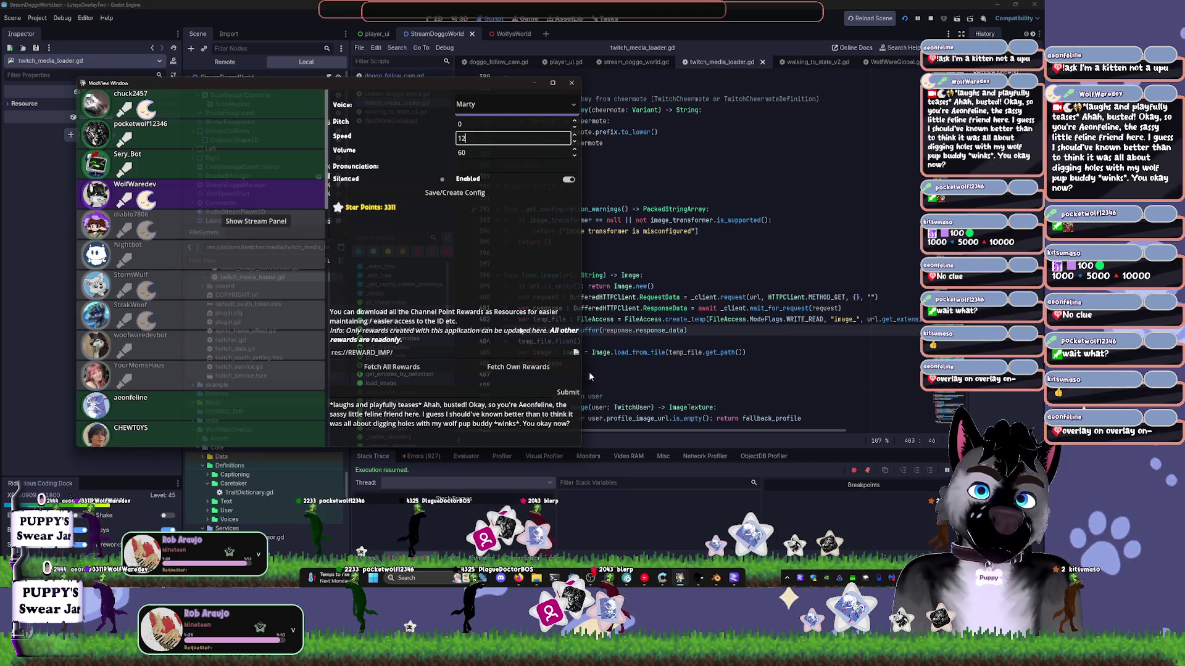
pyautogui.press('Return')
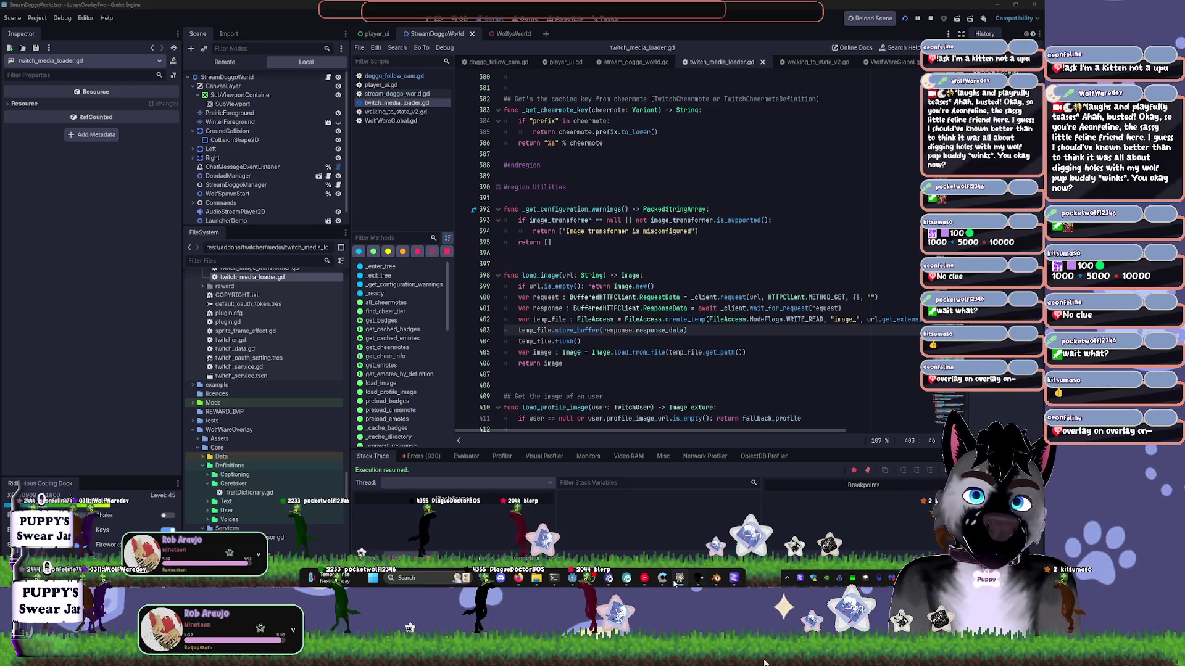
# - Look over the load_image function, then close twitch_media_loader.gd from the script list
pyautogui.click(596, 320)
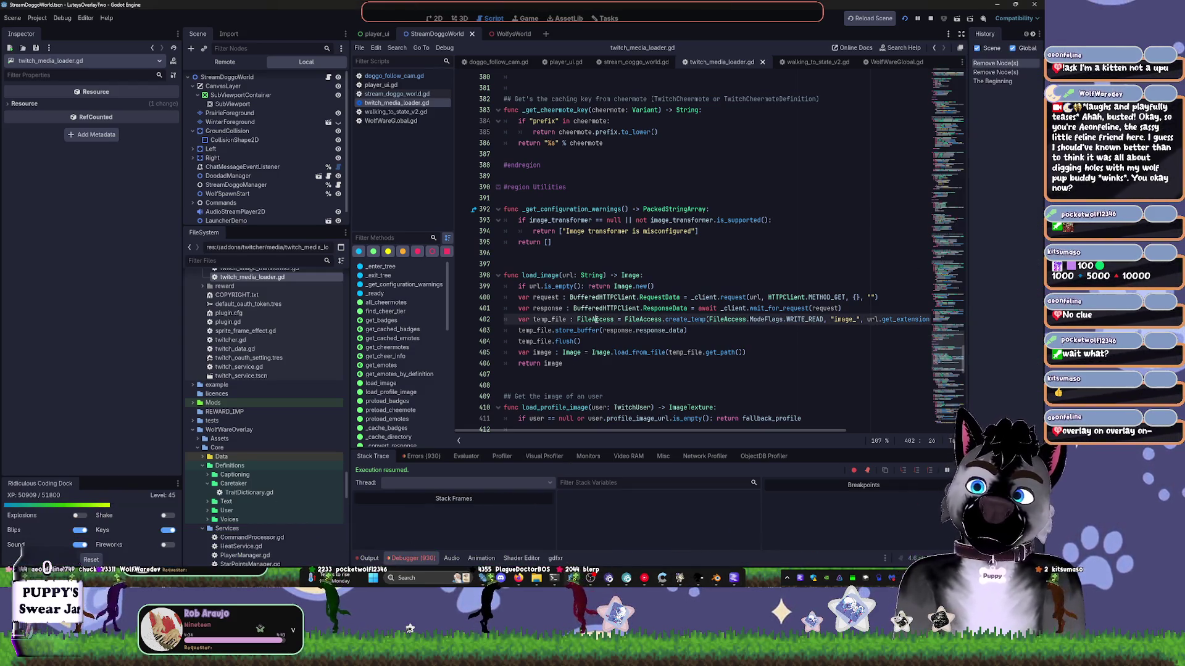
pyautogui.click(711, 276)
pyautogui.scroll(-4, 711, 277)
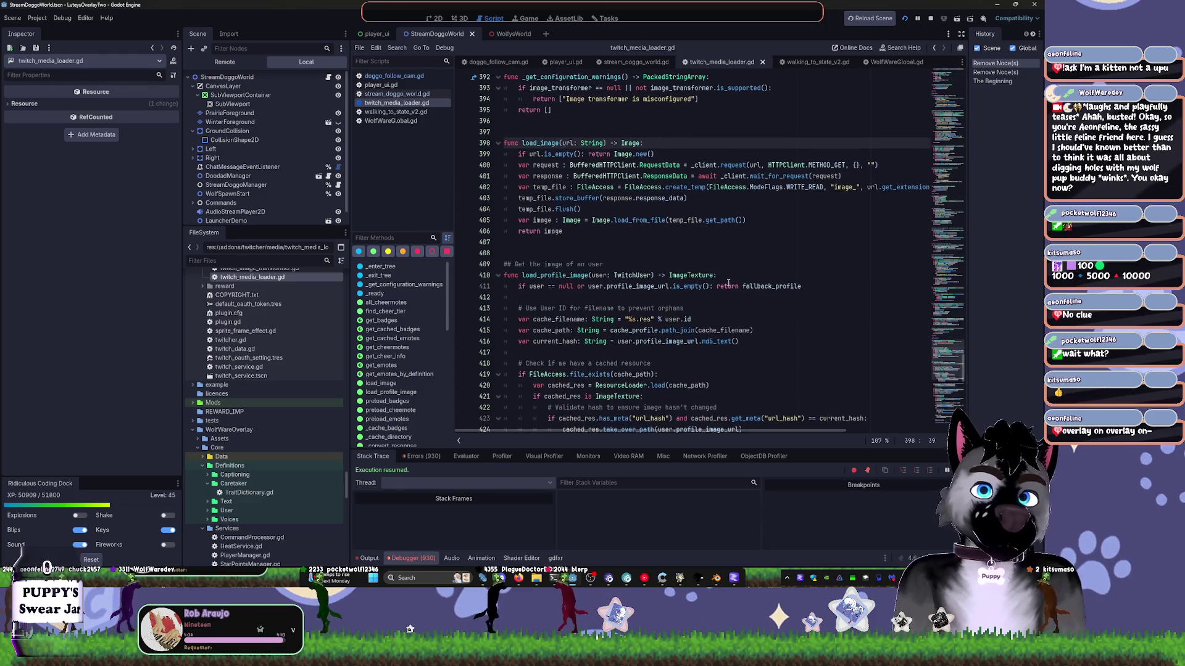
pyautogui.middleClick(402, 102)
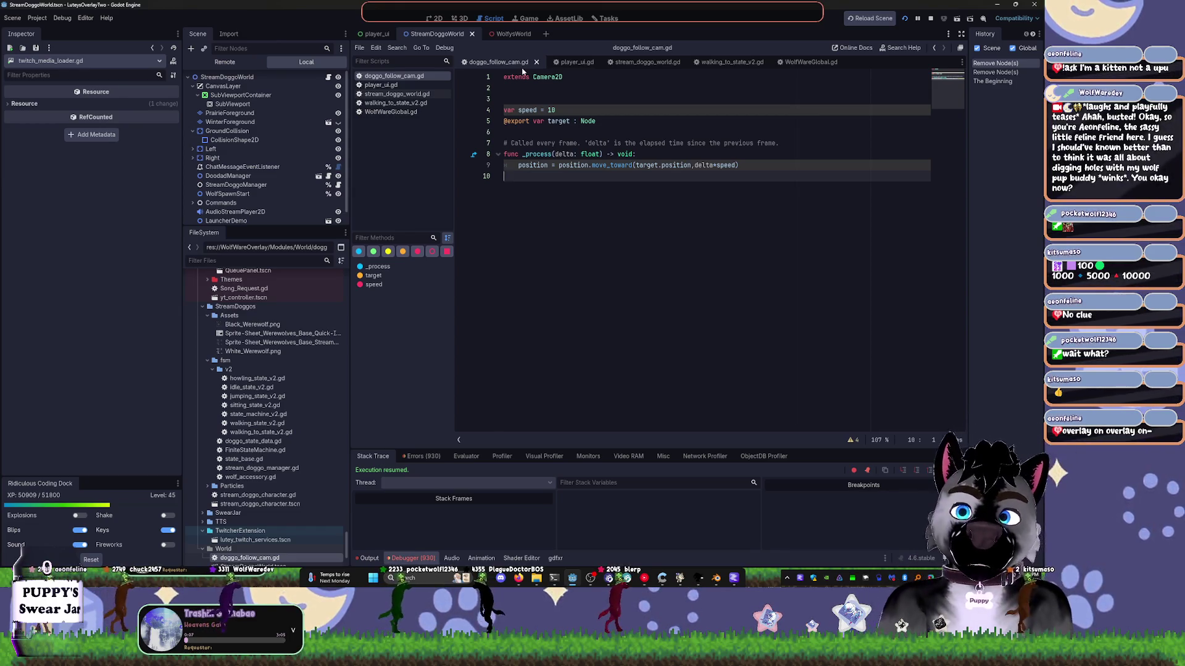
# - Show the player_ui scene in the 2D workspace and collapse the twitcher folder in FileSystem
pyautogui.click(375, 34)
pyautogui.click(436, 19)
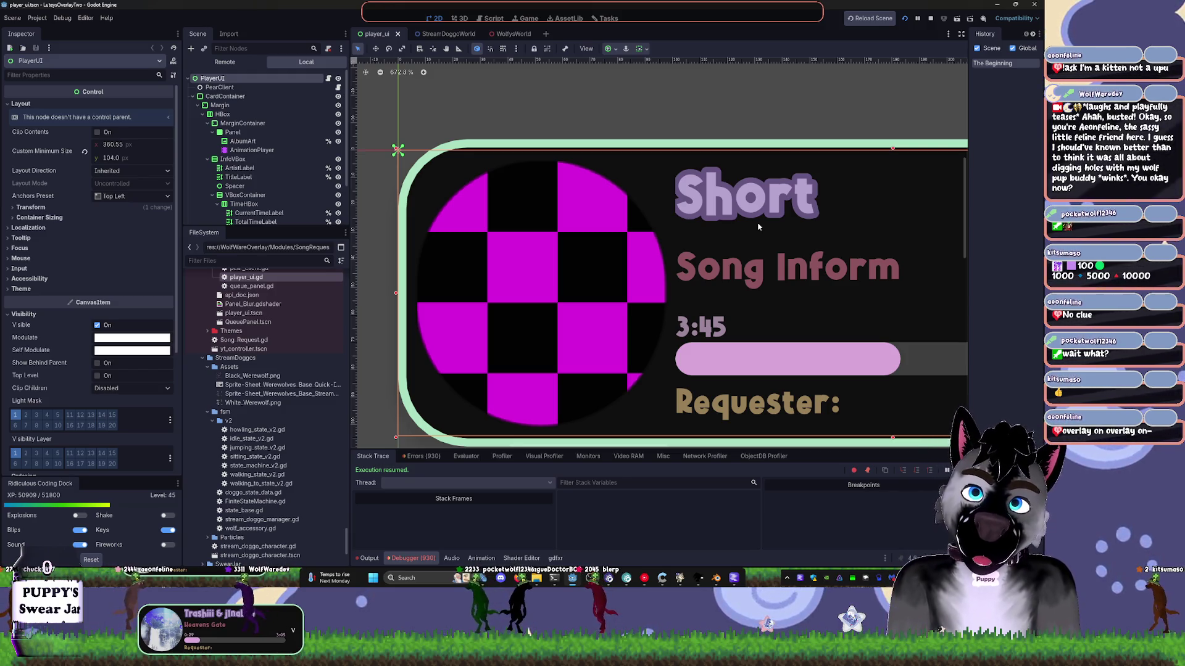
pyautogui.scroll(-15, 260, 345)
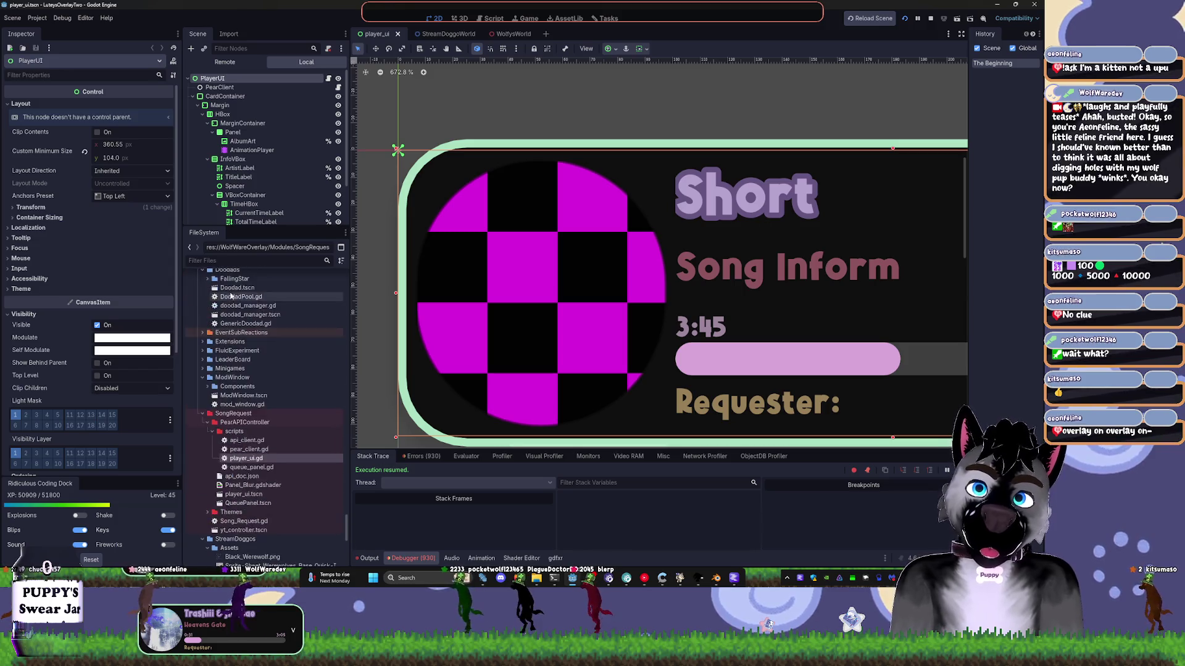
pyautogui.scroll(10, 260, 344)
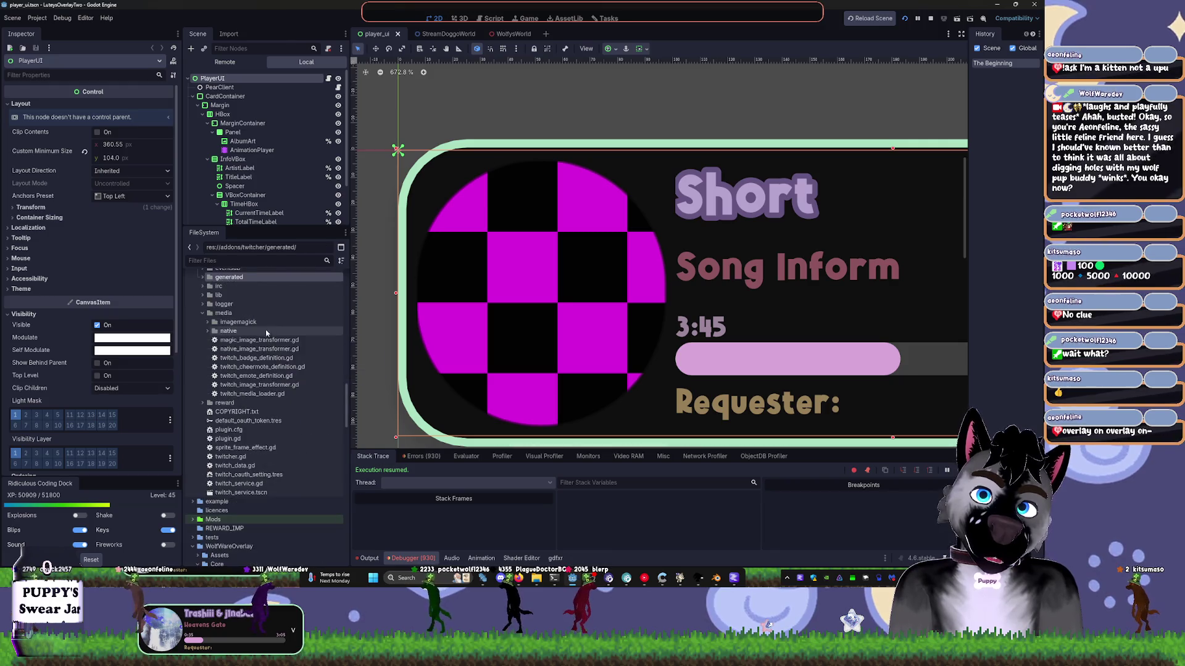
pyautogui.scroll(1, 265, 327)
pyautogui.doubleClick(221, 277)
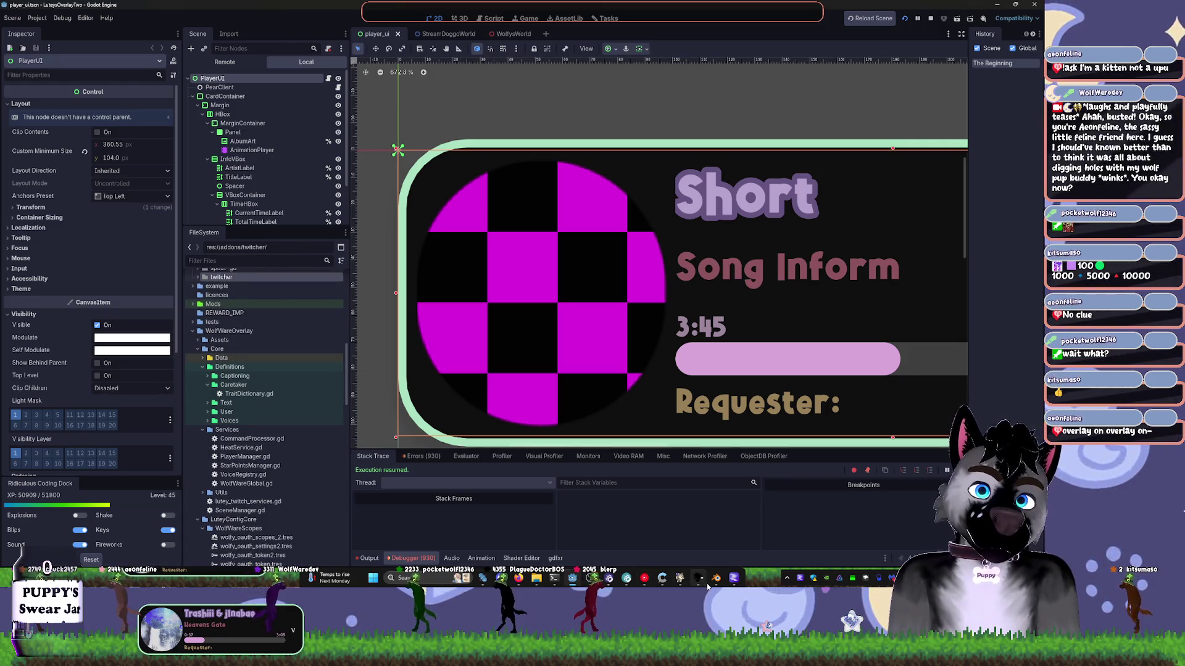
# - Bring the Blender window to the front from the taskbar
pyautogui.moveTo(679, 579)
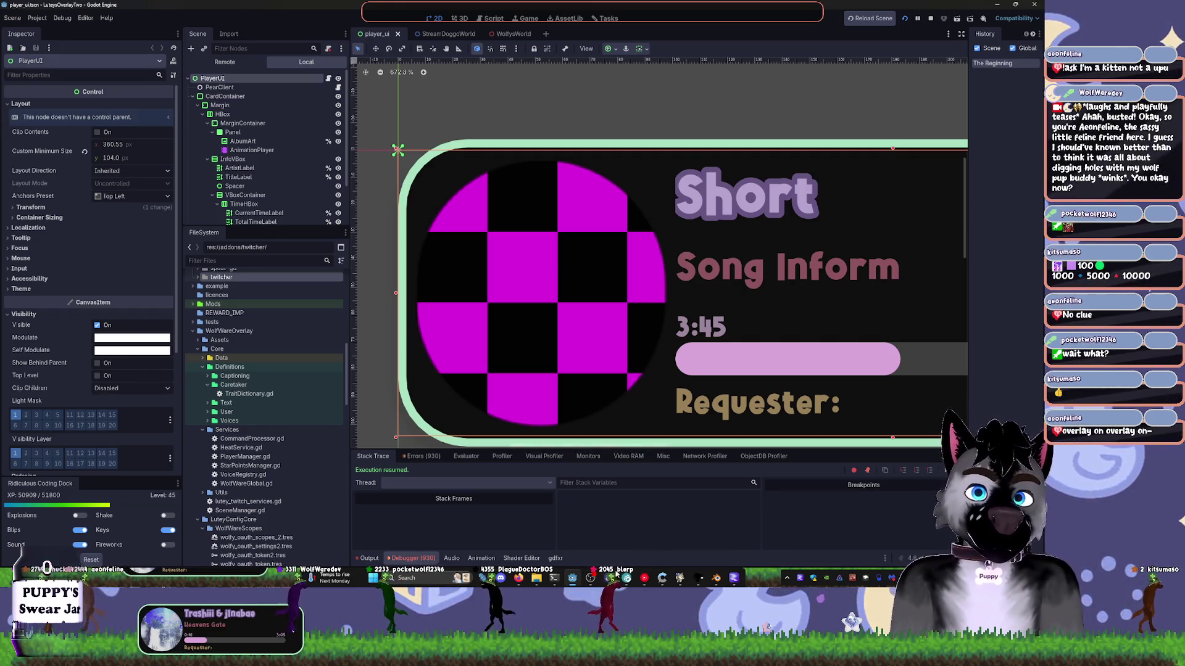
pyautogui.moveTo(624, 578)
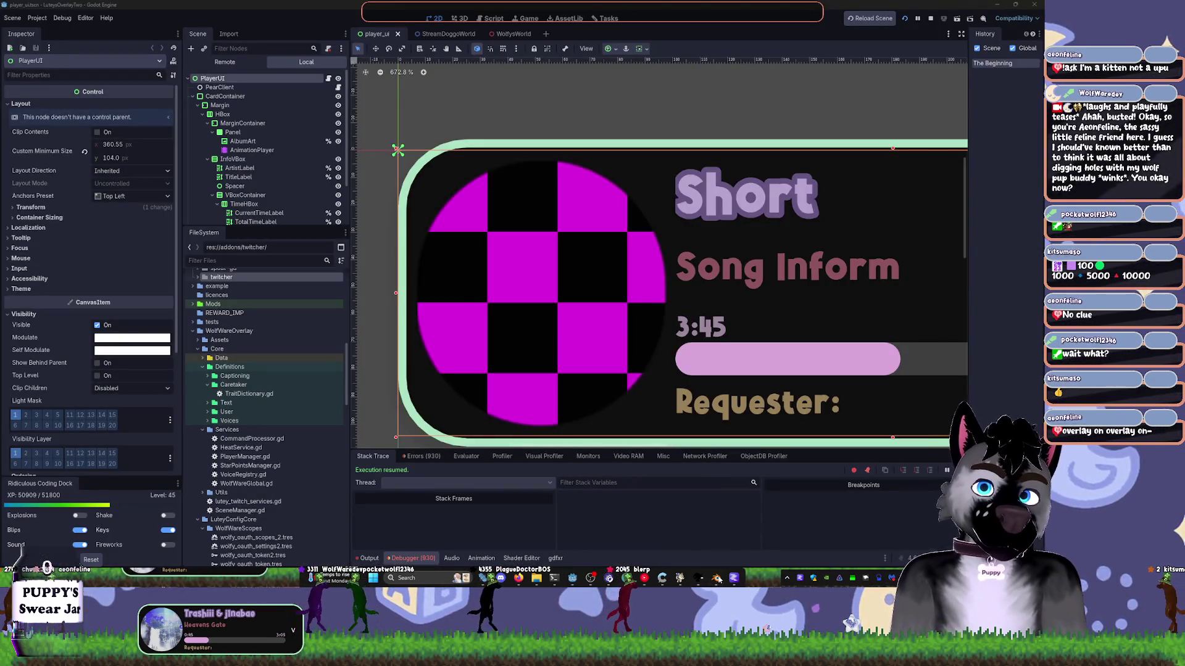
pyautogui.click(717, 578)
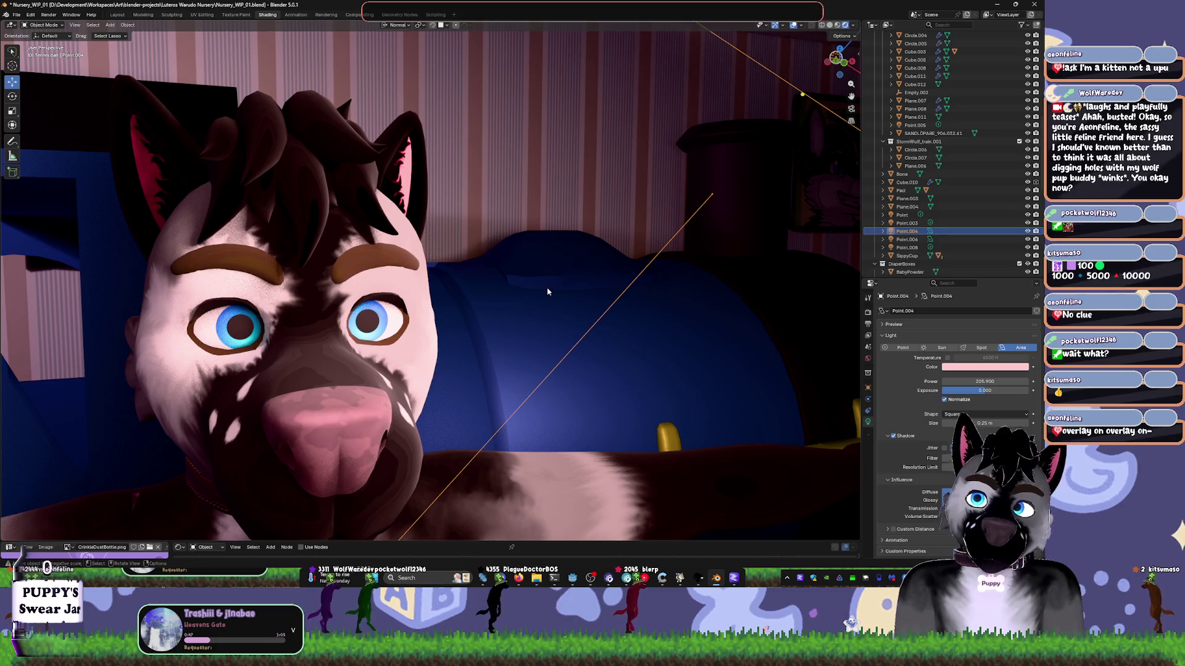
# - Frame light Point.004 and raise it vertically to a new position
pyautogui.press('KP_Decimal')
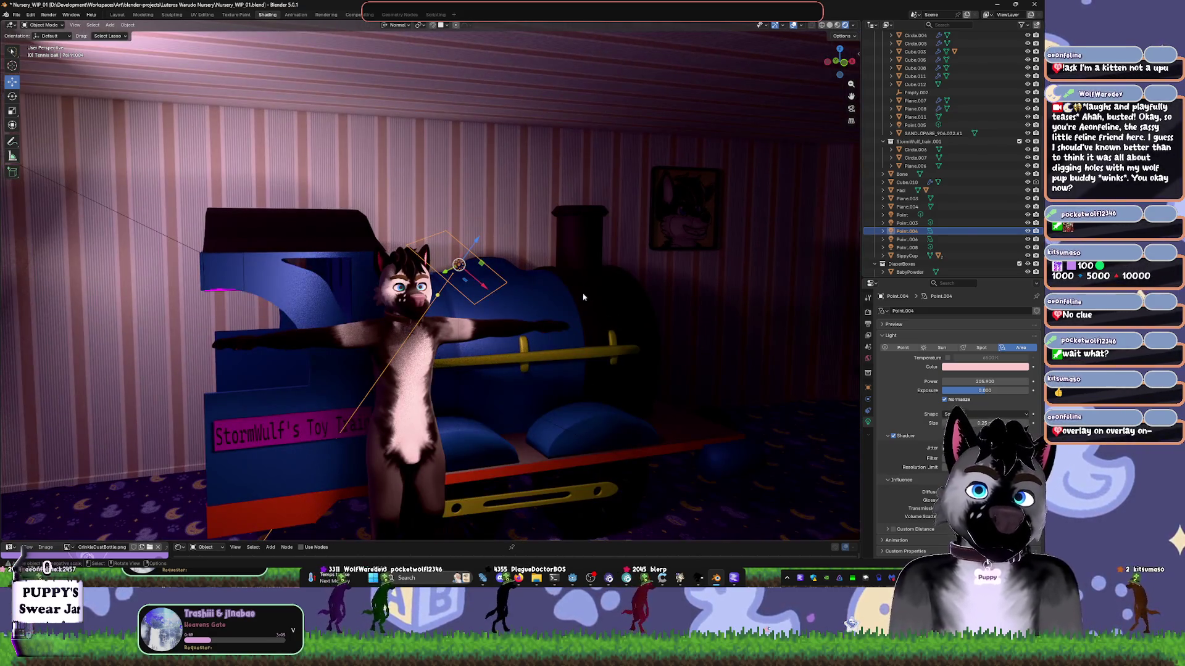
pyautogui.press('g')
pyautogui.press('z')
pyautogui.press('Return')
pyautogui.press('r')
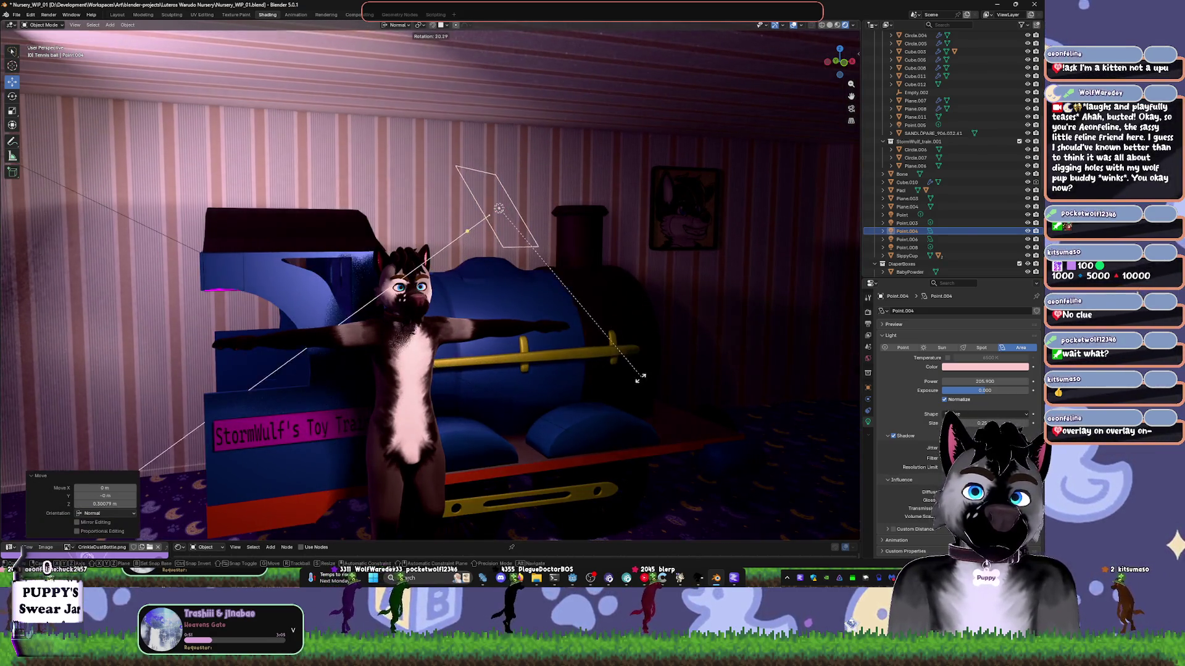
pyautogui.press('Escape')
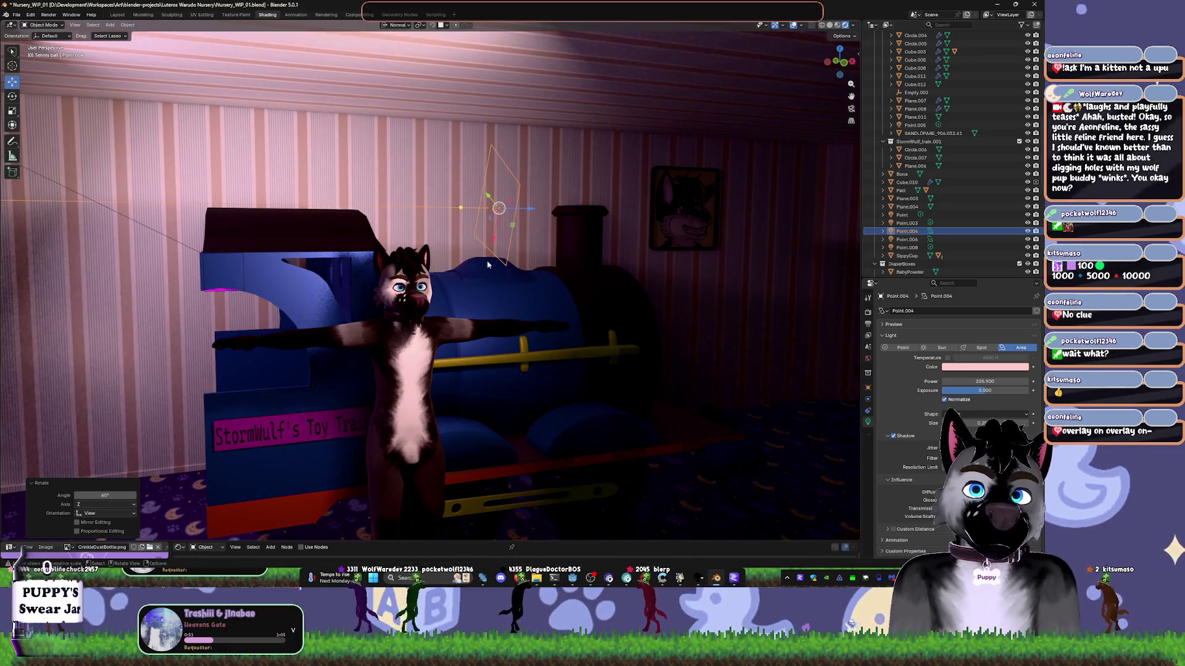
pyautogui.press('g')
pyautogui.press('z')
pyautogui.click(606, 271)
# - Slide Point.004 along X up near the character's head and rotate it
pyautogui.press('g')
pyautogui.press('x')
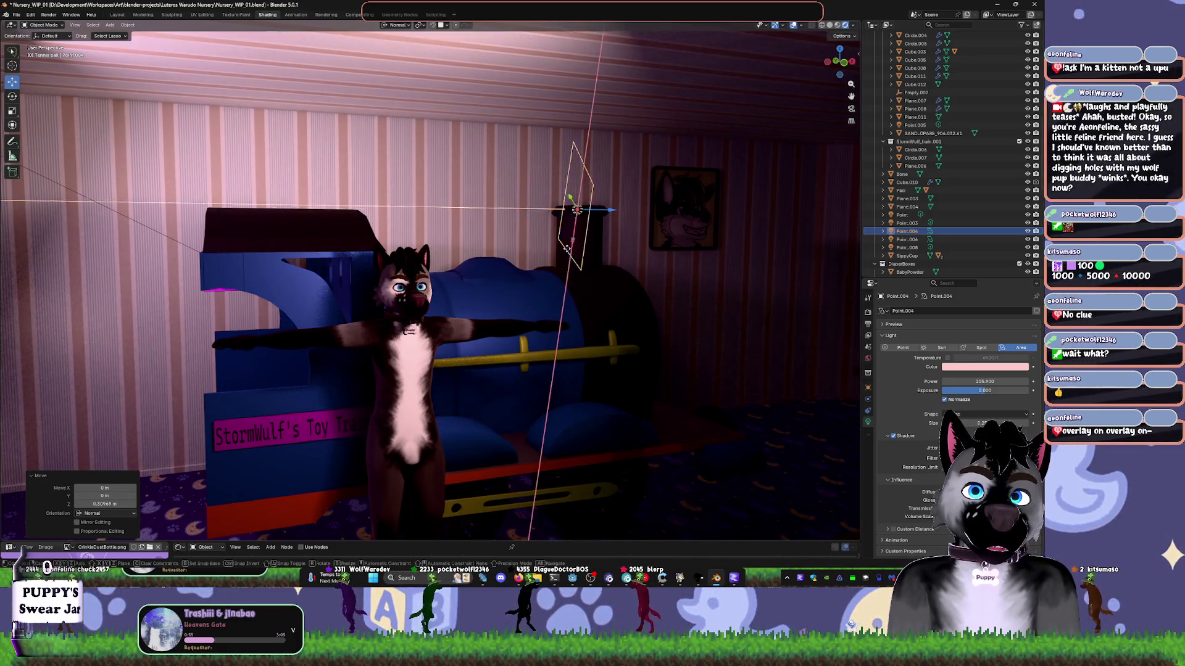
pyautogui.click(536, 455)
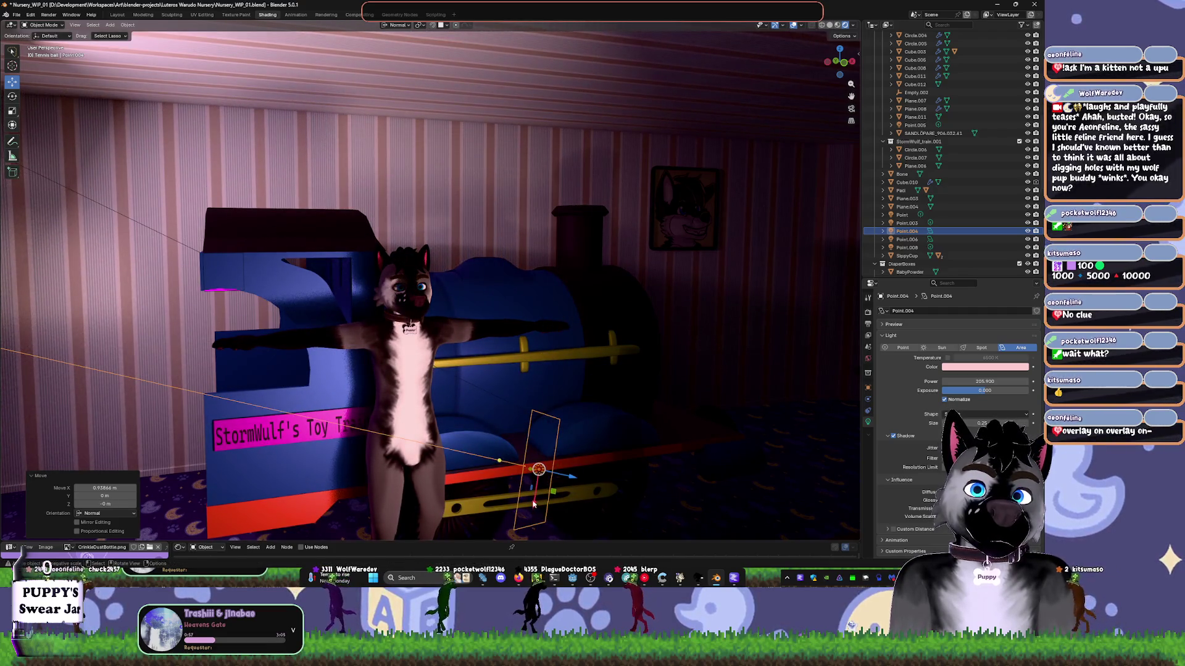
pyautogui.press('g')
pyautogui.press('x')
pyautogui.click(536, 313)
pyautogui.press('r')
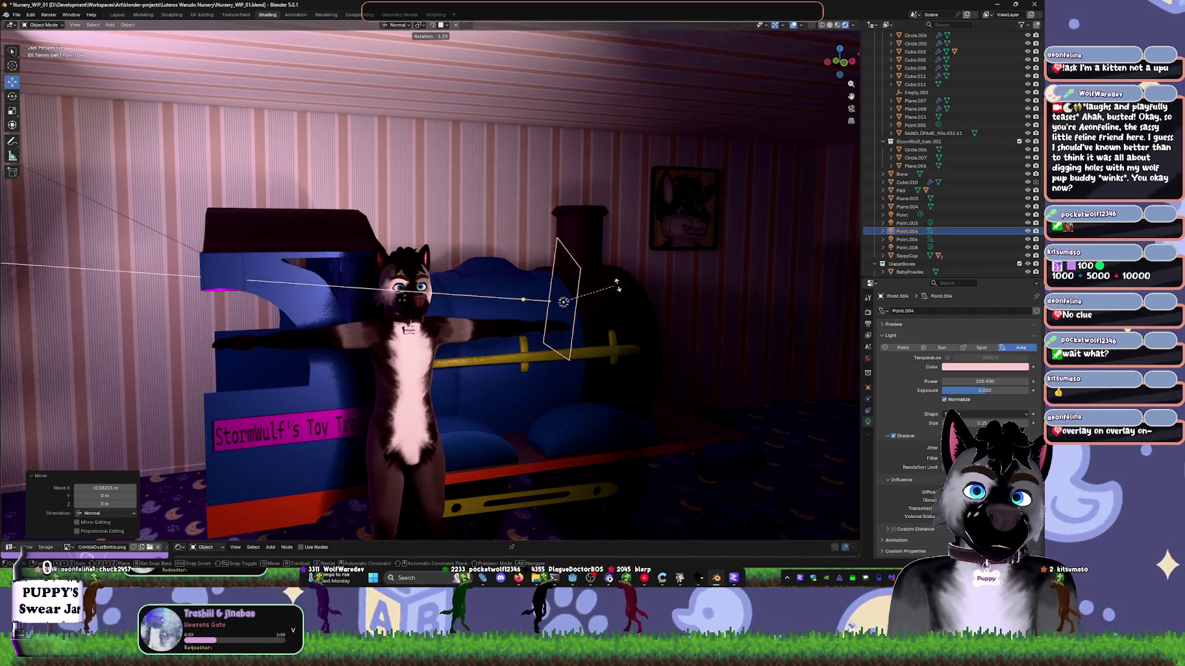
pyautogui.click(541, 320)
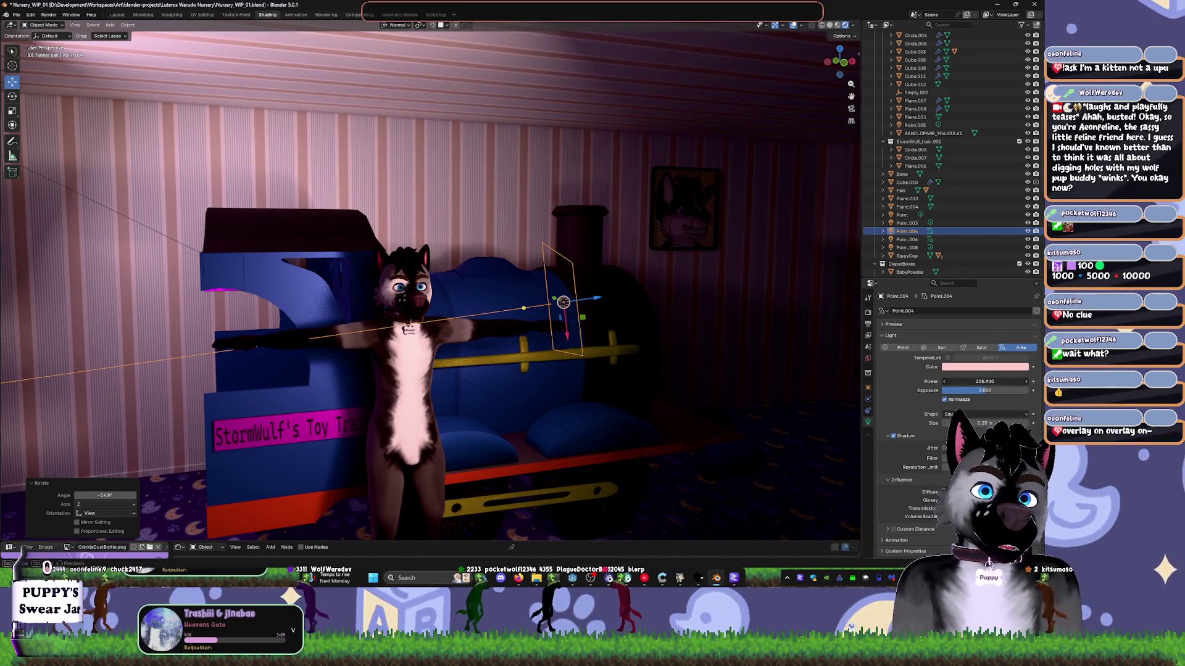
# - Drag Point.004's Power to 101.7 and duplicate it beside the train's left side
pyautogui.moveTo(985, 381); pyautogui.dragTo(951, 381)
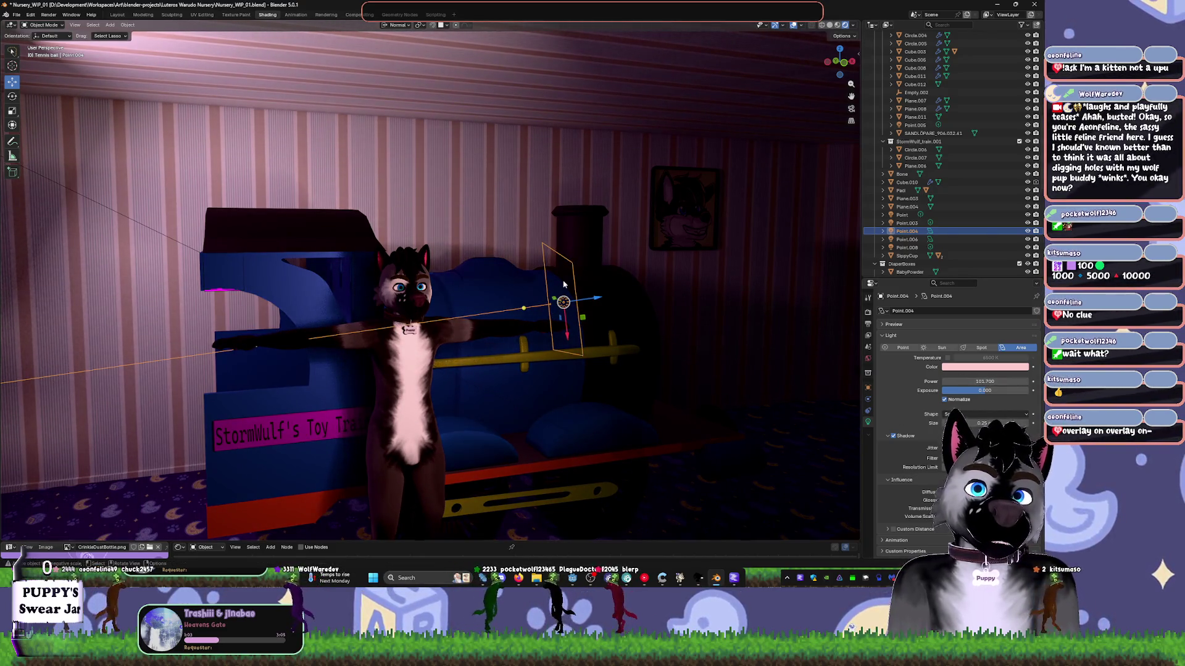
pyautogui.hotkey('shift', 'd')
pyautogui.click(319, 377)
# - Trackball-rotate and move Point.009 down-right, swinging its beam upward, then preview the animation
pyautogui.press('r')
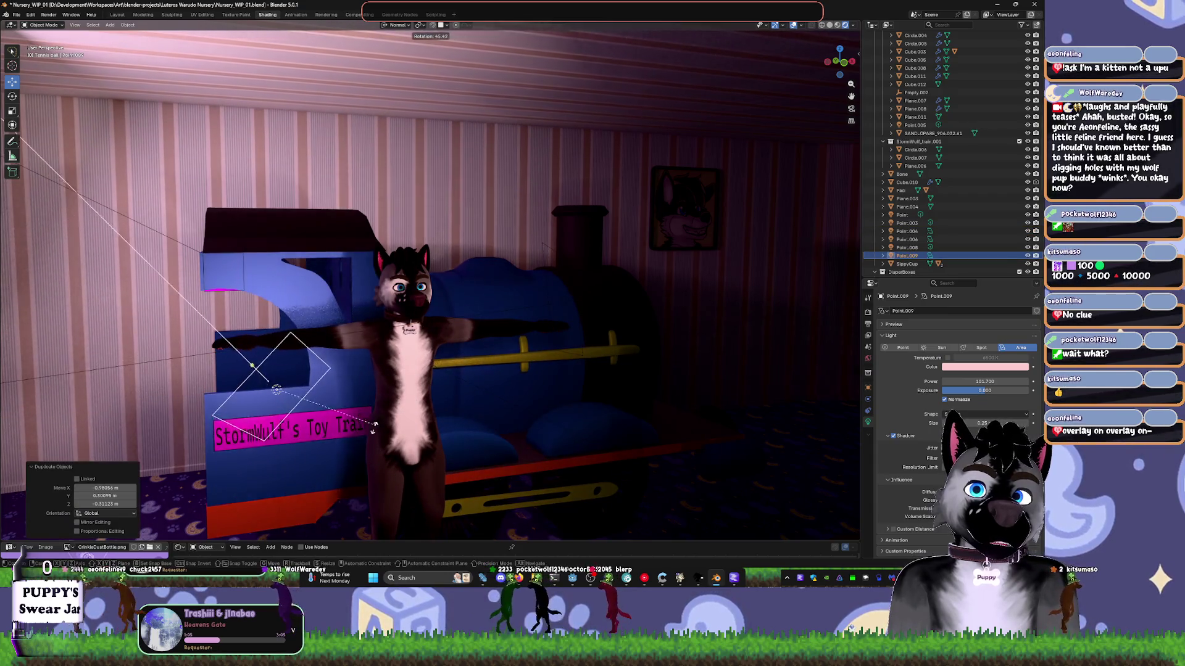
pyautogui.press('r')
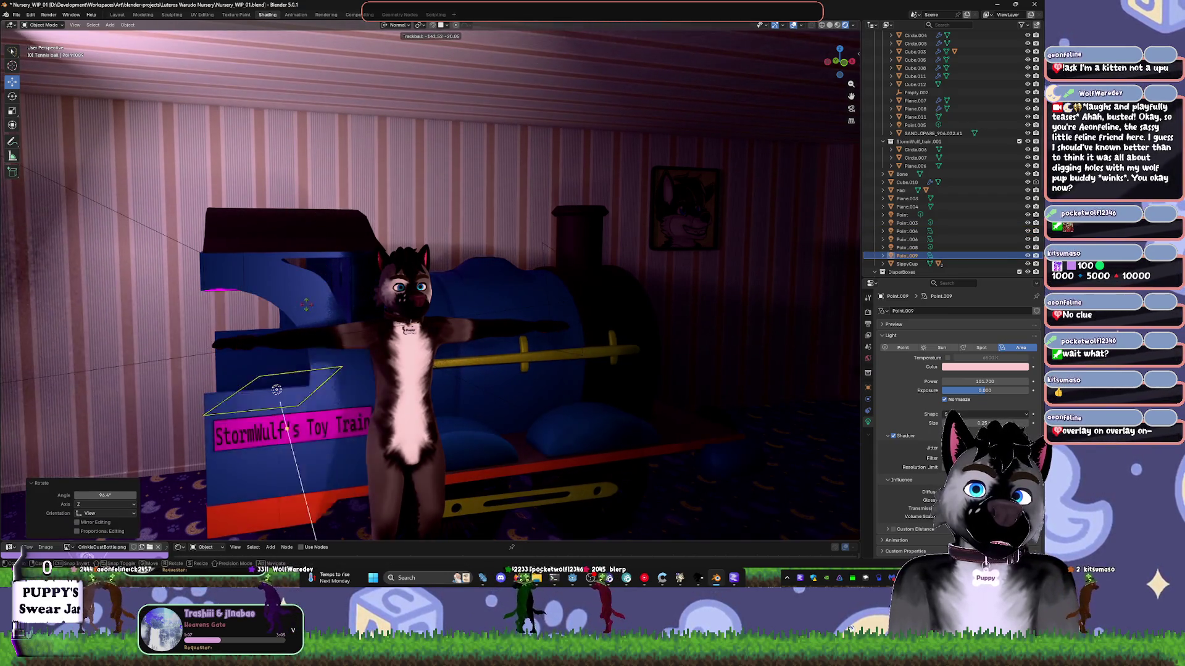
pyautogui.click(313, 390)
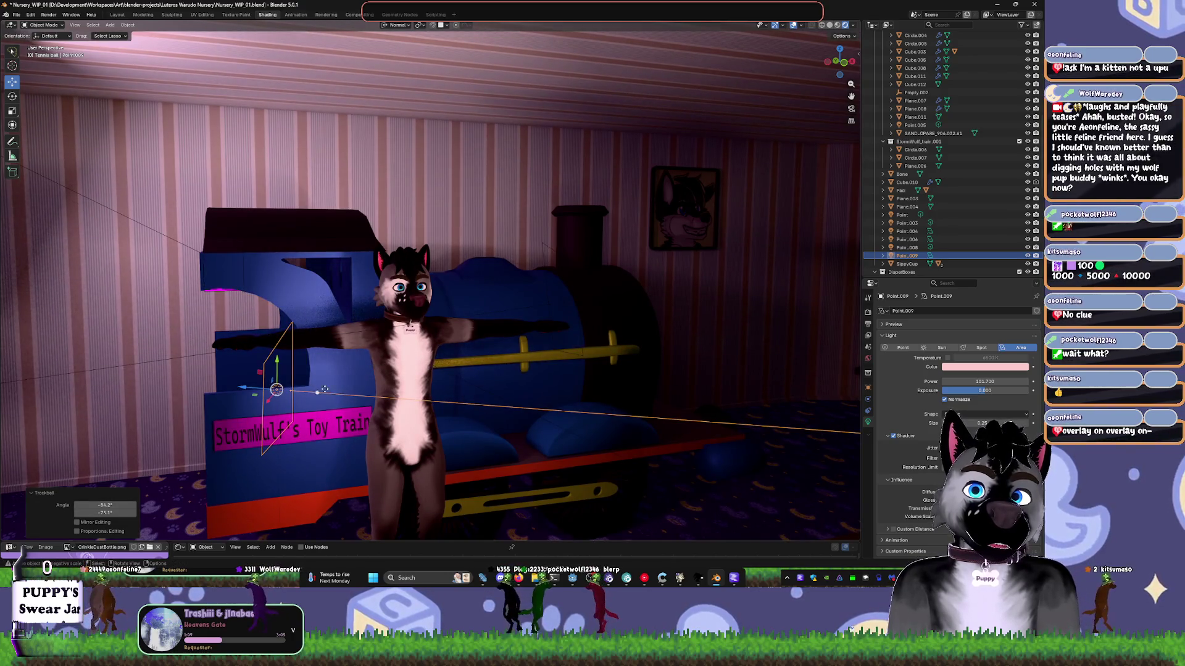
pyautogui.press('r')
pyautogui.press('r')
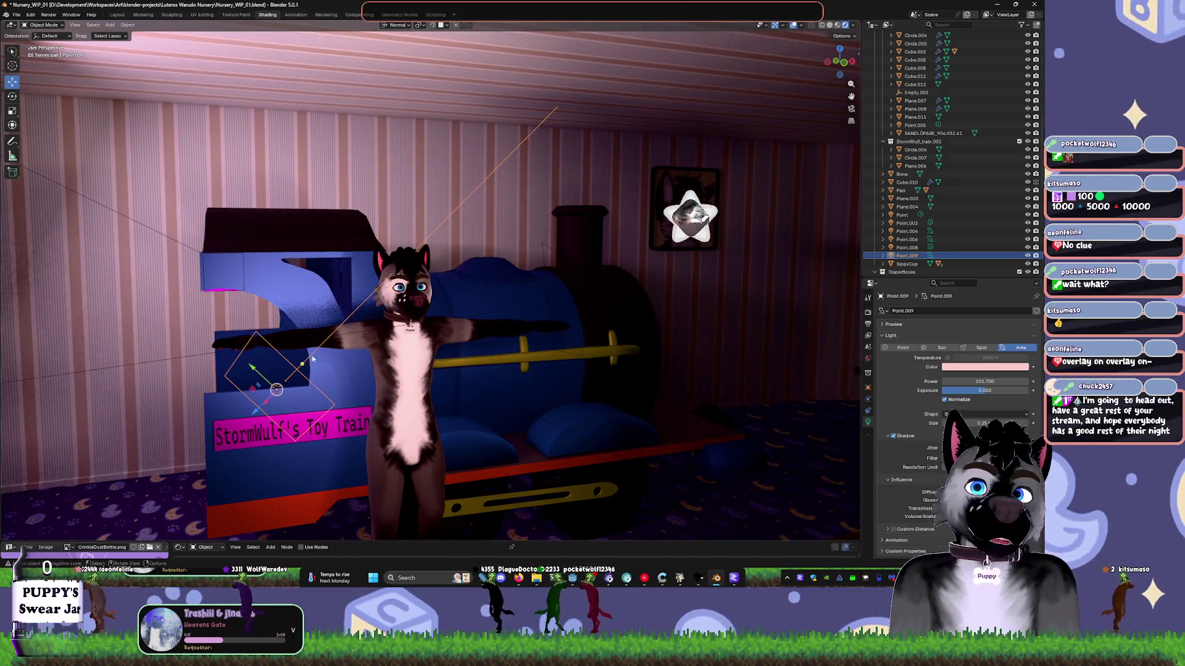
pyautogui.press('g')
pyautogui.press('y')
pyautogui.press('y')
pyautogui.click(409, 424)
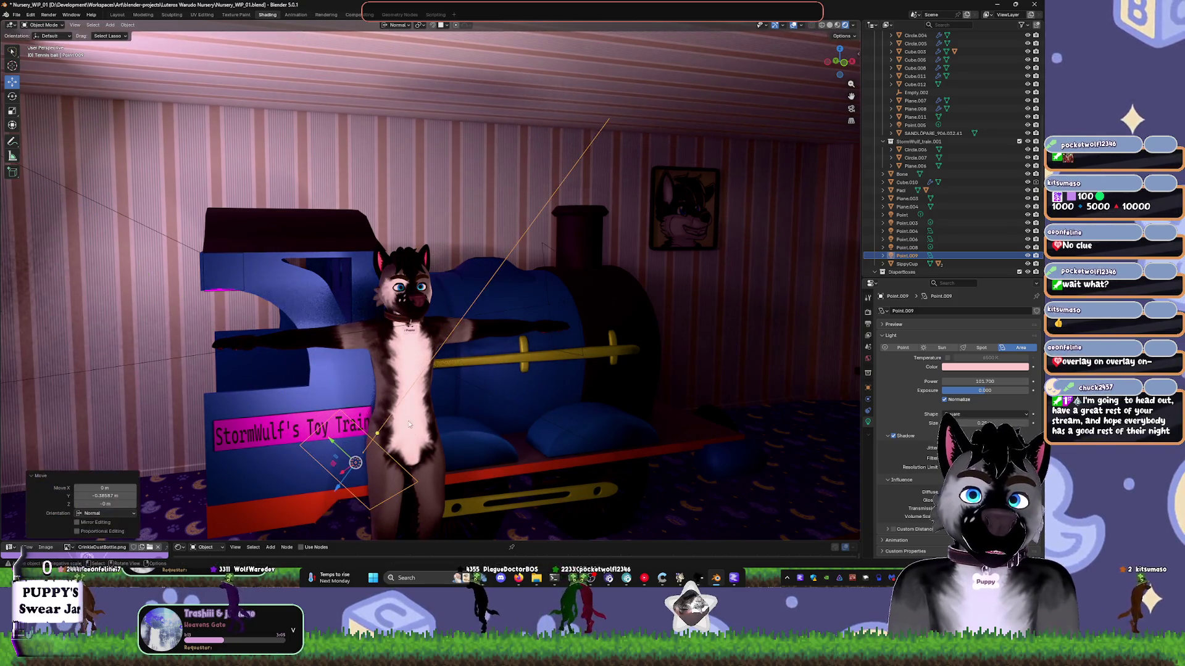
pyautogui.hotkey('shift', 't')
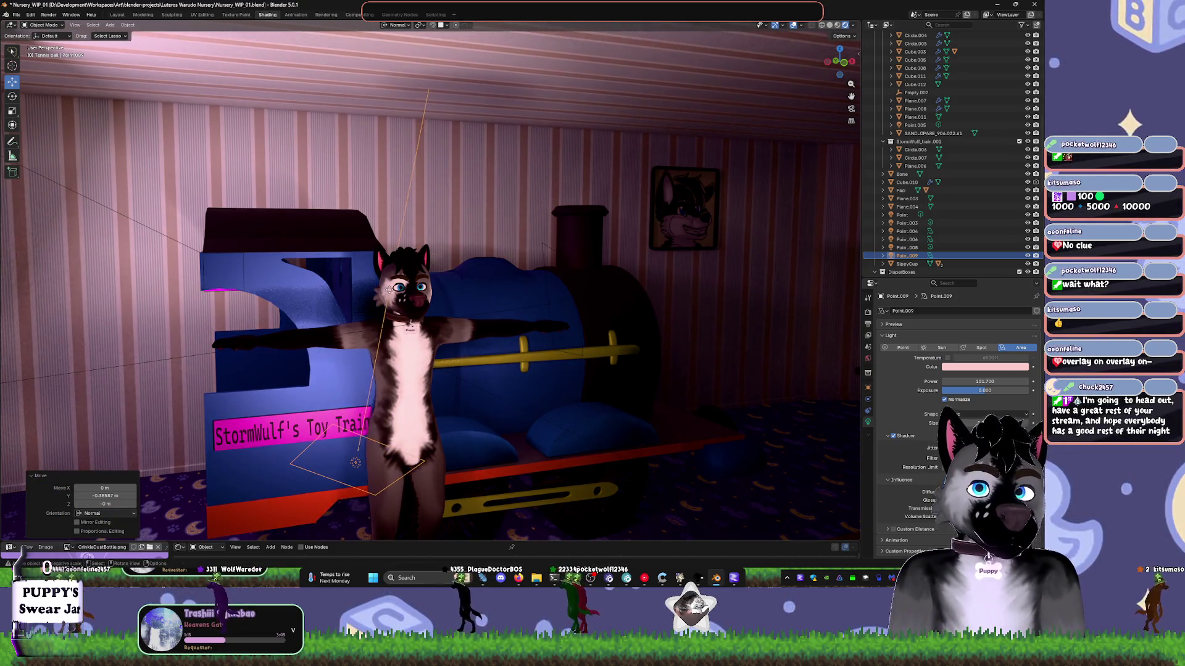
pyautogui.press('space')
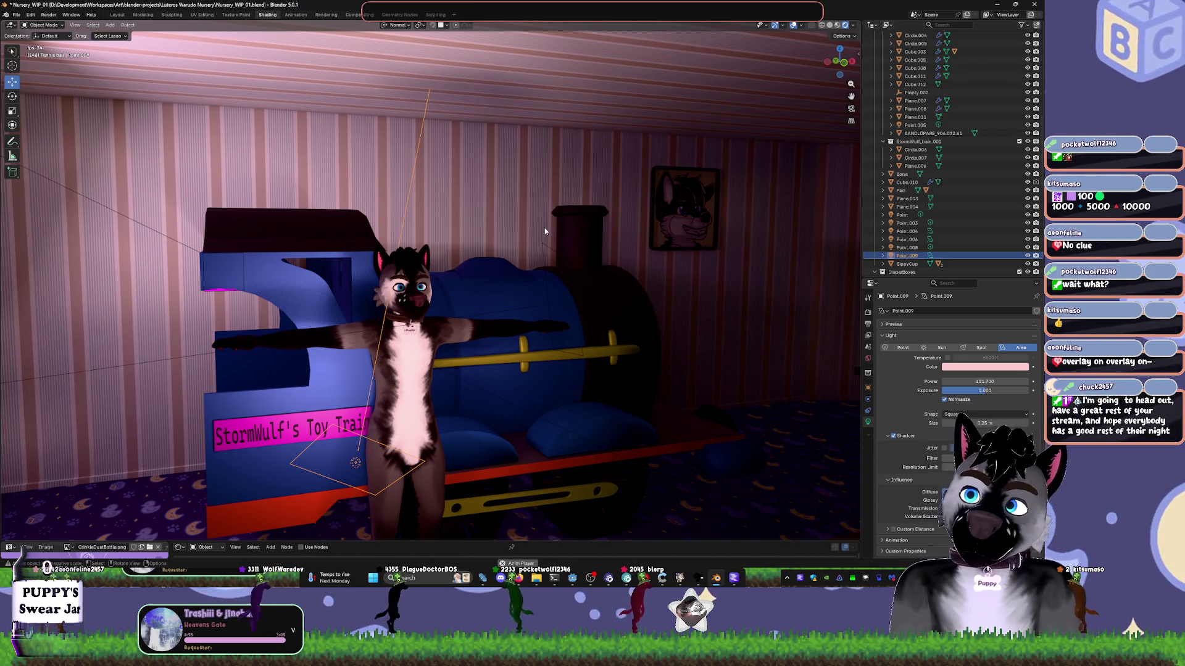
pyautogui.press('Escape')
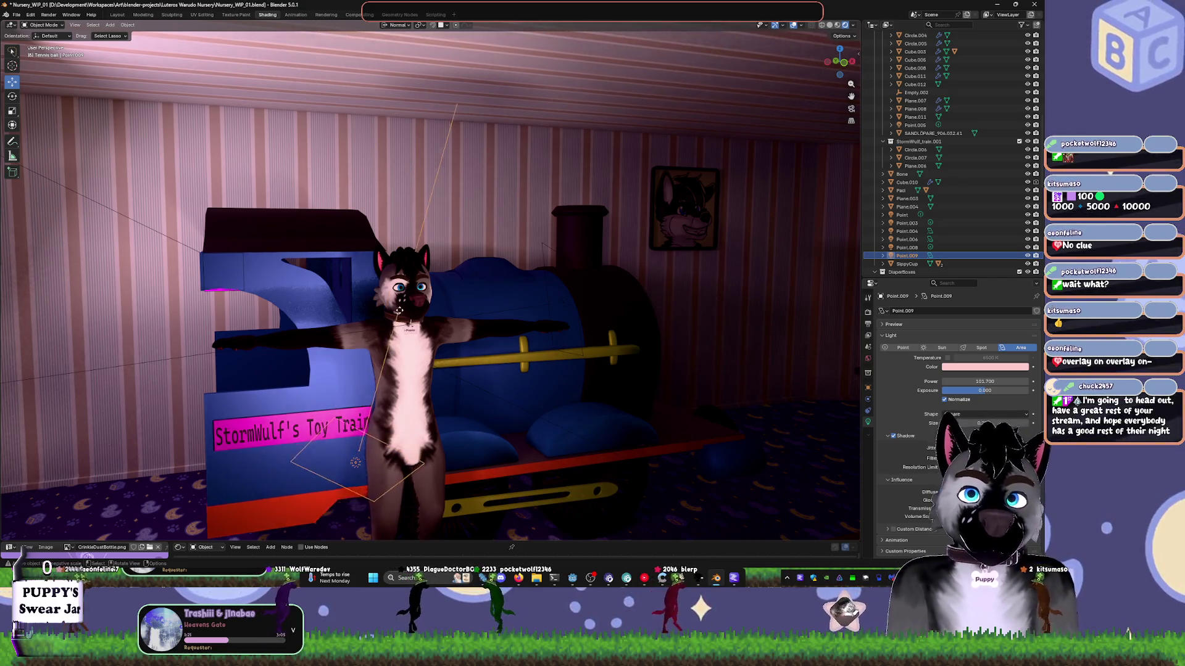
# - Set Point.009's colour to near-white #FAFFEF and place it below the train sign beaming upward
pyautogui.click(960, 367)
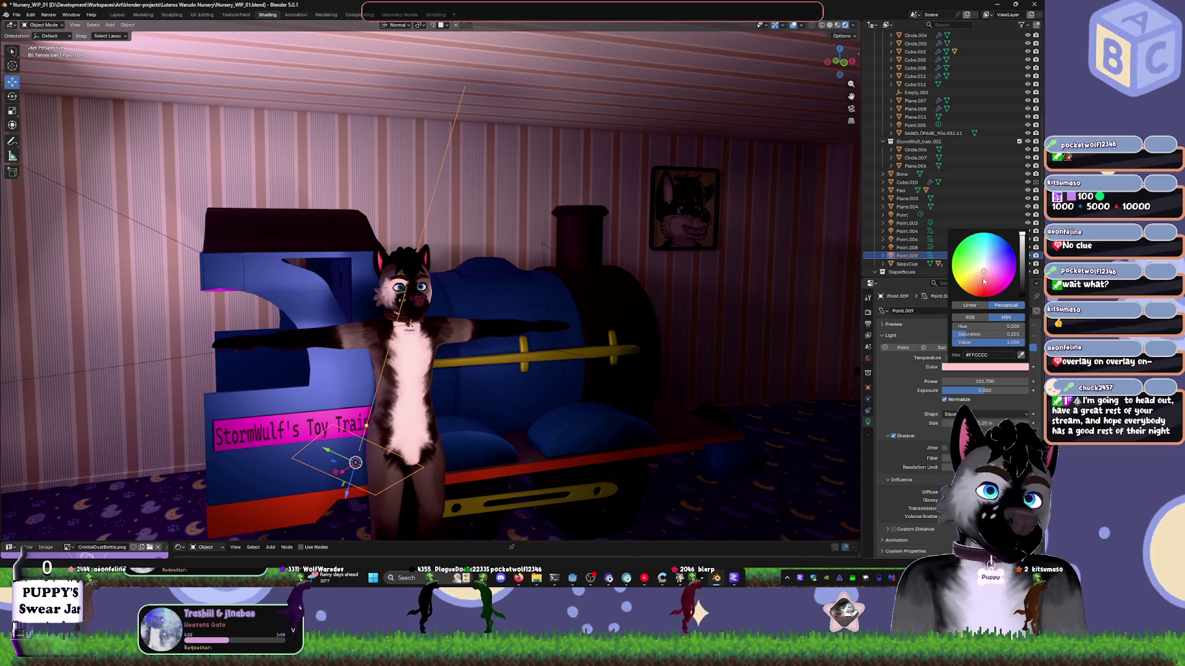
pyautogui.moveTo(978, 269); pyautogui.dragTo(982, 267)
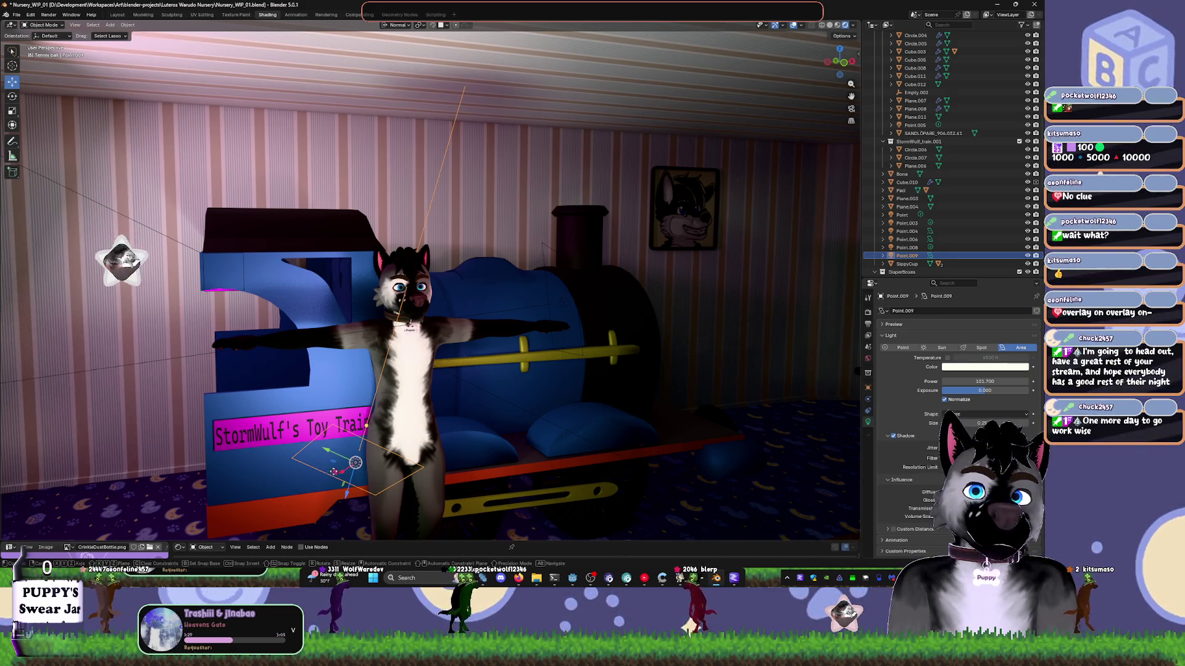
pyautogui.moveTo(355, 462); pyautogui.dragTo(266, 463)
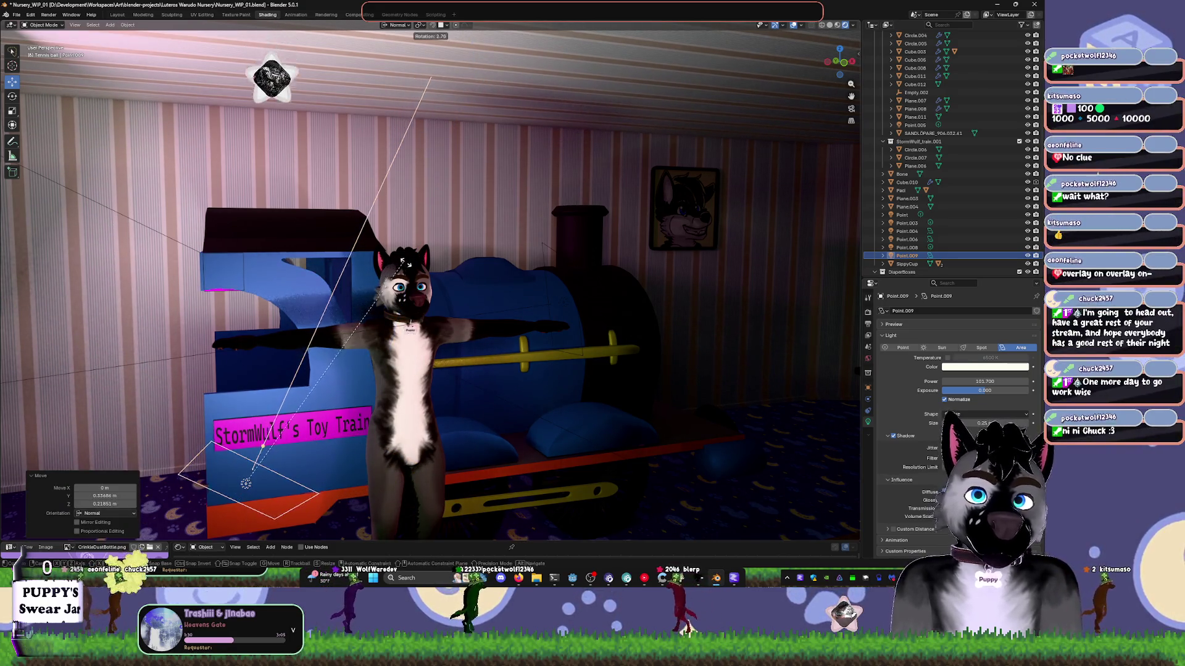
pyautogui.press('r')
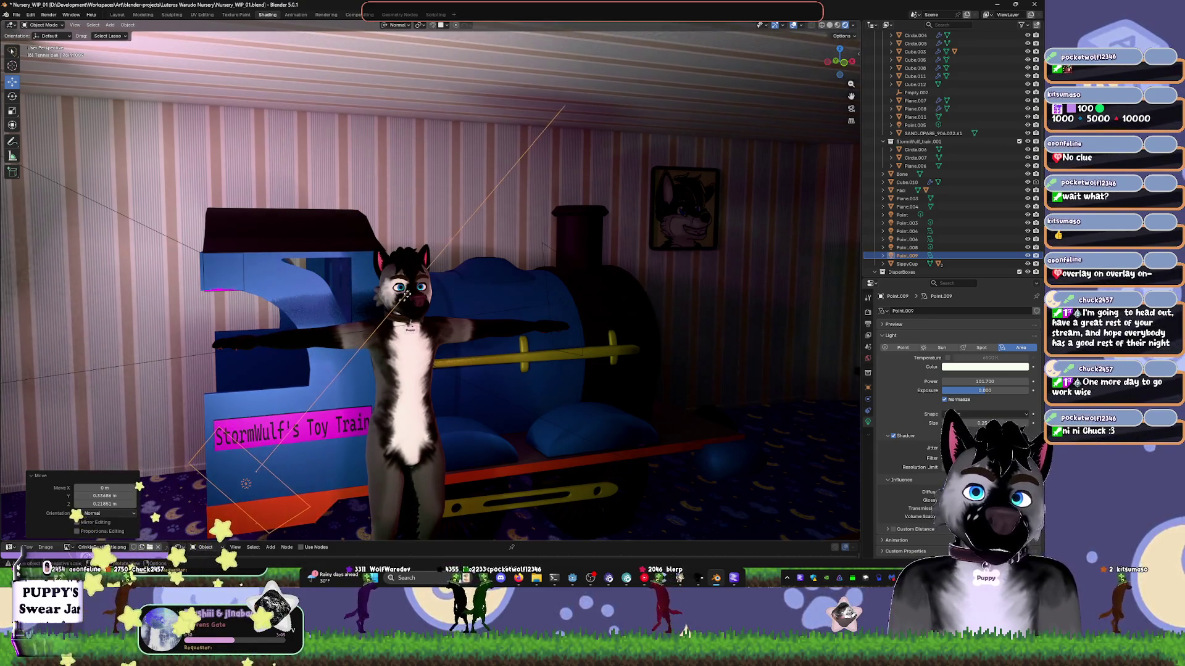
pyautogui.click(545, 284)
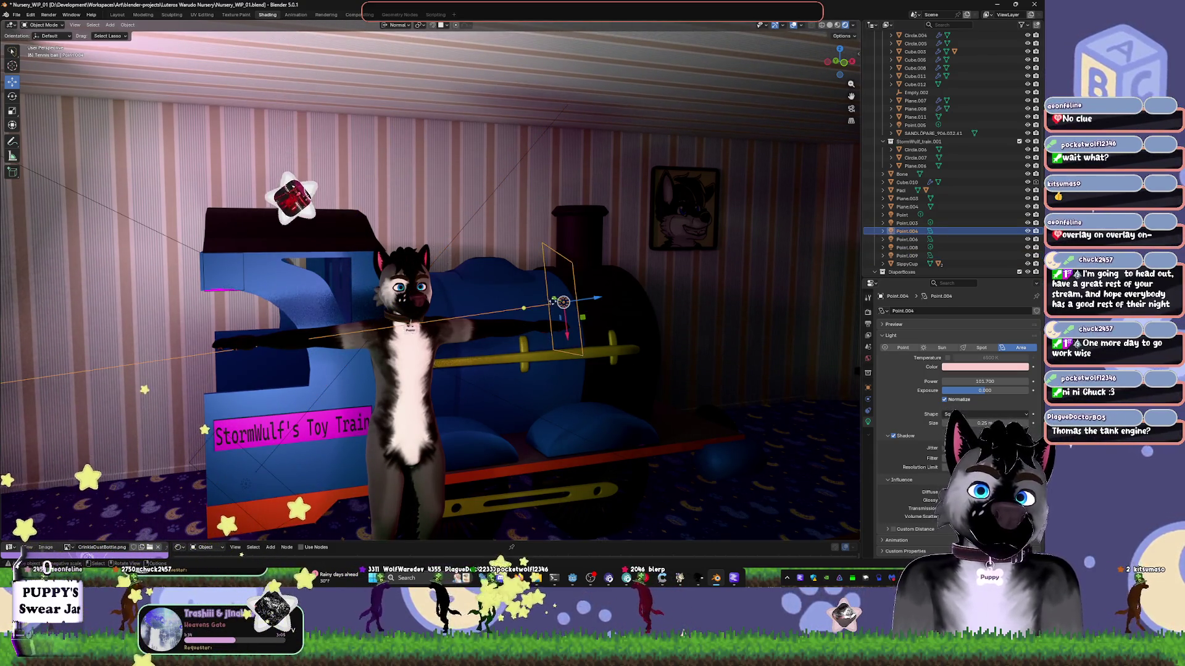
# - Inspect Point.004, the train and toy train Circle.007, ending with the city playmat selected
pyautogui.click(563, 302)
pyautogui.moveTo(414, 313)
pyautogui.mouseDown(button='middle')
pyautogui.moveTo(433, 390)
pyautogui.moveTo(524, 391)
pyautogui.mouseUp(button='middle')
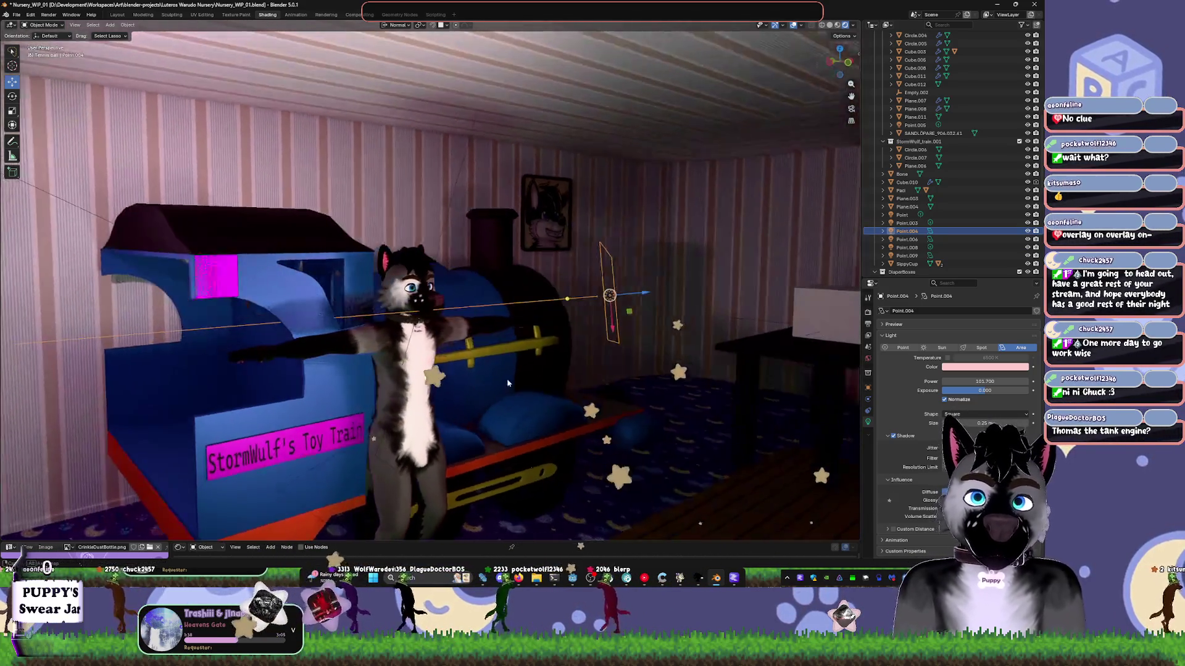
pyautogui.click(523, 391)
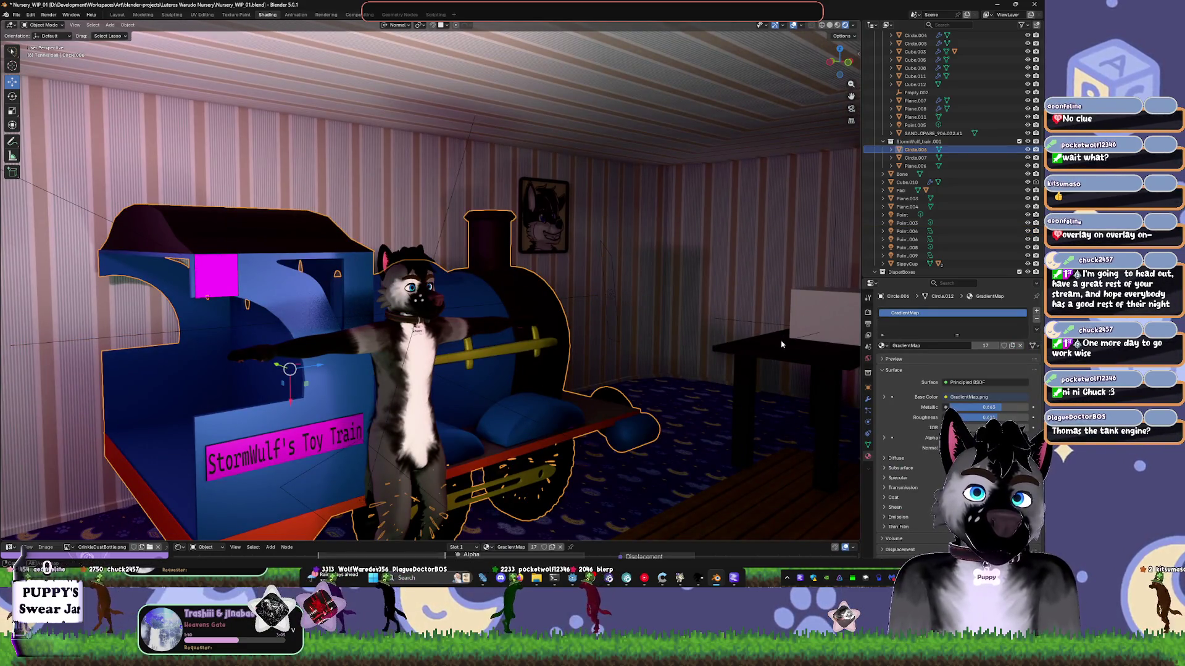
pyautogui.moveTo(781, 345); pyautogui.dragTo(771, 425, button='middle')
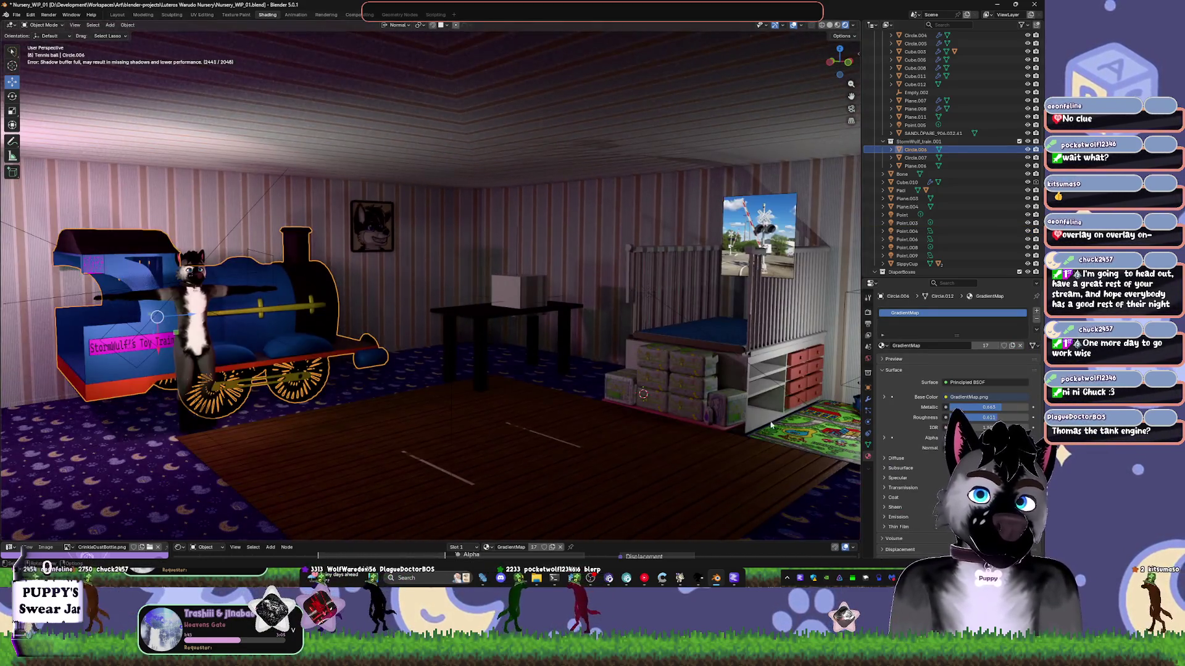
pyautogui.click(854, 409)
pyautogui.press('KP_Decimal')
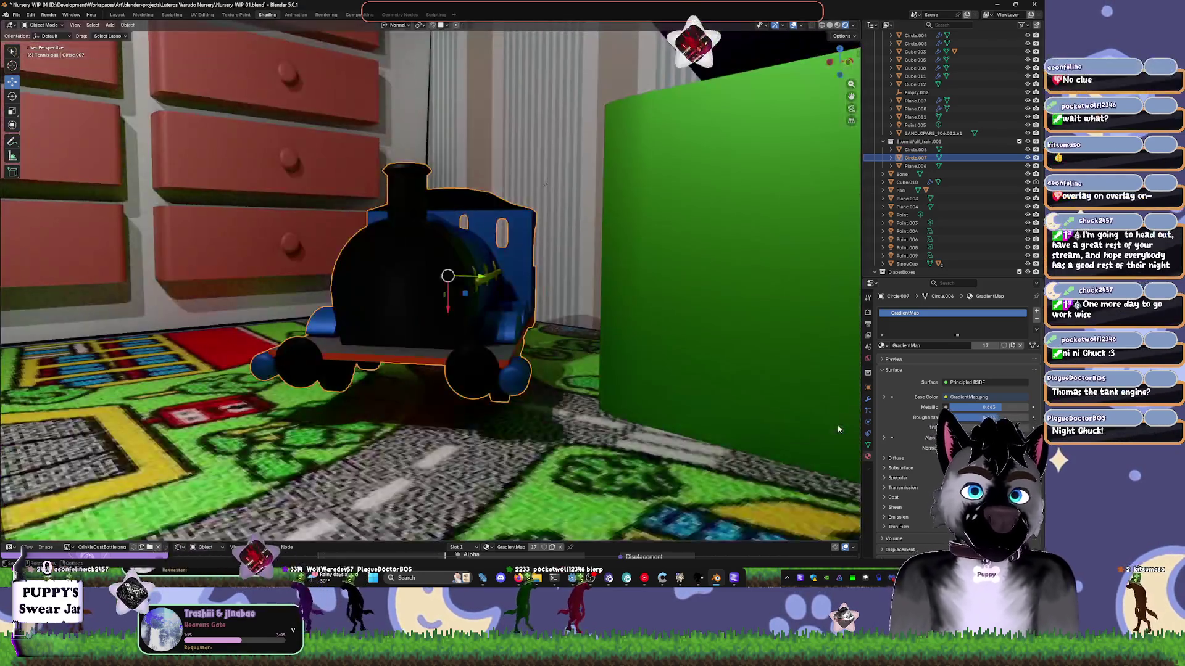
pyautogui.moveTo(678, 425)
pyautogui.mouseDown(button='middle')
pyautogui.moveTo(816, 434)
pyautogui.moveTo(678, 346)
pyautogui.mouseUp(button='middle')
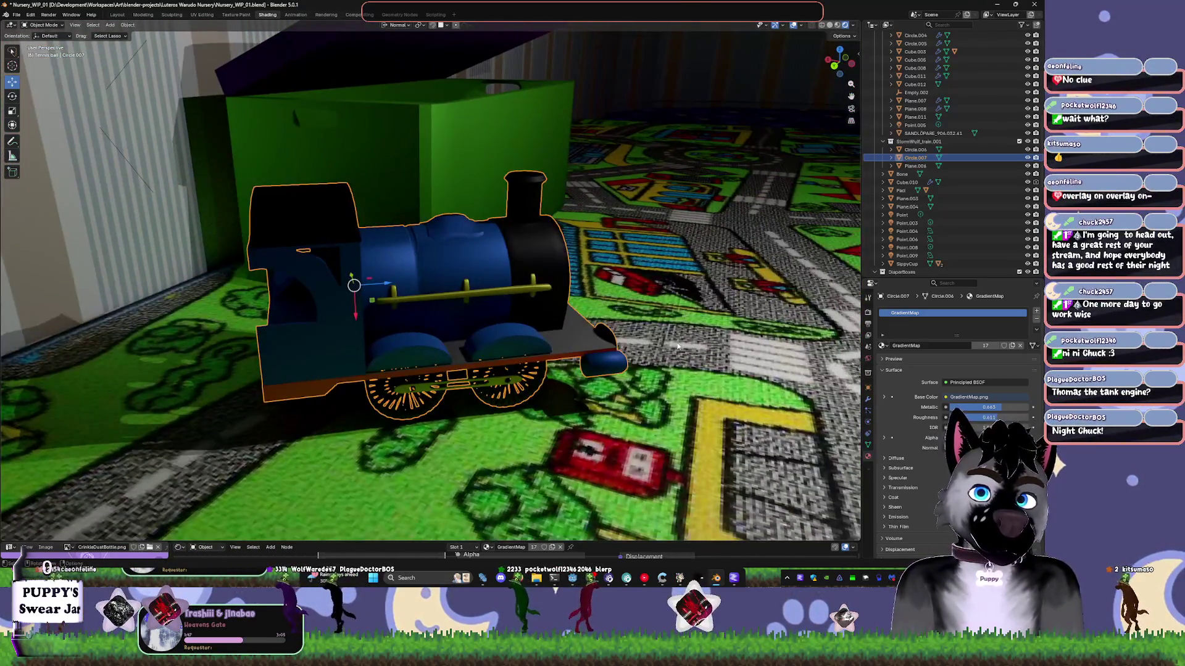
pyautogui.click(675, 384)
pyautogui.hotkey('shift', 'a')
# - Add an area light, drop it onto the playroom carpet, and aim it at the toy train
pyautogui.moveTo(671, 383)
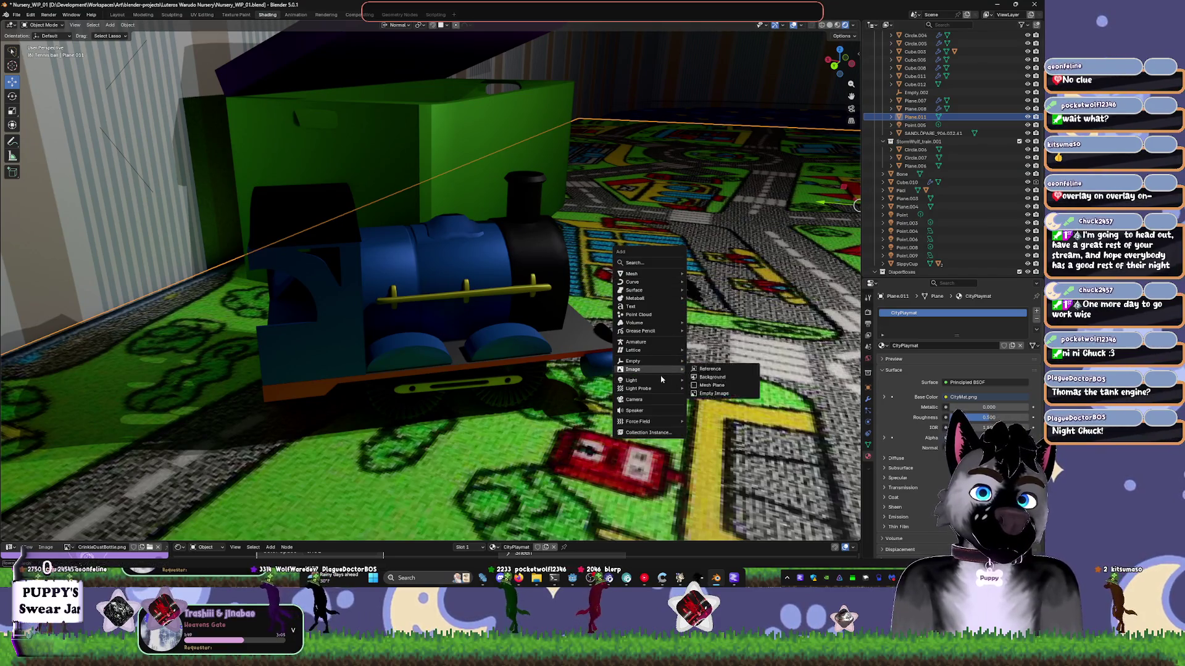
pyautogui.click(689, 405)
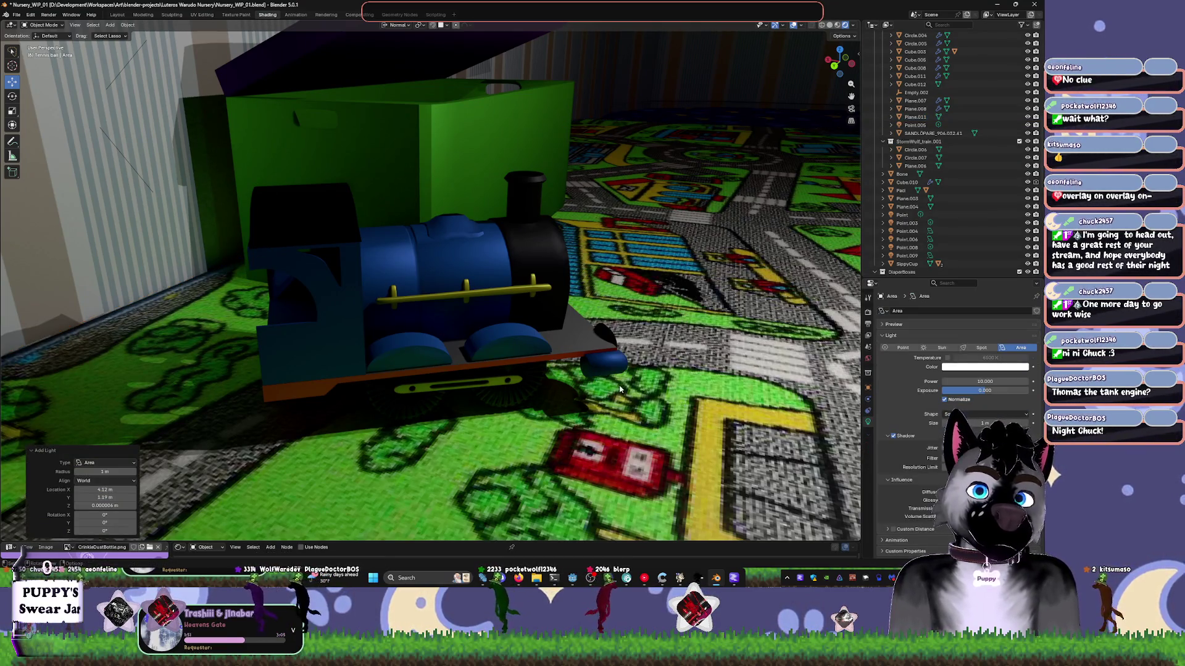
pyautogui.scroll(-5, 620, 389)
pyautogui.moveTo(650, 370); pyautogui.dragTo(371, 333, button='middle')
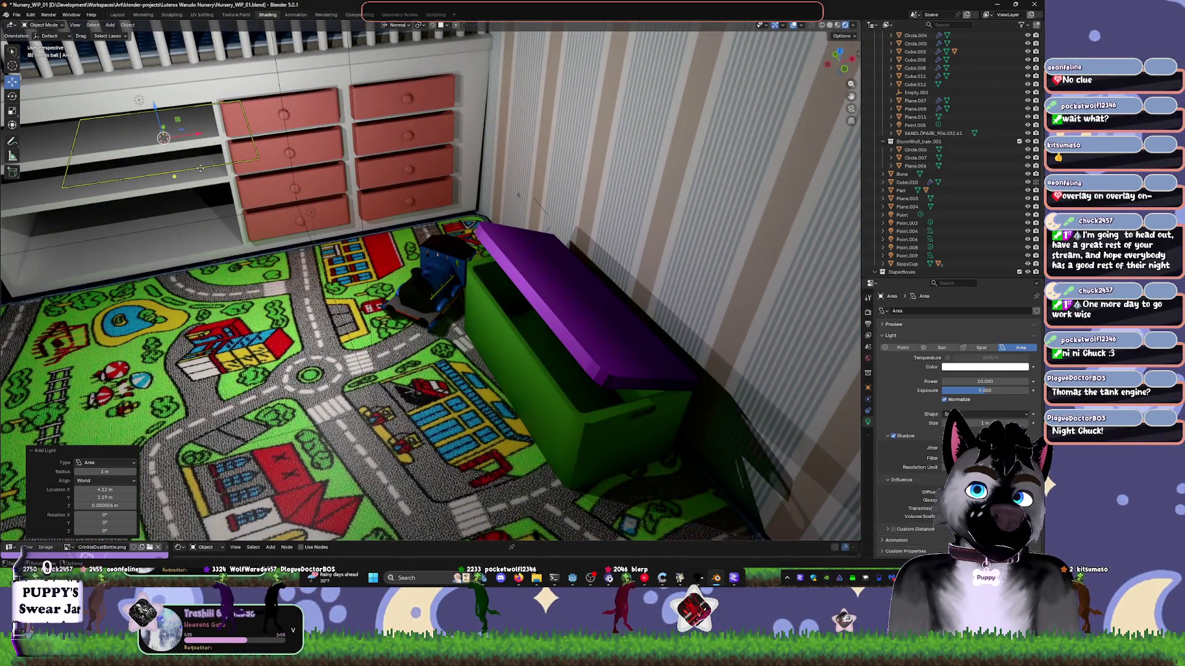
pyautogui.moveTo(202, 170); pyautogui.dragTo(383, 395)
pyautogui.moveTo(383, 395); pyautogui.dragTo(492, 254, button='middle')
pyautogui.moveTo(420, 199); pyautogui.dragTo(419, 200)
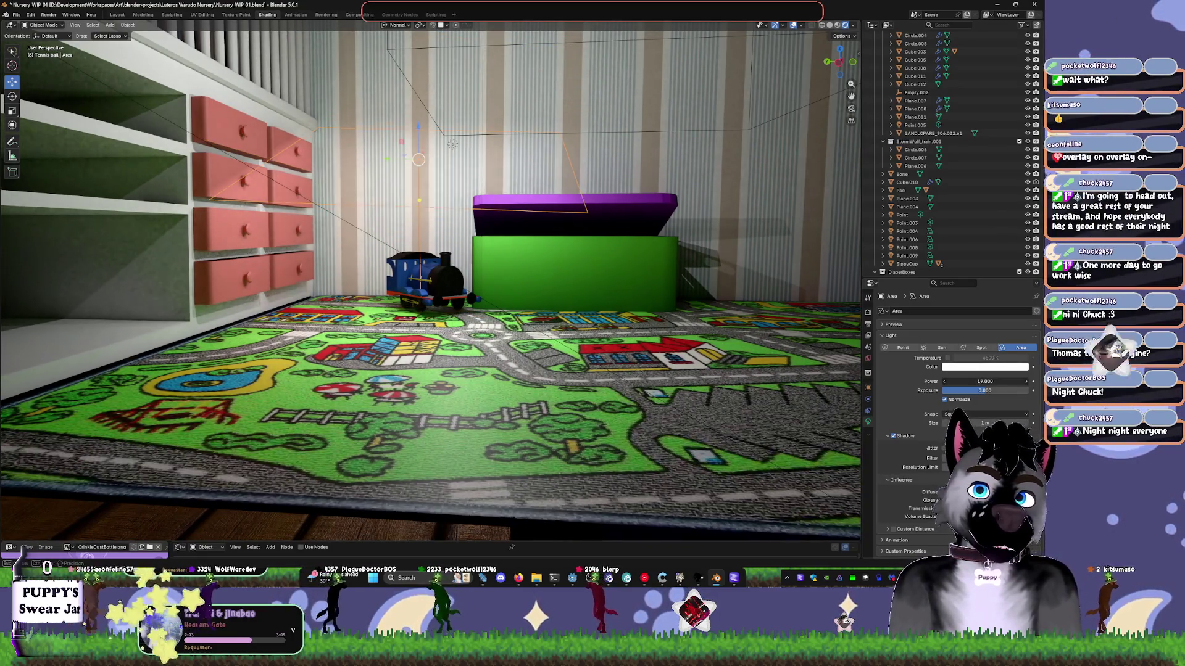
pyautogui.moveTo(469, 296); pyautogui.dragTo(382, 274, button='middle')
pyautogui.click(426, 281)
pyautogui.press('KP_Decimal')
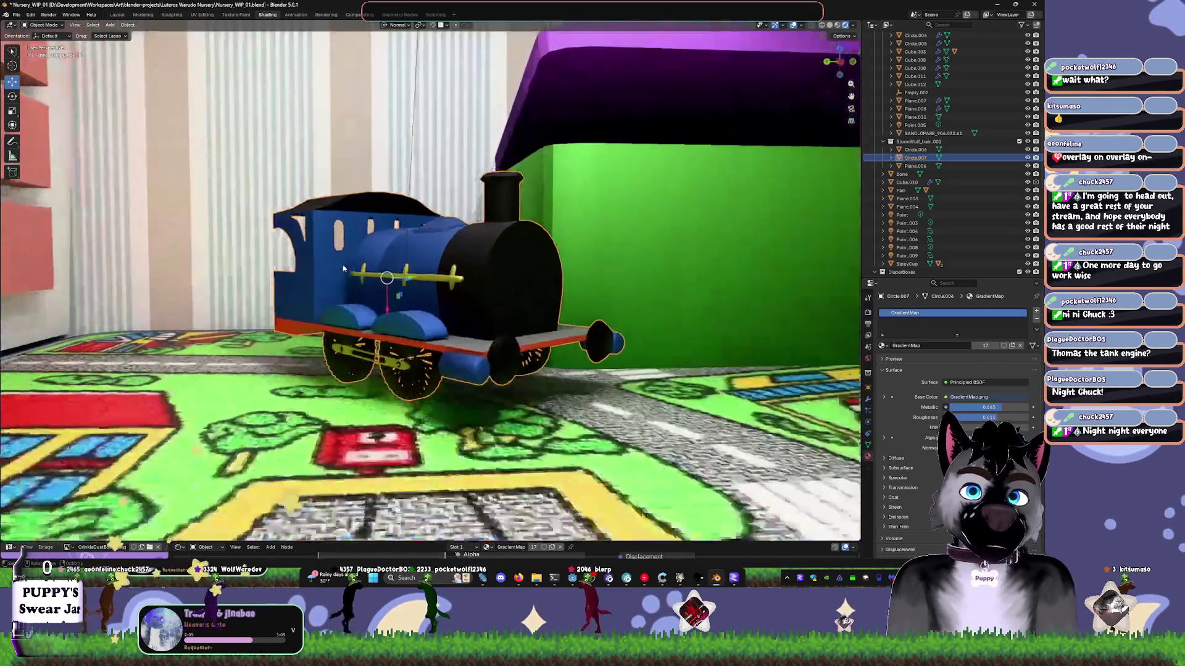
pyautogui.press('r')
pyautogui.press('y')
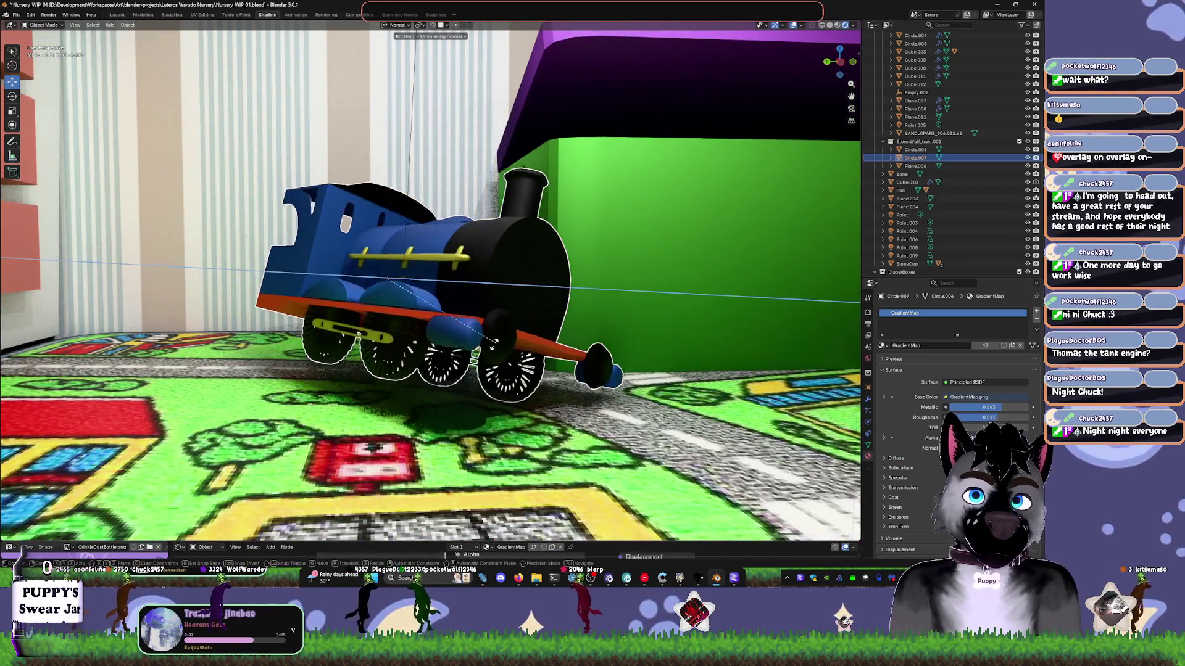
pyautogui.press('z')
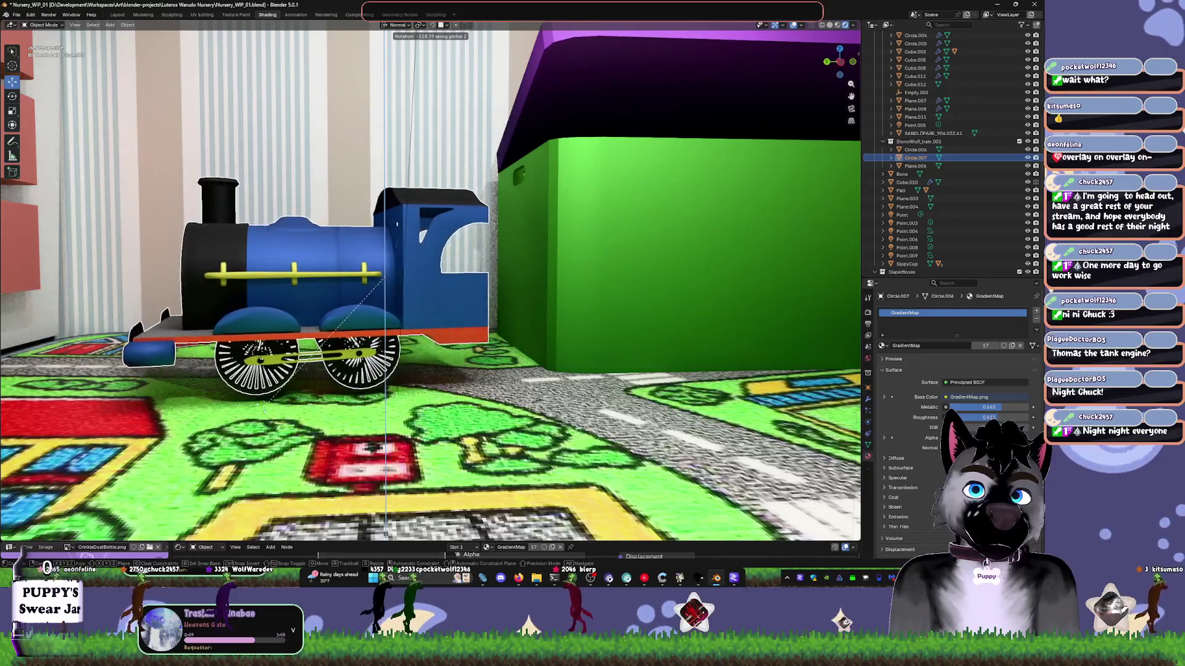
pyautogui.click(372, 404)
pyautogui.click(624, 400)
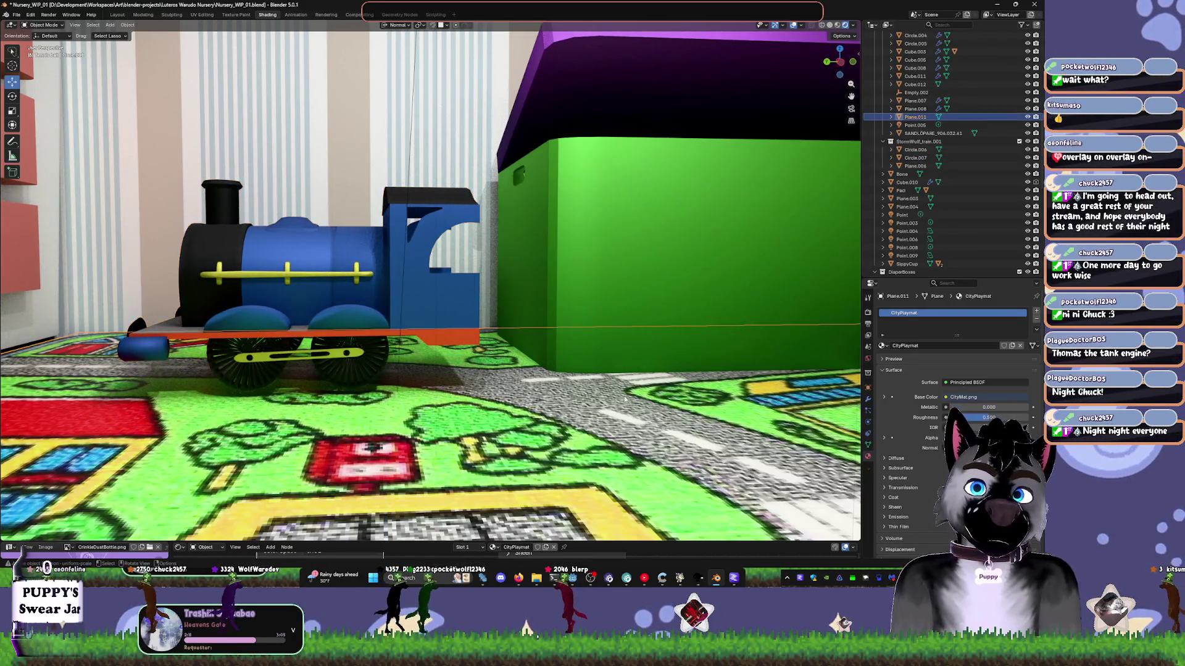
pyautogui.moveTo(695, 353); pyautogui.dragTo(526, 370, button='middle')
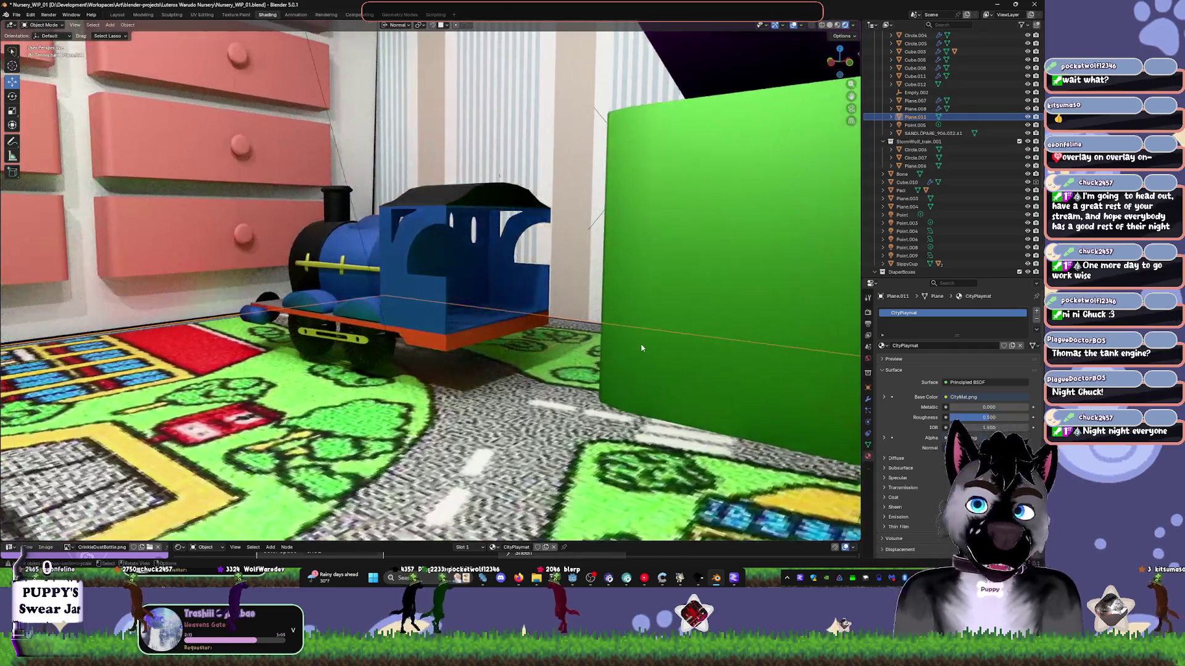
pyautogui.click(526, 370)
pyautogui.scroll(3, 526, 370)
pyautogui.scroll(8, 525, 370)
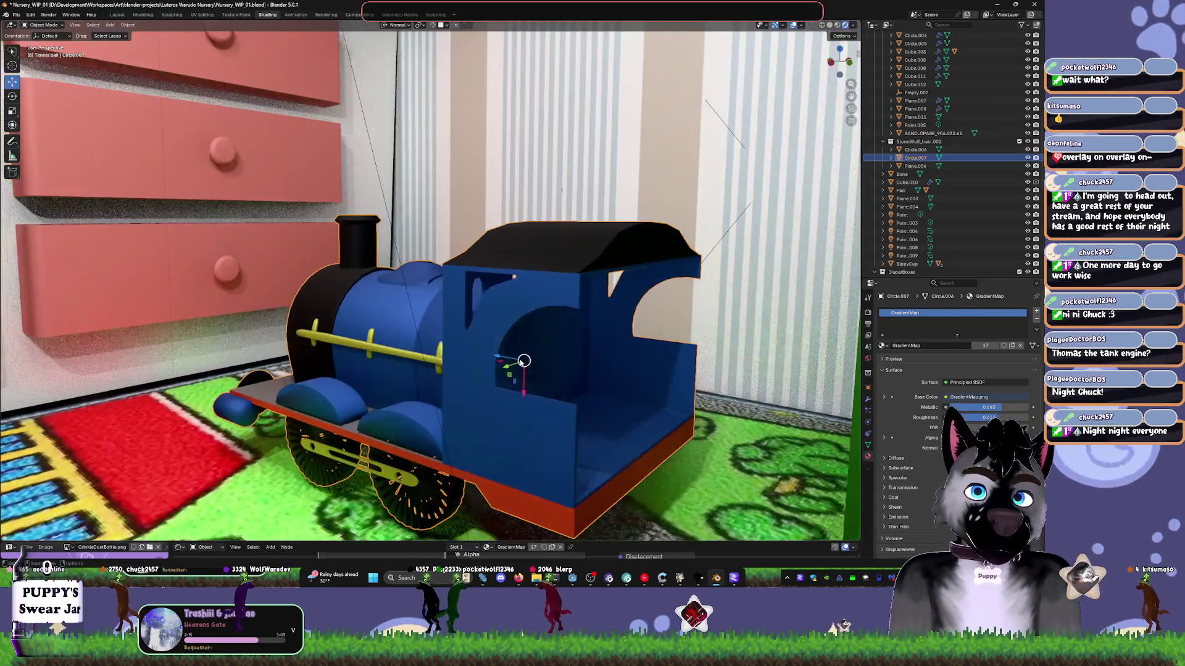
pyautogui.scroll(-5, 524, 370)
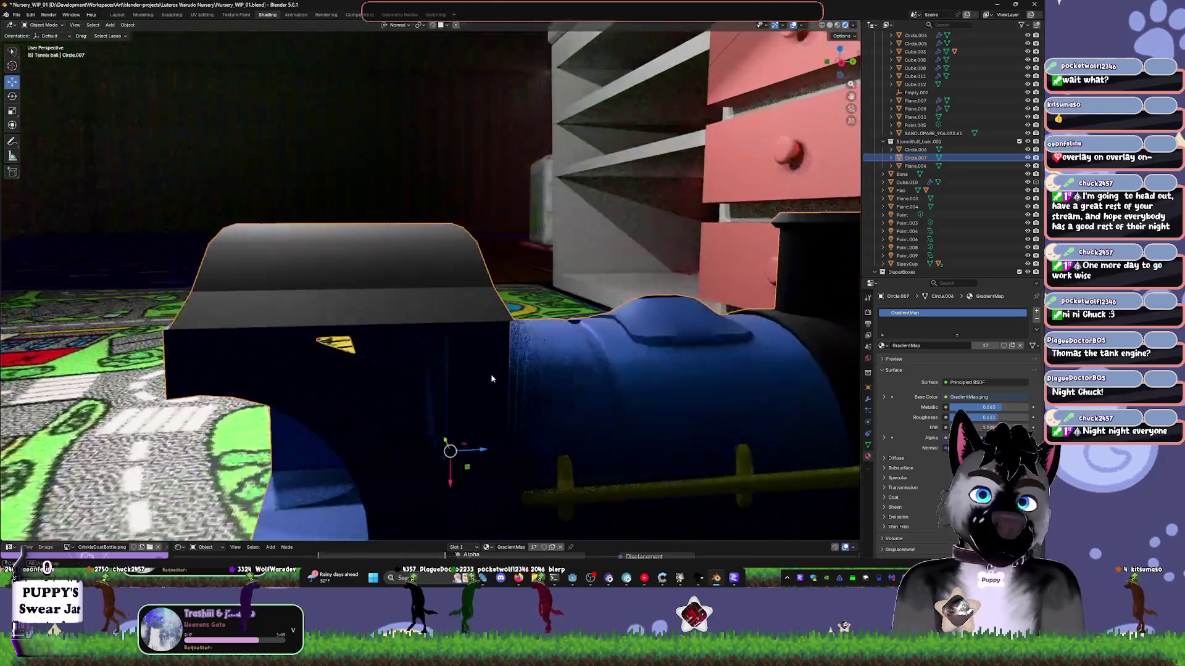
pyautogui.scroll(4, 564, 391)
pyautogui.keyDown('shift'); pyautogui.scroll(-5, 605, 352); pyautogui.keyUp('shift')
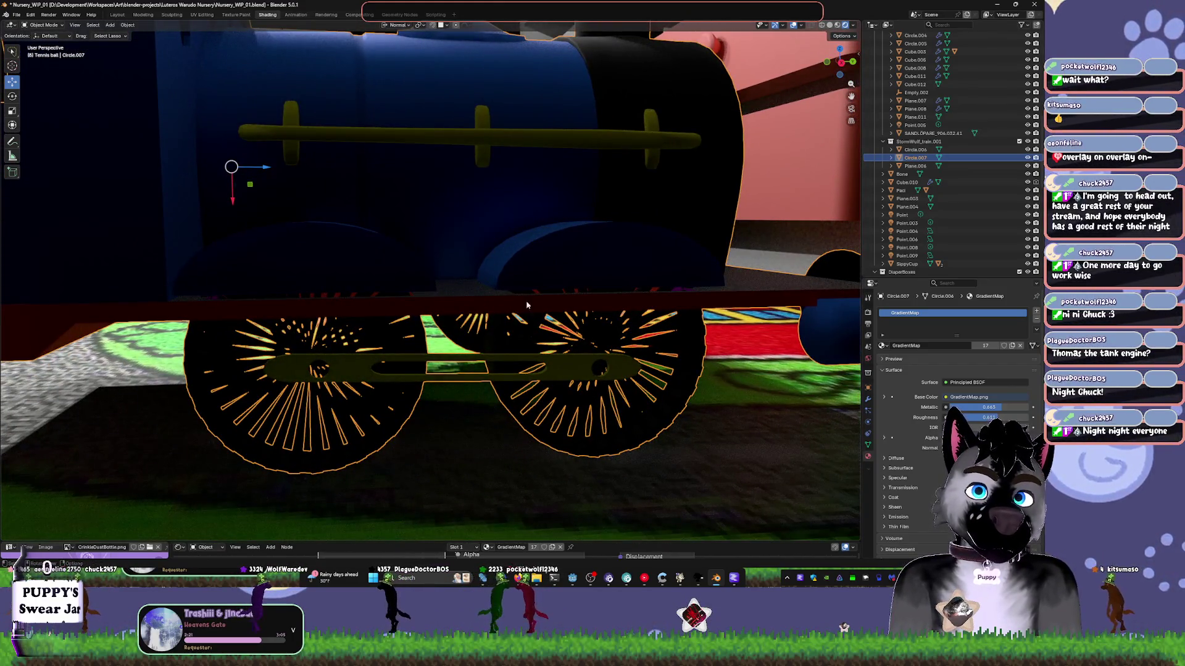
pyautogui.moveTo(492, 405)
pyautogui.mouseDown(button='middle')
pyautogui.moveTo(407, 319)
pyautogui.moveTo(485, 343)
pyautogui.moveTo(463, 328)
pyautogui.mouseUp(button='middle')
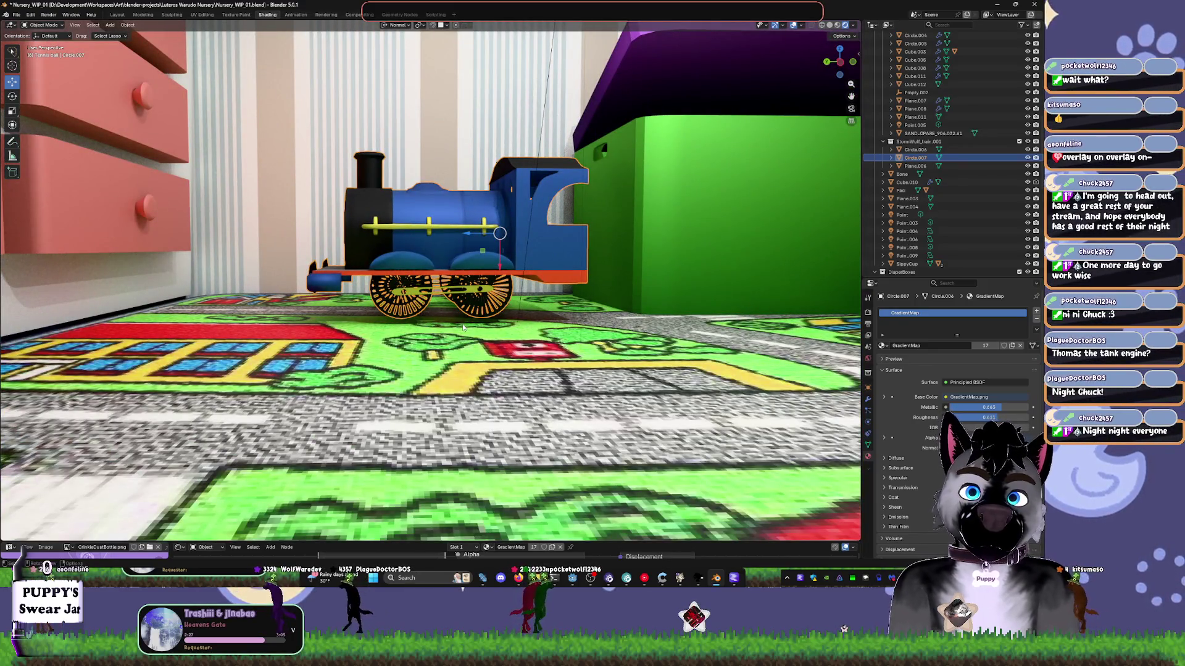
pyautogui.scroll(10, 447, 302)
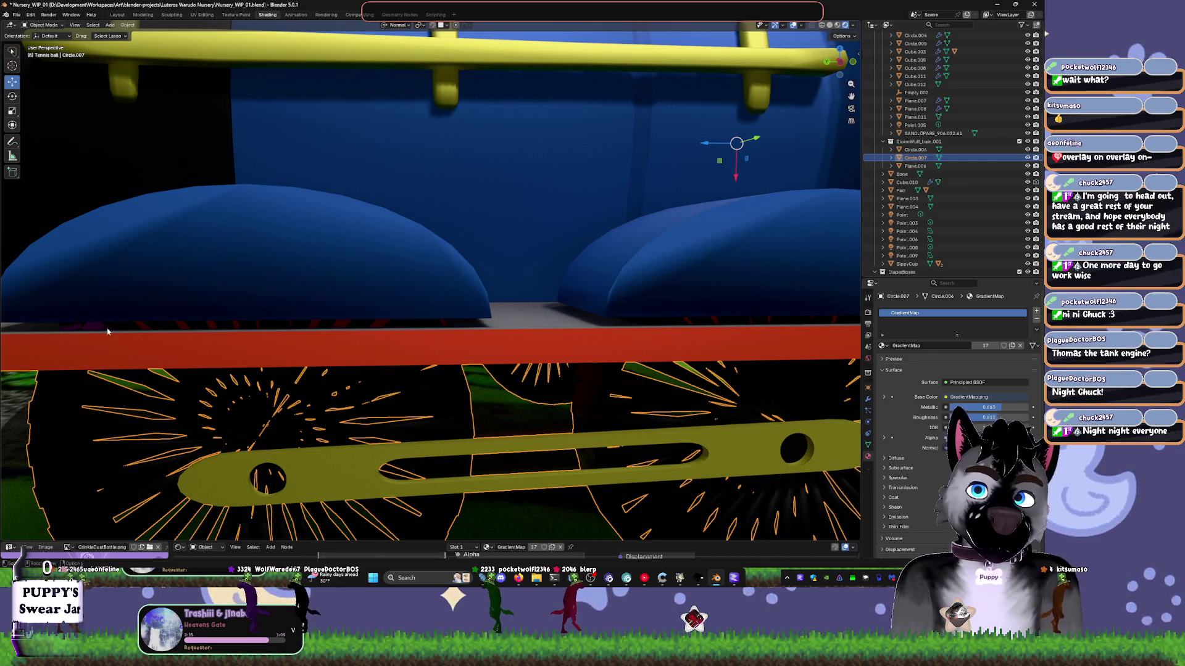
pyautogui.scroll(-8, 308, 348)
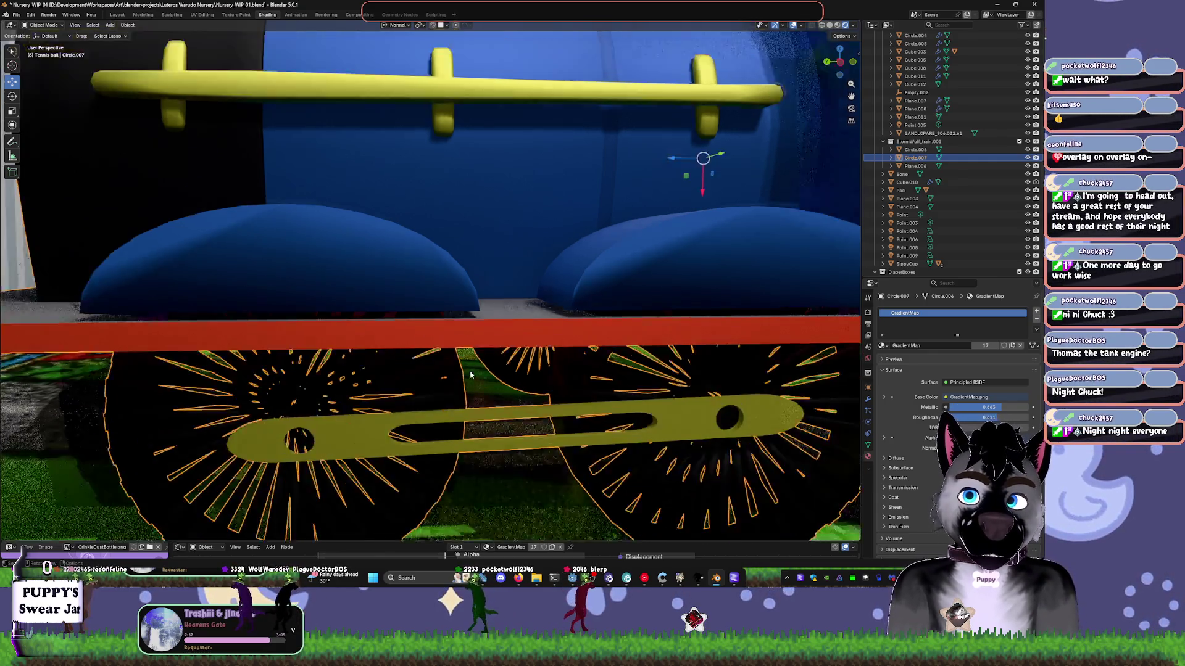
pyautogui.scroll(-3, 499, 345)
pyautogui.moveTo(498, 344)
pyautogui.mouseDown(button='middle')
pyautogui.moveTo(452, 384)
pyautogui.moveTo(556, 370)
pyautogui.moveTo(691, 384)
pyautogui.moveTo(572, 365)
pyautogui.moveTo(513, 460)
pyautogui.moveTo(505, 441)
pyautogui.mouseUp(button='middle')
pyautogui.click(691, 384)
pyautogui.click(572, 366)
pyautogui.click(513, 460)
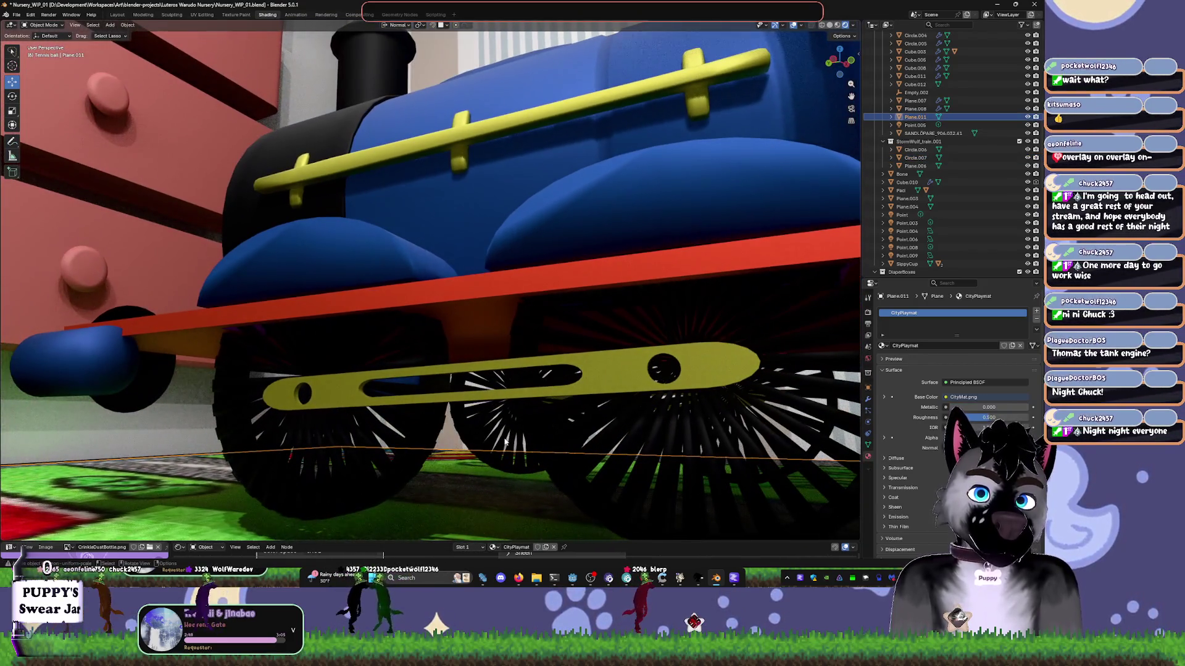
pyautogui.click(641, 444)
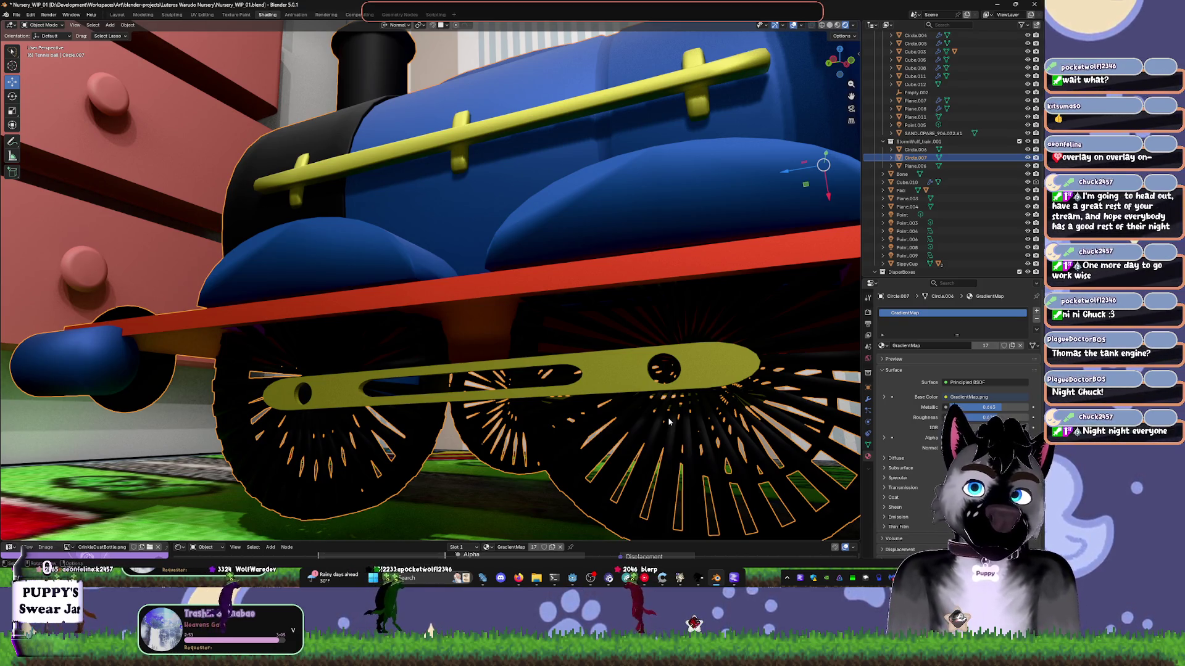
# - Edit the train mesh, selecting all then a single edge, and return to Object Mode
pyautogui.press('Tab')
pyautogui.click(707, 425)
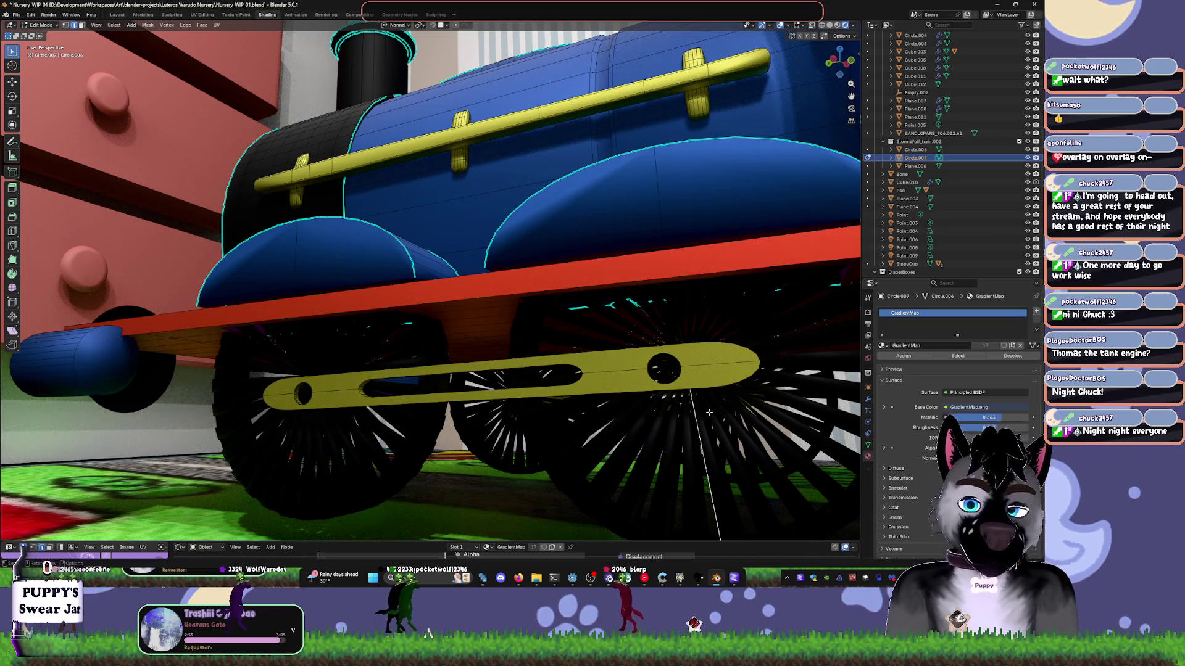
pyautogui.press('a')
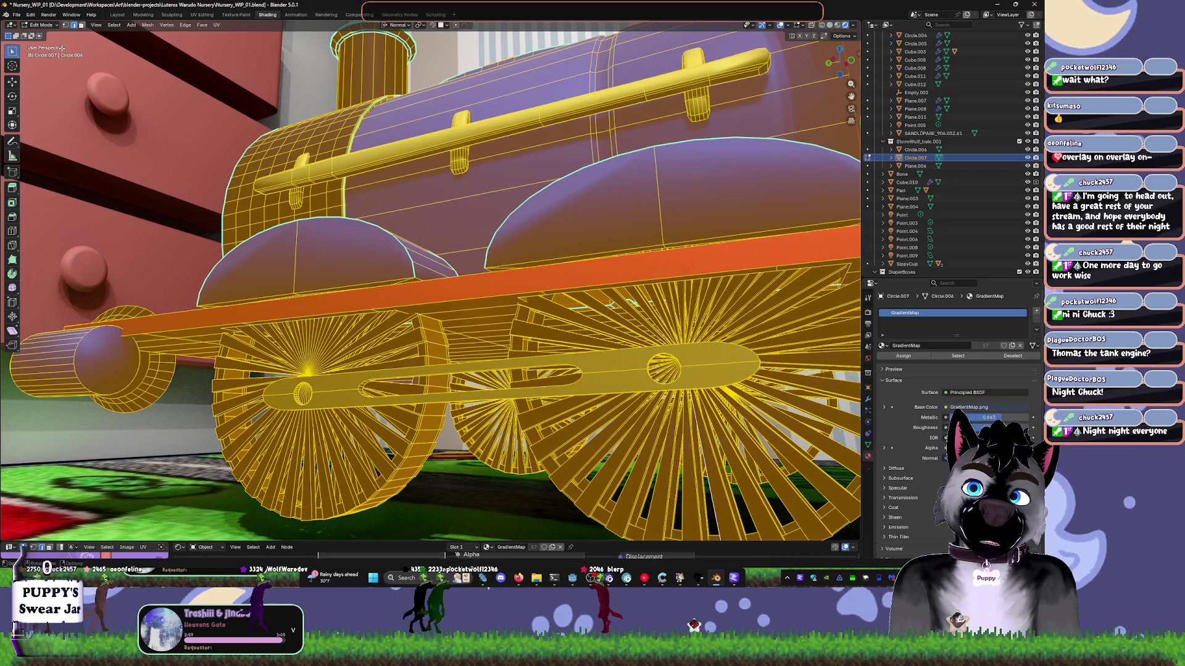
pyautogui.click(509, 330)
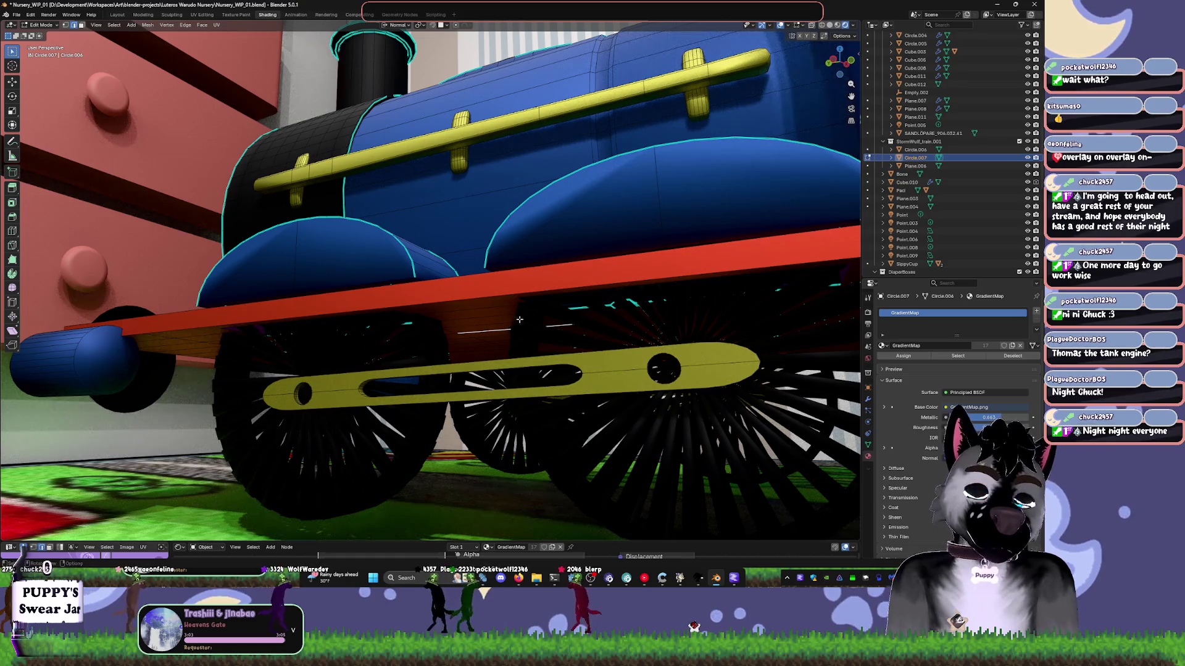
pyautogui.press('Tab')
pyautogui.scroll(-5, 494, 342)
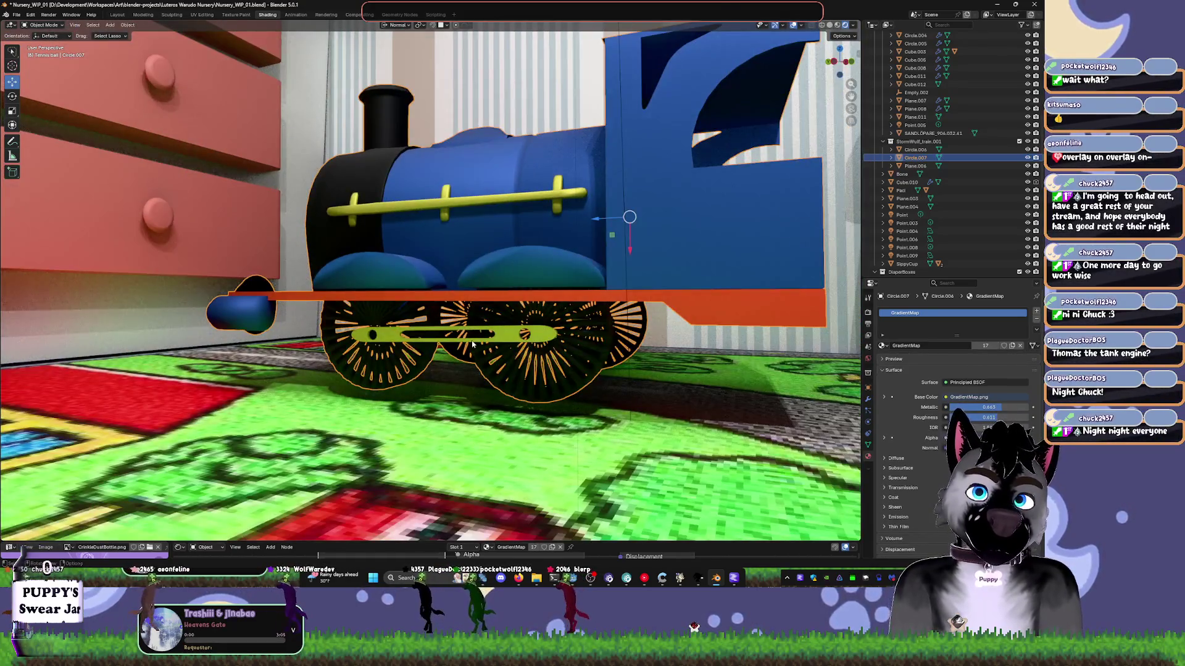
pyautogui.scroll(-5, 472, 344)
pyautogui.moveTo(472, 343)
pyautogui.mouseDown(button='middle')
pyautogui.moveTo(538, 369)
pyautogui.moveTo(523, 370)
pyautogui.moveTo(543, 357)
pyautogui.moveTo(553, 368)
pyautogui.mouseUp(button='middle')
# - Toggle Edit Mode again and undo so the engine front faces out across the rug
pyautogui.press('Tab')
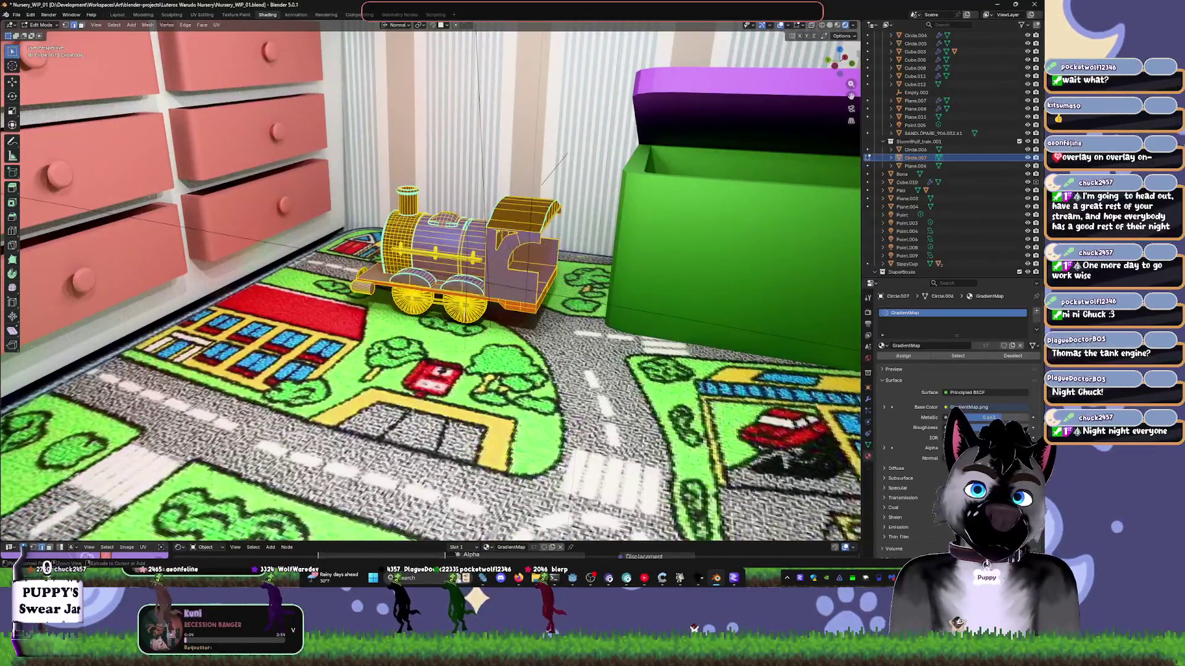
pyautogui.press('Tab')
pyautogui.click(555, 370)
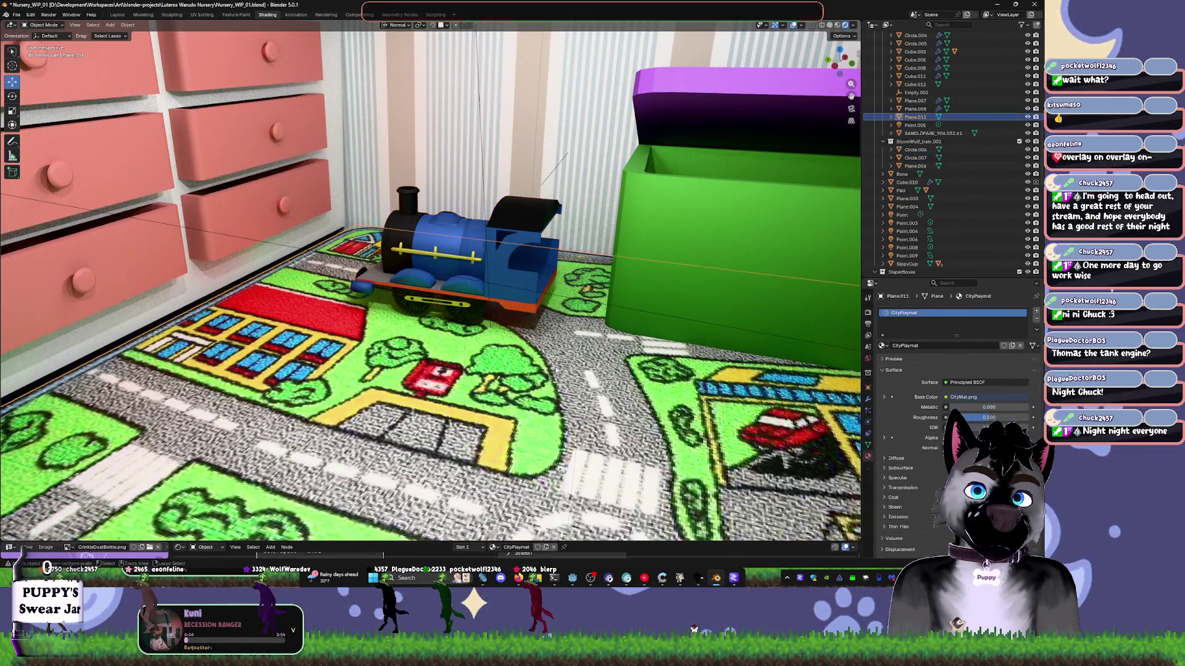
pyautogui.hotkey('ctrl', 'z')
pyautogui.hotkey('ctrl', 'z')
pyautogui.hotkey('ctrl', 'z')
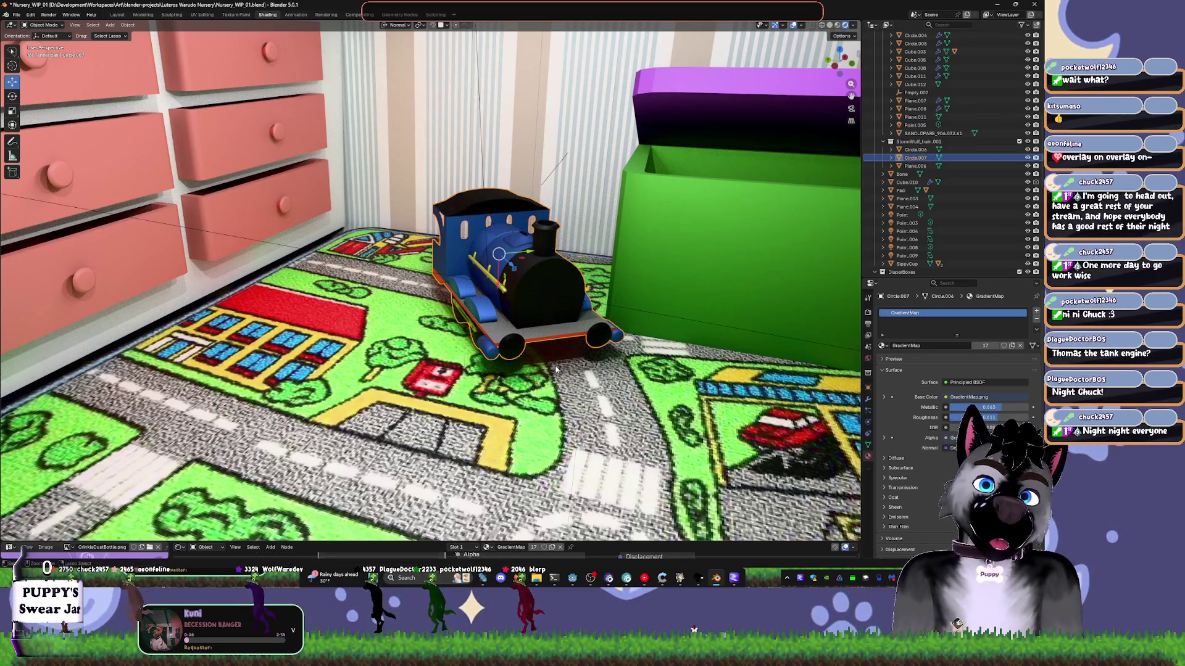
pyautogui.scroll(-10, 555, 369)
pyautogui.scroll(-10, 462, 345)
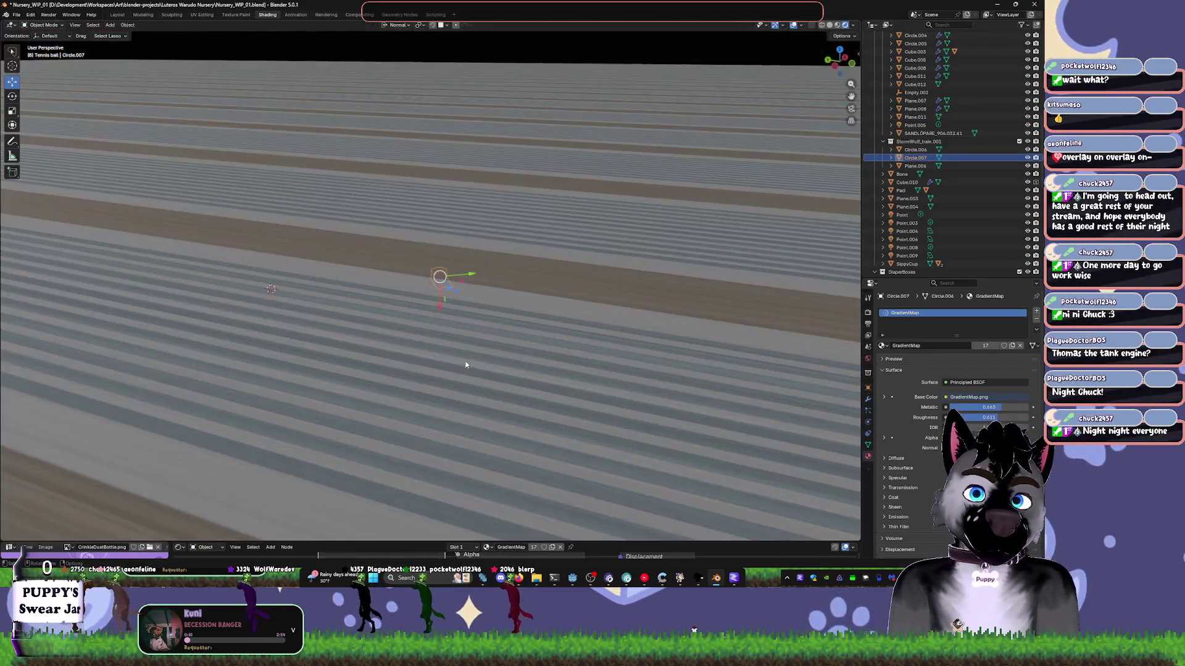
# - Zoom out and orbit to select the crib's RailTop.001 post beside the railroad-crossing picture
pyautogui.click(352, 269)
pyautogui.scroll(10, 352, 269)
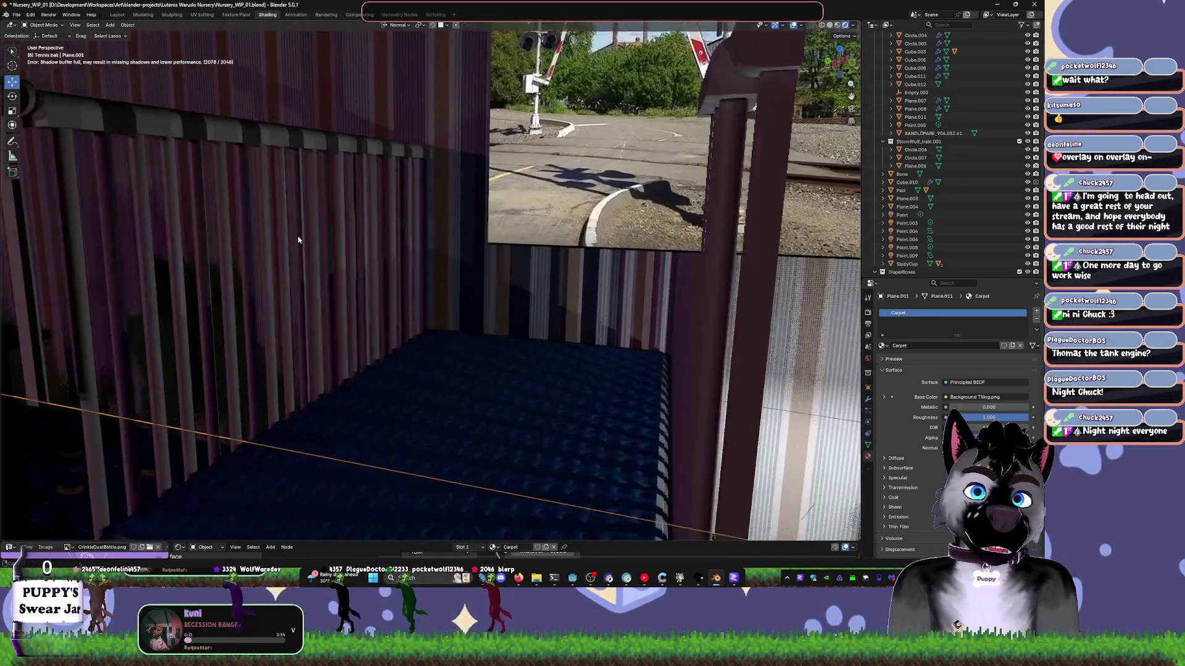
pyautogui.moveTo(298, 240)
pyautogui.mouseDown(button='middle')
pyautogui.moveTo(566, 267)
pyautogui.moveTo(476, 272)
pyautogui.moveTo(542, 262)
pyautogui.mouseUp(button='middle')
pyautogui.click(542, 261)
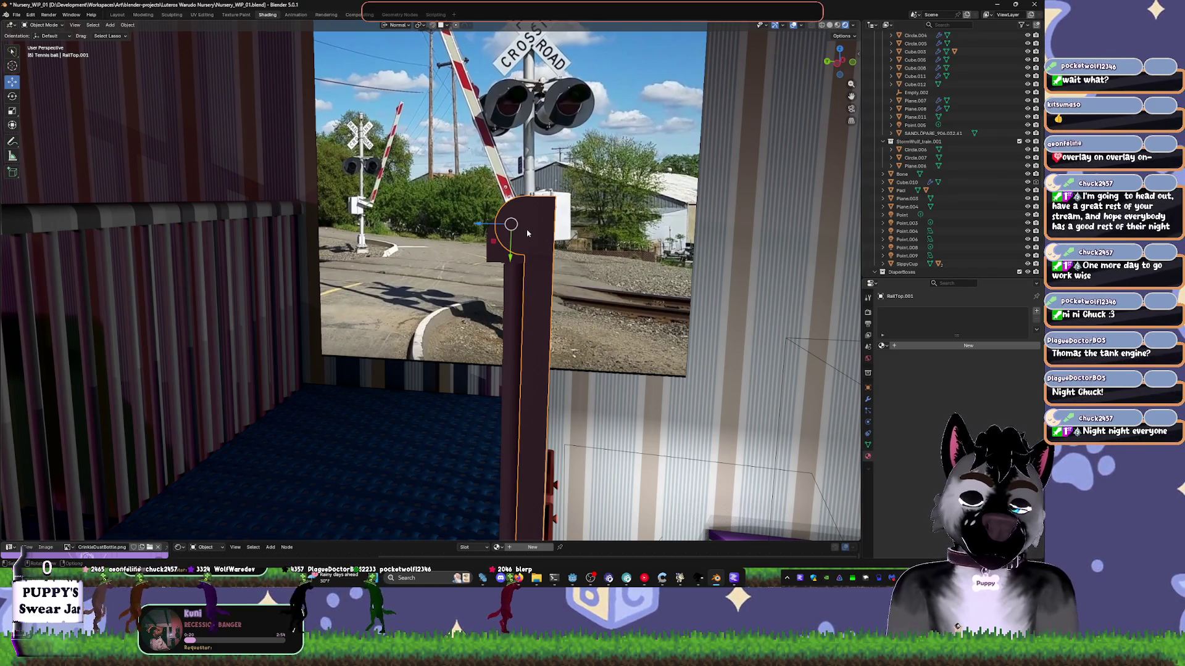
# - Reset the rail's rotation, then try the Carpet material on it and remove it
pyautogui.hotkey('alt', 'r')
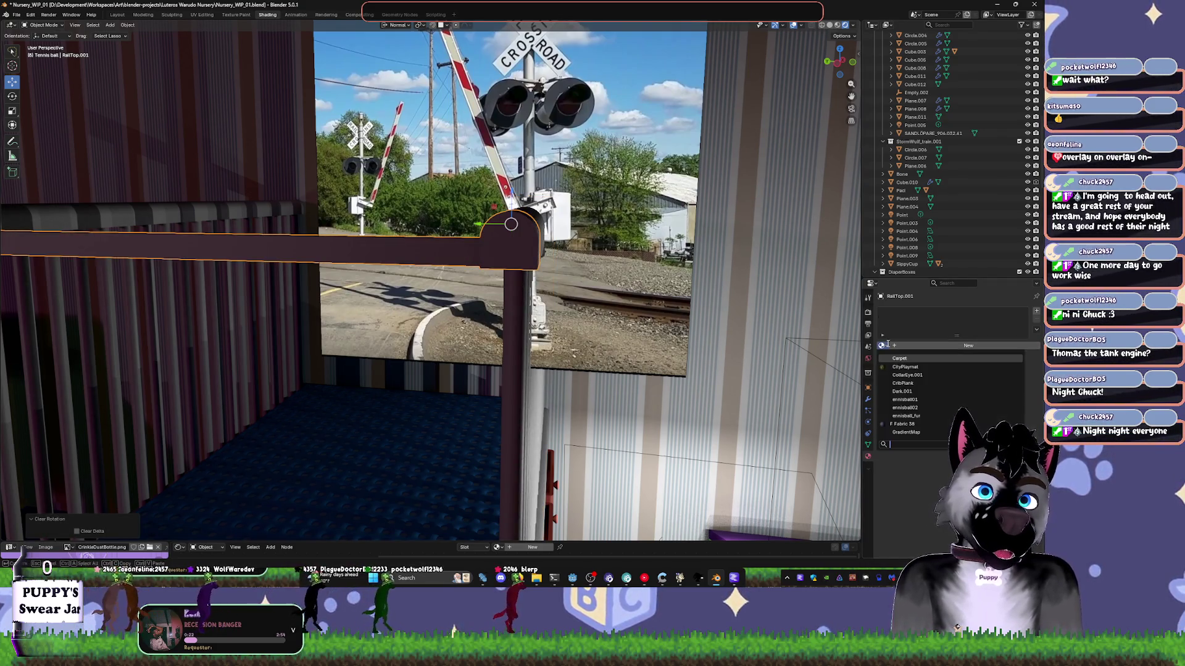
pyautogui.click(882, 345)
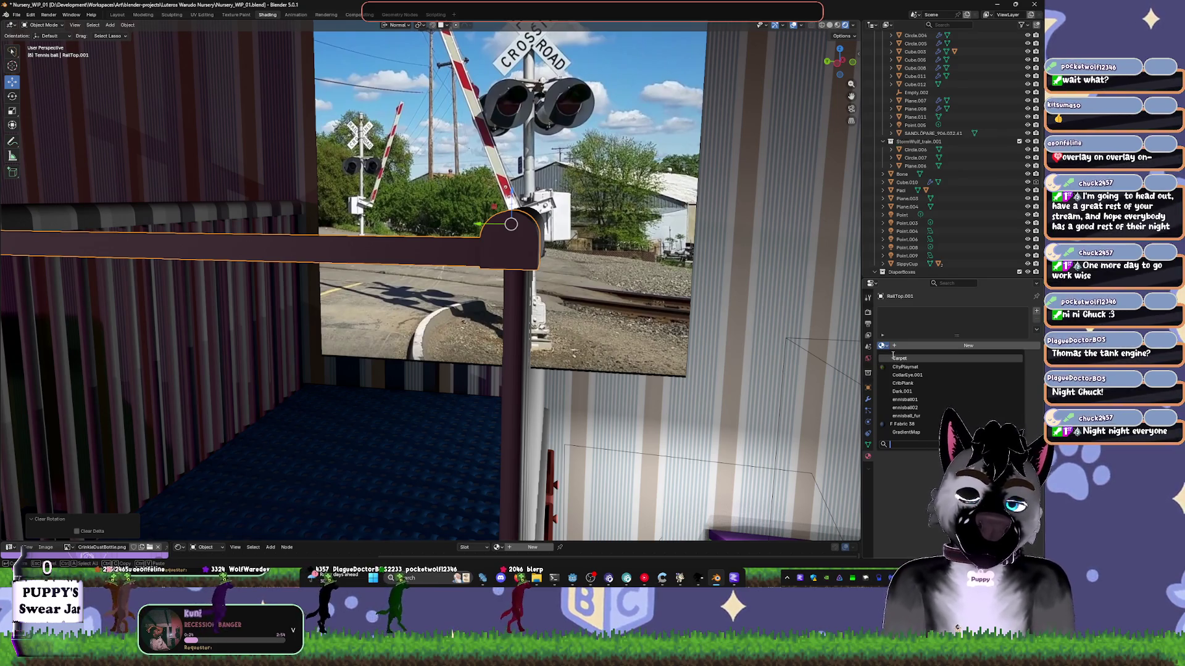
pyautogui.write('BedRaailBa')
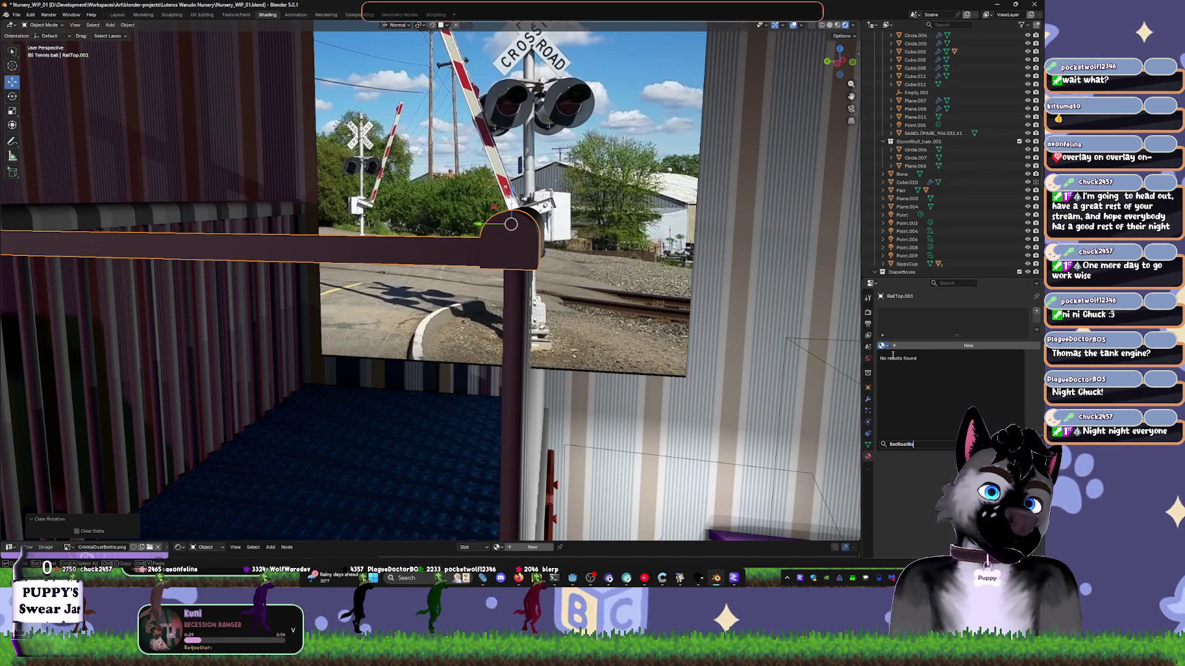
pyautogui.press('Escape')
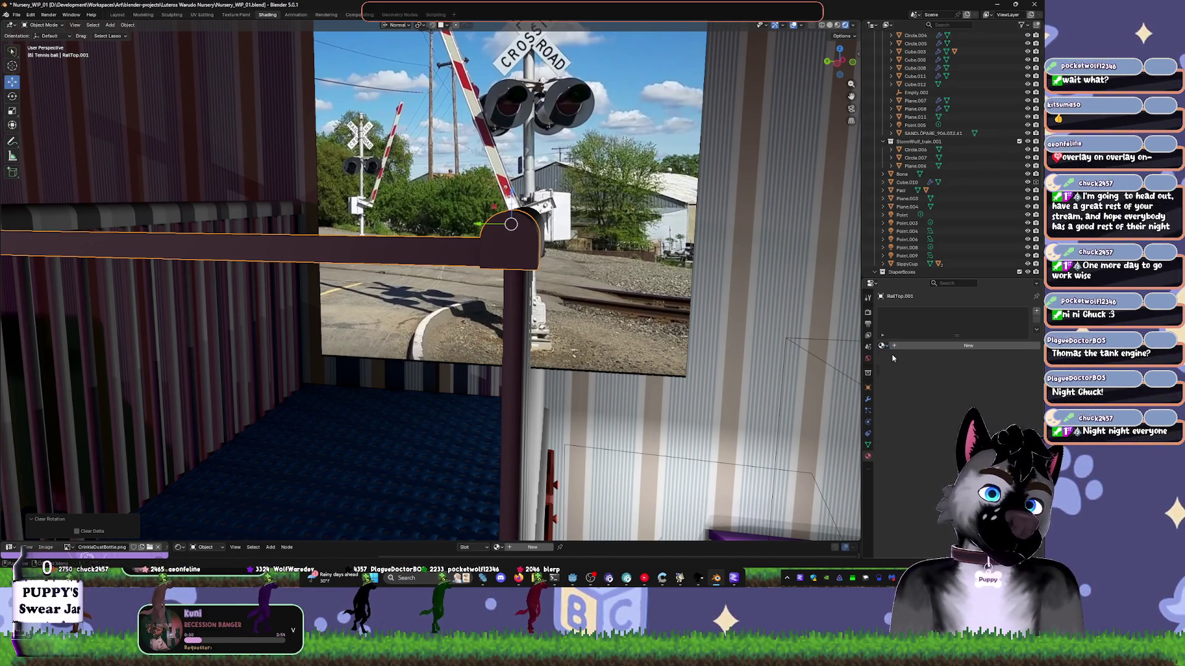
pyautogui.click(881, 345)
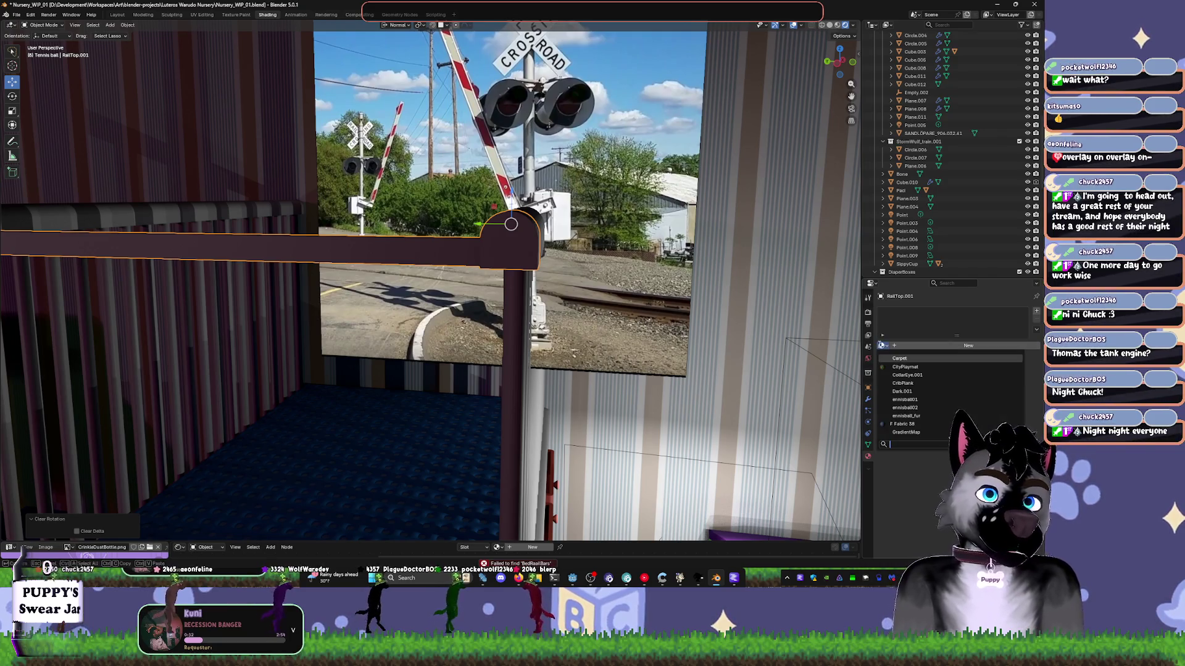
pyautogui.click(917, 358)
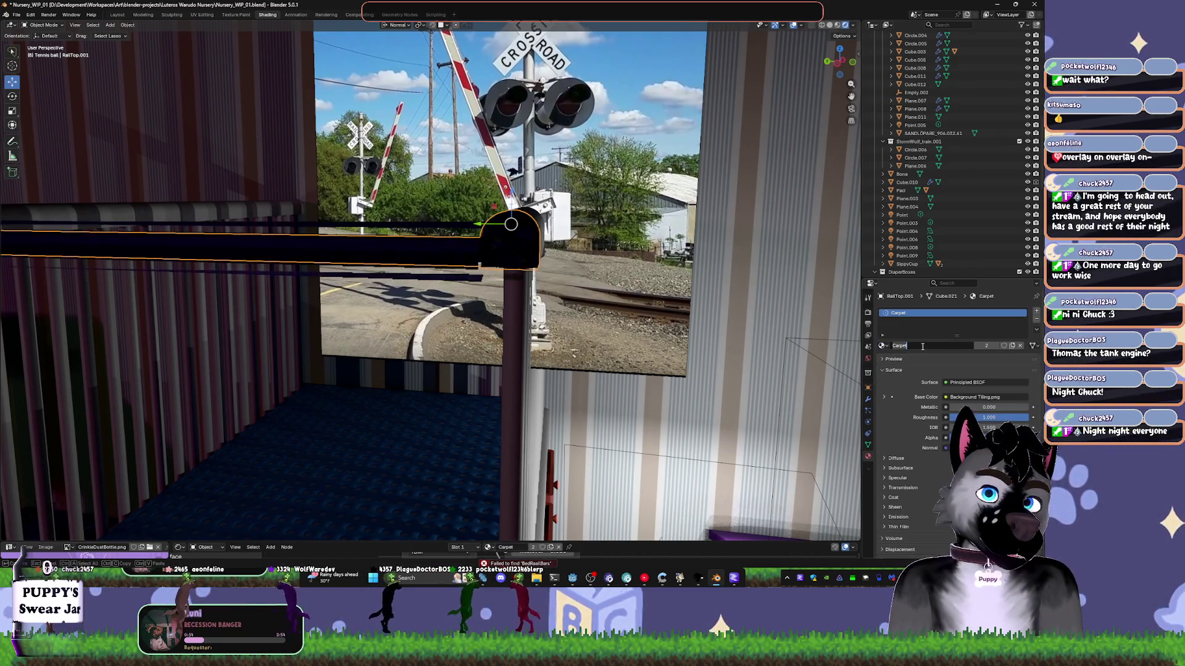
pyautogui.click(1036, 321)
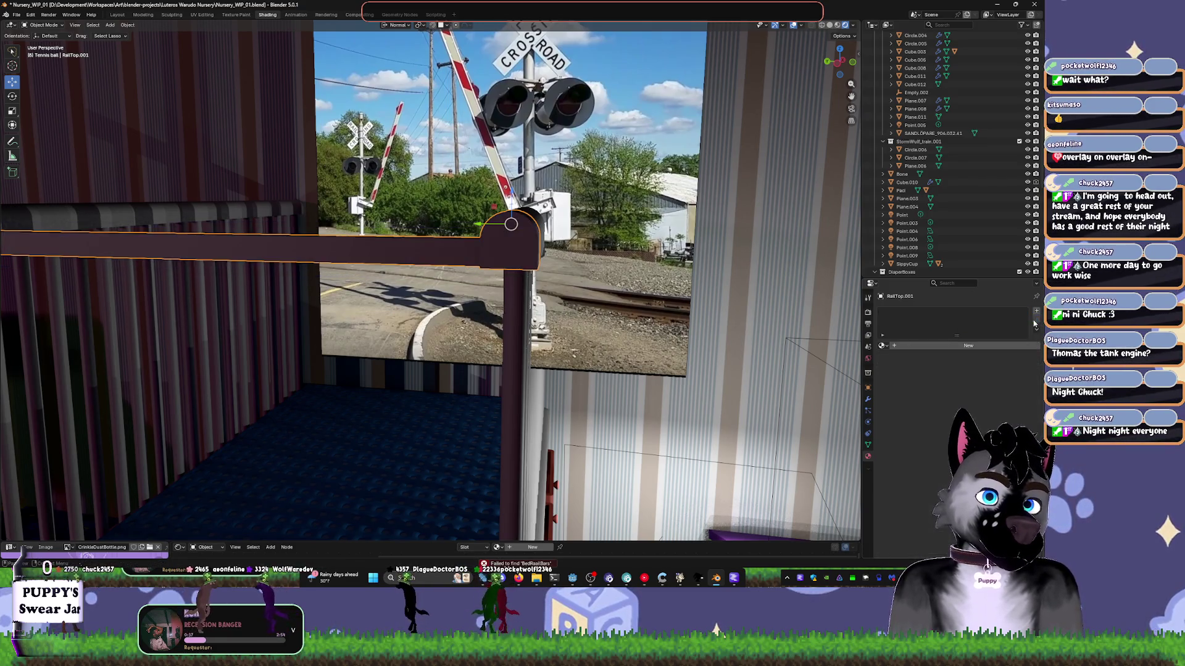
# - Create a new material for the rail and name it Bed-Rail-Bars
pyautogui.click(922, 347)
pyautogui.click(883, 347)
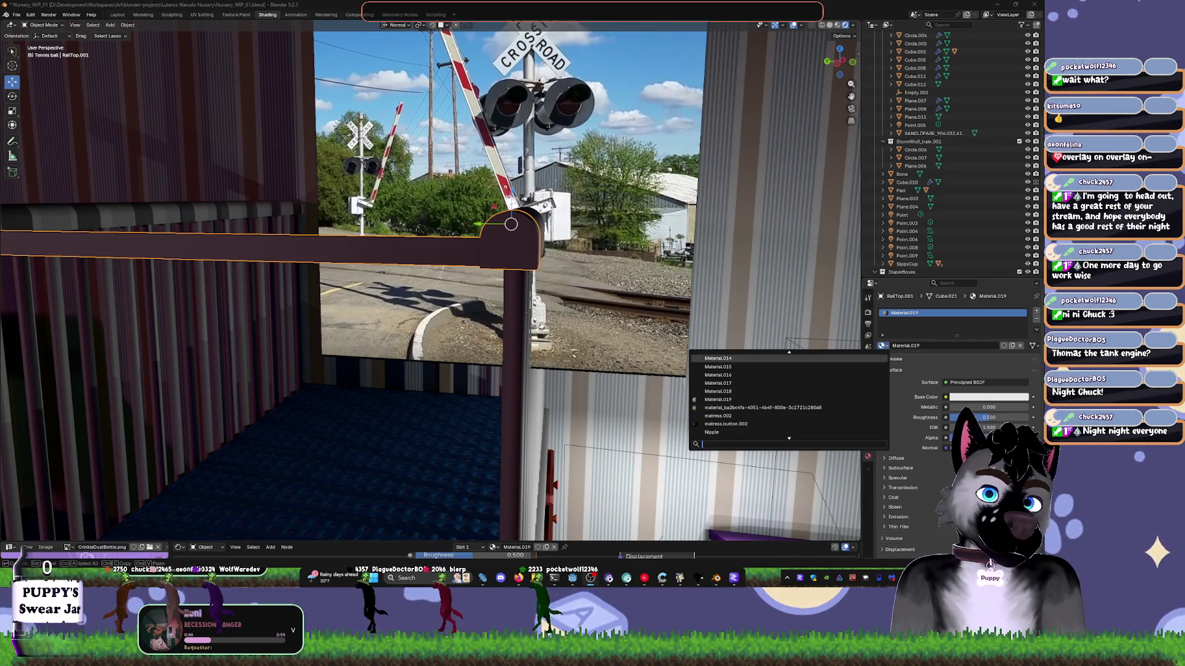
pyautogui.click(906, 312)
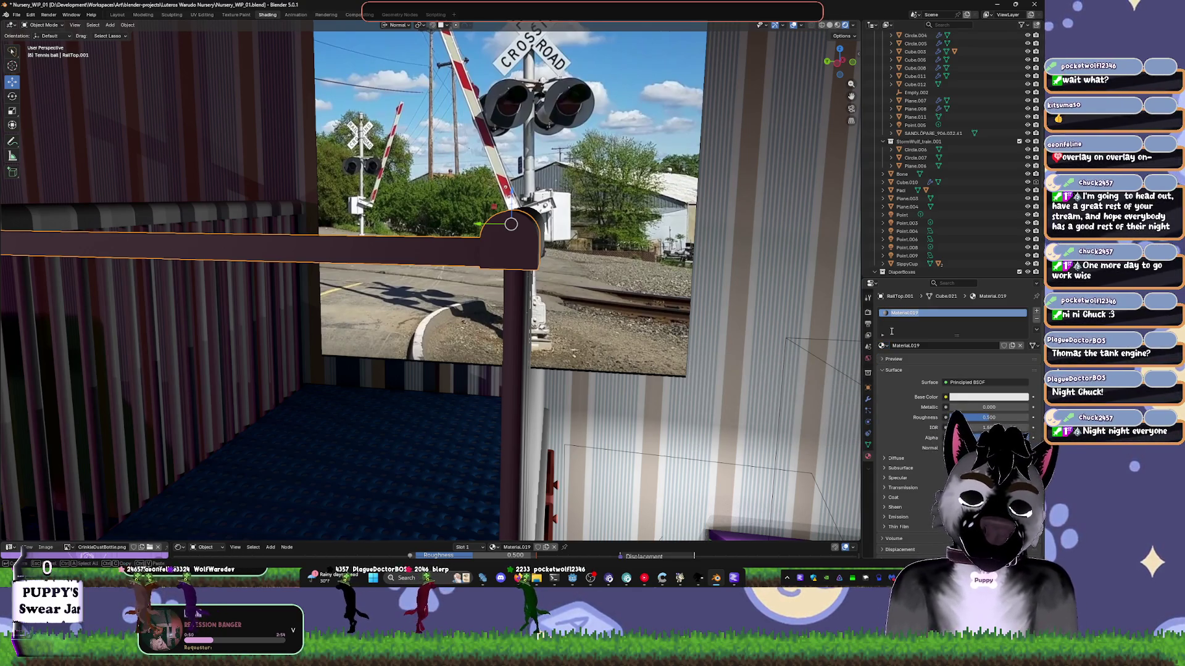
pyautogui.write('Bed')
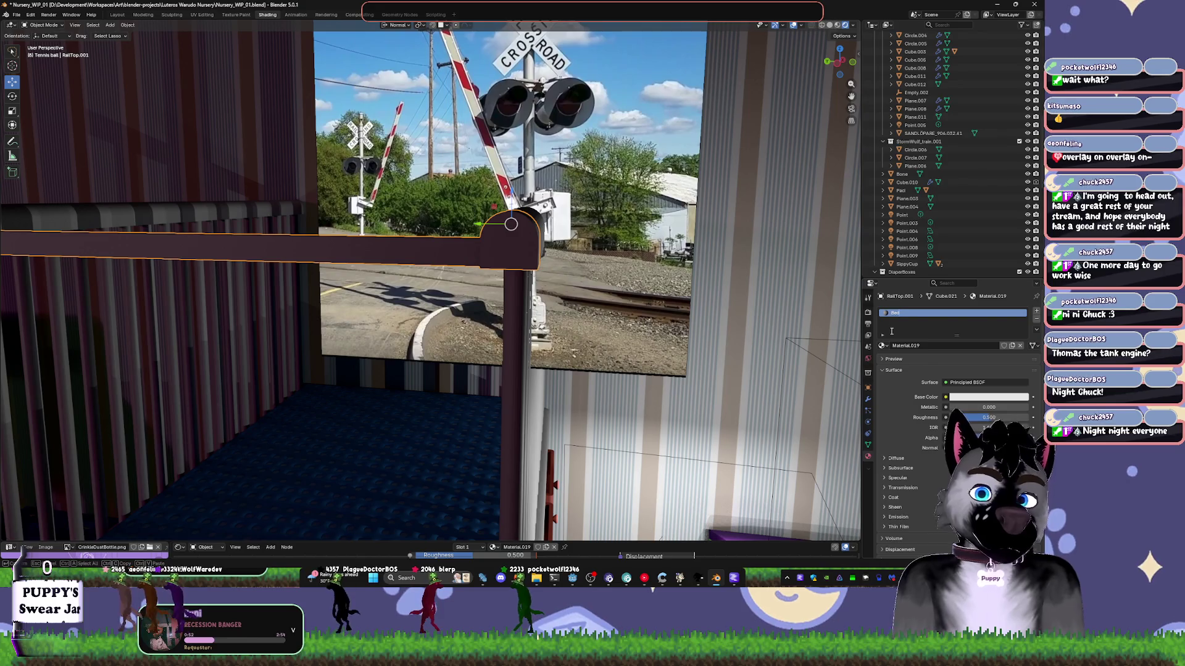
pyautogui.write('-Rail-Bars')
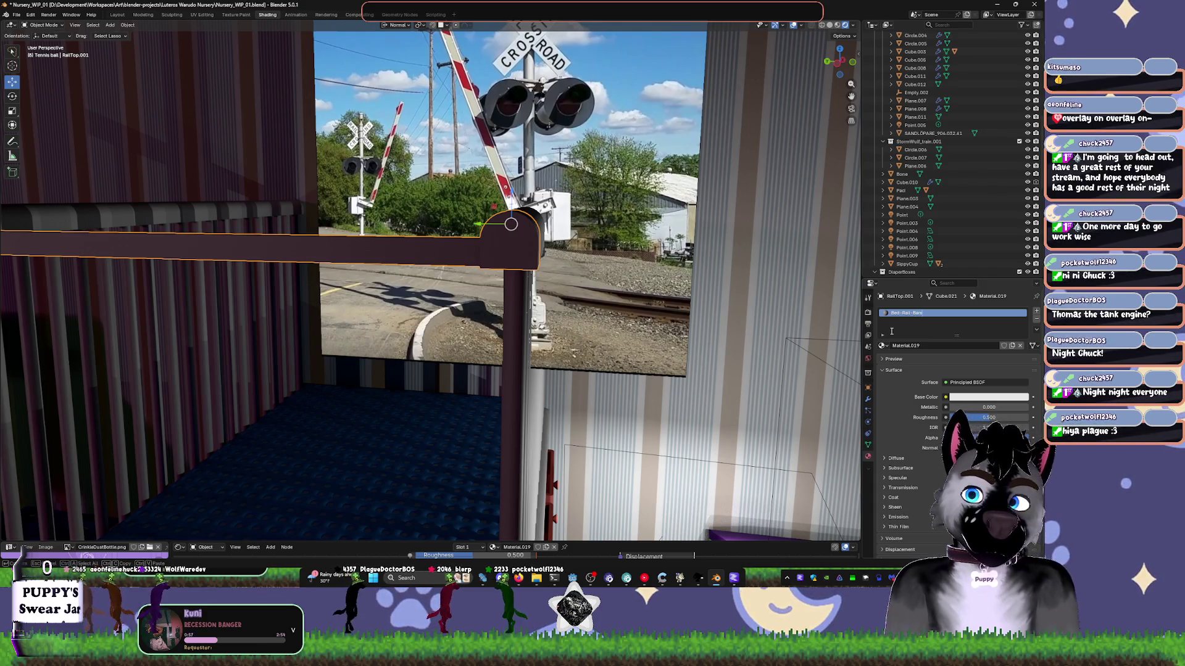
pyautogui.press('Return')
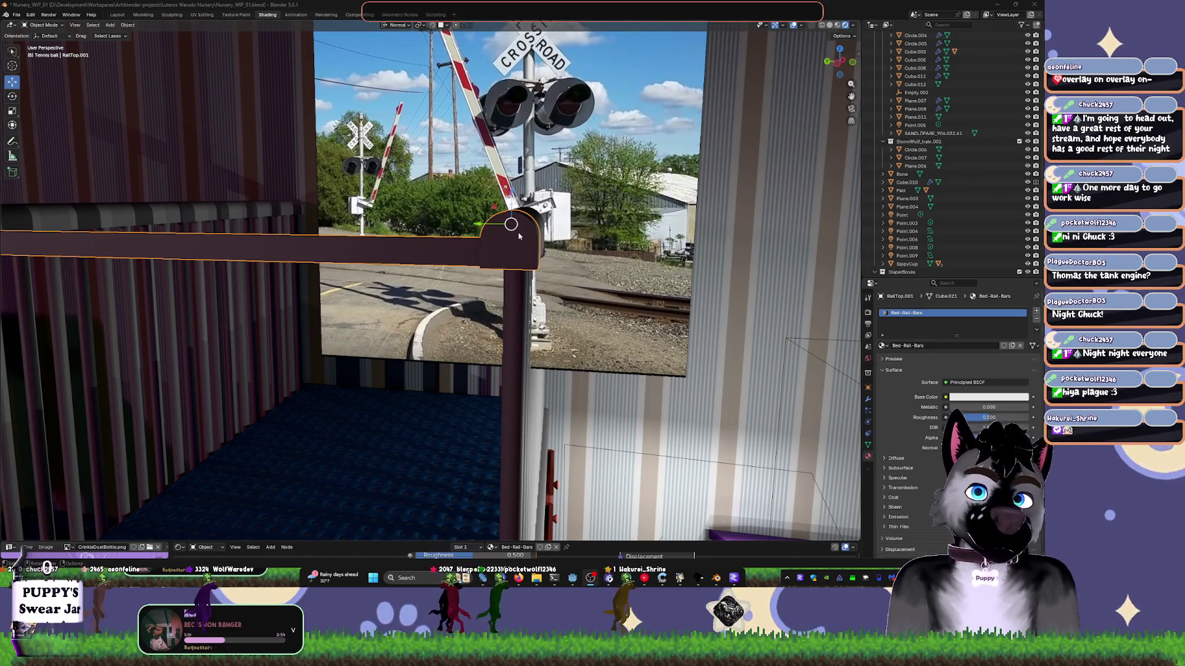
# - Inspect the rail's rounded end, including a back orthographic view, then enter Edit Mode
pyautogui.keyDown('shift'); pyautogui.moveTo(518, 235); pyautogui.dragTo(605, 344, button='middle'); pyautogui.keyUp('shift')
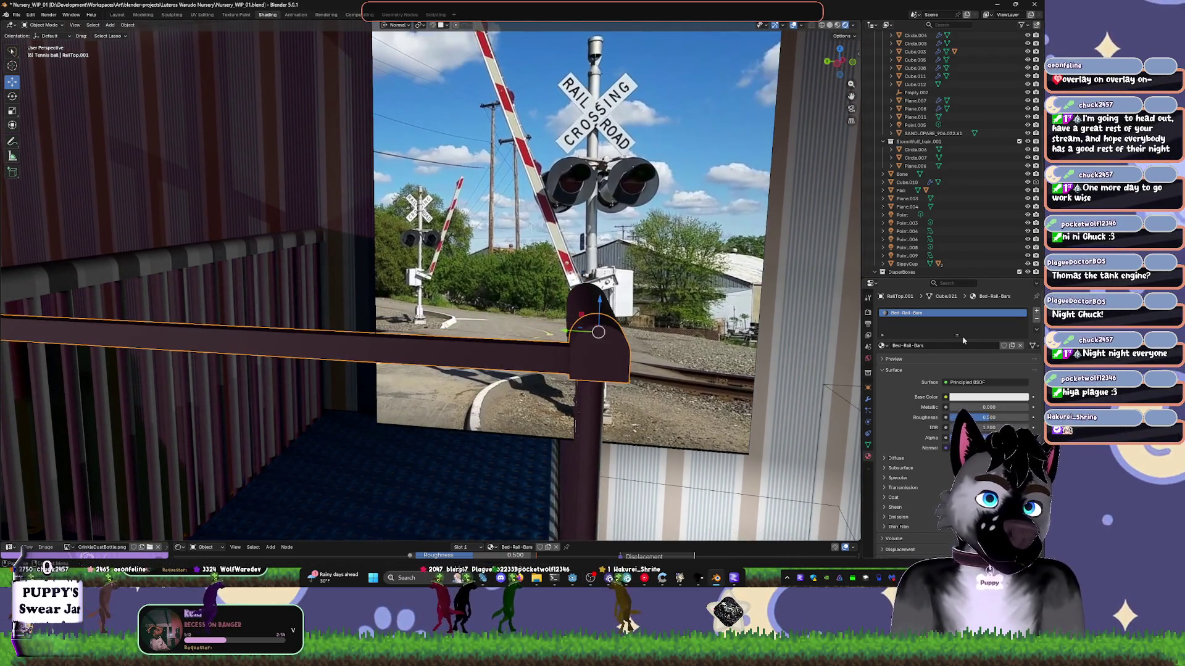
pyautogui.keyDown('shift'); pyautogui.moveTo(525, 460); pyautogui.dragTo(678, 305, button='middle'); pyautogui.keyUp('shift')
pyautogui.scroll(-4, 677, 305)
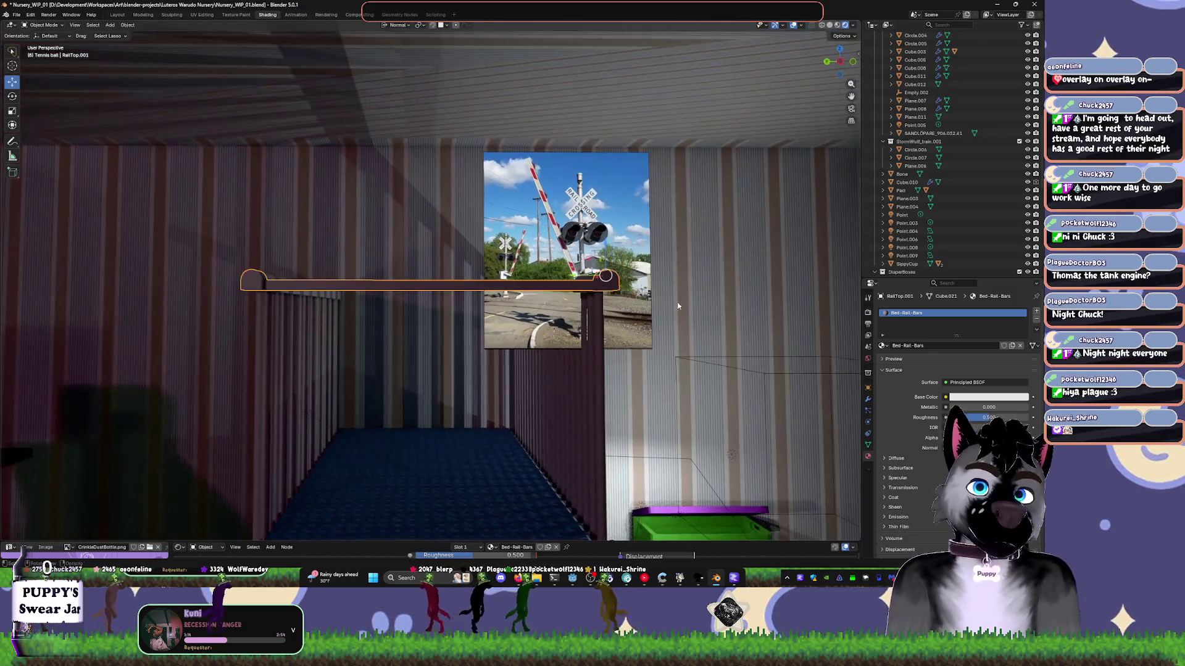
pyautogui.press('ctrl+KP_1')
pyautogui.scroll(5, 678, 305)
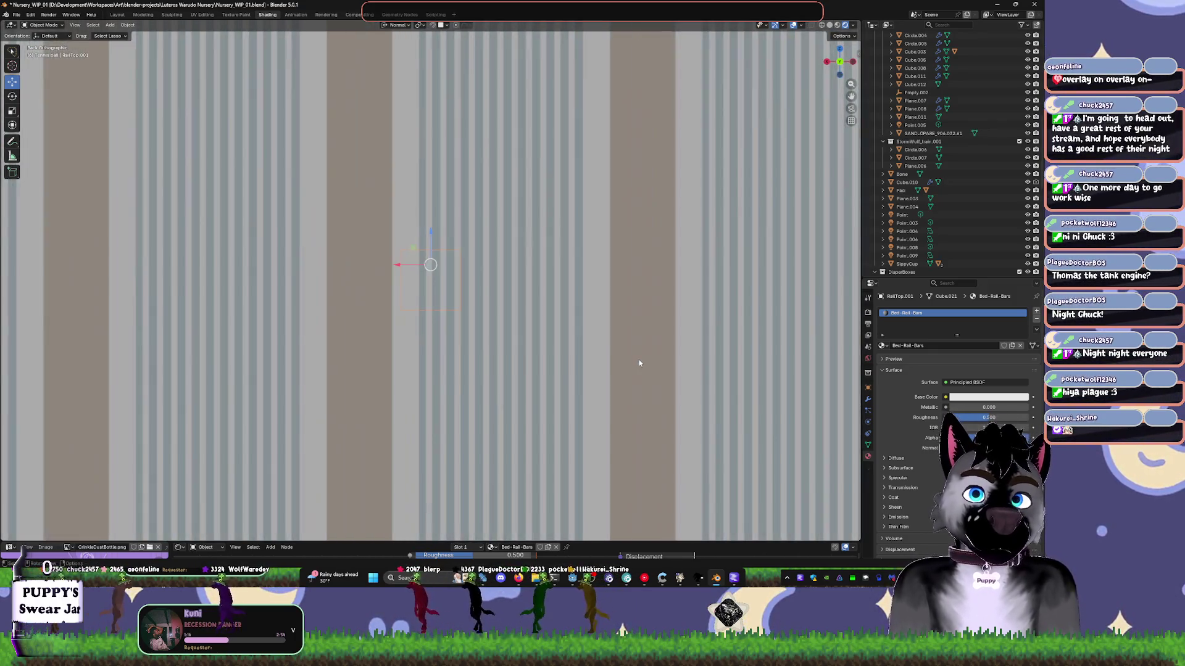
pyautogui.moveTo(639, 363)
pyautogui.mouseDown(button='middle')
pyautogui.moveTo(553, 299)
pyautogui.moveTo(568, 310)
pyautogui.moveTo(479, 320)
pyautogui.moveTo(423, 295)
pyautogui.mouseUp(button='middle')
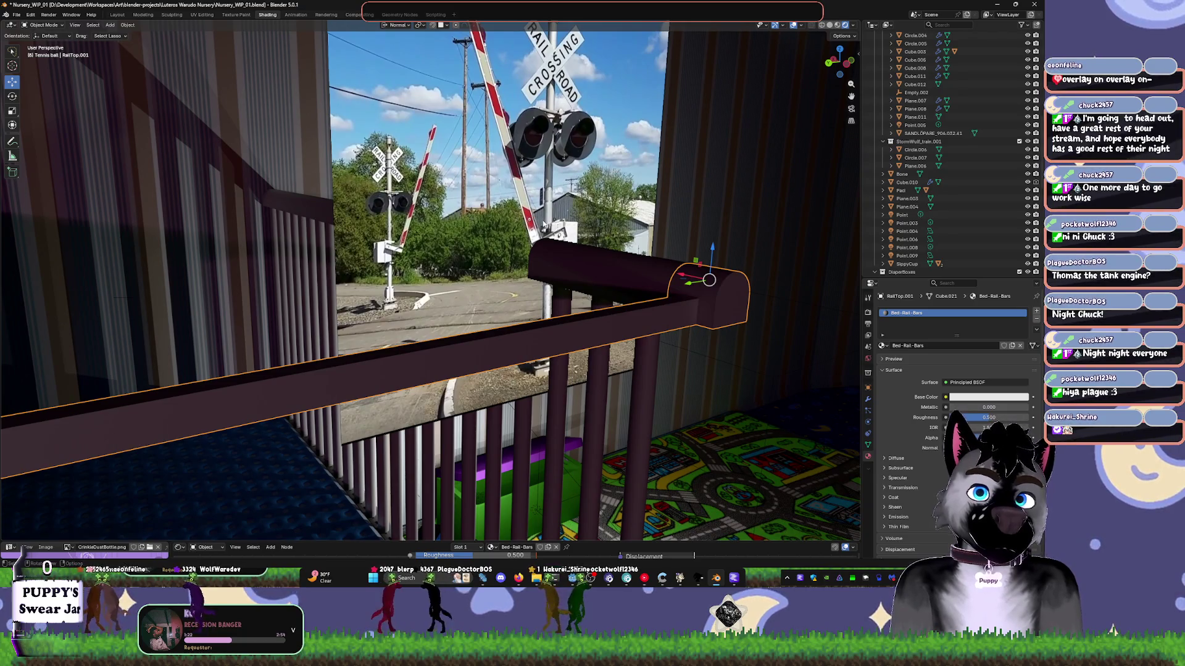
pyautogui.press('Tab')
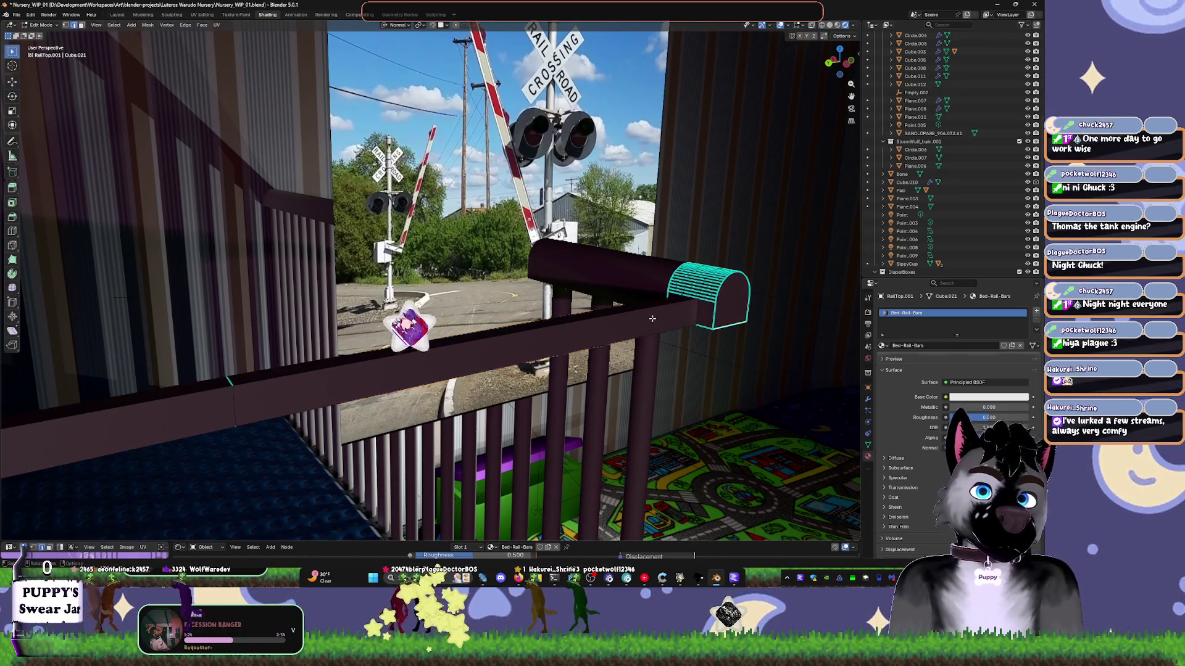
# - Place six loop cuts on the rail with Ctrl+R, leaving them evenly spaced
pyautogui.hotkey('ctrl', 'r')
pyautogui.scroll(5, 648, 309)
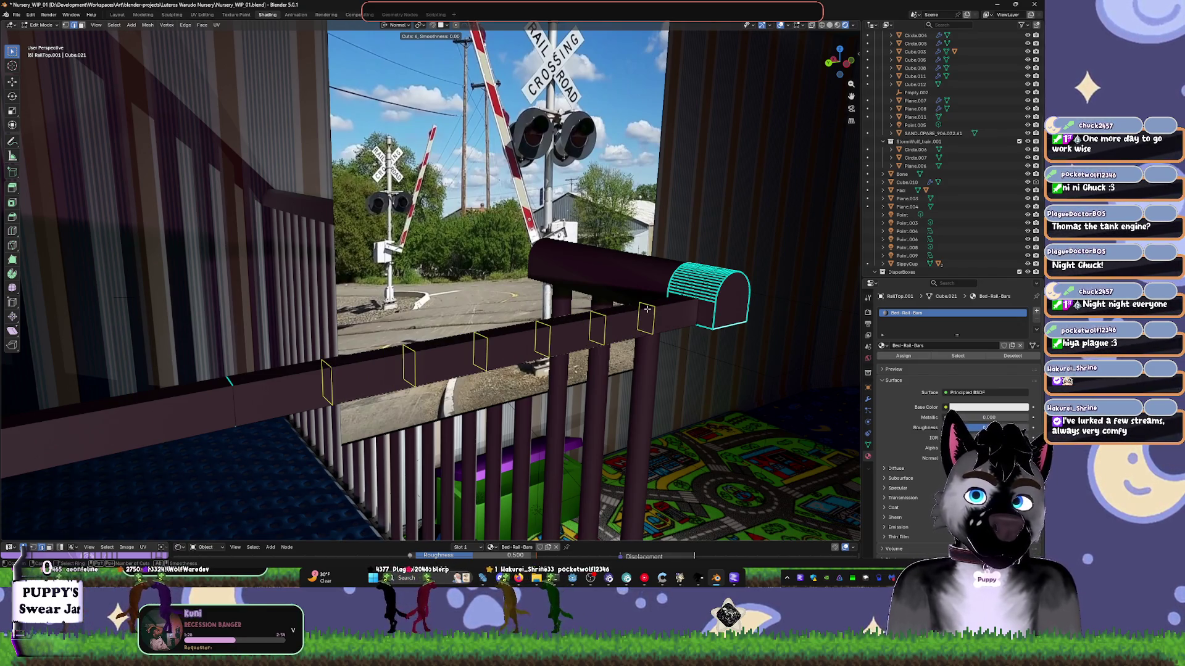
pyautogui.click(647, 309)
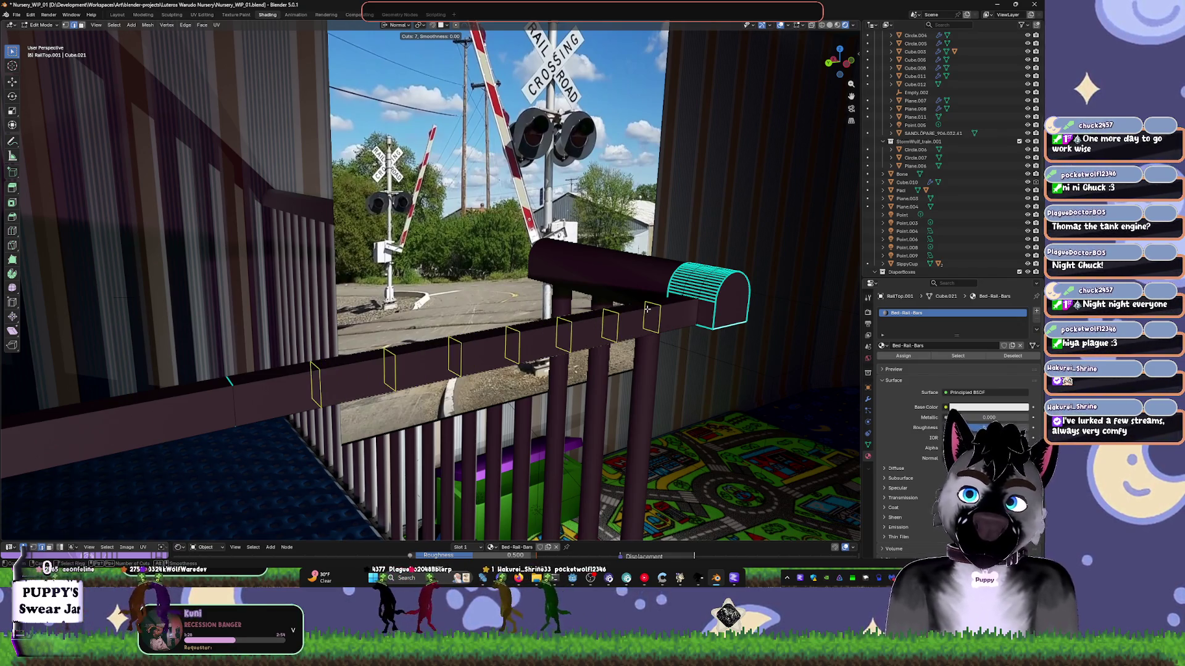
pyautogui.rightClick(596, 300)
pyautogui.moveTo(595, 300)
pyautogui.mouseDown(button='middle')
pyautogui.moveTo(652, 378)
pyautogui.moveTo(639, 406)
pyautogui.mouseUp(button='middle')
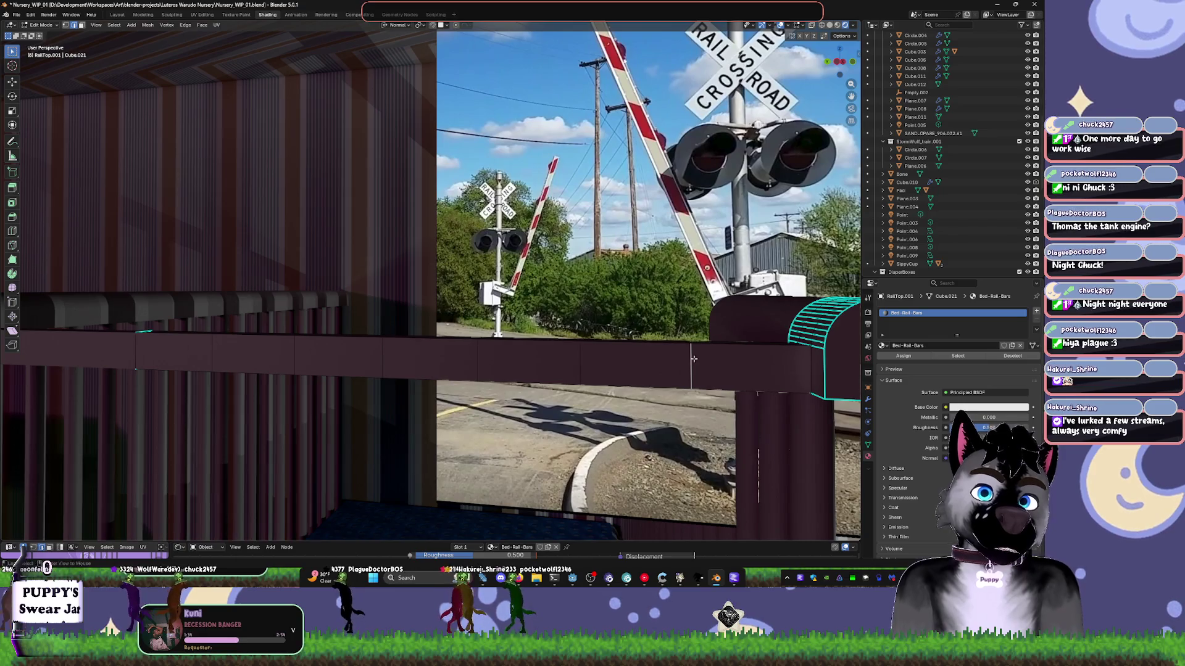
# - Select one edge ring across the beam and slide it along the rail
pyautogui.keyDown('ctrl'); pyautogui.keyDown('alt'); pyautogui.click(701, 349); pyautogui.keyUp('alt'); pyautogui.keyUp('ctrl')
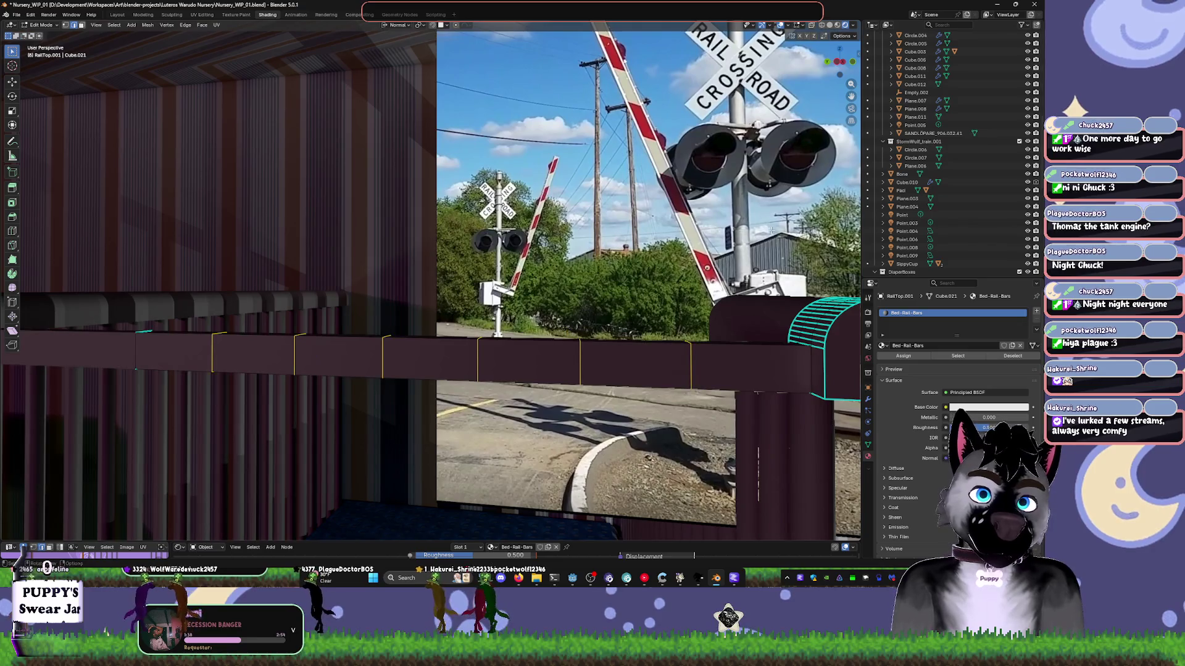
pyautogui.press('g')
pyautogui.press('g')
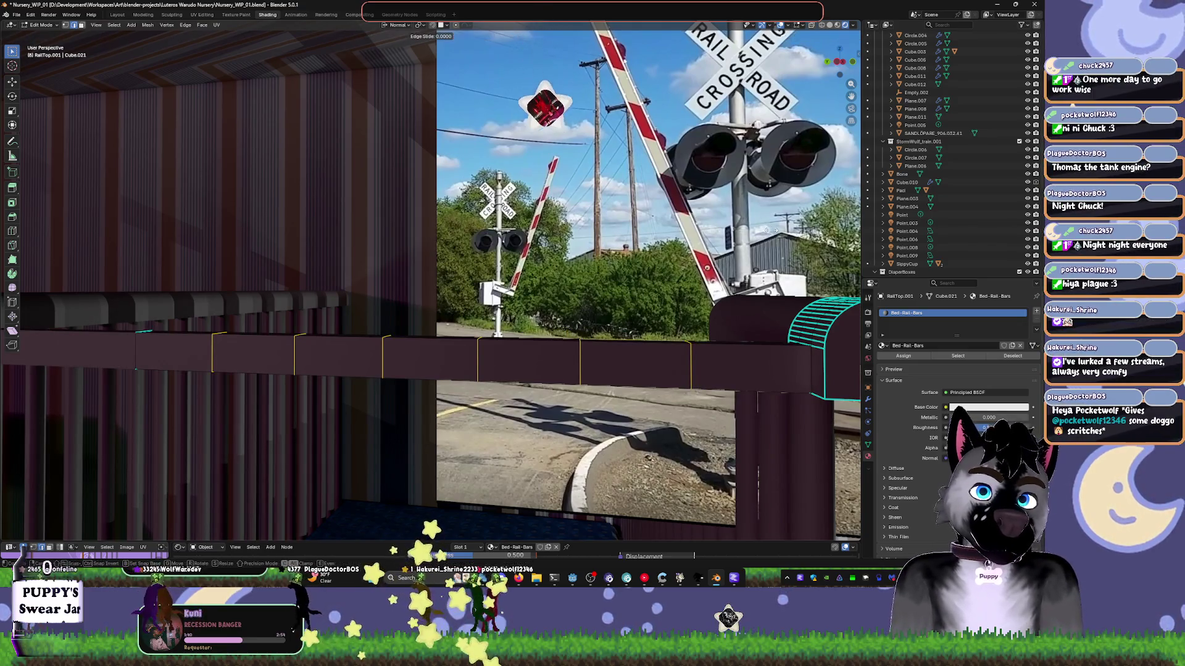
pyautogui.click(714, 340)
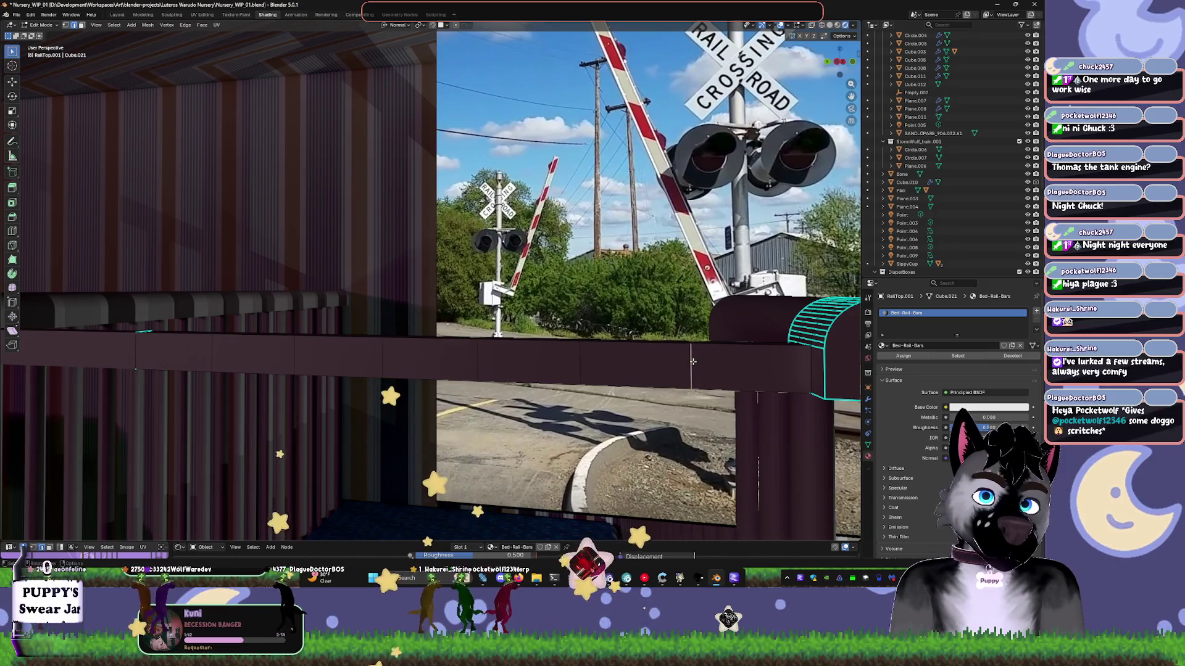
pyautogui.moveTo(714, 340); pyautogui.dragTo(691, 357, button='middle')
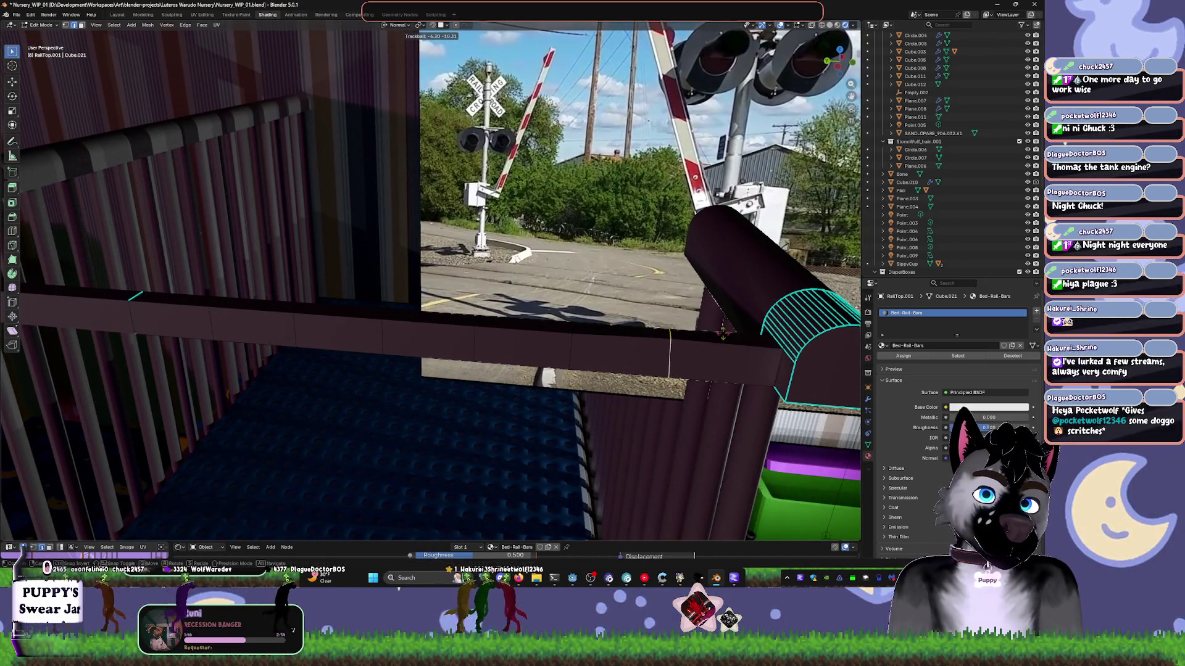
pyautogui.moveTo(730, 338)
pyautogui.mouseDown(button='middle')
pyautogui.moveTo(739, 347)
pyautogui.moveTo(722, 333)
pyautogui.mouseUp(button='middle')
pyautogui.press('KP_1')
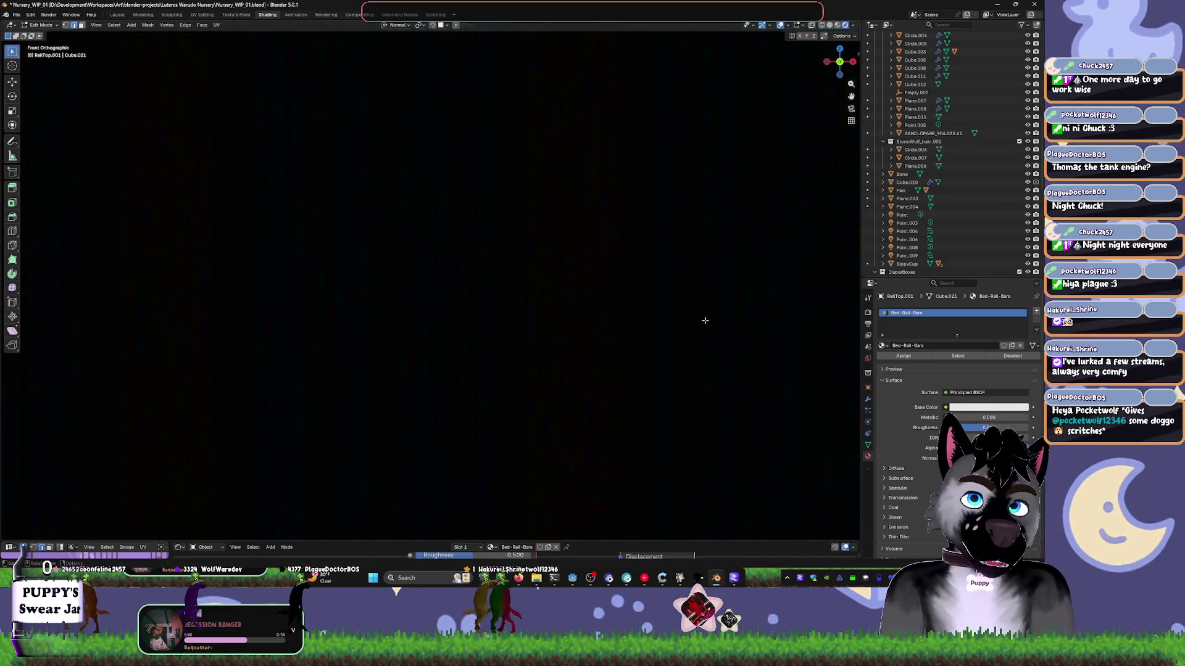
# - Hide the striped wallpaper plane and go back to editing RailTop.001's end-cap faces
pyautogui.press('Tab')
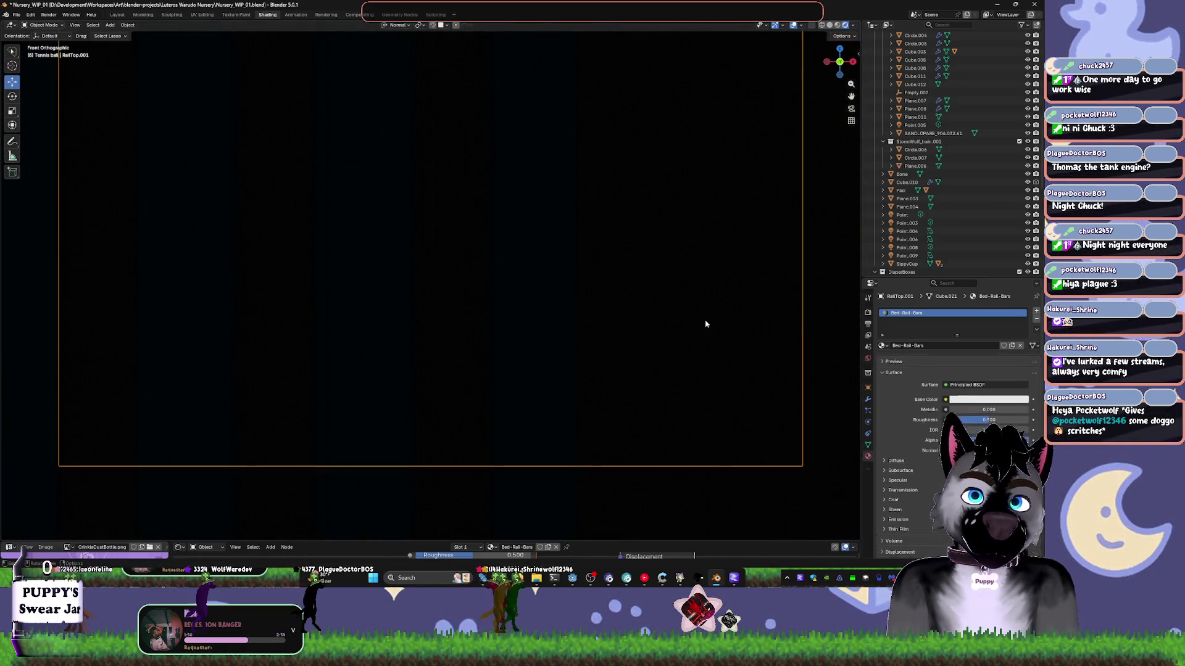
pyautogui.click(703, 322)
pyautogui.press('h')
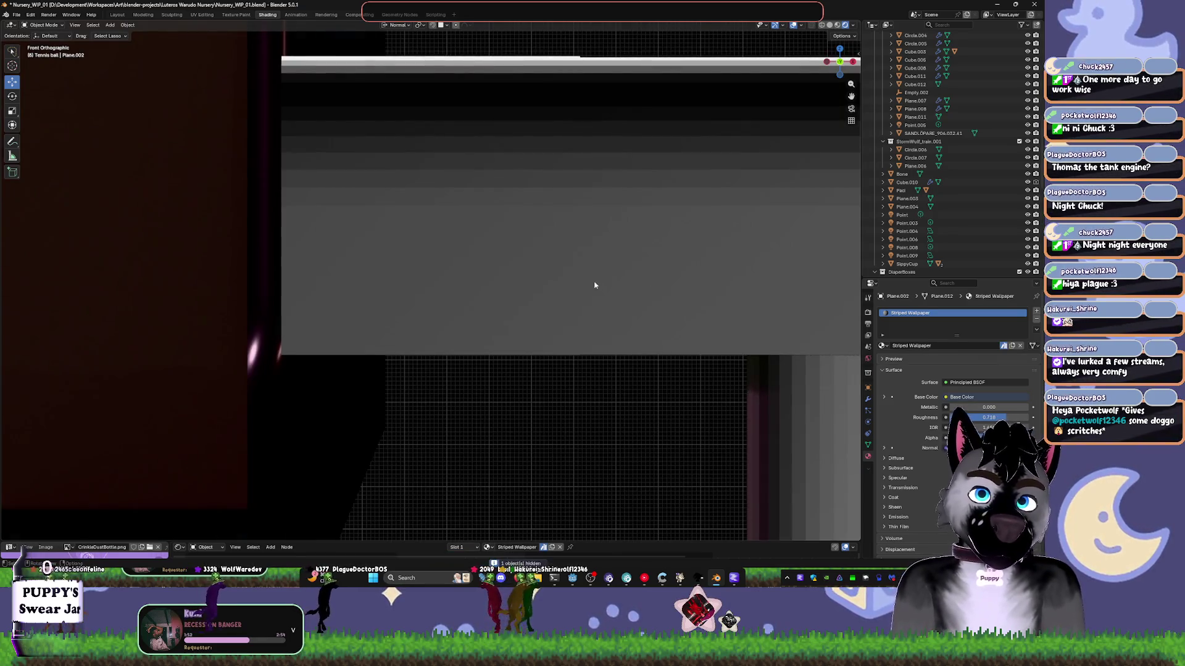
pyautogui.moveTo(594, 278)
pyautogui.mouseDown(button='middle')
pyautogui.moveTo(502, 302)
pyautogui.moveTo(527, 280)
pyautogui.mouseUp(button='middle')
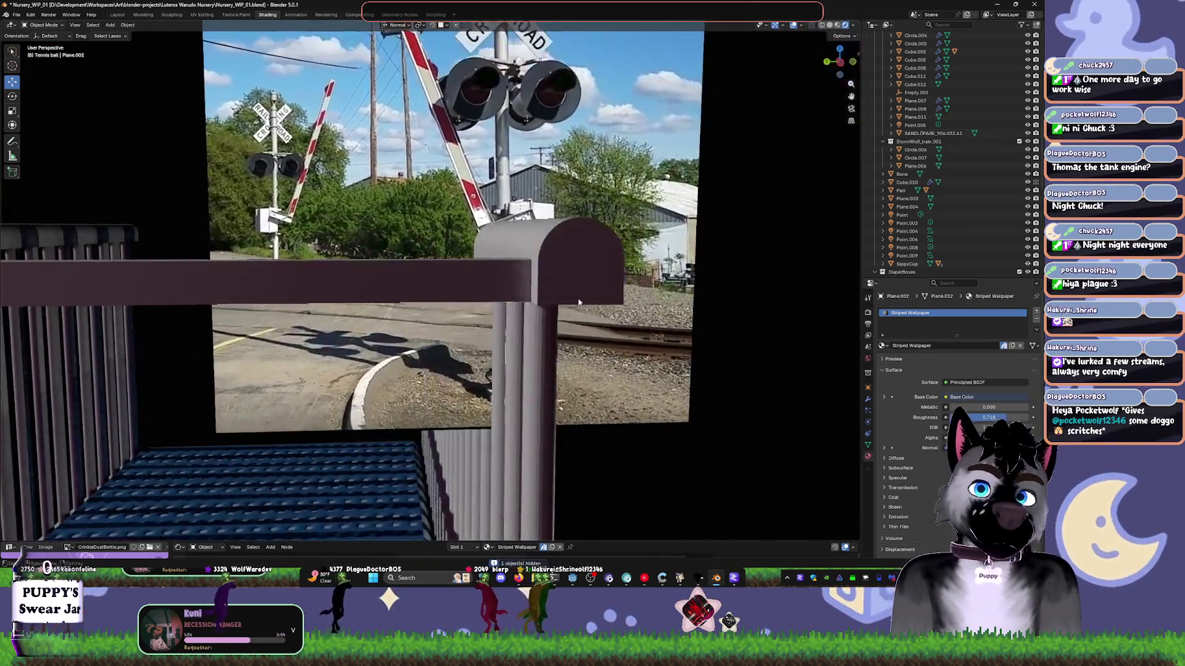
pyautogui.click(527, 280)
pyautogui.press('Tab')
# - Tilt the end-cap faces roughly 16° about their normal X axis, with a small numeric adjustment
pyautogui.moveTo(451, 278); pyautogui.dragTo(512, 282, button='middle')
pyautogui.press('r')
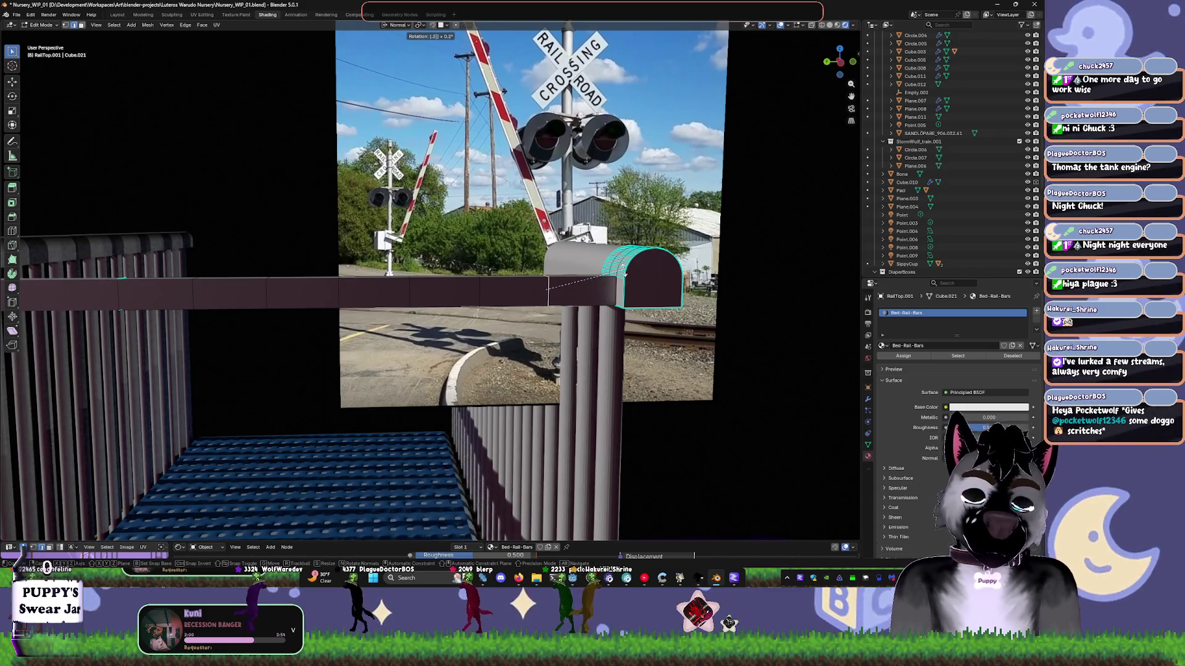
pyautogui.press('y')
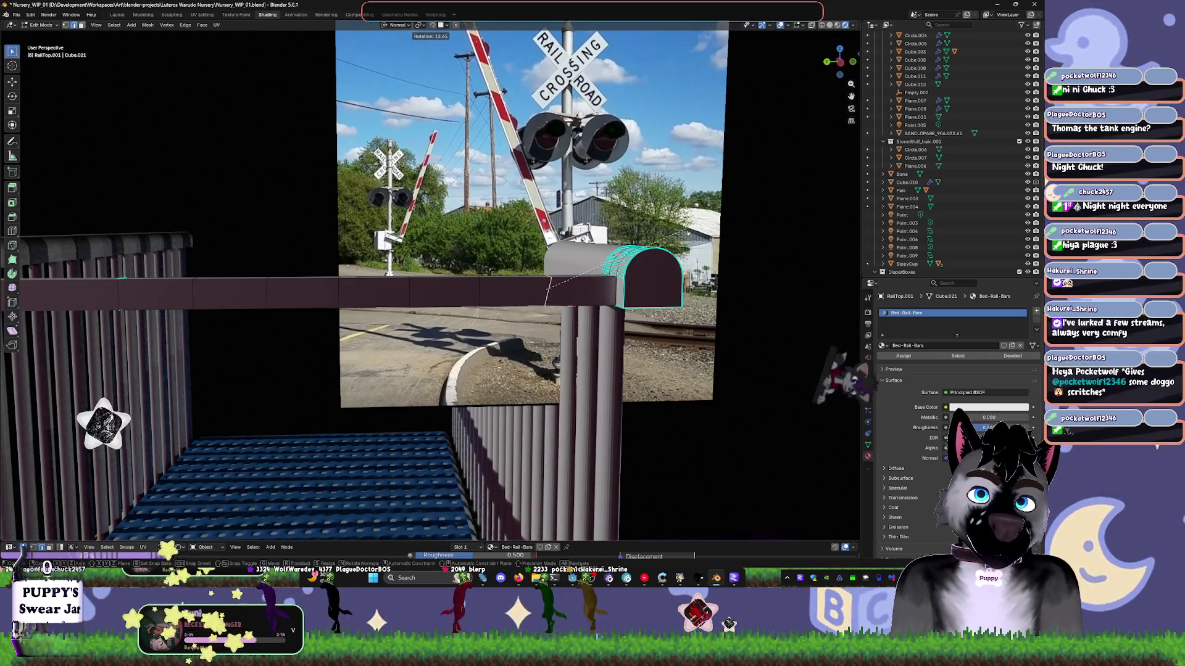
pyautogui.press('x')
pyautogui.click(602, 272)
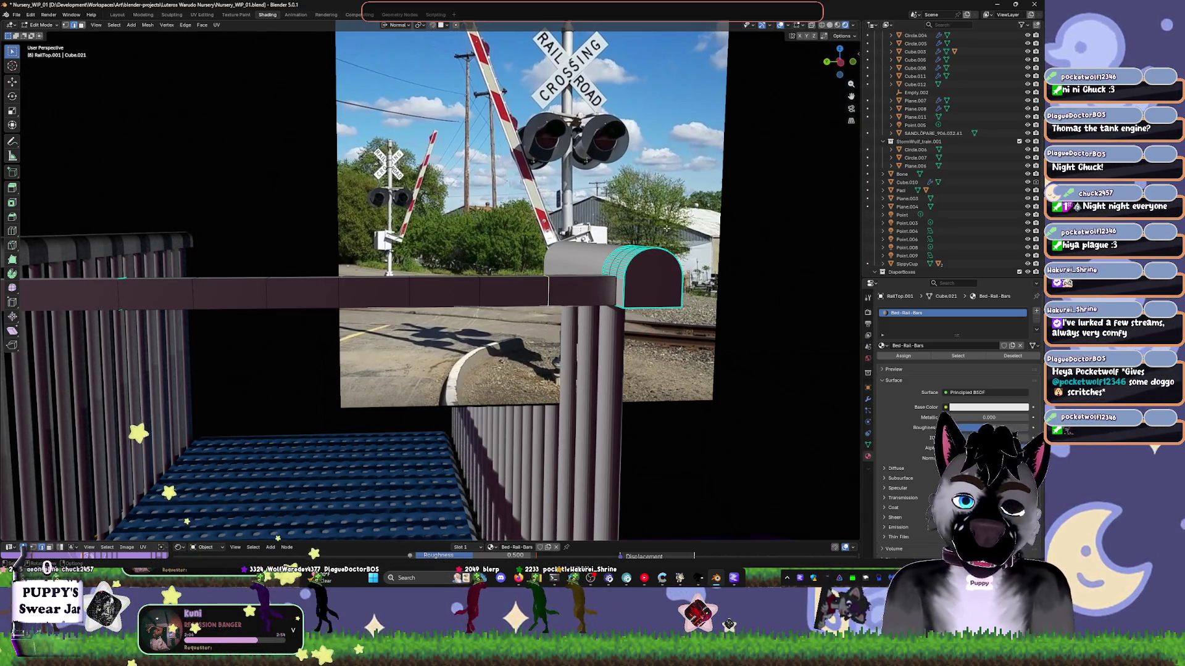
pyautogui.press('r')
pyautogui.press('x')
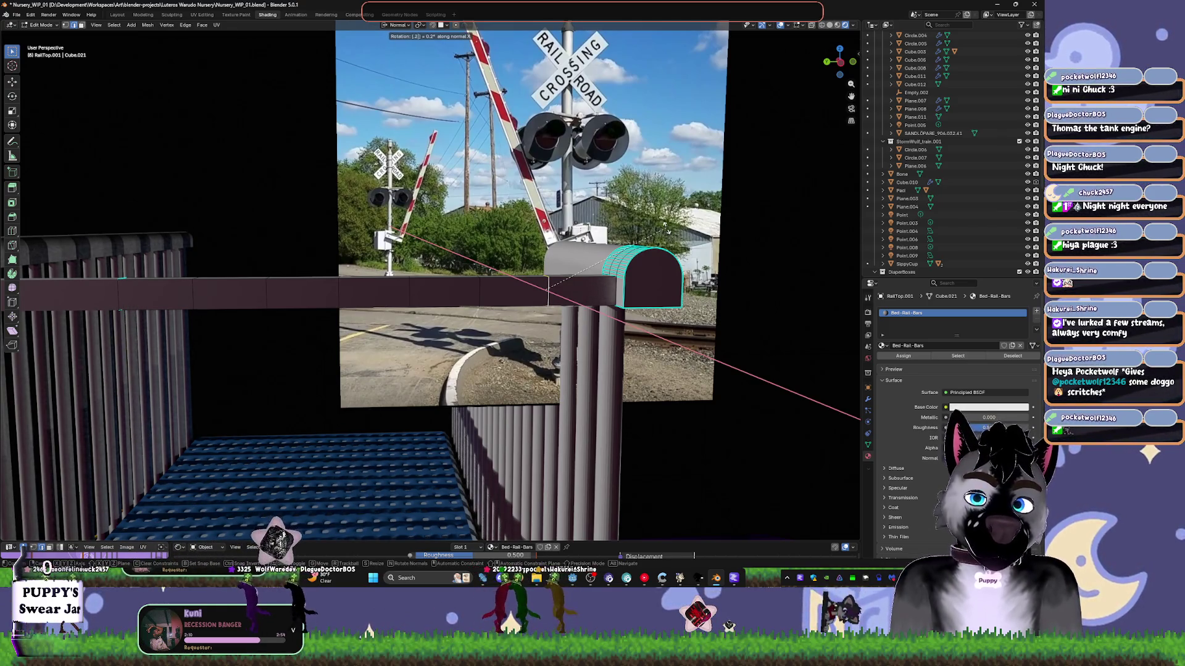
pyautogui.press('Return')
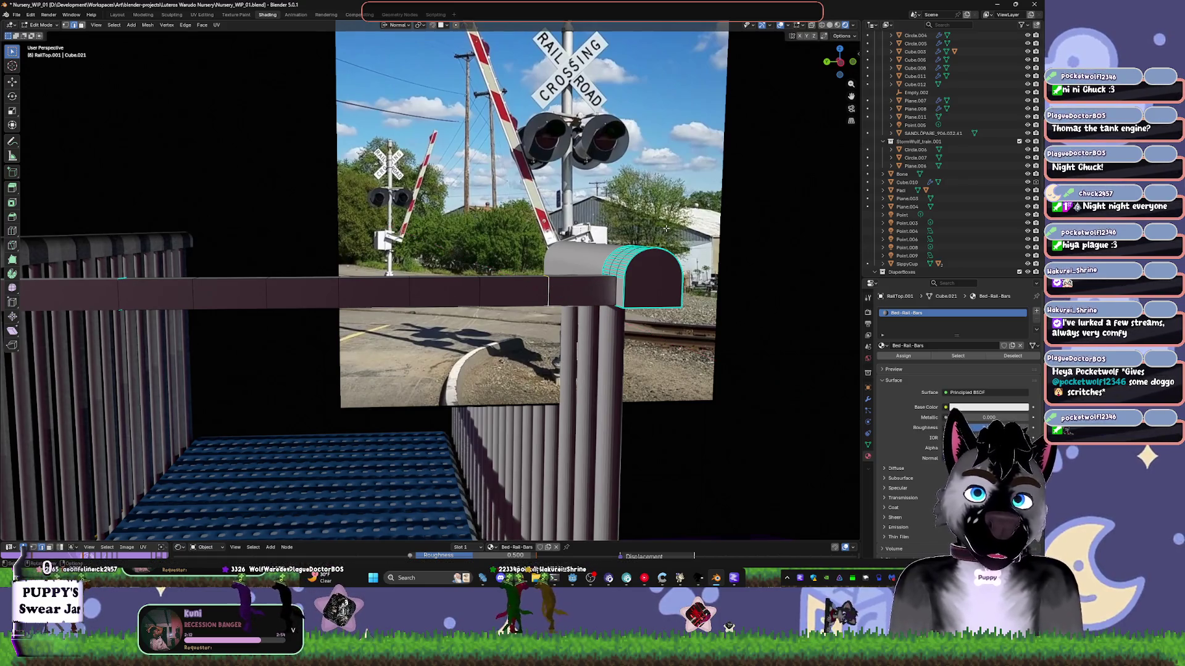
# - Apply a further ~16° normal-X tilt to the end cap and begin another rotation
pyautogui.press('r')
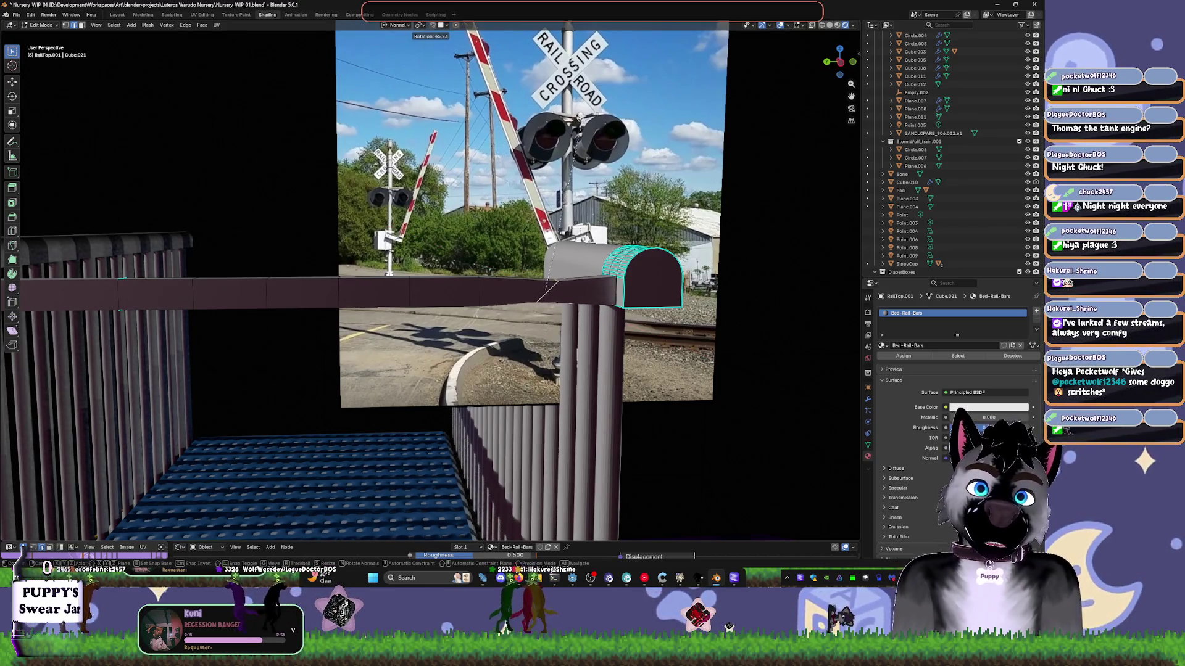
pyautogui.press('x')
pyautogui.press('Escape')
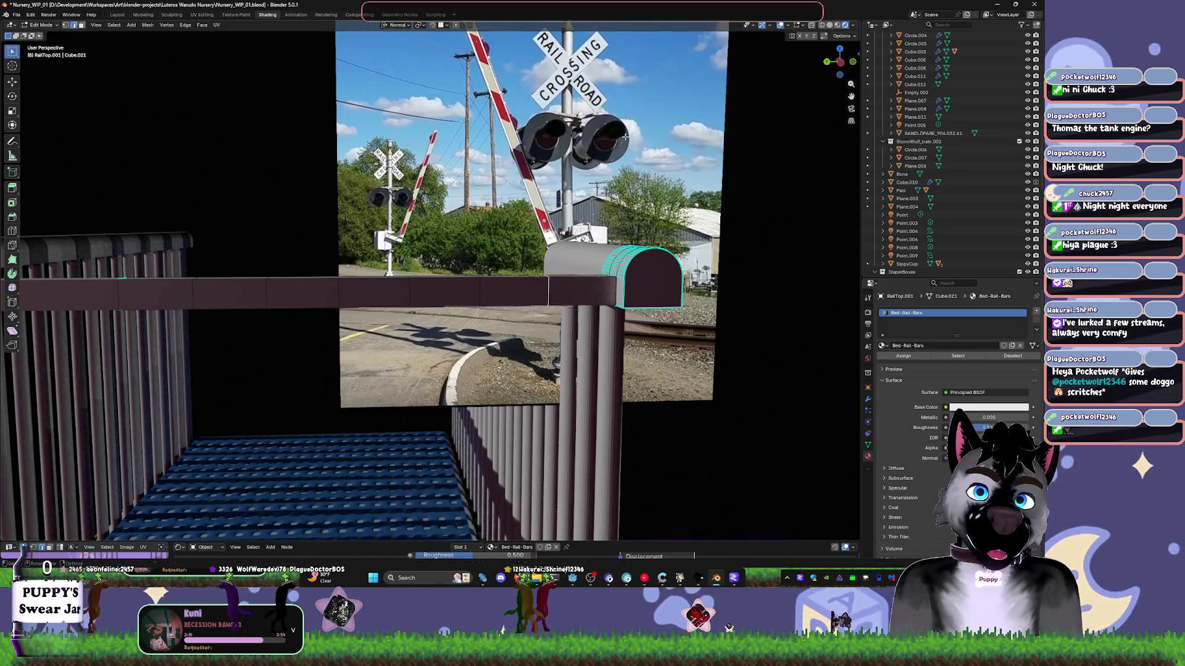
pyautogui.press('x')
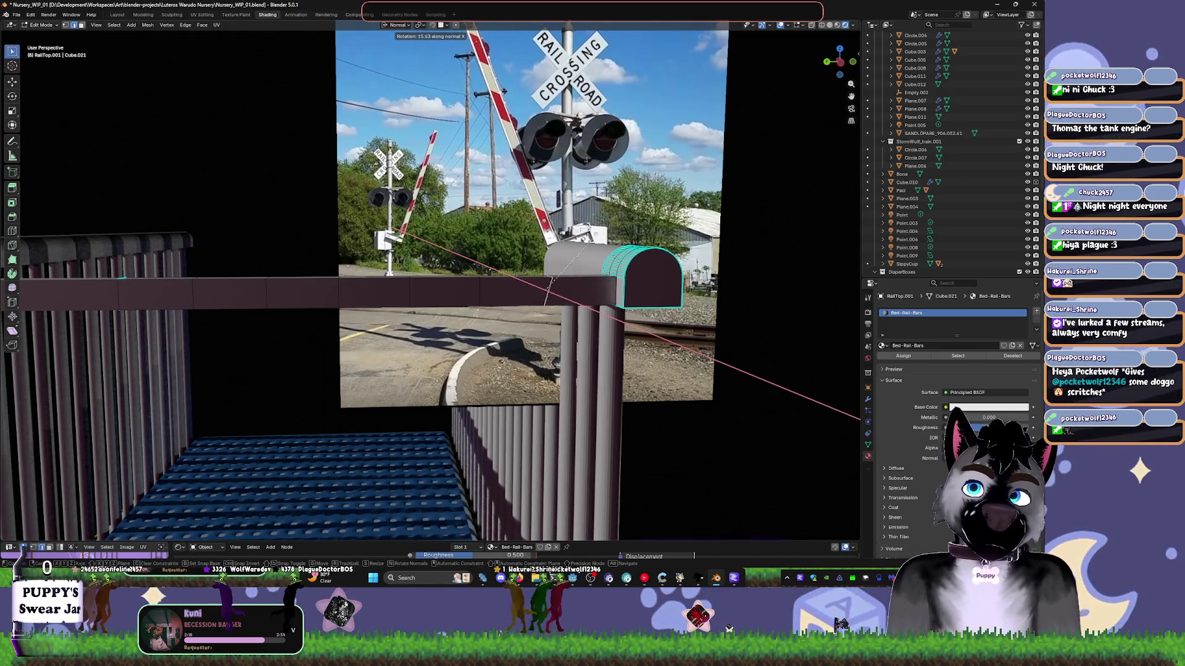
pyautogui.click(591, 237)
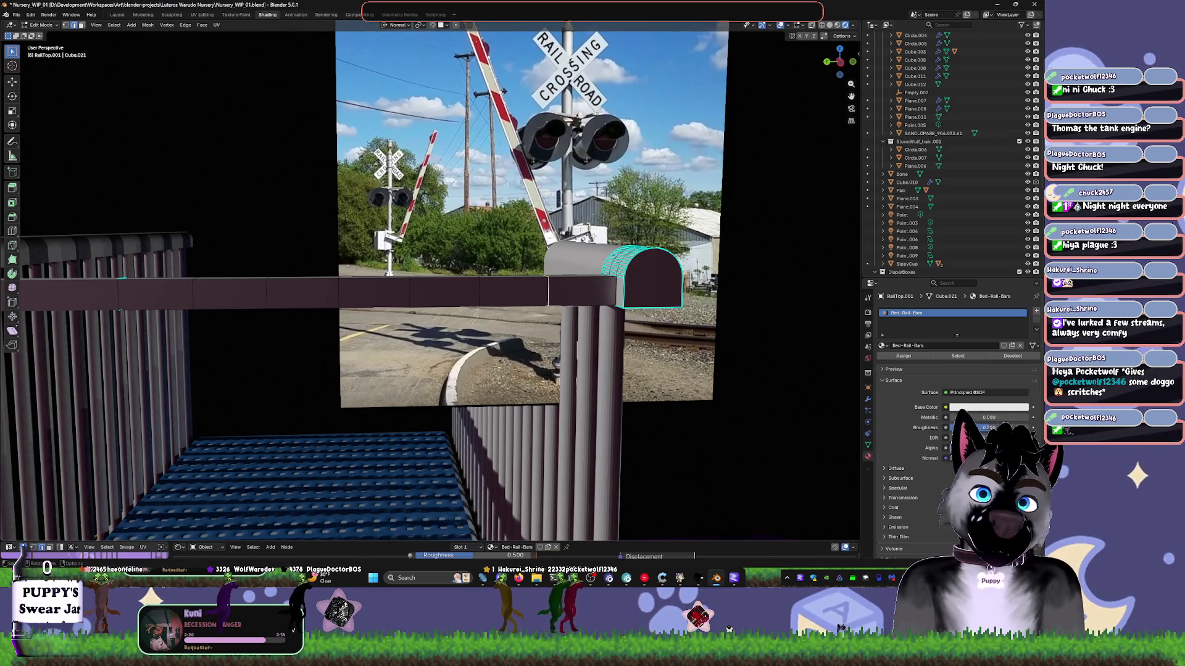
pyautogui.press('r')
pyautogui.press('x')
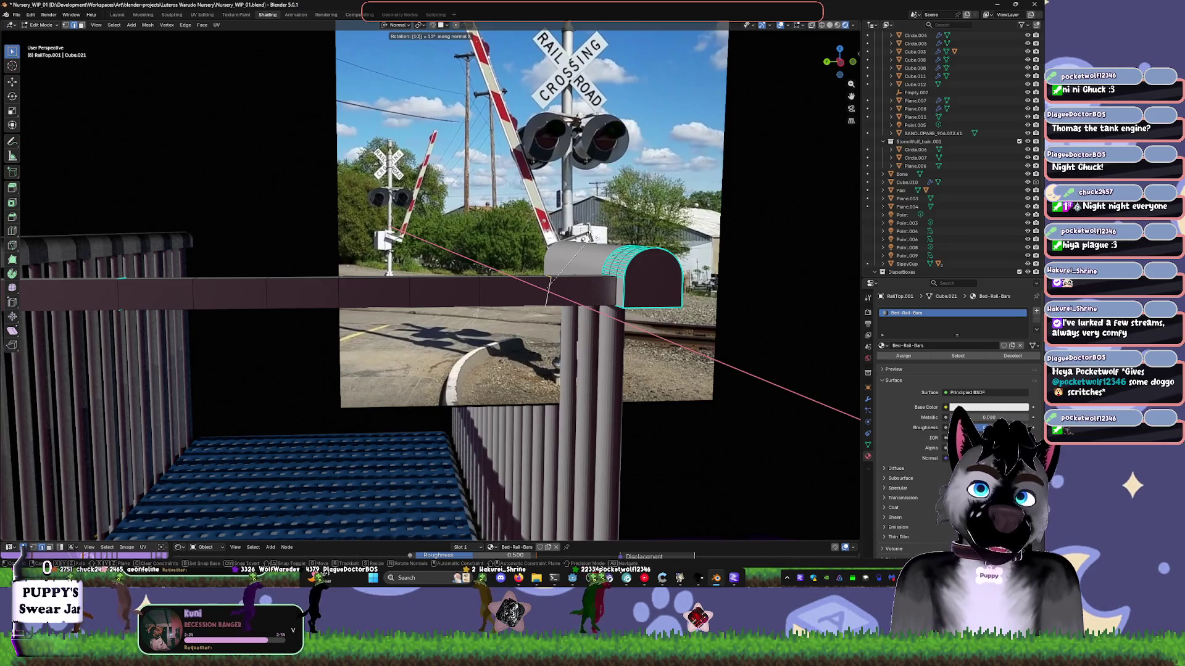
pyautogui.press('BackSpace')
pyautogui.press('BackSpace')
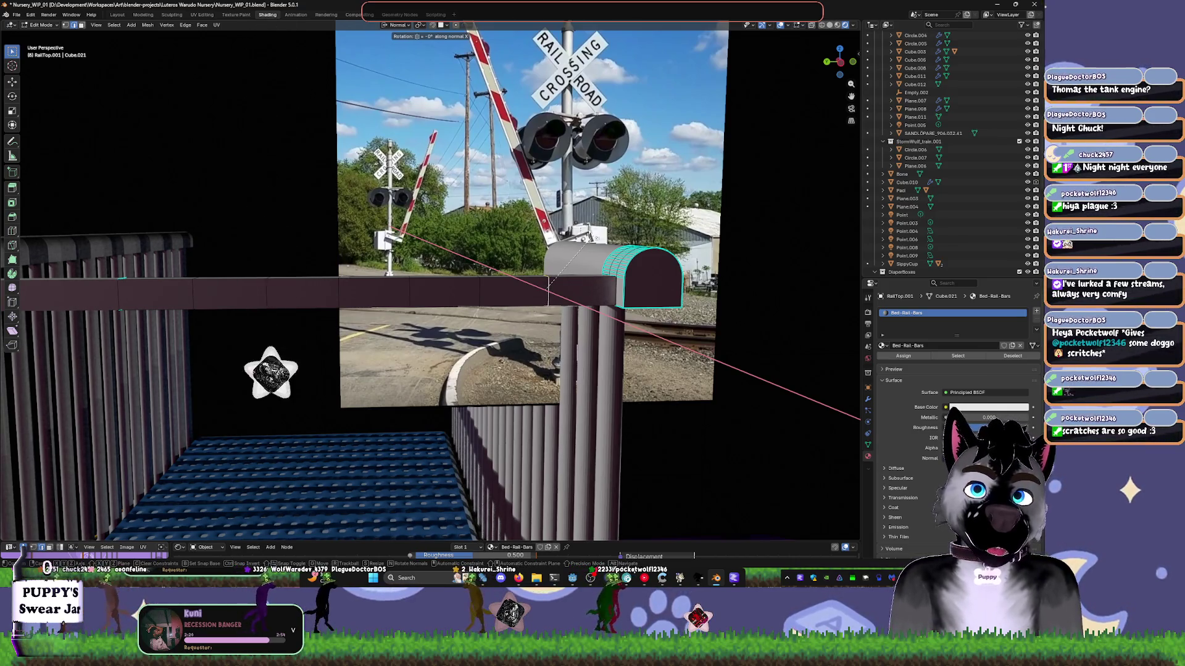
# - Rotate the end-cap geometry by 25° twice about the X axis
pyautogui.write('25')
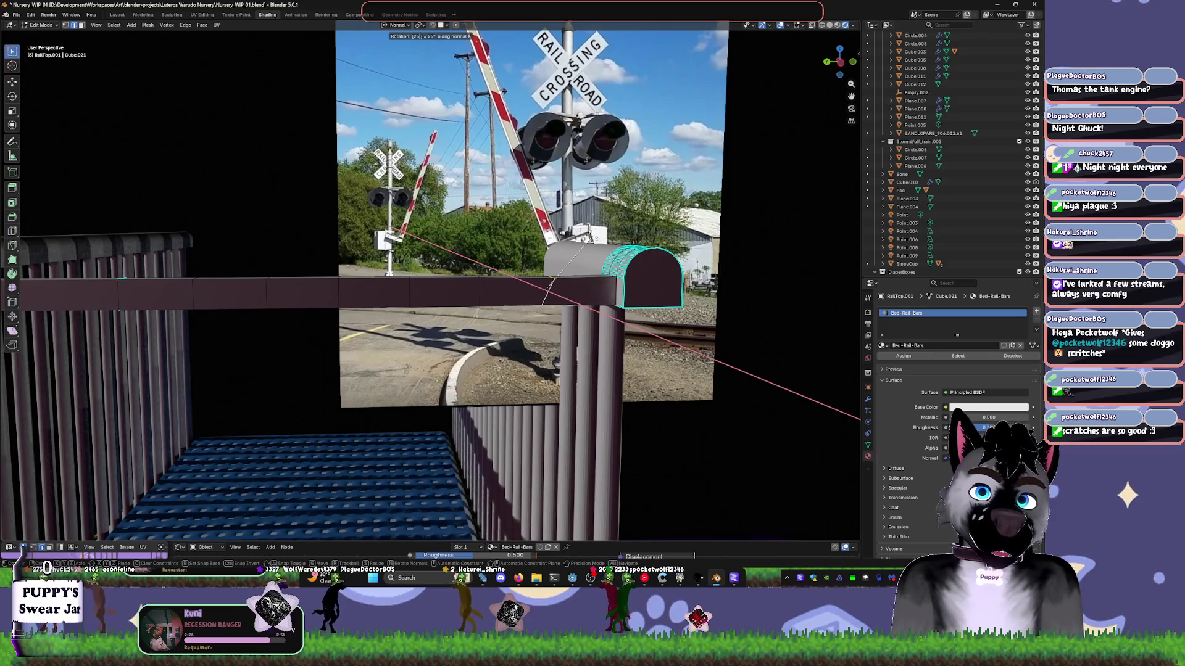
pyautogui.press('Return')
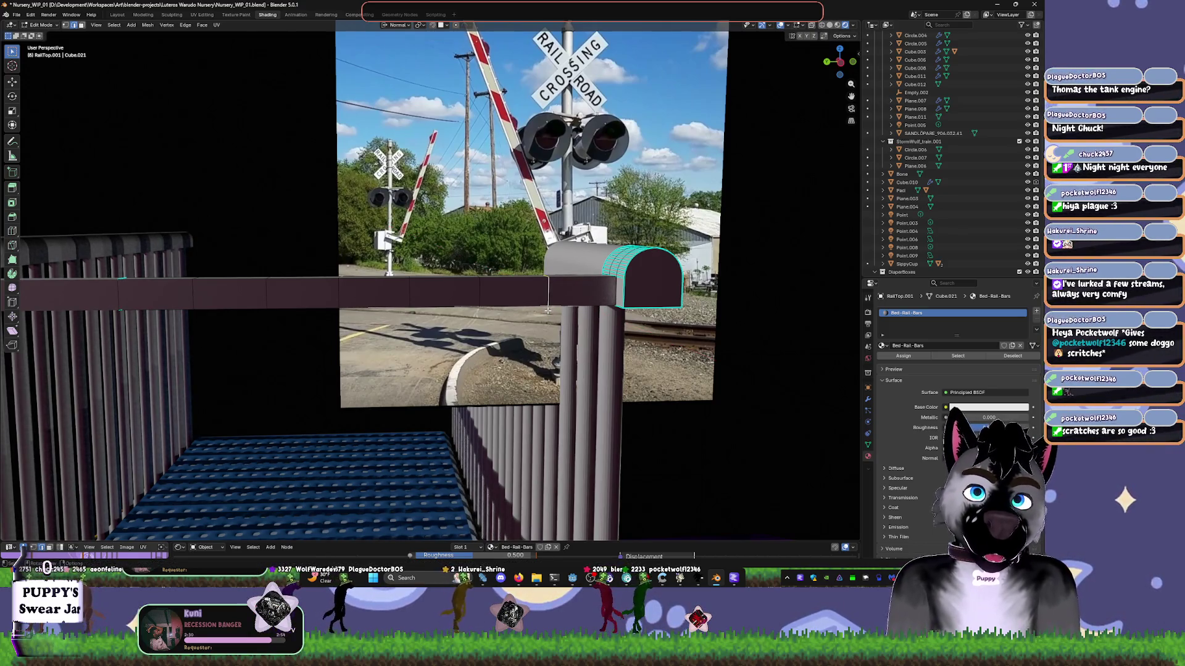
pyautogui.press('r')
pyautogui.write('x')
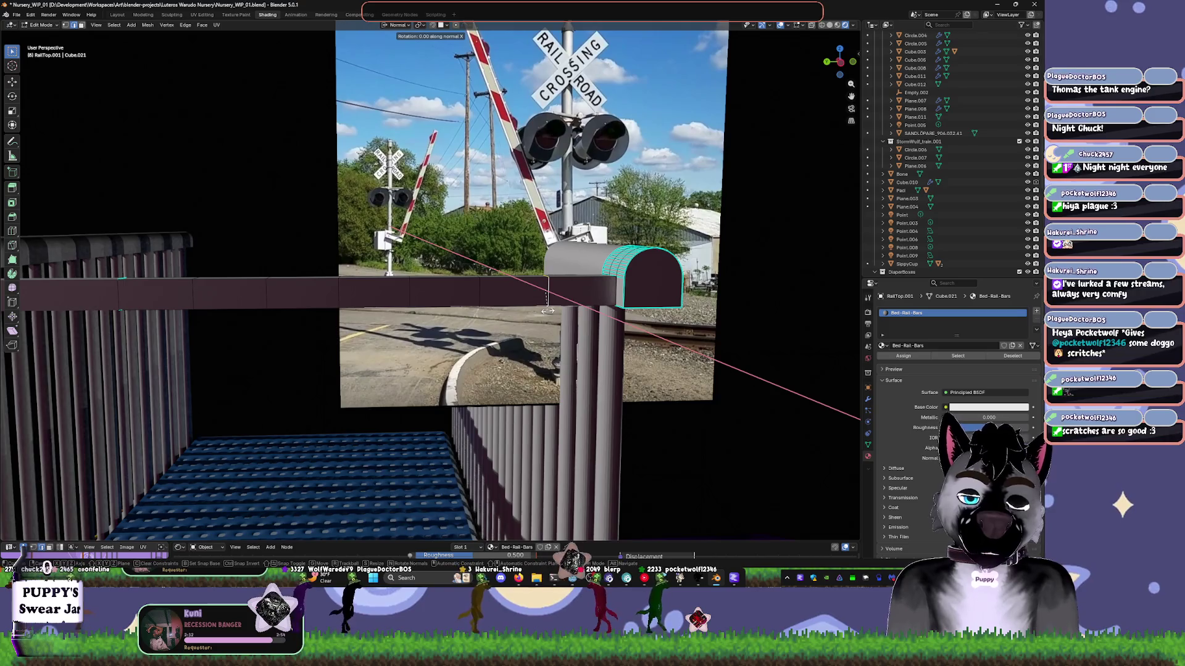
pyautogui.write('45')
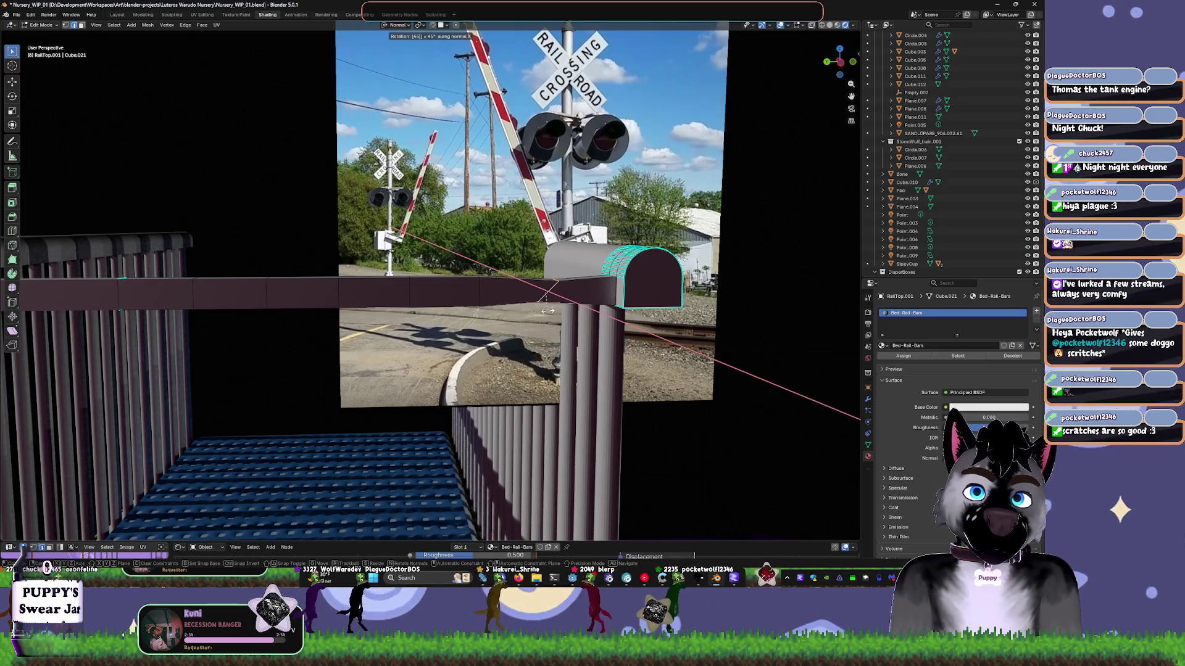
pyautogui.press('BackSpace')
pyautogui.press('BackSpace')
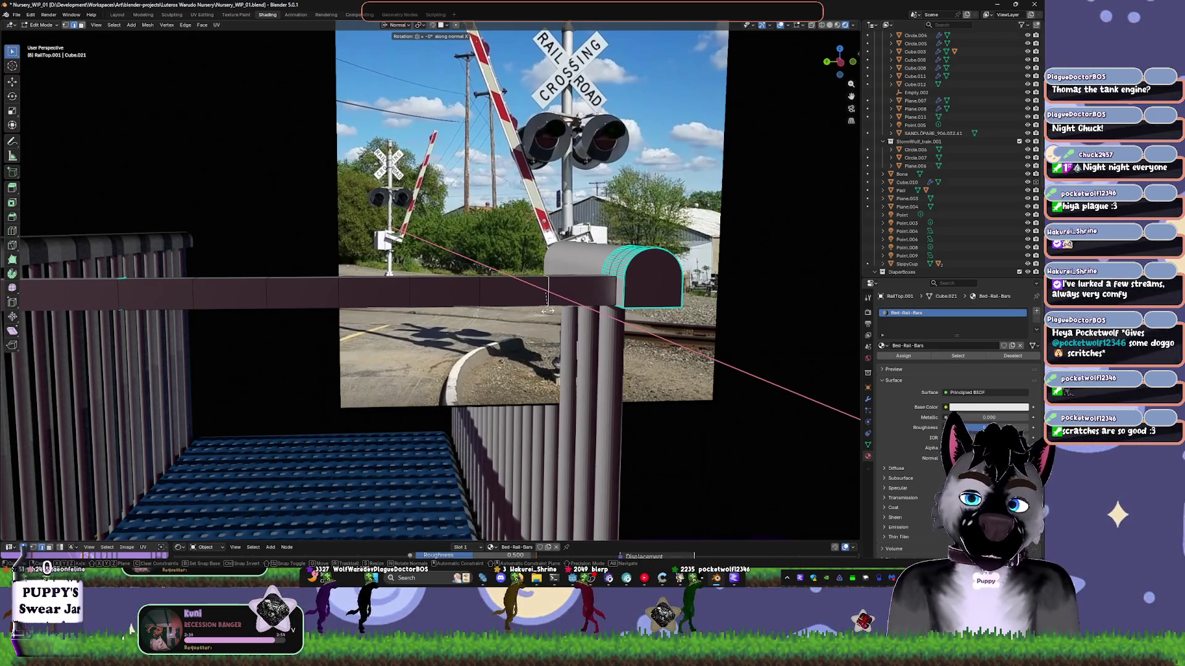
pyautogui.write('25')
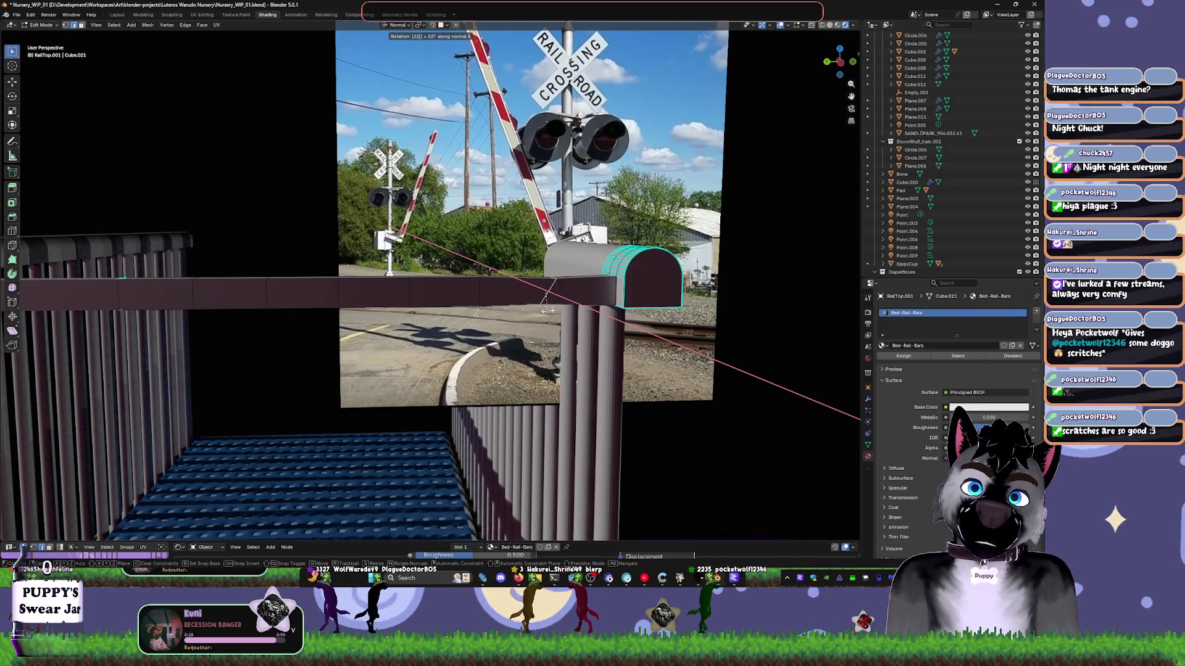
pyautogui.press('BackSpace')
pyautogui.press('BackSpace')
pyautogui.press('BackSpace')
pyautogui.write('25')
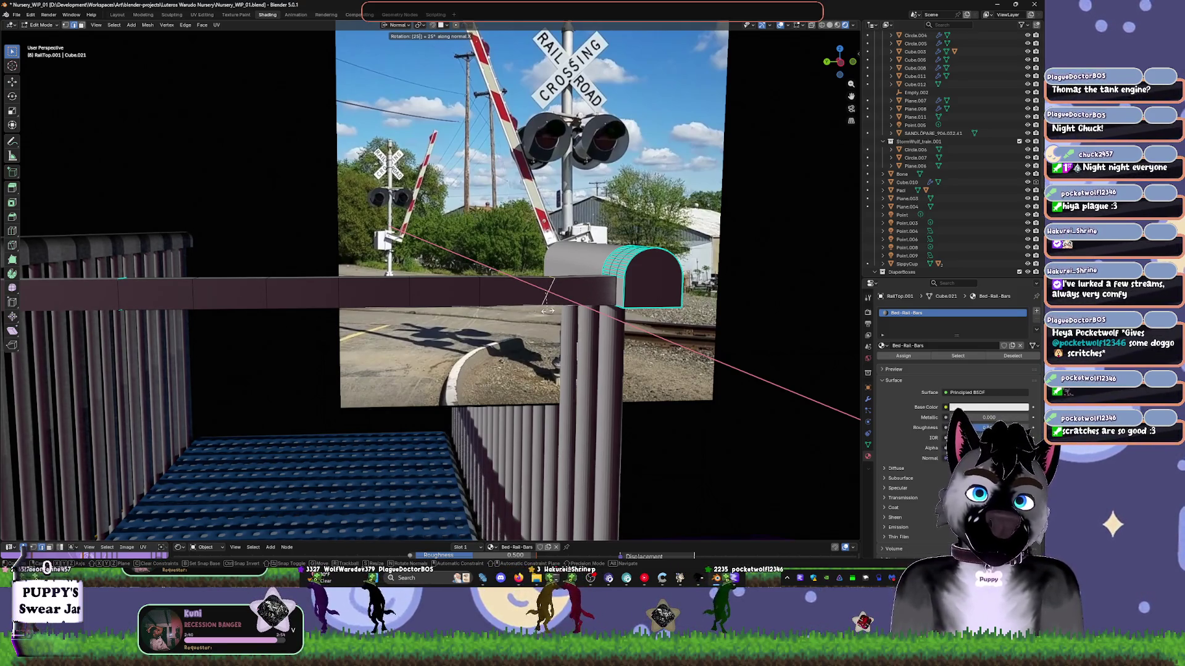
pyautogui.press('Return')
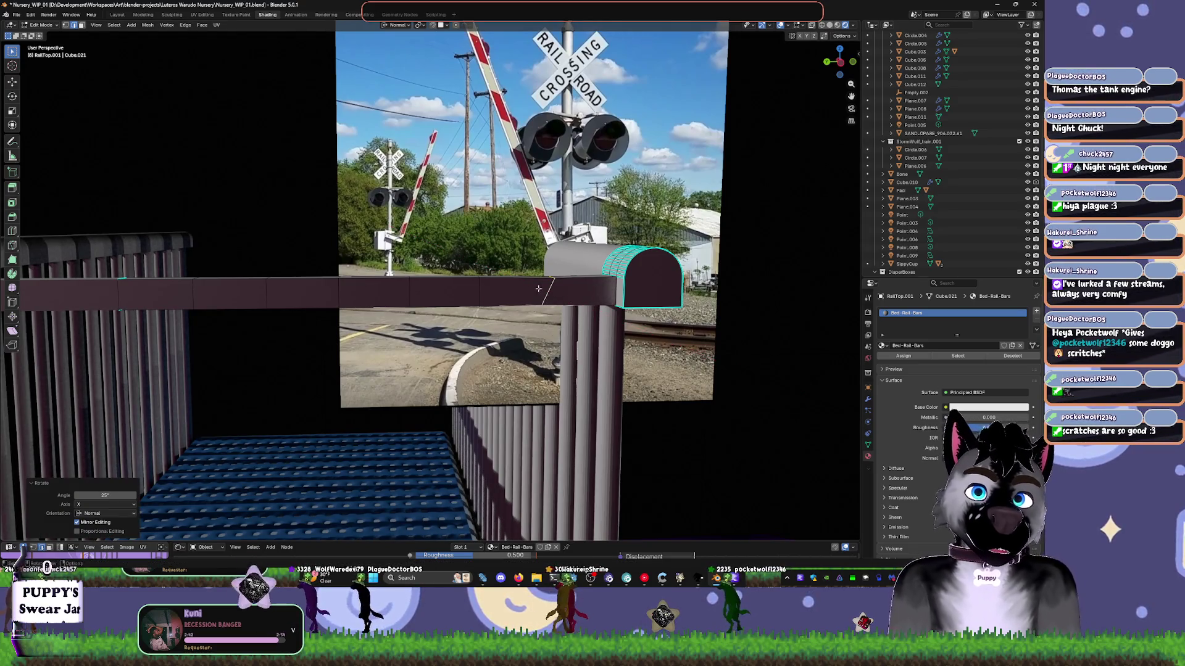
# - Add an edge loop across the rail and fix it in place
pyautogui.hotkey('ctrl', 'r')
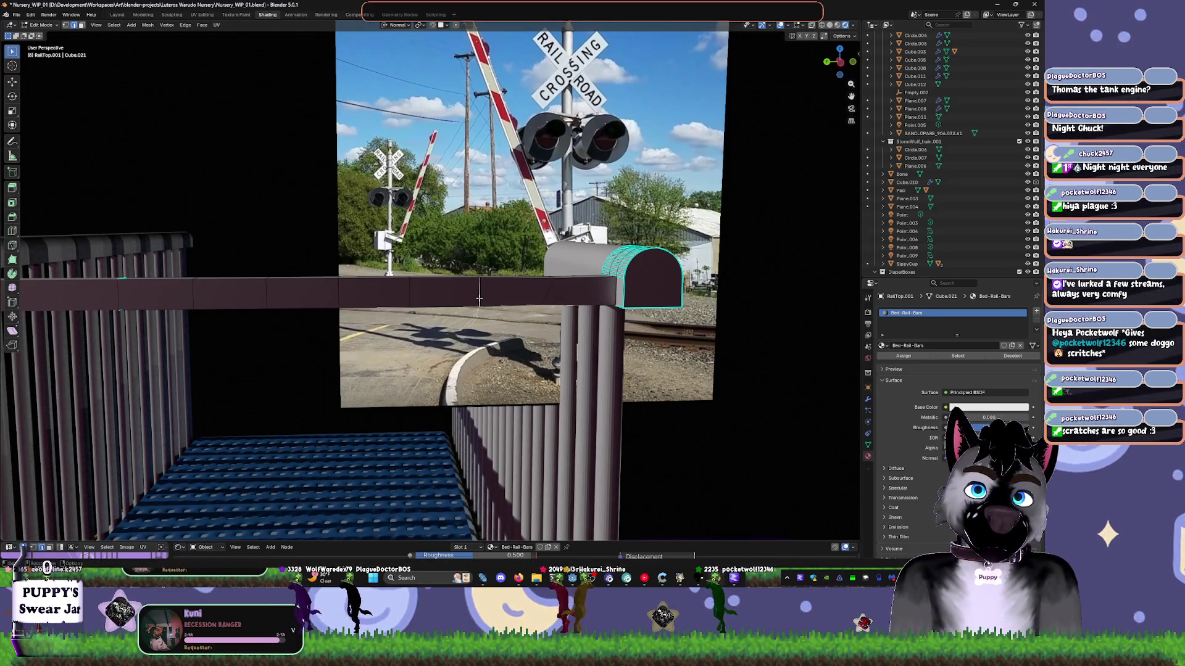
pyautogui.click(483, 297)
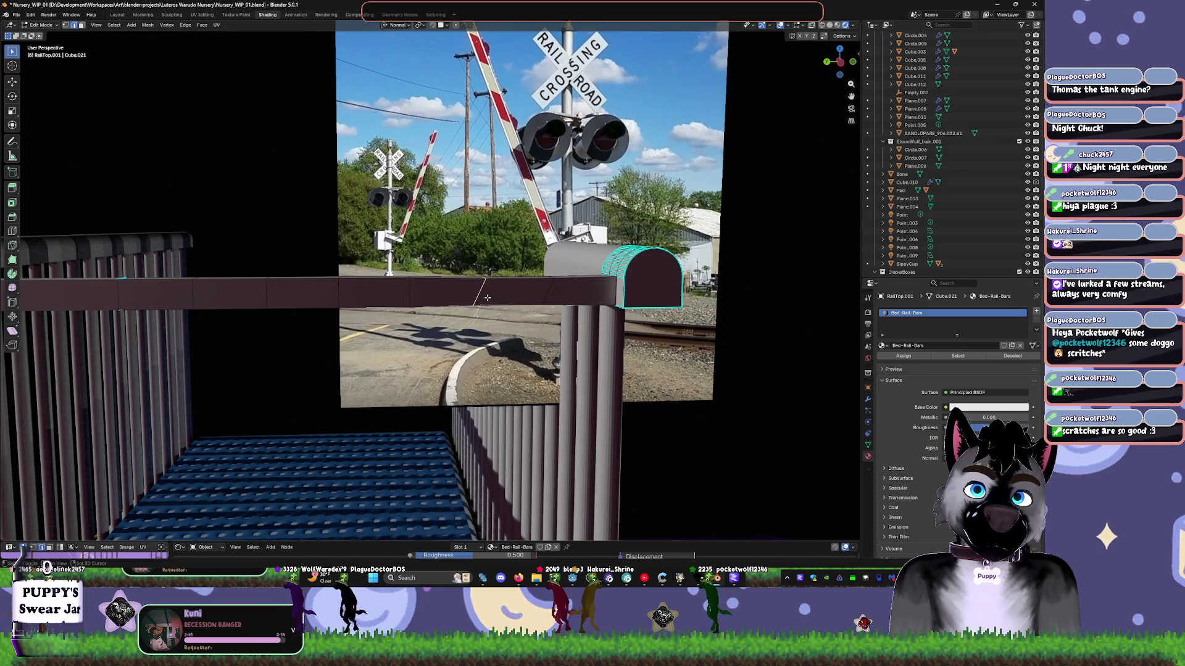
pyautogui.click(418, 293)
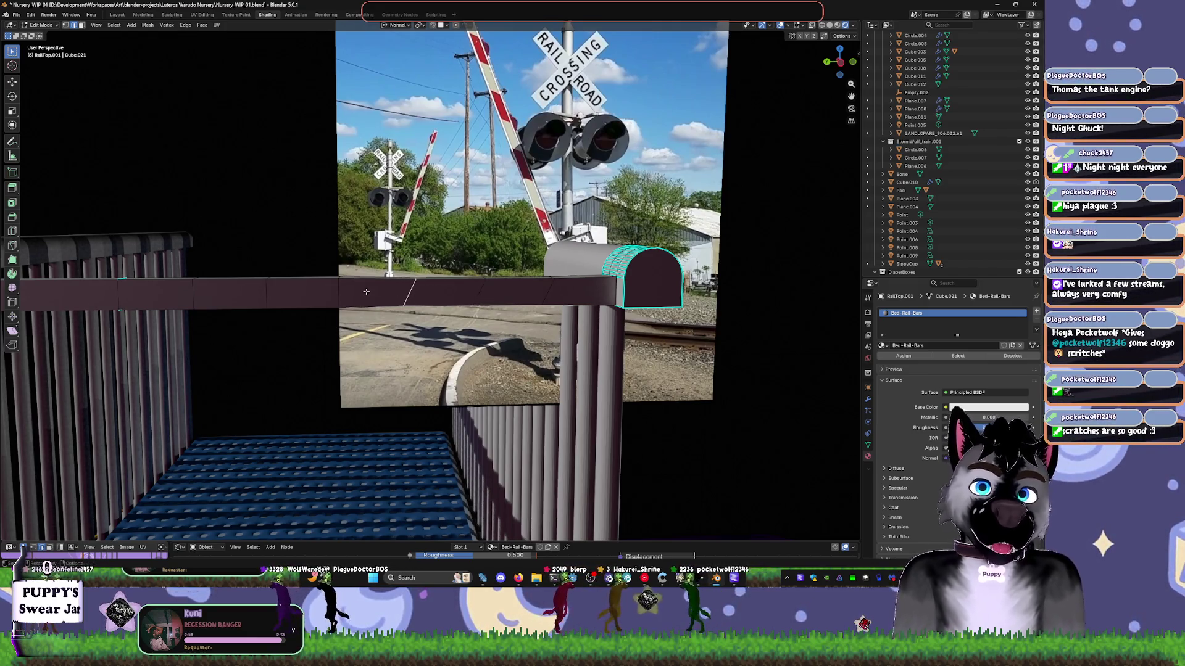
pyautogui.keyDown('shift'); pyautogui.click(340, 296); pyautogui.keyUp('shift')
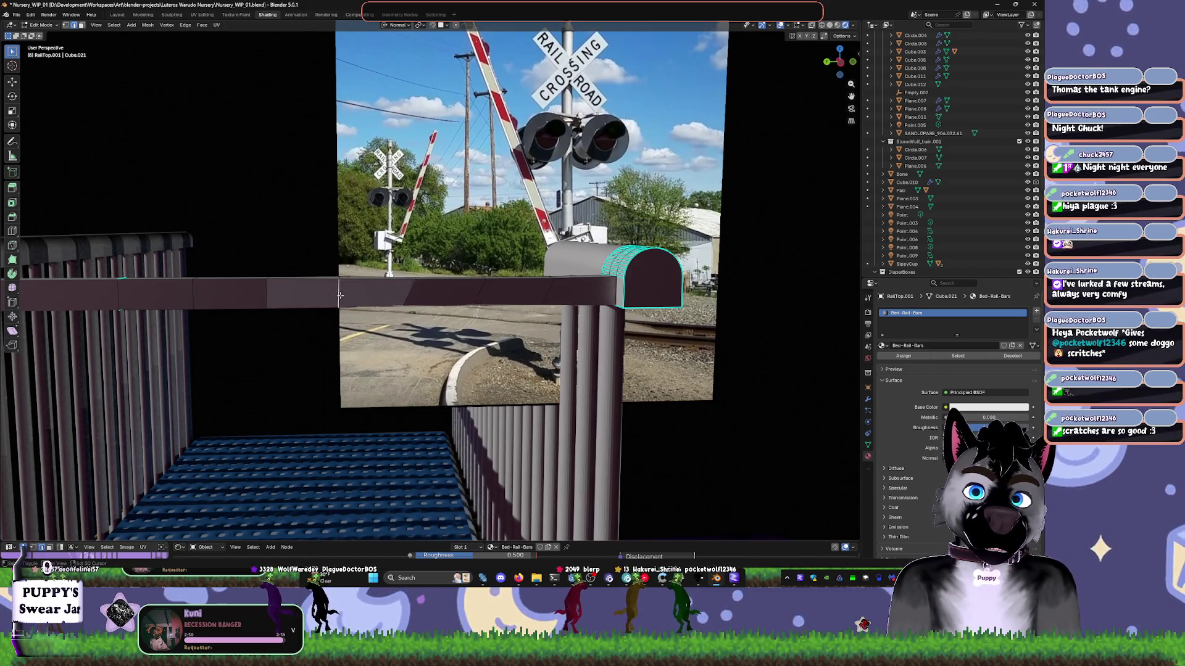
pyautogui.hotkey('ctrl', 'z')
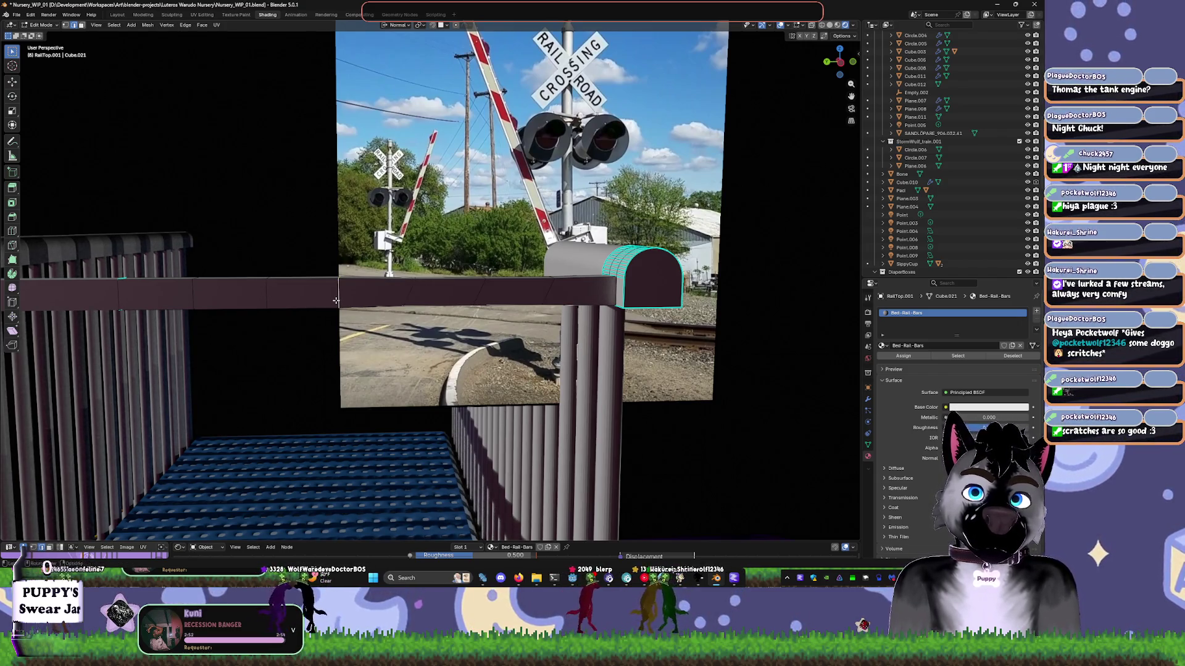
pyautogui.moveTo(366, 294); pyautogui.dragTo(476, 353, button='middle')
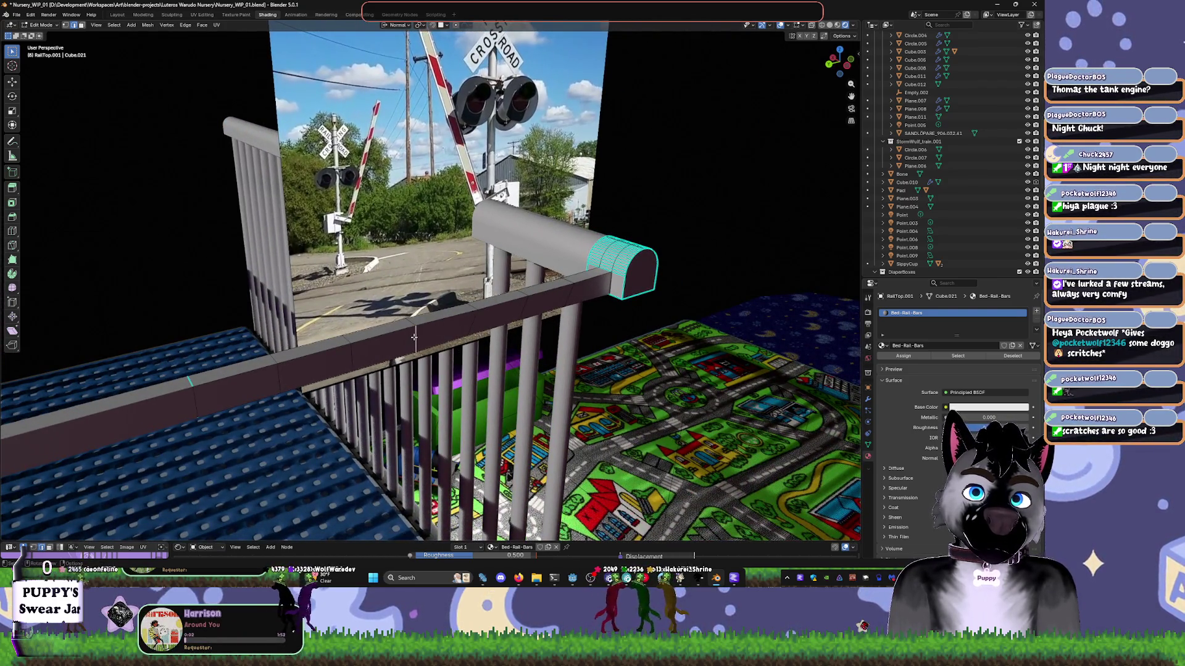
pyautogui.moveTo(415, 337); pyautogui.dragTo(432, 336, button='middle')
# - Rotate the selected geometry -35° about the X axis
pyautogui.press('r')
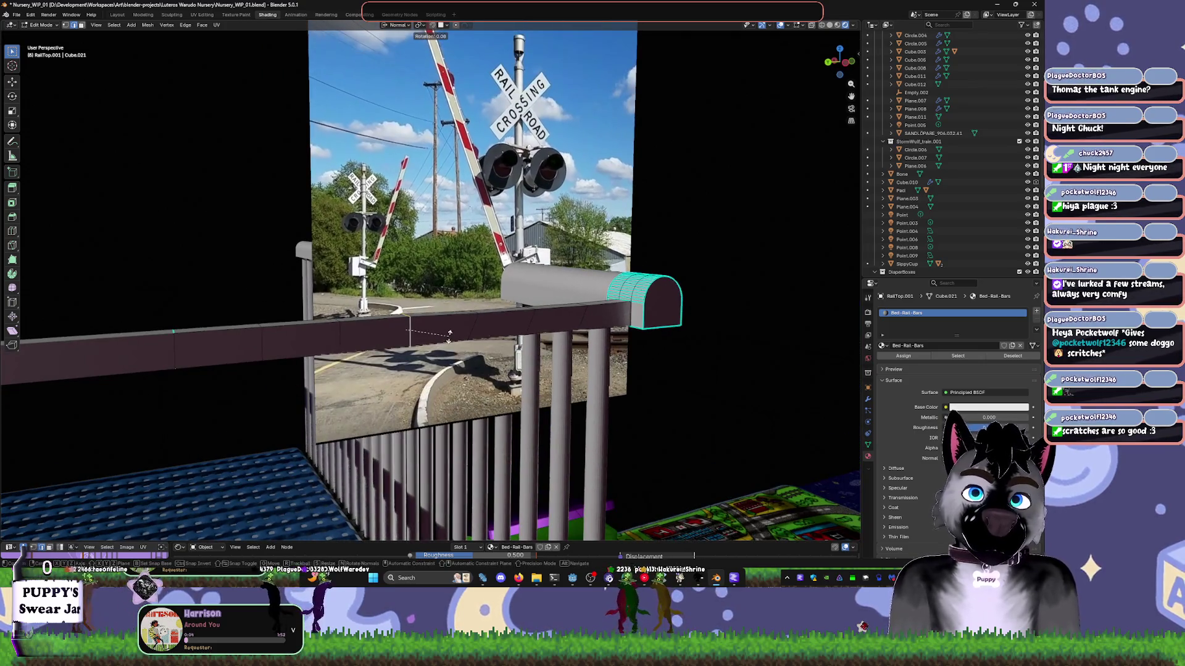
pyautogui.write('x')
pyautogui.write('45')
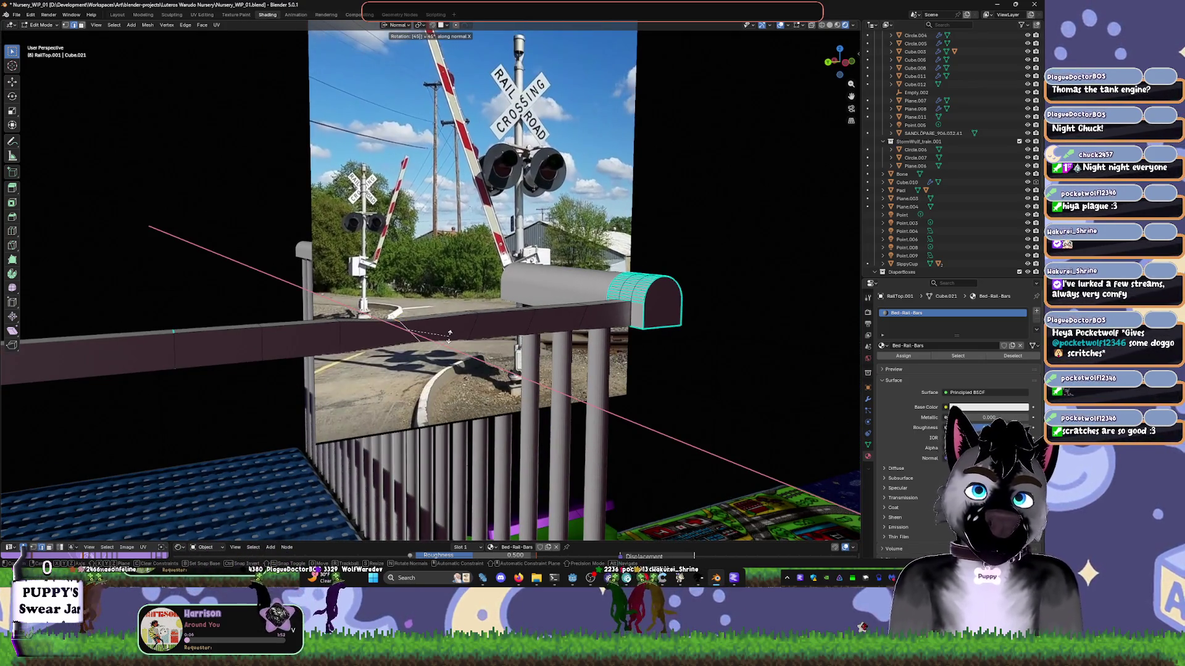
pyautogui.press('-')
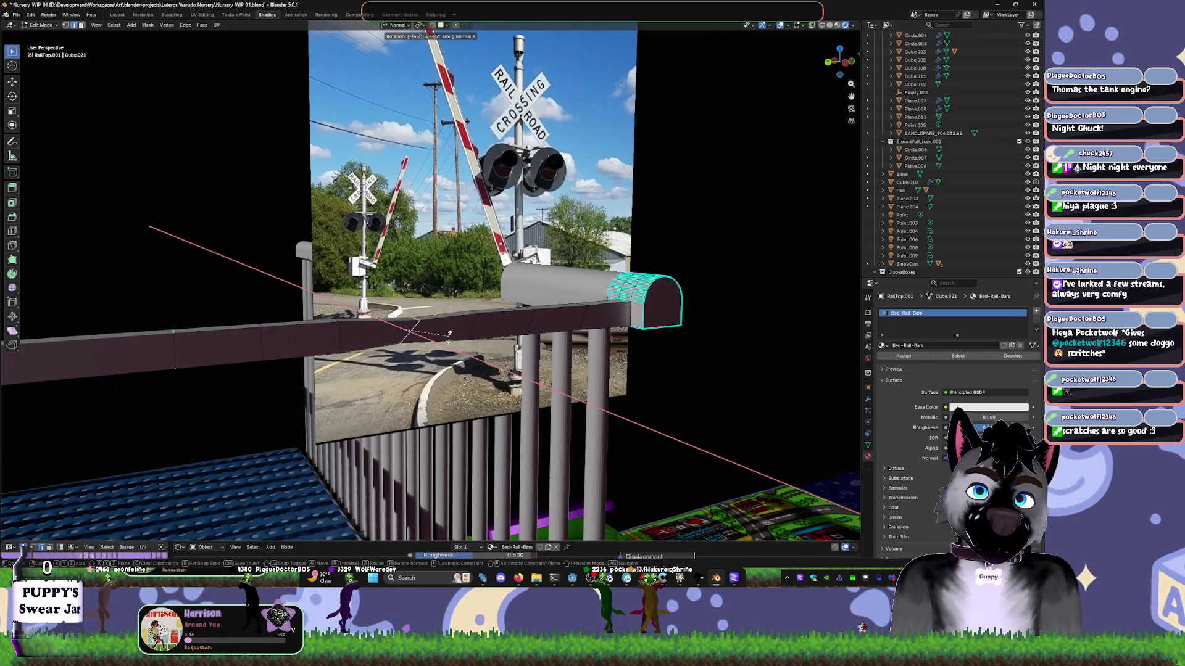
pyautogui.press('BackSpace')
pyautogui.press('BackSpace')
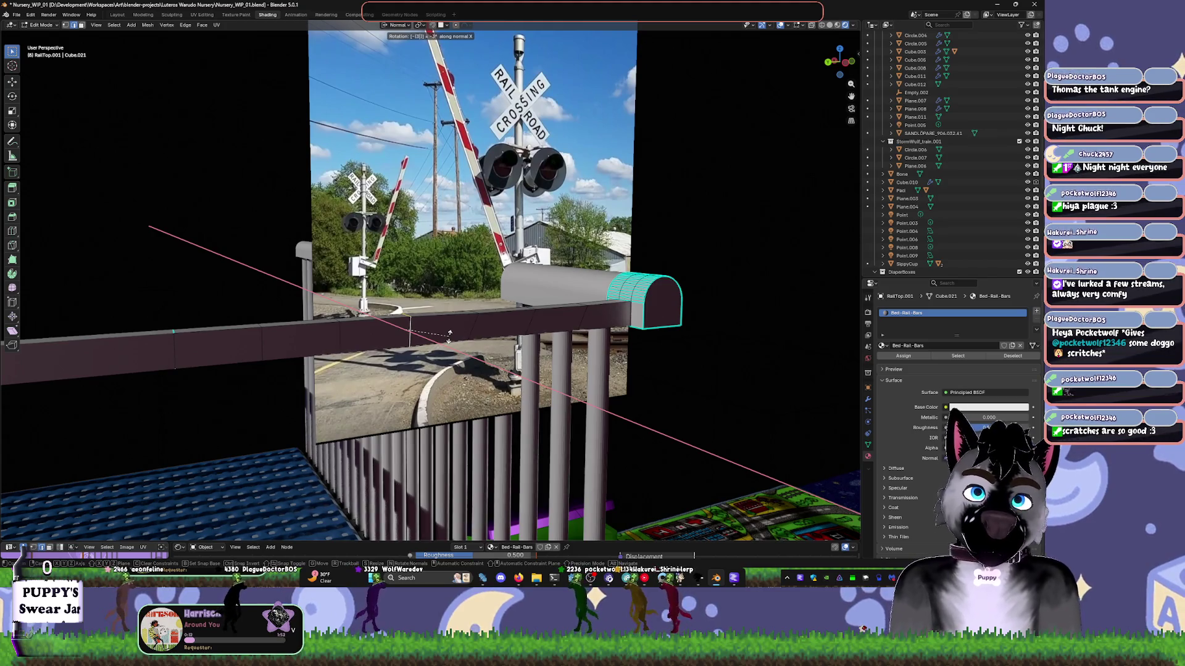
pyautogui.write('35')
pyautogui.press('BackSpace')
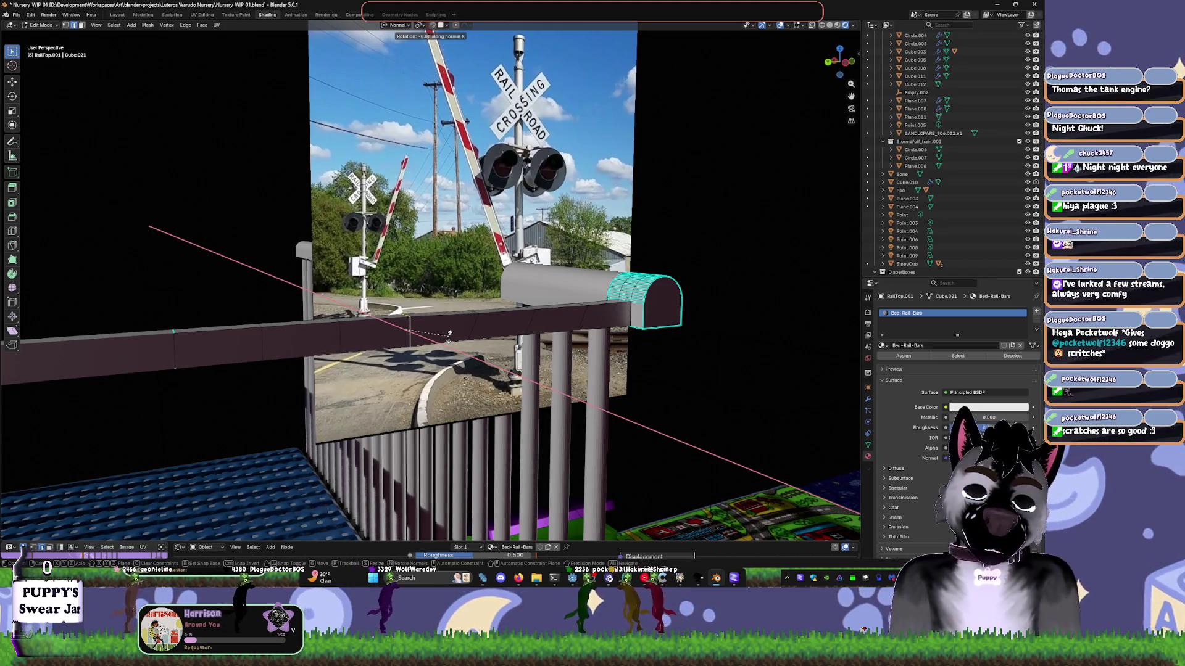
pyautogui.write('5')
pyautogui.press('Return')
pyautogui.scroll(2, 459, 334)
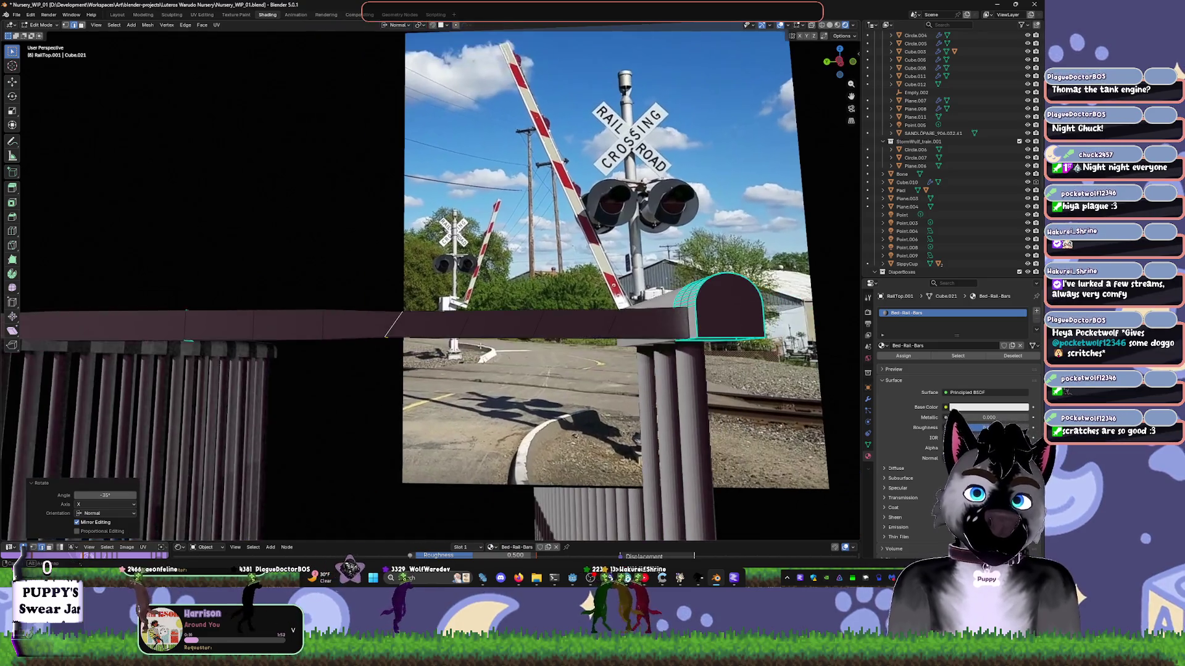
pyautogui.keyDown('shift'); pyautogui.moveTo(460, 334); pyautogui.dragTo(506, 376, button='middle'); pyautogui.keyUp('shift')
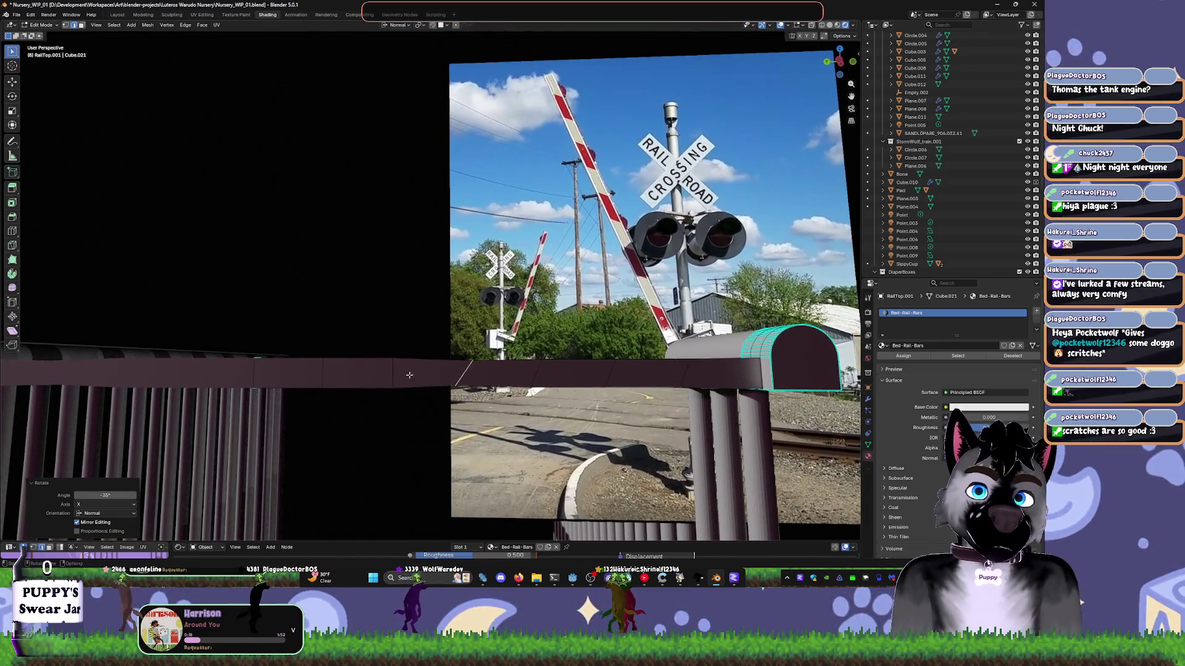
# - Add another edge loop across the rail, trying and undoing a 45° rotation of it
pyautogui.hotkey('ctrl', 'r')
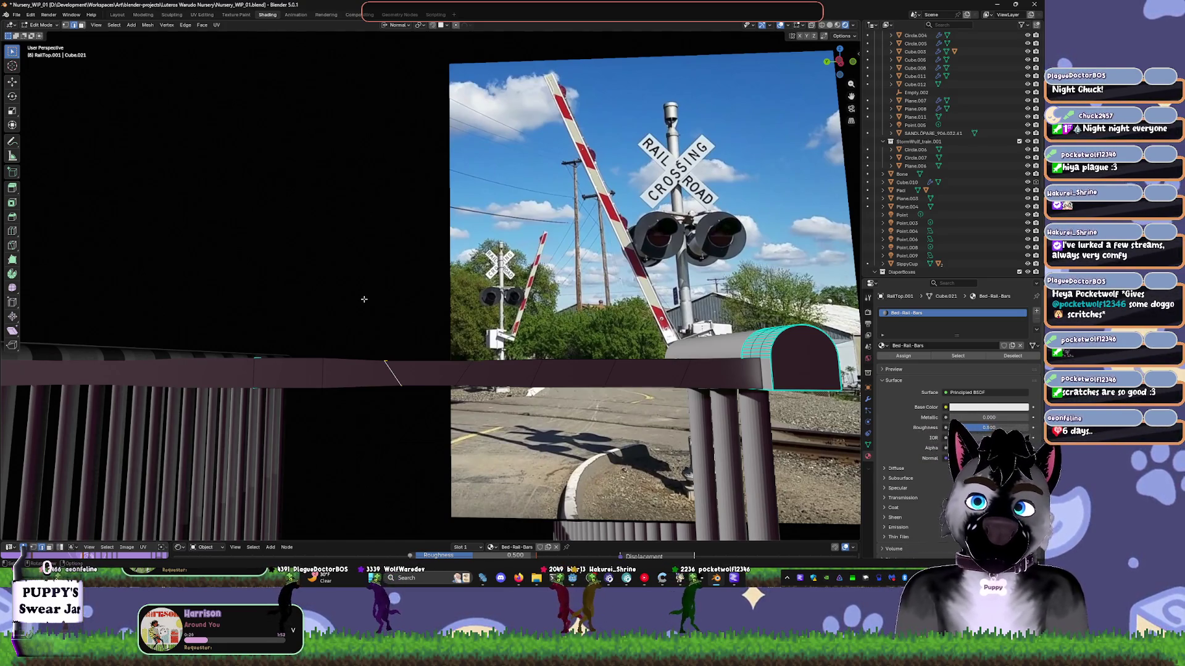
pyautogui.click(363, 281)
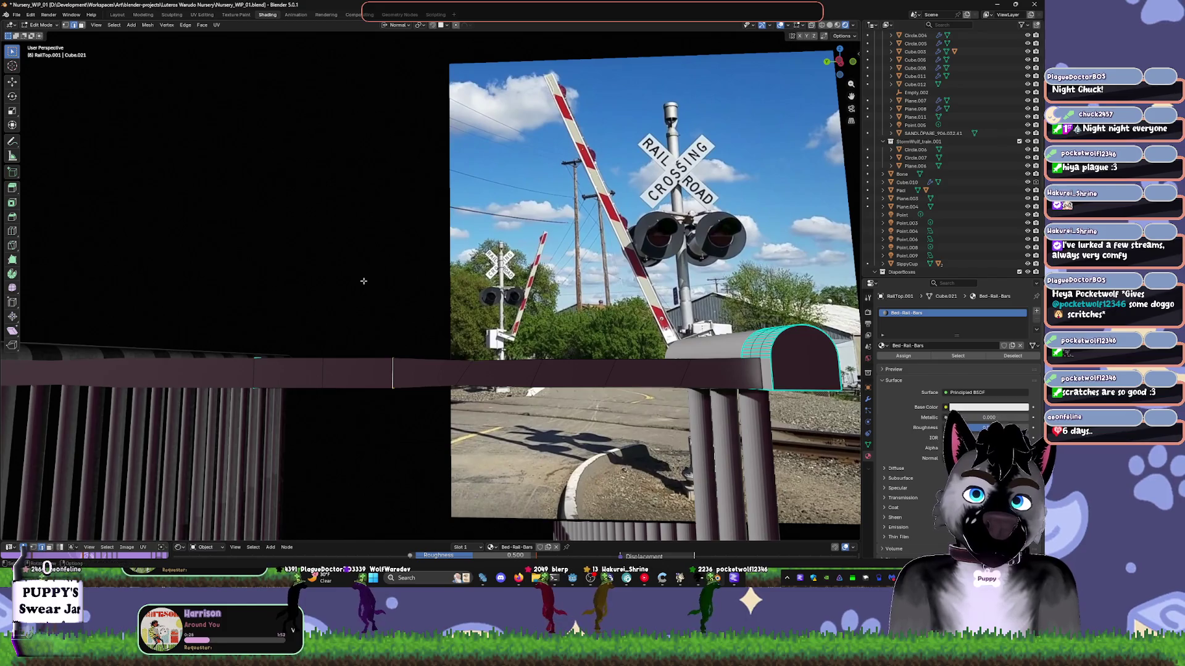
pyautogui.press('r')
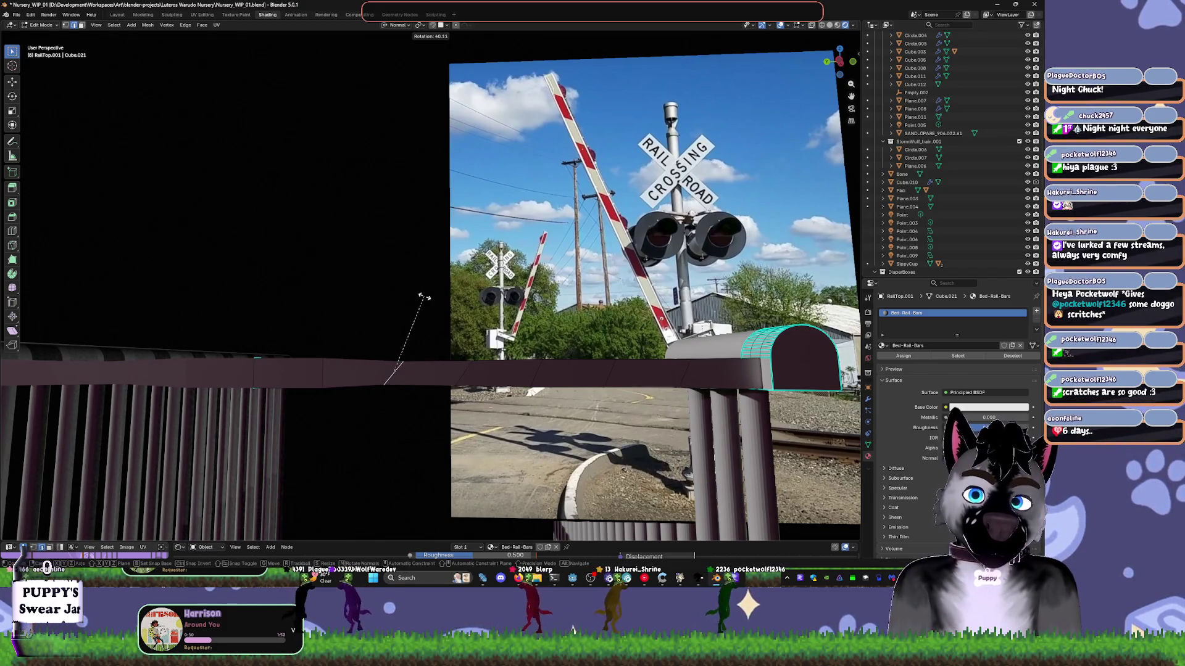
pyautogui.click(425, 297)
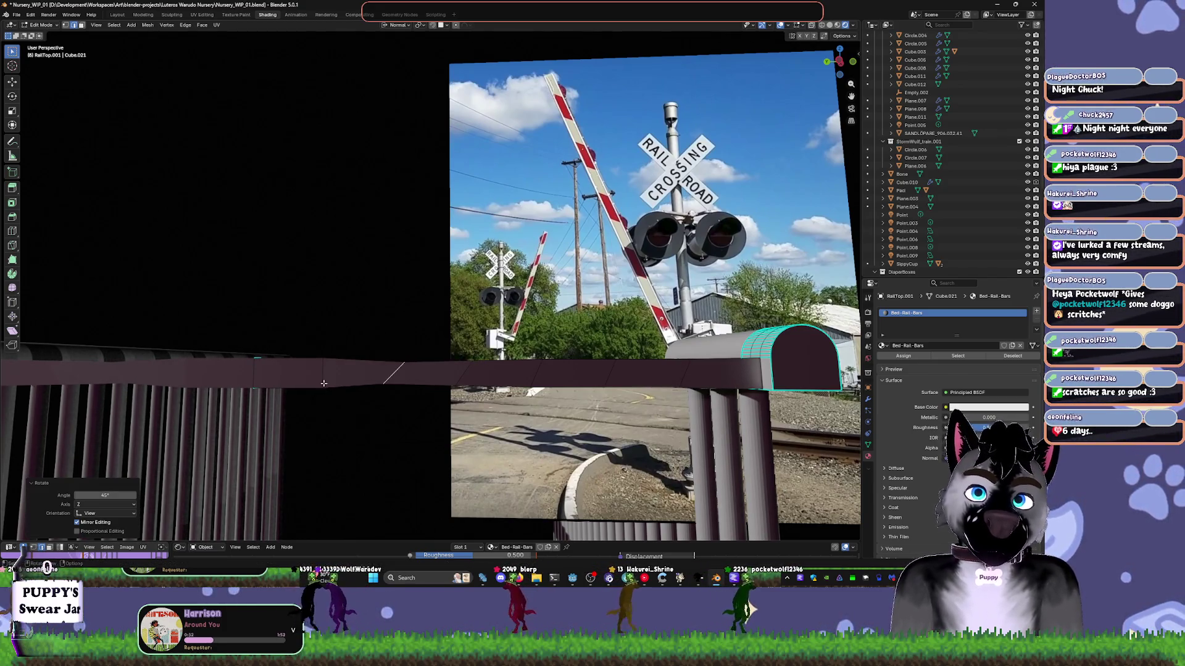
pyautogui.hotkey('ctrl', 'z')
pyautogui.write('r45')
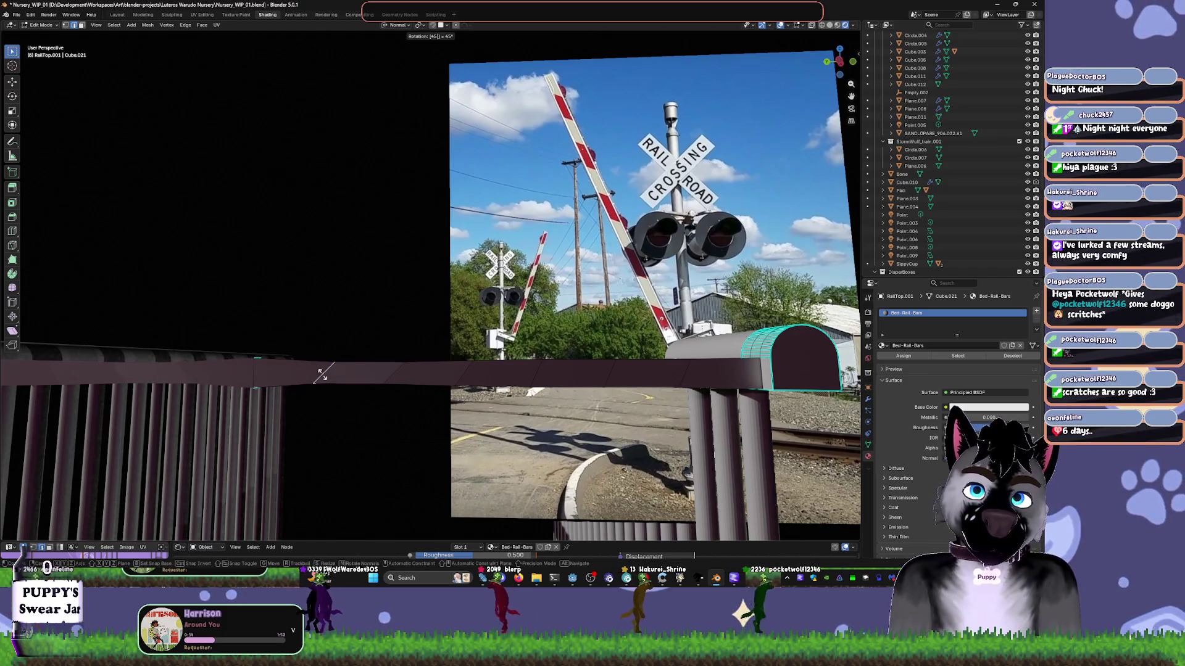
pyautogui.press('Return')
pyautogui.scroll(3, 408, 419)
pyautogui.hotkey('ctrl', 'z')
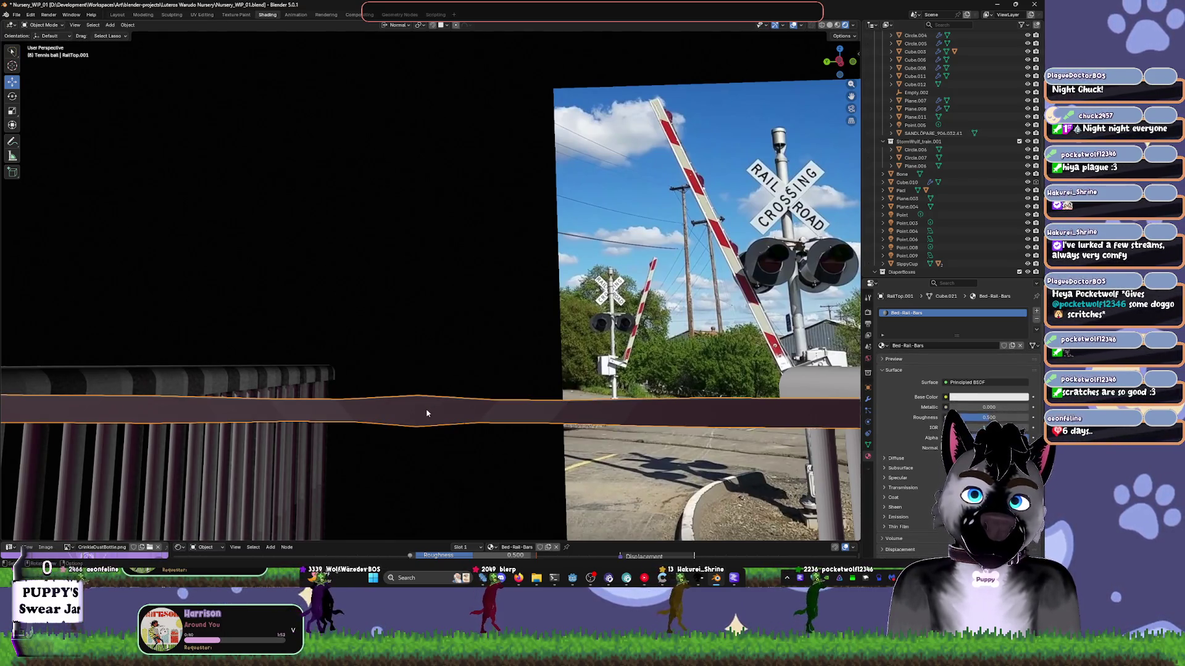
# - Slide the new edge loop along the rail into position
pyautogui.scroll(3, 422, 432)
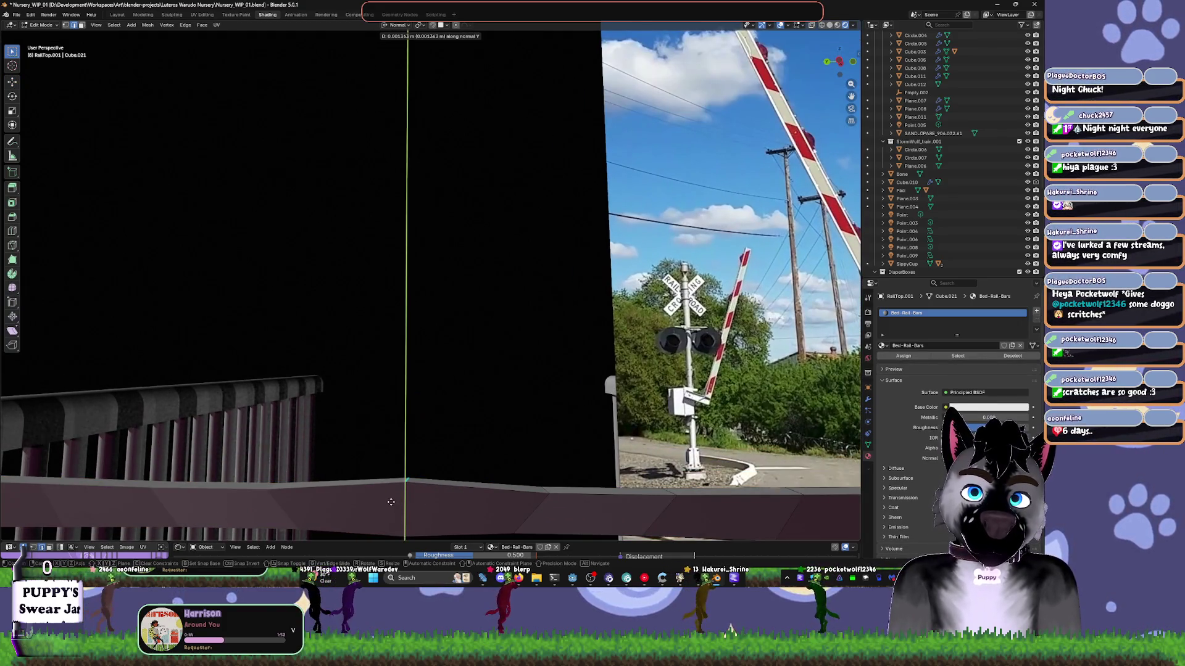
pyautogui.moveTo(452, 494)
pyautogui.mouseDown(button='middle')
pyautogui.moveTo(455, 416)
pyautogui.moveTo(438, 418)
pyautogui.mouseUp(button='middle')
pyautogui.press('g')
pyautogui.press('g')
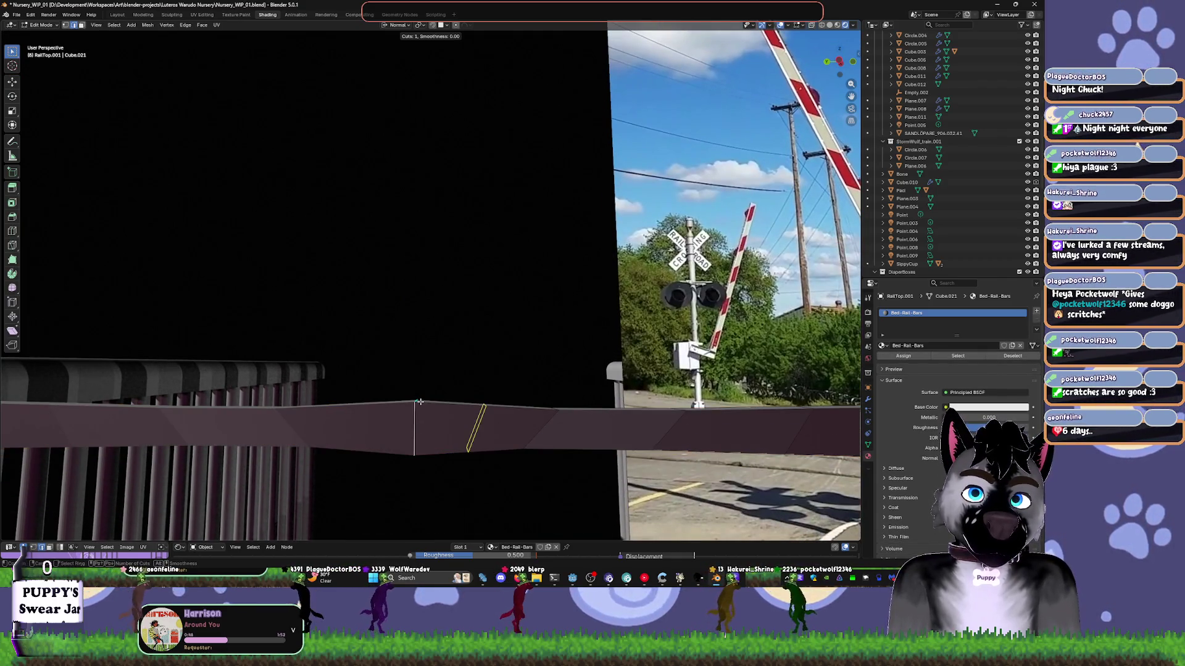
pyautogui.click(358, 411)
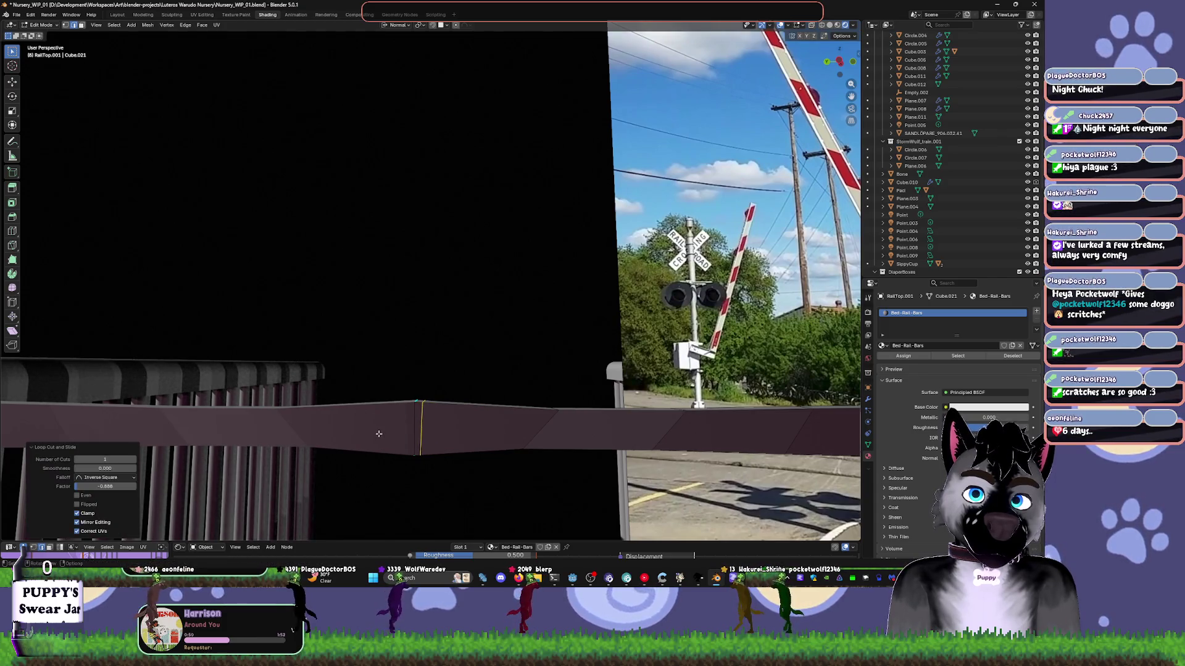
pyautogui.click(379, 434)
pyautogui.moveTo(379, 433); pyautogui.dragTo(425, 360, button='middle')
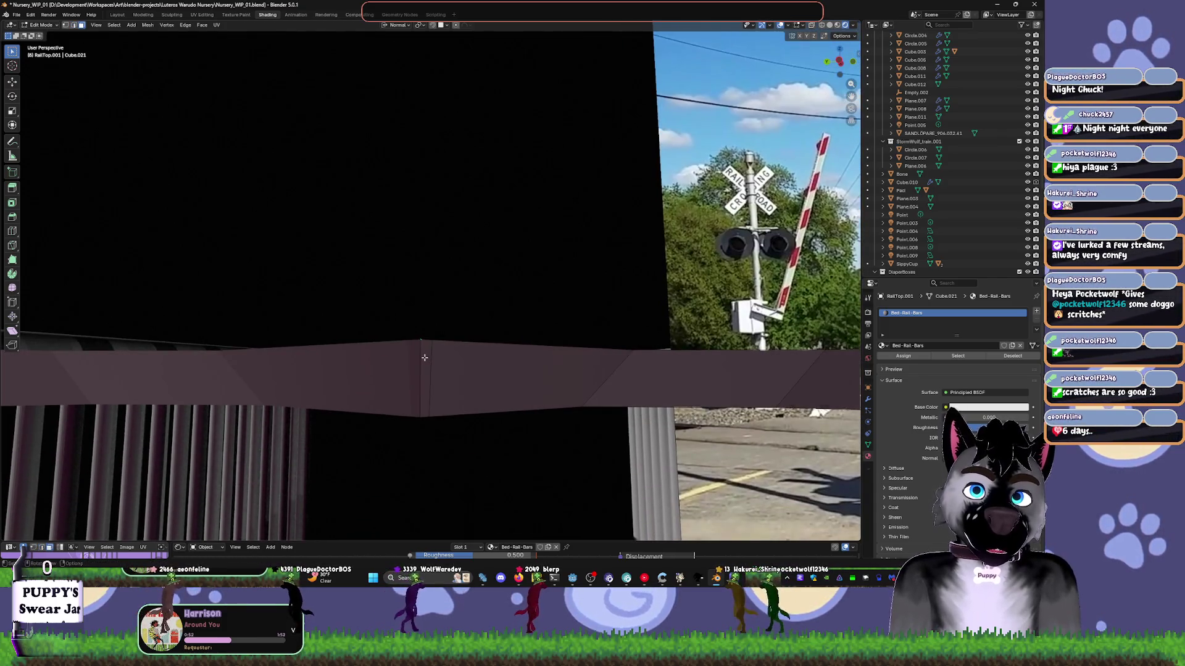
# - Delete the selected rail faces to open a gap in the rail
pyautogui.click(426, 349)
pyautogui.click(426, 340)
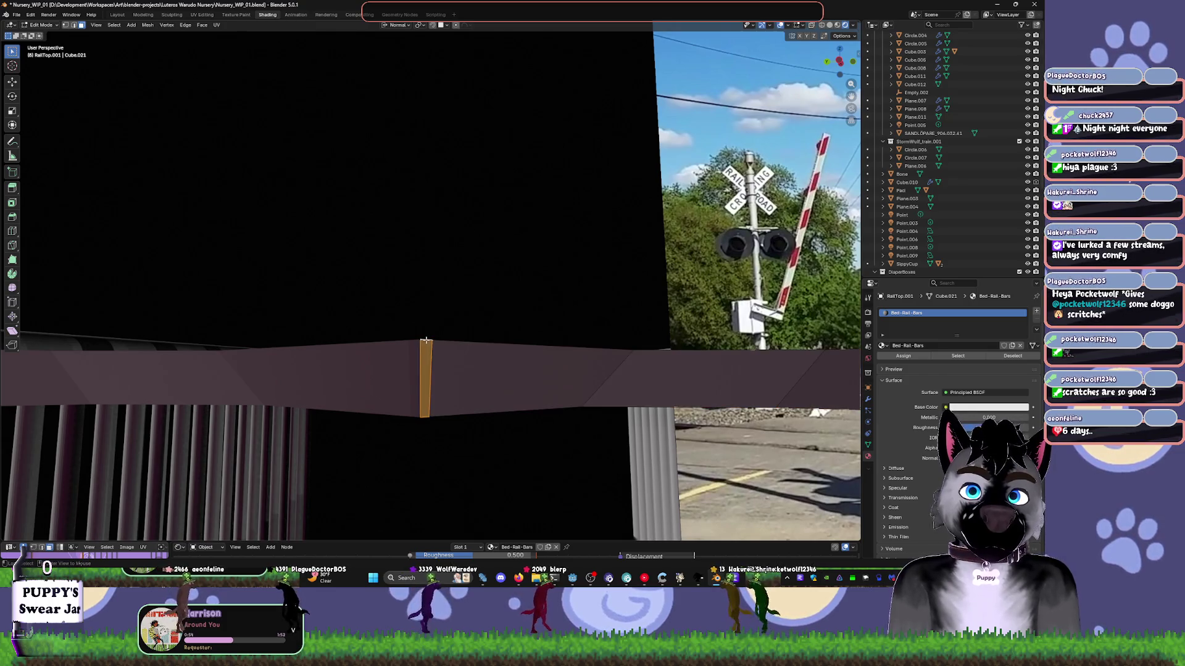
pyautogui.press('x')
pyautogui.click(393, 341)
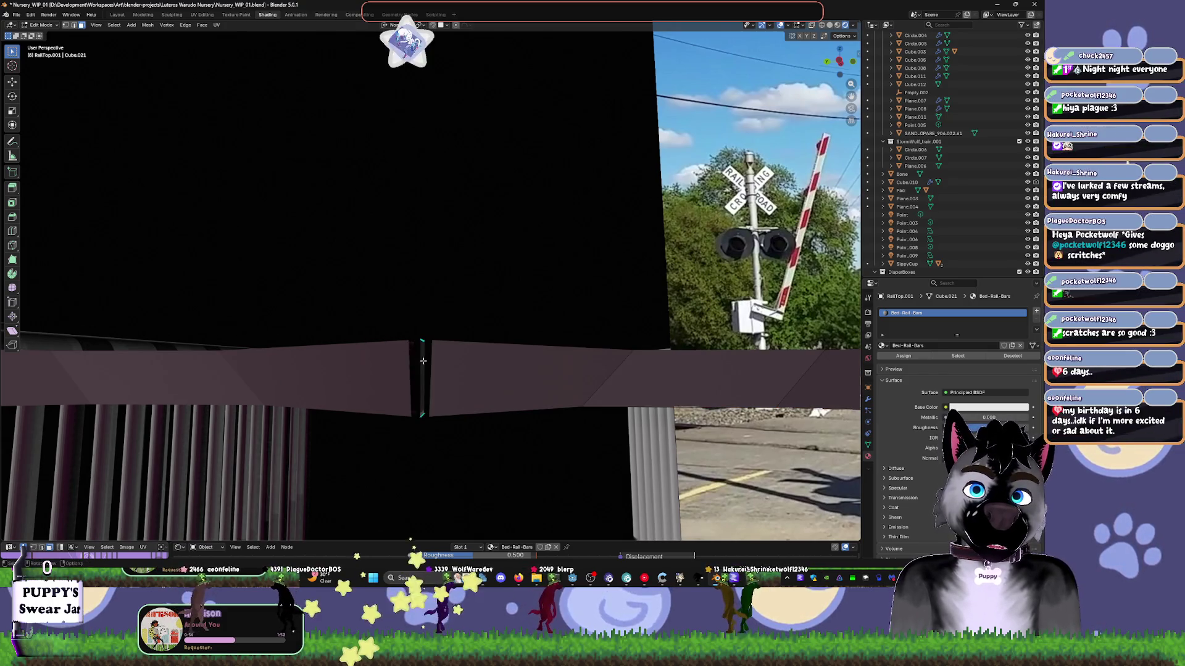
pyautogui.scroll(-2, 426, 364)
pyautogui.press('x')
pyautogui.press('Escape')
# - Fill the open cut end of the right rail piece with a new face
pyautogui.scroll(1, 425, 365)
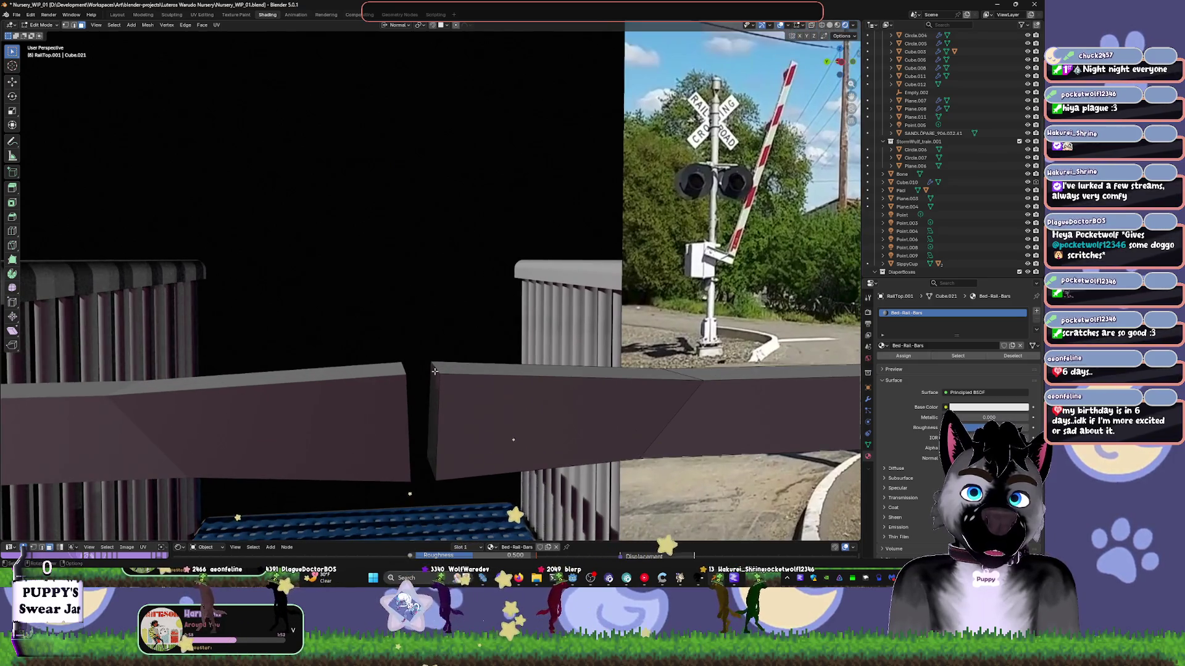
pyautogui.click(436, 368)
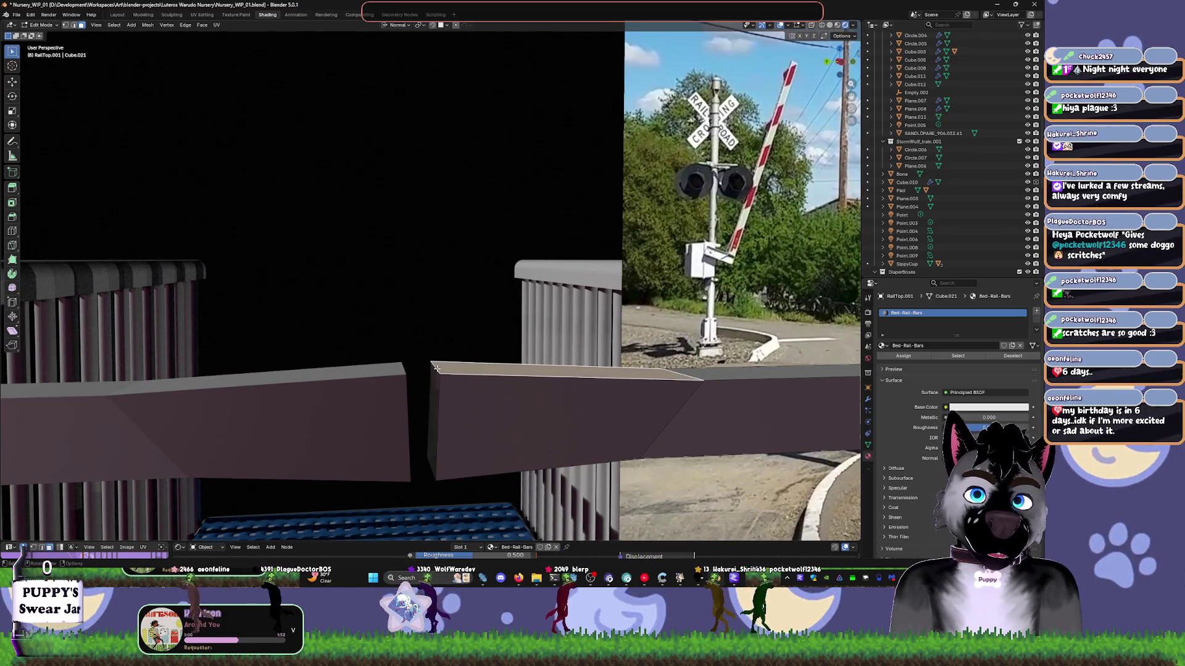
pyautogui.press('2')
pyautogui.press('f')
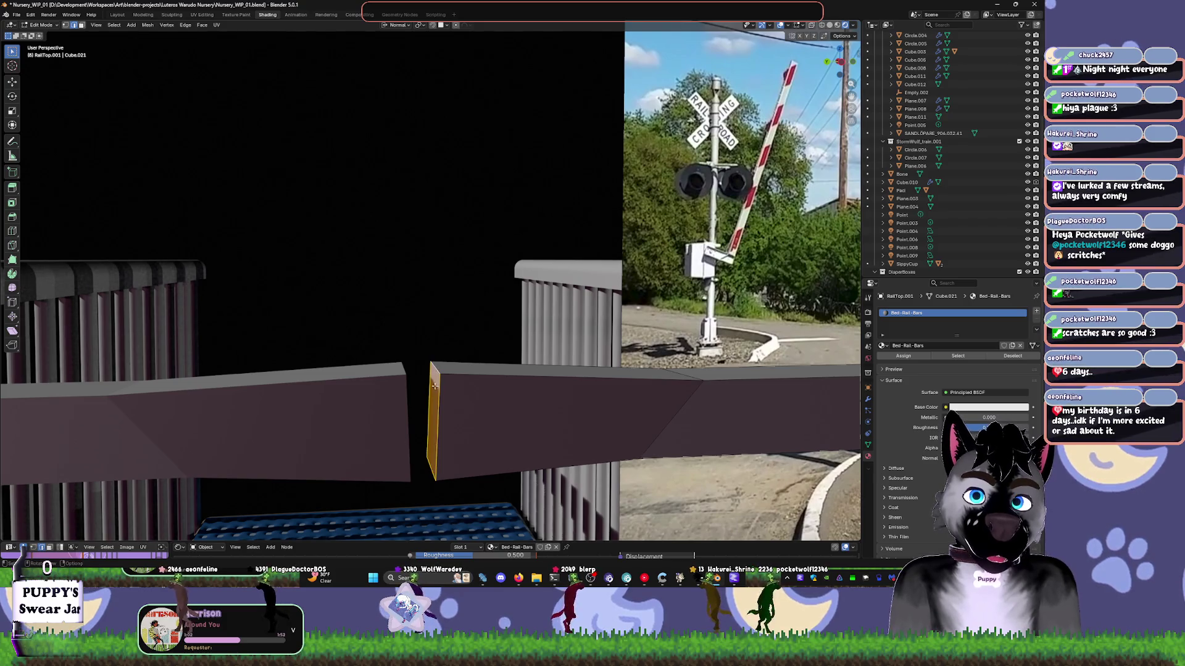
pyautogui.moveTo(434, 385)
pyautogui.mouseDown(button='middle')
pyautogui.moveTo(410, 380)
pyautogui.moveTo(515, 396)
pyautogui.moveTo(419, 369)
pyautogui.mouseUp(button='middle')
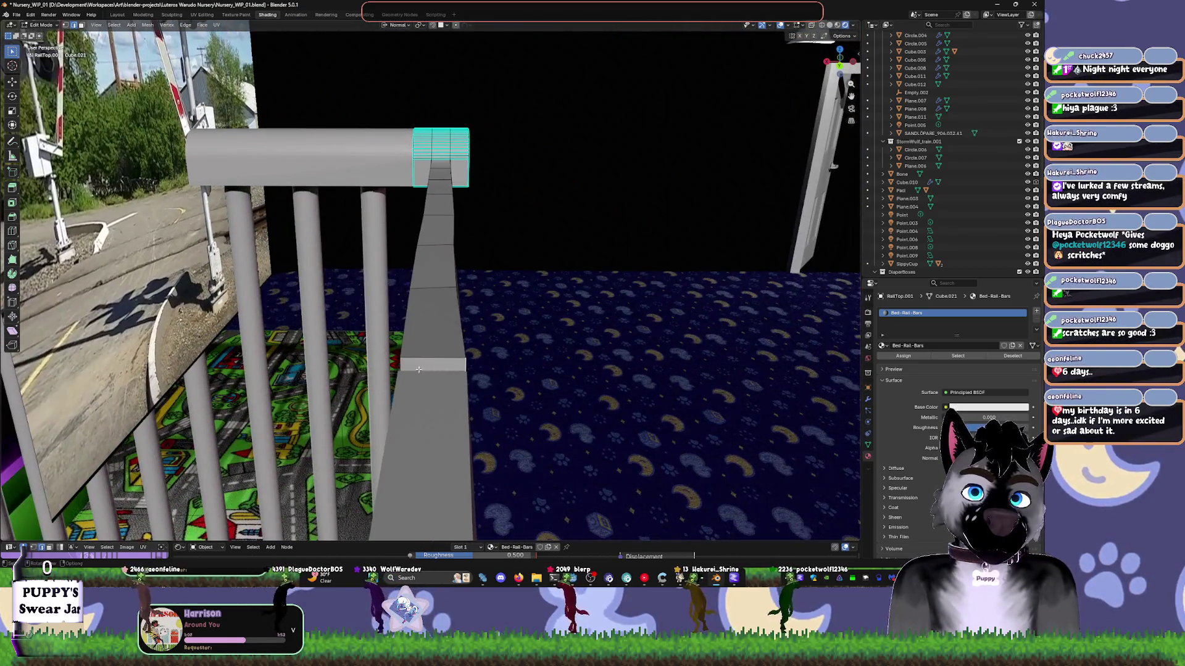
# - Select the strip of seven rail faces running up under the end cap
pyautogui.keyDown('shift'); pyautogui.click(431, 363); pyautogui.keyUp('shift')
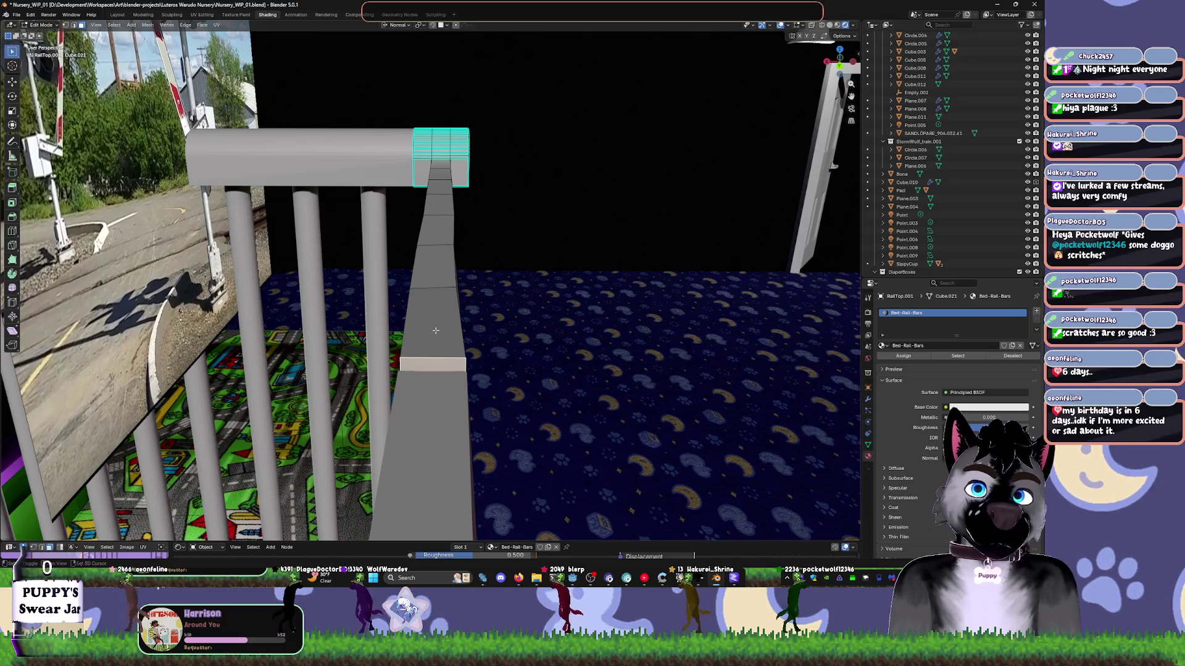
pyautogui.keyDown('shift'); pyautogui.click(427, 266); pyautogui.keyUp('shift')
pyautogui.keyDown('shift'); pyautogui.click(433, 324); pyautogui.keyUp('shift')
pyautogui.keyDown('shift'); pyautogui.click(437, 230); pyautogui.keyUp('shift')
pyautogui.keyDown('shift'); pyautogui.click(439, 204); pyautogui.keyUp('shift')
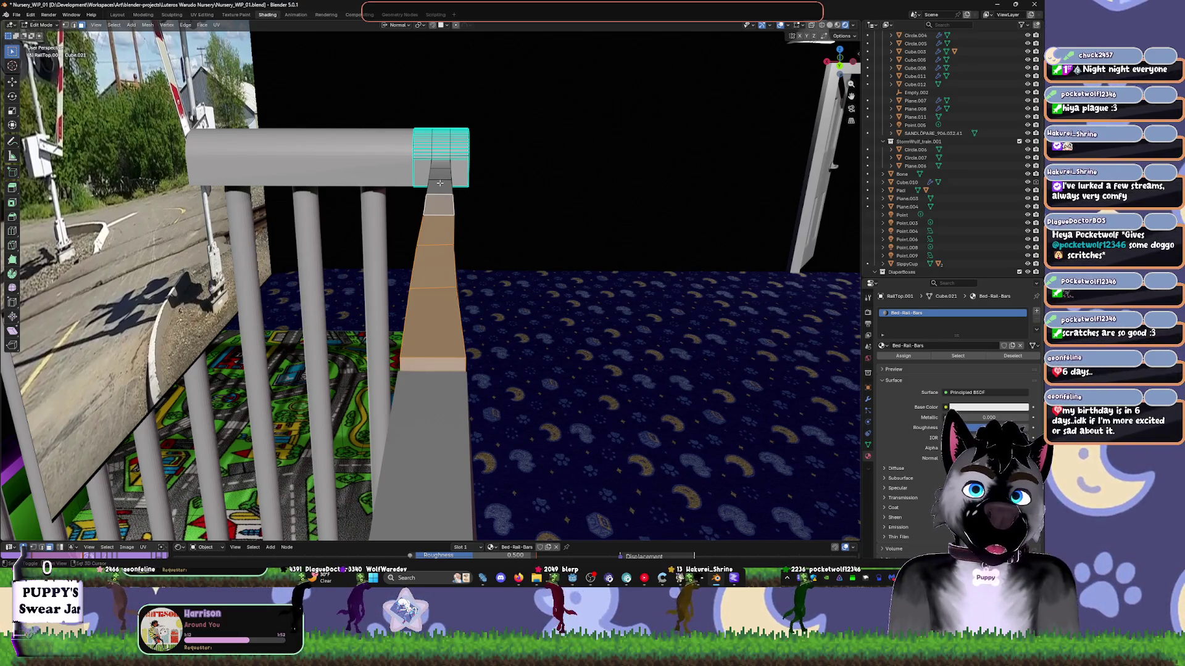
pyautogui.keyDown('shift'); pyautogui.click(440, 183); pyautogui.keyUp('shift')
pyautogui.keyDown('shift'); pyautogui.click(438, 173); pyautogui.keyUp('shift')
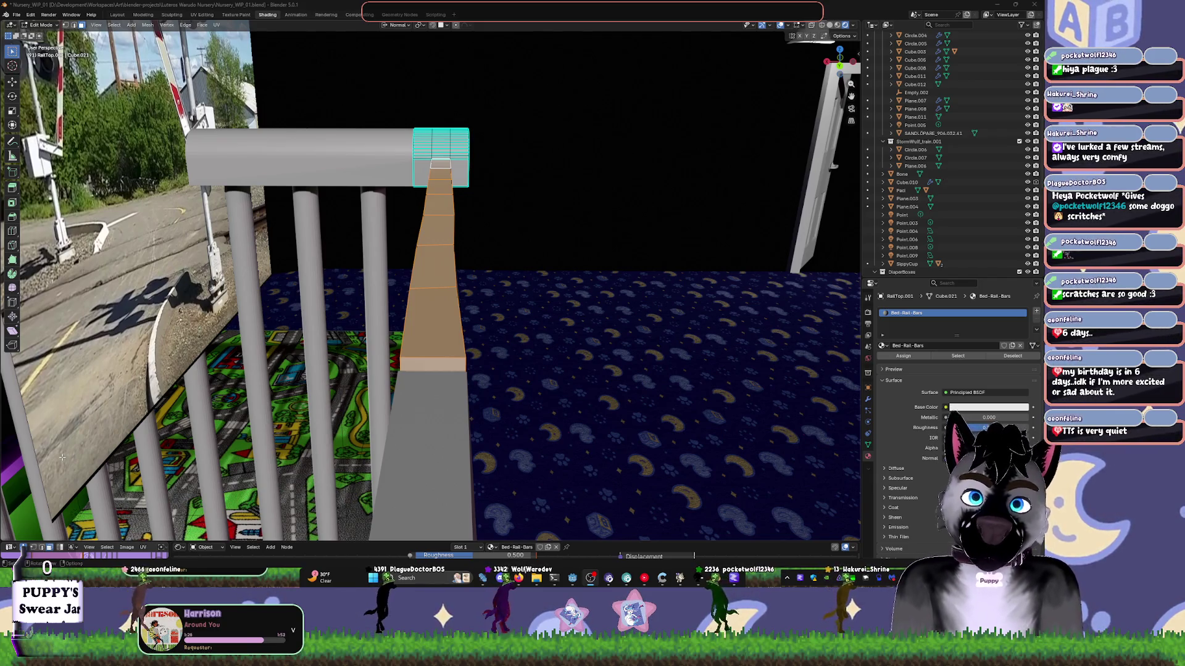
pyautogui.moveTo(62, 456)
pyautogui.mouseDown(button='middle')
pyautogui.moveTo(634, 306)
pyautogui.moveTo(456, 302)
pyautogui.moveTo(483, 306)
pyautogui.moveTo(475, 291)
pyautogui.moveTo(436, 343)
pyautogui.mouseUp(button='middle')
pyautogui.press('Tab')
pyautogui.press('Tab')
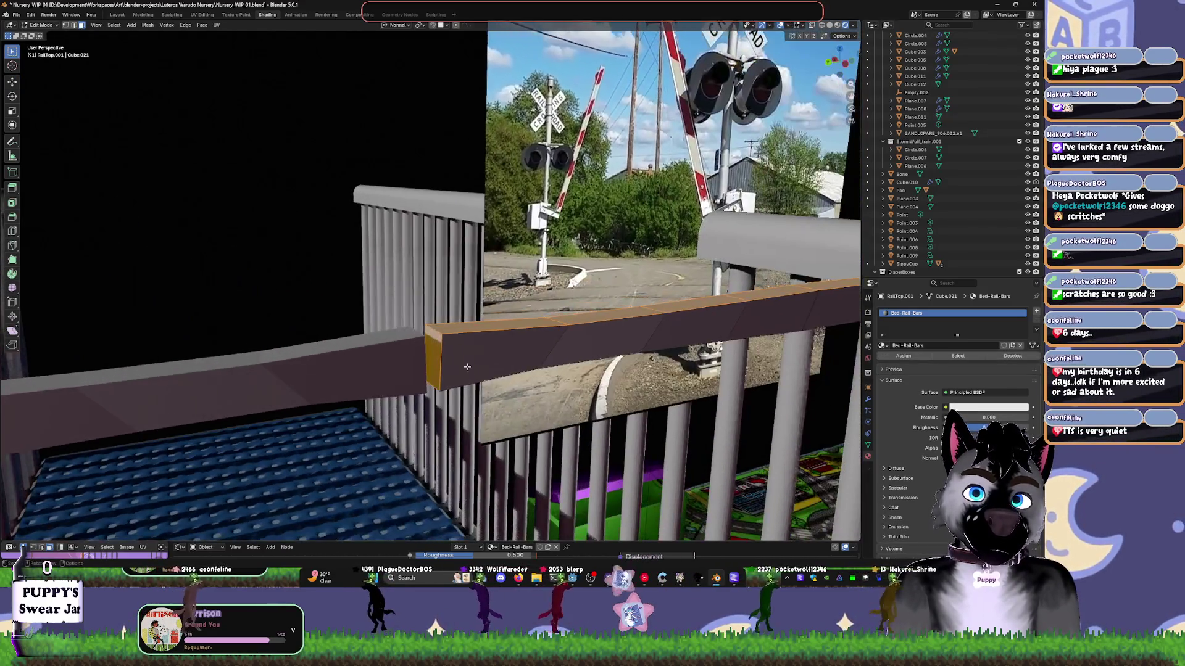
# - Scale the rail's end face along its normal X axis
pyautogui.click(435, 344)
pyautogui.press('s')
pyautogui.press('x')
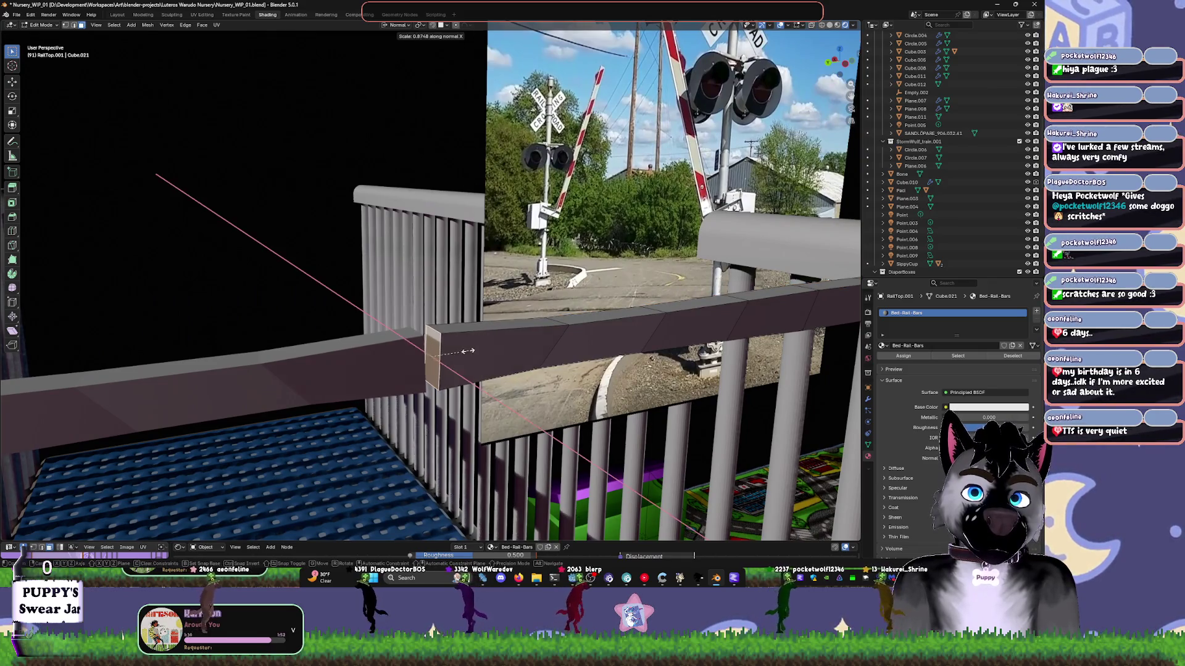
pyautogui.click(444, 349)
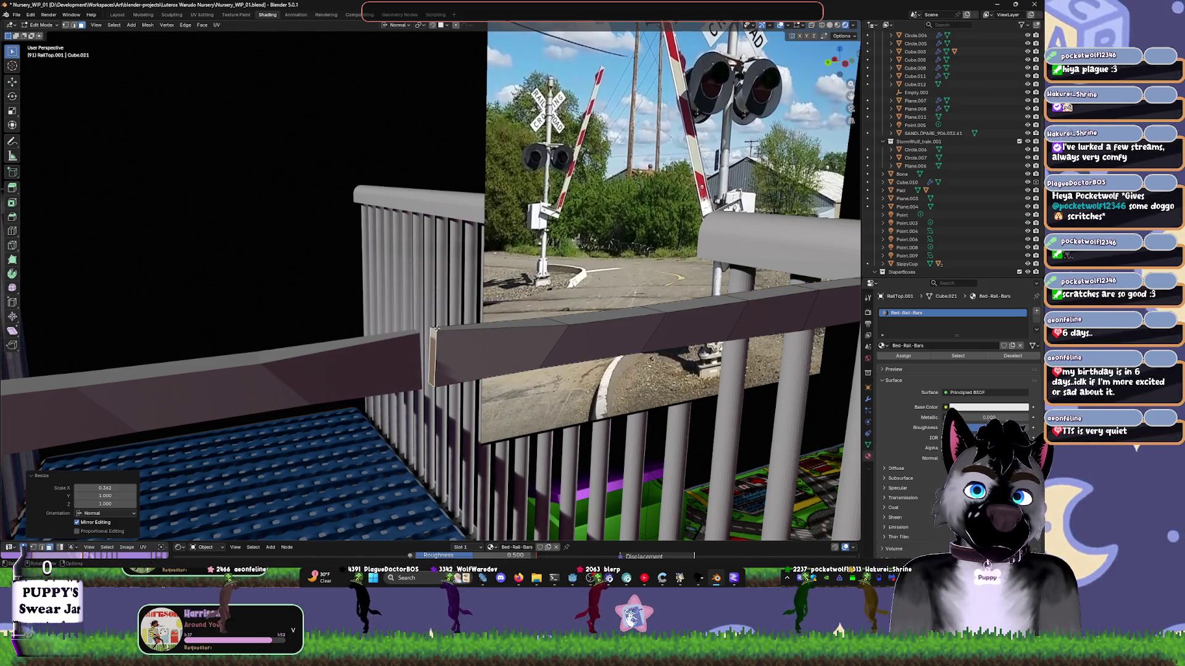
# - Bevel the vertical front edge of the rail end with three segments
pyautogui.click(437, 340)
pyautogui.press('2')
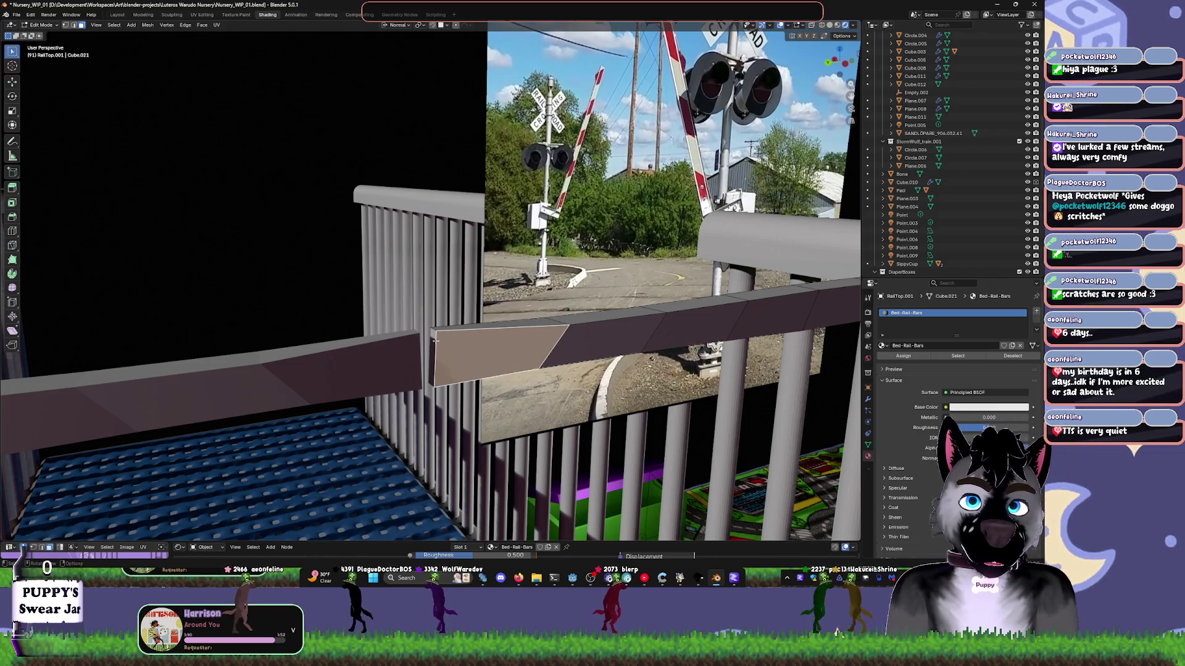
pyautogui.click(435, 340)
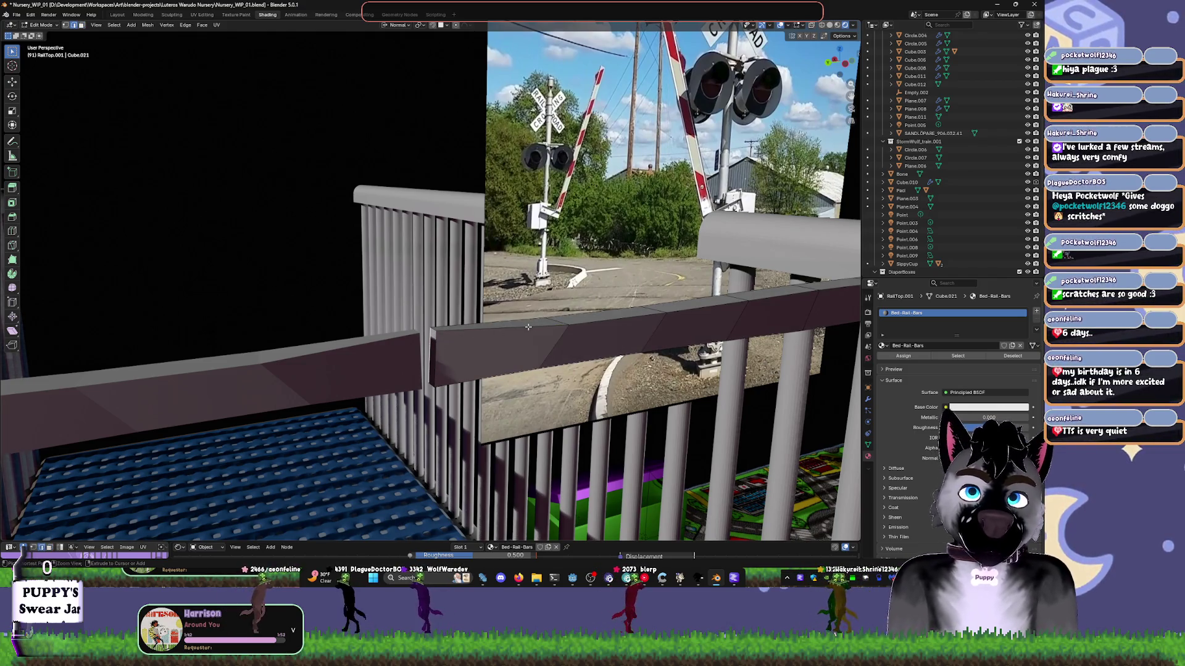
pyautogui.press('KP_Decimal')
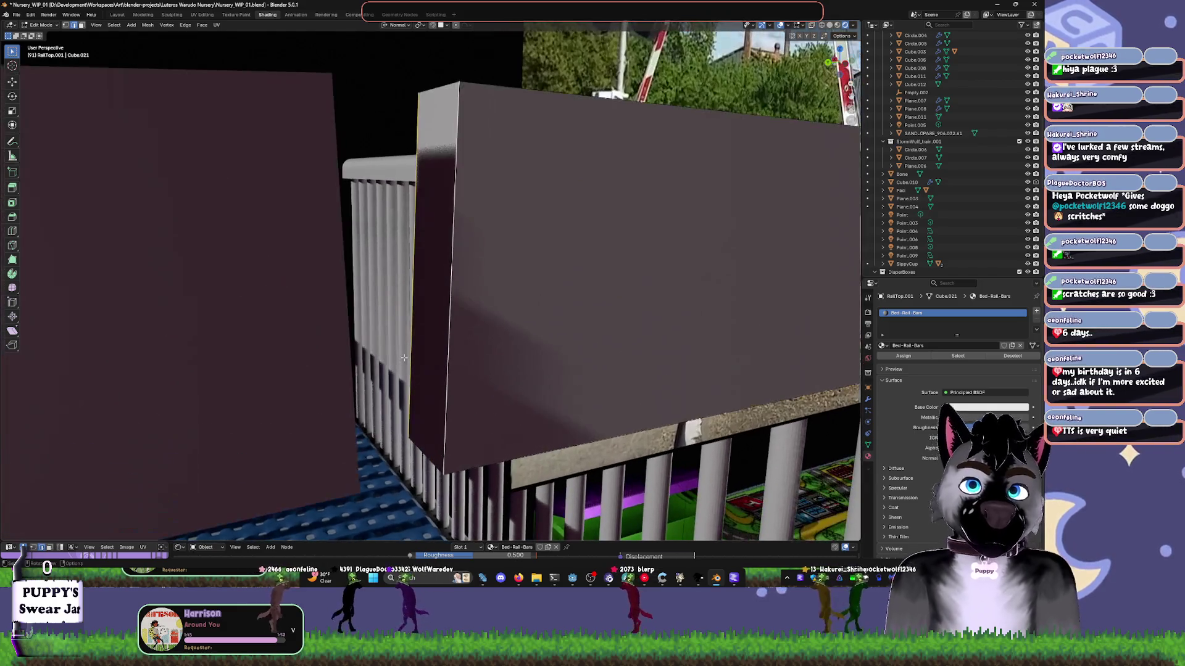
pyautogui.moveTo(490, 347); pyautogui.dragTo(549, 330, button='middle')
pyautogui.hotkey('ctrl', 'b')
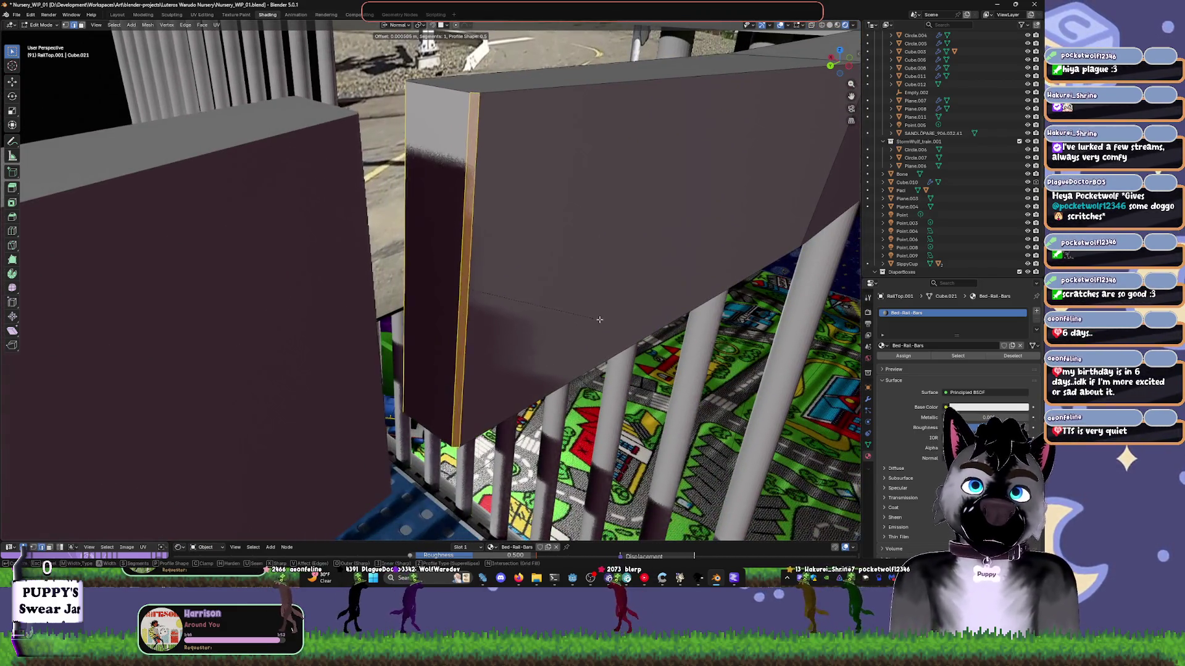
pyautogui.scroll(2, 619, 319)
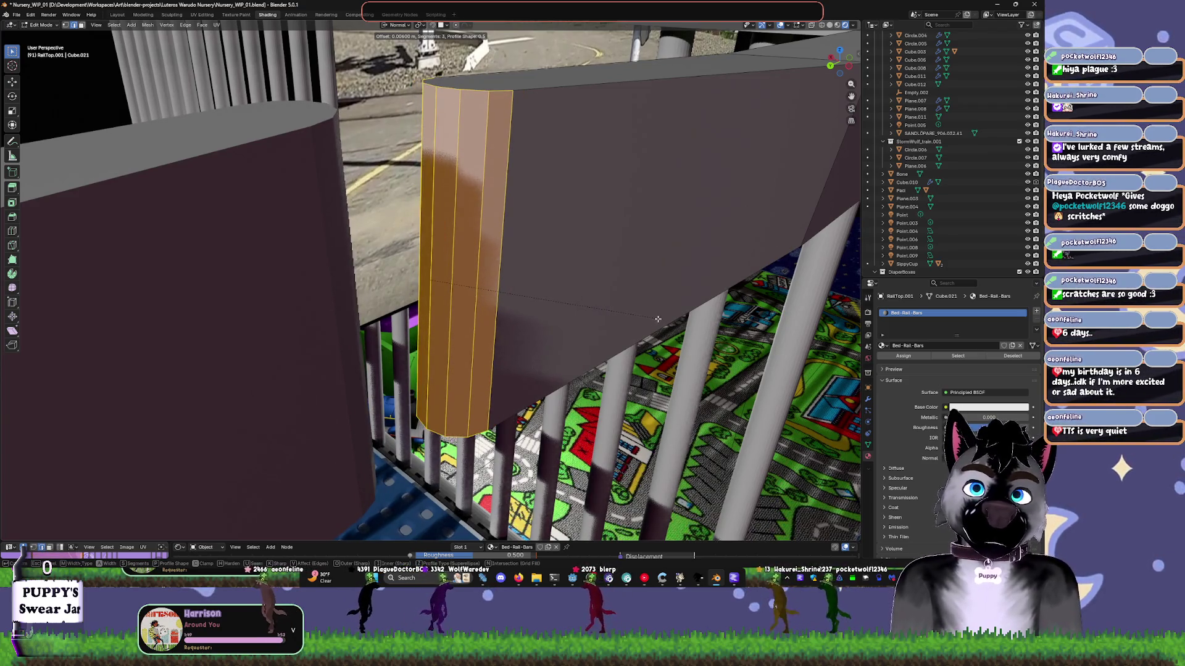
pyautogui.click(652, 319)
# - Apply Shade Smooth to the rail in object mode
pyautogui.press('Tab')
pyautogui.moveTo(652, 319)
pyautogui.mouseDown(button='middle')
pyautogui.moveTo(606, 350)
pyautogui.moveTo(620, 323)
pyautogui.moveTo(509, 295)
pyautogui.mouseUp(button='middle')
pyautogui.moveTo(509, 287)
pyautogui.mouseDown(button='middle')
pyautogui.moveTo(558, 246)
pyautogui.moveTo(467, 254)
pyautogui.moveTo(479, 246)
pyautogui.moveTo(435, 312)
pyautogui.mouseUp(button='middle')
pyautogui.rightClick(434, 312)
pyautogui.click(433, 313)
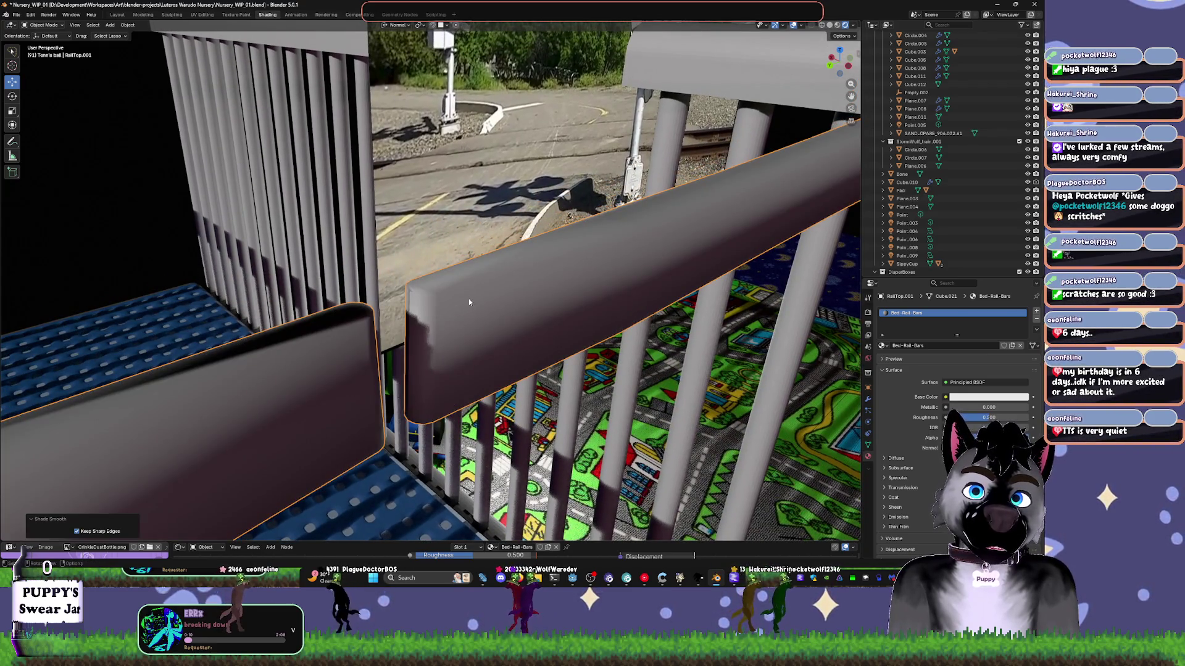
# - Apply Shade Auto Smooth to the rail so its sharp edges stay crisp
pyautogui.rightClick(468, 301)
pyautogui.click(455, 307)
pyautogui.moveTo(454, 306)
pyautogui.mouseDown(button='middle')
pyautogui.moveTo(513, 336)
pyautogui.moveTo(535, 307)
pyautogui.mouseUp(button='middle')
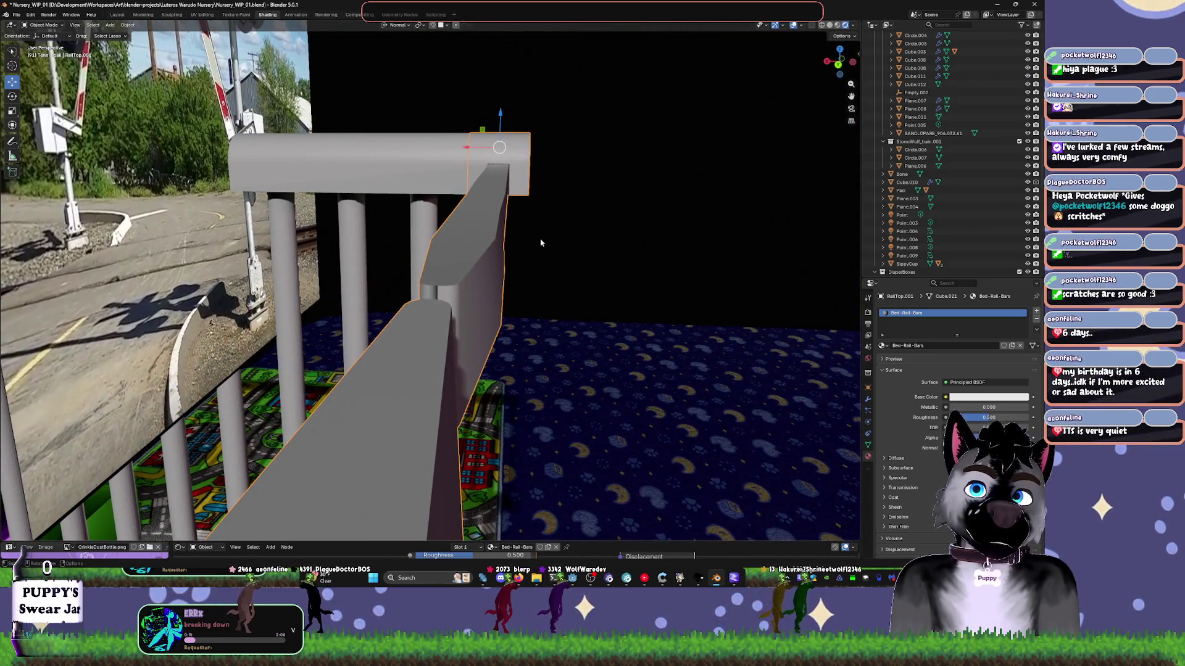
# - Bevel the edges of the other rail end into a rounded cap
pyautogui.press('Tab')
pyautogui.hotkey('ctrl', 'r')
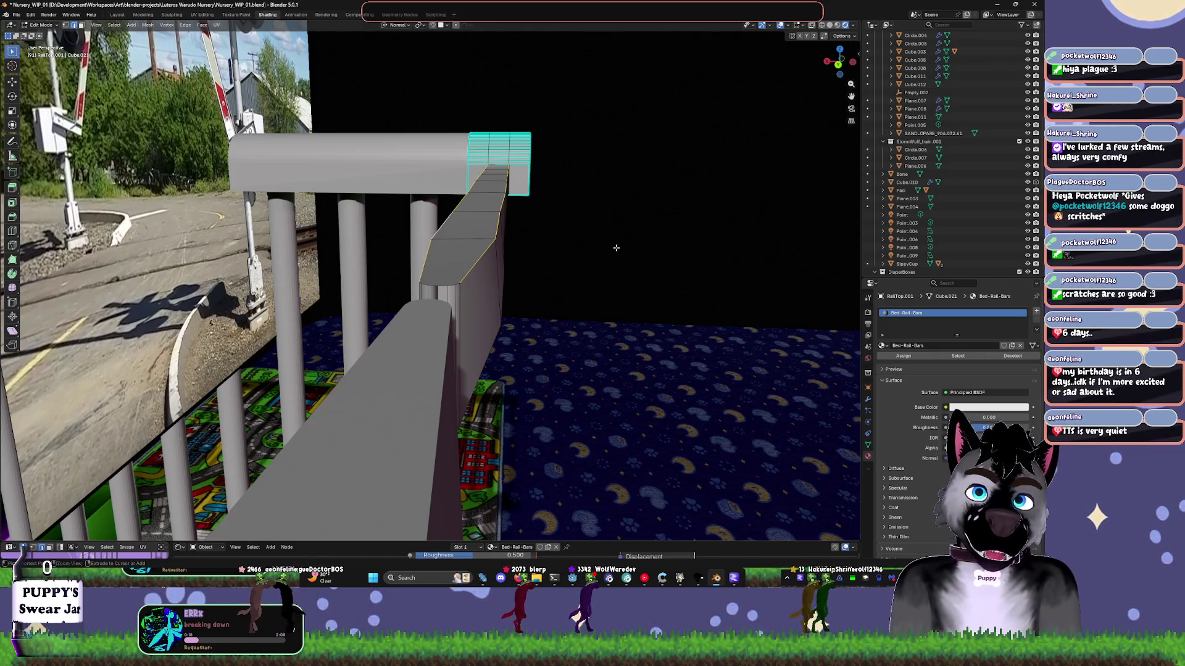
pyautogui.hotkey('ctrl', 'b')
pyautogui.click(635, 243)
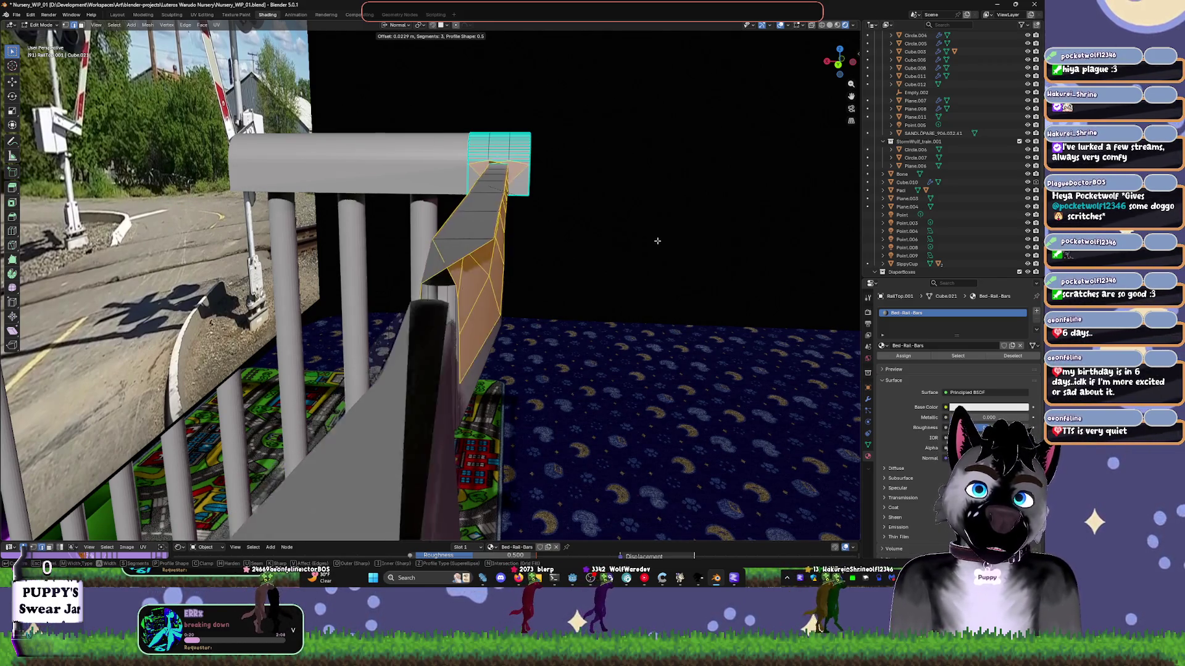
pyautogui.scroll(1, 425, 259)
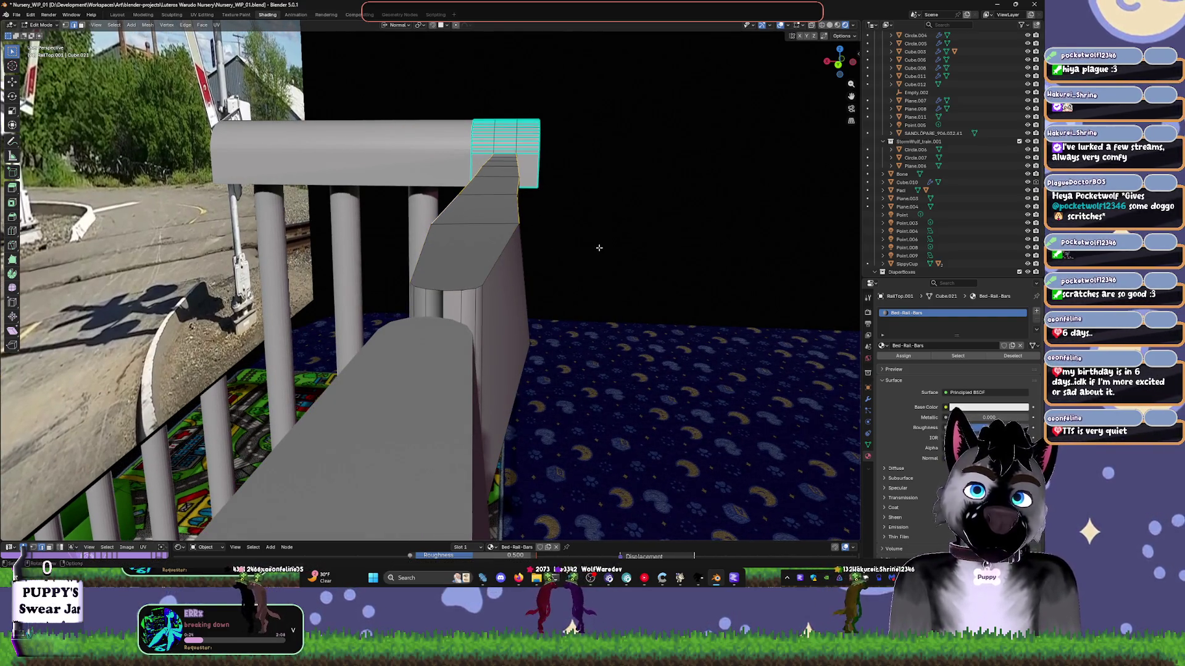
pyautogui.hotkey('ctrl', 'b')
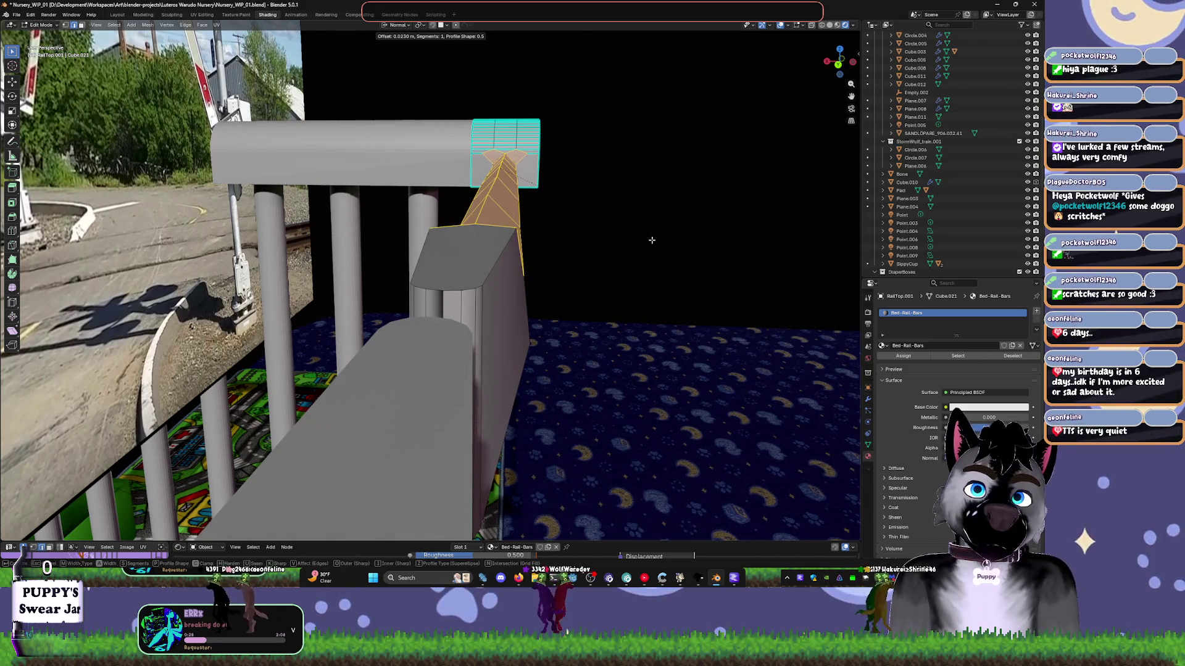
pyautogui.click(654, 243)
pyautogui.moveTo(656, 243)
pyautogui.mouseDown(button='middle')
pyautogui.moveTo(547, 295)
pyautogui.moveTo(357, 298)
pyautogui.mouseUp(button='middle')
pyautogui.scroll(4, 357, 298)
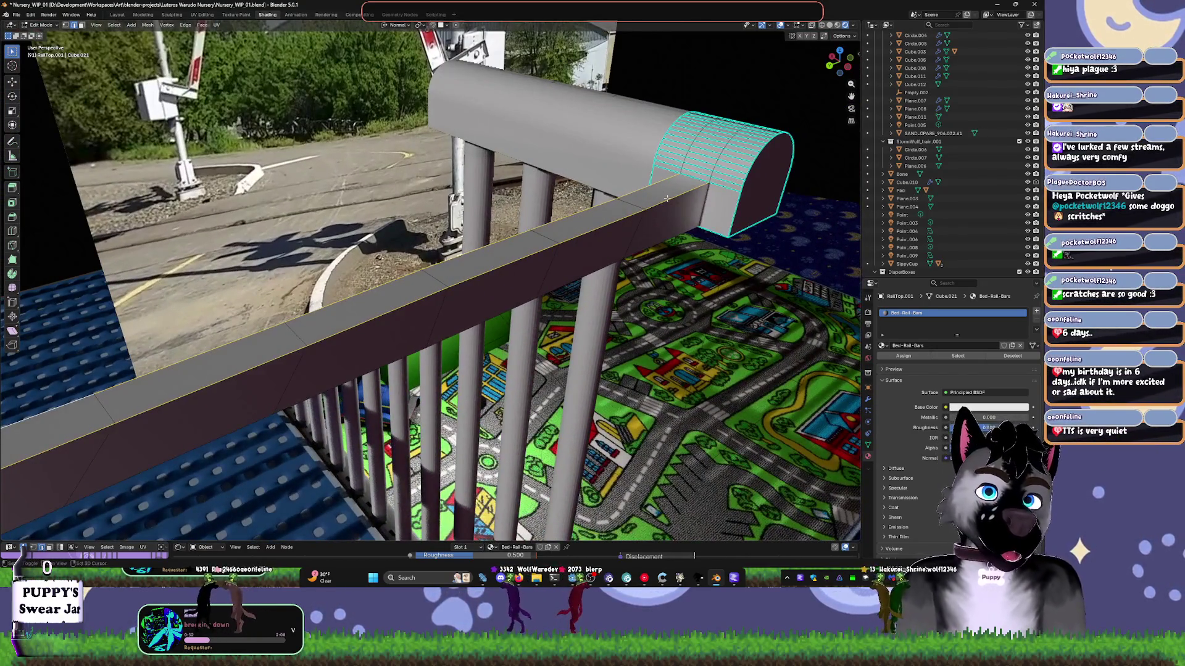
# - Cancel a top-edge bevel and inspect the rounded rail from level and side views
pyautogui.hotkey('ctrl', 'b')
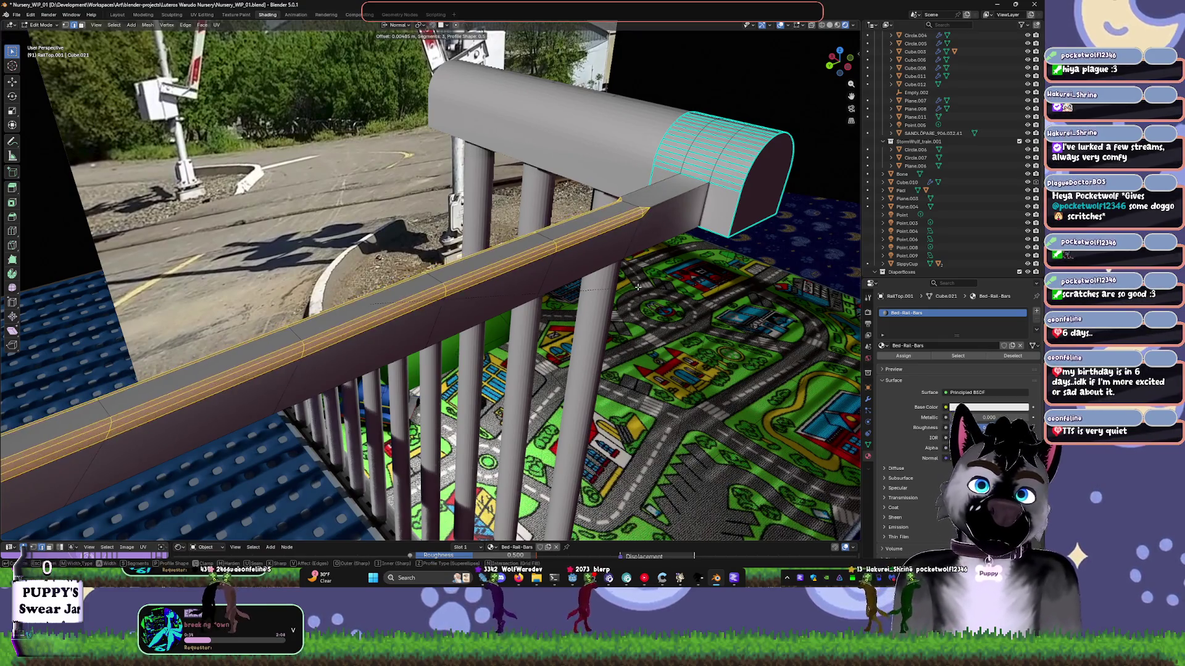
pyautogui.press('Escape')
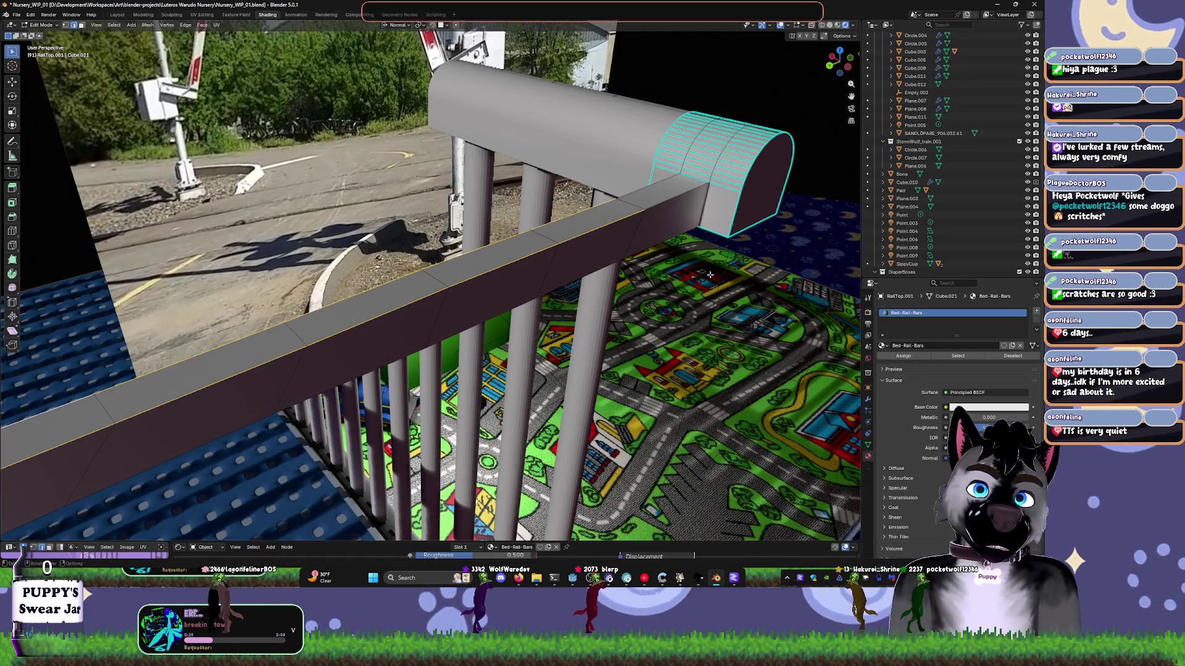
pyautogui.press('Tab')
pyautogui.moveTo(710, 275)
pyautogui.mouseDown(button='middle')
pyautogui.moveTo(653, 291)
pyautogui.moveTo(617, 284)
pyautogui.mouseUp(button='middle')
pyautogui.scroll(2, 504, 273)
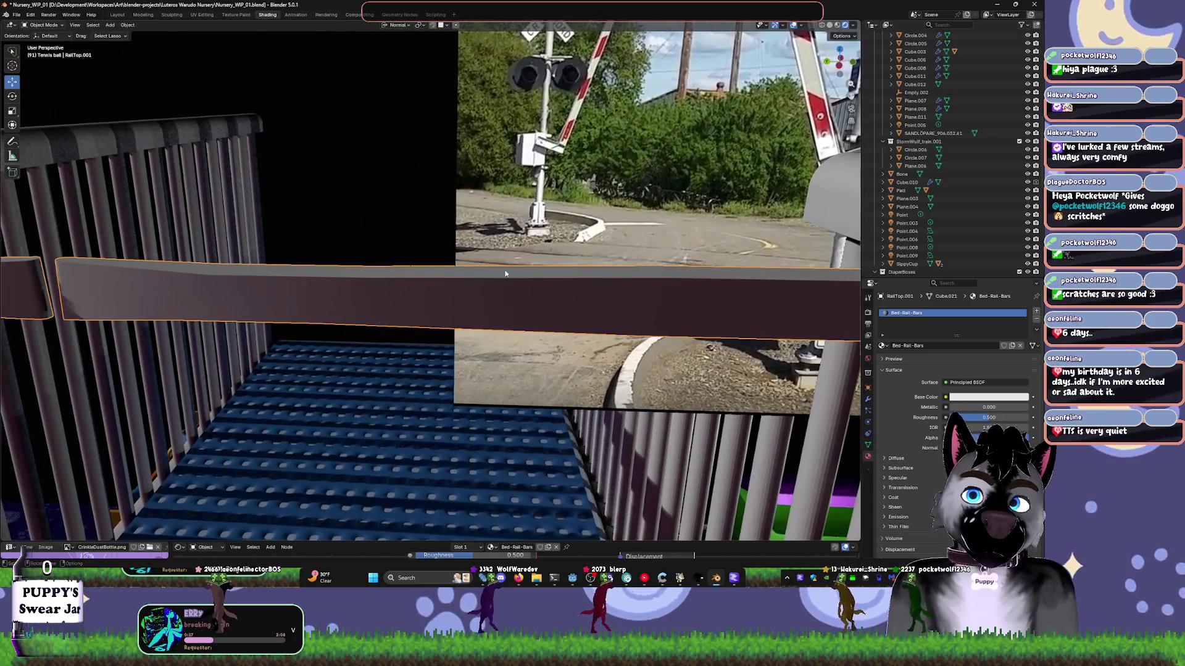
pyautogui.moveTo(301, 266); pyautogui.dragTo(623, 230, button='middle')
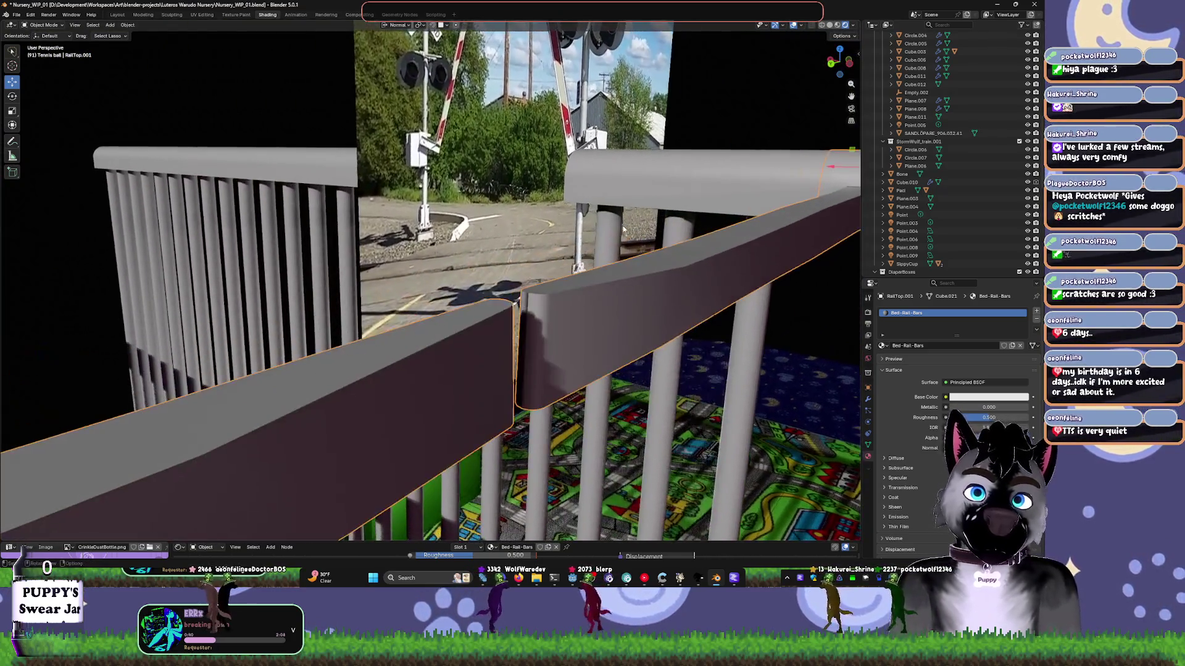
pyautogui.moveTo(708, 270)
pyautogui.mouseDown(button='middle')
pyautogui.moveTo(631, 221)
pyautogui.moveTo(599, 278)
pyautogui.mouseUp(button='middle')
pyautogui.press('Tab')
pyautogui.moveTo(596, 213); pyautogui.dragTo(594, 193, button='middle')
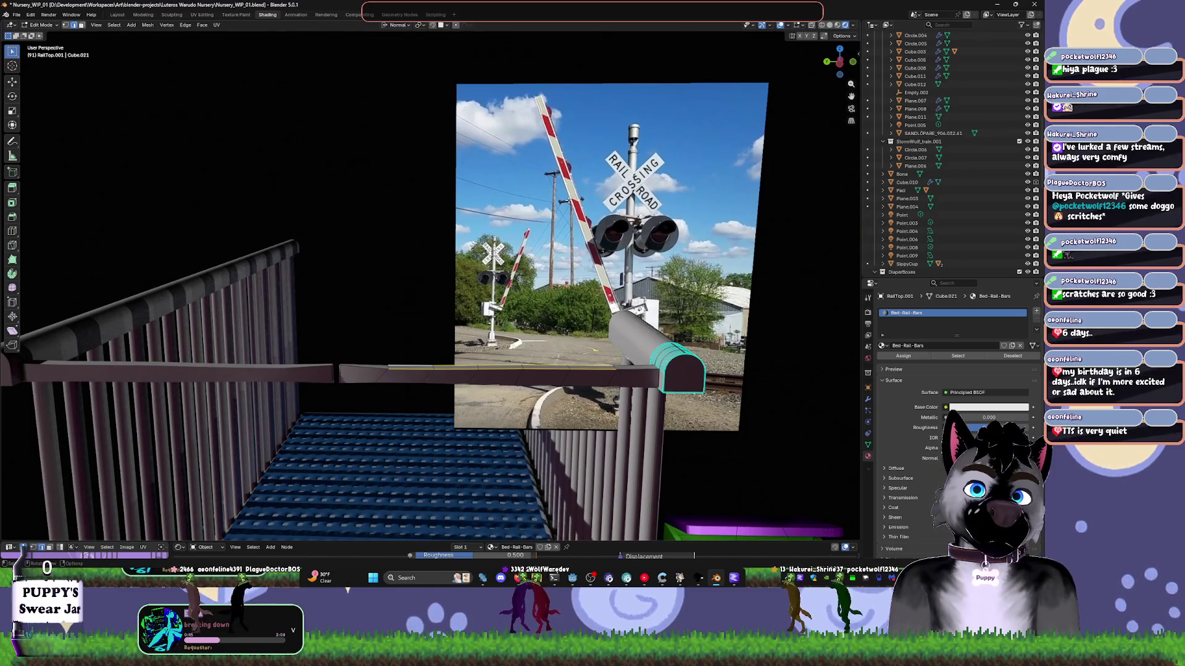
pyautogui.scroll(2, 485, 369)
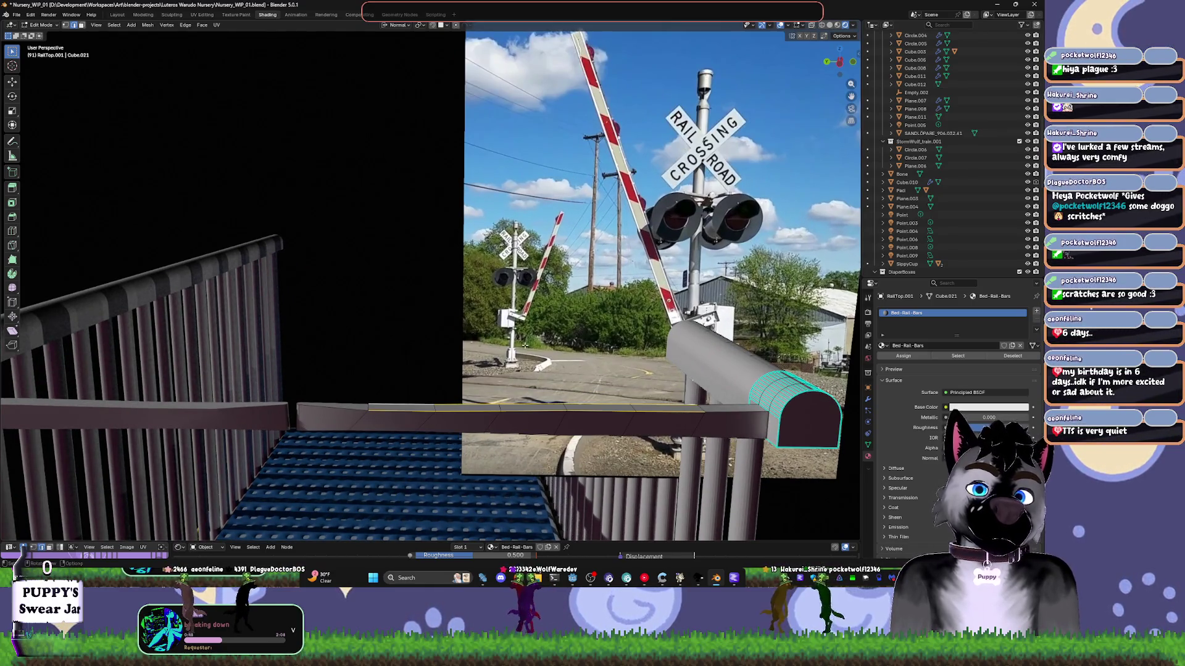
pyautogui.press('Tab')
# - Tilt the crossing reference image to about -18° behind the rail
pyautogui.click(745, 185)
pyautogui.press('r')
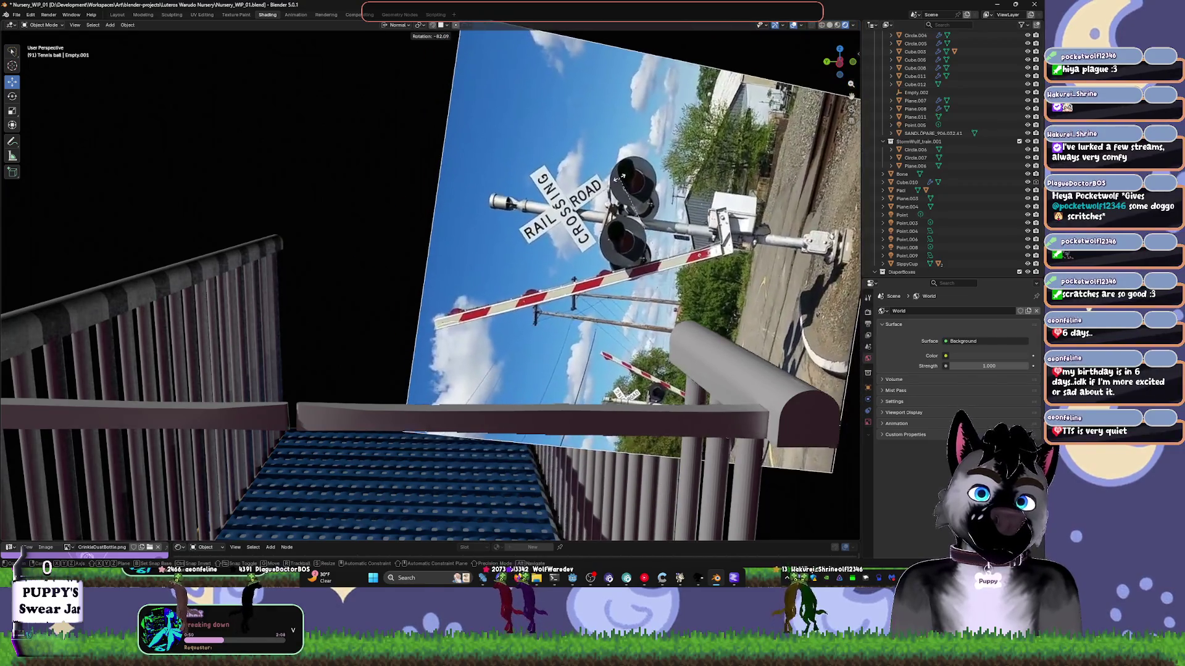
pyautogui.click(469, 346)
pyautogui.click(454, 417)
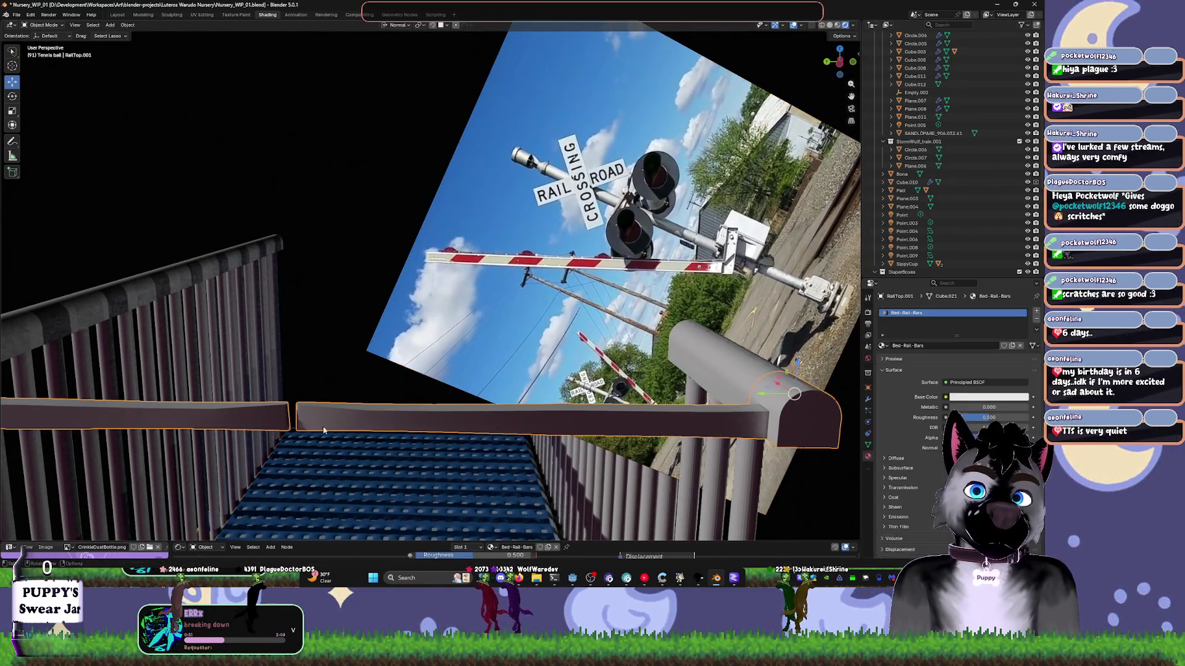
pyautogui.press('Tab')
pyautogui.press('Tab')
pyautogui.moveTo(452, 369); pyautogui.dragTo(453, 346, button='middle')
pyautogui.click(642, 179)
# - Rotate the crossing reference image nearly level and move it behind the rail
pyautogui.press('r')
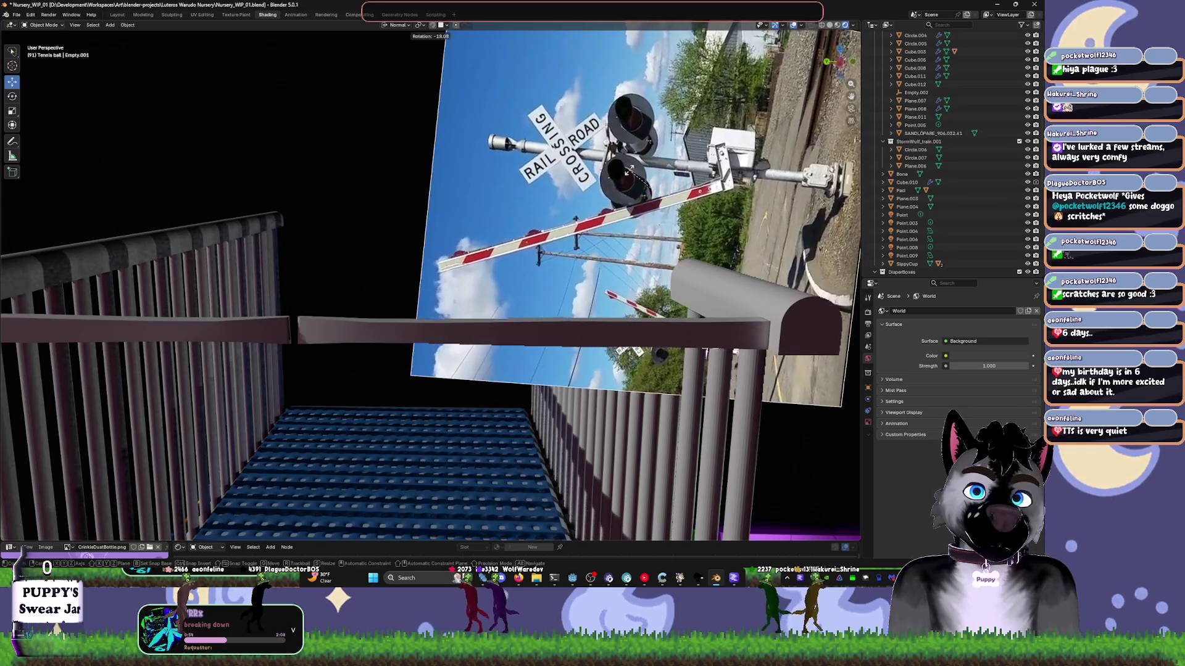
pyautogui.click(644, 175)
pyautogui.press('g')
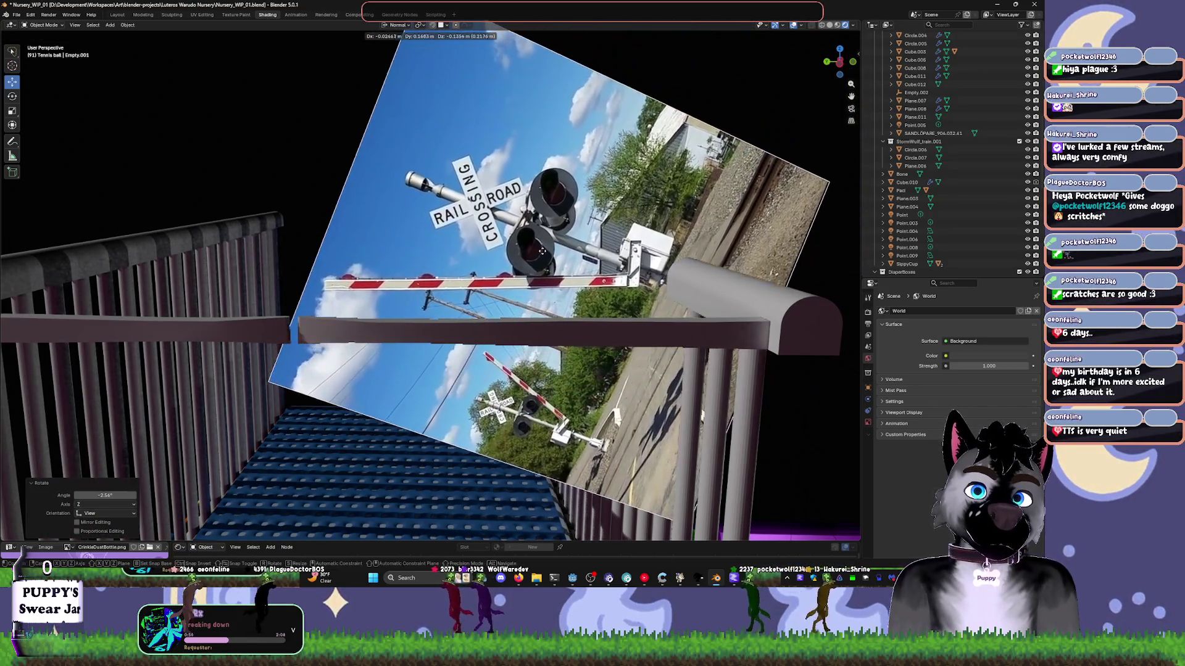
pyautogui.click(556, 253)
pyautogui.moveTo(555, 253); pyautogui.dragTo(465, 345, button='middle')
# - In left side view, nudge the image so its gate arm sits above the rail, then edit RailTop.001
pyautogui.click(466, 344)
pyautogui.press('Tab')
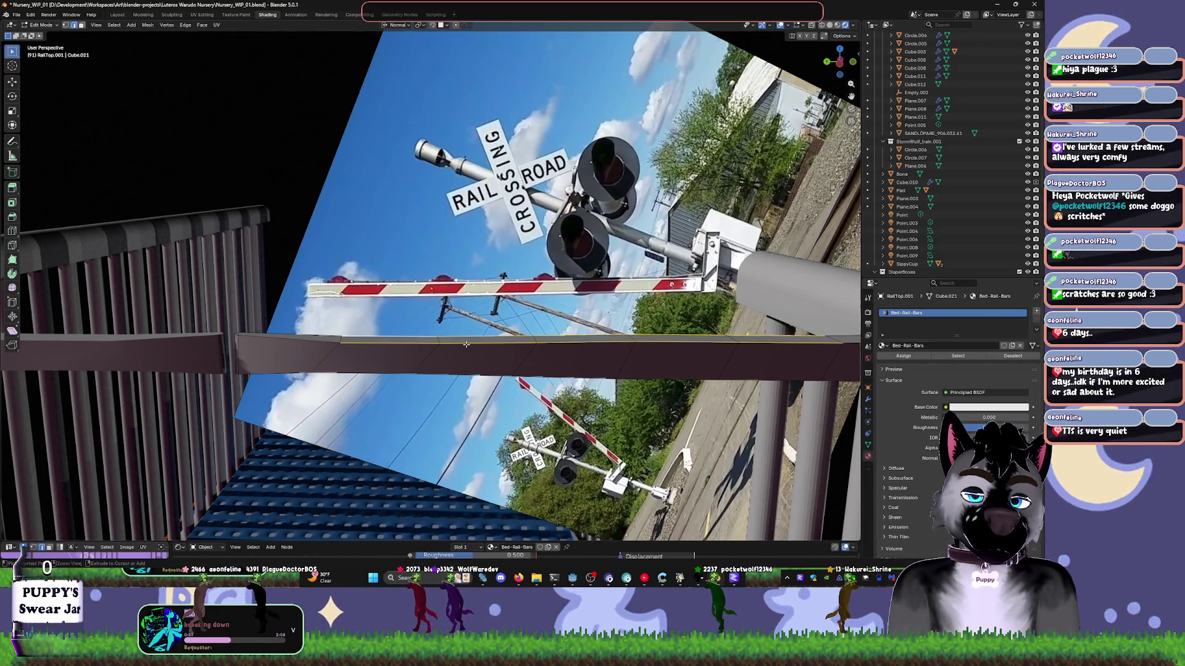
pyautogui.press('ctrl+KP_3')
pyautogui.press('Tab')
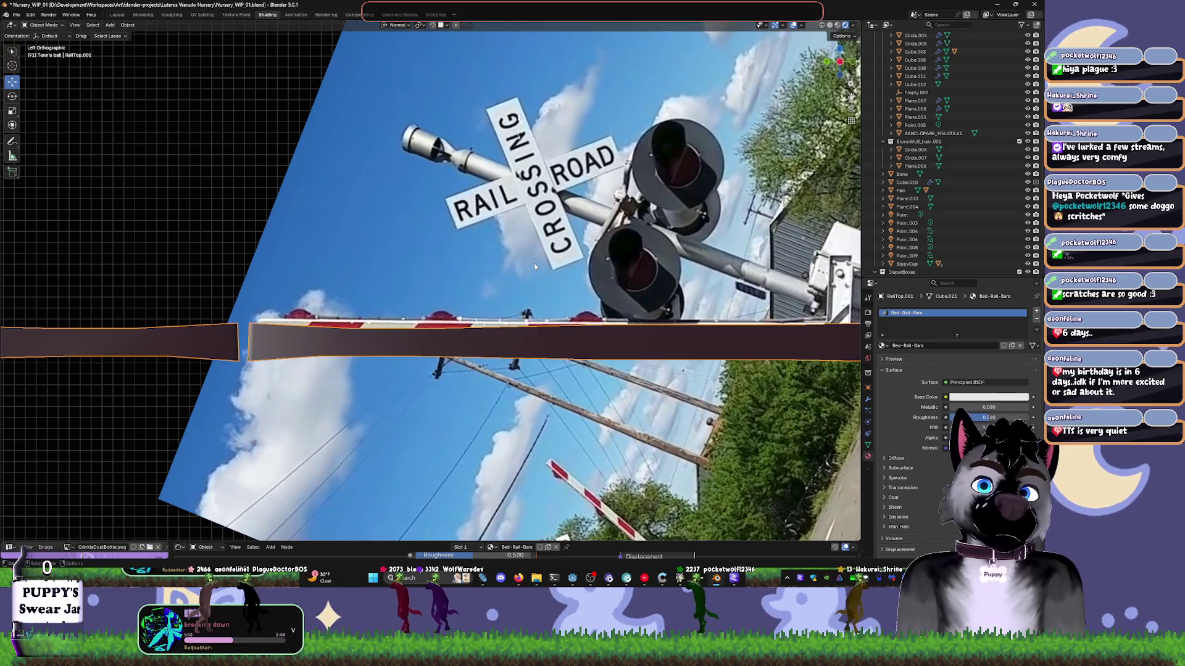
pyautogui.click(535, 263)
pyautogui.press('g')
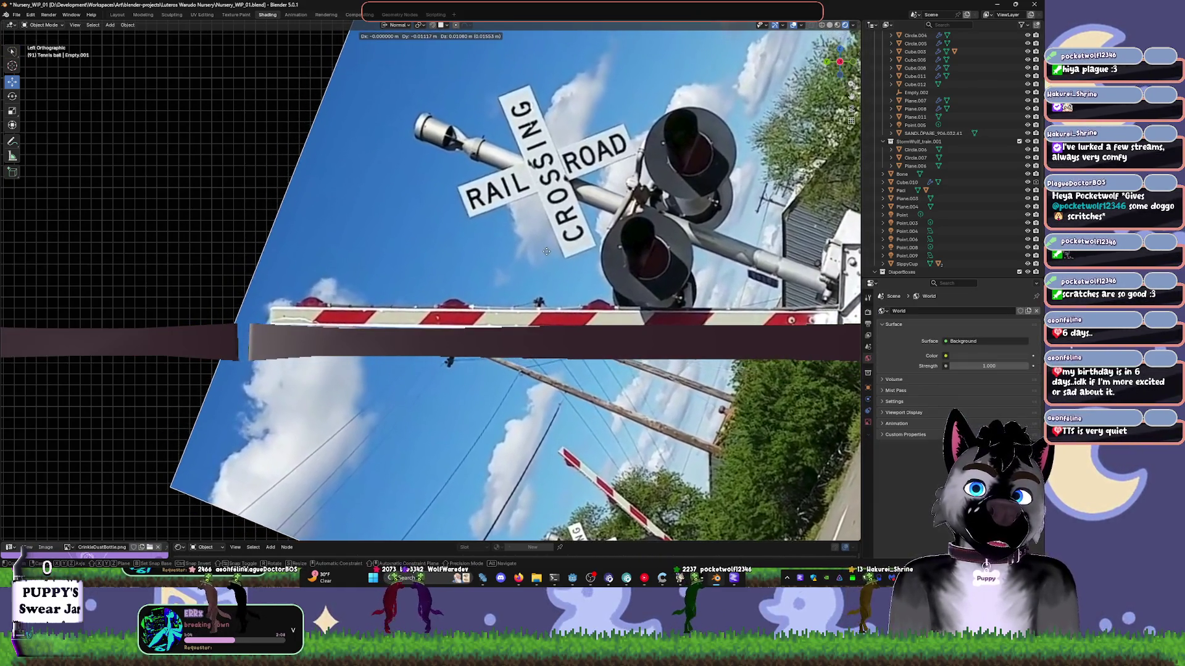
pyautogui.click(529, 280)
pyautogui.scroll(2, 522, 265)
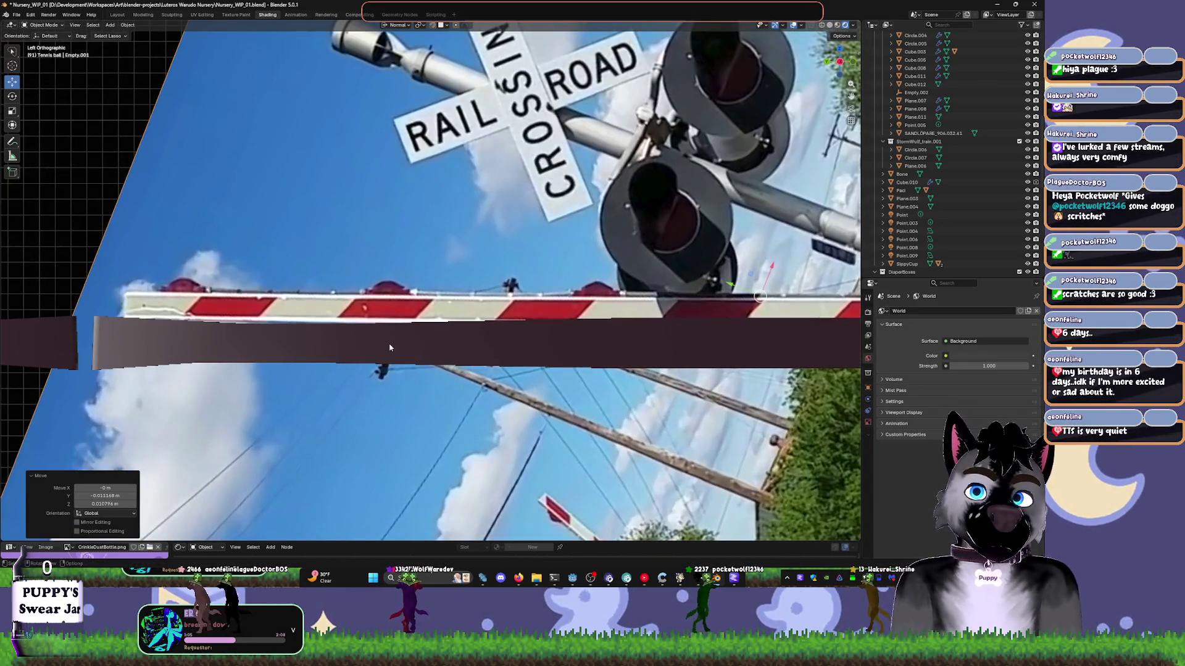
pyautogui.click(389, 348)
pyautogui.press('Tab')
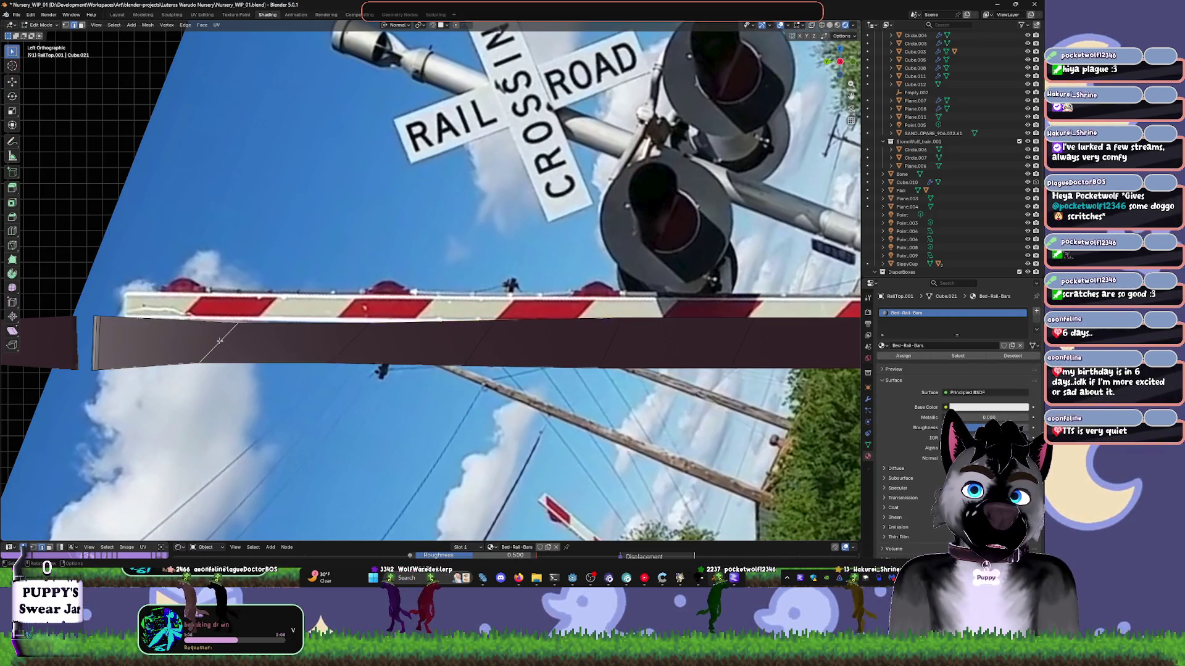
# - Add an edge loop across the rail top and slide it into place
pyautogui.click(256, 328)
pyautogui.click(356, 342)
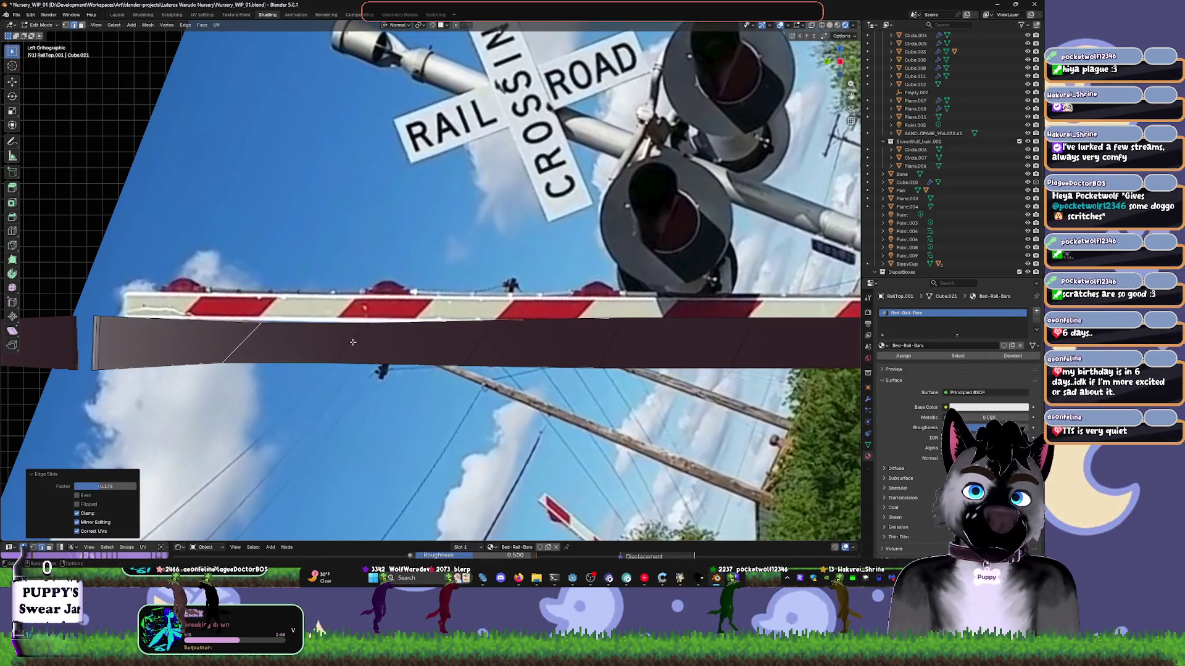
pyautogui.click(477, 349)
pyautogui.press('e')
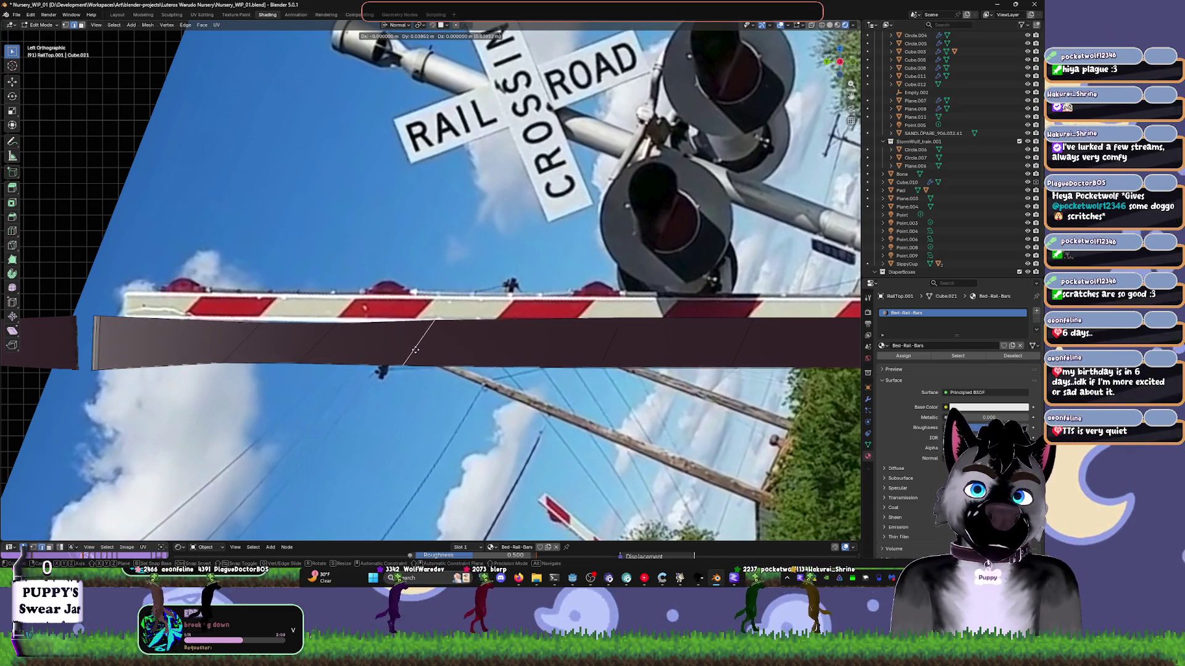
pyautogui.rightClick(409, 350)
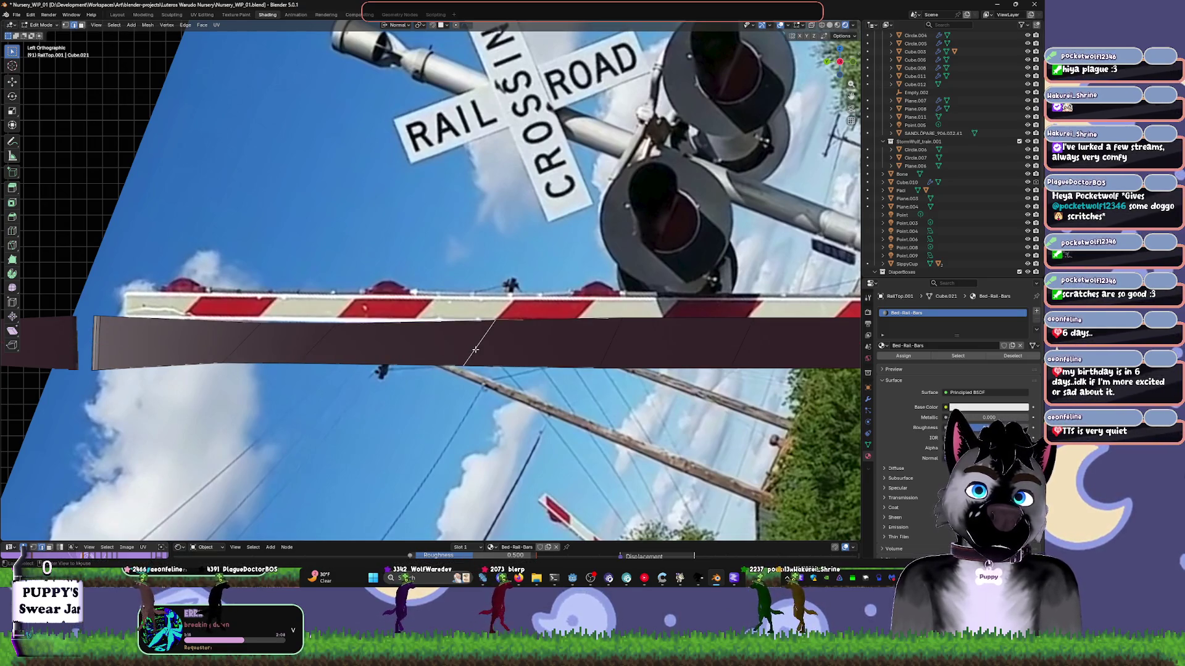
pyautogui.press('g')
pyautogui.press('g')
pyautogui.click(400, 348)
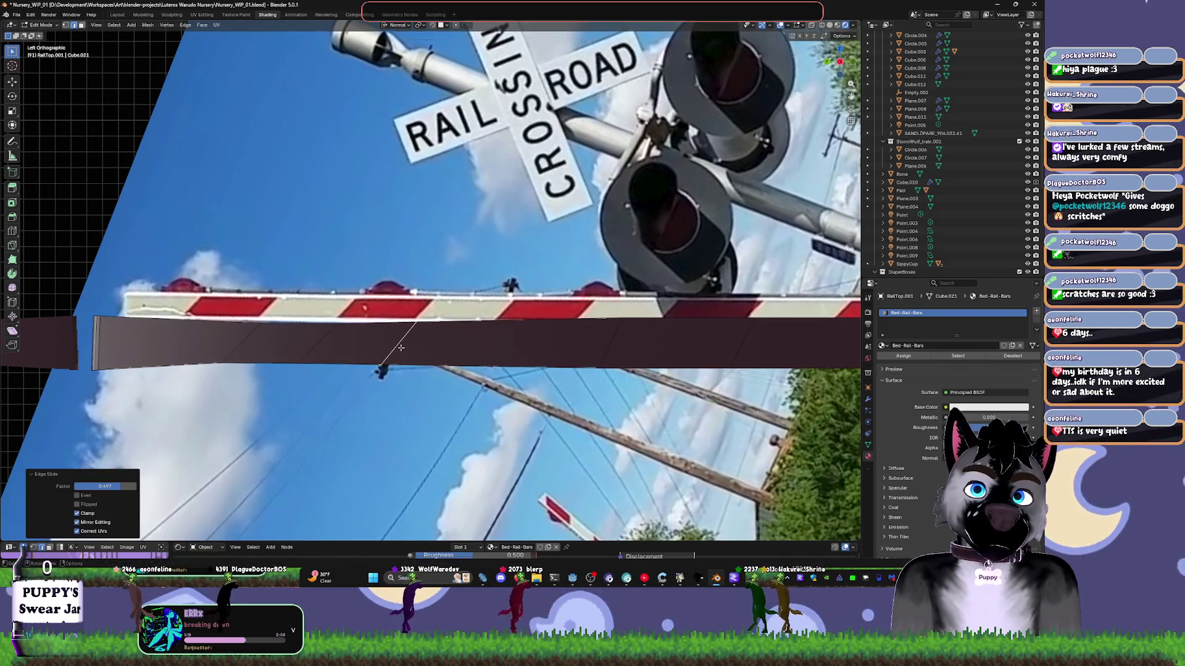
# - Slide the loop toward the right end and add a duplicated edge there, sliding its vertices along the rail
pyautogui.press('g')
pyautogui.press('g')
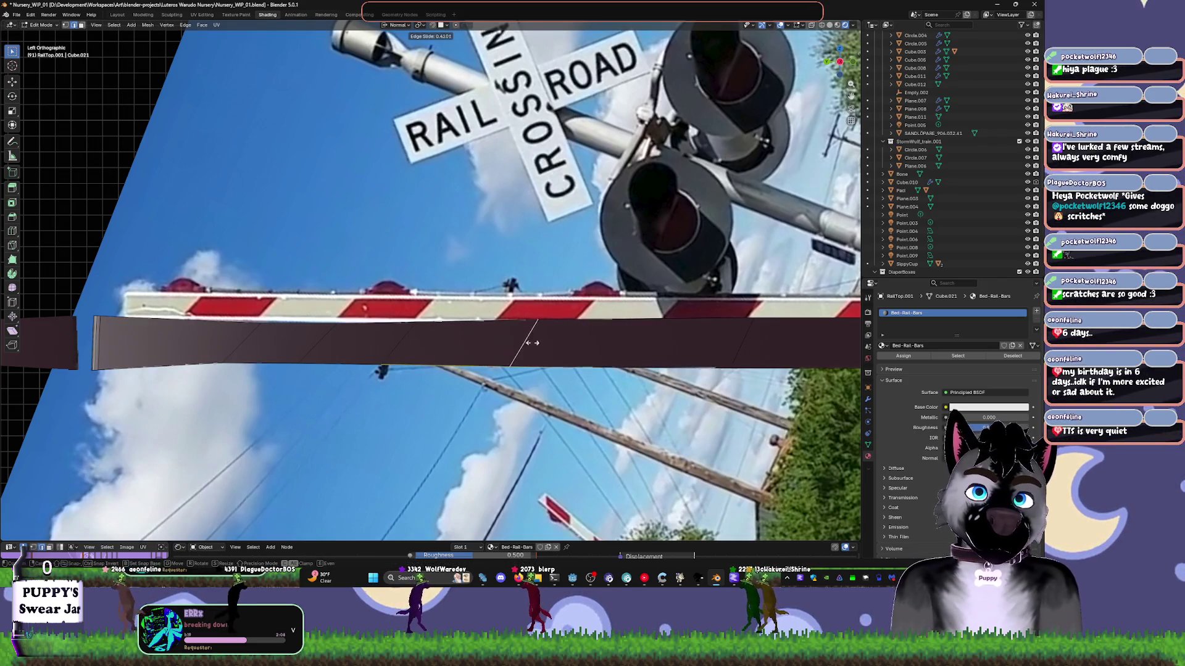
pyautogui.click(714, 339)
pyautogui.press('g')
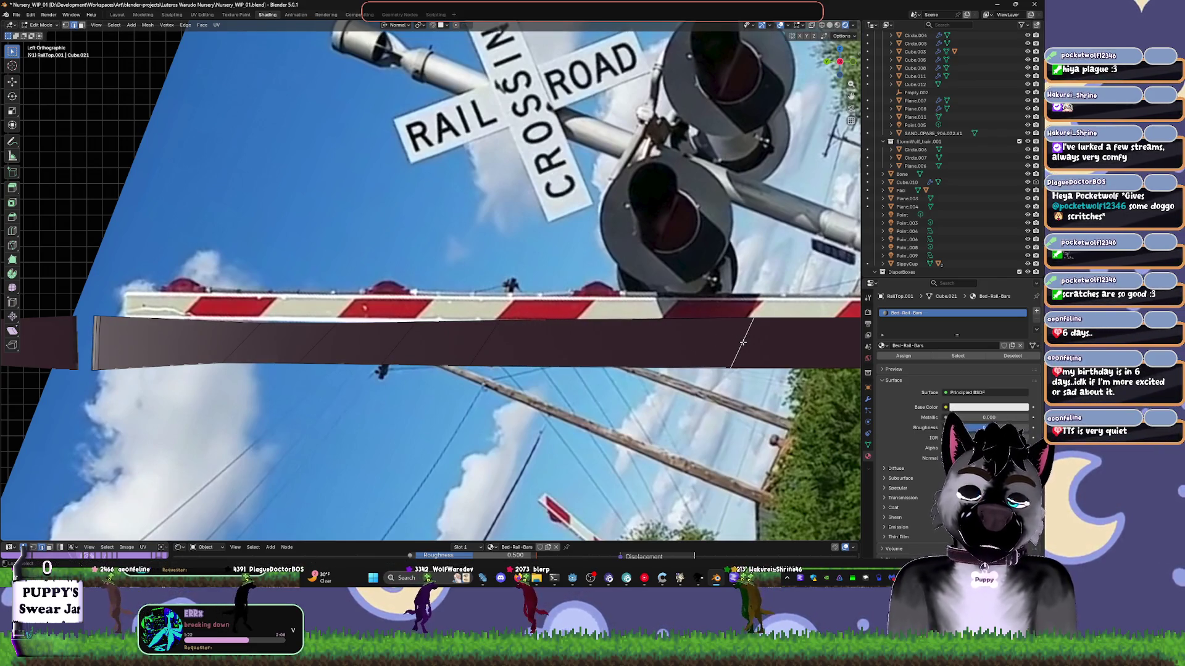
pyautogui.click(693, 342)
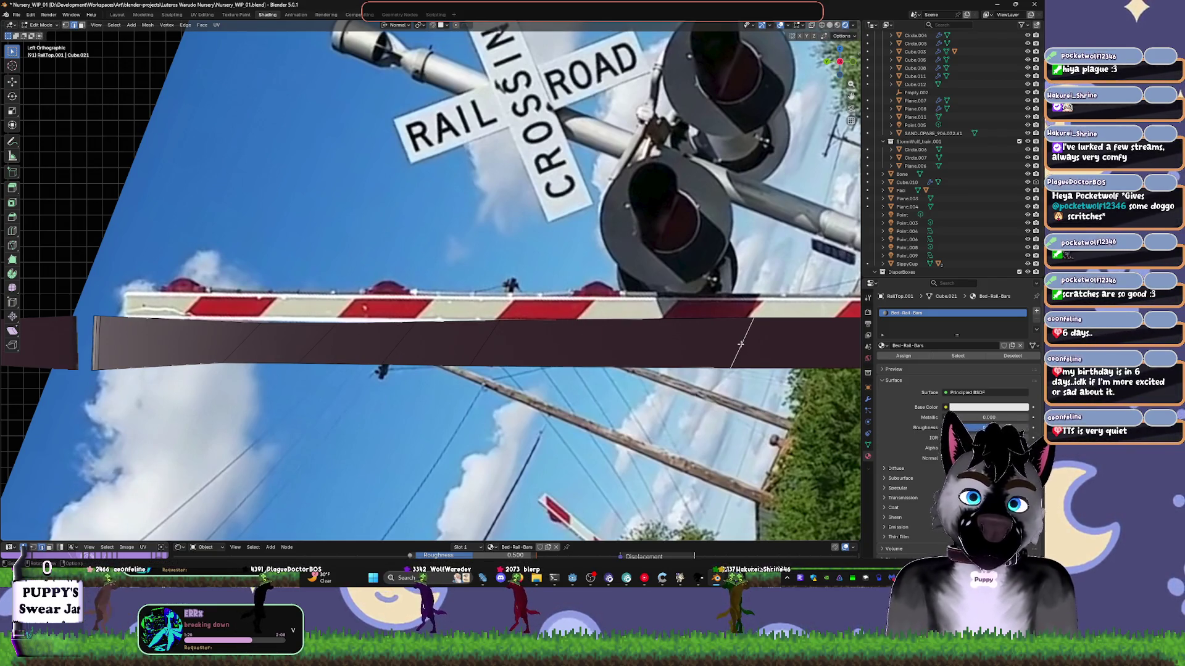
pyautogui.hotkey('shift', 'v')
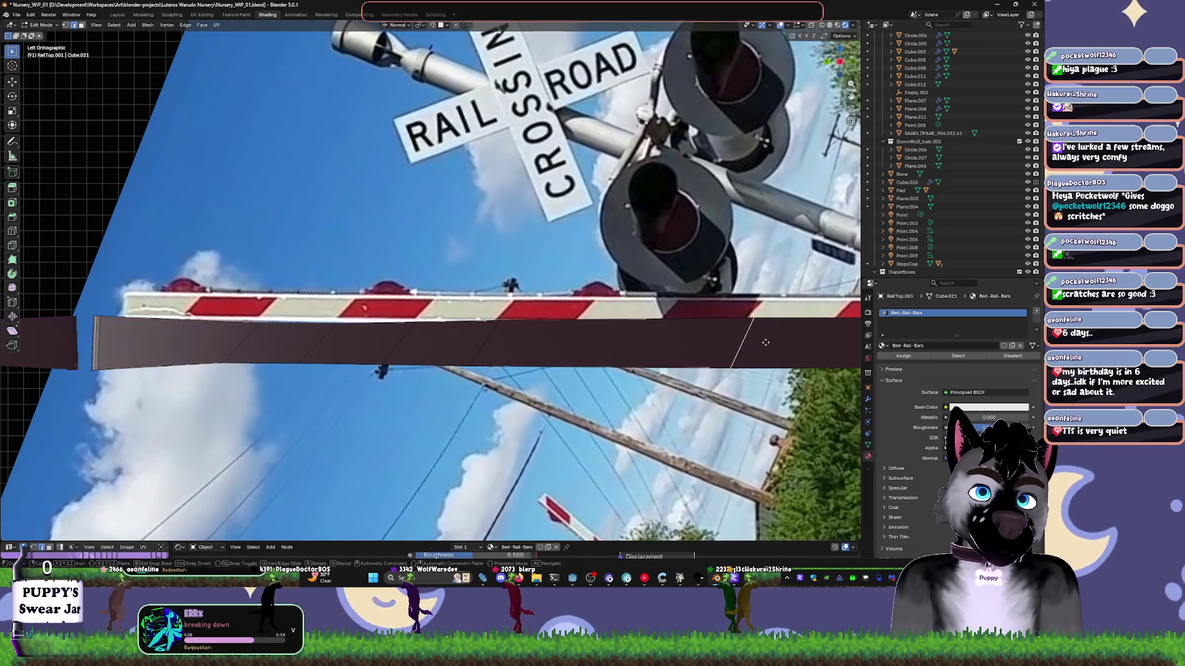
pyautogui.click(716, 344)
pyautogui.moveTo(716, 344)
pyautogui.mouseDown(button='middle')
pyautogui.moveTo(766, 352)
pyautogui.moveTo(747, 393)
pyautogui.mouseUp(button='middle')
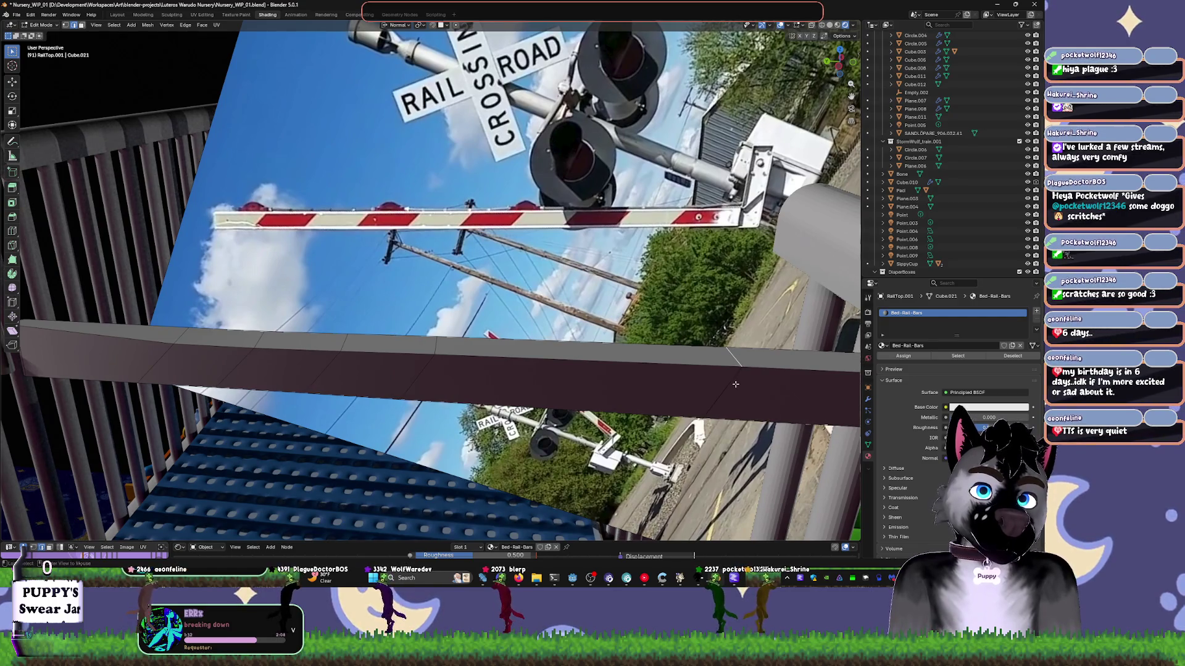
# - Merge the rail top's vertices by distance, removing 8 duplicates, then switch to left side view
pyautogui.press('a')
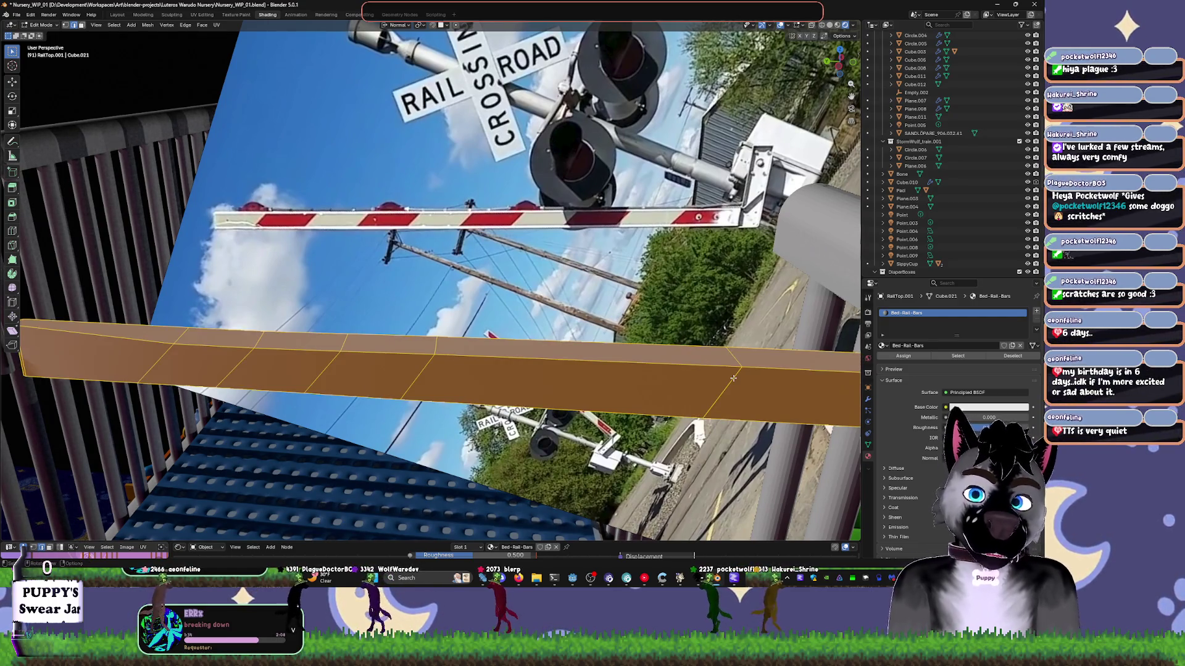
pyautogui.press('m')
pyautogui.click(733, 379)
pyautogui.hotkey('alt', 'a')
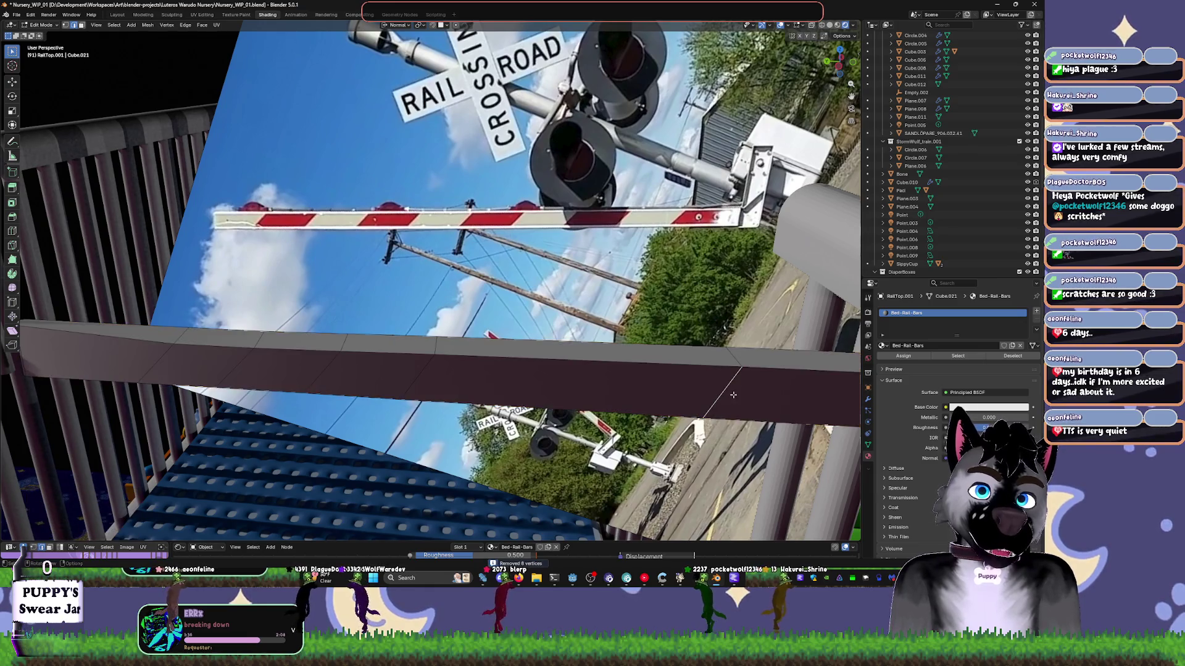
pyautogui.moveTo(729, 393); pyautogui.dragTo(599, 363, button='middle')
pyautogui.press('ctrl+KP_3')
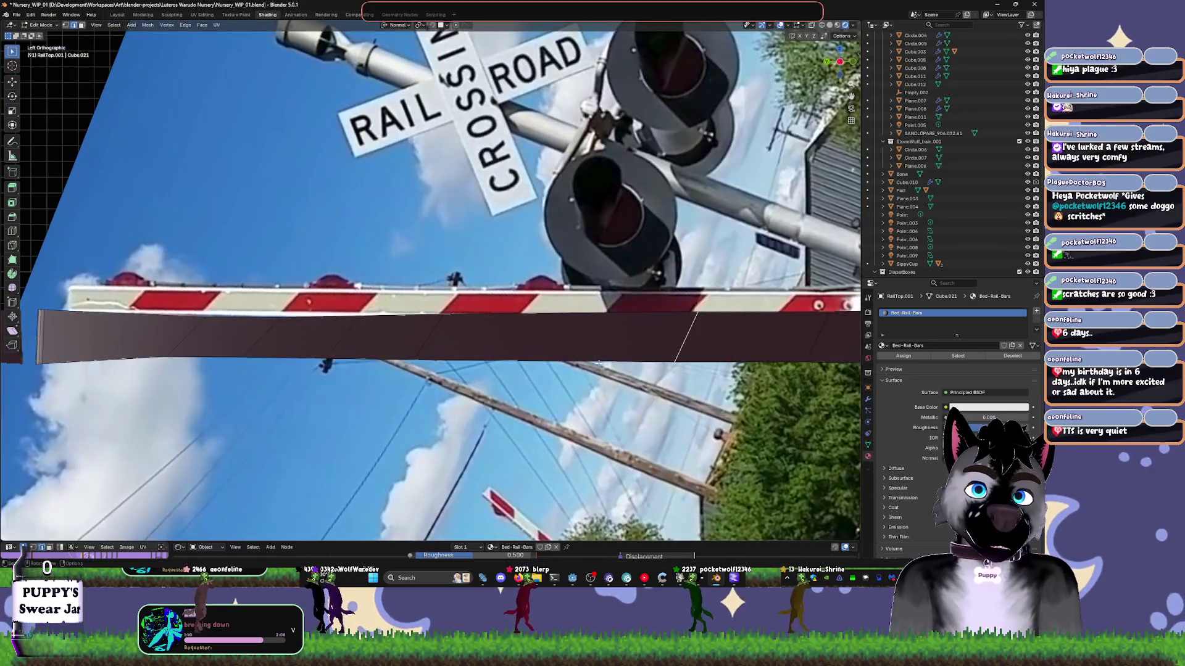
# - Loop cut the rail top and edge-slide the new loop along the bar
pyautogui.click(569, 348)
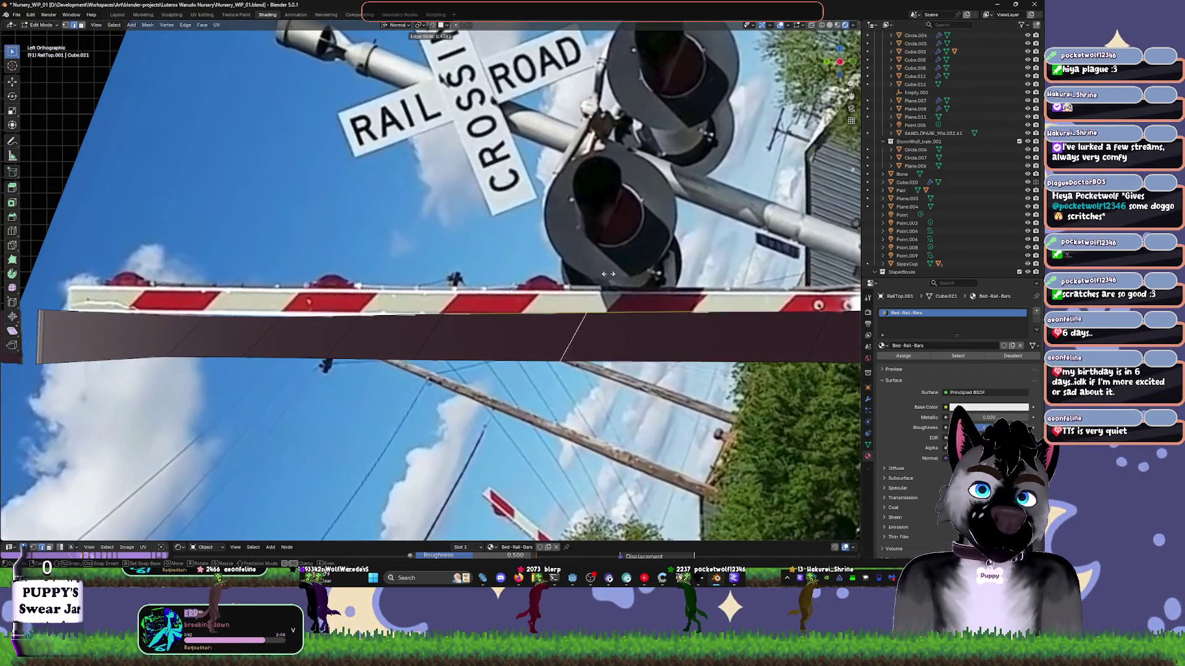
pyautogui.click(632, 303)
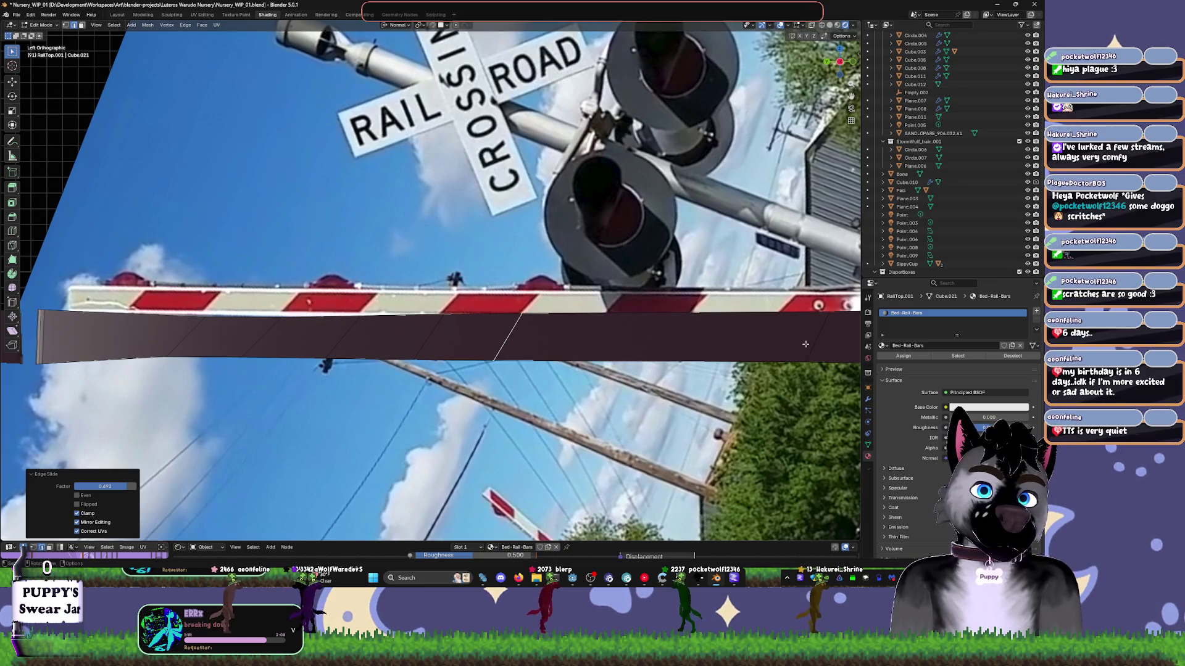
pyautogui.press('g')
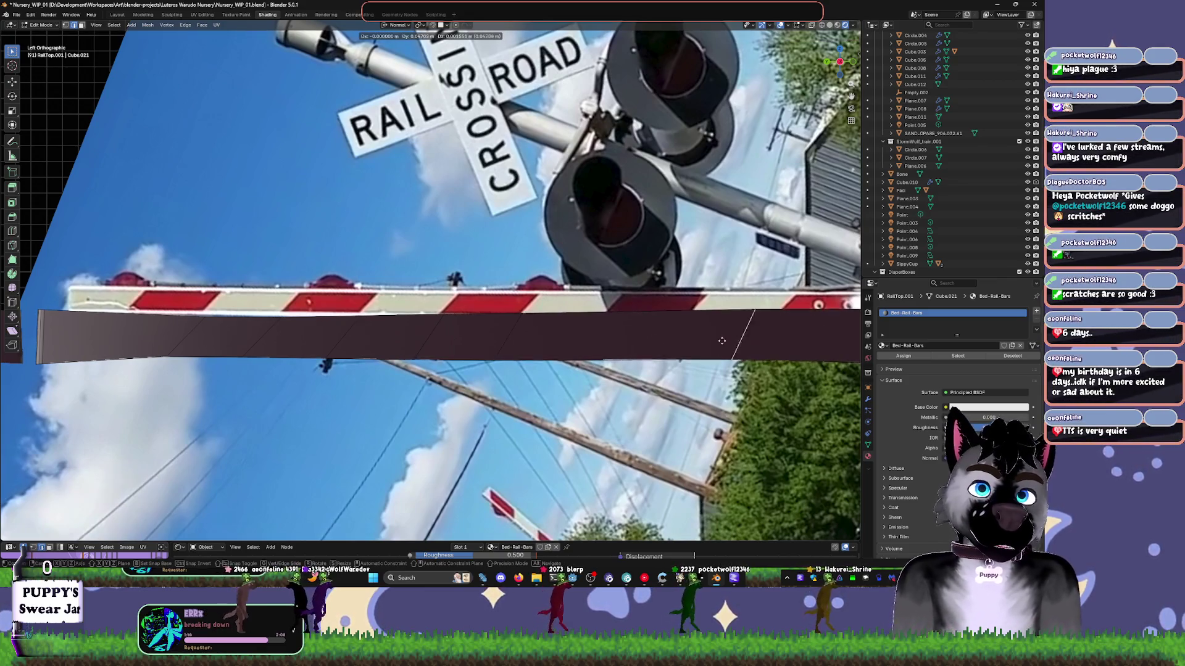
pyautogui.press('g')
pyautogui.click(651, 347)
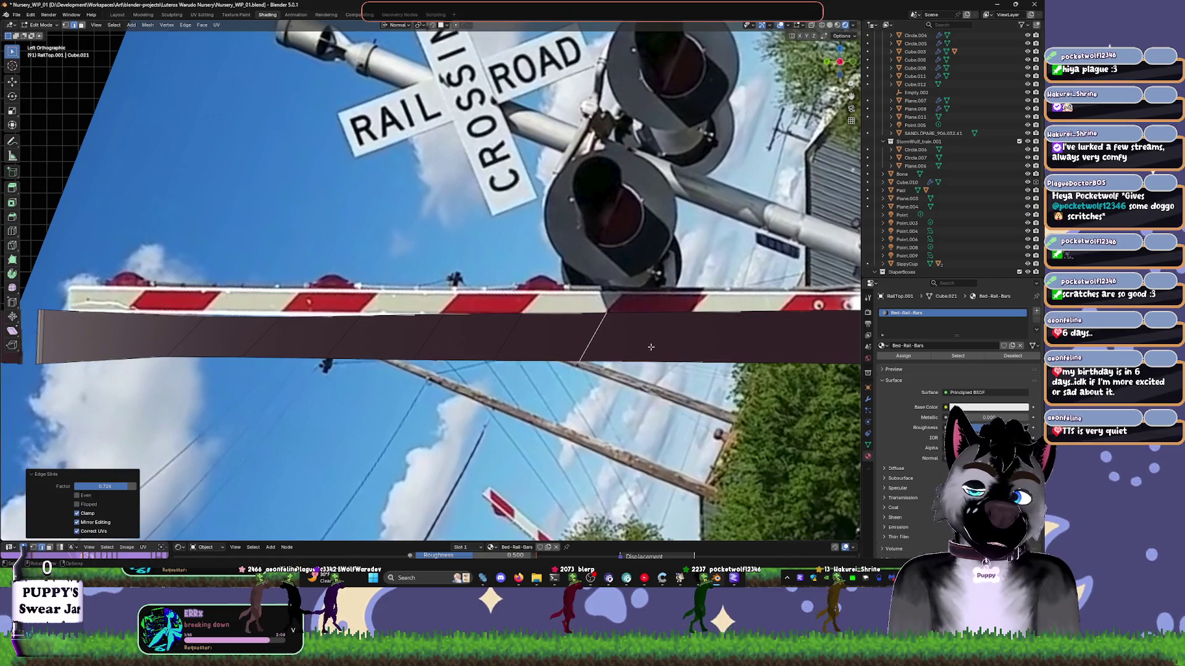
pyautogui.keyDown('shift'); pyautogui.moveTo(701, 346); pyautogui.dragTo(574, 355, button='middle'); pyautogui.keyUp('shift')
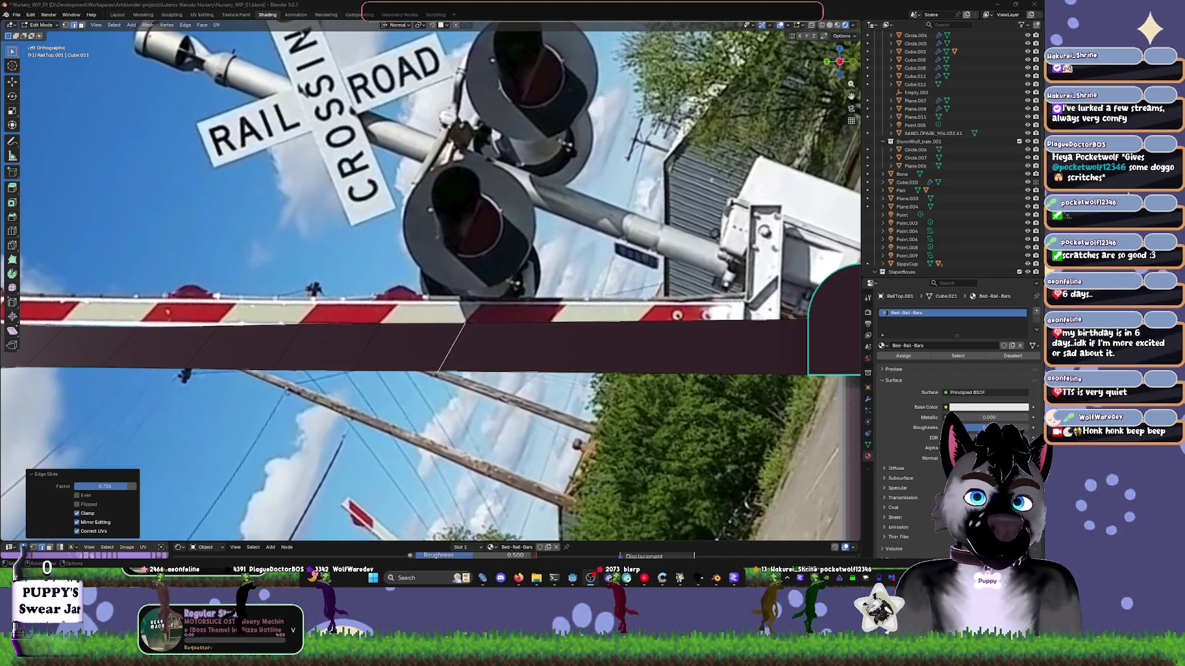
# - Add a second loop cut and slide it left into position
pyautogui.rightClick(497, 338)
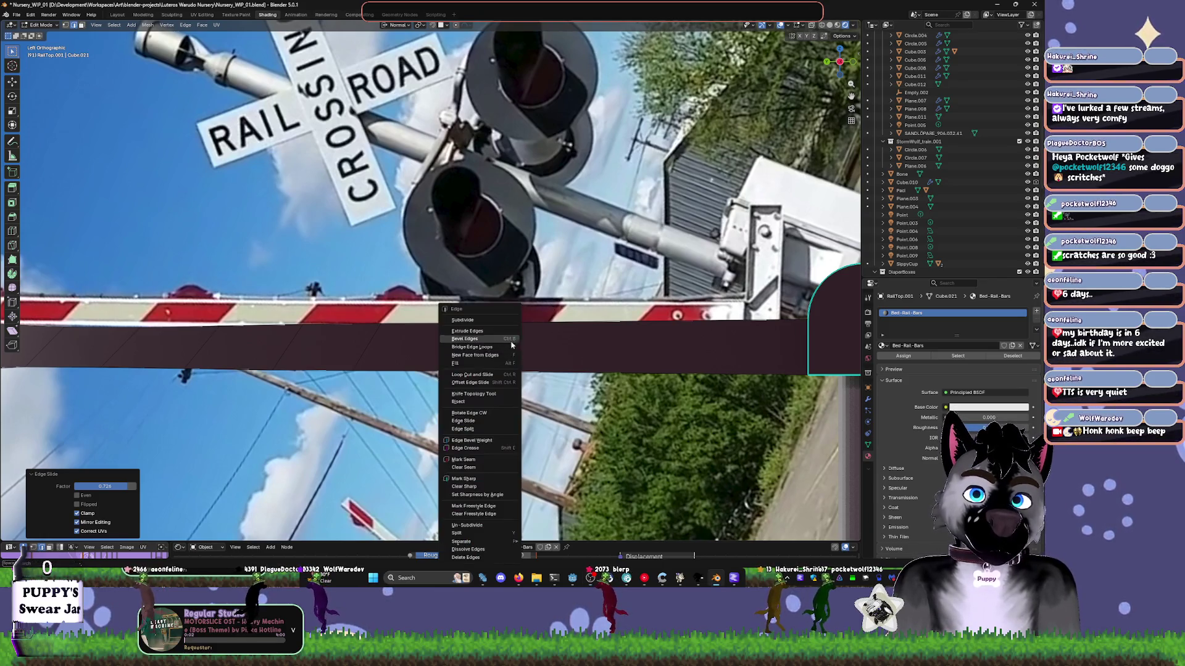
pyautogui.press('Escape')
pyautogui.hotkey('ctrl', 'r')
pyautogui.click(551, 332)
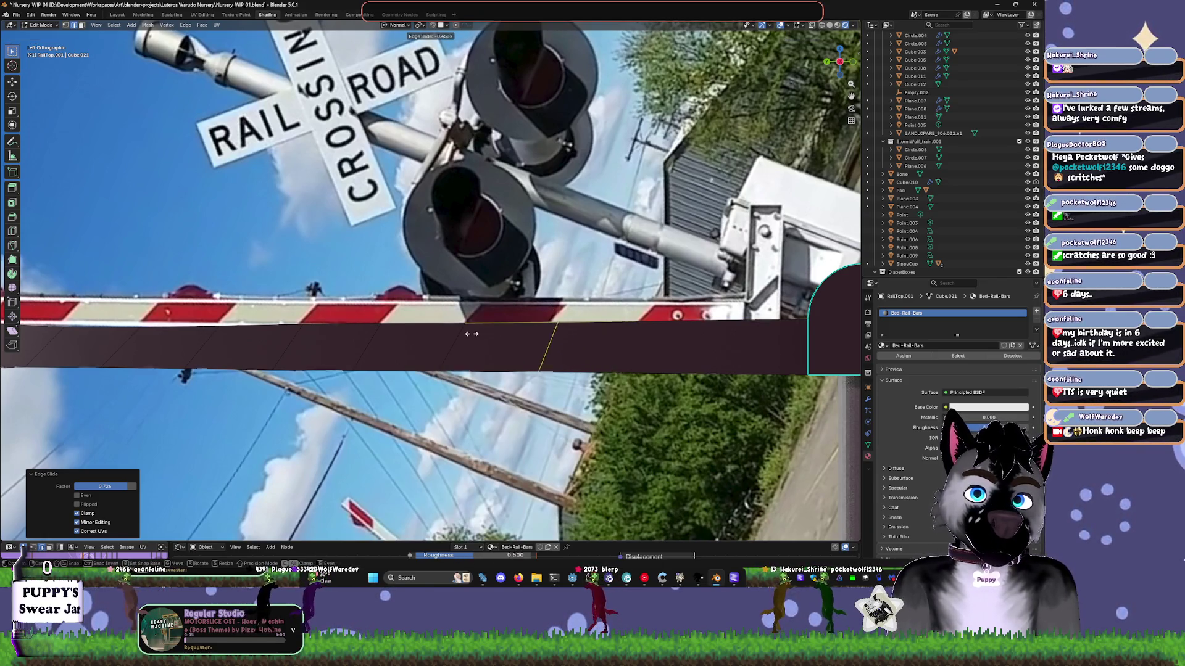
pyautogui.click(669, 340)
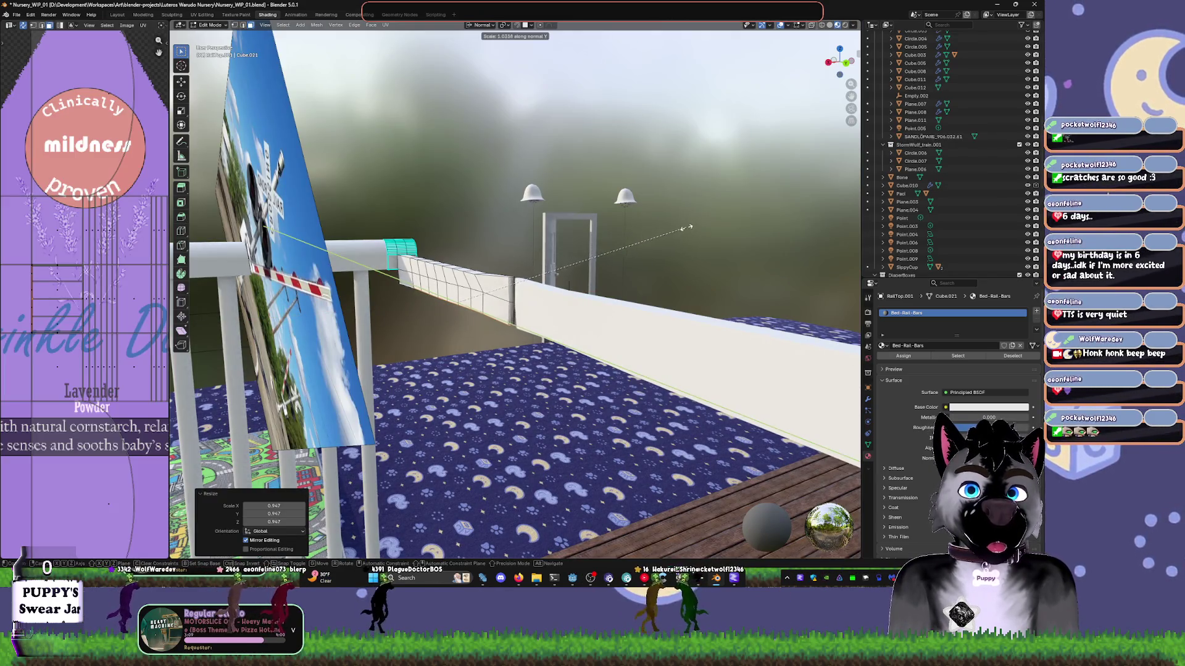
# - Undo the rail scaling and extrude the rail end about 0.013 m along its normal
pyautogui.rightClick(659, 223)
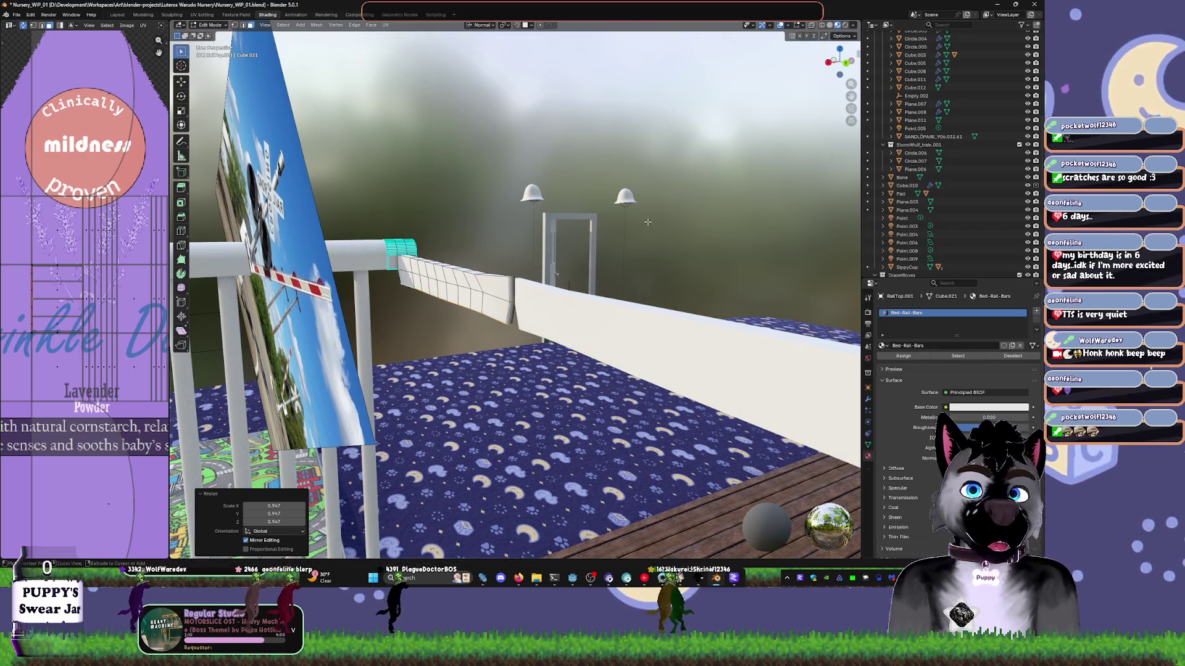
pyautogui.hotkey('ctrl', 'z')
pyautogui.moveTo(658, 224)
pyautogui.mouseDown(button='middle')
pyautogui.moveTo(617, 204)
pyautogui.moveTo(657, 222)
pyautogui.mouseUp(button='middle')
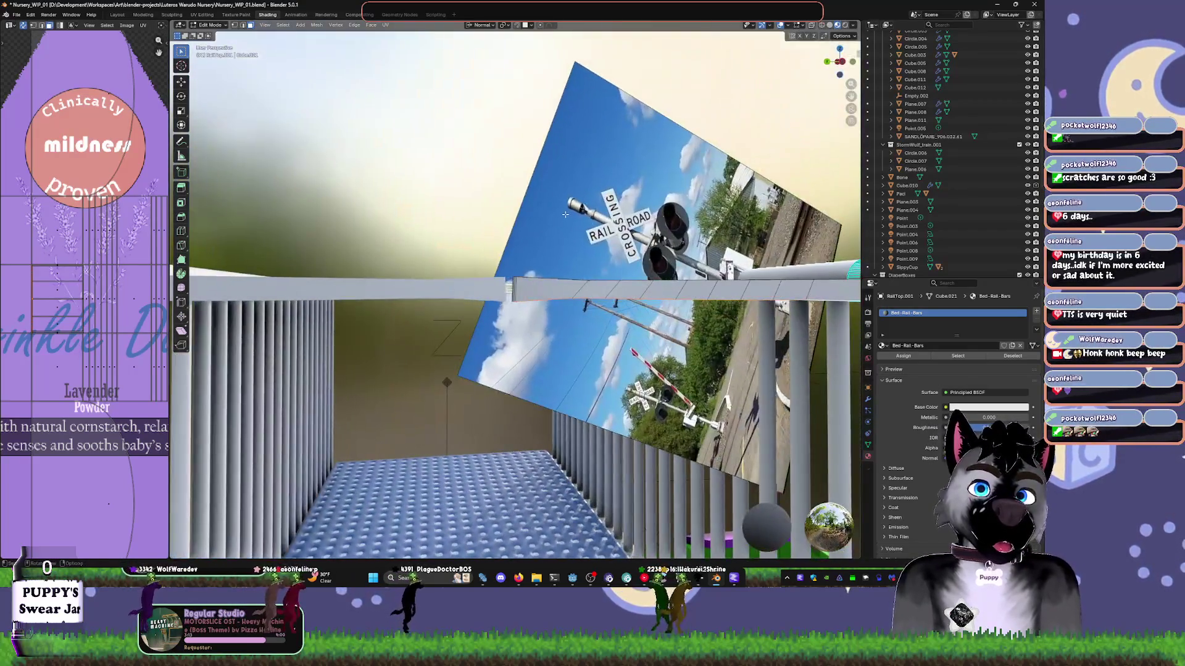
pyautogui.press('e')
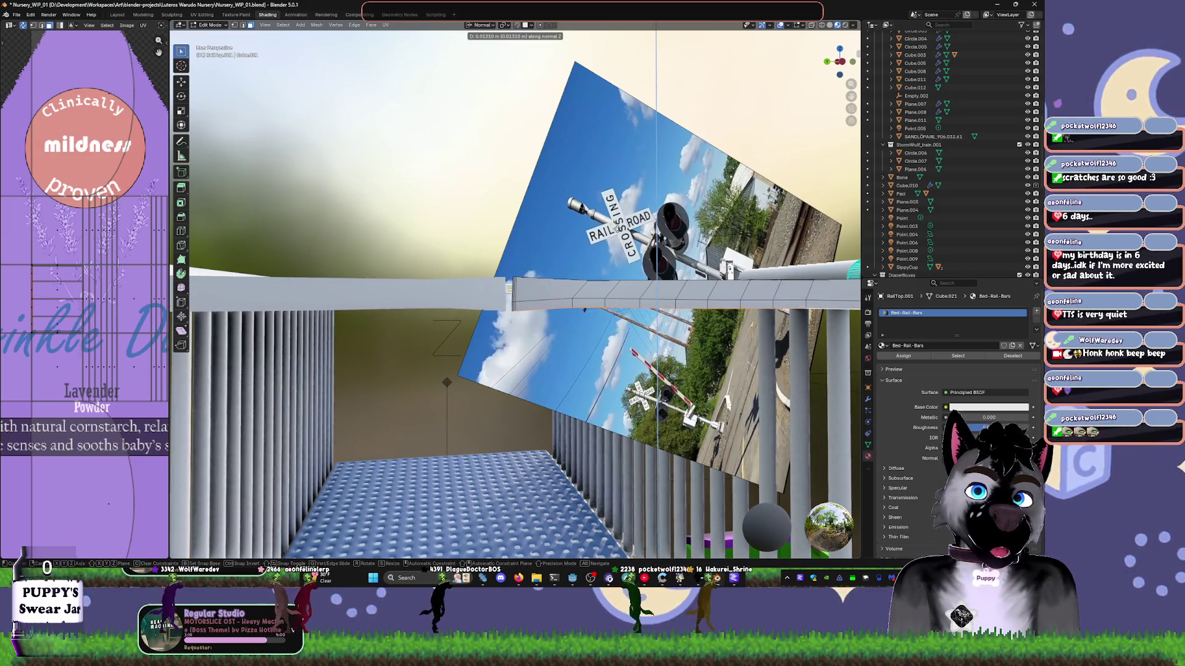
pyautogui.click(620, 235)
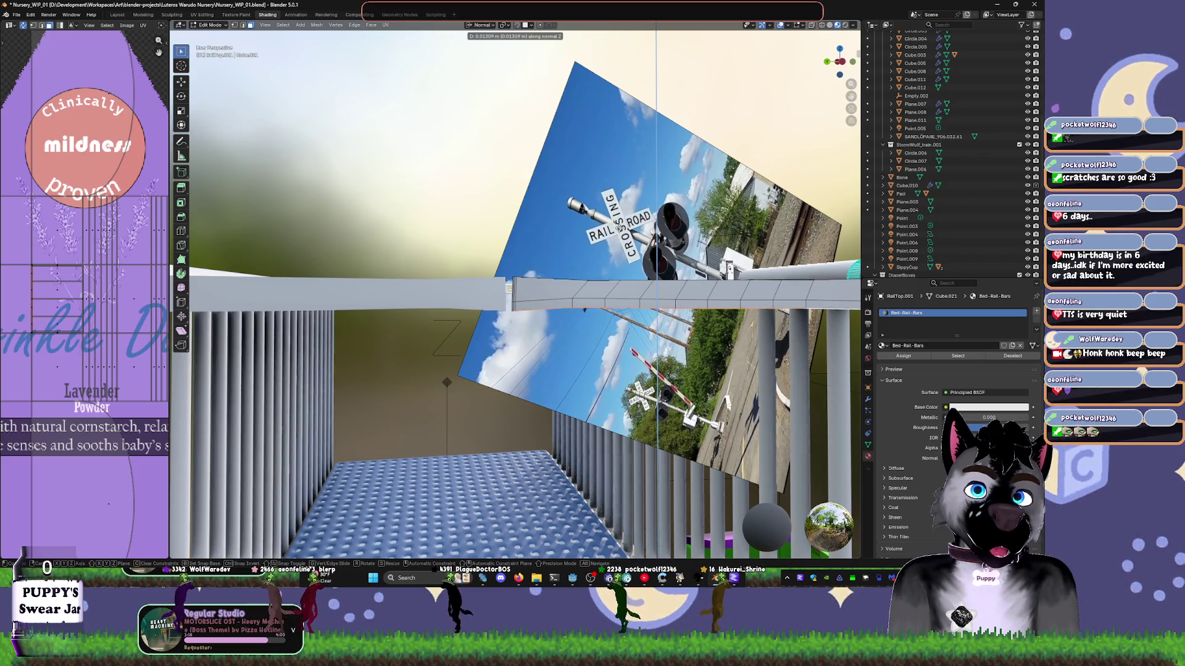
pyautogui.press('Tab')
pyautogui.moveTo(623, 261); pyautogui.dragTo(662, 285, button='middle')
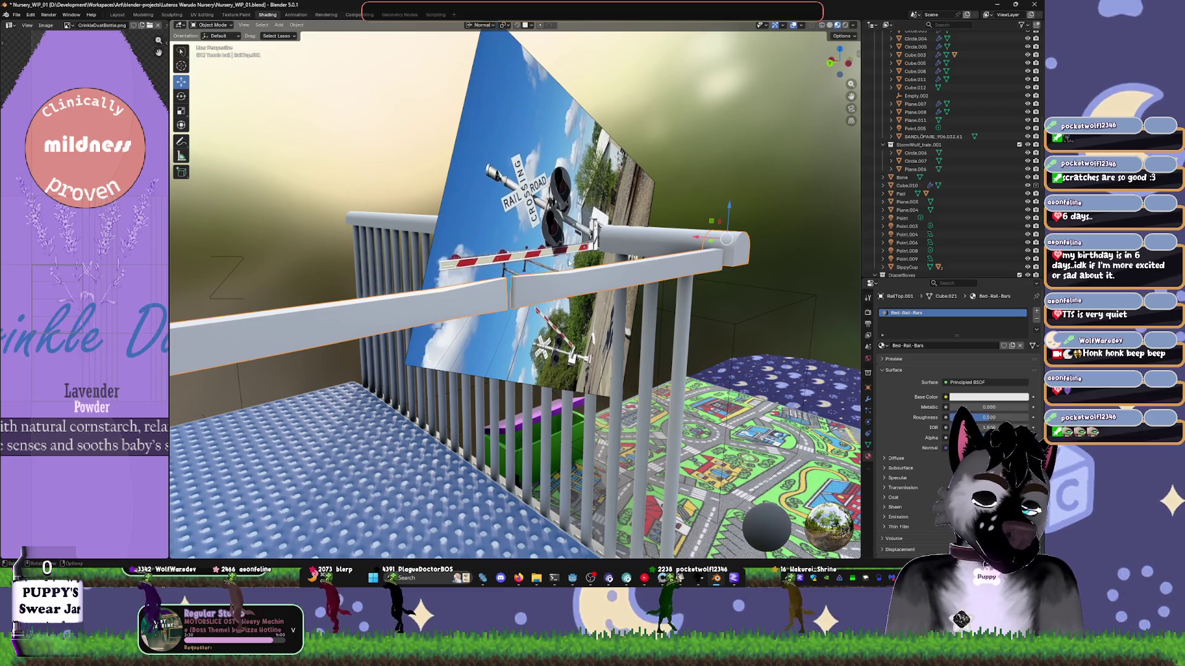
pyautogui.moveTo(568, 262)
pyautogui.mouseDown(button='middle')
pyautogui.moveTo(732, 293)
pyautogui.moveTo(642, 280)
pyautogui.moveTo(725, 247)
pyautogui.mouseUp(button='middle')
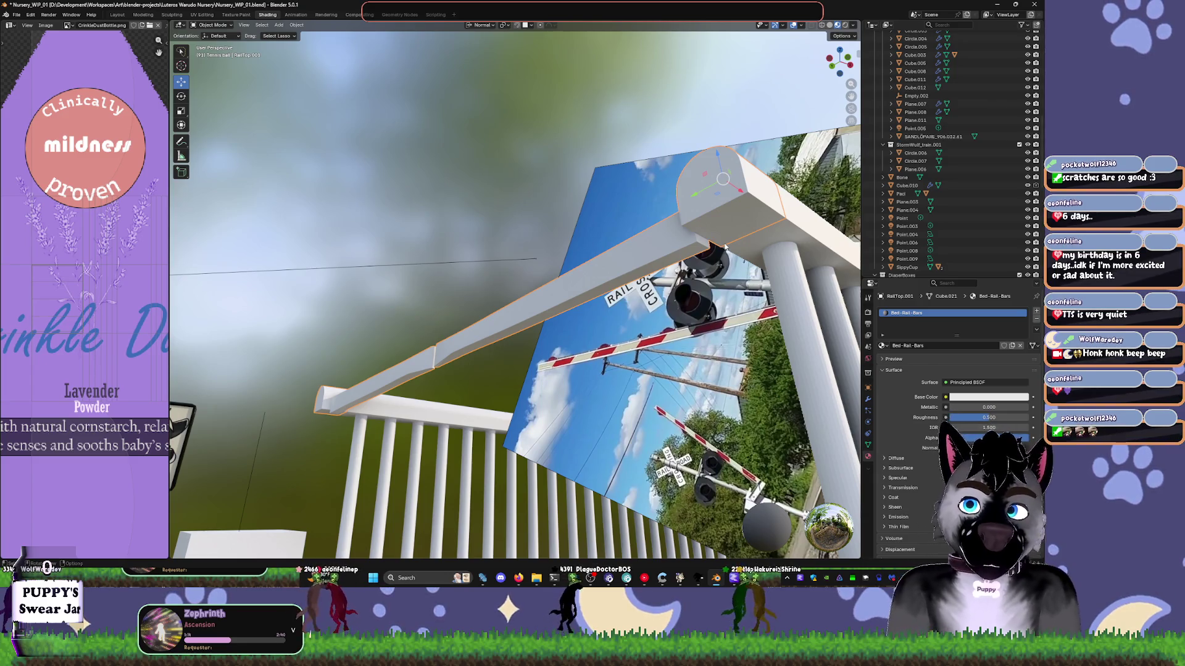
pyautogui.moveTo(647, 307); pyautogui.dragTo(605, 286, button='middle')
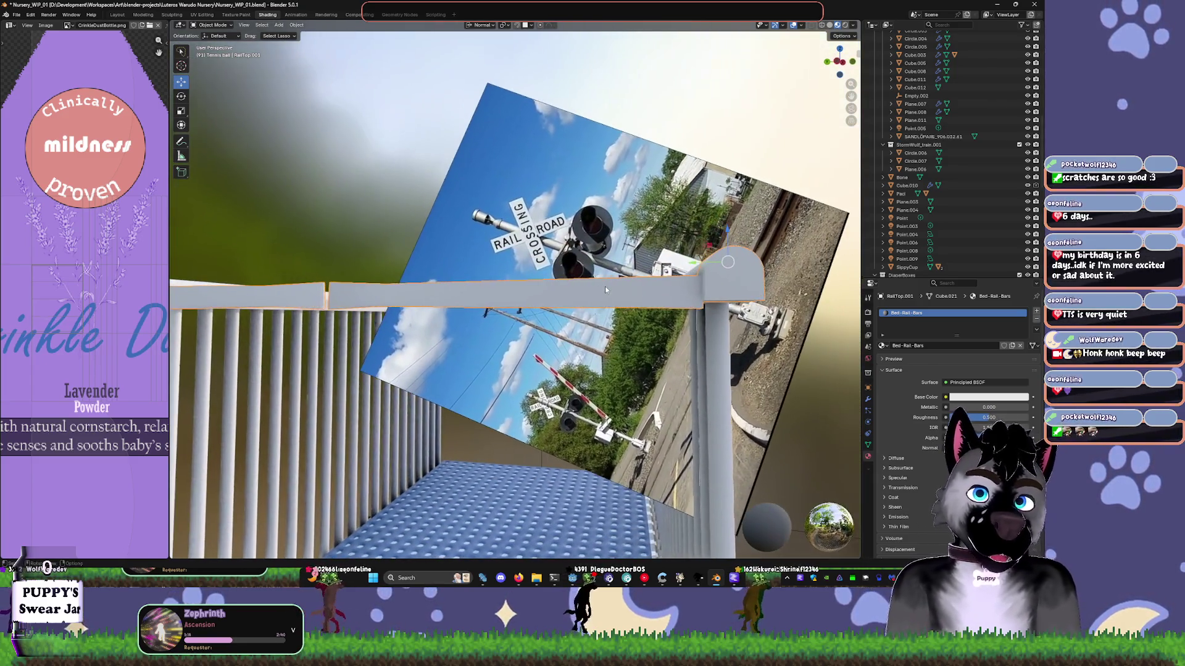
# - In side orthographic view, raise the crossing reference image slightly above the rail
pyautogui.press('Tab')
pyautogui.press('ctrl+KP_3')
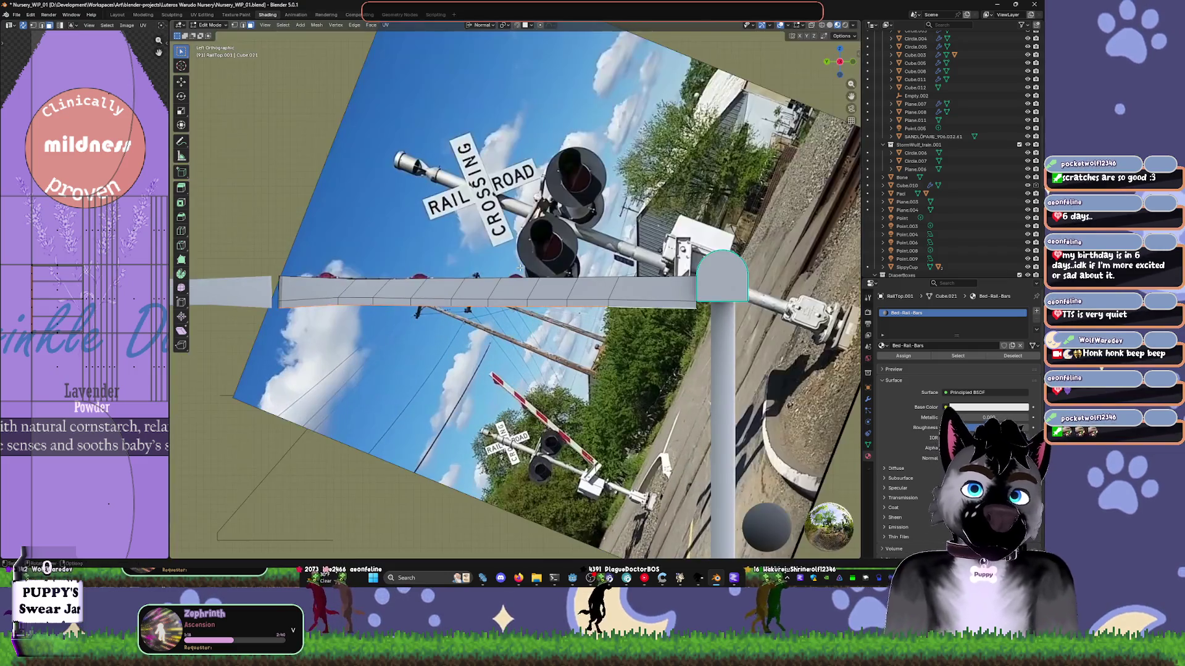
pyautogui.press('Tab')
pyautogui.click(527, 260)
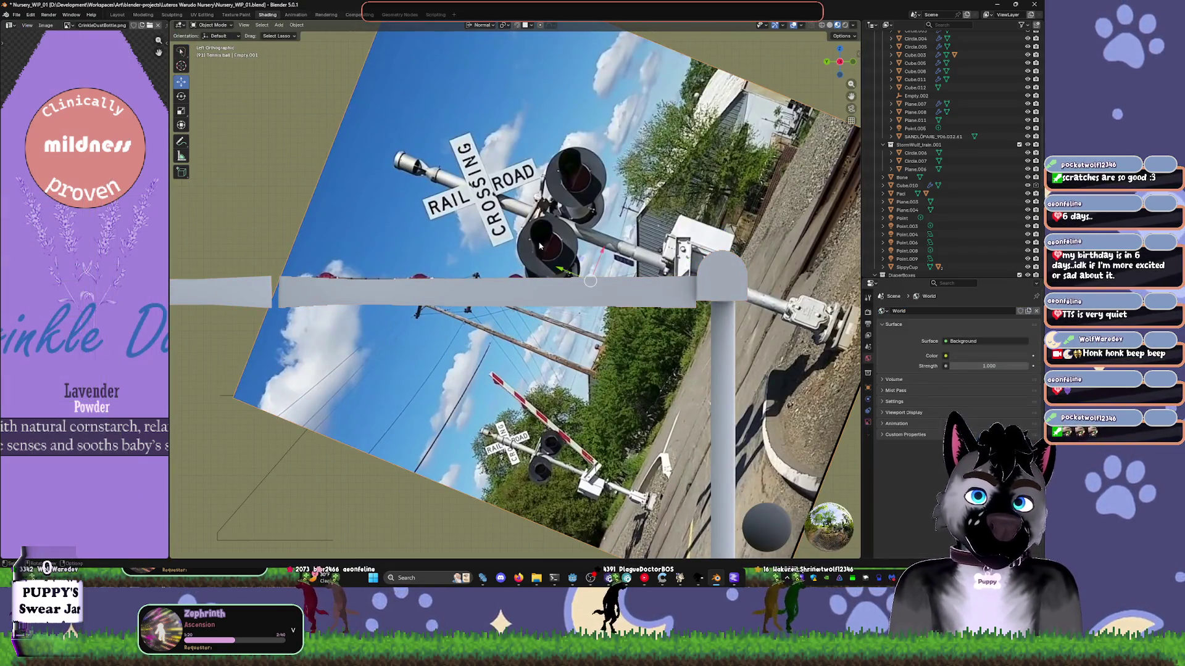
pyautogui.moveTo(538, 240); pyautogui.dragTo(532, 216)
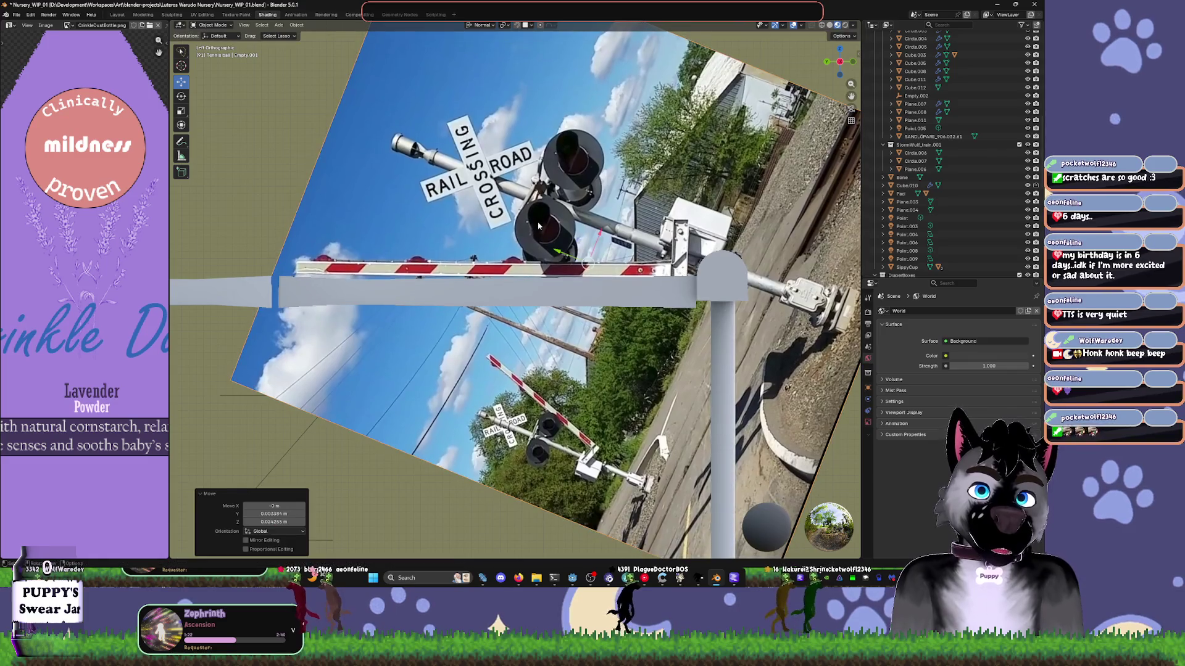
pyautogui.scroll(1, 611, 296)
# - Select RailTop.001 and enter Edit Mode at its rounded end
pyautogui.click(615, 309)
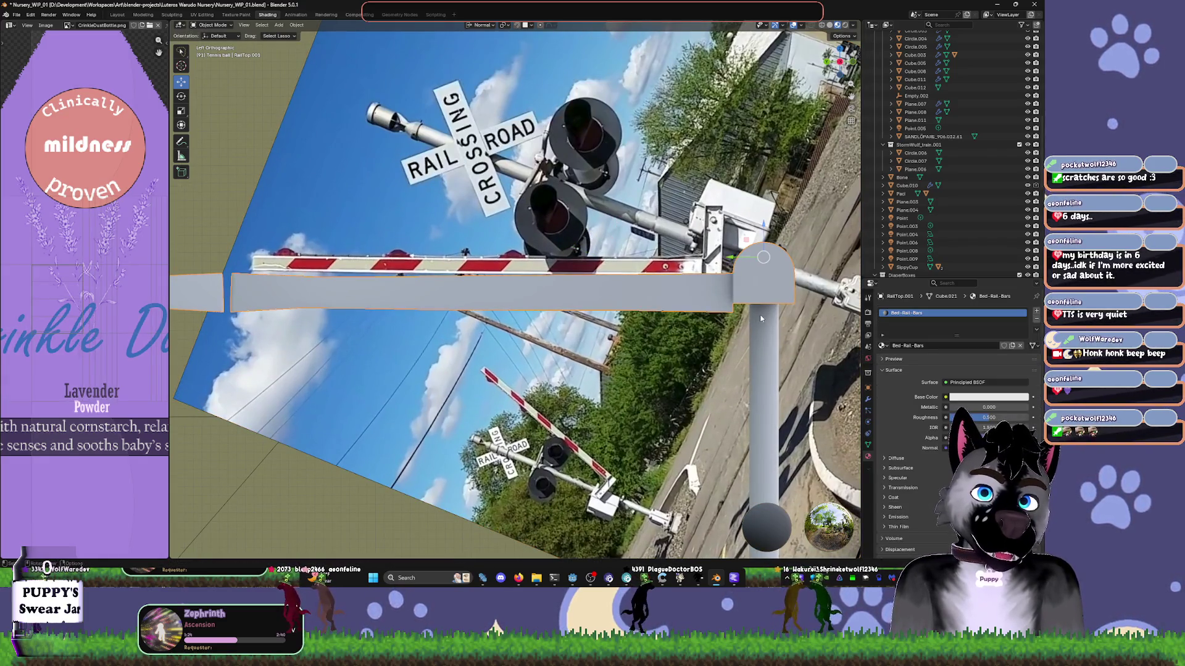
pyautogui.moveTo(615, 308)
pyautogui.mouseDown(button='middle')
pyautogui.moveTo(634, 272)
pyautogui.moveTo(620, 237)
pyautogui.moveTo(629, 253)
pyautogui.moveTo(673, 170)
pyautogui.moveTo(494, 253)
pyautogui.mouseUp(button='middle')
pyautogui.press('Tab')
pyautogui.scroll(4, 629, 253)
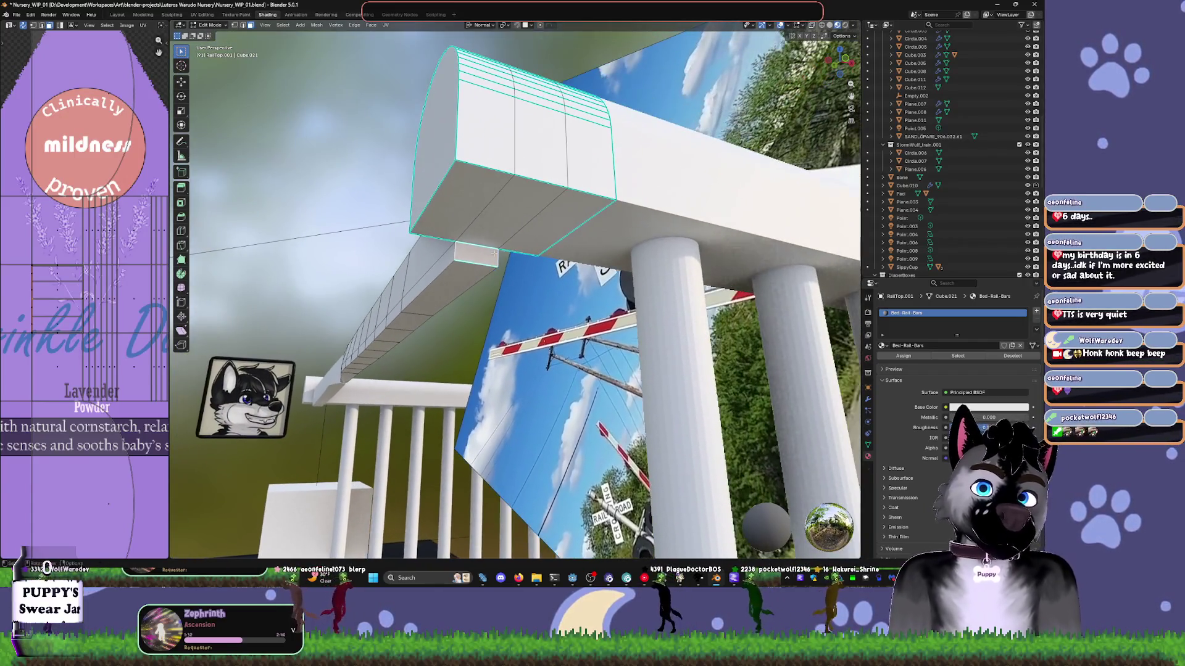
# - Select the edges on the underside of the rail's end cap
pyautogui.moveTo(542, 178); pyautogui.dragTo(529, 258, button='middle')
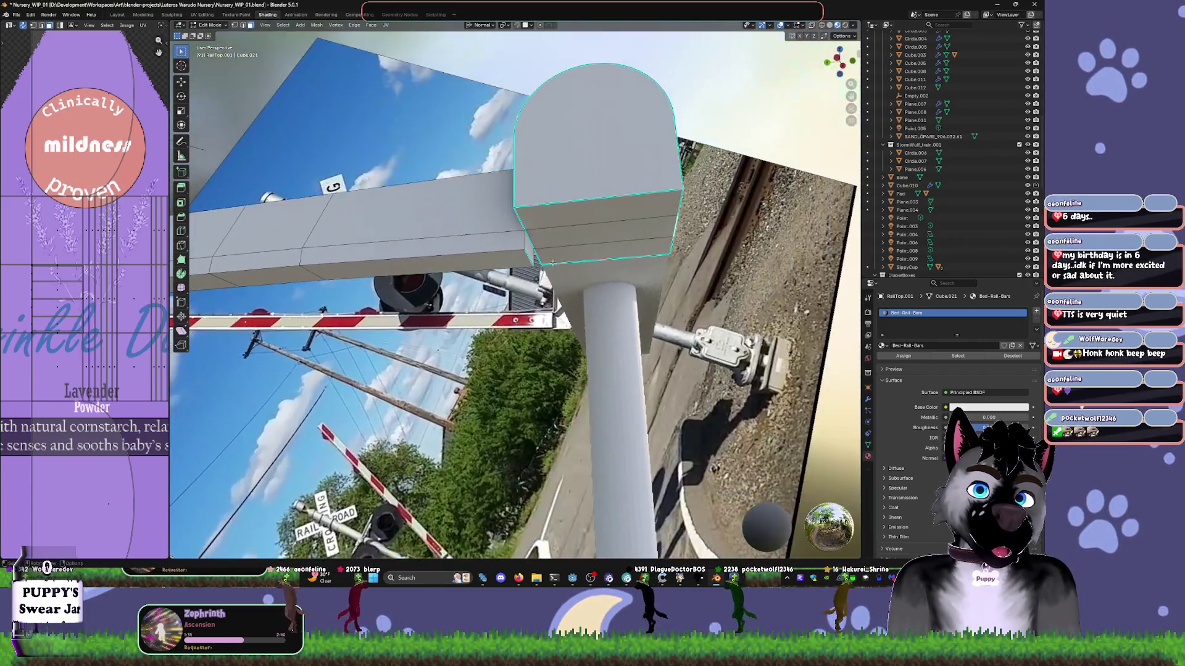
pyautogui.press('2')
pyautogui.click(659, 222)
pyautogui.moveTo(659, 223)
pyautogui.mouseDown(button='middle')
pyautogui.moveTo(617, 259)
pyautogui.moveTo(620, 274)
pyautogui.mouseUp(button='middle')
pyautogui.scroll(8, 620, 274)
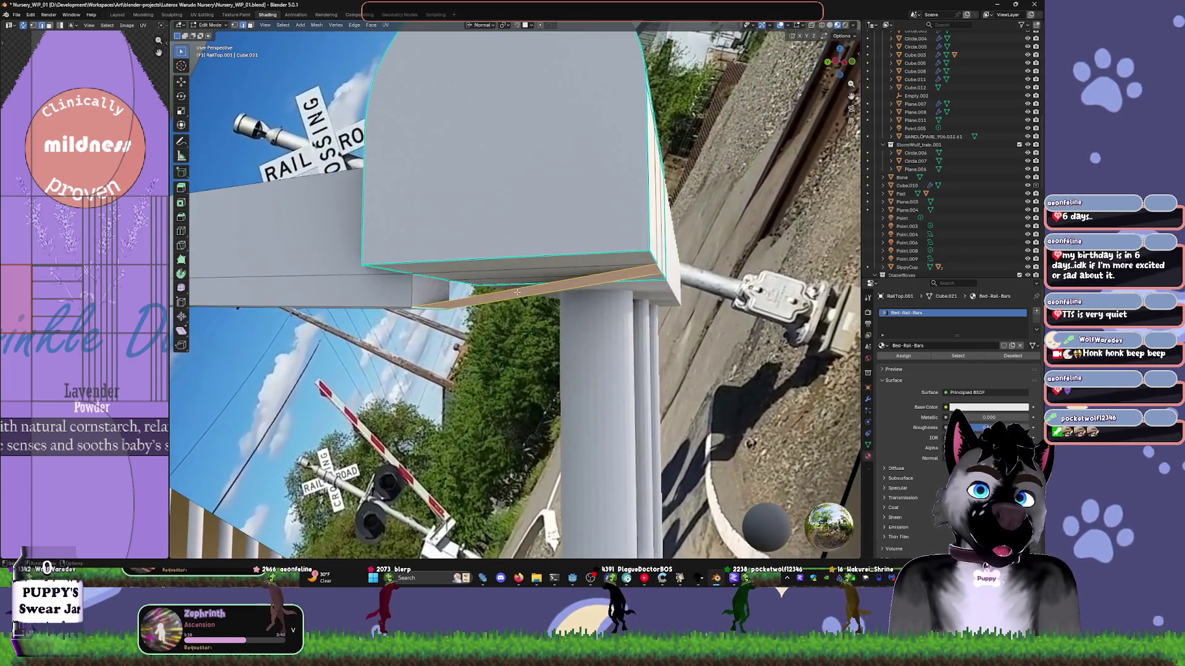
pyautogui.click(524, 266)
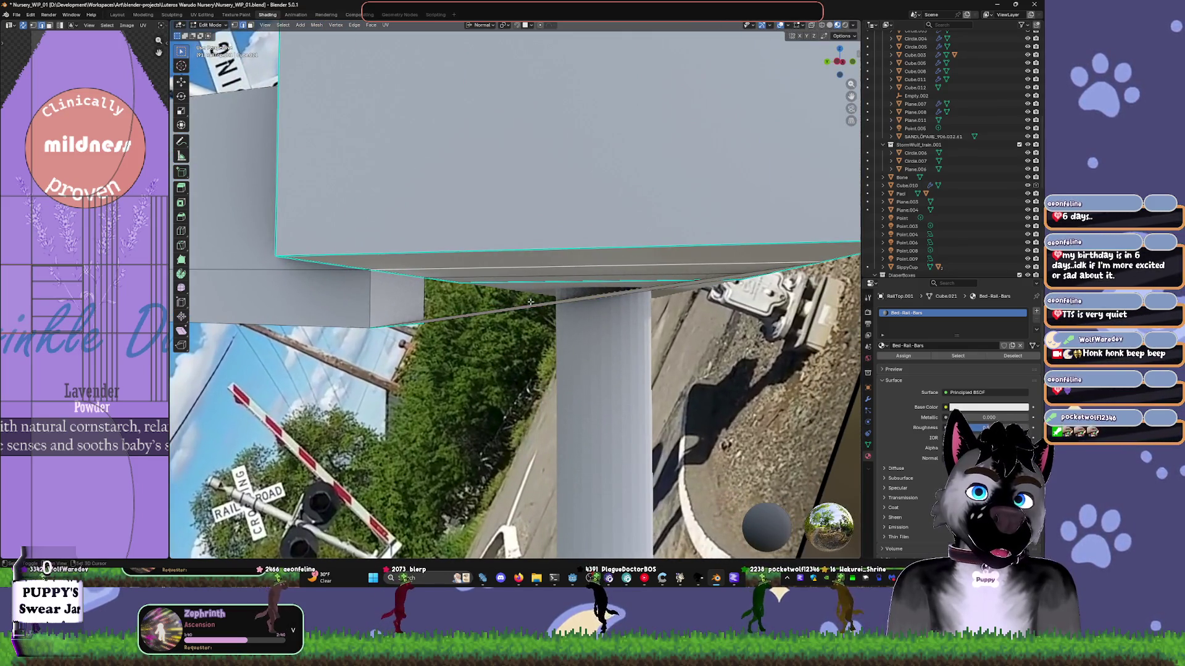
pyautogui.keyDown('shift'); pyautogui.click(432, 315); pyautogui.keyUp('shift')
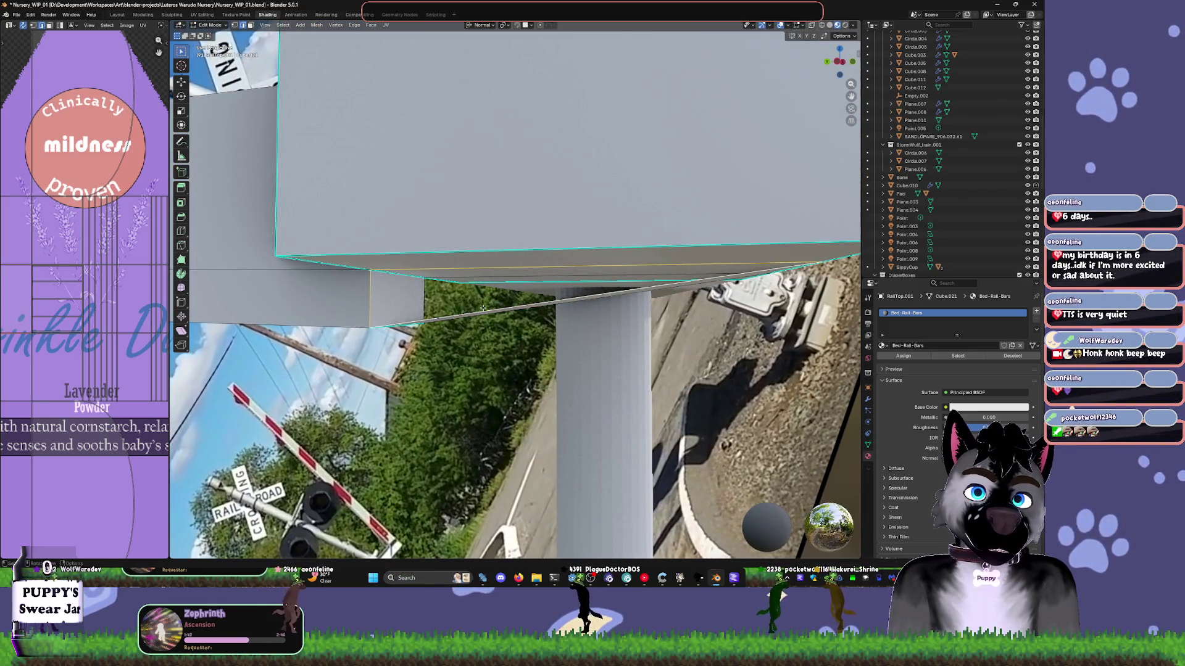
pyautogui.moveTo(623, 306); pyautogui.dragTo(425, 299, button='middle')
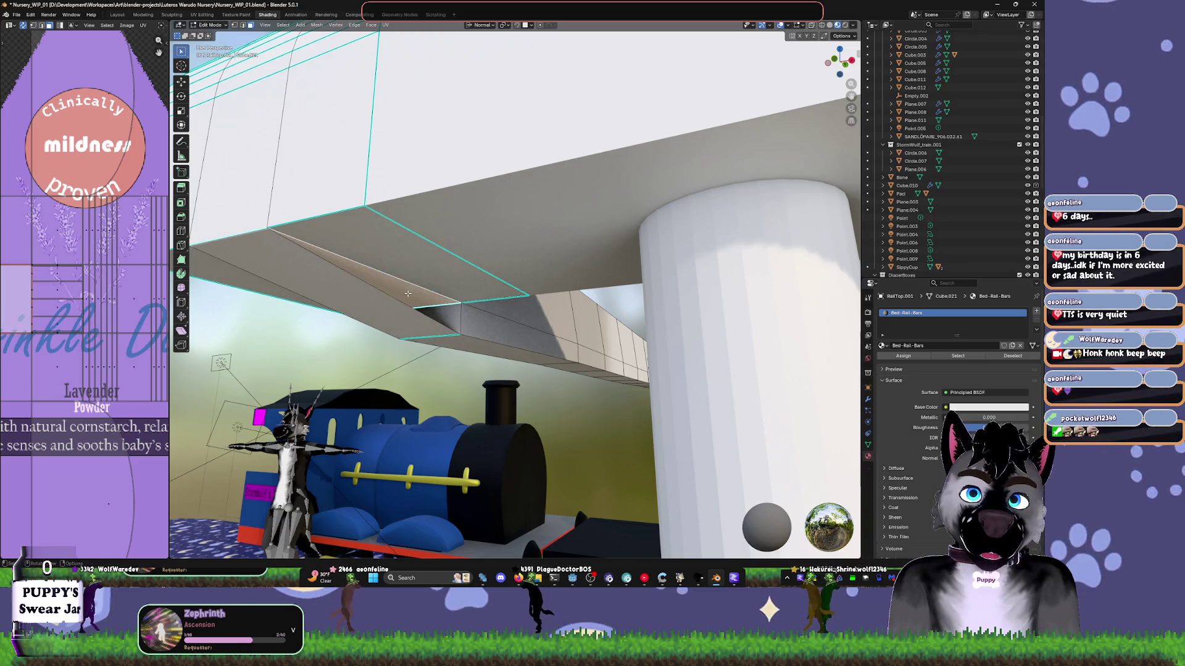
# - Delete the broken faces under the end cap
pyautogui.press('x')
pyautogui.click(408, 295)
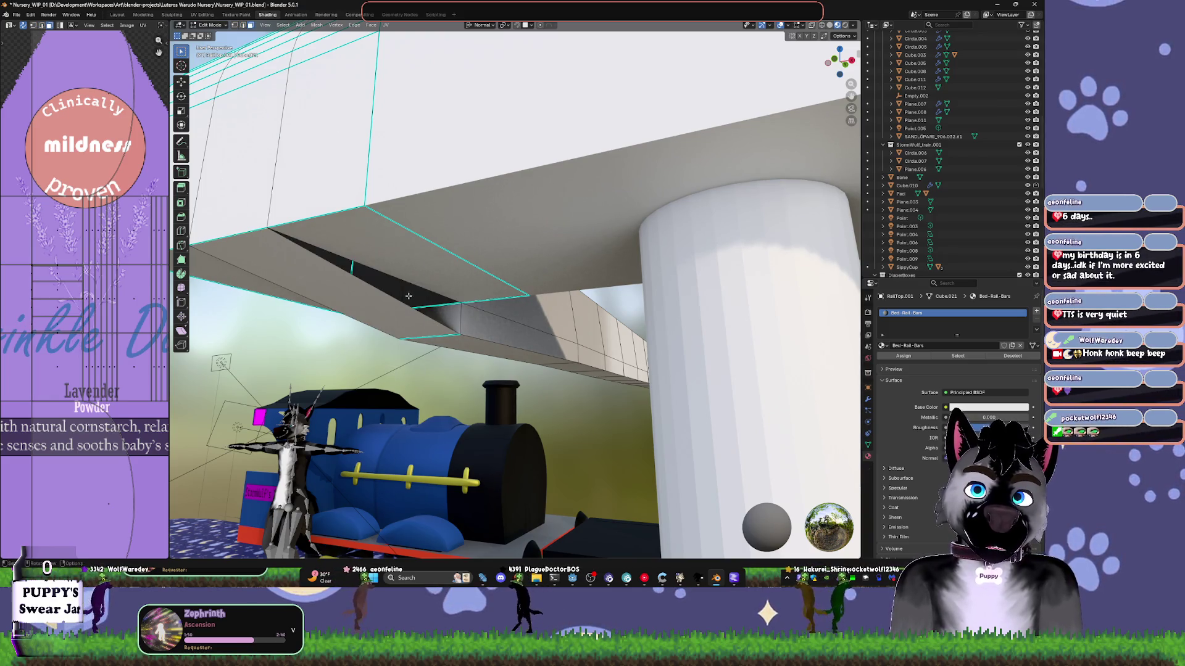
pyautogui.click(456, 311)
pyautogui.press('x')
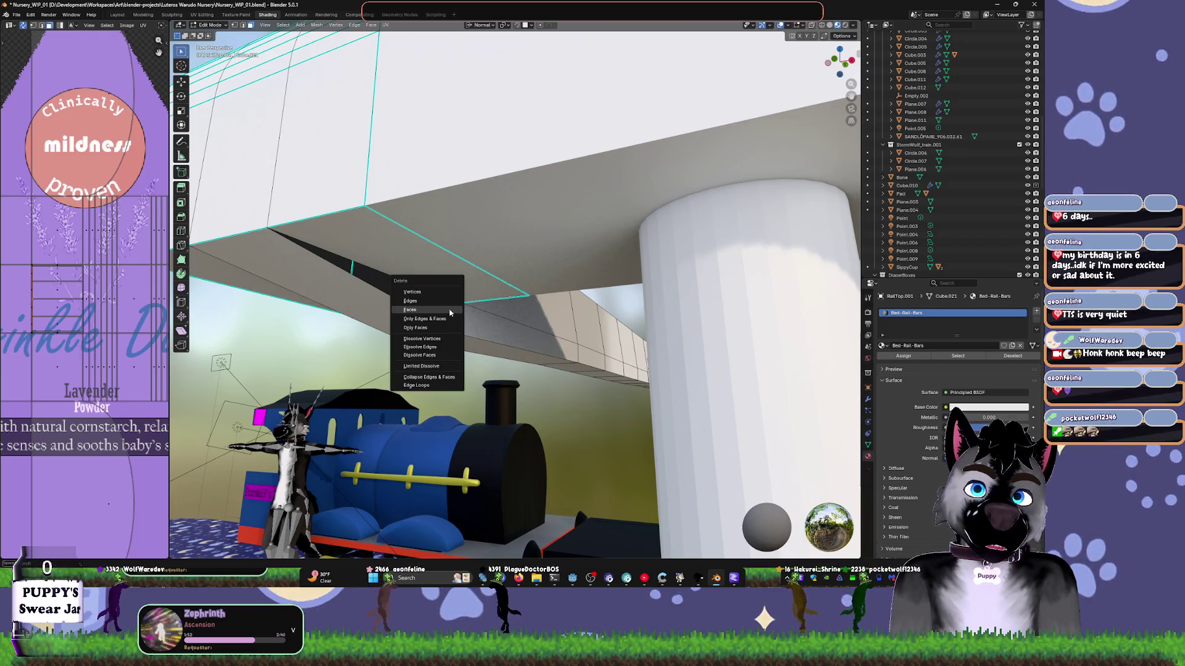
pyautogui.click(458, 312)
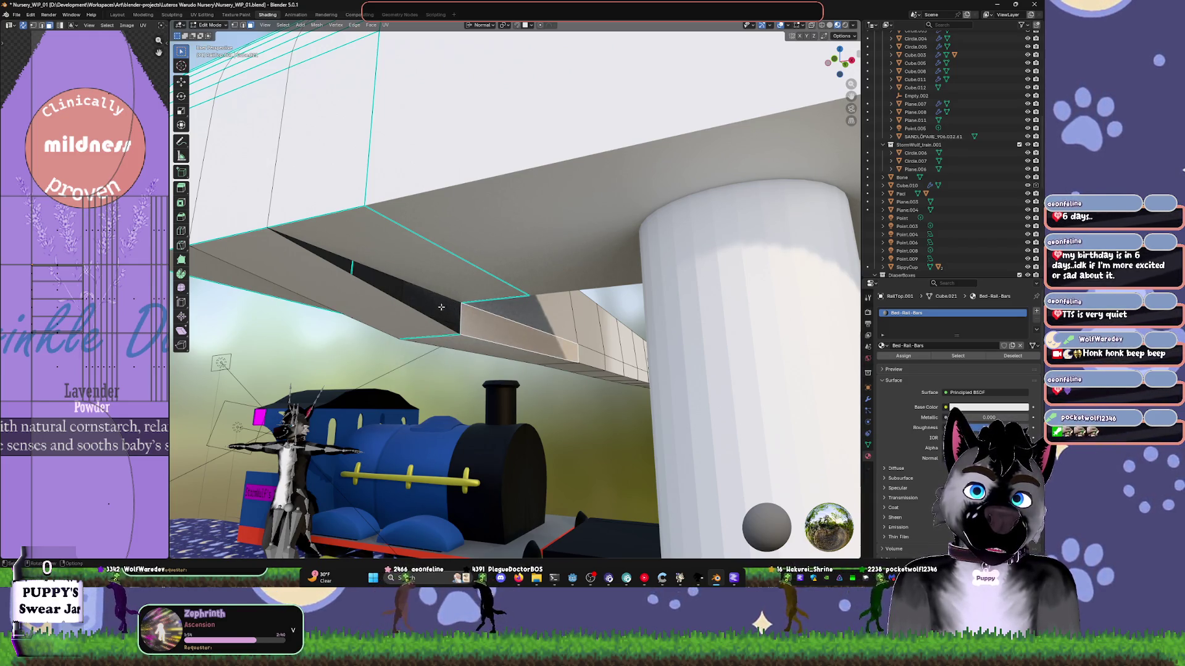
pyautogui.click(441, 307)
pyautogui.click(433, 296)
pyautogui.press('x')
pyautogui.click(433, 296)
# - Fill the hole with one new face and recalculate the normals
pyautogui.press('2')
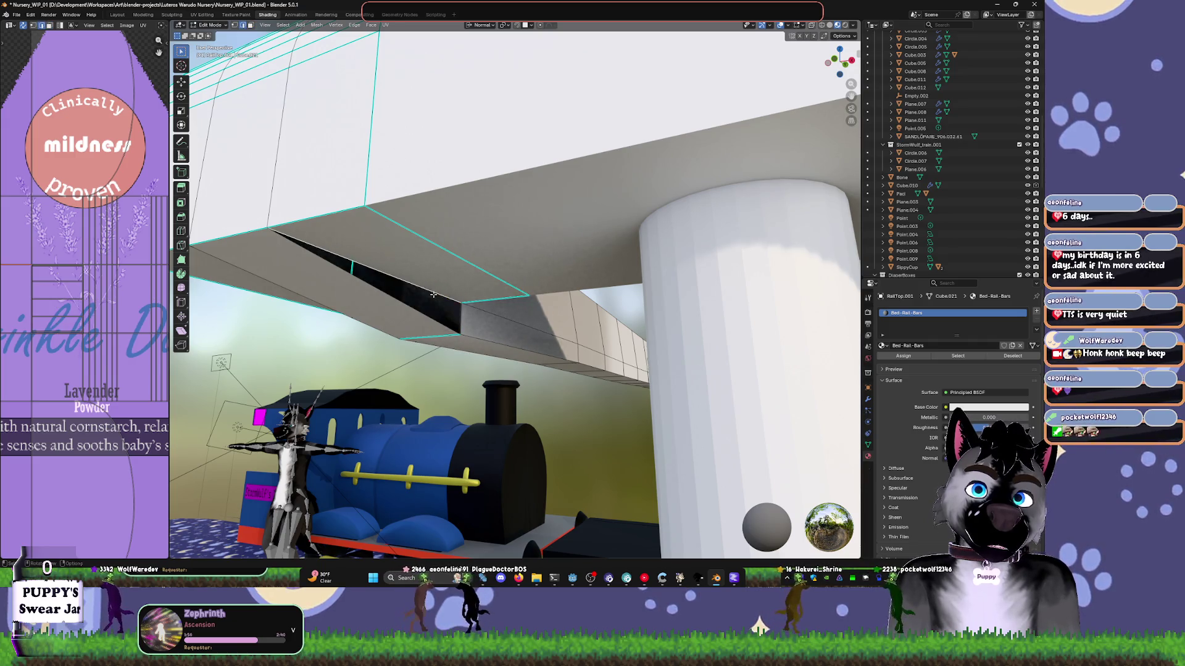
pyautogui.keyDown('alt'); pyautogui.click(460, 318); pyautogui.keyUp('alt')
pyautogui.press('f')
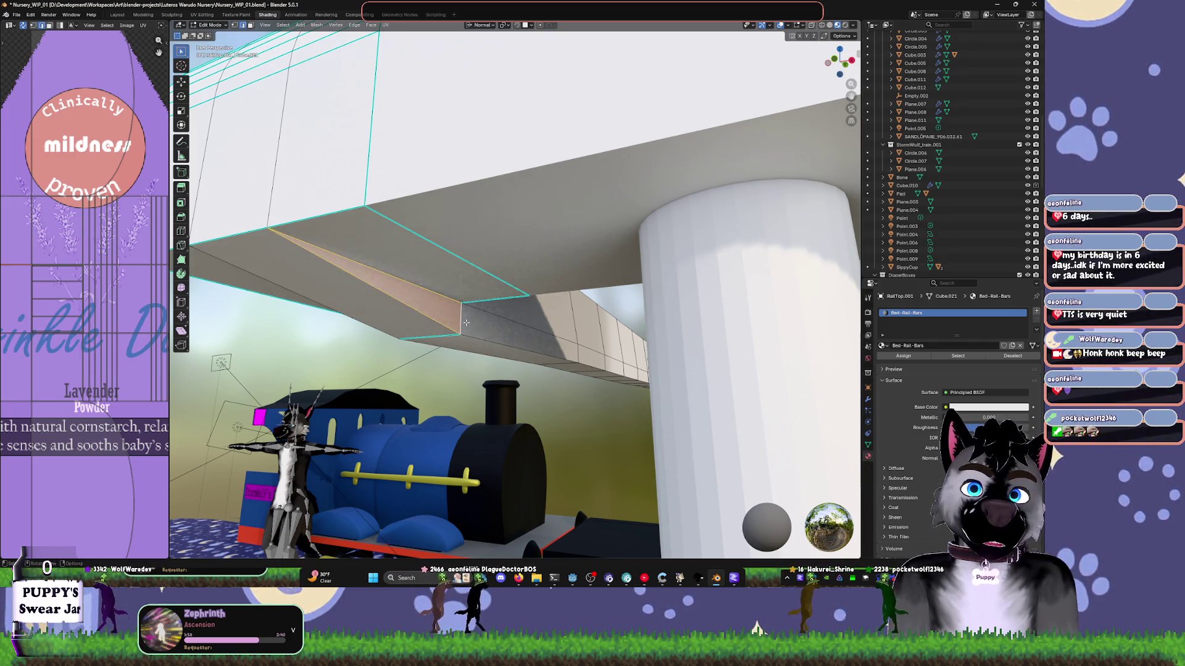
pyautogui.moveTo(466, 322)
pyautogui.mouseDown(button='middle')
pyautogui.moveTo(396, 217)
pyautogui.moveTo(458, 260)
pyautogui.mouseUp(button='middle')
pyautogui.press('h')
pyautogui.hotkey('ctrl', 'z')
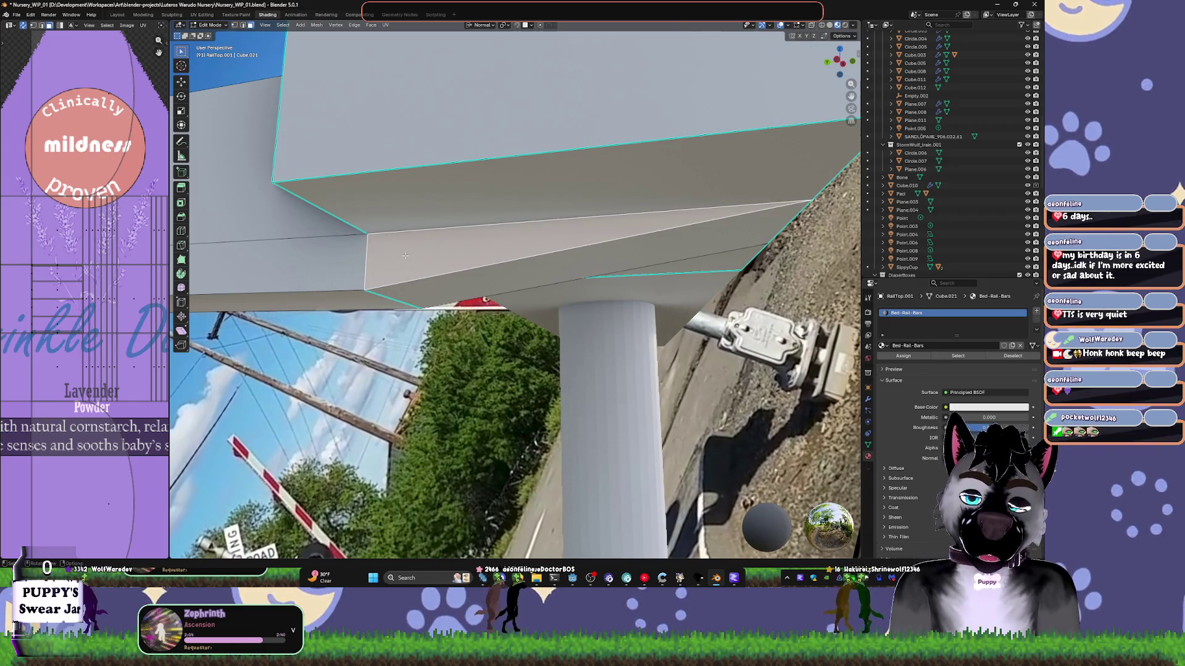
pyautogui.hotkey('shift', 'n')
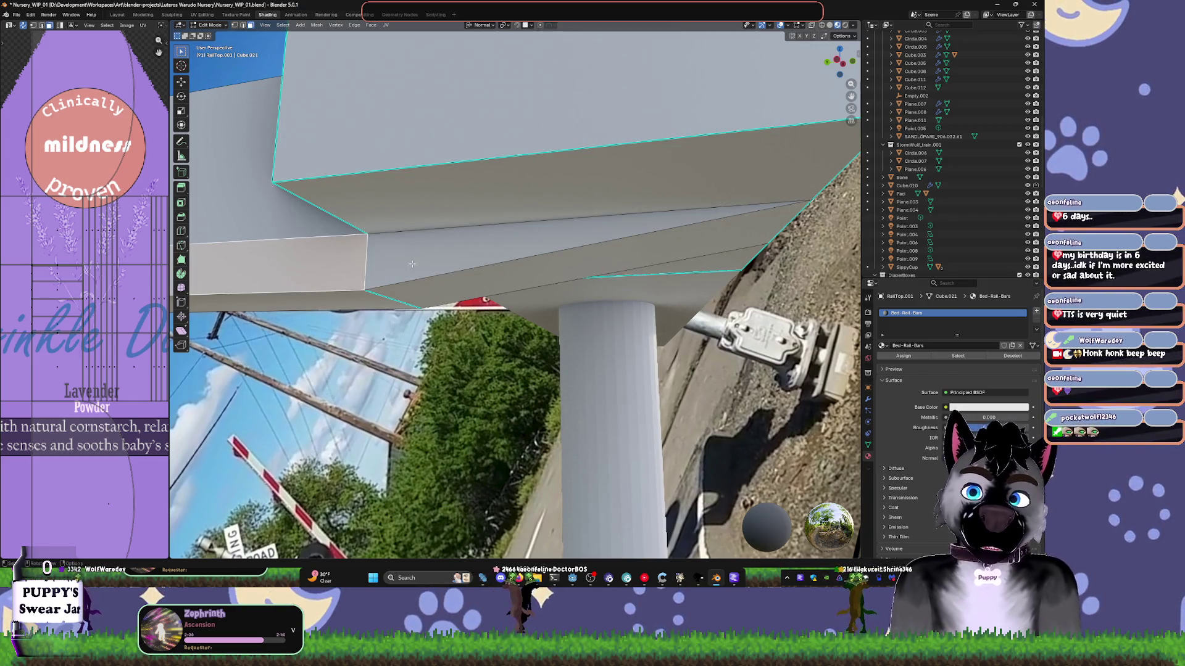
pyautogui.moveTo(412, 264)
pyautogui.mouseDown(button='middle')
pyautogui.moveTo(487, 276)
pyautogui.moveTo(500, 263)
pyautogui.moveTo(547, 287)
pyautogui.mouseUp(button='middle')
pyautogui.press('Tab')
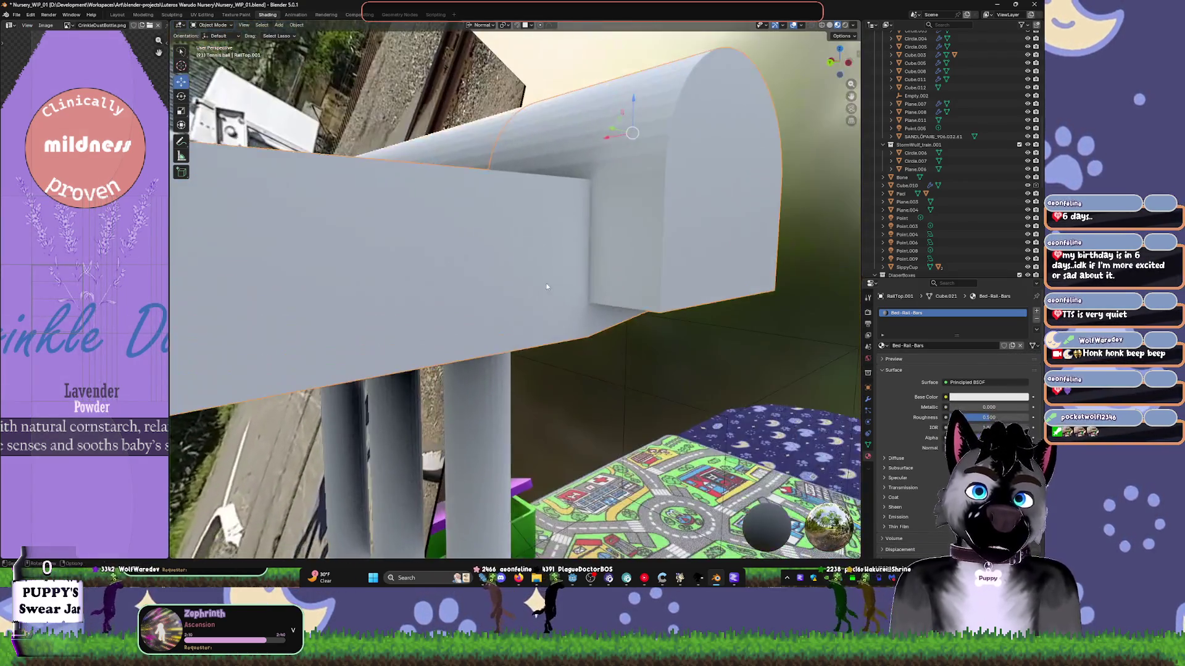
# - Try a 4-segment bevel on the cap edges, then undo it
pyautogui.press('Tab')
pyautogui.press('Tab')
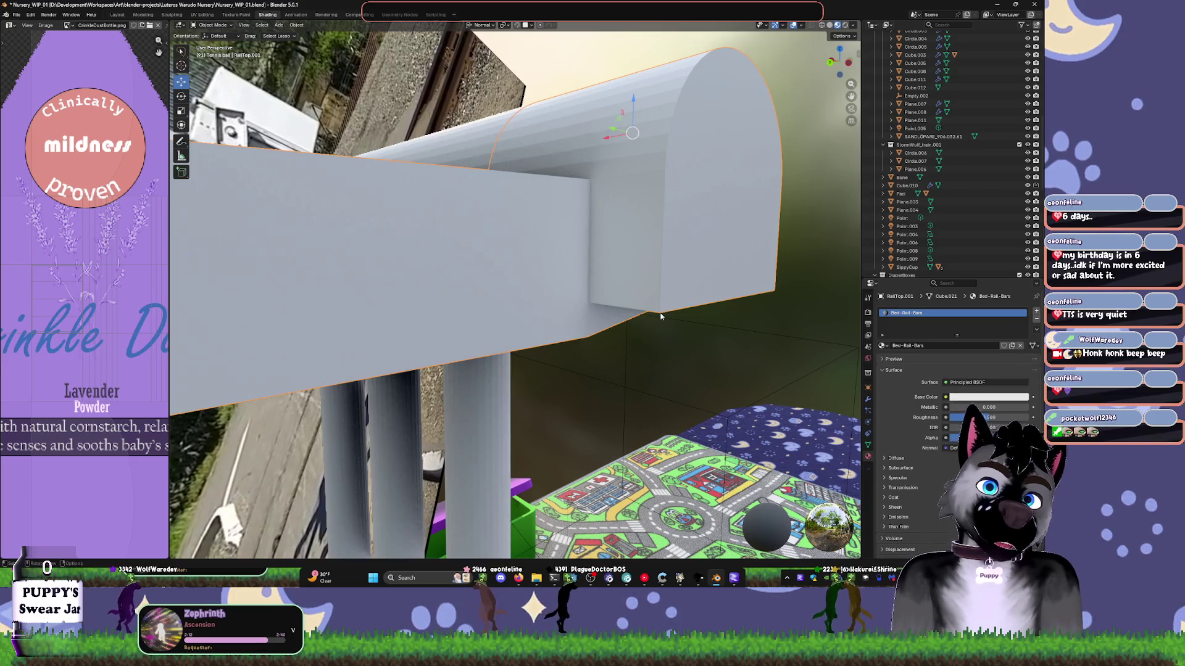
pyautogui.press('Tab')
pyautogui.press('1')
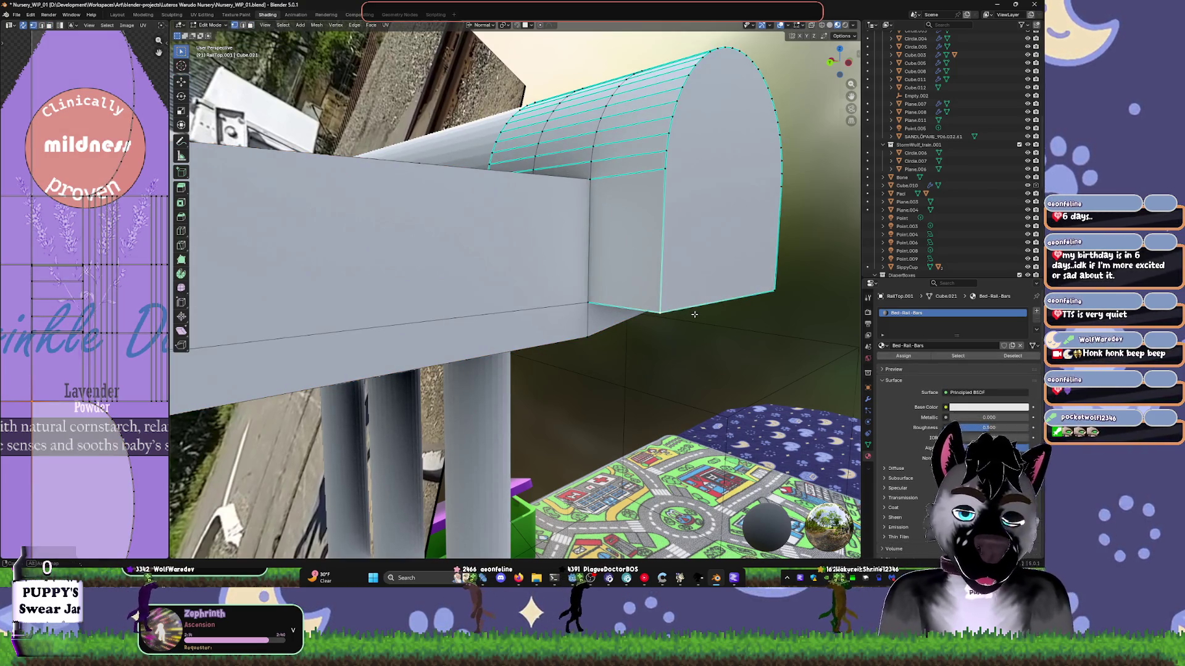
pyautogui.moveTo(694, 314); pyautogui.dragTo(759, 305, button='middle')
pyautogui.hotkey('ctrl', 'b')
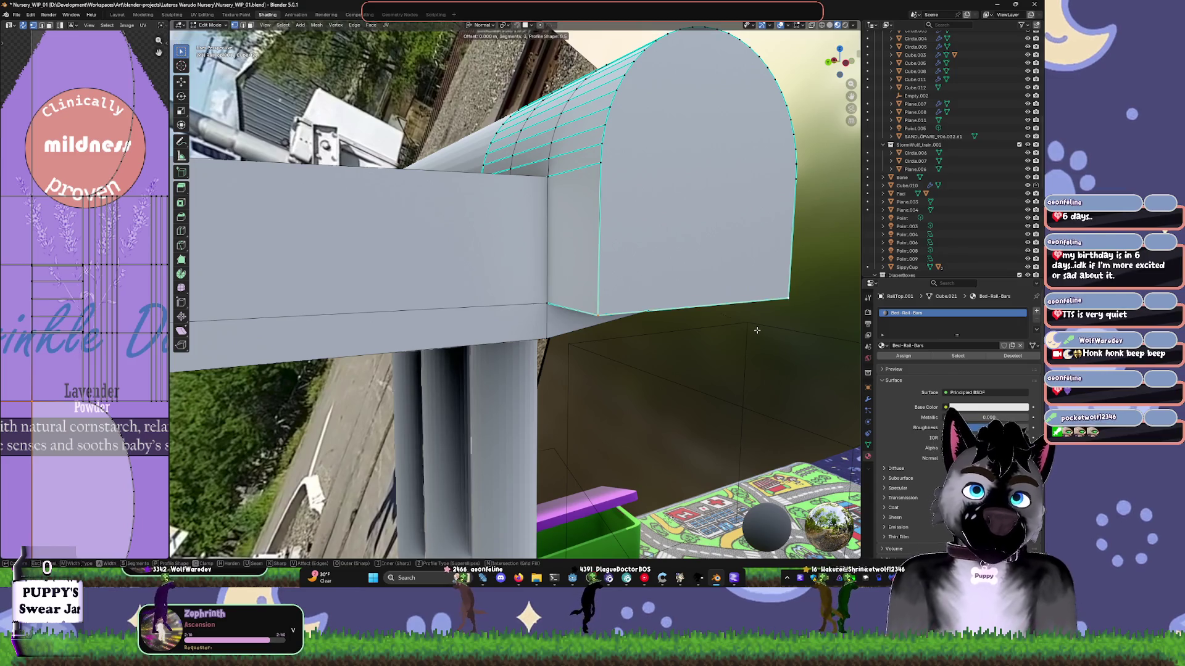
pyautogui.scroll(1, 842, 315)
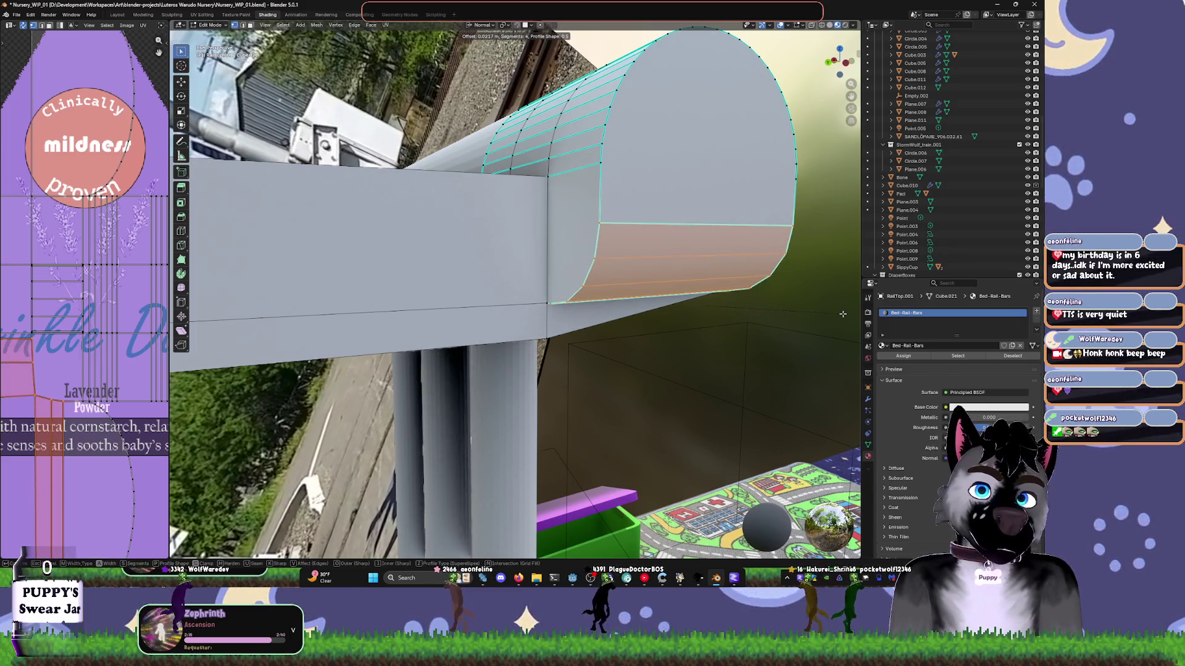
pyautogui.click(672, 288)
pyautogui.hotkey('ctrl', 'z')
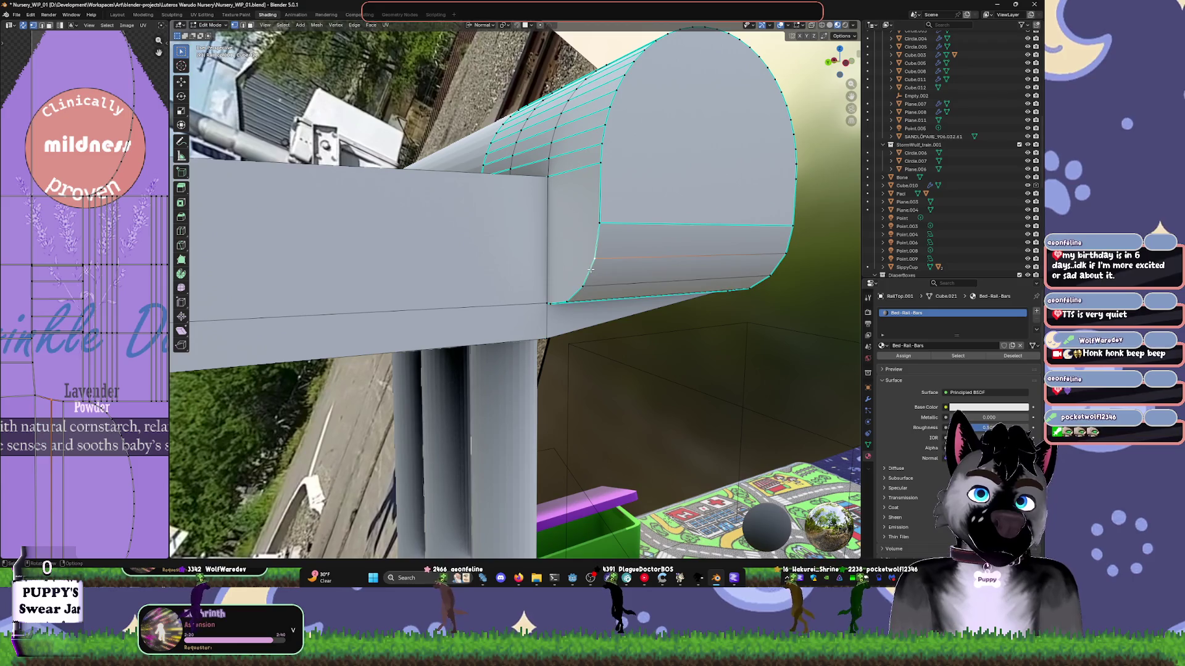
# - Set the rail to flat shading
pyautogui.press('Tab')
pyautogui.moveTo(592, 270)
pyautogui.mouseDown(button='middle')
pyautogui.moveTo(624, 330)
pyautogui.moveTo(518, 287)
pyautogui.moveTo(622, 273)
pyautogui.mouseUp(button='middle')
pyautogui.press('Tab')
pyautogui.press('Tab')
pyautogui.rightClick(517, 284)
pyautogui.click(518, 291)
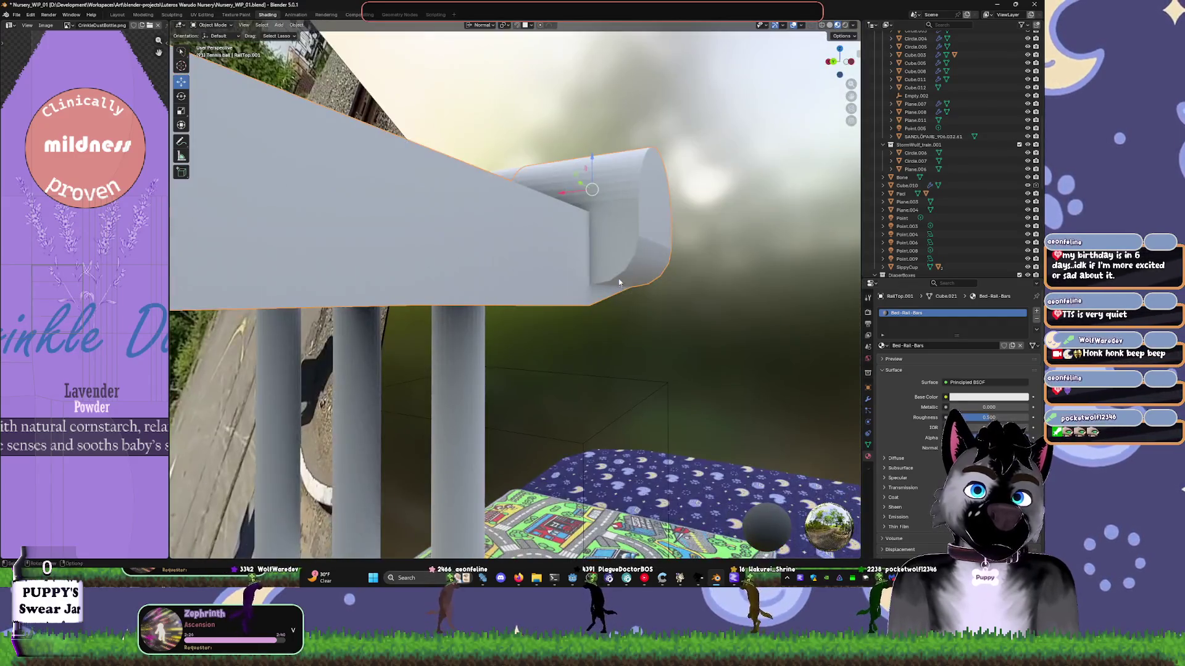
# - Bevel the rail-end cap faces with 6 segments for a fully rounded end
pyautogui.press('Tab')
pyautogui.press('Tab')
pyautogui.press('Tab')
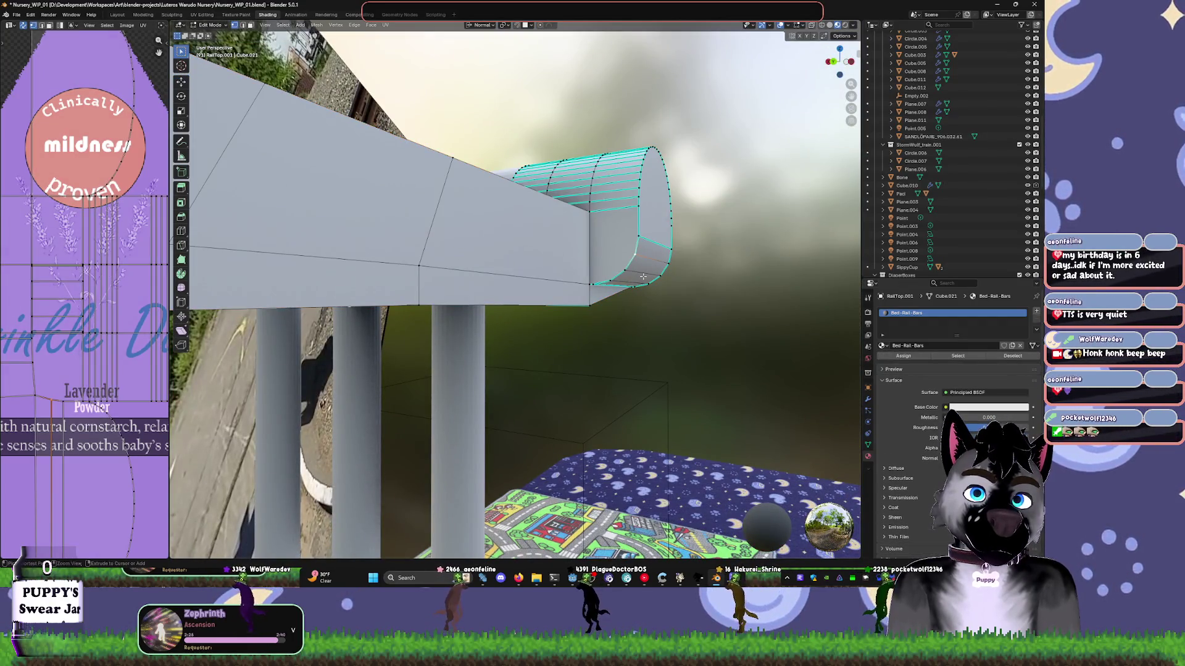
pyautogui.keyDown('alt'); pyautogui.click(643, 276); pyautogui.keyUp('alt')
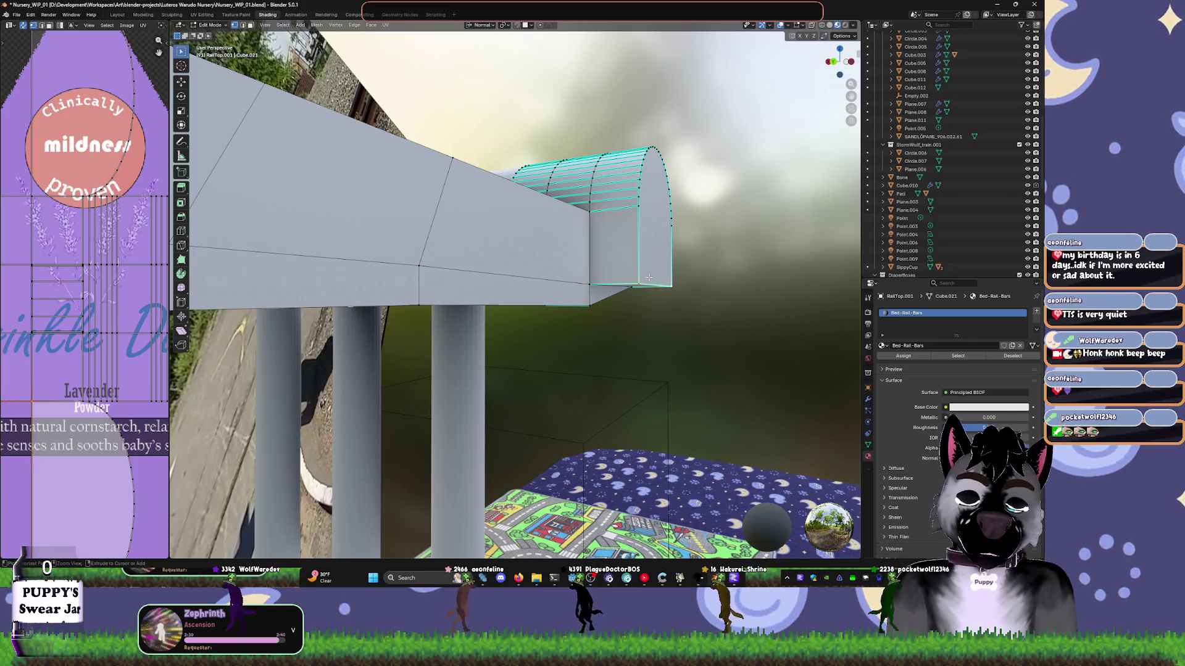
pyautogui.hotkey('ctrl', 'b')
pyautogui.scroll(2, 696, 272)
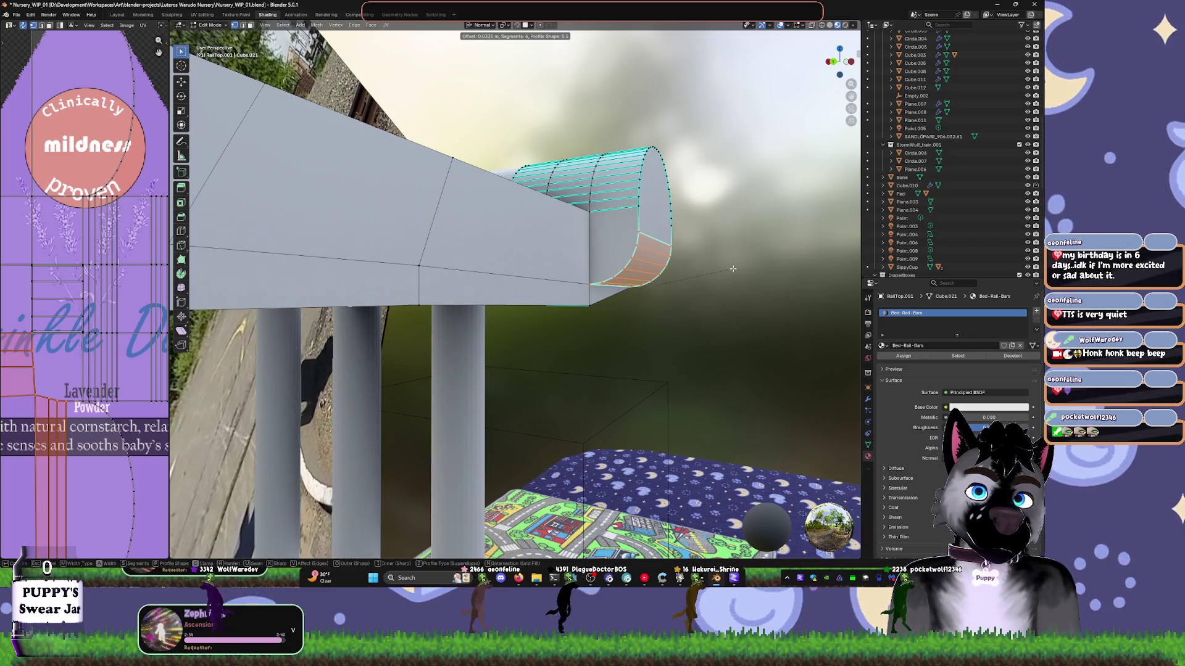
pyautogui.click(732, 268)
pyautogui.press('Tab')
pyautogui.moveTo(732, 268); pyautogui.dragTo(664, 248, button='middle')
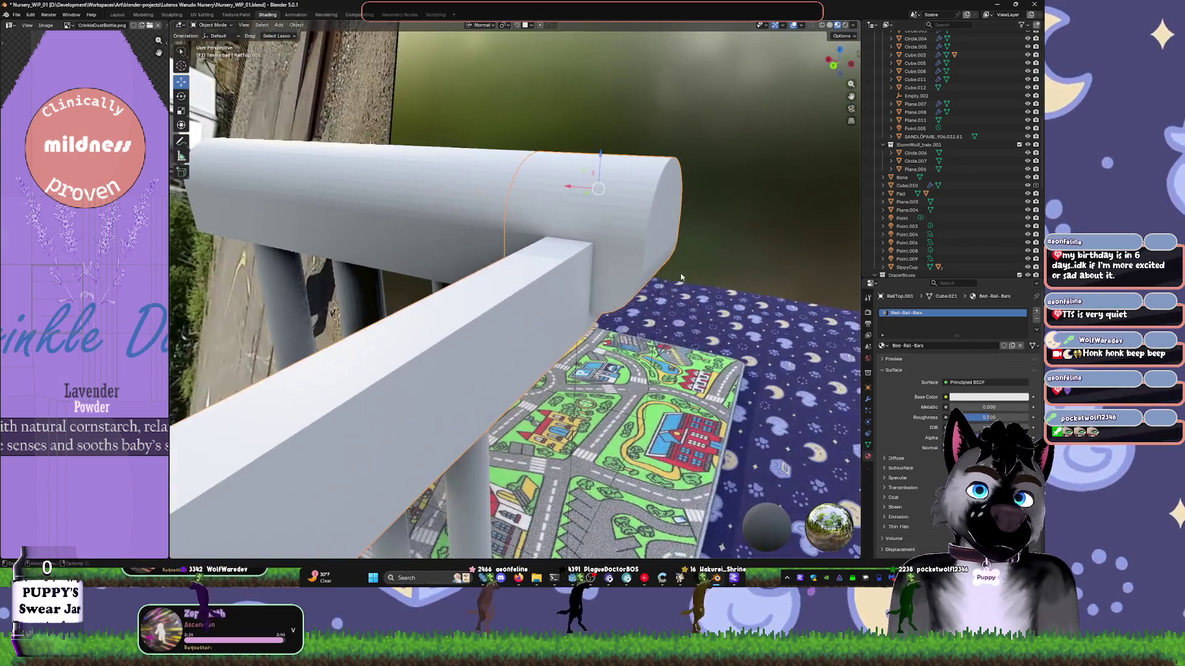
# - Apply Shade Smooth to the top rail and orbit to view it from above
pyautogui.rightClick(664, 248)
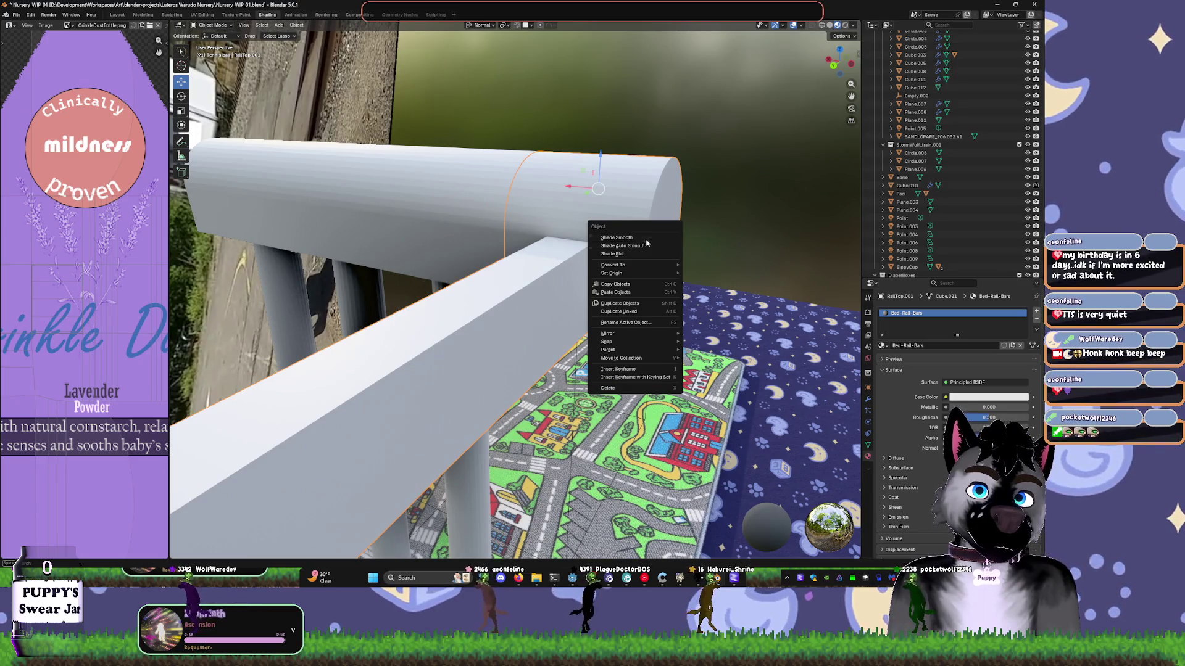
pyautogui.click(643, 237)
pyautogui.moveTo(642, 234); pyautogui.dragTo(591, 276, button='middle')
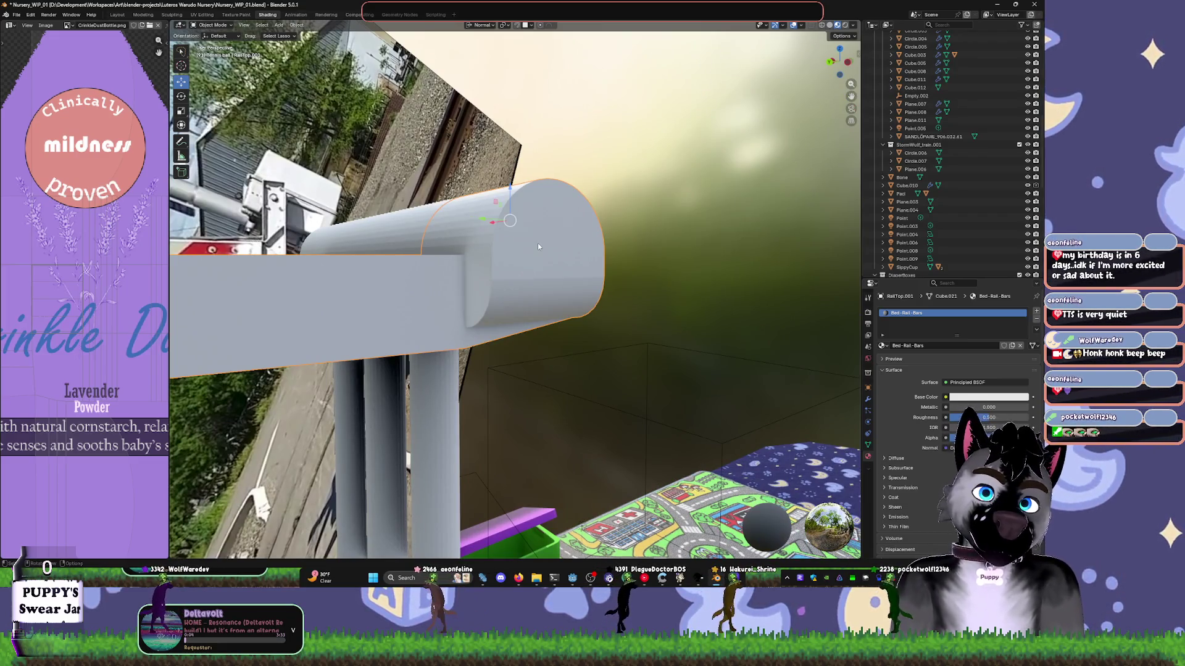
pyautogui.scroll(2, 485, 290)
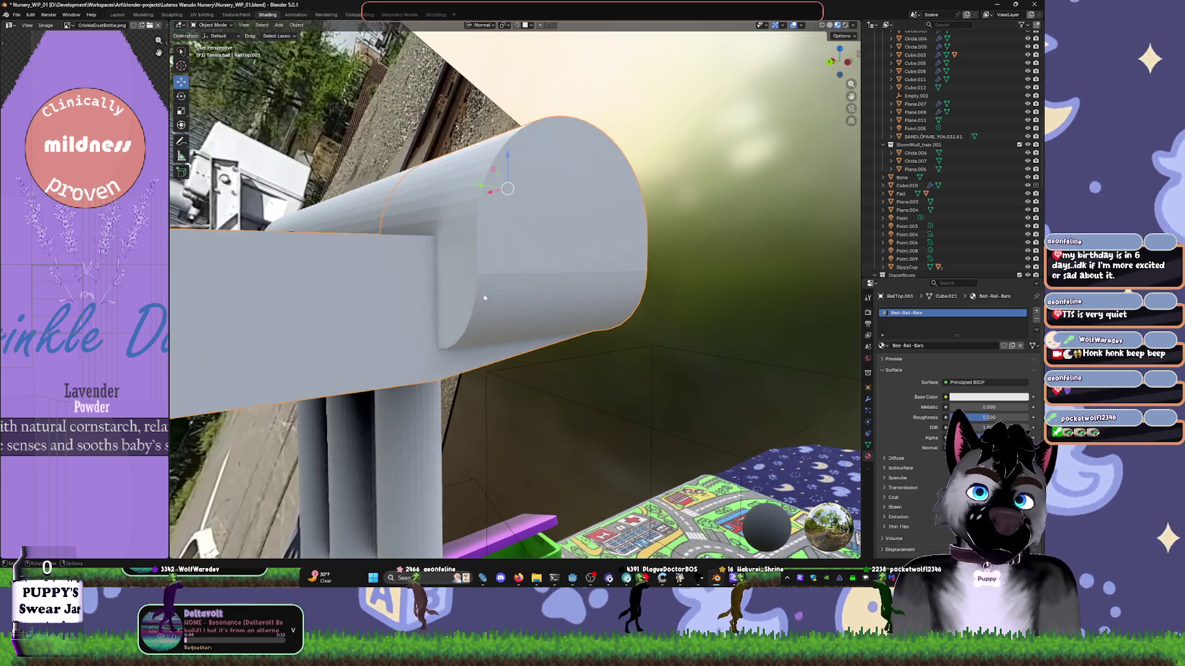
pyautogui.moveTo(553, 236)
pyautogui.mouseDown(button='middle')
pyautogui.moveTo(531, 252)
pyautogui.moveTo(518, 288)
pyautogui.moveTo(563, 282)
pyautogui.mouseUp(button='middle')
# - In Edit Mode, select all of the rail's mesh and mark its edges sharp
pyautogui.press('Tab')
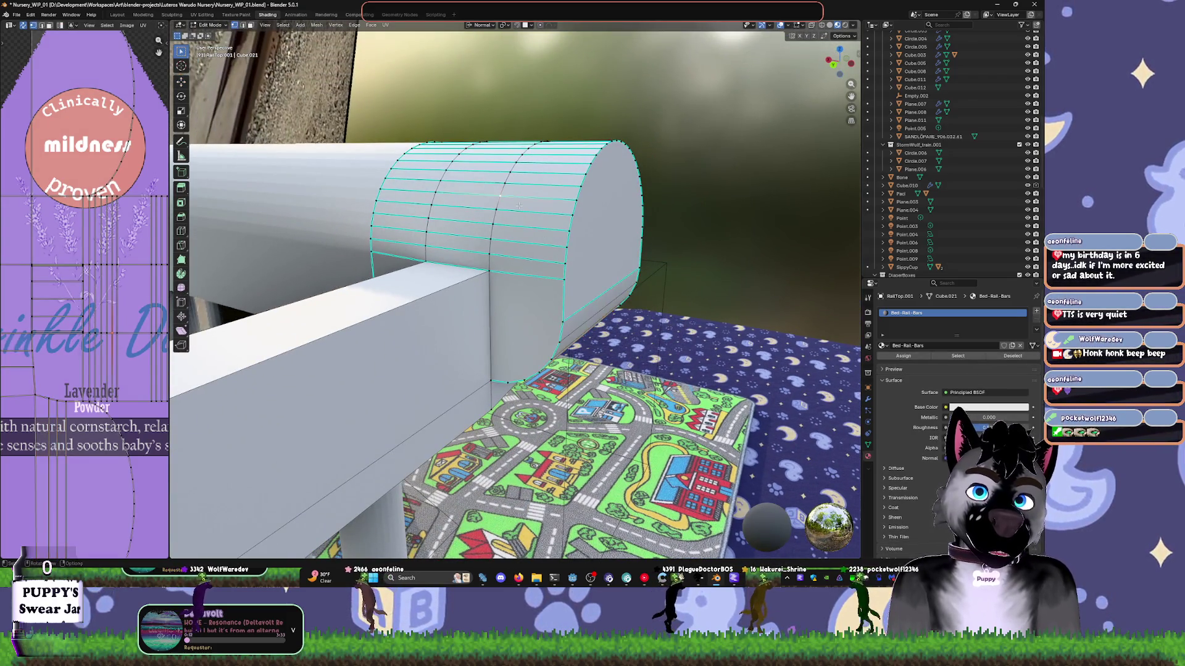
pyautogui.press('a')
pyautogui.rightClick(522, 206)
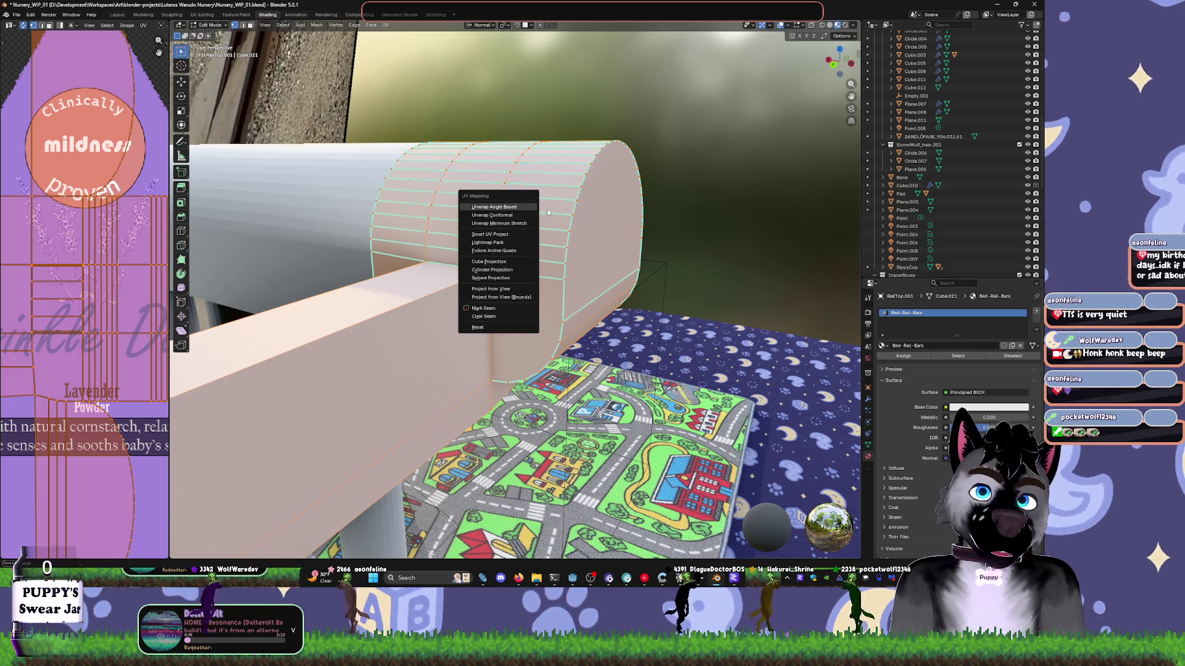
pyautogui.press('Escape')
pyautogui.hotkey('alt', 'a')
pyautogui.press('a')
pyautogui.hotkey('ctrl', 'e')
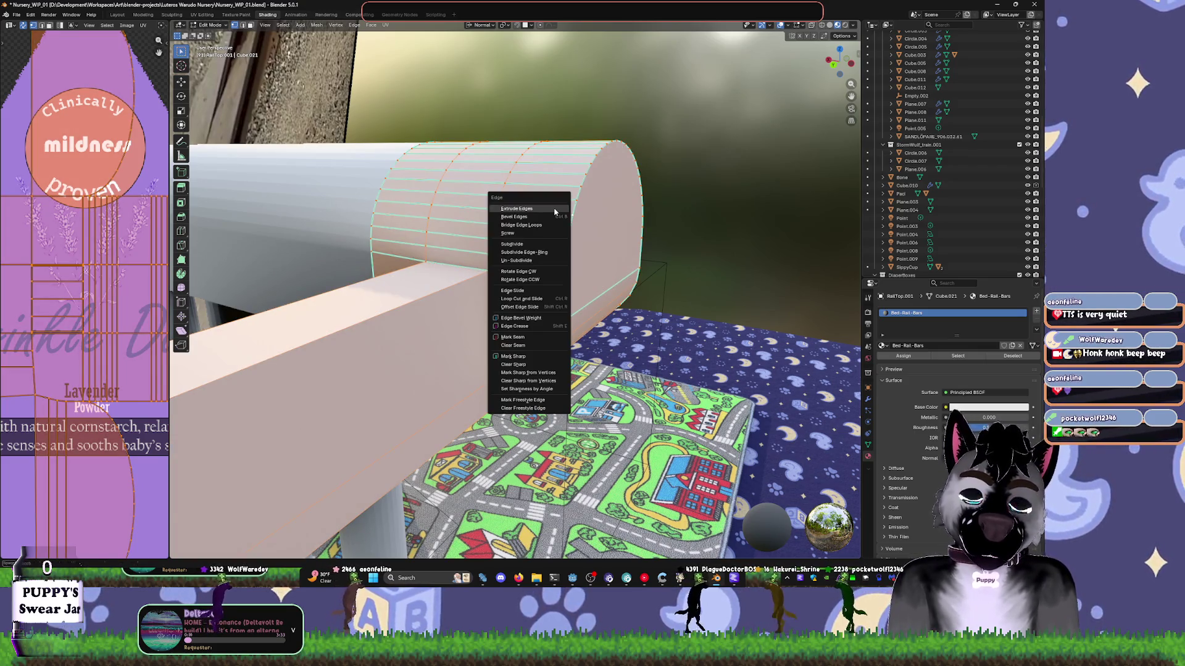
pyautogui.press('Escape')
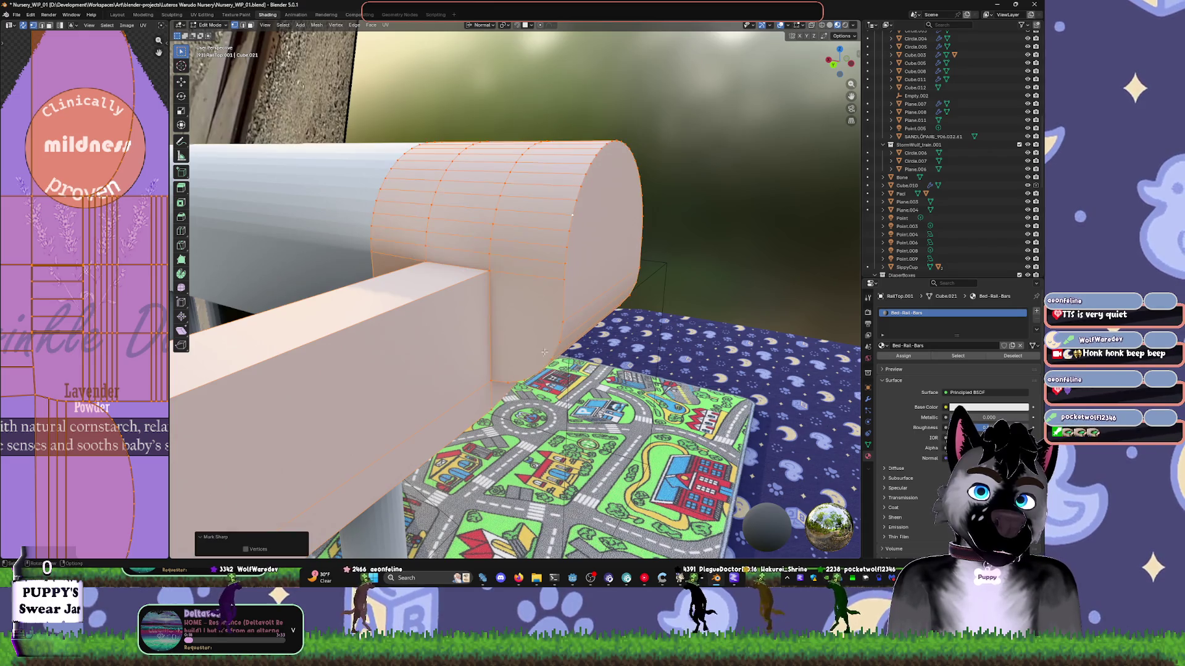
pyautogui.press('Tab')
# - Orbit over the crib and put the other rail piece Cube.005 into Edit Mode
pyautogui.moveTo(483, 283)
pyautogui.mouseDown(button='middle')
pyautogui.moveTo(654, 306)
pyautogui.moveTo(573, 296)
pyautogui.moveTo(553, 280)
pyautogui.mouseUp(button='middle')
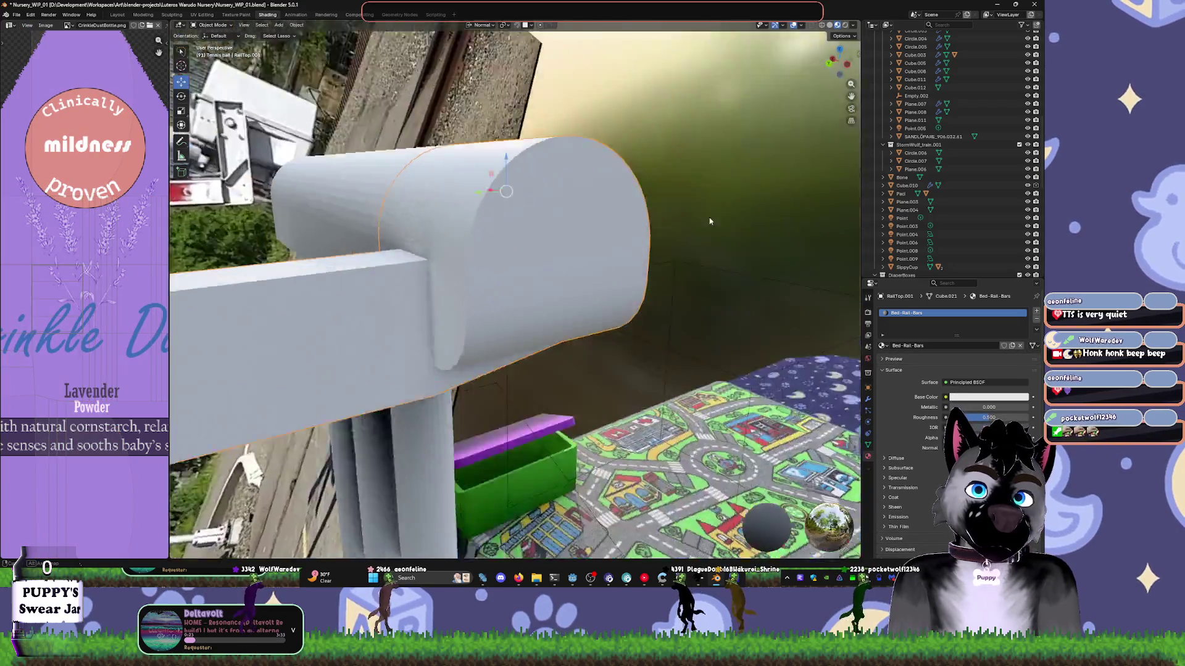
pyautogui.moveTo(710, 221)
pyautogui.mouseDown(button='middle')
pyautogui.moveTo(694, 254)
pyautogui.moveTo(483, 361)
pyautogui.mouseUp(button='middle')
pyautogui.click(483, 361)
pyautogui.press('Tab')
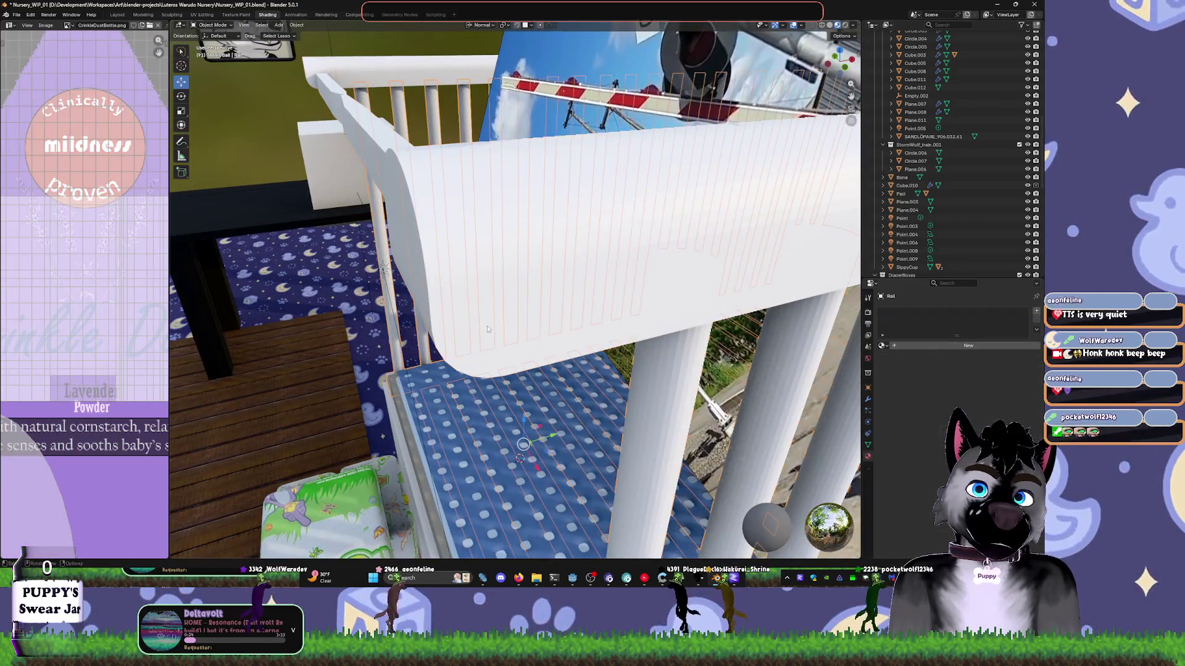
# - Choose an entry from the vertex options menu, then switch to YouTube Music and skip the song
pyautogui.rightClick(532, 268)
pyautogui.click(513, 403)
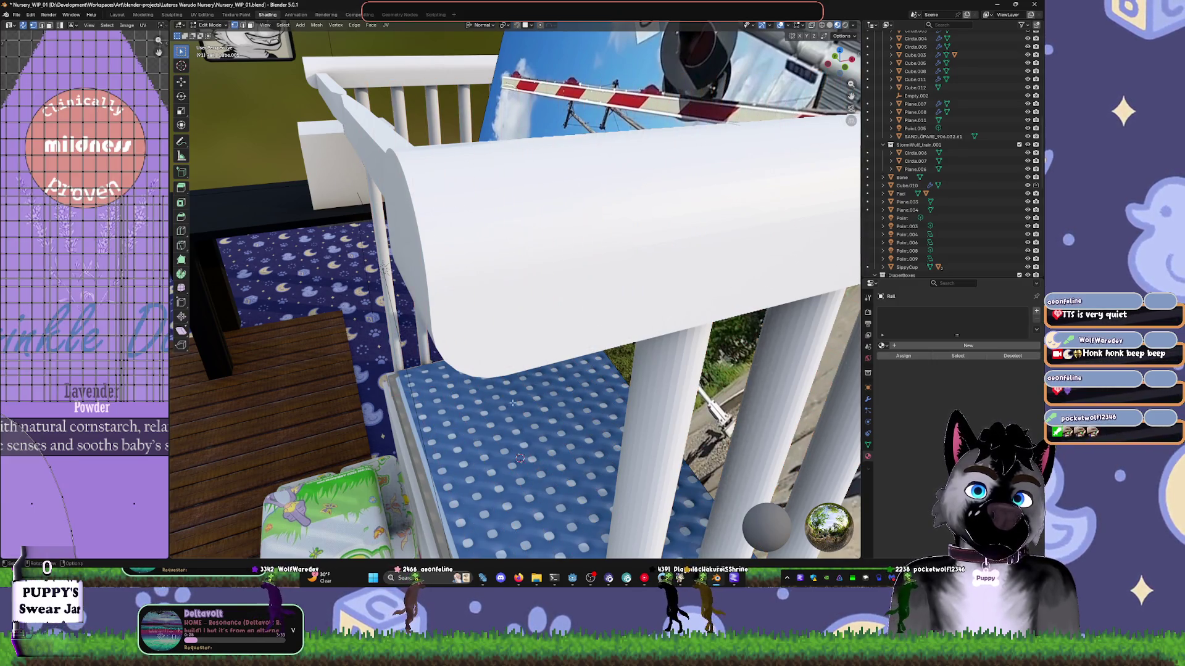
pyautogui.hotkey('alt', 'Tab')
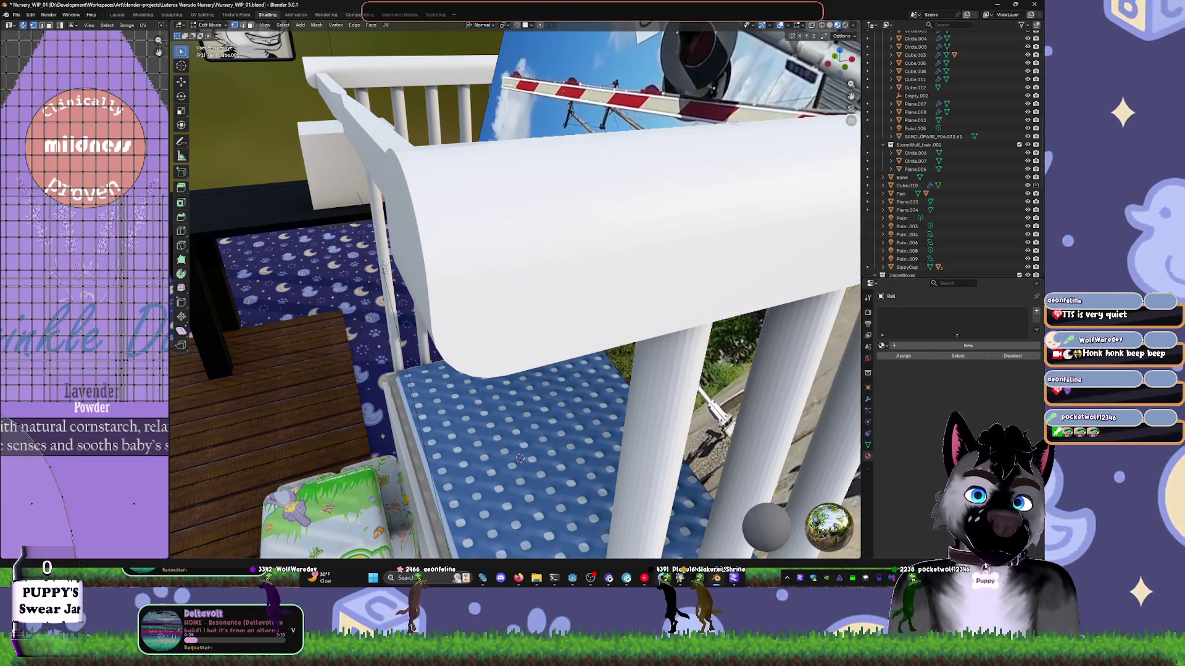
pyautogui.click(57, 556)
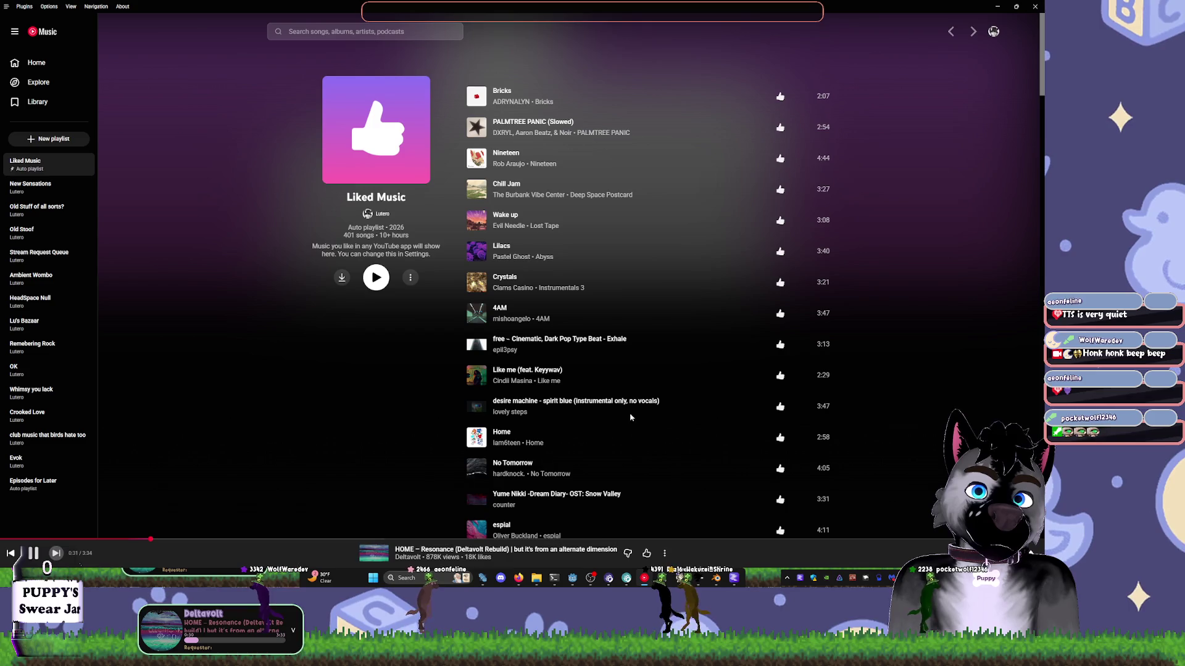
# - Minimise YouTube Music, bring it back to skip another song, then minimise it again
pyautogui.click(994, 8)
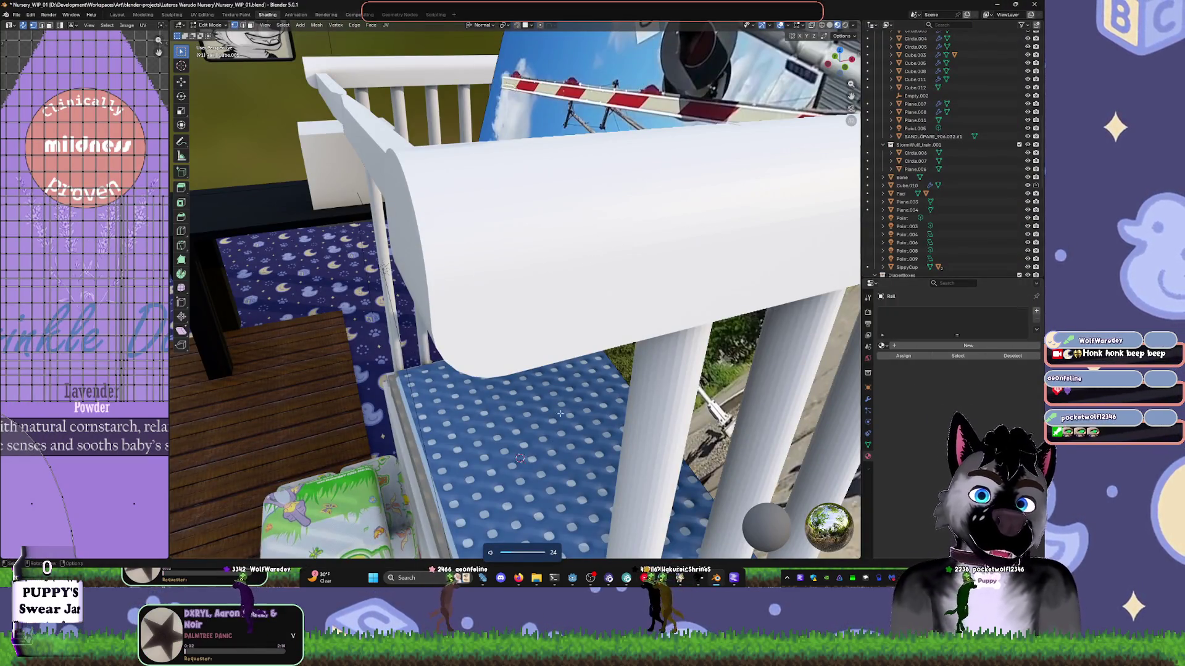
pyautogui.hotkey('alt', 'Tab')
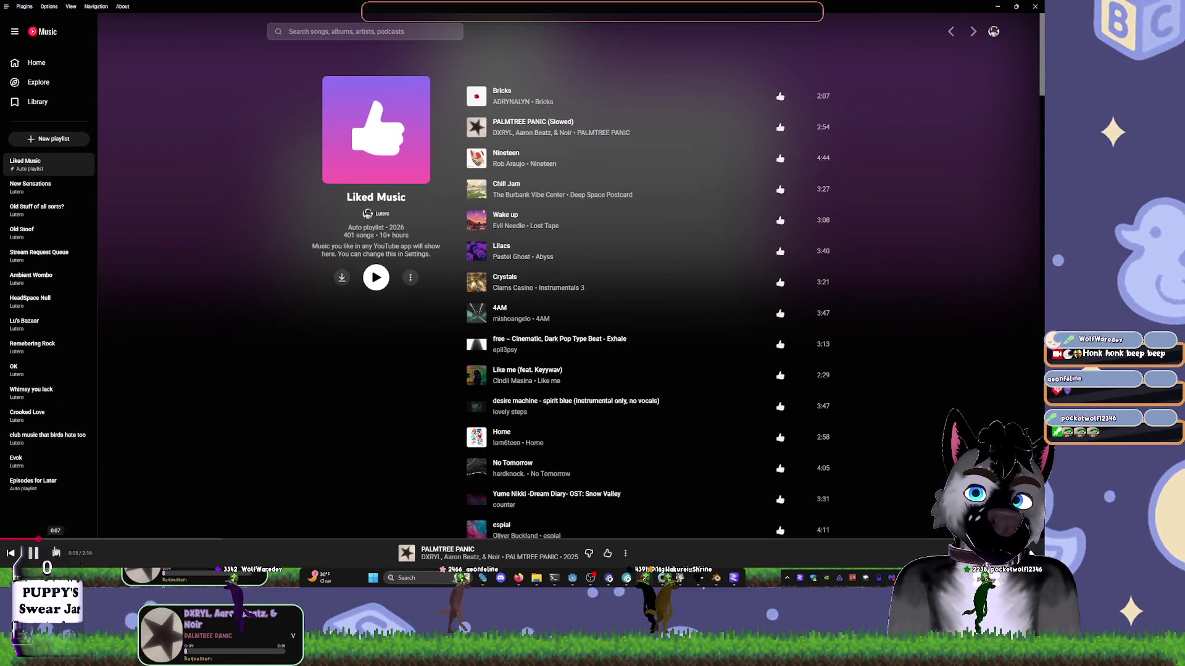
pyautogui.click(55, 552)
pyautogui.click(991, 6)
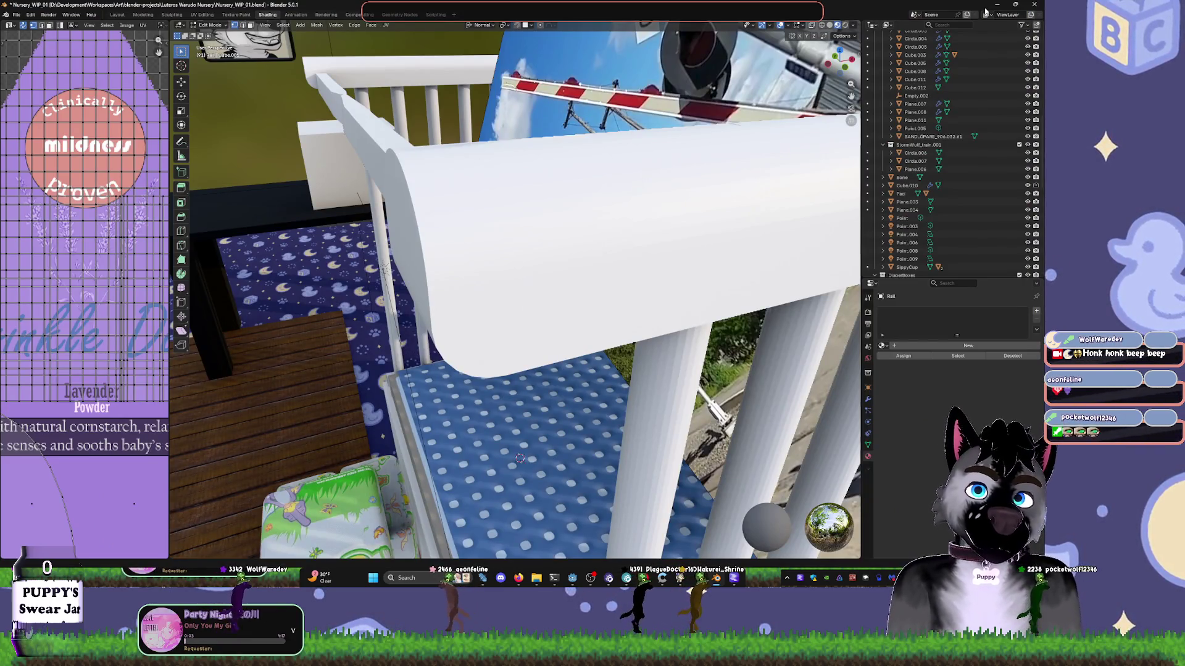
pyautogui.moveTo(617, 246)
pyautogui.mouseDown(button='middle')
pyautogui.moveTo(524, 208)
pyautogui.moveTo(664, 212)
pyautogui.moveTo(635, 280)
pyautogui.moveTo(616, 240)
pyautogui.moveTo(623, 228)
pyautogui.mouseUp(button='middle')
# - Select RailTop.001 in Edit Mode and orbit so its rounded end face is in view
pyautogui.press('Tab')
pyautogui.click(624, 229)
pyautogui.press('Tab')
pyautogui.click(708, 153)
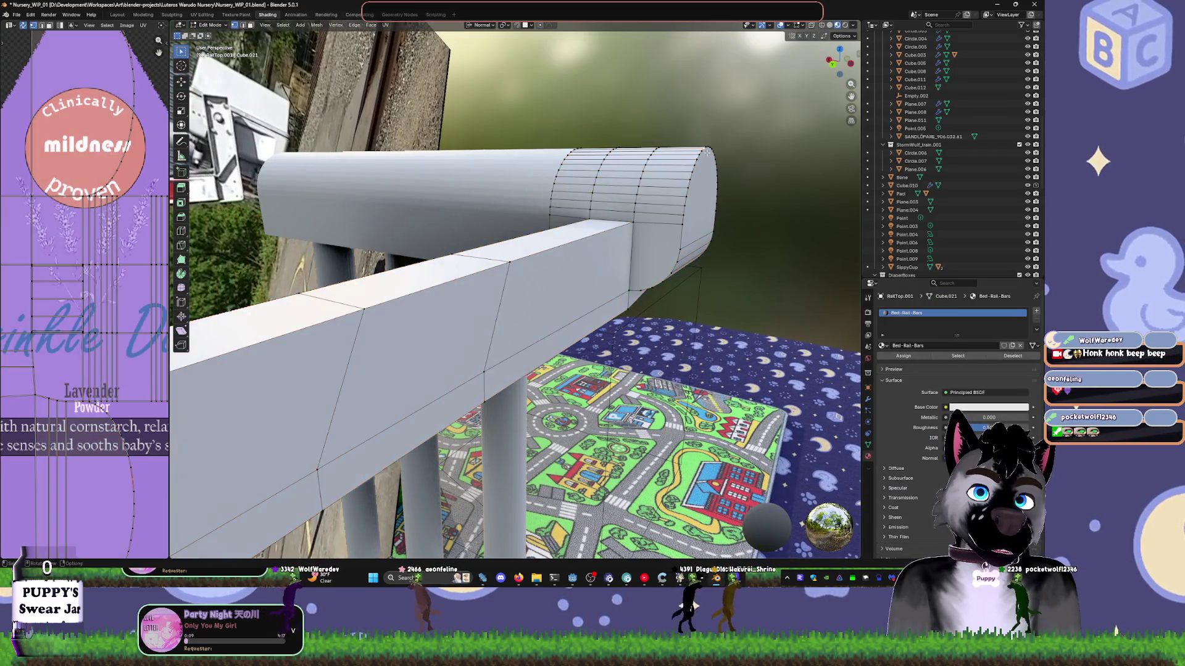
pyautogui.moveTo(708, 150)
pyautogui.mouseDown(button='middle')
pyautogui.moveTo(593, 284)
pyautogui.moveTo(569, 245)
pyautogui.moveTo(596, 283)
pyautogui.mouseUp(button='middle')
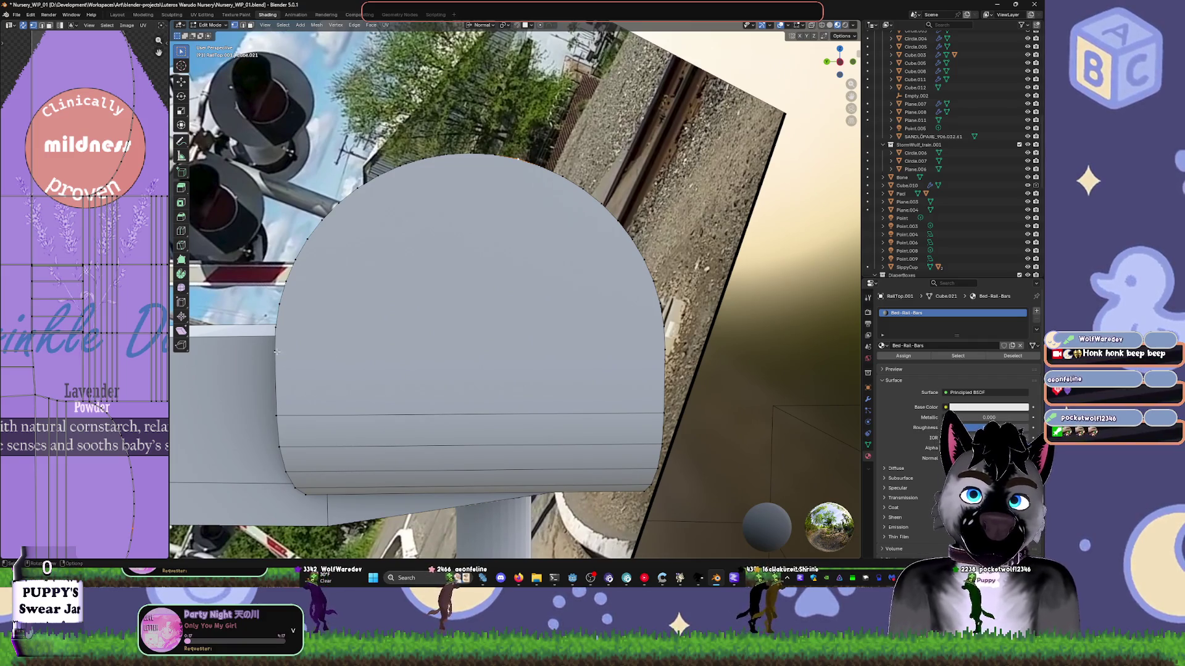
# - Knife a horizontal cut across the end face, then a vertical cut from its top edge
pyautogui.press('k')
pyautogui.click(276, 351)
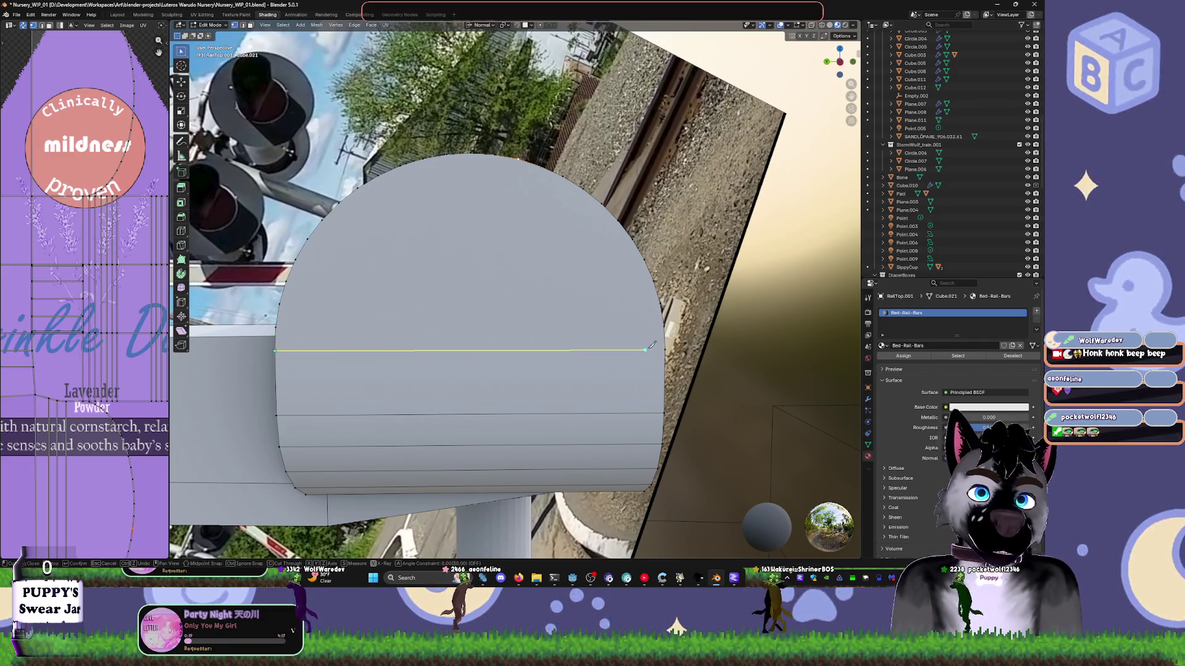
pyautogui.press('Return')
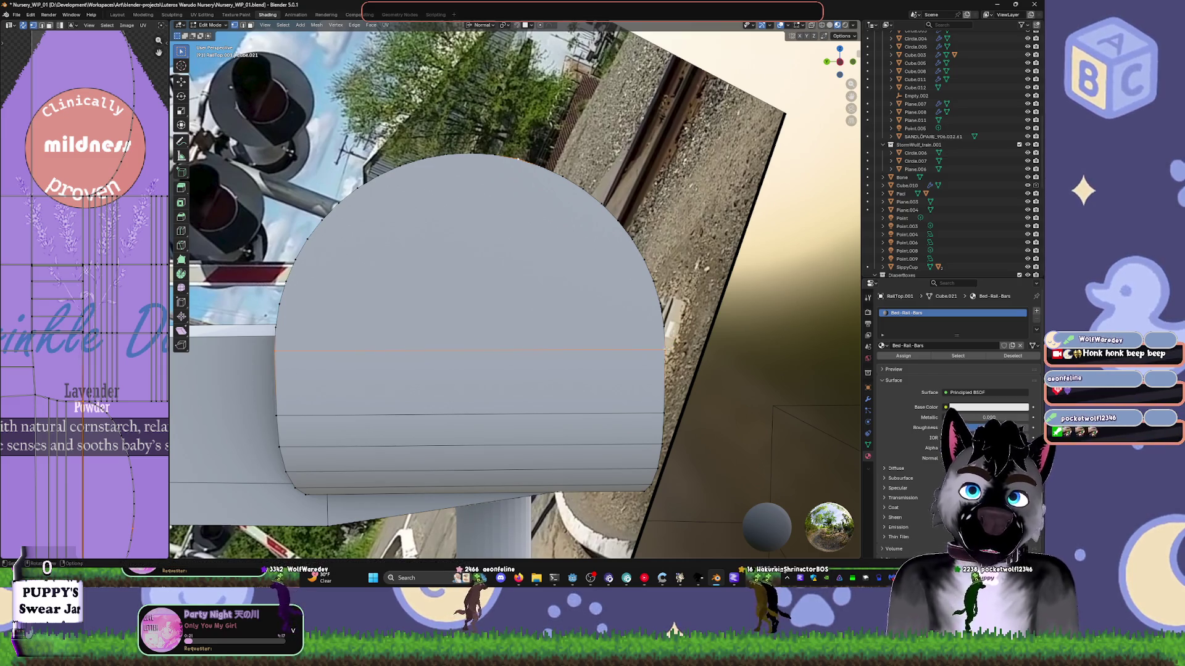
pyautogui.press('k')
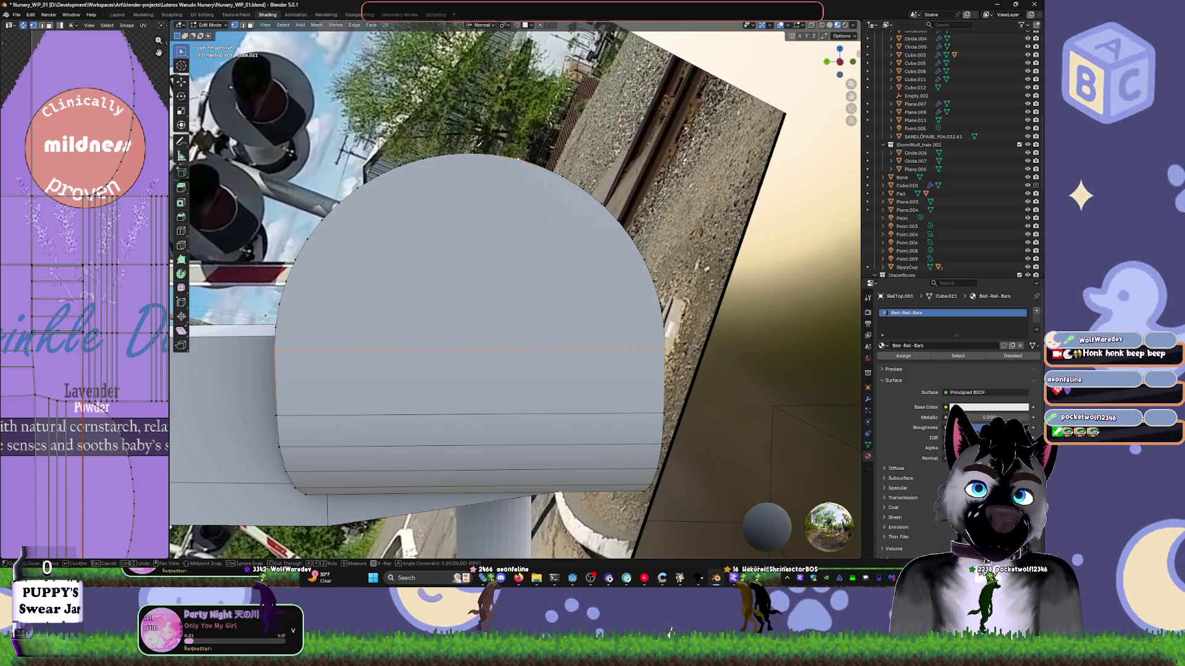
pyautogui.click(471, 153)
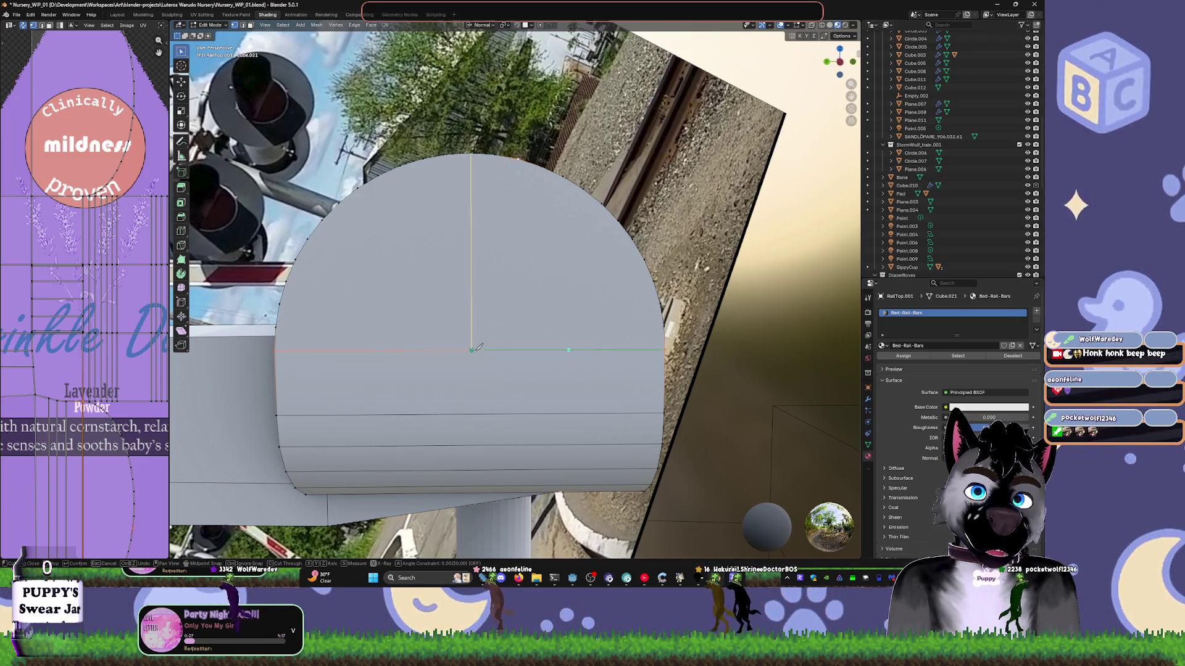
pyautogui.click(471, 350)
pyautogui.press('Return')
# - Start a diagonal knife cut, undoing misplaced points and ending it at the face centre
pyautogui.press('k')
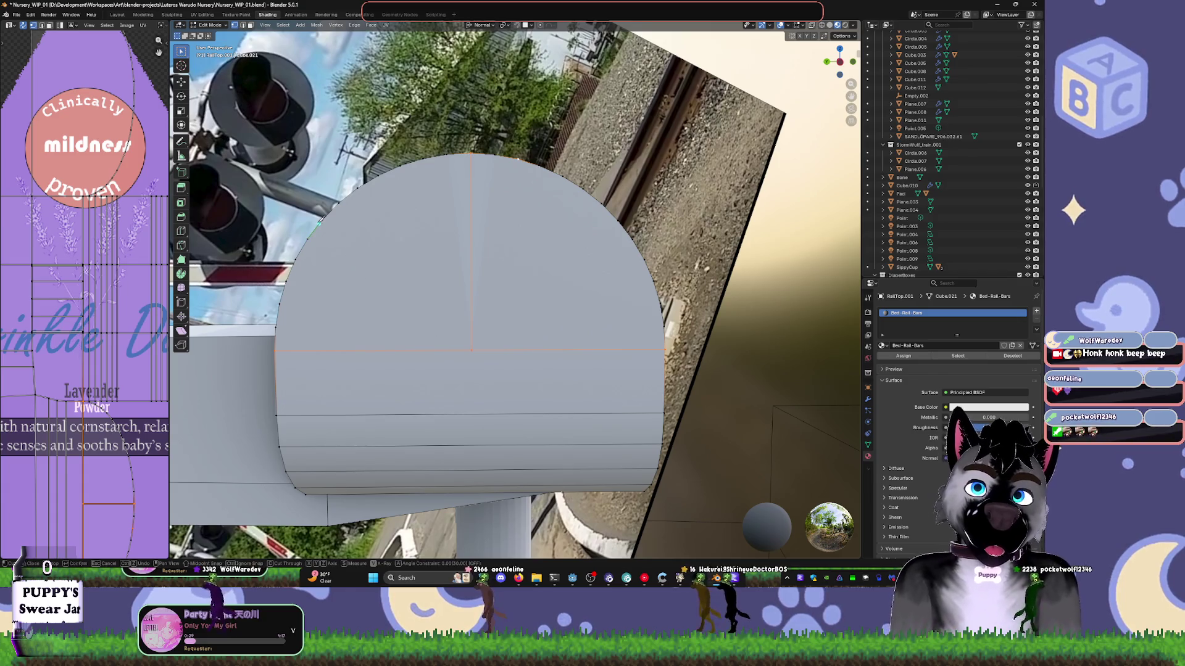
pyautogui.click(322, 219)
pyautogui.click(471, 252)
pyautogui.click(569, 350)
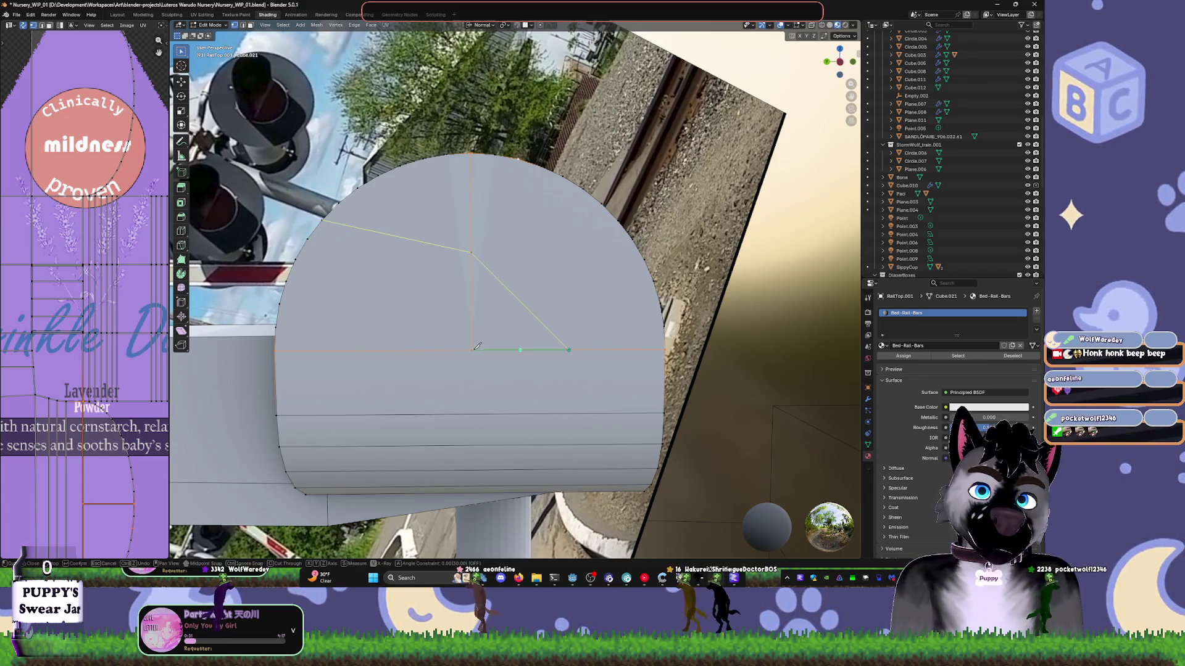
pyautogui.hotkey('ctrl', 'z')
pyautogui.hotkey('ctrl', 'z')
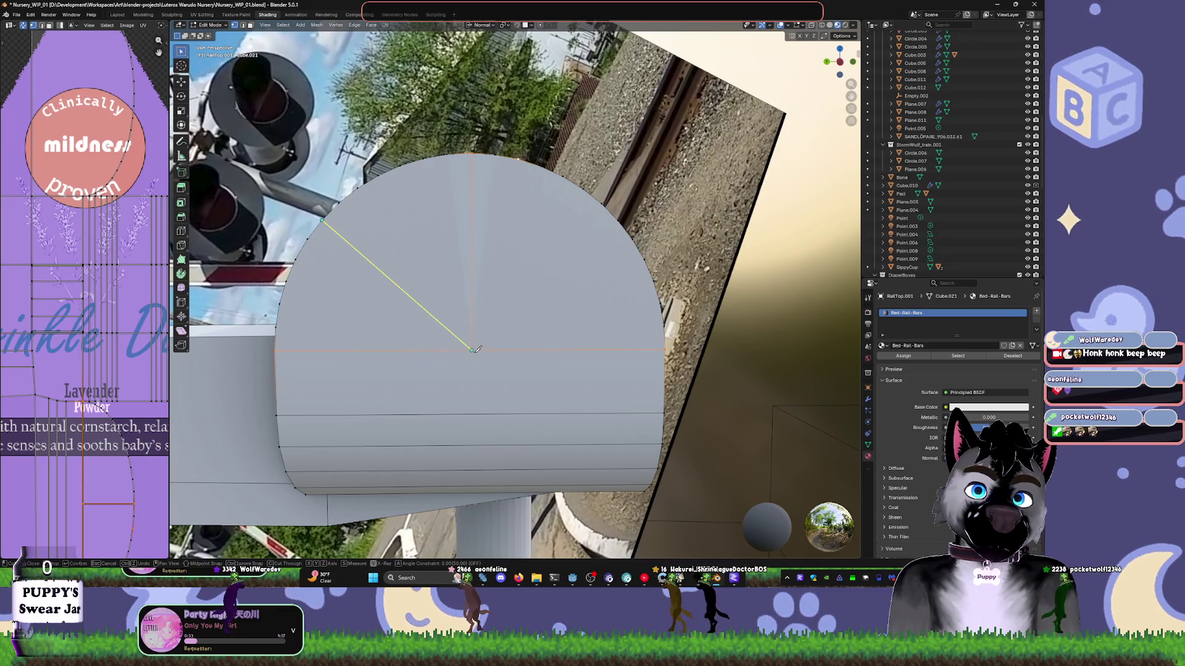
pyautogui.click(473, 350)
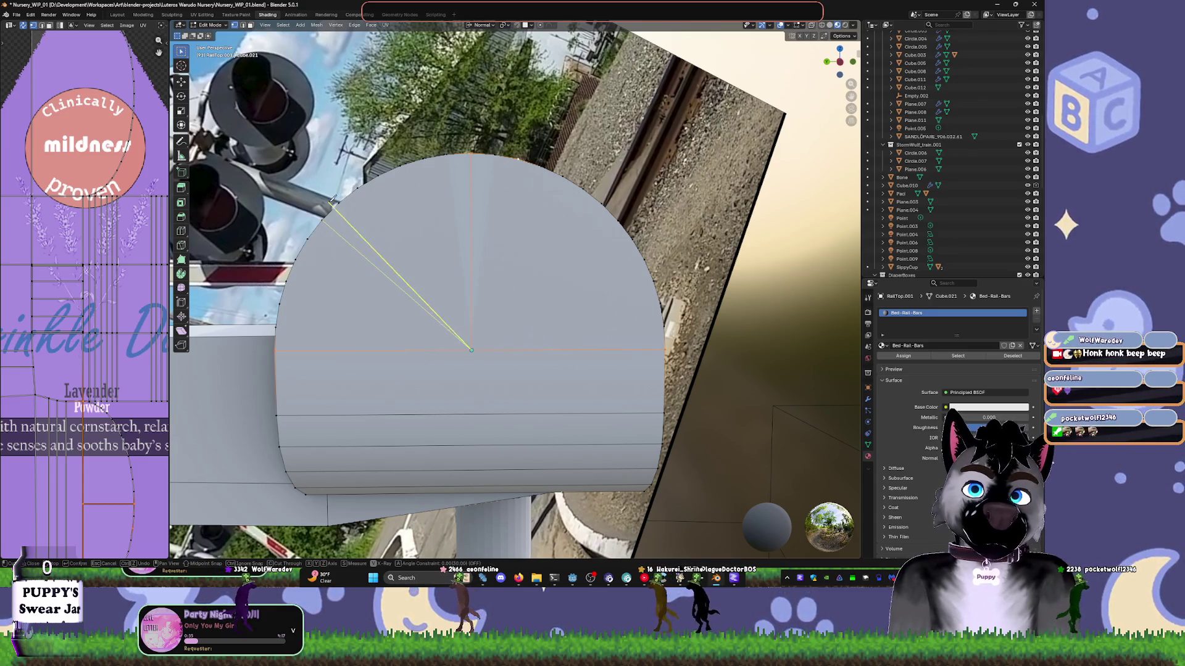
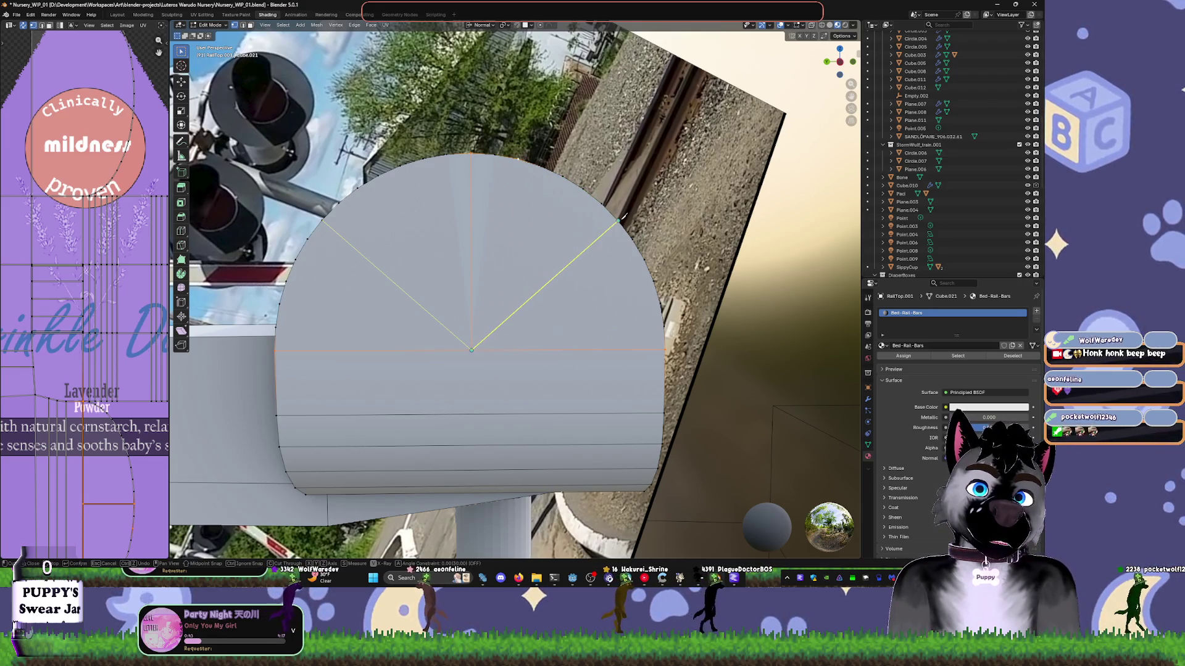
# - Knife-cut a fan edge from the end cap's left edge through the centre vertex to the upper-right rim
pyautogui.click(609, 213)
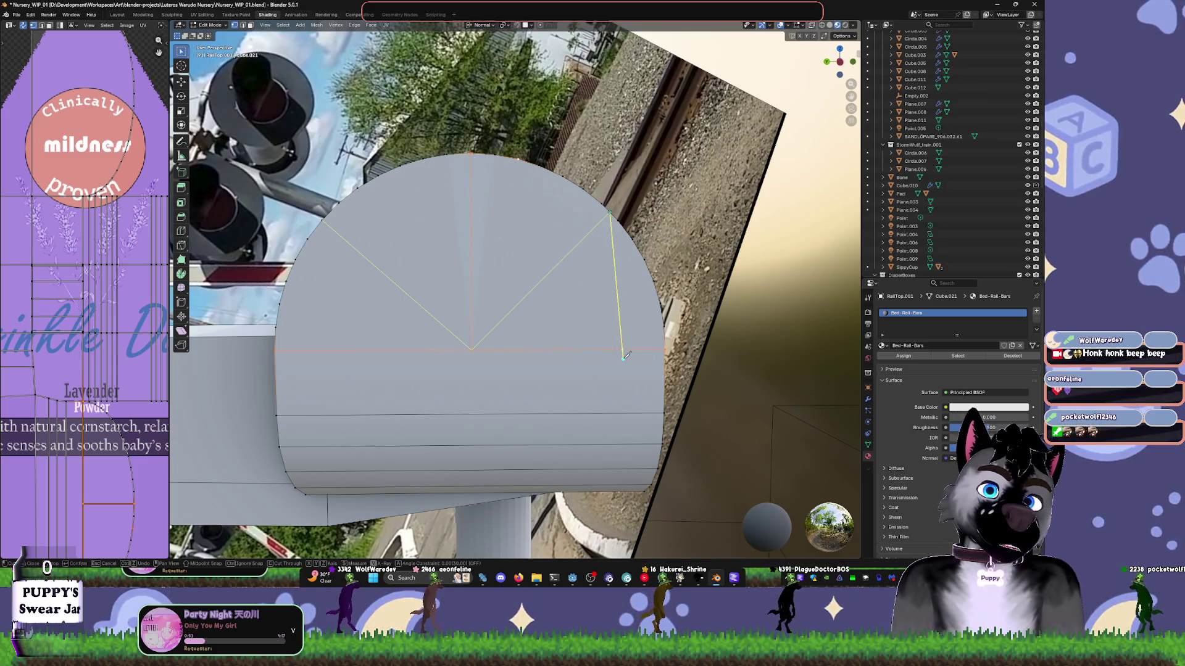
pyautogui.press('e')
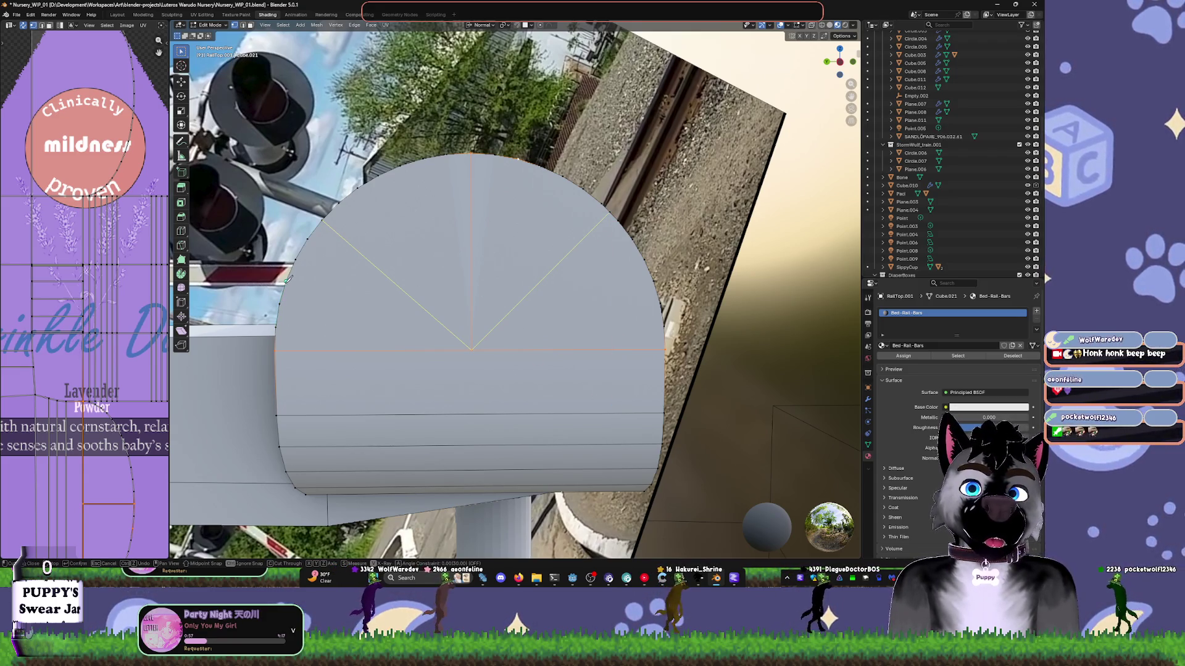
pyautogui.click(285, 283)
pyautogui.click(470, 350)
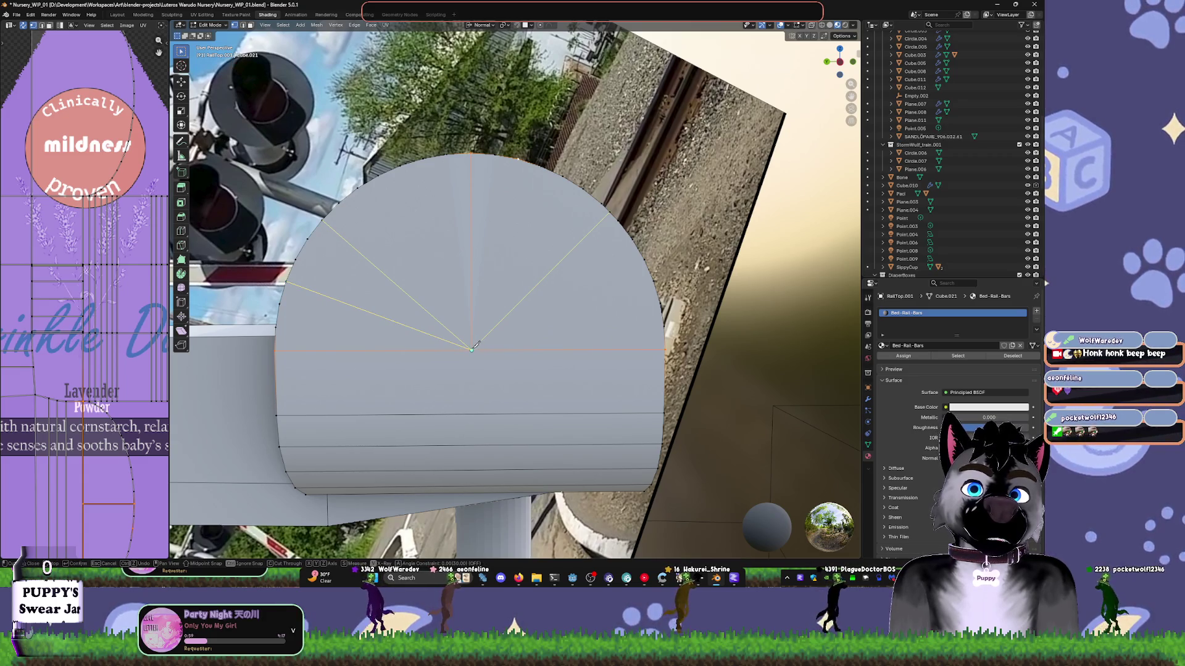
pyautogui.click(645, 259)
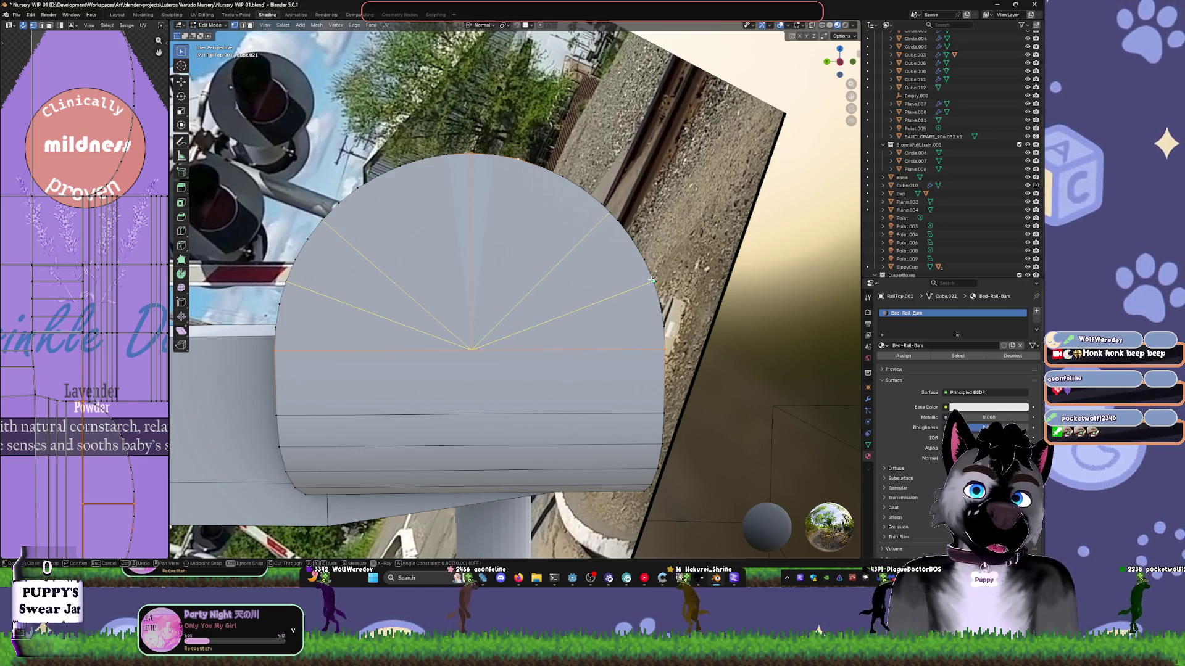
pyautogui.press('Return')
# - Box-select the end cap's top-edge vertices, then check the rail from the side
pyautogui.moveTo(654, 279)
pyautogui.mouseDown(button='middle')
pyautogui.moveTo(644, 337)
pyautogui.moveTo(599, 250)
pyautogui.mouseUp(button='middle')
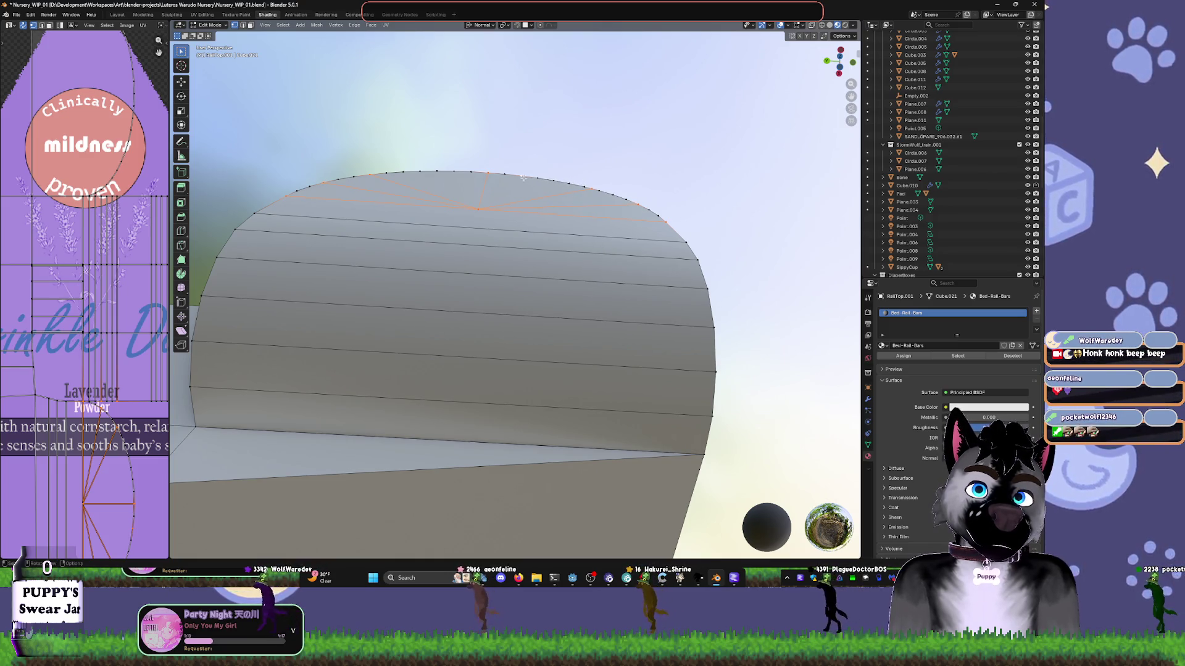
pyautogui.moveTo(523, 177); pyautogui.dragTo(504, 171)
pyautogui.moveTo(585, 186); pyautogui.dragTo(583, 187)
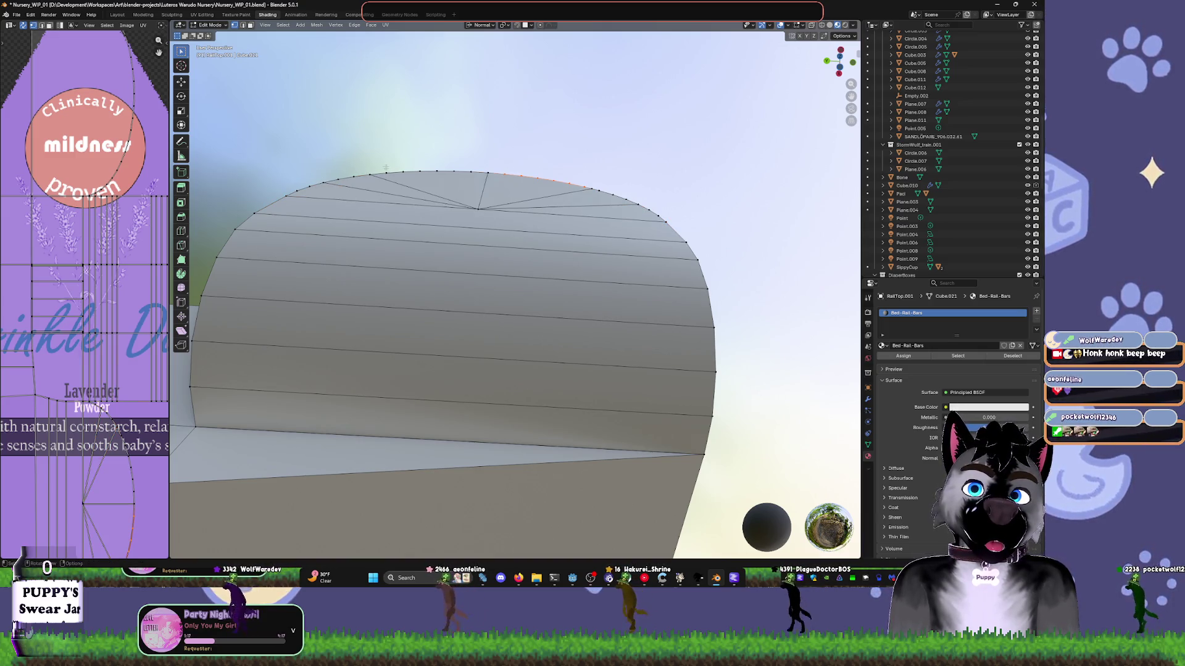
pyautogui.moveTo(378, 162); pyautogui.dragTo(477, 165)
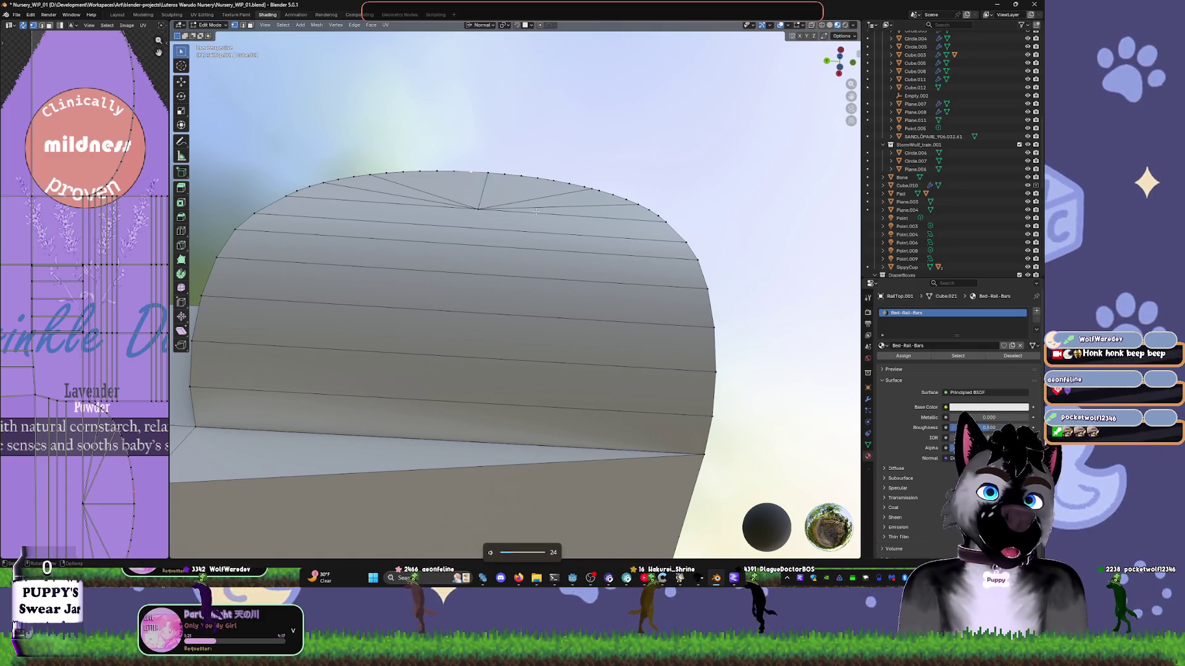
pyautogui.press('Tab')
pyautogui.scroll(-3, 555, 161)
pyautogui.moveTo(583, 114)
pyautogui.mouseDown(button='middle')
pyautogui.moveTo(578, 301)
pyautogui.moveTo(480, 219)
pyautogui.mouseUp(button='middle')
pyautogui.press('Tab')
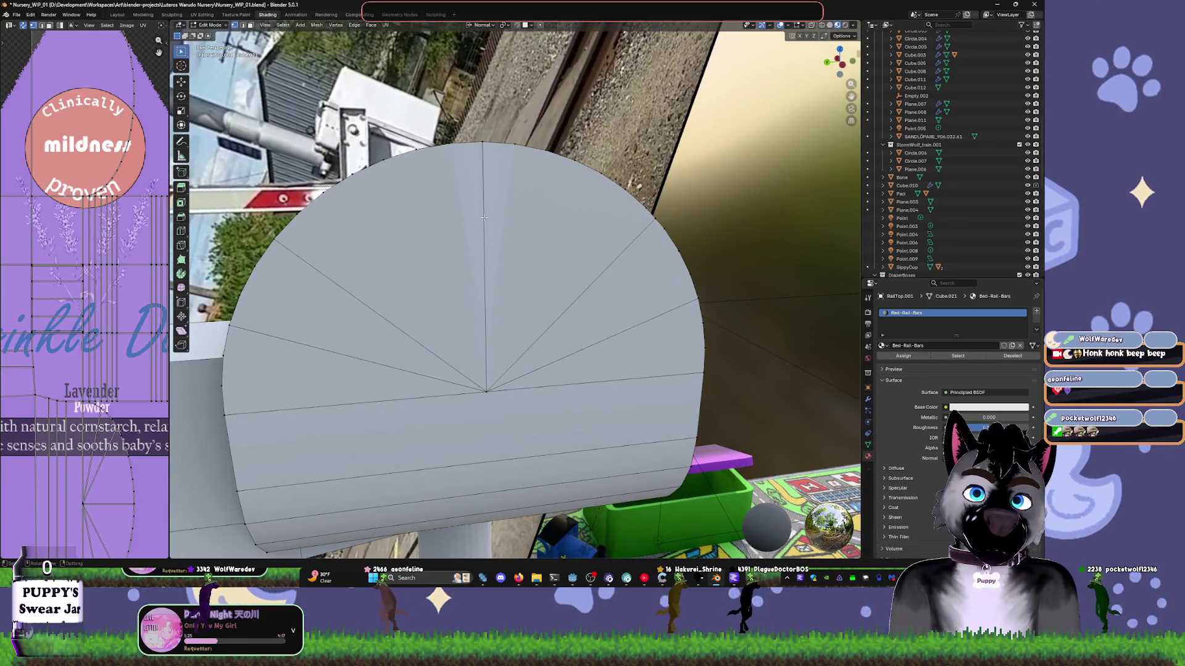
# - Set the bevel weight of the end cap's vertical centre edge to 1
pyautogui.press('2')
pyautogui.click(485, 218)
pyautogui.rightClick(484, 217)
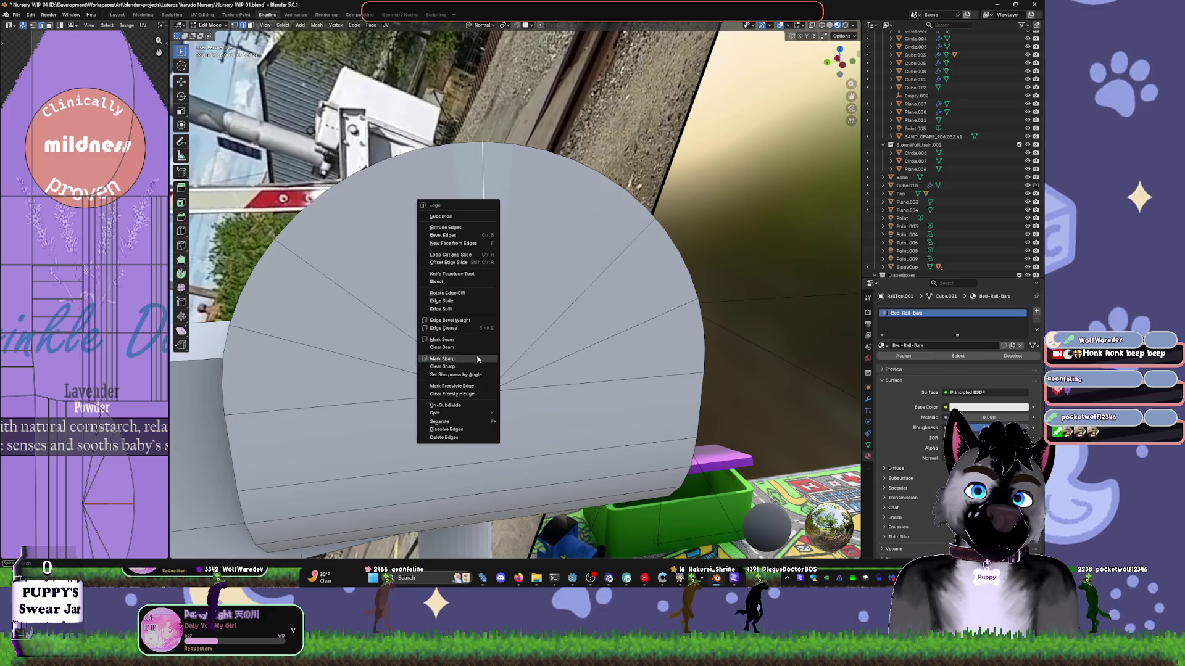
pyautogui.click(460, 321)
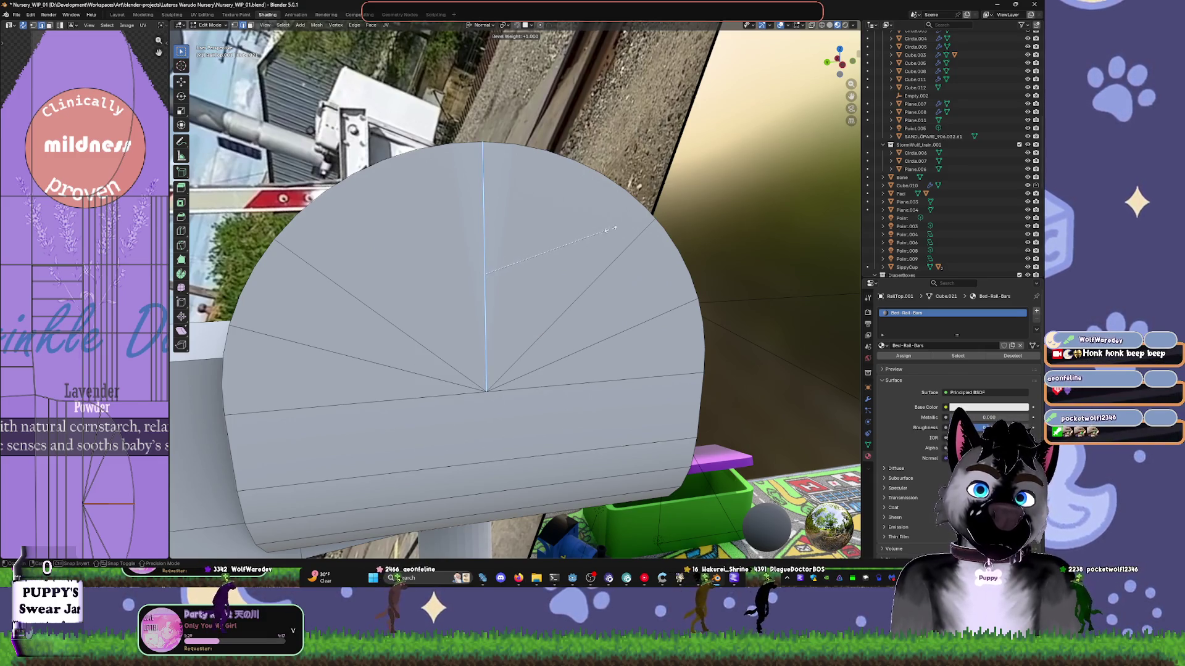
pyautogui.click(611, 230)
pyautogui.moveTo(611, 230); pyautogui.dragTo(699, 249, button='middle')
pyautogui.press('Tab')
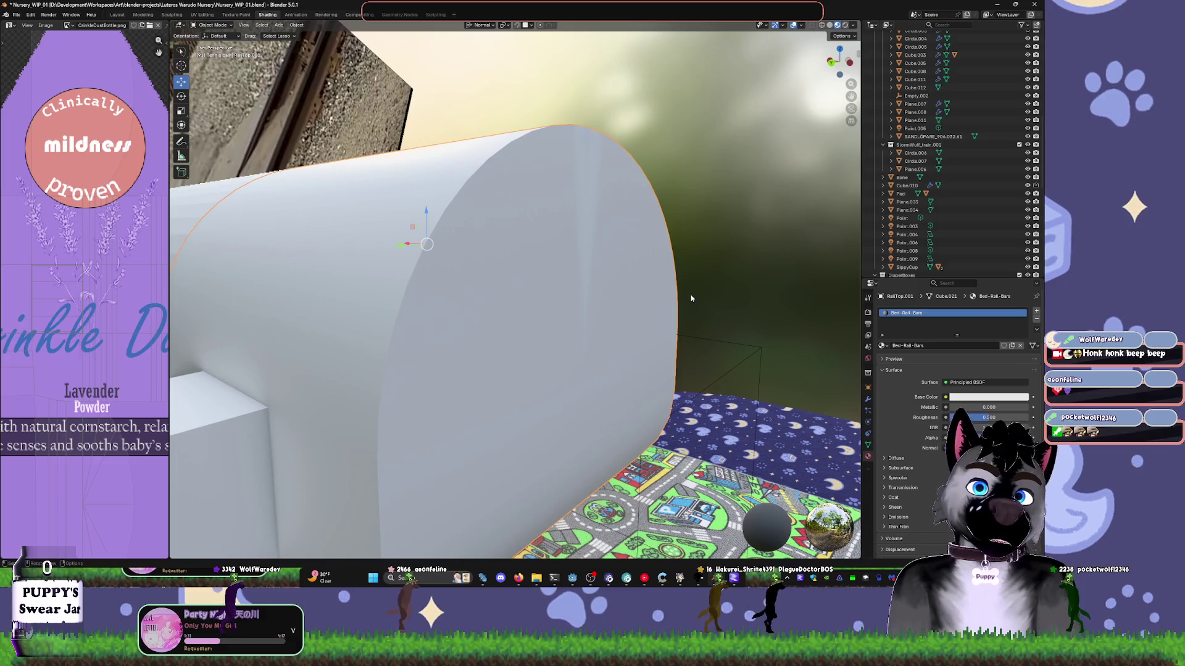
pyautogui.press('Tab')
# - Dissolve the vertical centre edge on the end cap
pyautogui.click(691, 296)
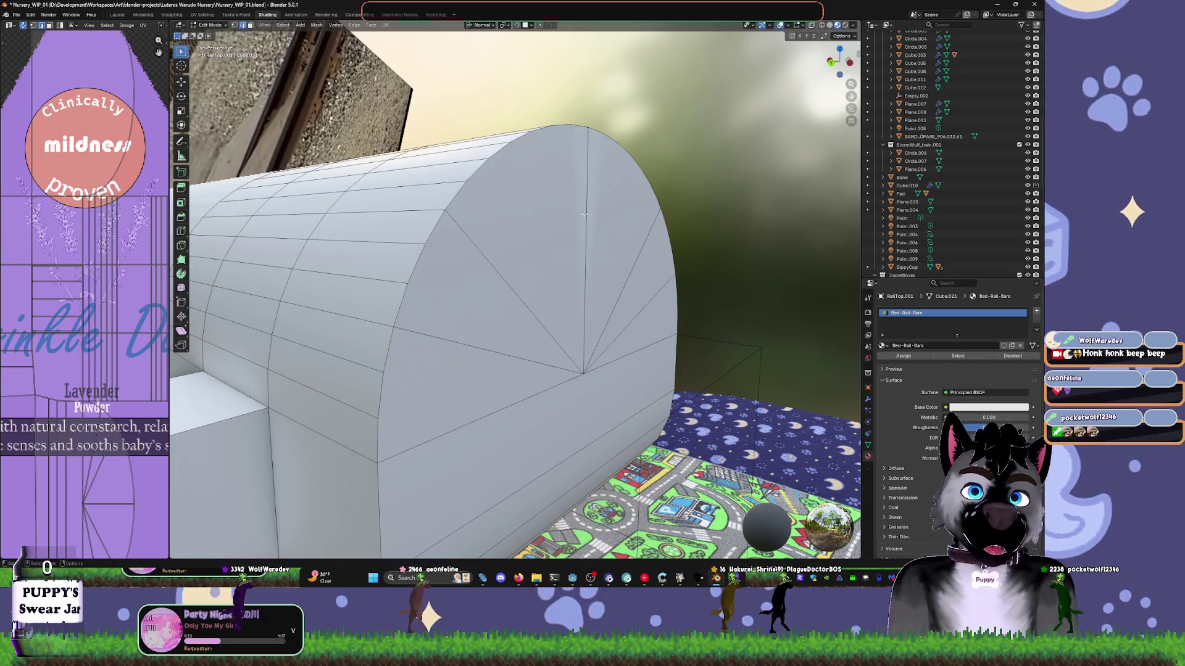
pyautogui.click(585, 214)
pyautogui.press('x')
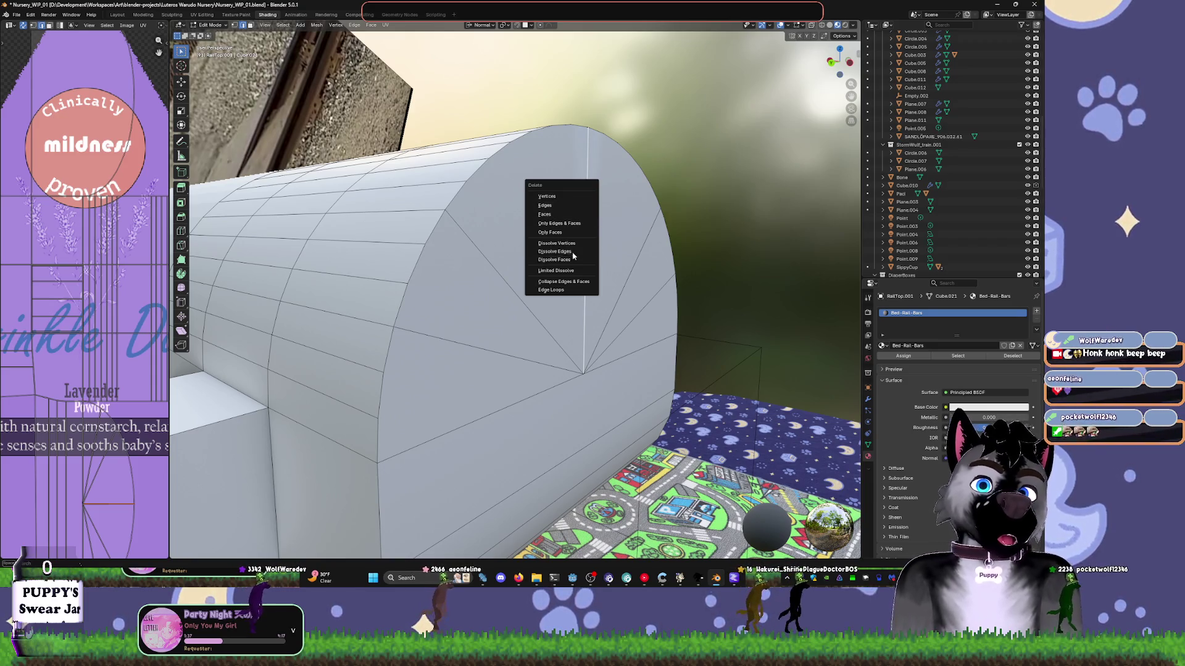
pyautogui.click(573, 255)
pyautogui.moveTo(573, 256); pyautogui.dragTo(589, 238, button='middle')
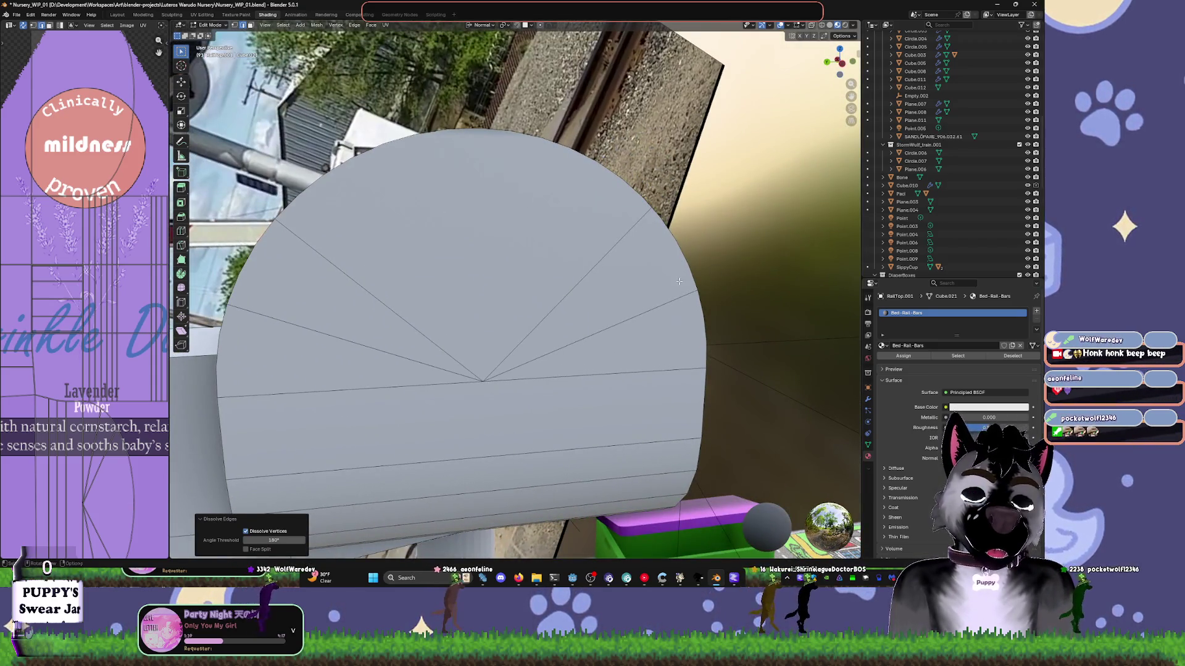
# - Knife-cut a new angled edge starting from the end cap's top rim
pyautogui.press('k')
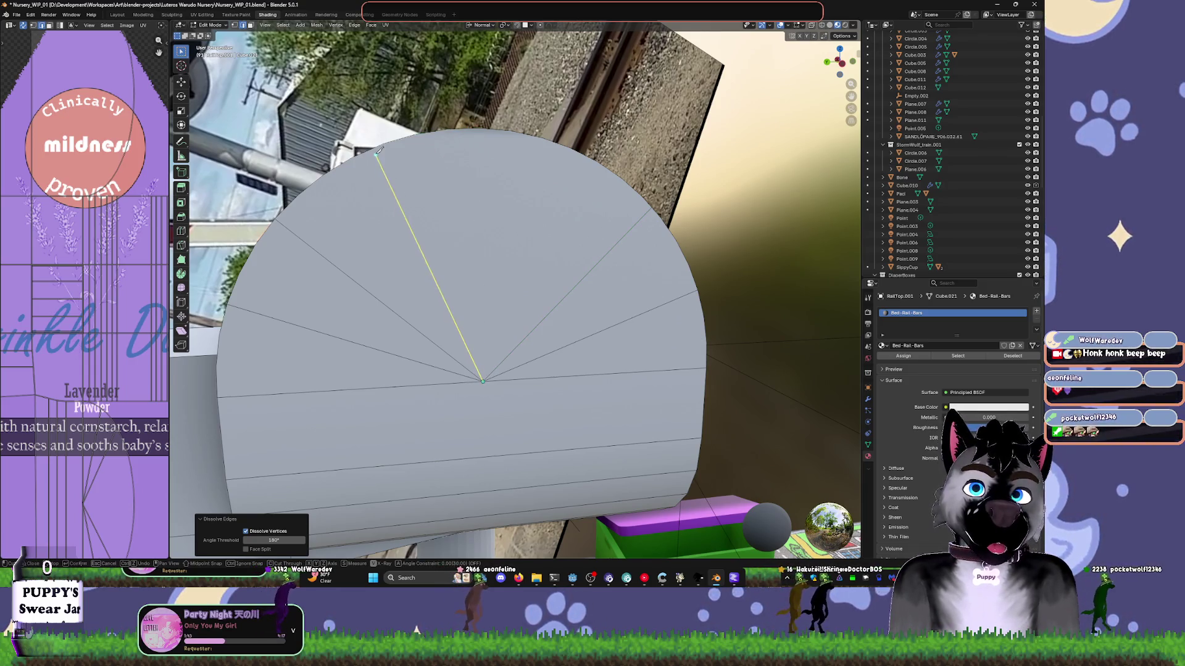
pyautogui.click(378, 144)
pyautogui.moveTo(379, 144); pyautogui.dragTo(497, 187, button='middle')
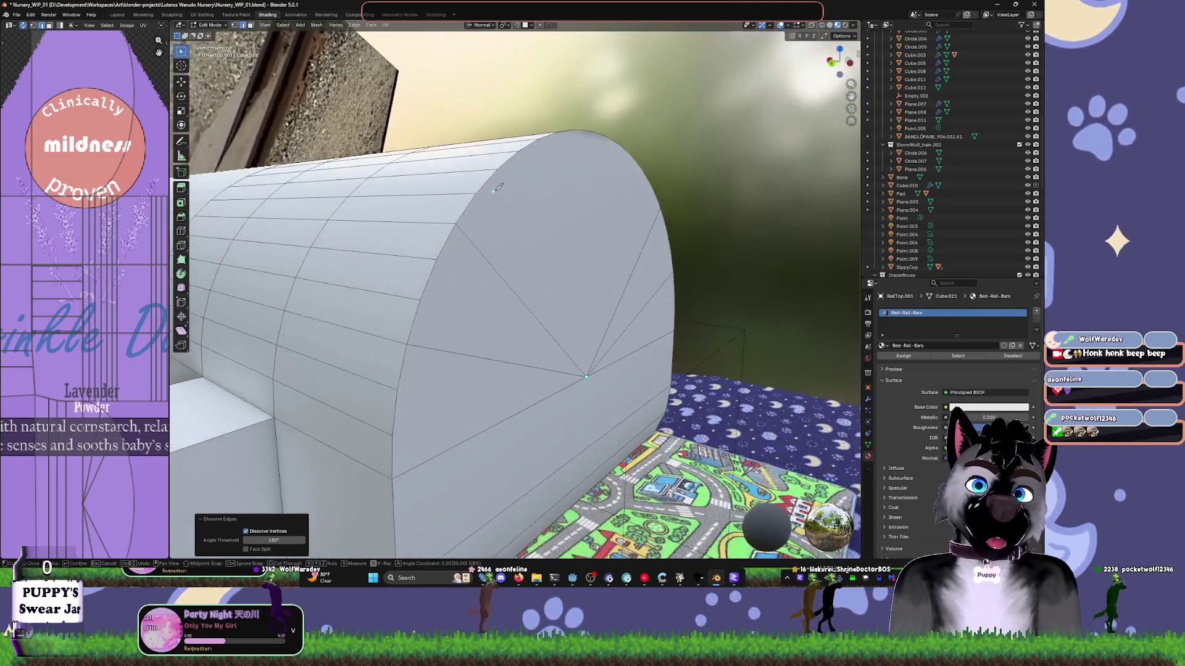
pyautogui.press('Return')
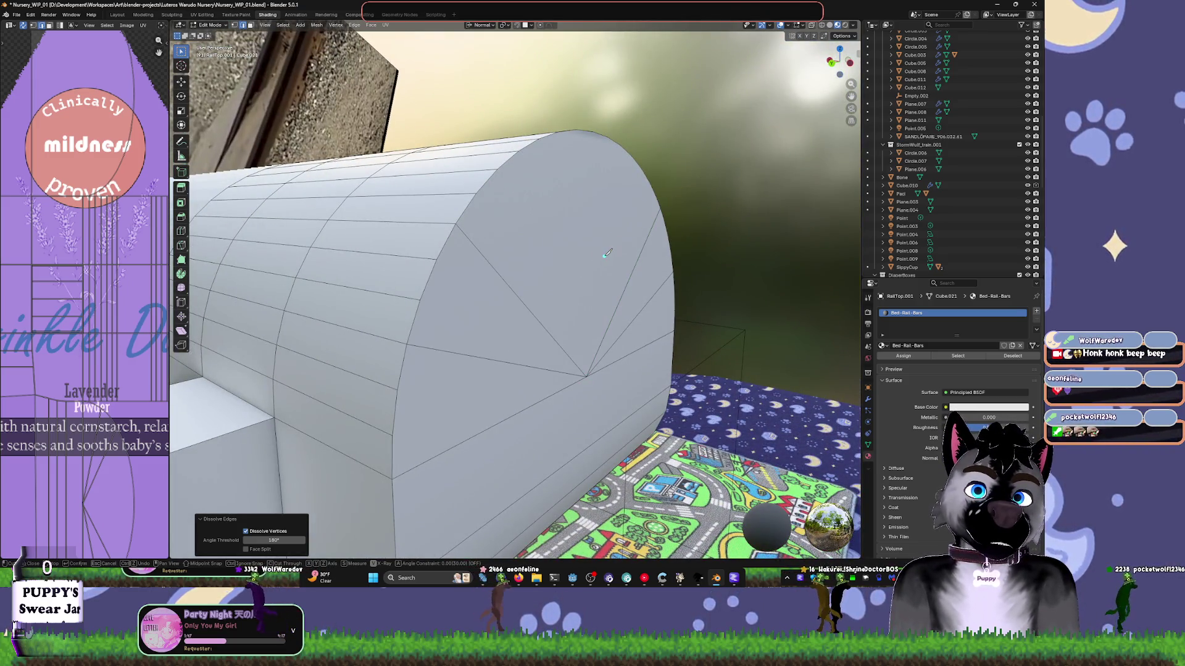
pyautogui.moveTo(641, 230)
pyautogui.mouseDown(button='middle')
pyautogui.moveTo(676, 214)
pyautogui.moveTo(529, 257)
pyautogui.moveTo(538, 324)
pyautogui.moveTo(522, 309)
pyautogui.mouseUp(button='middle')
# - Switch to Material Preview shading, re-enter Edit Mode and view the end cap in Left Orthographic
pyautogui.press('z')
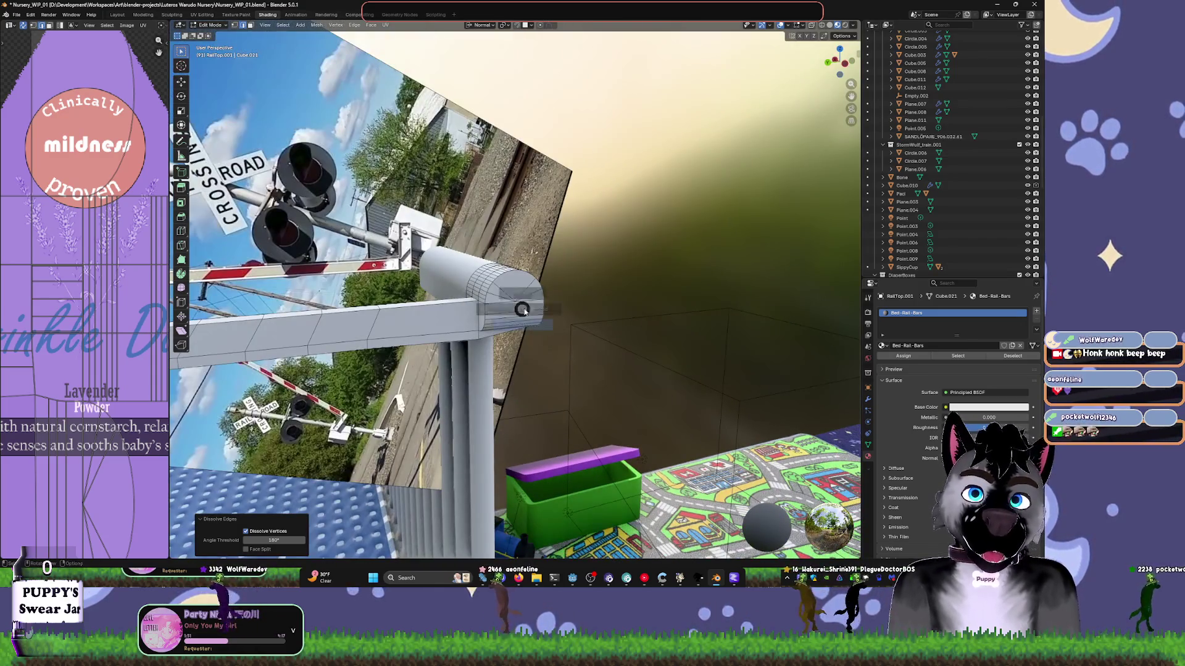
pyautogui.click(531, 356)
pyautogui.press('Tab')
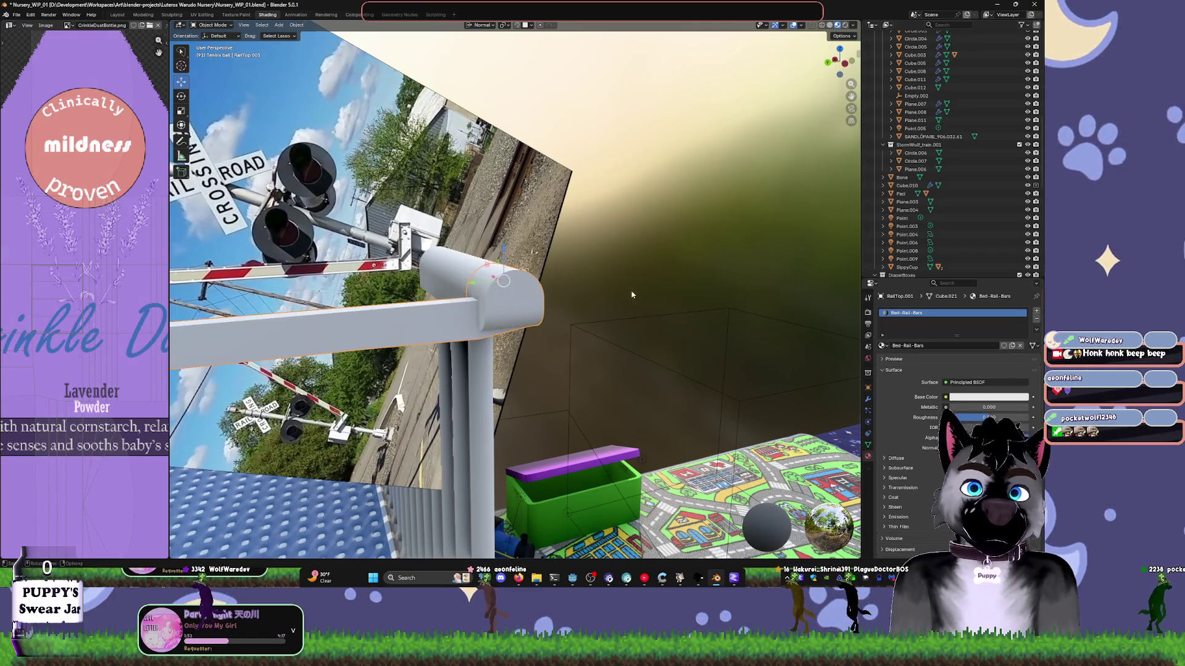
pyautogui.scroll(5, 695, 253)
pyautogui.moveTo(694, 253); pyautogui.dragTo(690, 218, button='middle')
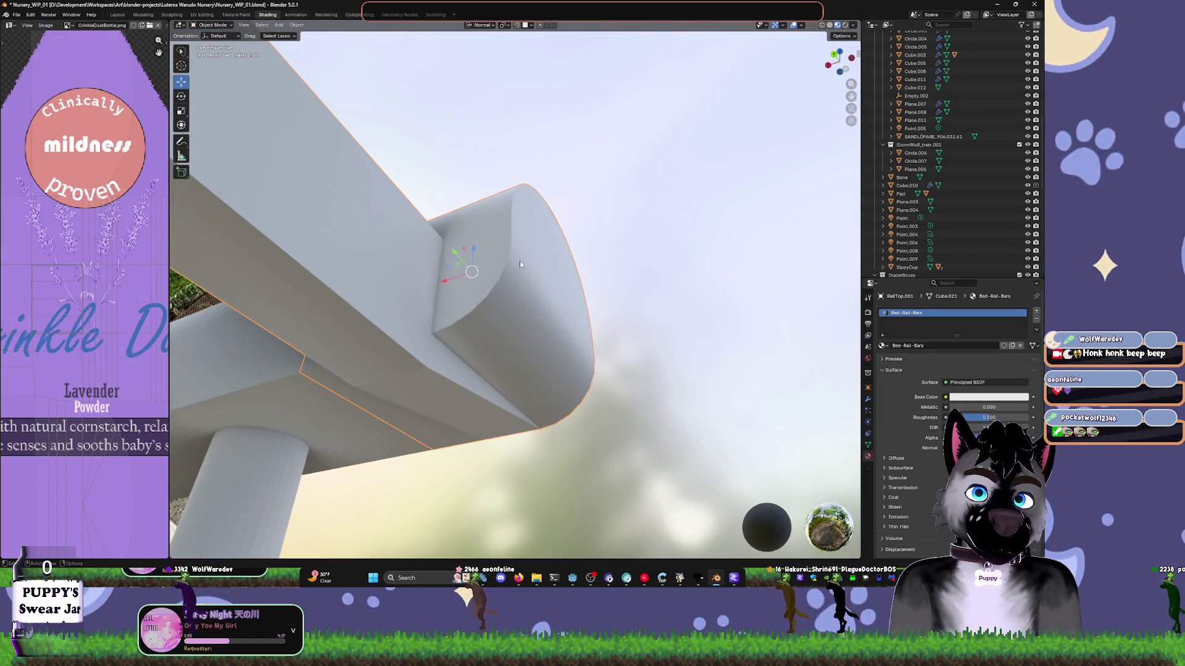
pyautogui.press('Tab')
pyautogui.moveTo(519, 261)
pyautogui.mouseDown(button='middle')
pyautogui.moveTo(578, 282)
pyautogui.moveTo(443, 338)
pyautogui.mouseUp(button='middle')
pyautogui.scroll(6, 540, 310)
pyautogui.press('KP_5')
pyautogui.press('ctrl+KP_3')
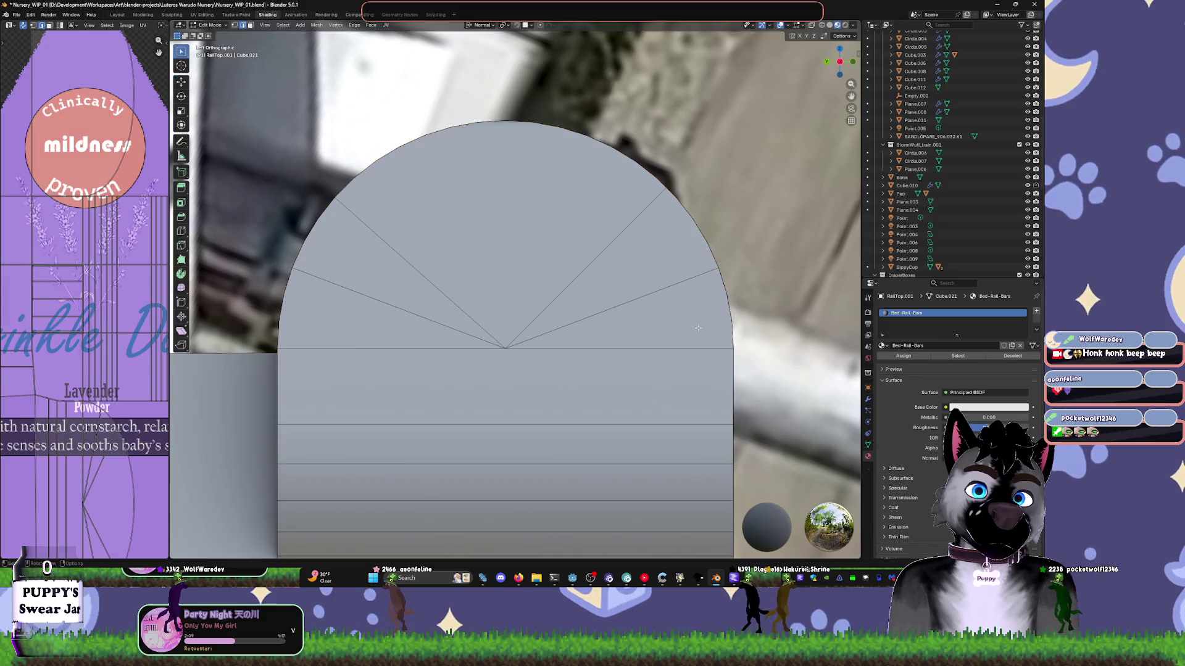
# - Dissolve the upper-right fan edge on the end cap
pyautogui.press('1')
pyautogui.click(732, 321)
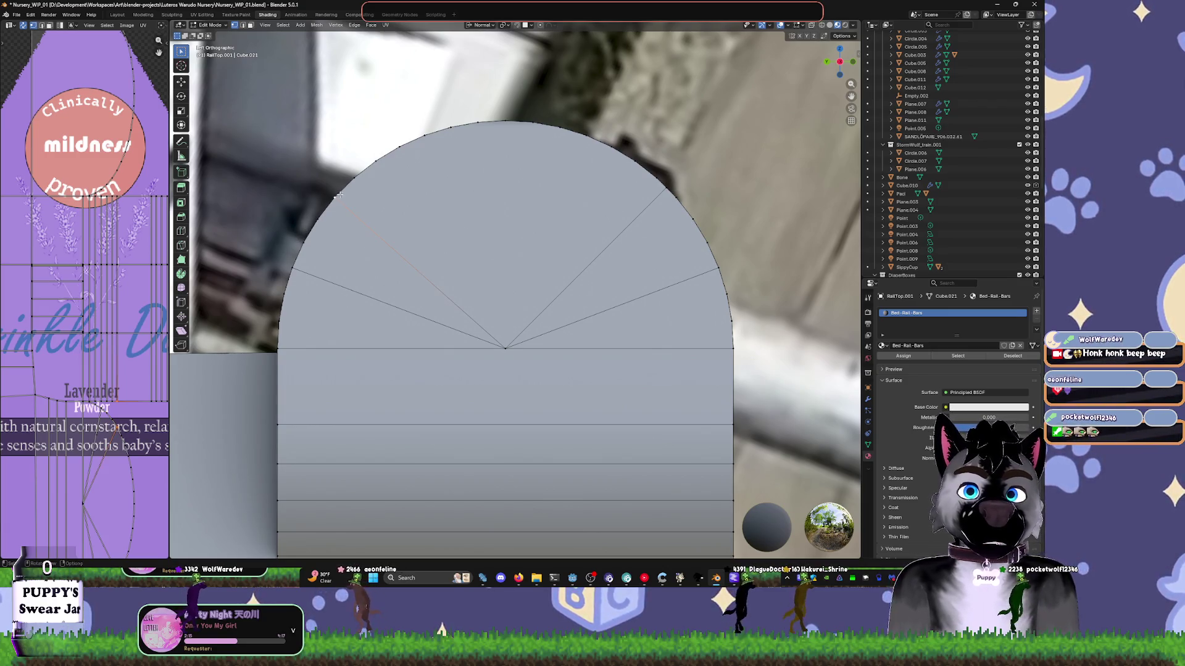
pyautogui.press('2')
pyautogui.click(534, 327)
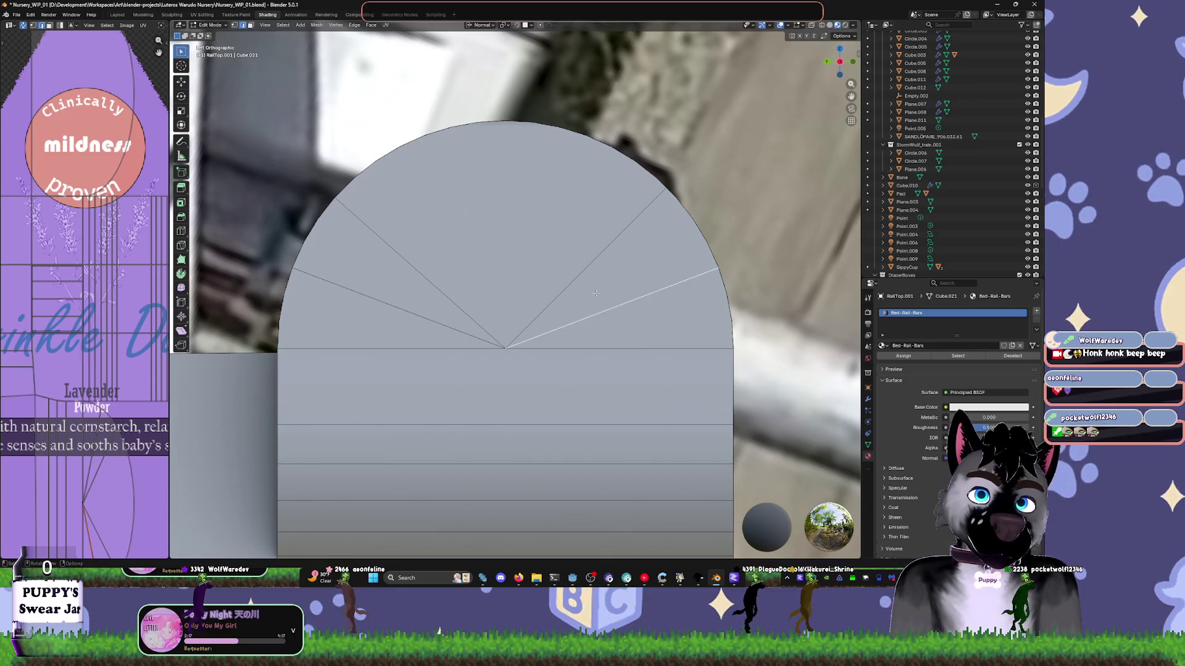
pyautogui.click(575, 277)
pyautogui.press('x')
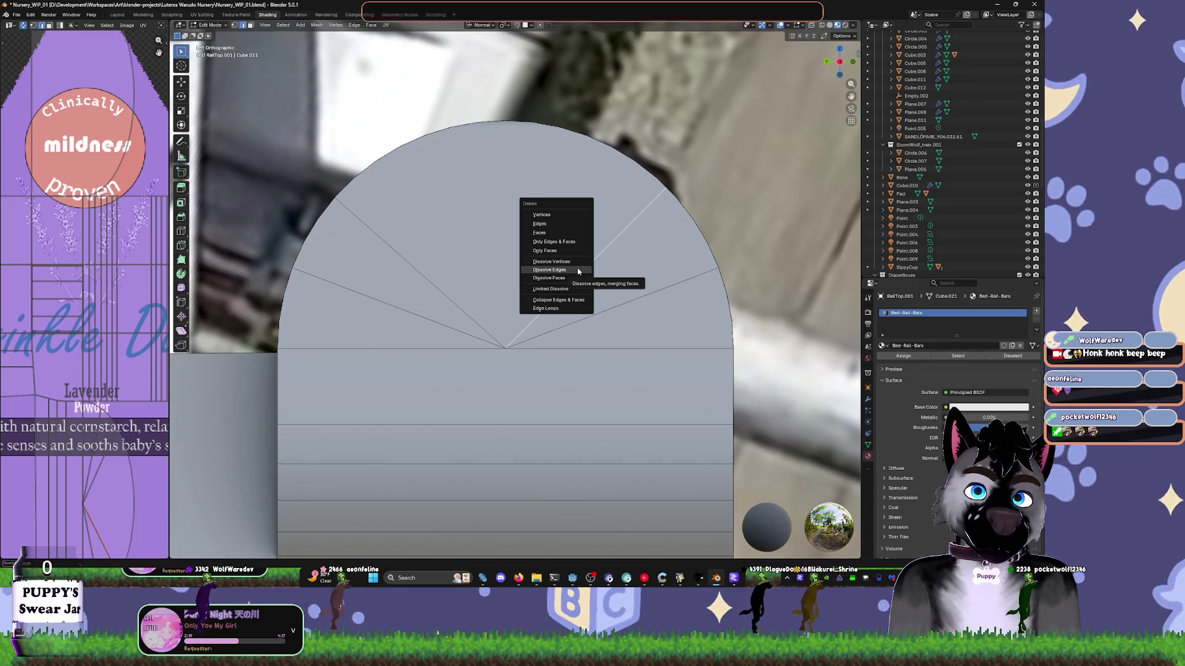
pyautogui.click(578, 271)
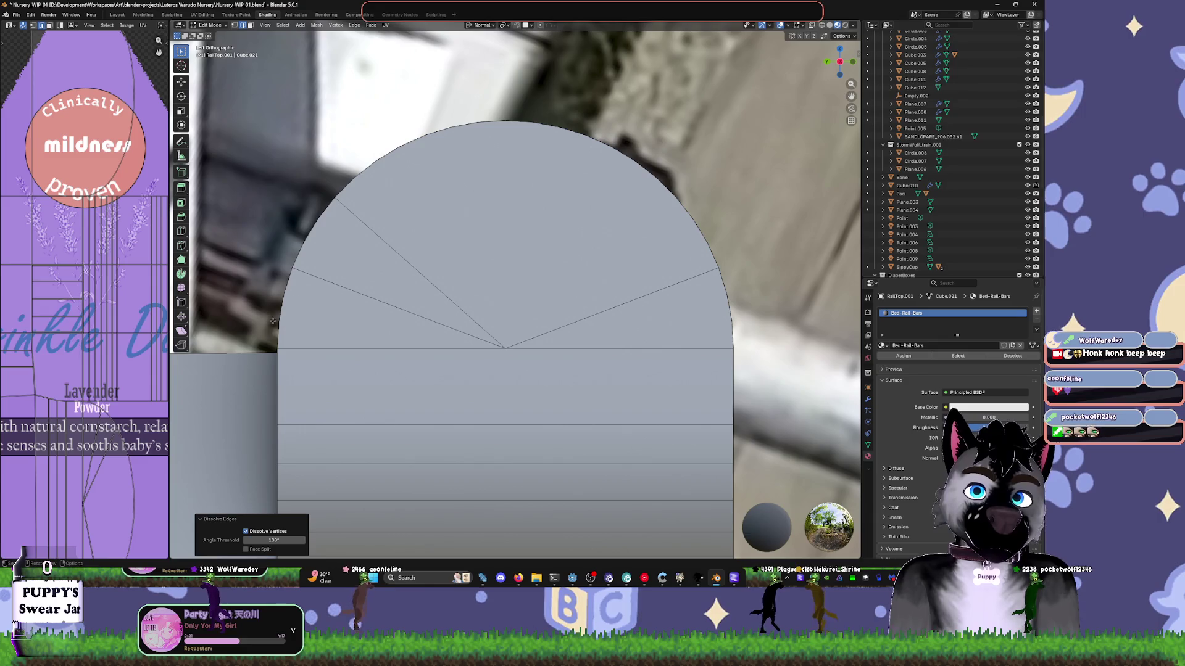
pyautogui.click(321, 281)
pyautogui.press('Tab')
pyautogui.press('Tab')
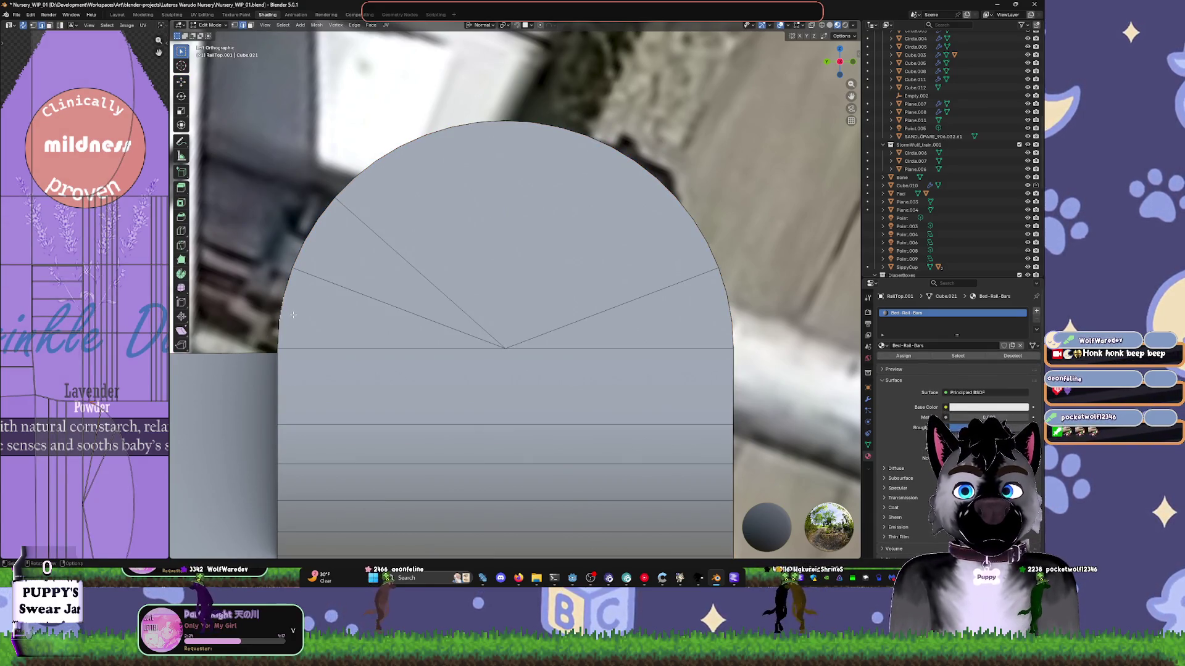
pyautogui.press('1')
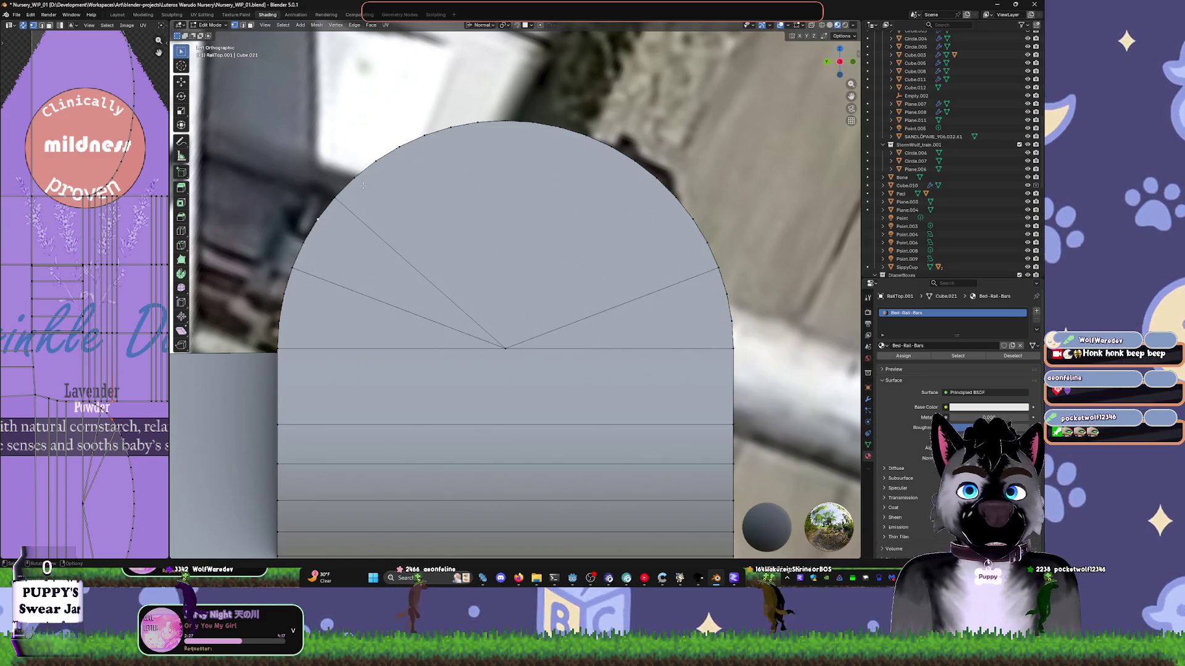
# - Knife-cut new spokes from the right and upper-right arc vertices to the centre vertex
pyautogui.press('k')
pyautogui.click(677, 197)
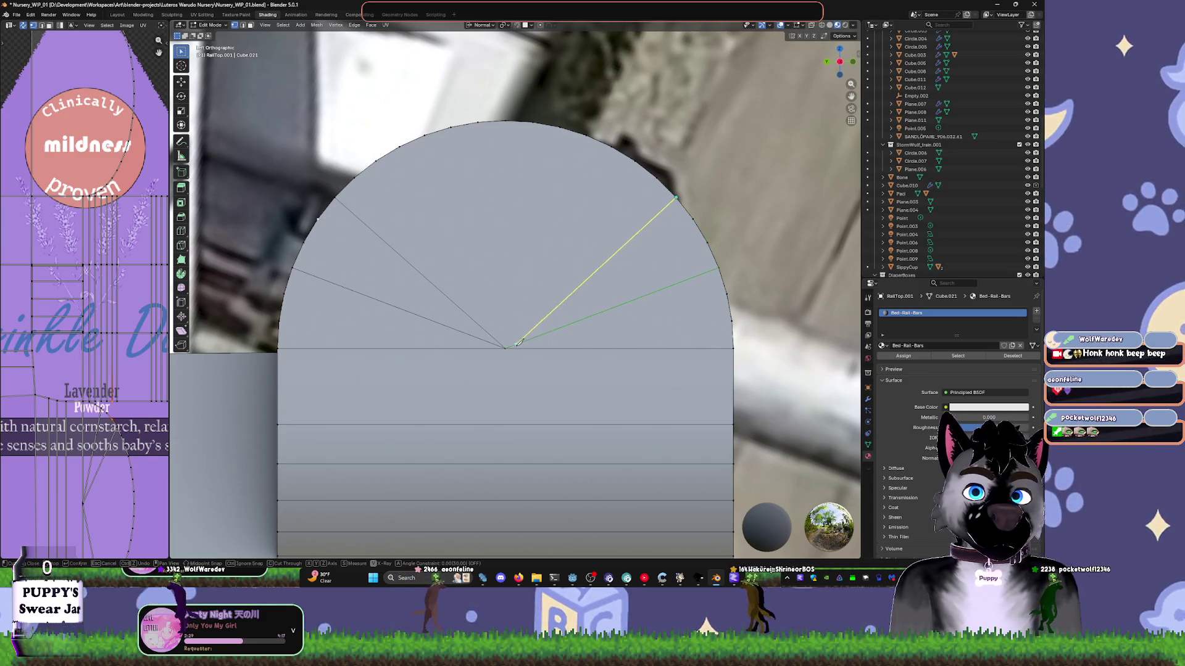
pyautogui.click(504, 348)
pyautogui.press('Return')
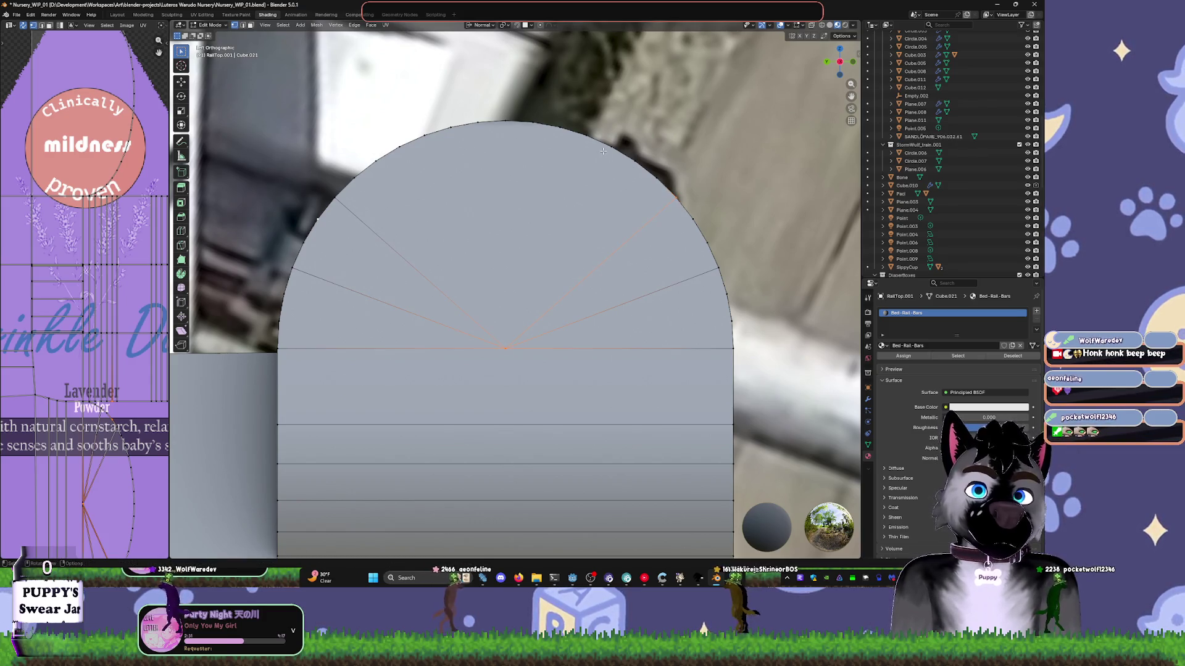
pyautogui.press('k')
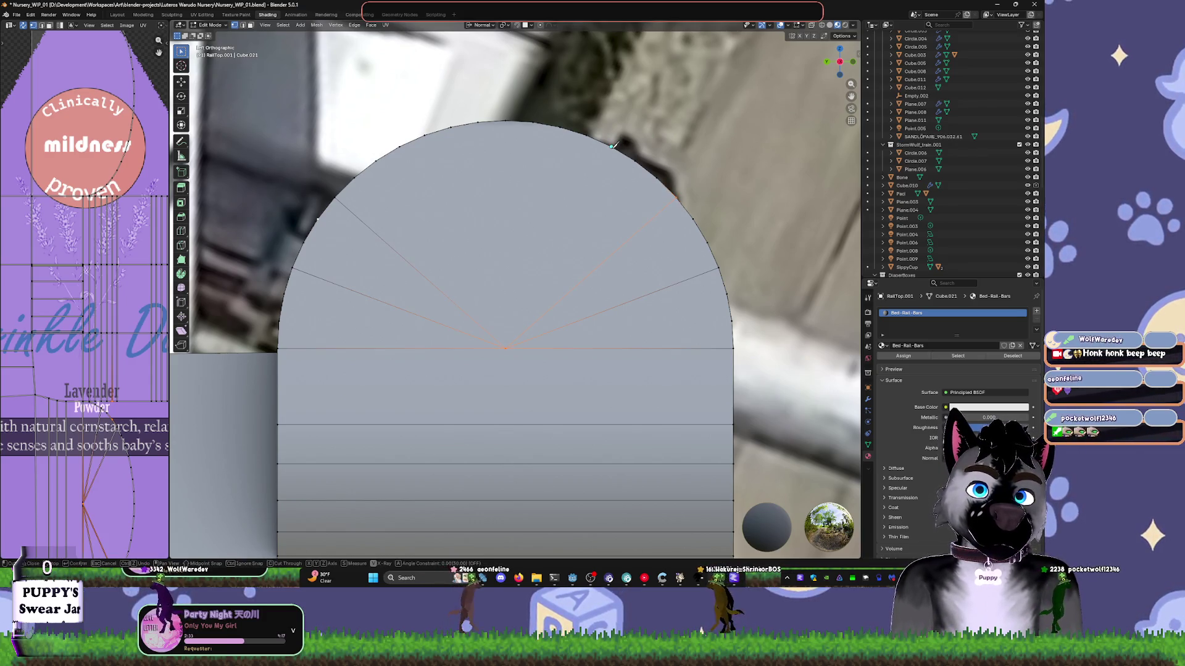
pyautogui.click(611, 146)
pyautogui.click(507, 346)
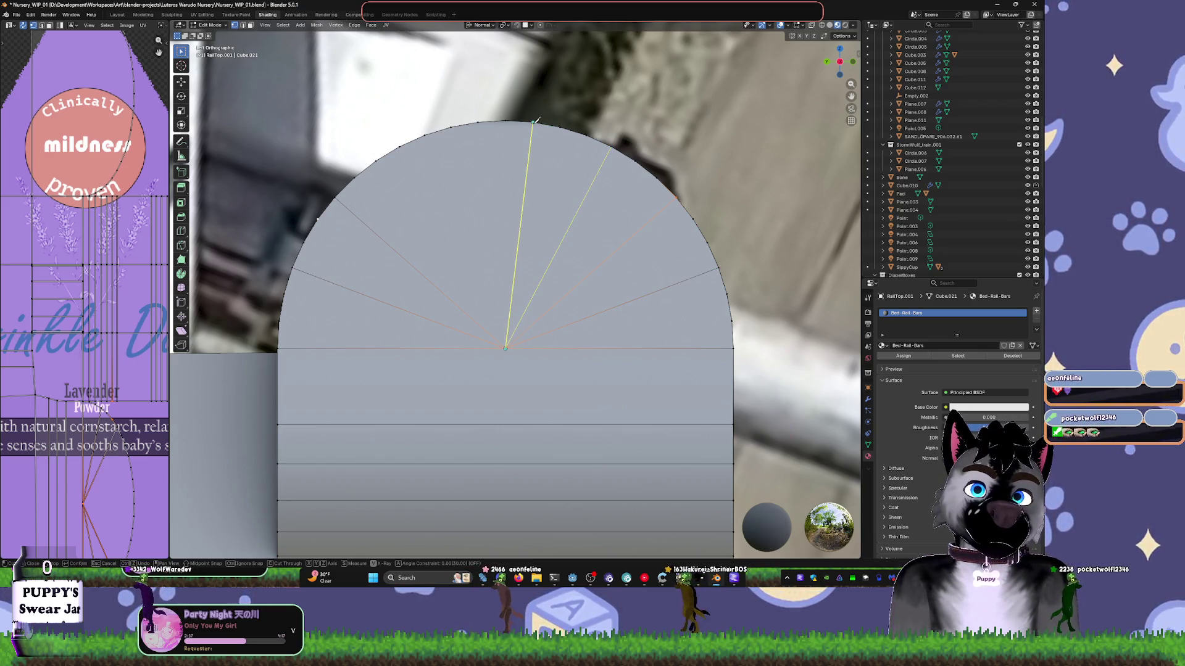
pyautogui.click(533, 122)
pyautogui.press('Return')
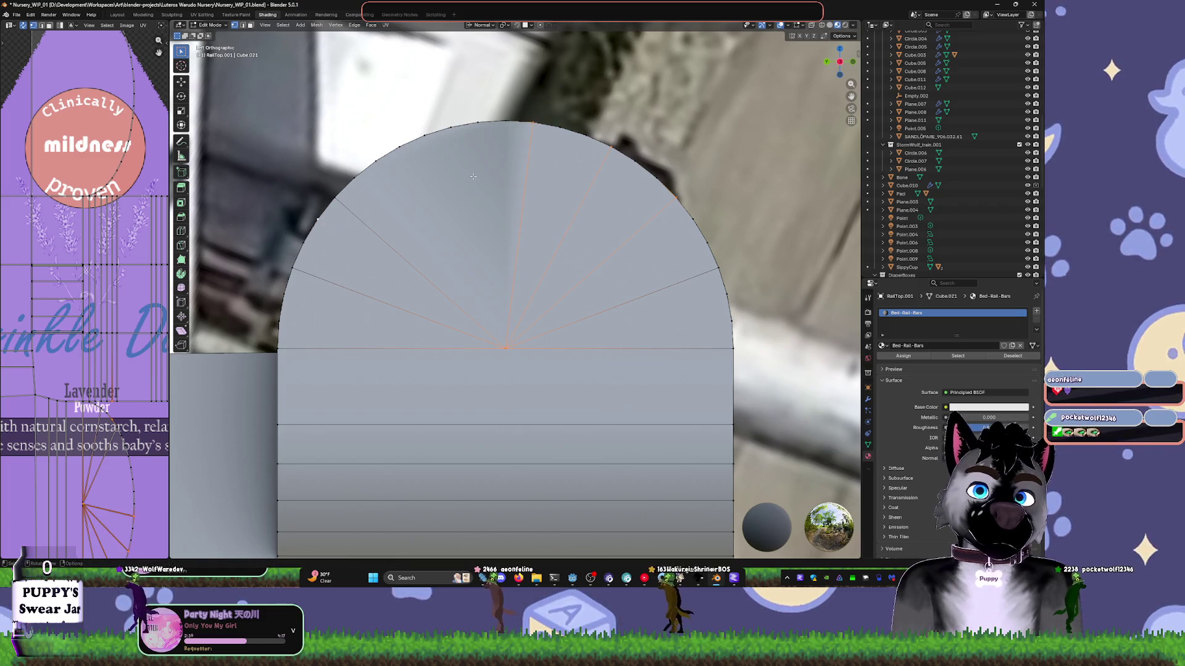
# - Merge the end cap's overlapping vertices by distance
pyautogui.press('Tab')
pyautogui.moveTo(473, 177); pyautogui.dragTo(603, 253, button='middle')
pyautogui.press('Tab')
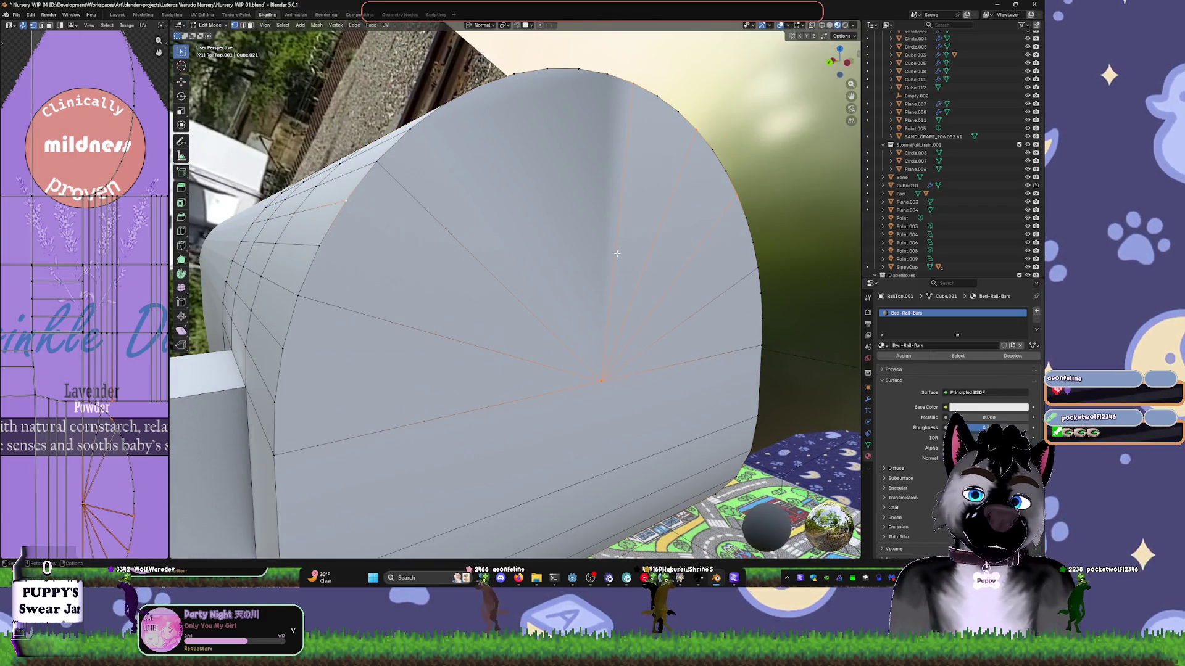
pyautogui.press('m')
pyautogui.click(616, 254)
pyautogui.hotkey('alt', 'a')
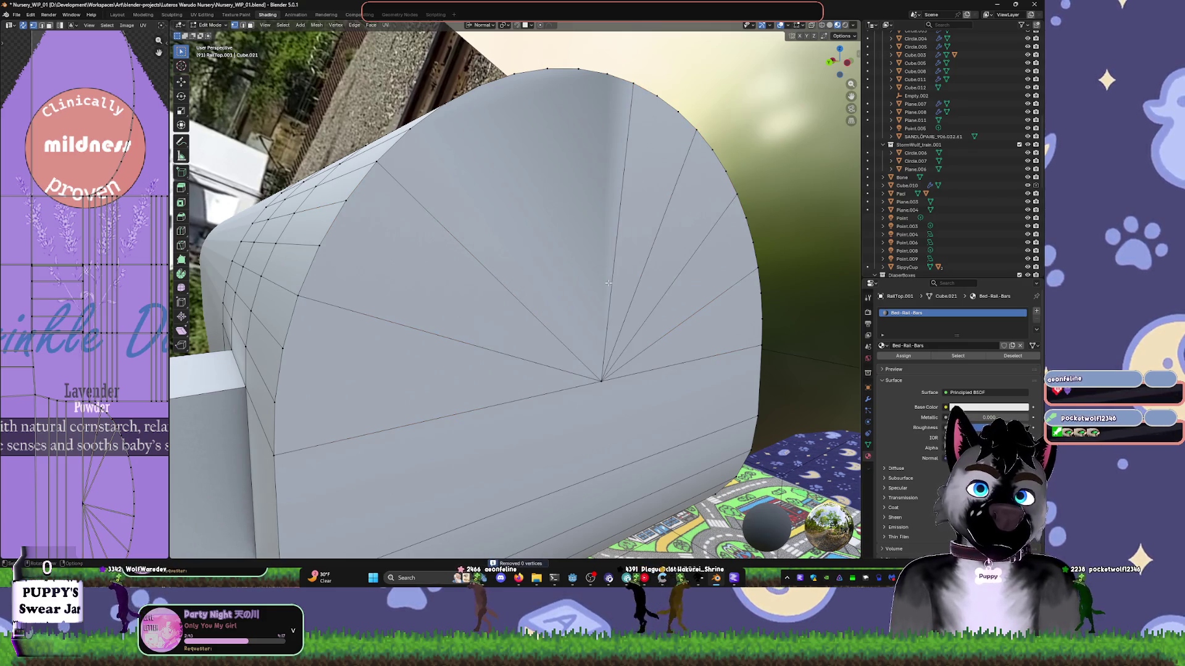
# - Knife-cut an edge from the top rim vertex down to the fan centre
pyautogui.moveTo(608, 283); pyautogui.dragTo(559, 224, button='middle')
pyautogui.press('k')
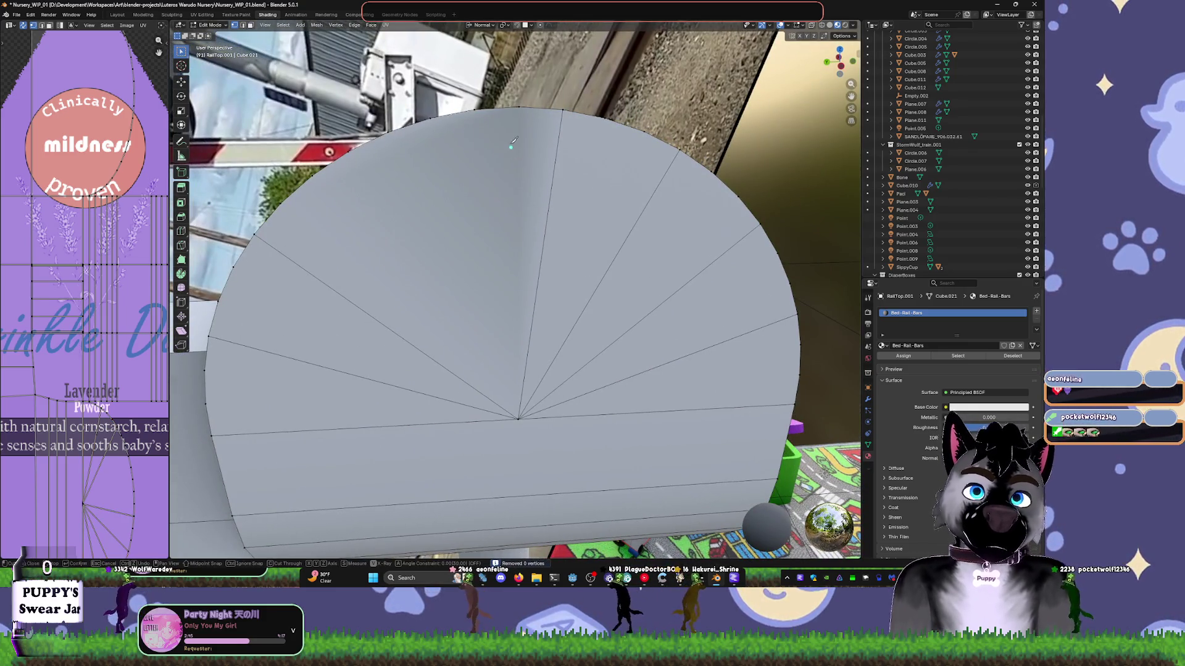
pyautogui.click(432, 114)
pyautogui.click(519, 418)
pyautogui.press('Return')
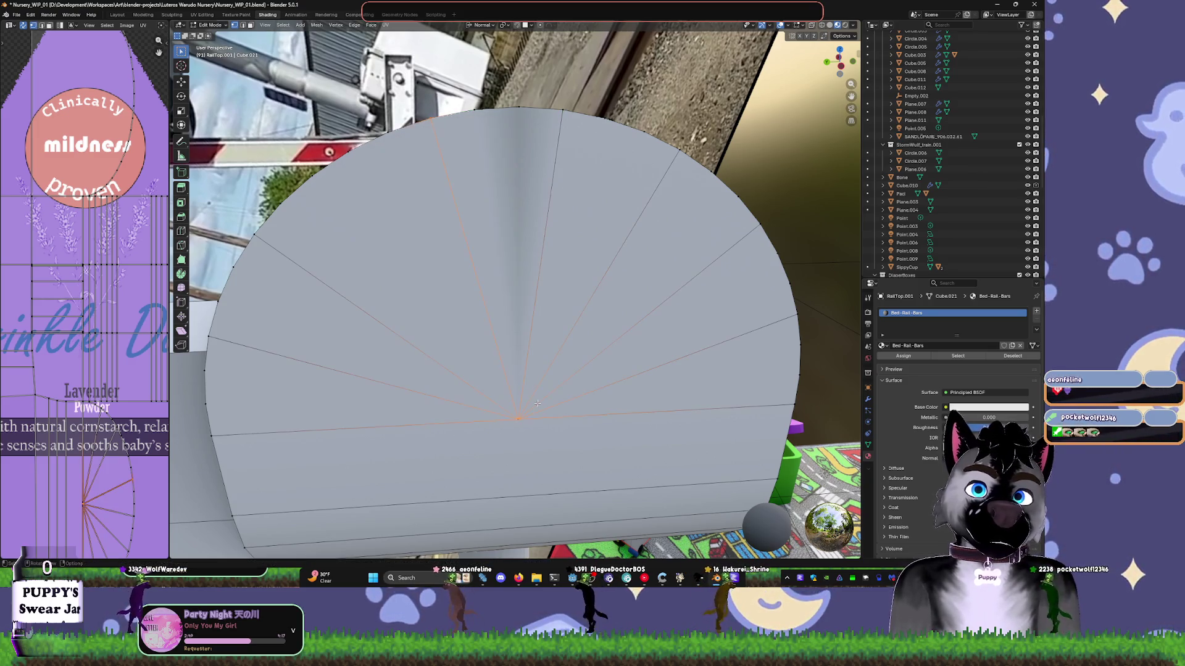
pyautogui.press('Tab')
pyautogui.moveTo(567, 354)
pyautogui.mouseDown(button='middle')
pyautogui.moveTo(614, 344)
pyautogui.moveTo(641, 313)
pyautogui.moveTo(562, 192)
pyautogui.mouseUp(button='middle')
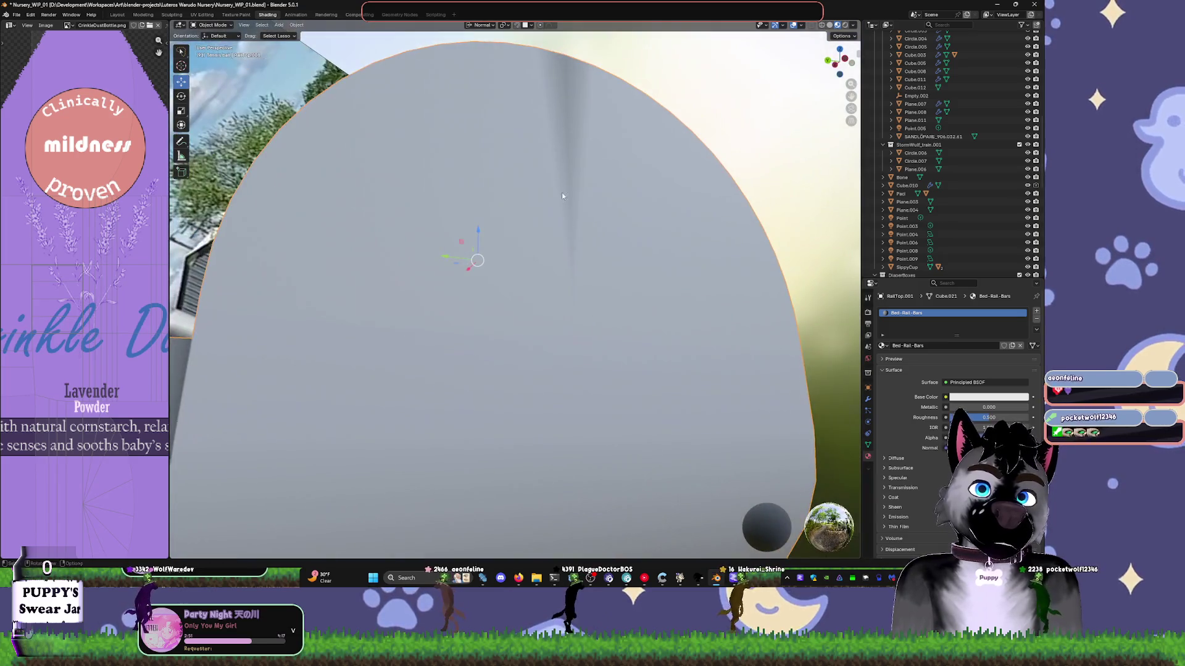
# - Dissolve the upper fan edges plus three more spokes on the end cap, then leave Edit Mode
pyautogui.press('Tab')
pyautogui.press('Tab')
pyautogui.press('Tab')
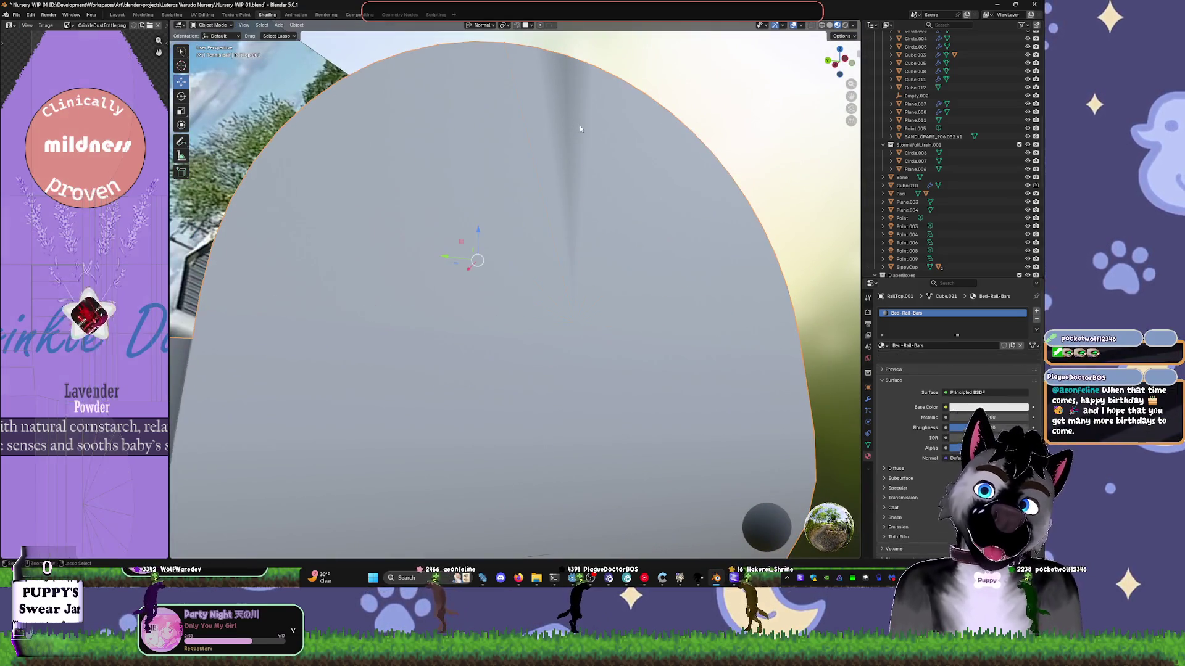
pyautogui.press('x')
pyautogui.click(587, 131)
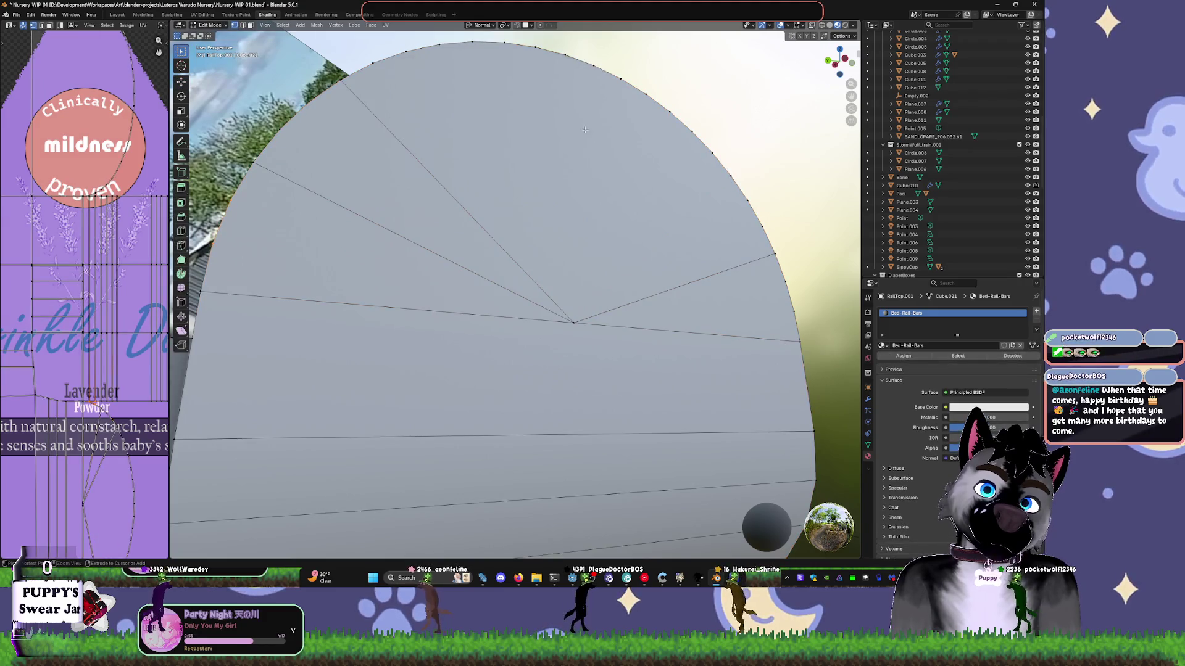
pyautogui.click(591, 135)
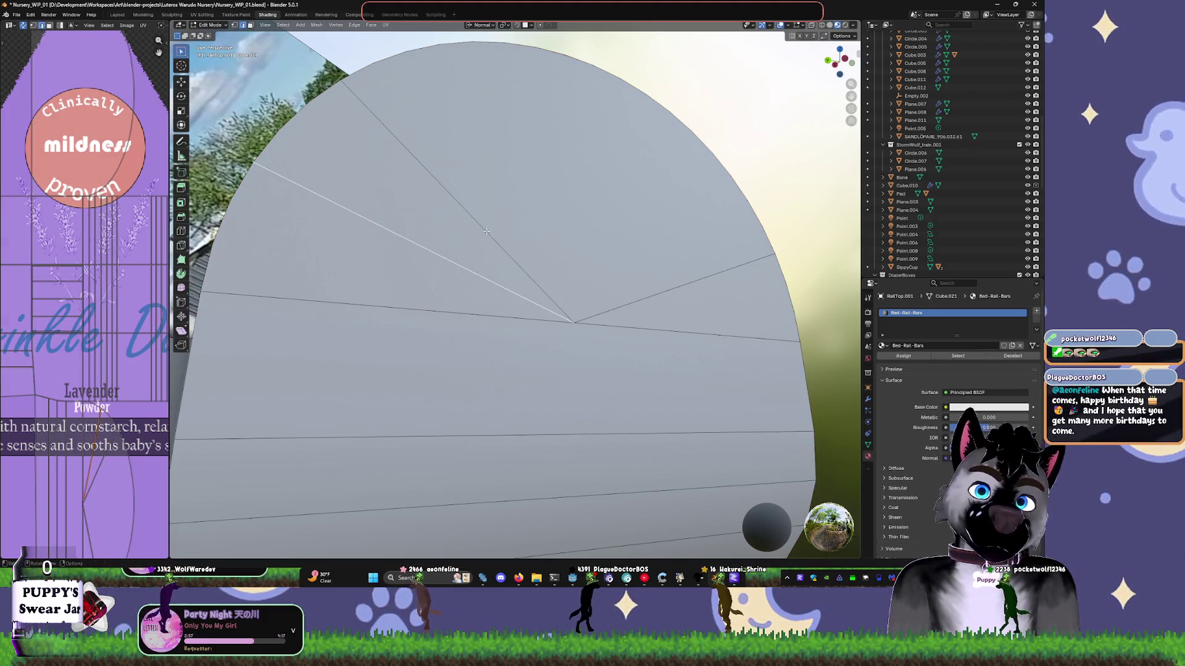
pyautogui.keyDown('shift'); pyautogui.click(487, 231); pyautogui.keyUp('shift')
pyautogui.keyDown('shift'); pyautogui.click(635, 302); pyautogui.keyUp('shift')
pyautogui.press('x')
pyautogui.click(608, 300)
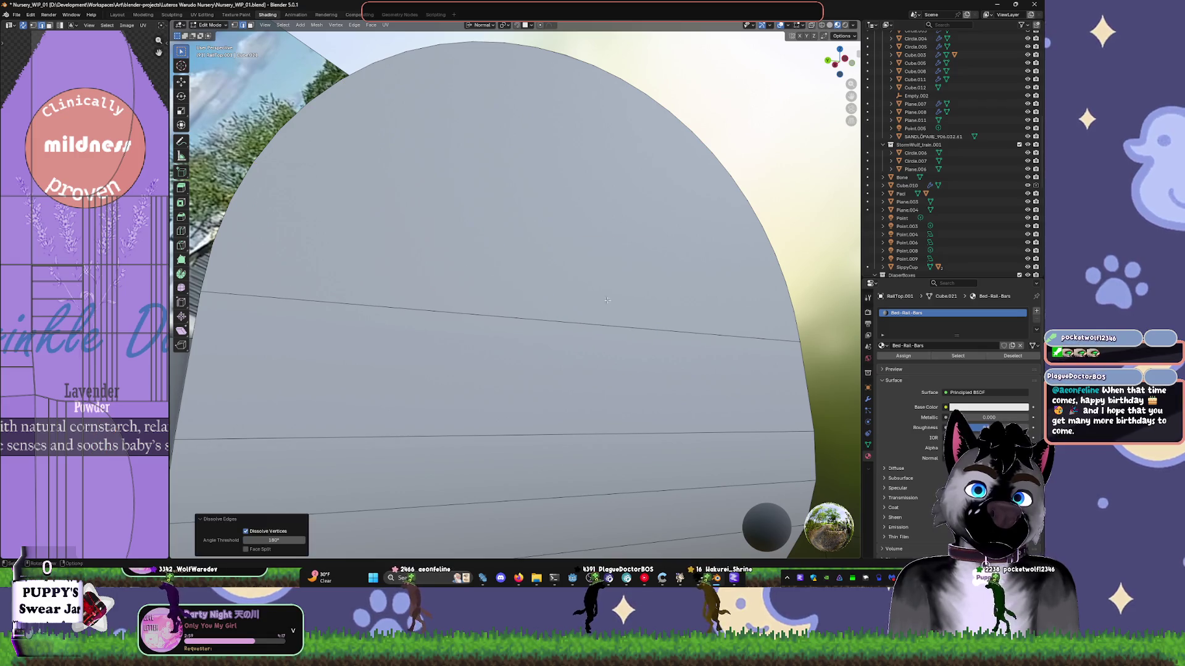
pyautogui.press('Tab')
pyautogui.scroll(-6, 508, 279)
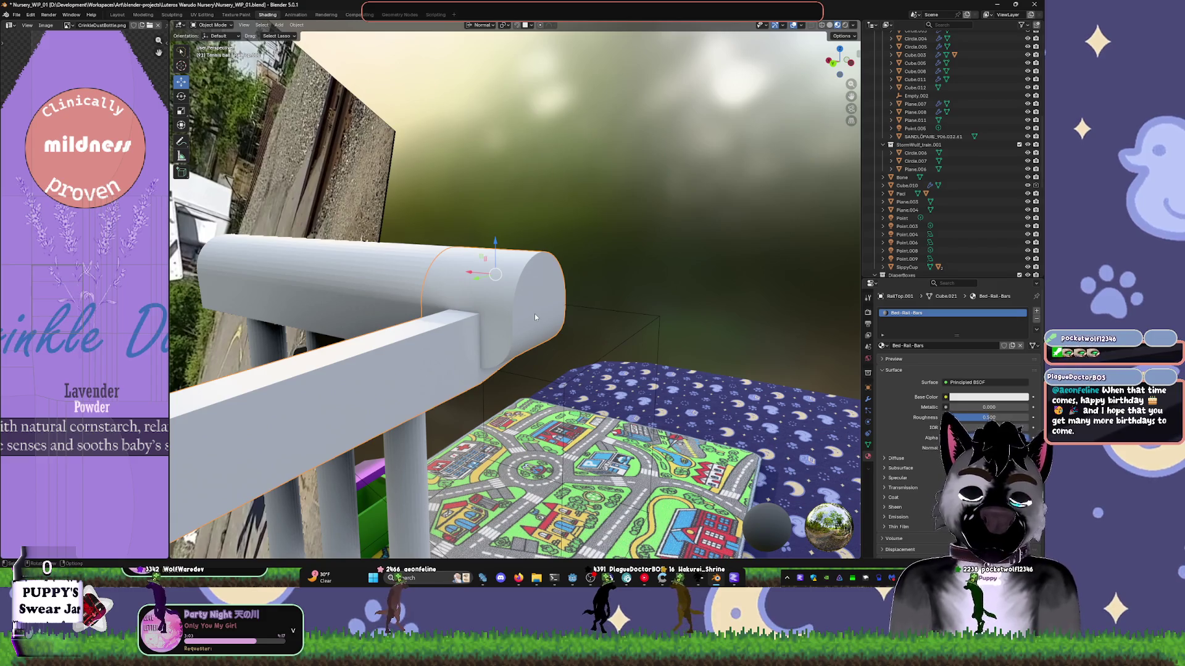
# - In a see-through side view, box-select two adjacent faces on the rail bar
pyautogui.moveTo(535, 314)
pyautogui.mouseDown(button='middle')
pyautogui.moveTo(742, 242)
pyautogui.moveTo(613, 250)
pyautogui.mouseUp(button='middle')
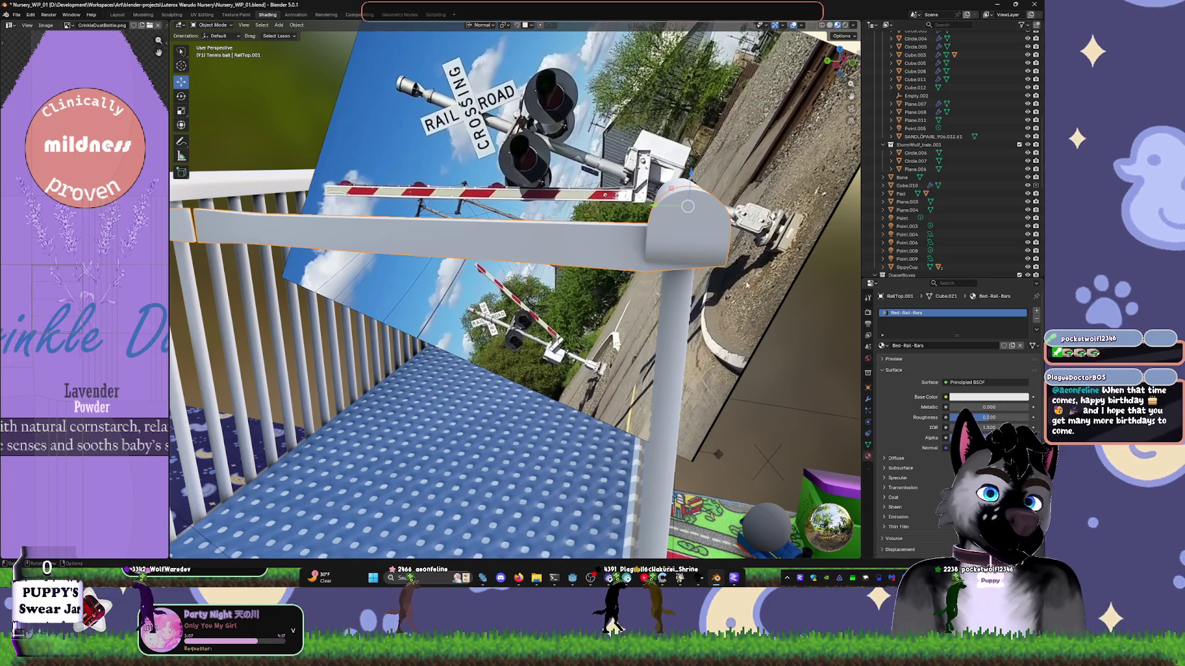
pyautogui.press('Tab')
pyautogui.press('KP_3')
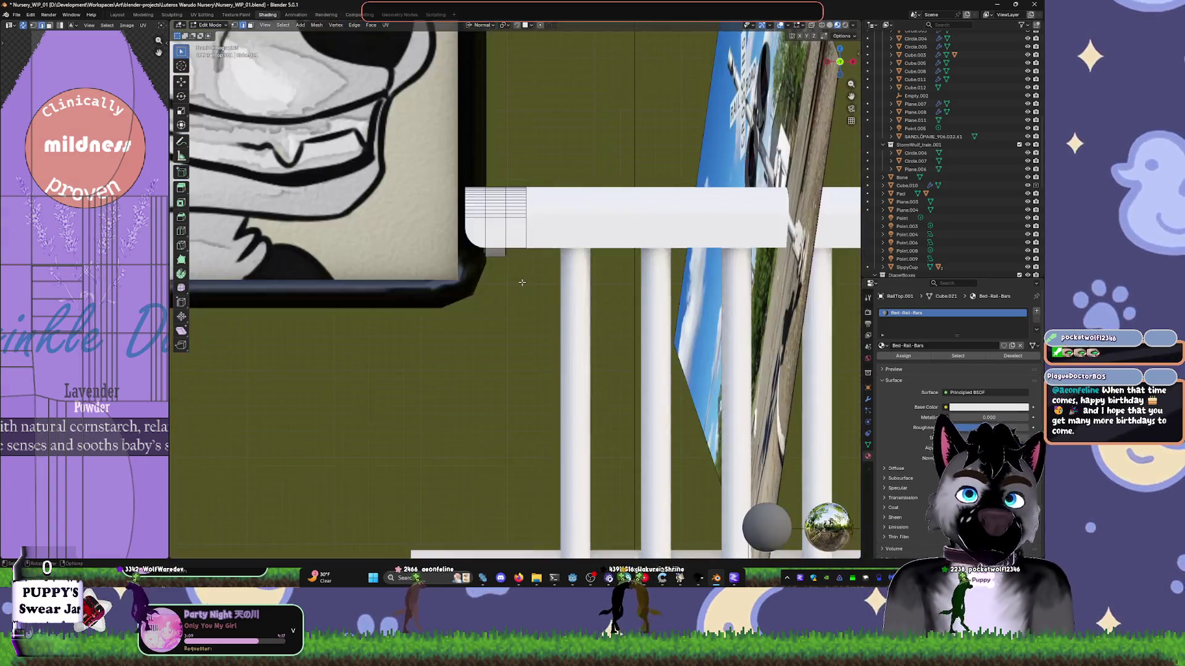
pyautogui.press('ctrl+KP_3')
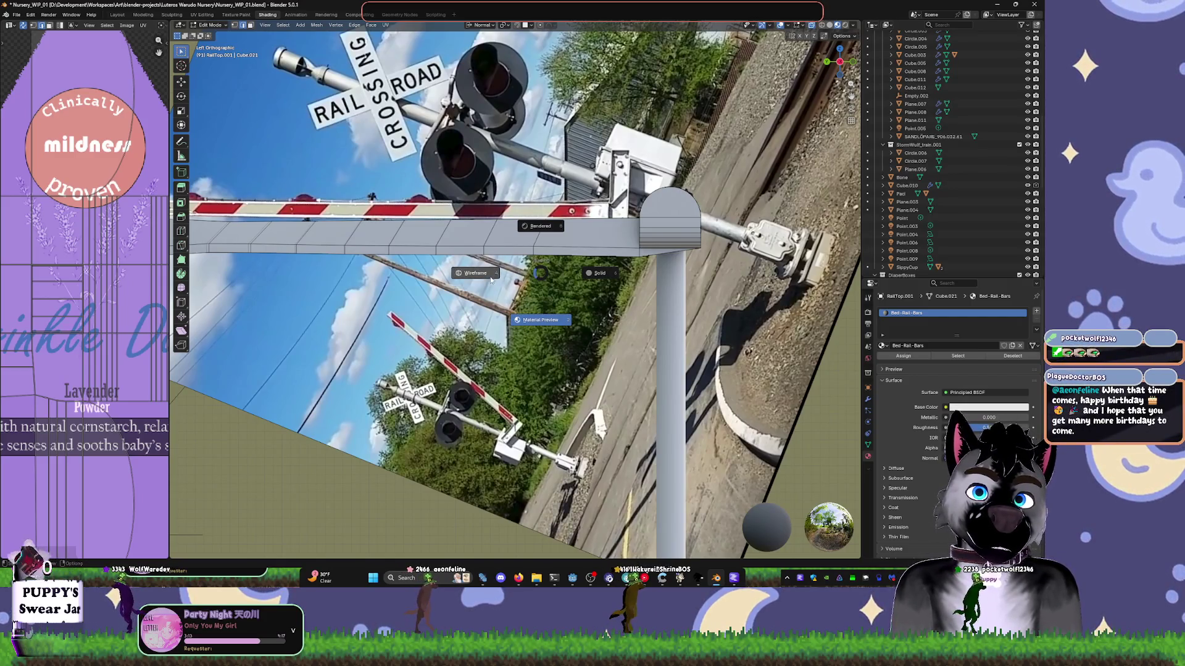
pyautogui.hotkey('shift', 'z')
pyautogui.moveTo(473, 208); pyautogui.dragTo(540, 281)
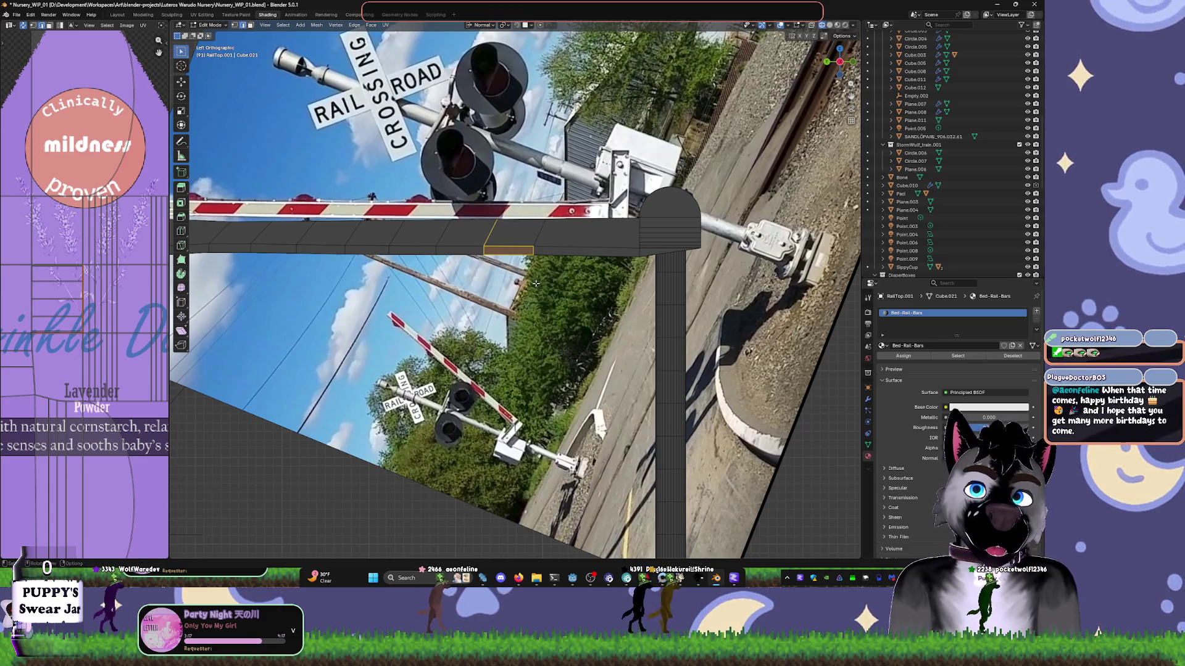
pyautogui.hotkey('alt', 'a')
pyautogui.moveTo(476, 208); pyautogui.dragTo(546, 300)
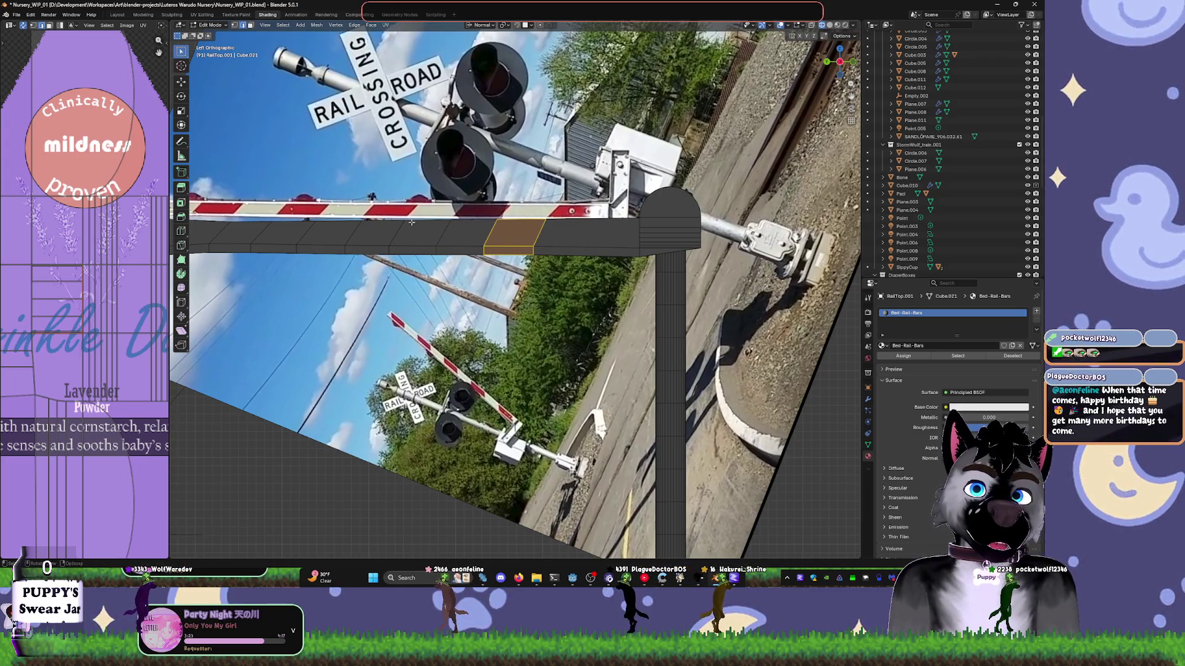
pyautogui.moveTo(386, 199)
pyautogui.keyDown('shift'); pyautogui.mouseDown()
pyautogui.moveTo(441, 258)
pyautogui.moveTo(456, 257)
pyautogui.mouseUp(); pyautogui.keyUp('shift')
pyautogui.moveTo(456, 257)
pyautogui.mouseDown(button='middle')
pyautogui.moveTo(487, 349)
pyautogui.moveTo(806, 383)
pyautogui.mouseUp(button='middle')
# - In X-ray right side view, select four rail bar faces and grow the selection in face mode
pyautogui.hotkey('alt', 'z')
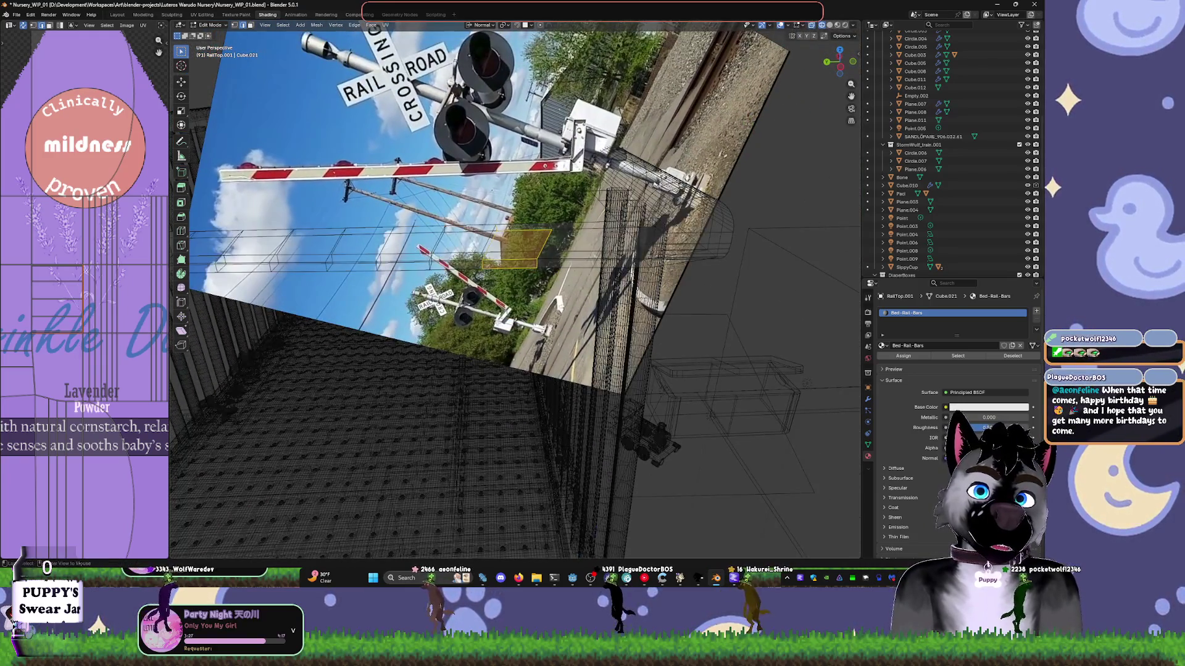
pyautogui.press('KP_3')
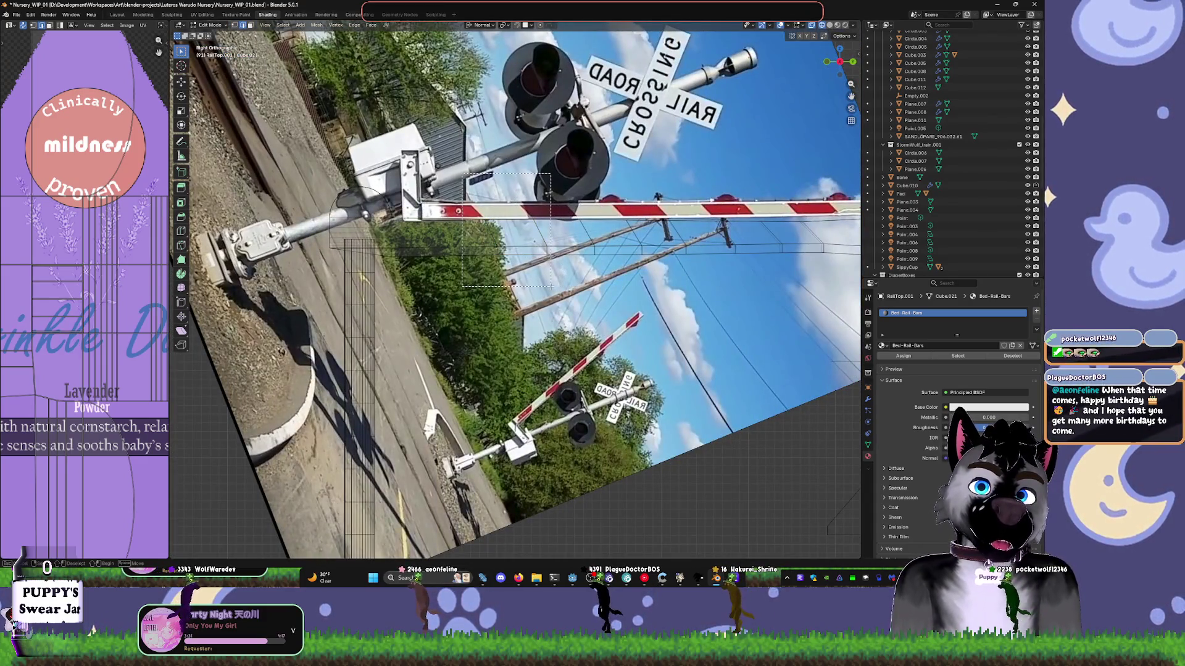
pyautogui.click(516, 238)
pyautogui.keyDown('shift'); pyautogui.moveTo(643, 286); pyautogui.dragTo(643, 286); pyautogui.keyUp('shift')
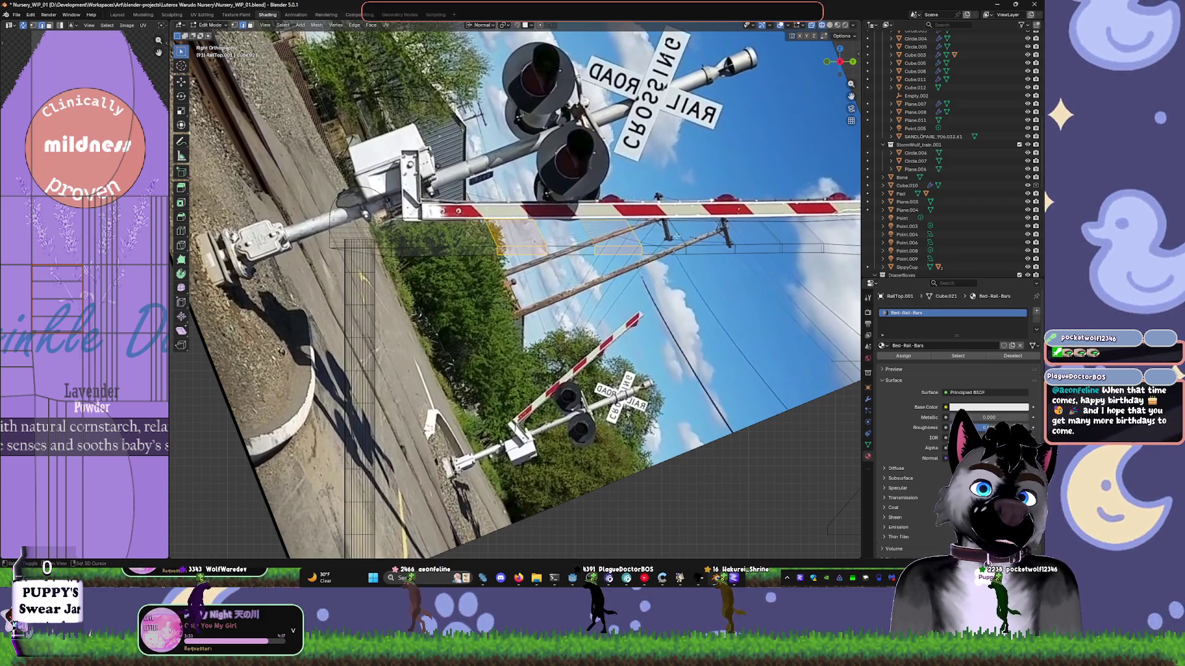
pyautogui.keyDown('shift'); pyautogui.moveTo(662, 198); pyautogui.dragTo(737, 283); pyautogui.keyUp('shift')
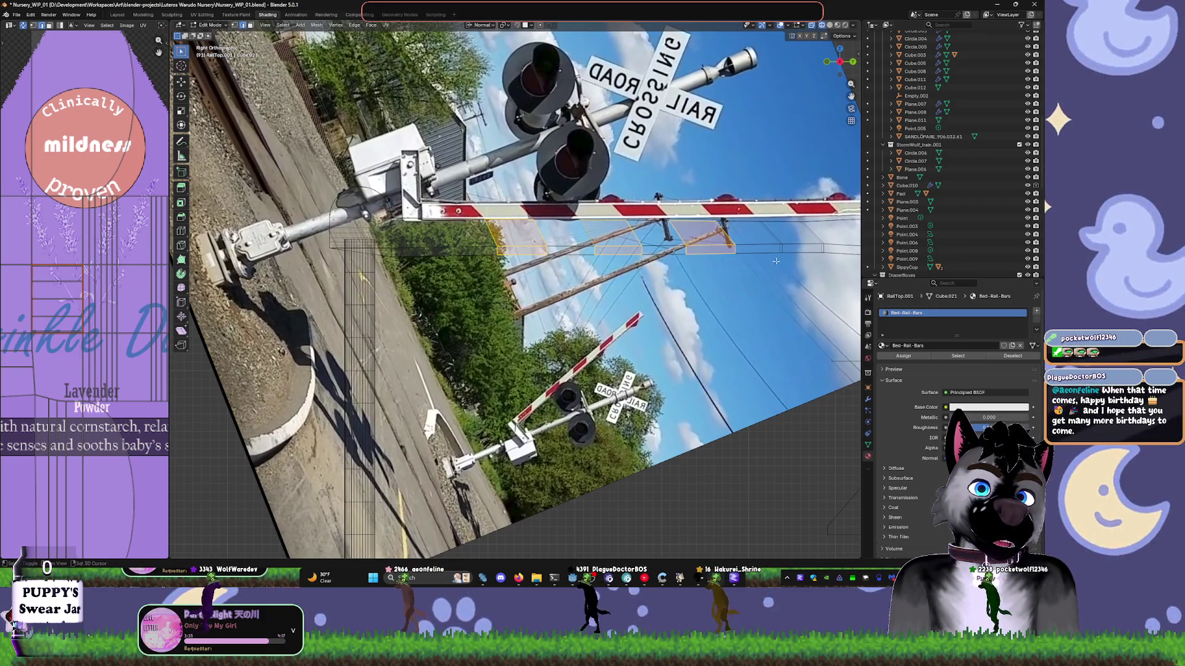
pyautogui.keyDown('shift'); pyautogui.moveTo(749, 204); pyautogui.dragTo(827, 295); pyautogui.keyUp('shift')
pyautogui.keyDown('shift'); pyautogui.moveTo(827, 295); pyautogui.dragTo(618, 297, button='middle'); pyautogui.keyUp('shift')
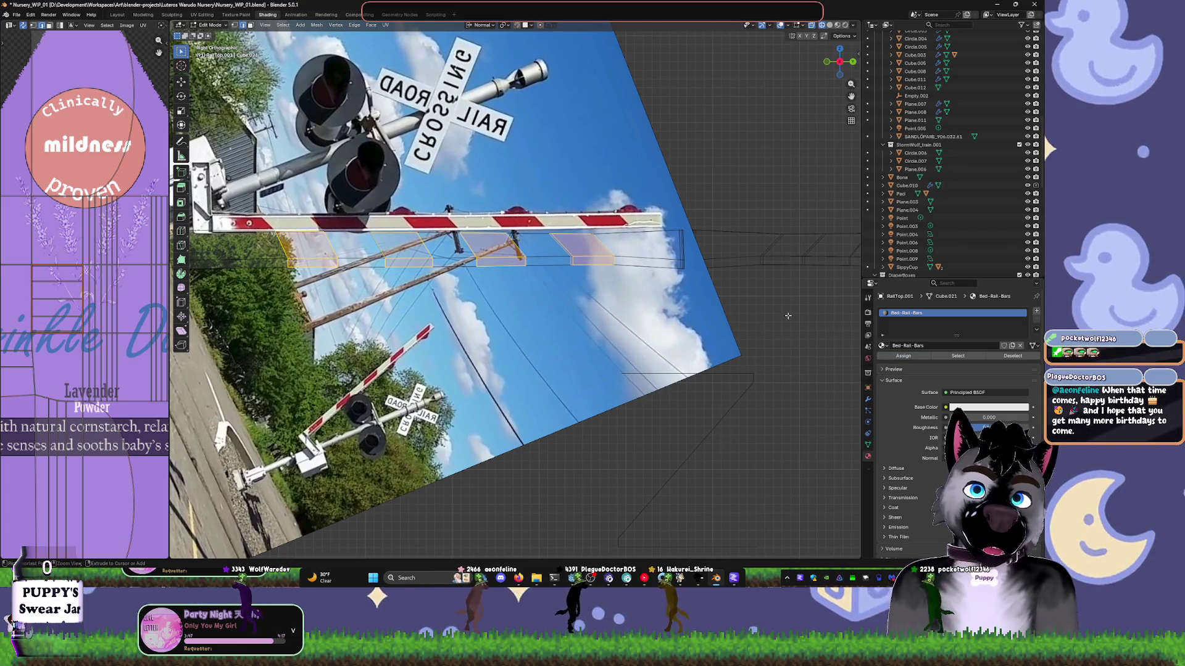
pyautogui.press('a')
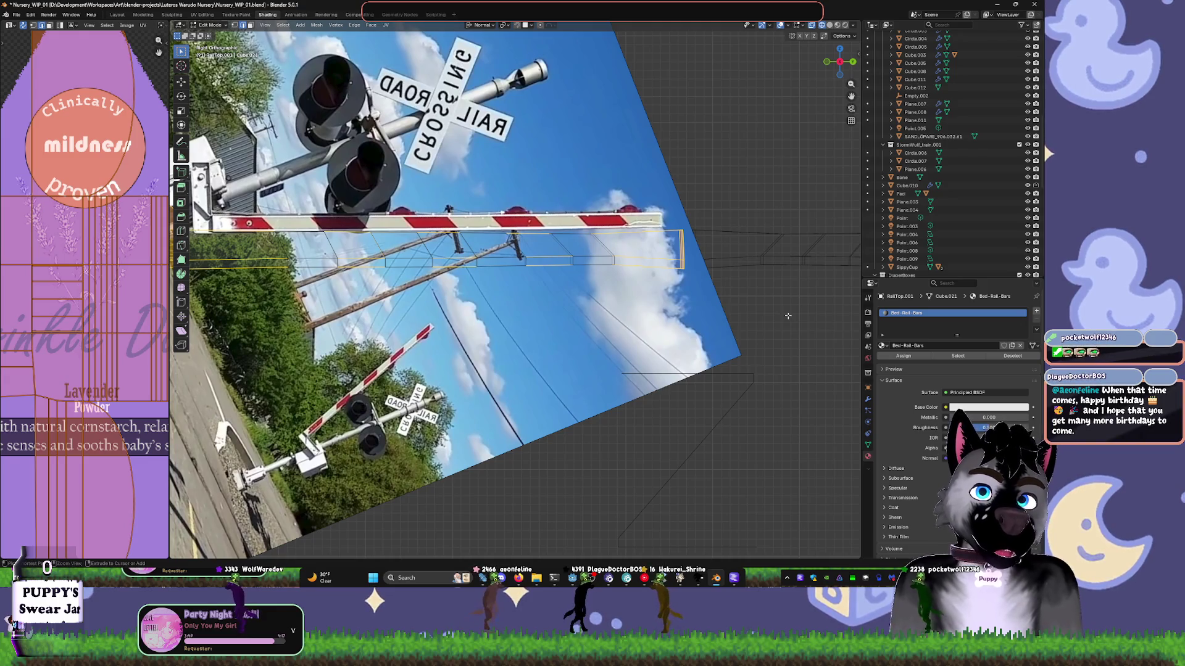
pyautogui.press('3')
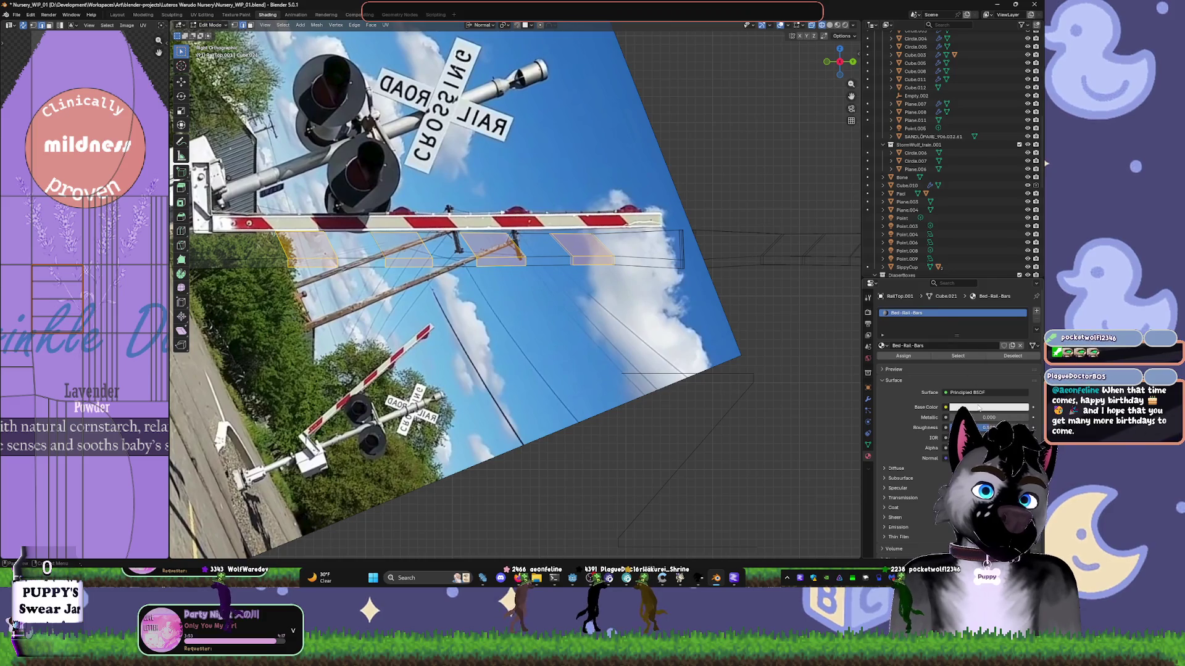
# - Set the Bed-Rail-Bars base colour to red and assign it to the selected faces
pyautogui.click(978, 407)
pyautogui.click(994, 320)
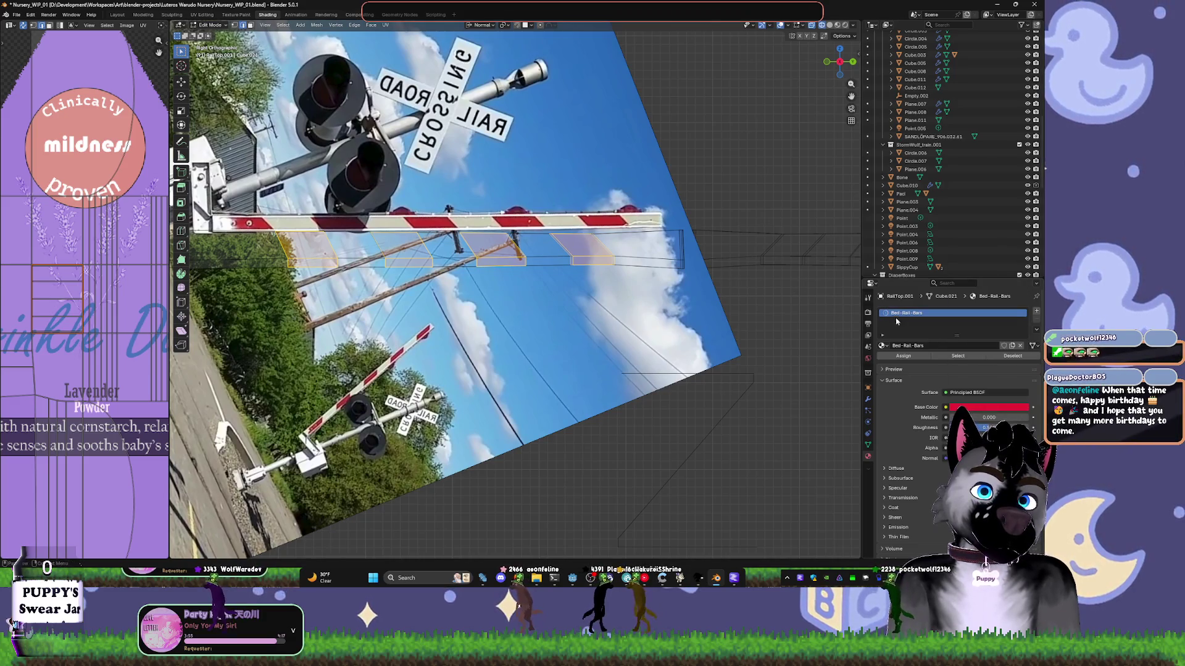
pyautogui.click(901, 358)
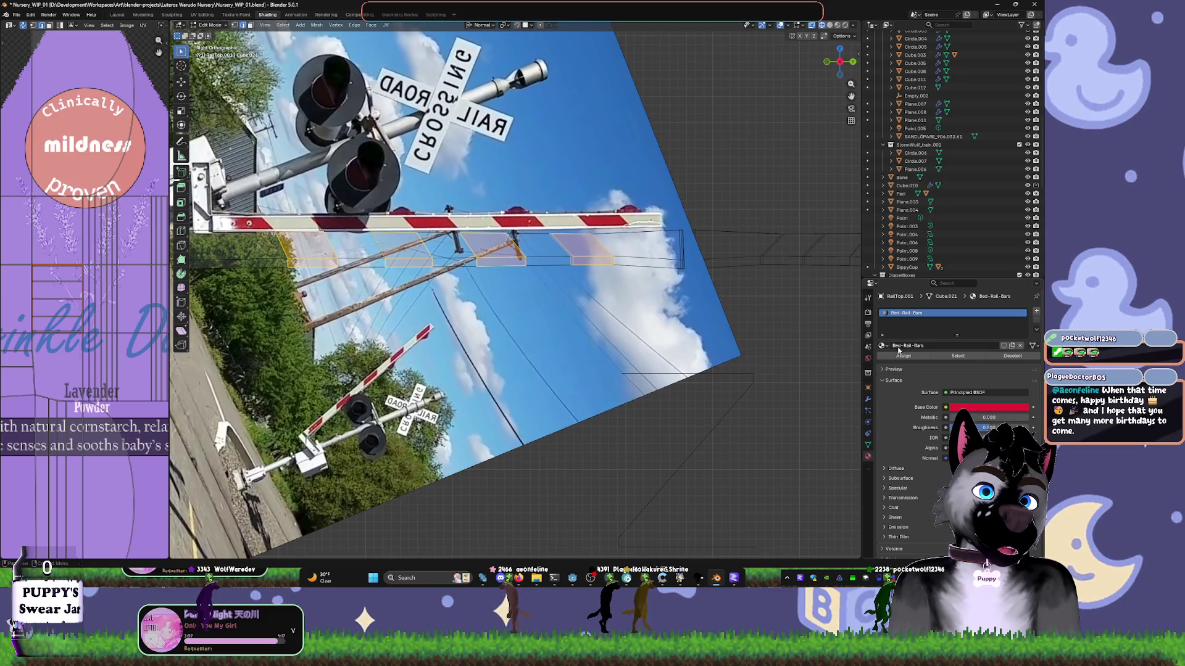
pyautogui.moveTo(740, 321)
pyautogui.mouseDown(button='middle')
pyautogui.moveTo(703, 296)
pyautogui.moveTo(726, 301)
pyautogui.mouseUp(button='middle')
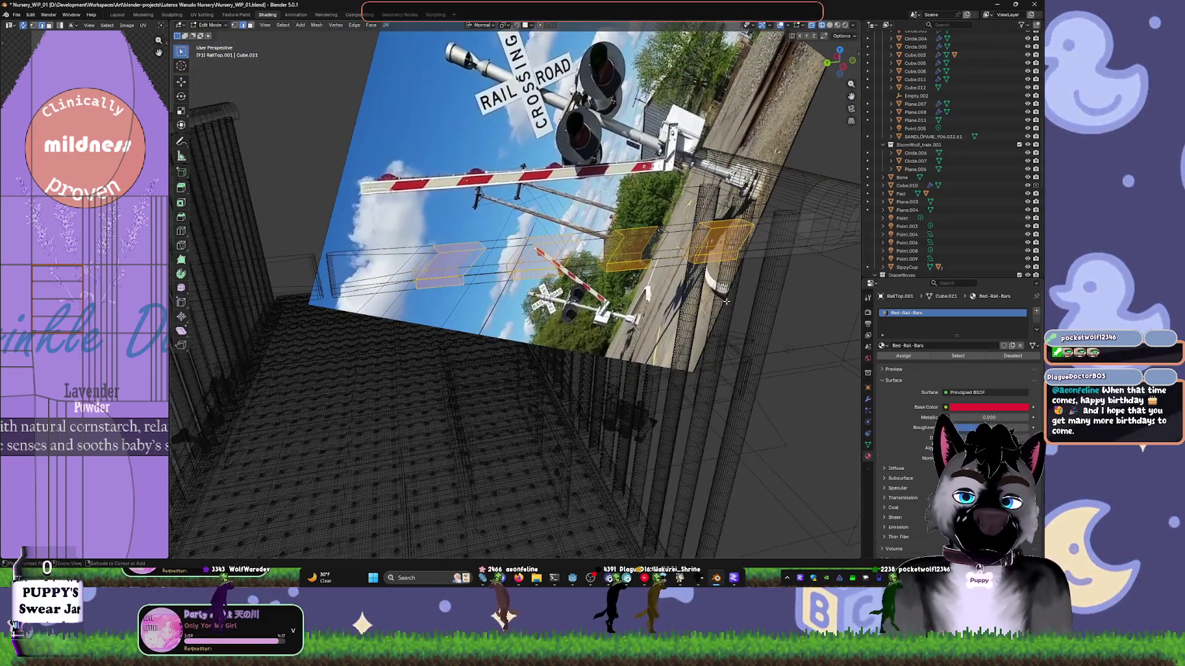
# - Select the long rail bar and create a new material in an empty slot
pyautogui.press('l')
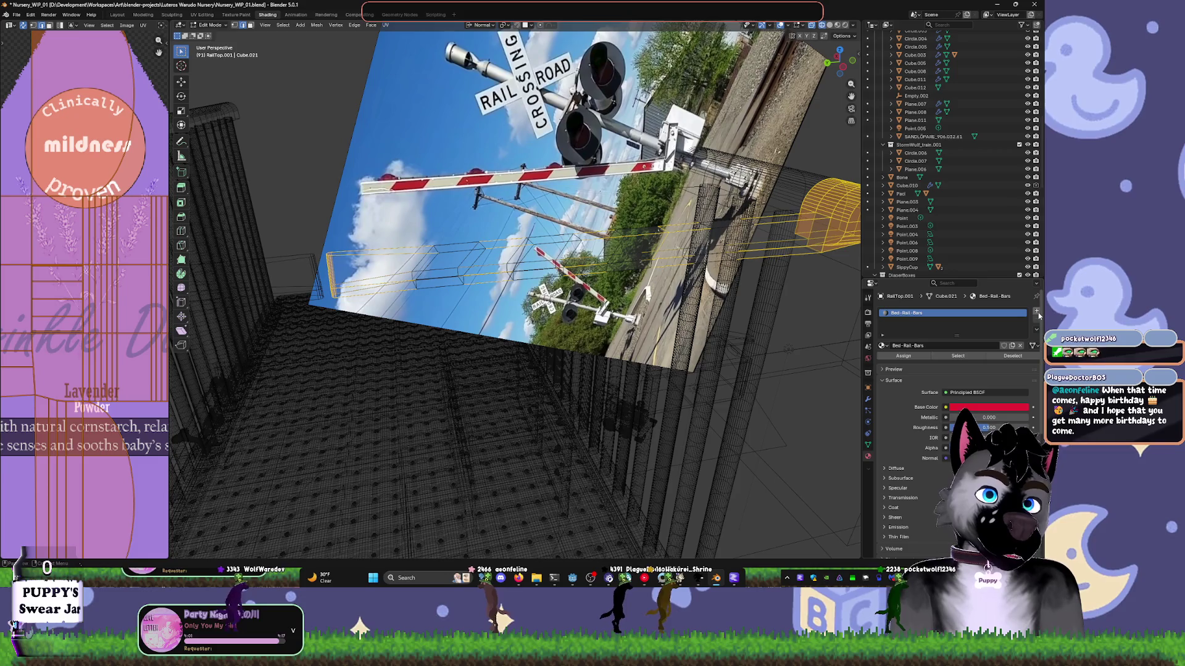
pyautogui.click(1037, 312)
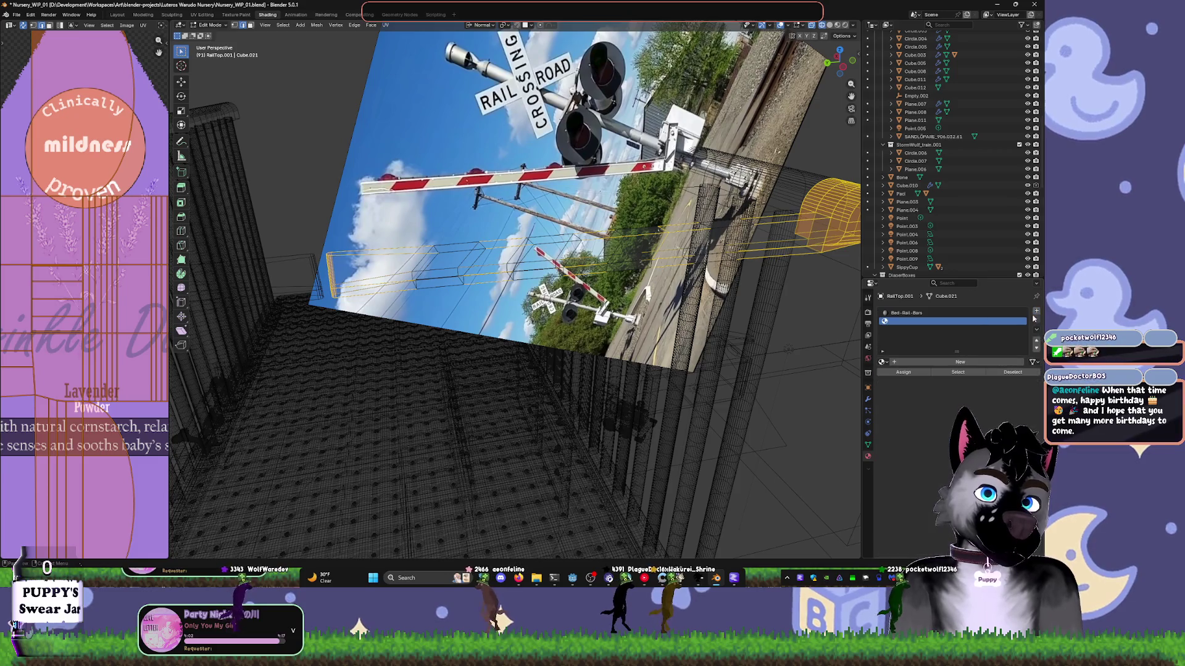
pyautogui.click(914, 363)
pyautogui.click(917, 385)
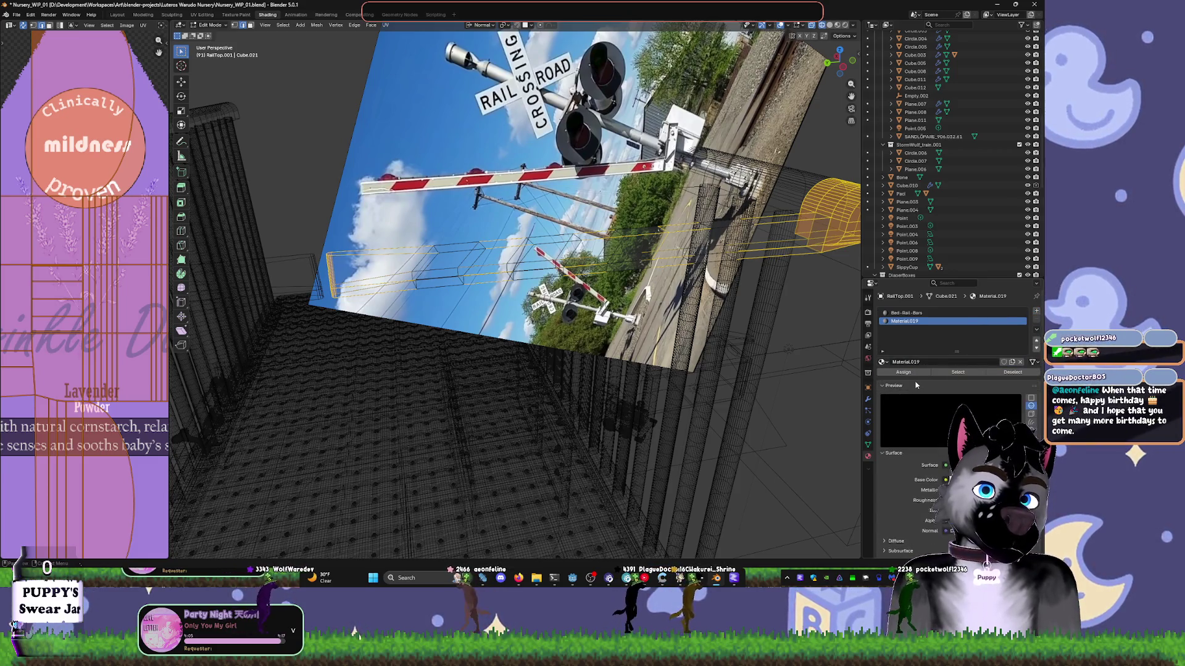
pyautogui.click(916, 384)
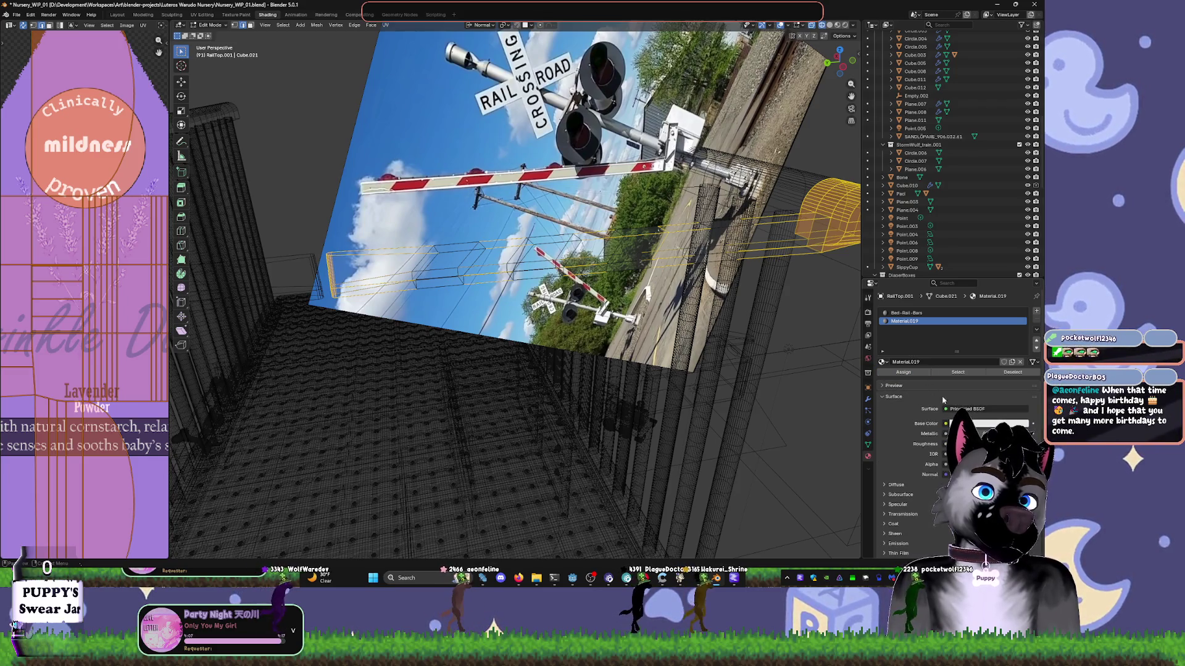
pyautogui.hotkey('shift', 'z')
pyautogui.moveTo(584, 278)
pyautogui.mouseDown(button='middle')
pyautogui.moveTo(760, 310)
pyautogui.moveTo(607, 302)
pyautogui.mouseUp(button='middle')
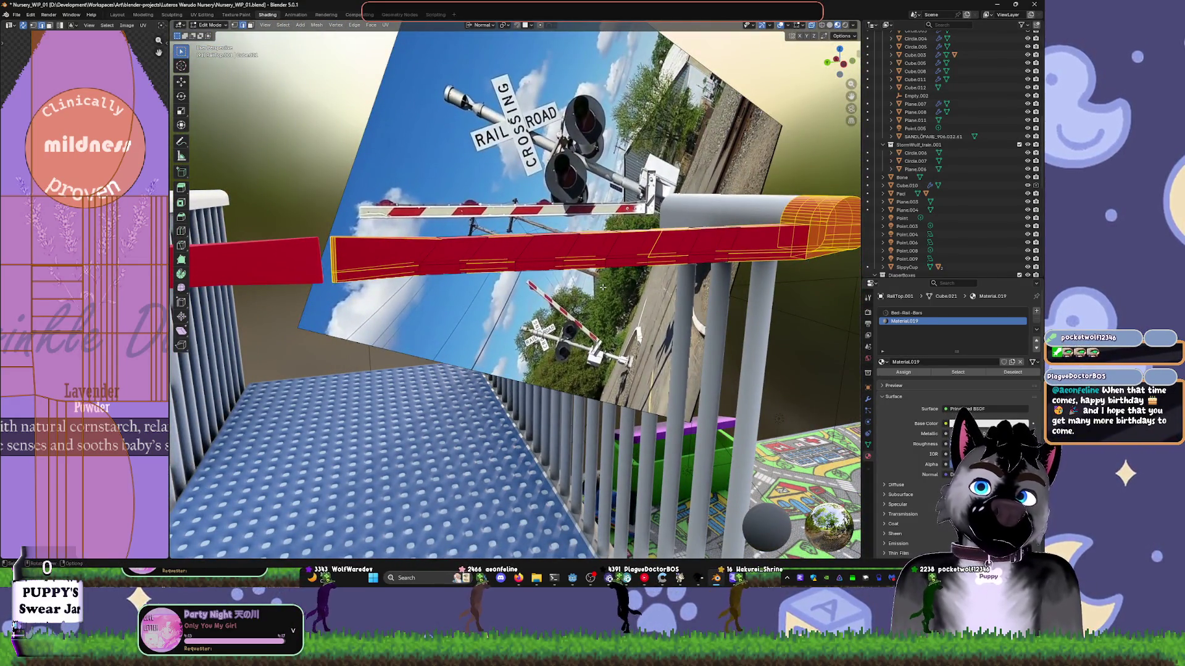
# - Undo the red material and add an empty second material slot in Object Mode
pyautogui.hotkey('ctrl', 'z')
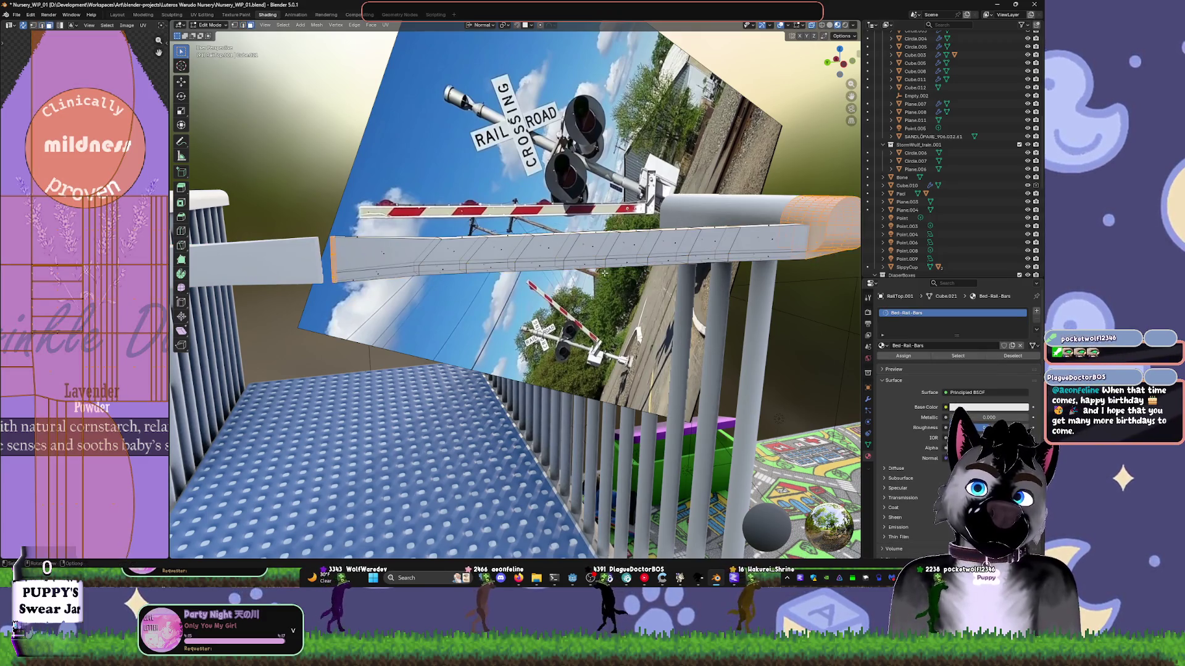
pyautogui.hotkey('ctrl', 'z')
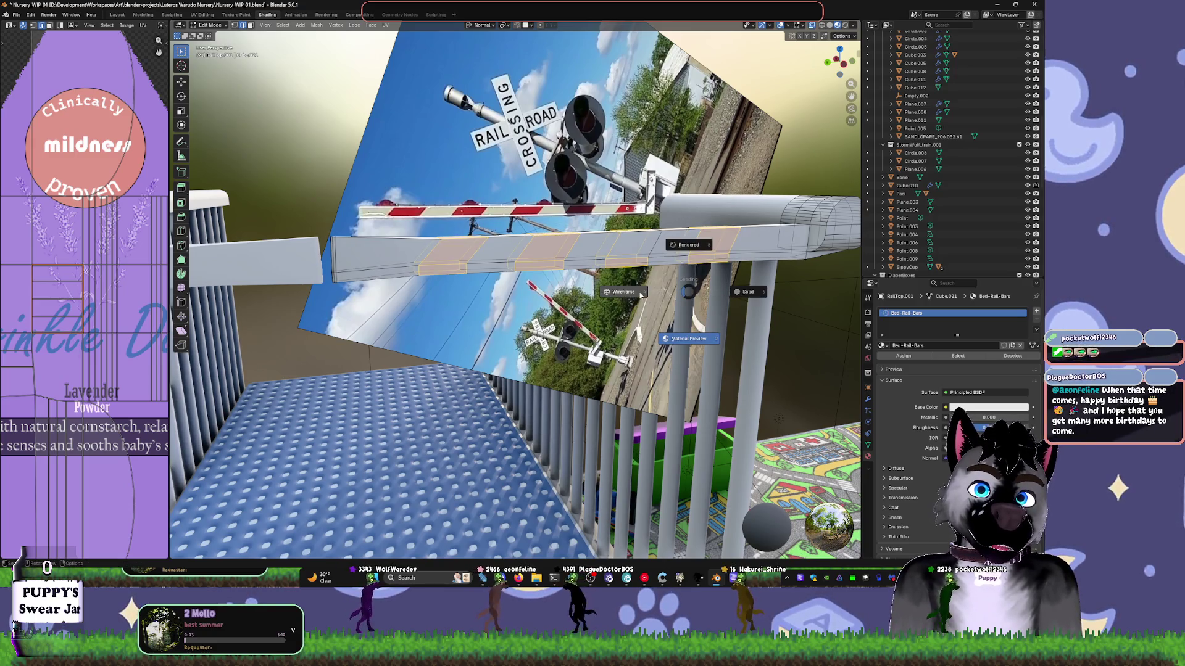
pyautogui.hotkey('shift', 'z')
pyautogui.press('Tab')
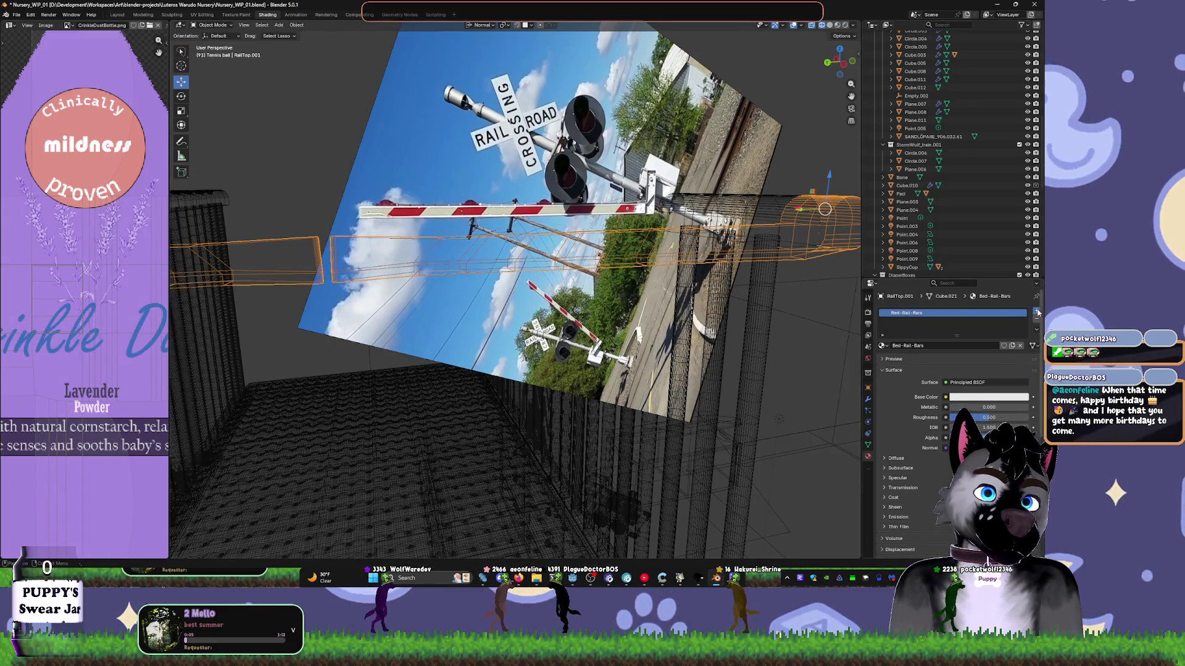
pyautogui.click(1038, 313)
pyautogui.click(957, 313)
# - Switch to wireframe shading in the right side view and return to Edit Mode
pyautogui.moveTo(654, 290)
pyautogui.mouseDown(button='middle')
pyautogui.moveTo(768, 257)
pyautogui.moveTo(662, 247)
pyautogui.mouseUp(button='middle')
pyautogui.press('z')
pyautogui.click(787, 262)
pyautogui.press('z')
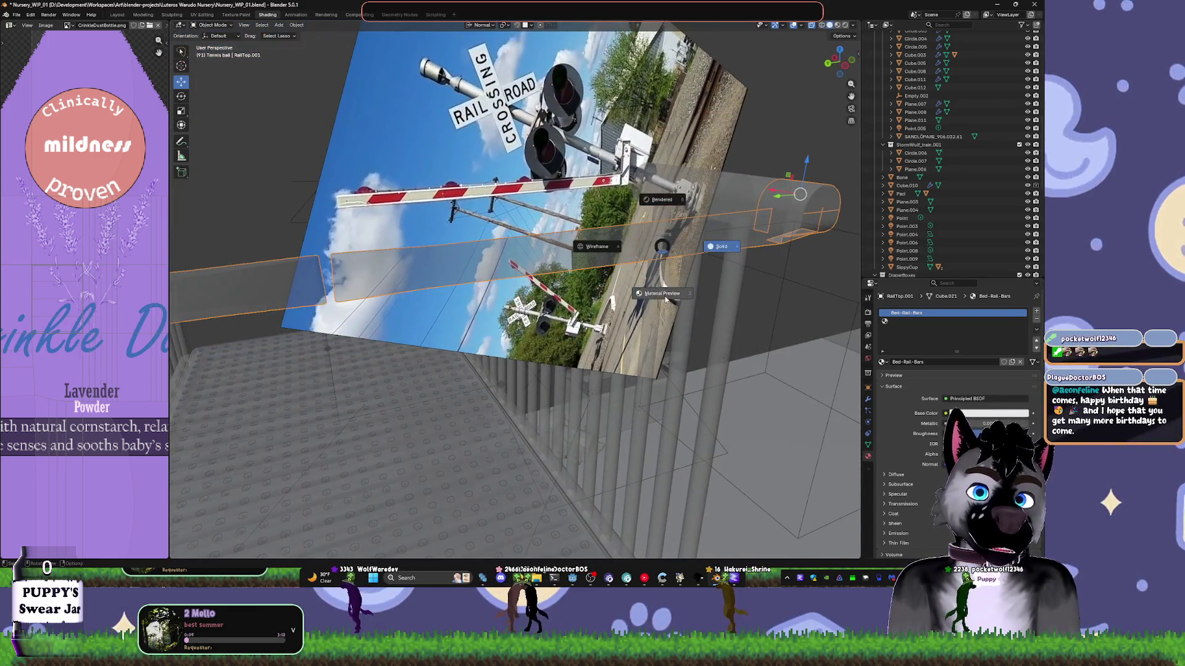
pyautogui.click(666, 300)
pyautogui.moveTo(666, 300); pyautogui.dragTo(679, 246, button='middle')
pyautogui.press('z')
pyautogui.click(603, 247)
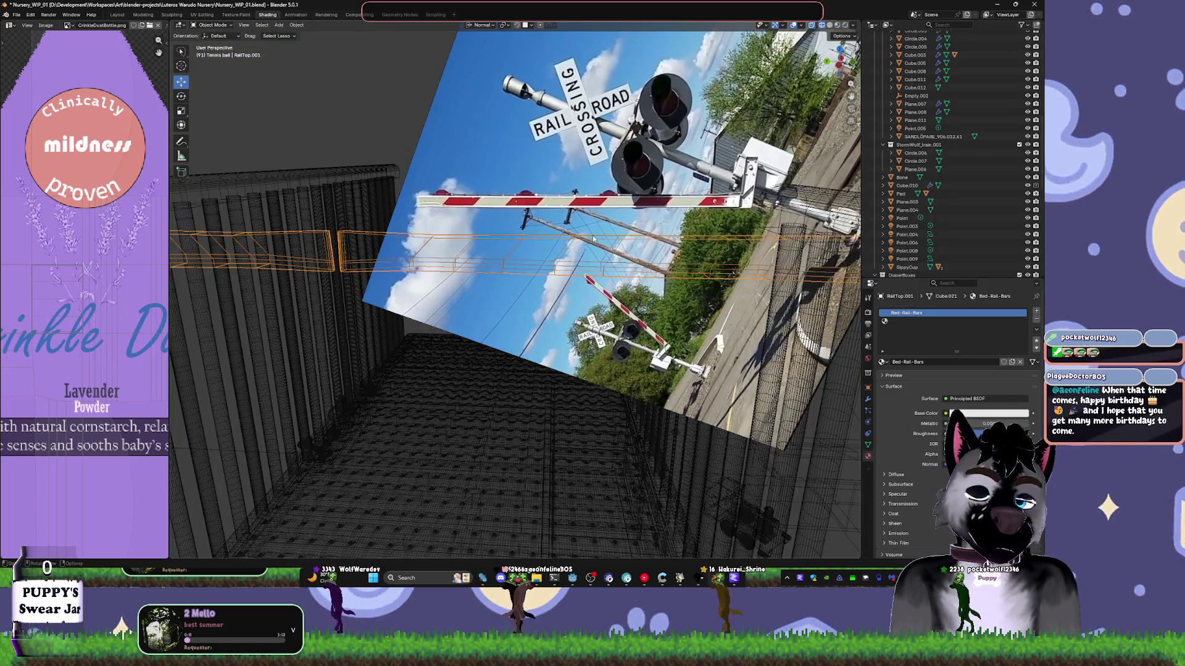
pyautogui.press('KP_1')
pyautogui.press('KP_3')
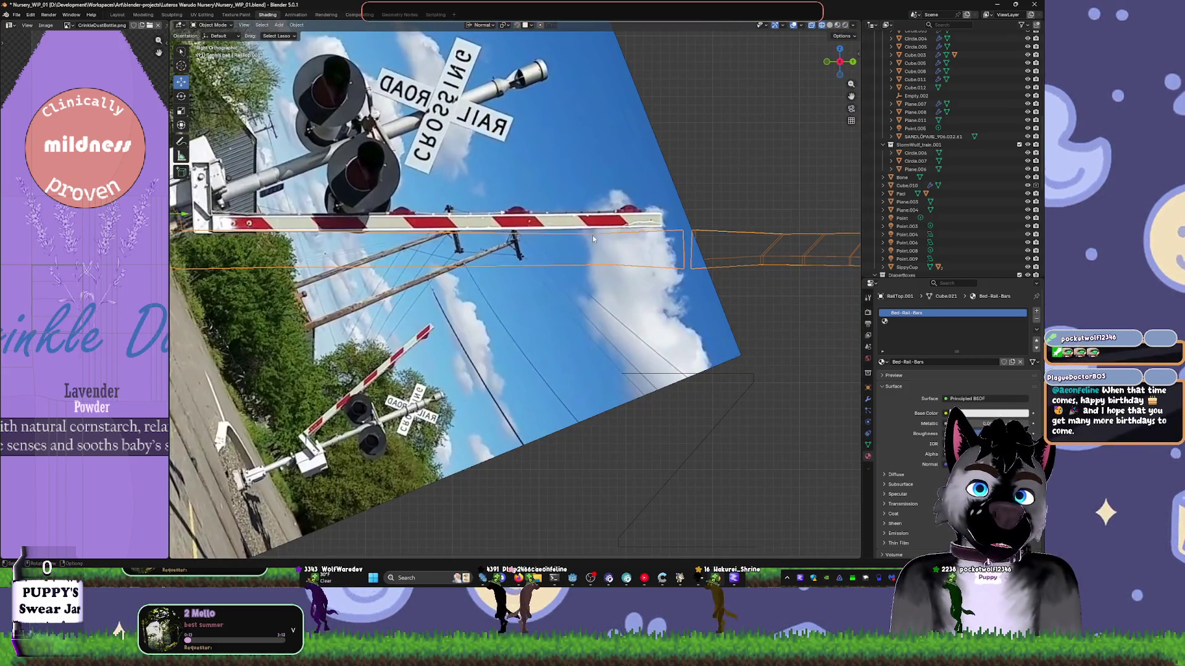
pyautogui.press('z')
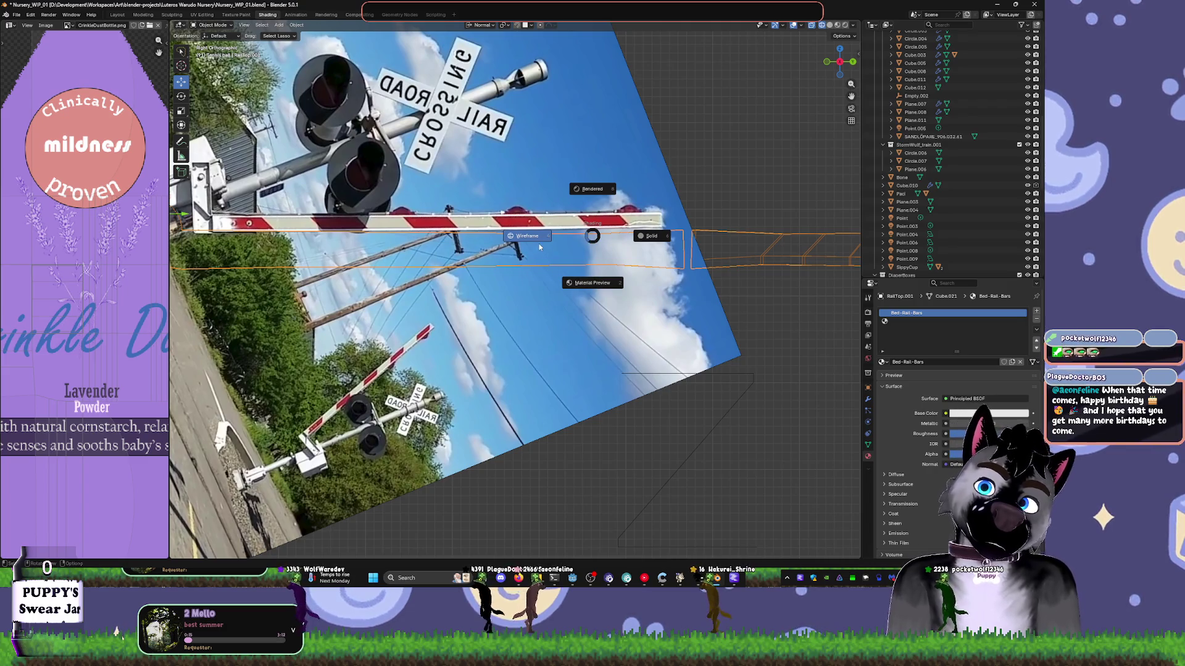
pyautogui.click(539, 247)
pyautogui.press('Tab')
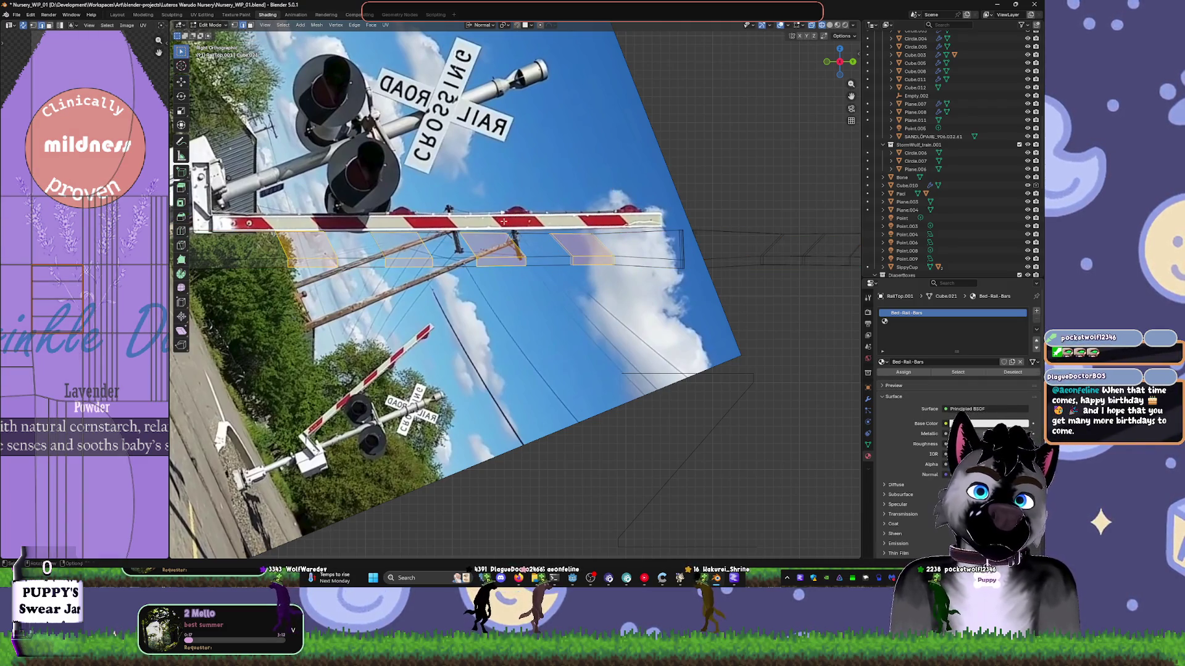
# - Make the Bed-Rail-Bars base colour pink and assign it to the whole rail bar
pyautogui.keyDown('shift'); pyautogui.moveTo(504, 221); pyautogui.dragTo(572, 196, button='middle'); pyautogui.keyUp('shift')
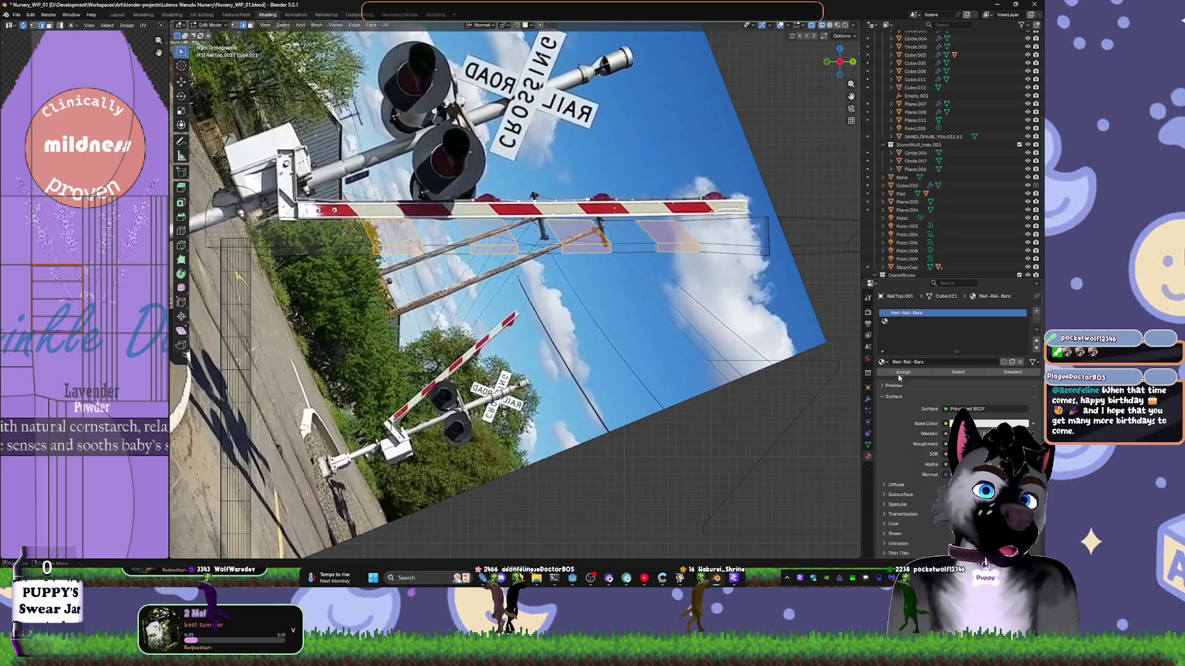
pyautogui.click(963, 423)
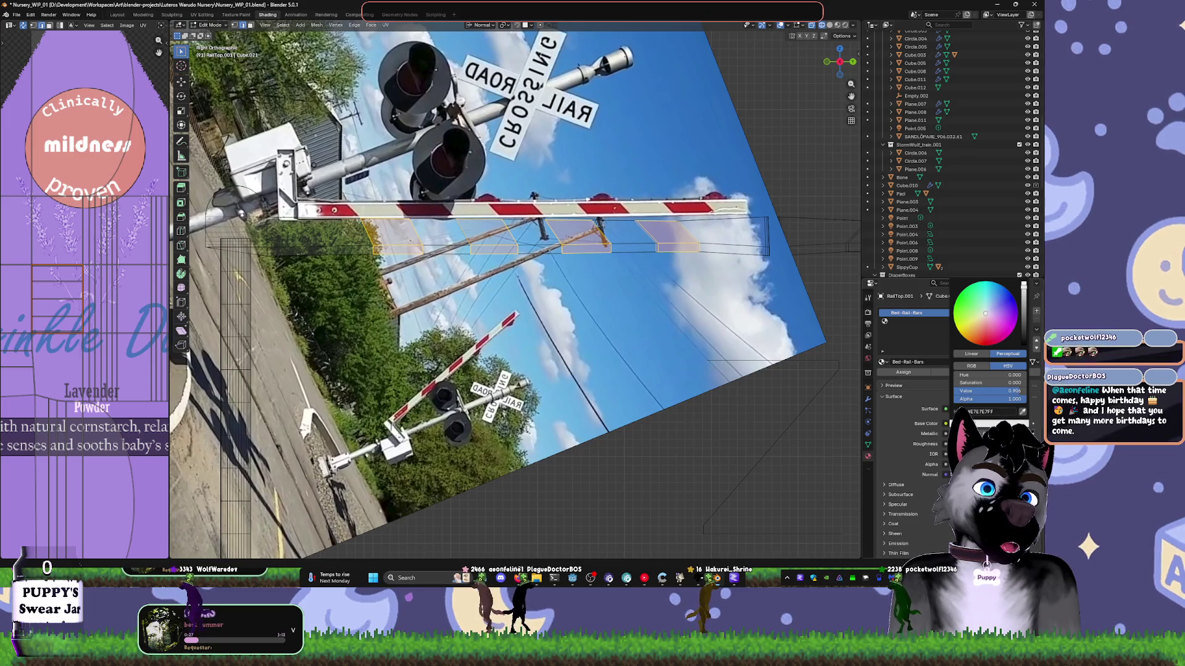
pyautogui.click(988, 423)
pyautogui.hotkey('ctrl', 'v')
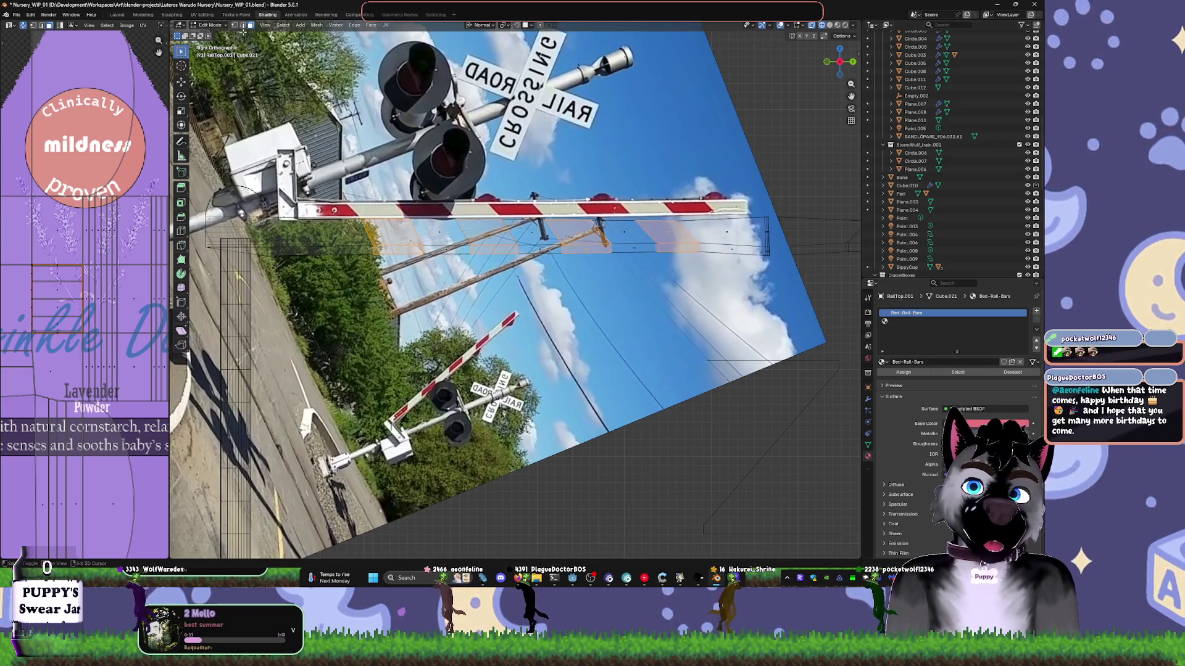
pyautogui.press('2')
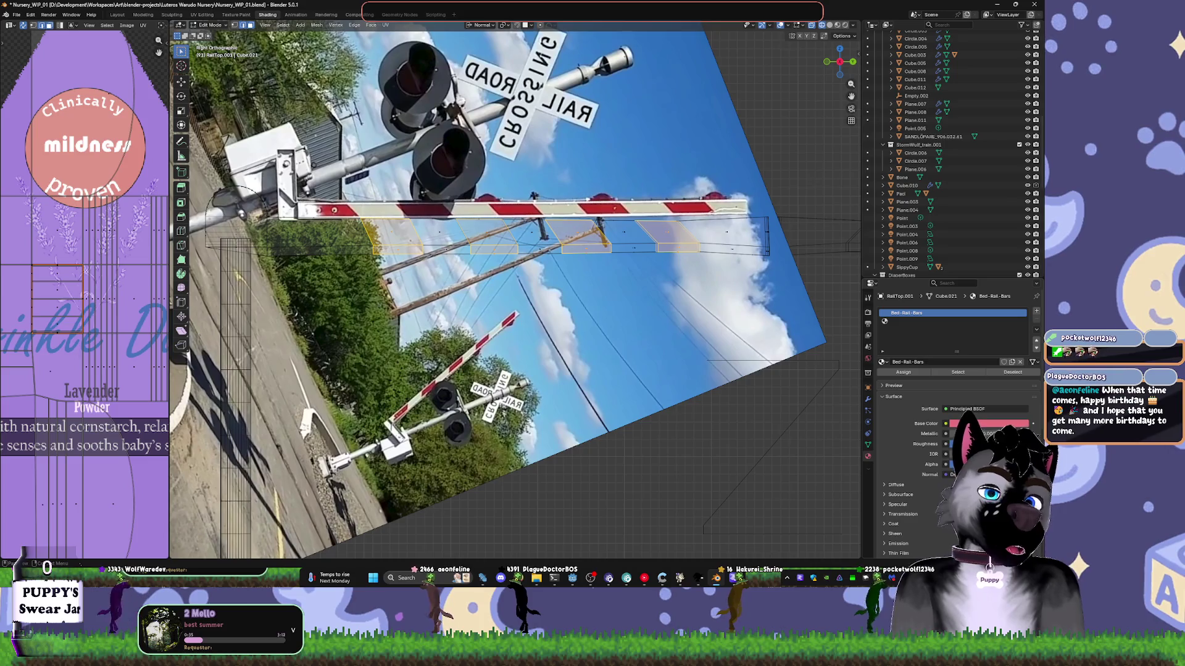
pyautogui.click(908, 373)
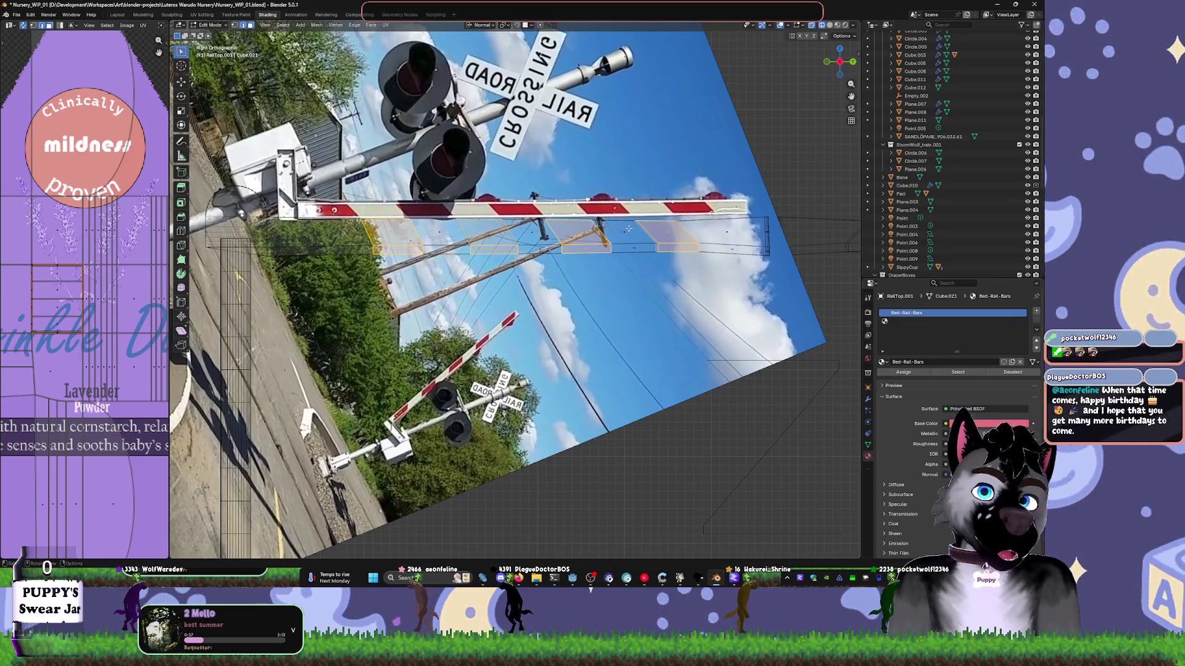
pyautogui.press('l')
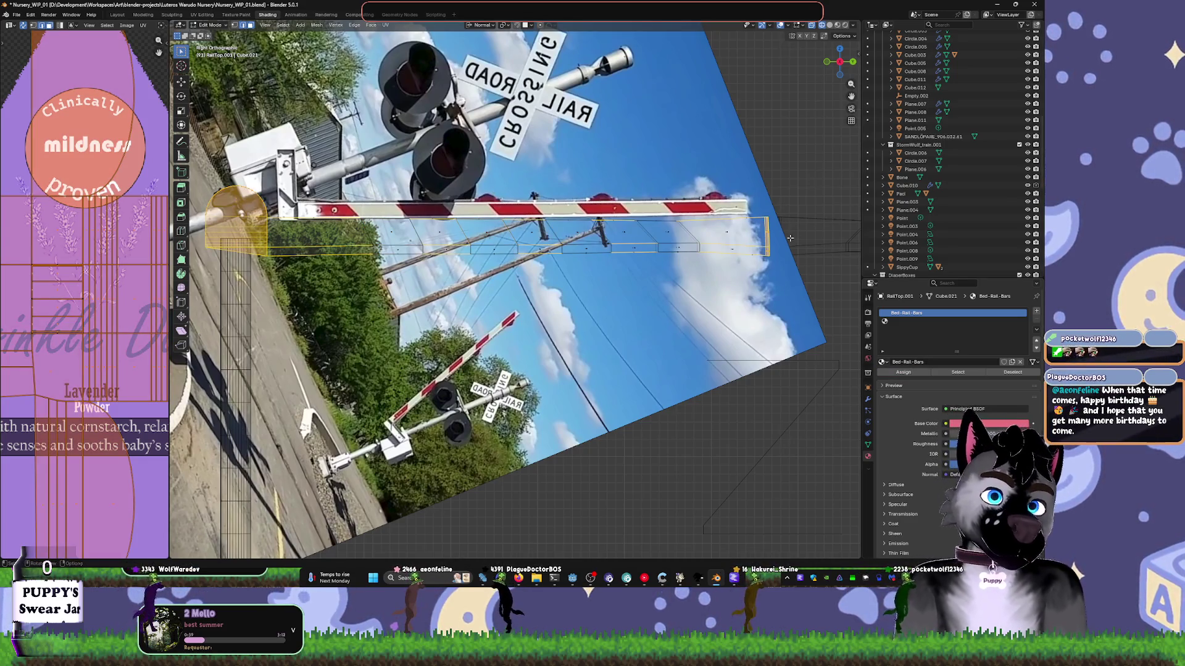
# - Add a new material, Material.019, in the empty slot and view it in Material Preview shading
pyautogui.click(938, 321)
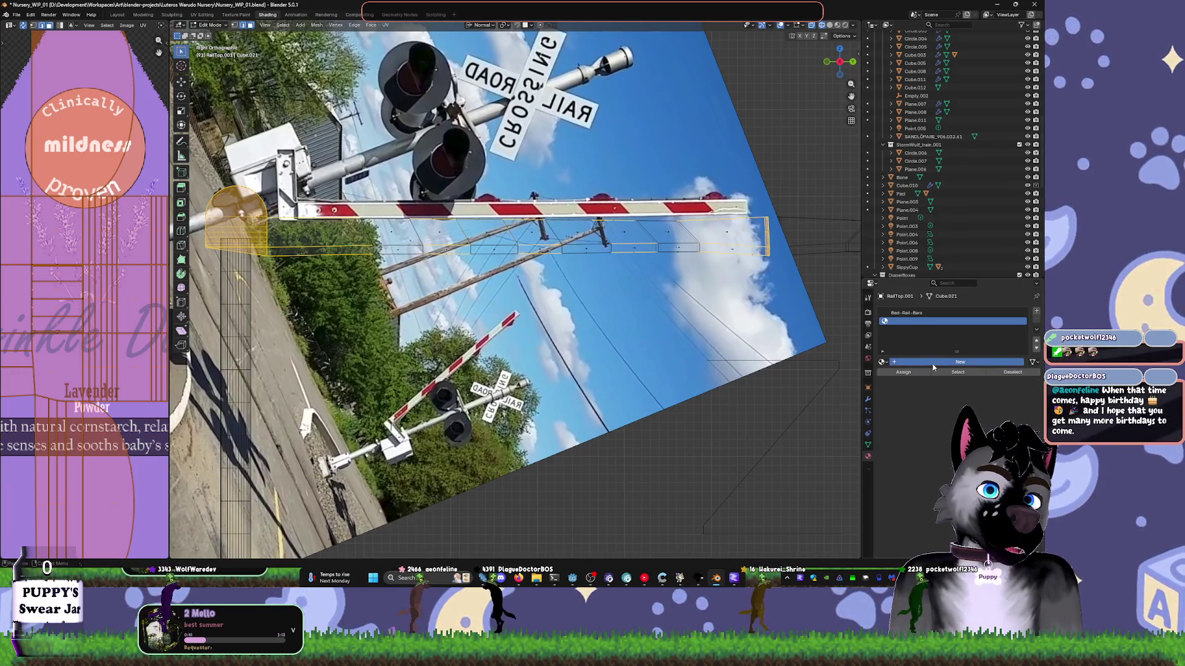
pyautogui.click(933, 364)
pyautogui.press('z')
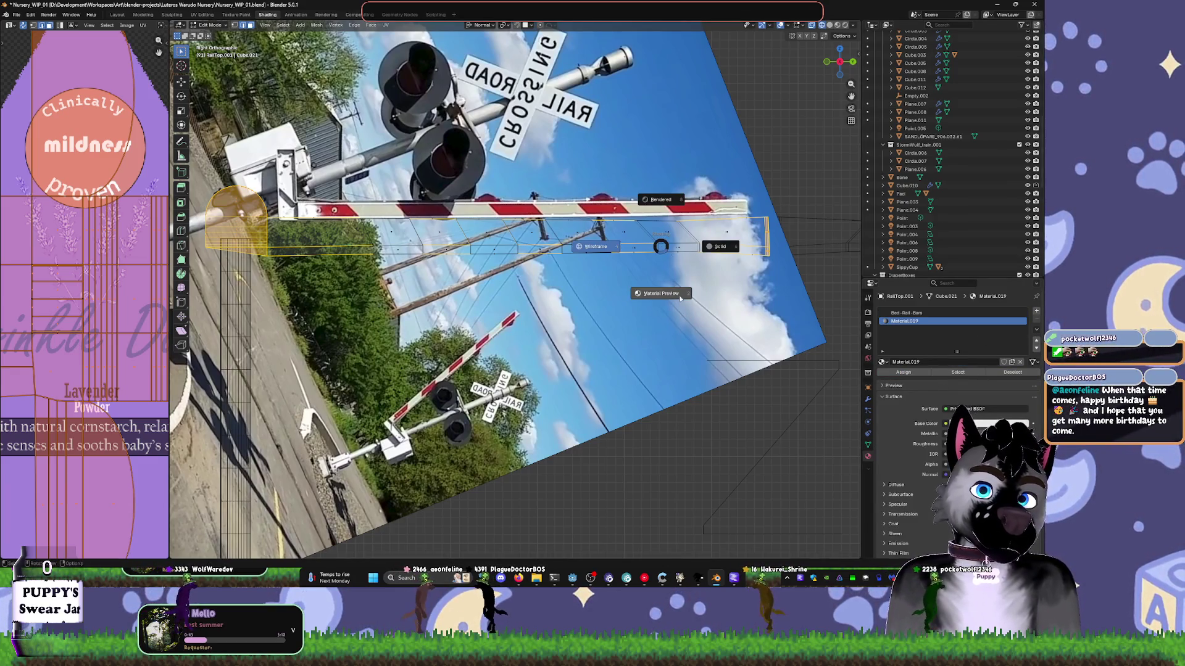
pyautogui.click(679, 299)
pyautogui.press('Tab')
pyautogui.moveTo(679, 298)
pyautogui.mouseDown(button='middle')
pyautogui.moveTo(613, 310)
pyautogui.moveTo(628, 282)
pyautogui.mouseUp(button='middle')
pyautogui.press('Tab')
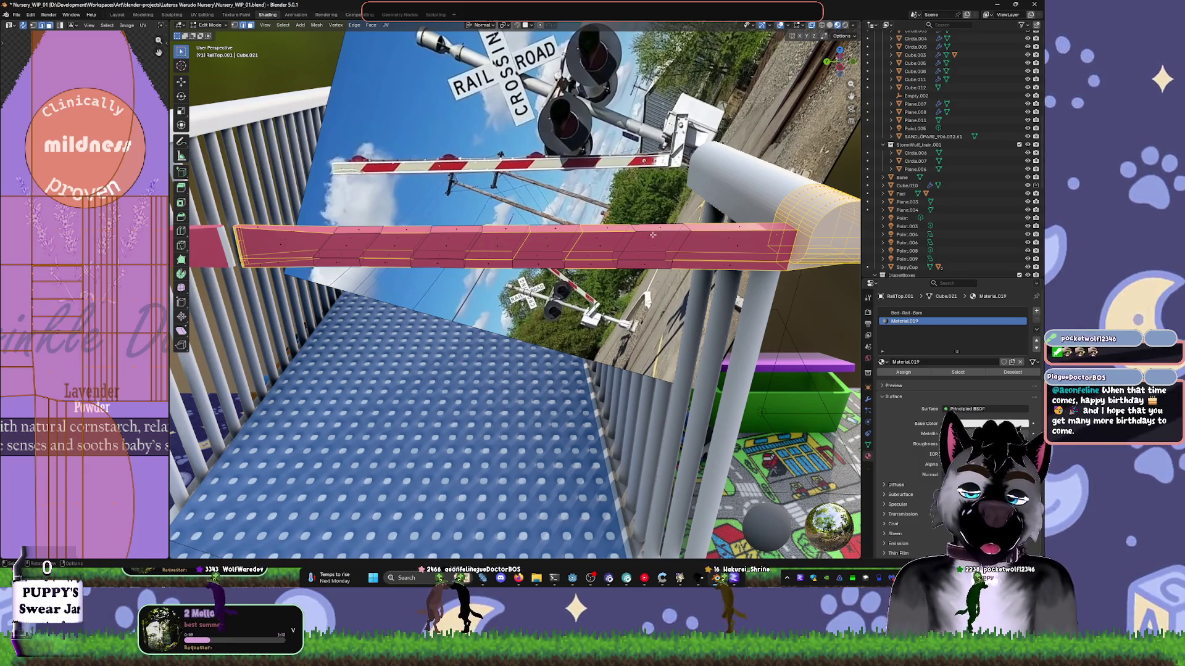
# - Select alternating stripe faces along the rail bar in face mode, viewed from the left side
pyautogui.keyDown('ctrl'); pyautogui.click(652, 235); pyautogui.keyUp('ctrl')
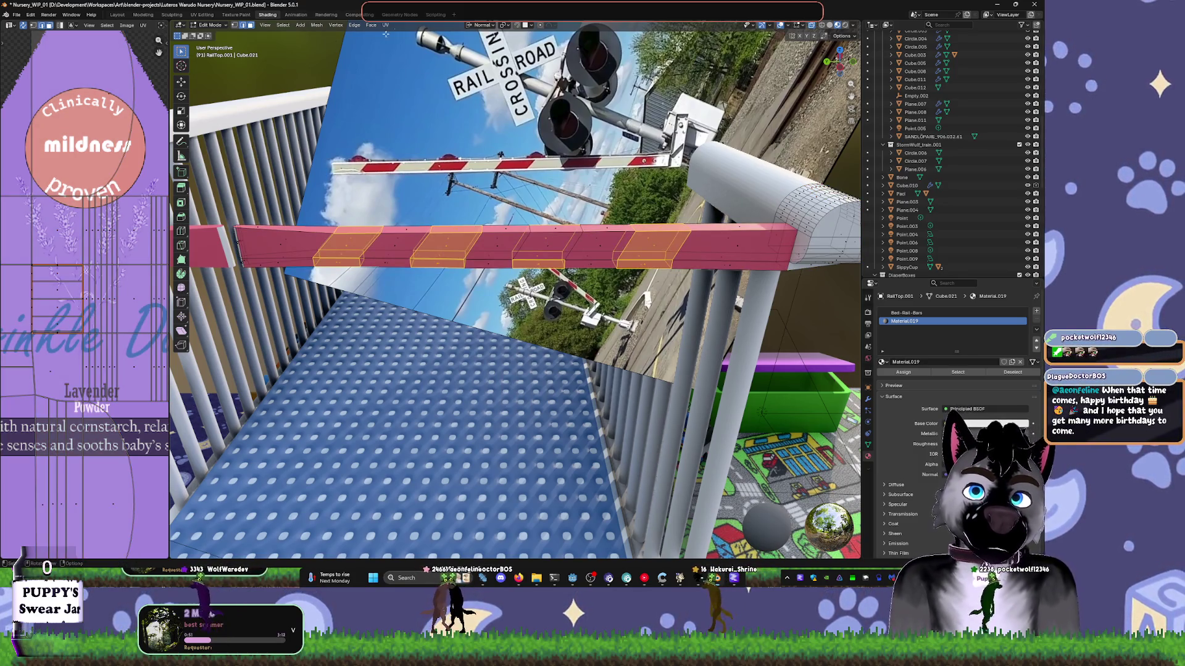
pyautogui.click(250, 25)
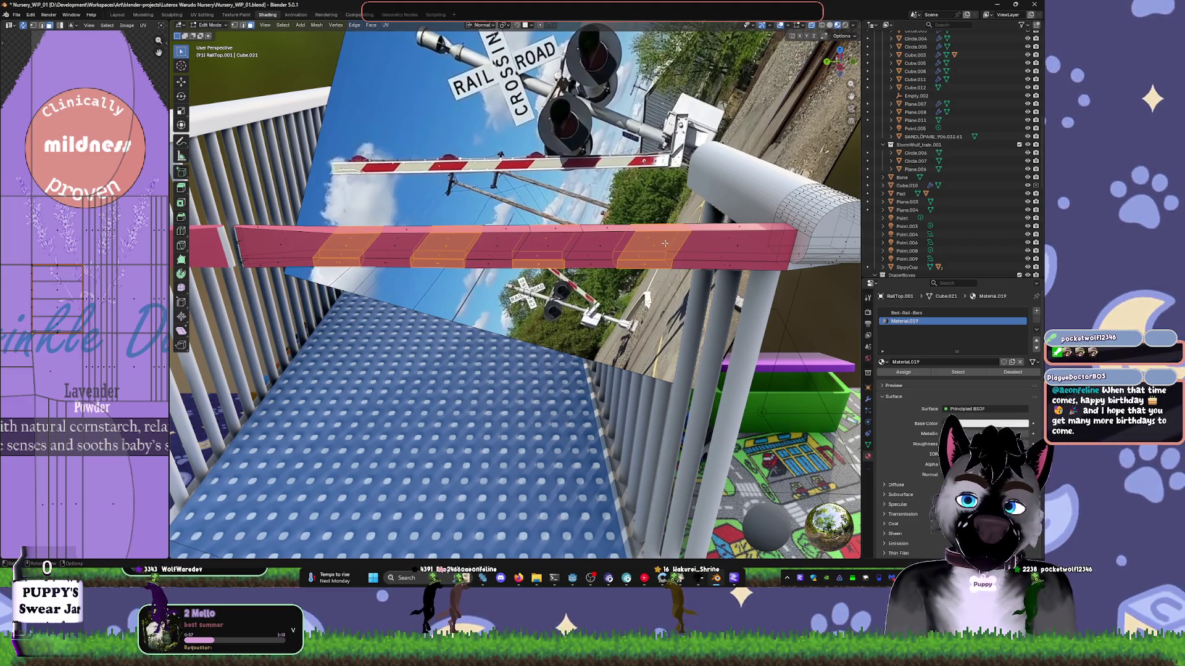
pyautogui.moveTo(681, 297)
pyautogui.mouseDown(button='middle')
pyautogui.moveTo(581, 239)
pyautogui.moveTo(685, 267)
pyautogui.moveTo(574, 255)
pyautogui.mouseUp(button='middle')
pyautogui.click(545, 237)
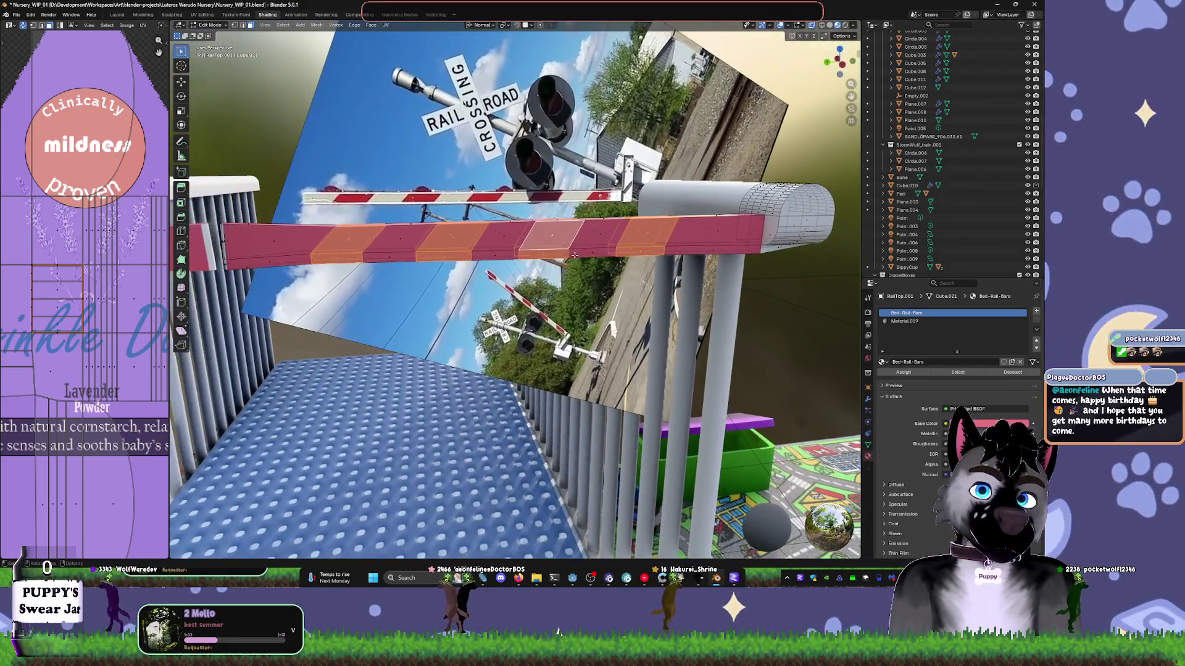
pyautogui.press('ctrl+KP_3')
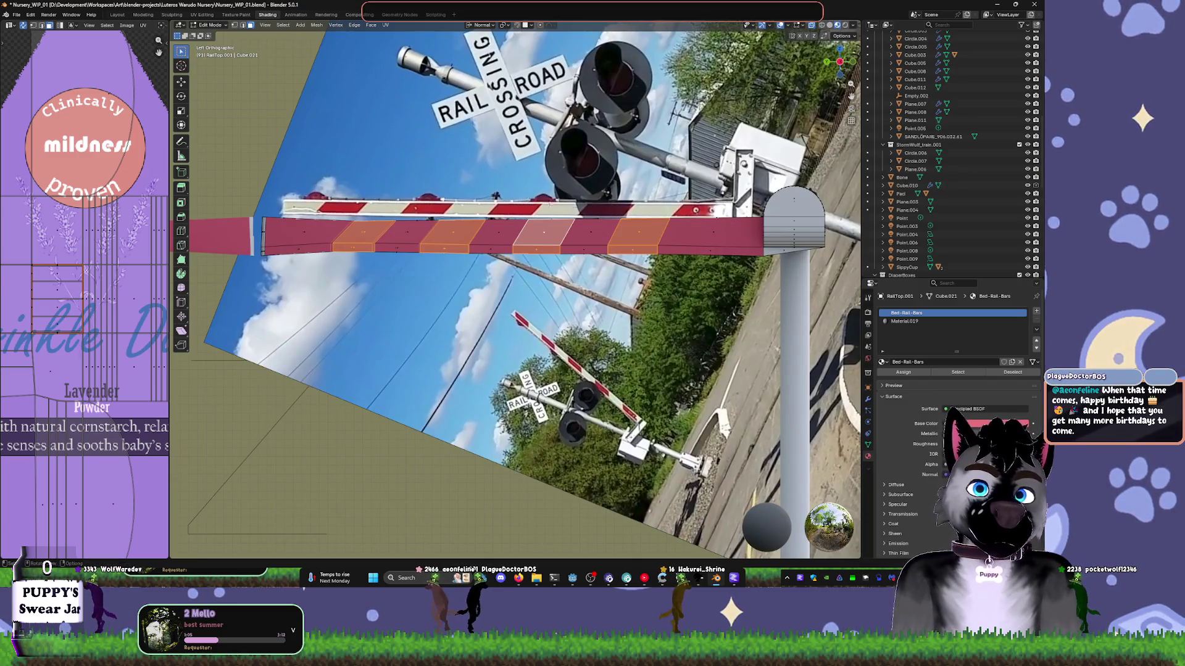
# - Assign Material.019 to the selected stripe faces and select the Bed-Rail-Bars faces
pyautogui.click(904, 321)
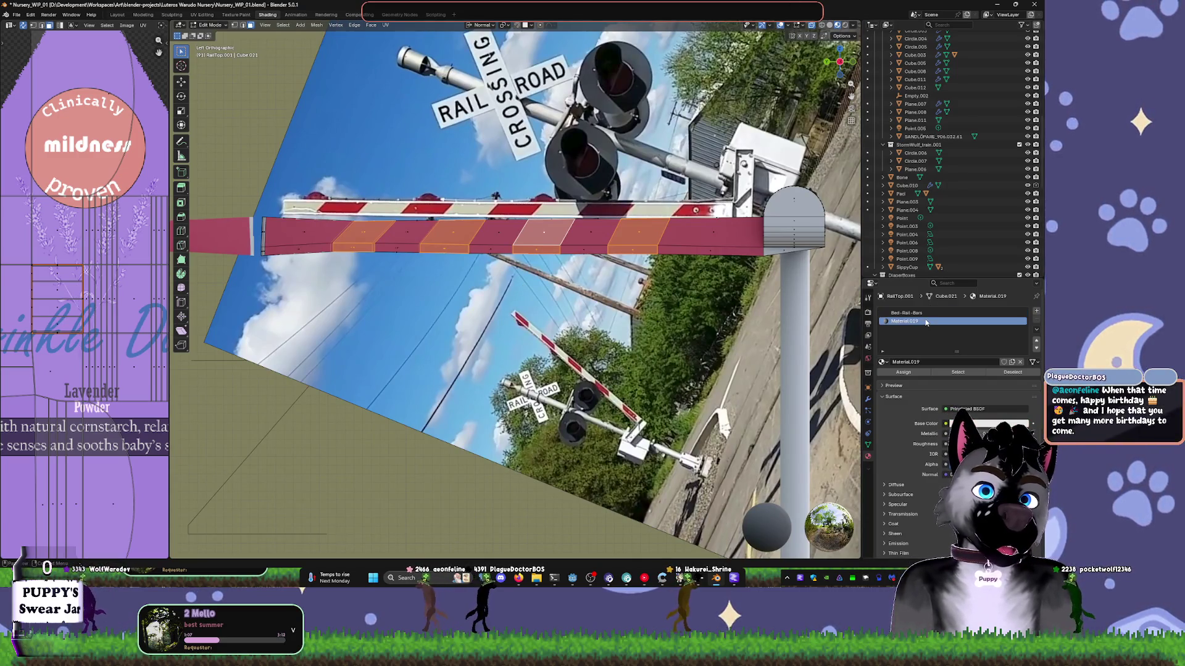
pyautogui.click(902, 372)
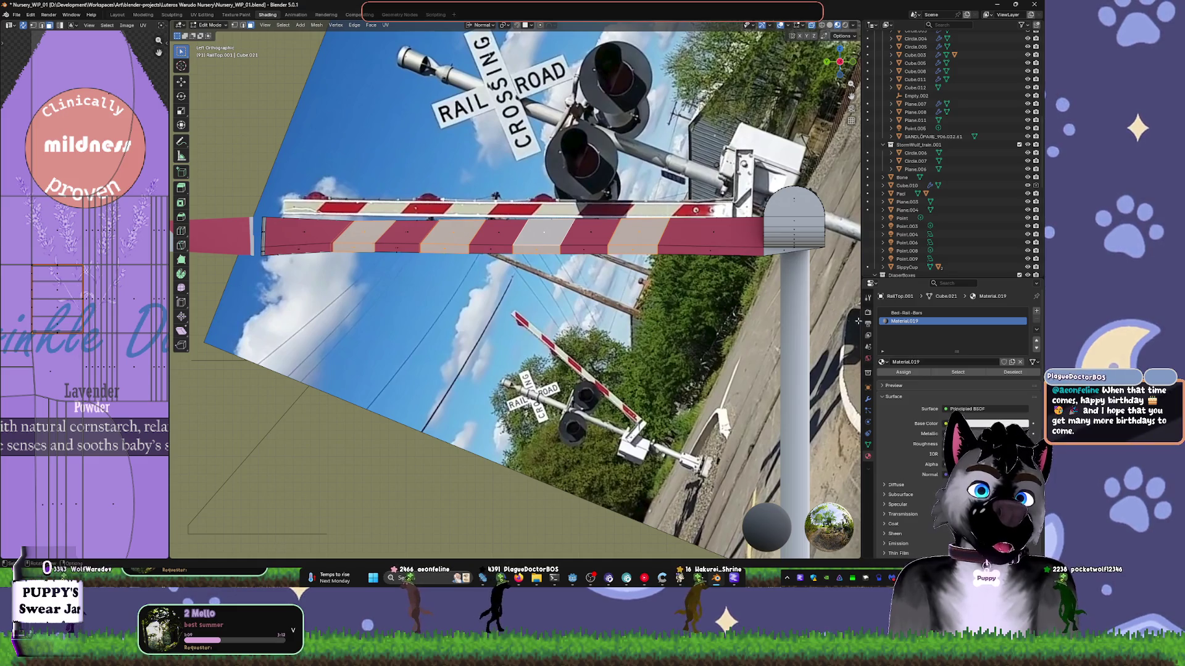
pyautogui.click(907, 313)
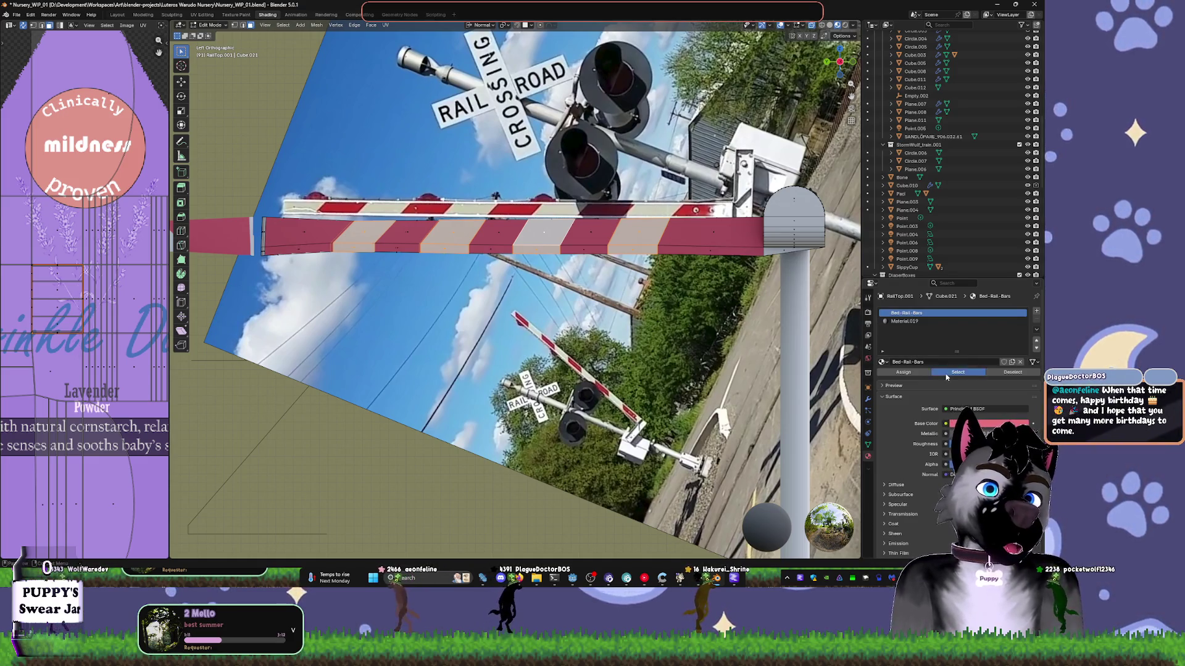
pyautogui.click(946, 374)
# - Try sampling stripe colours from the scene with the Bed-Rail-Bars base colour eyedropper
pyautogui.click(972, 424)
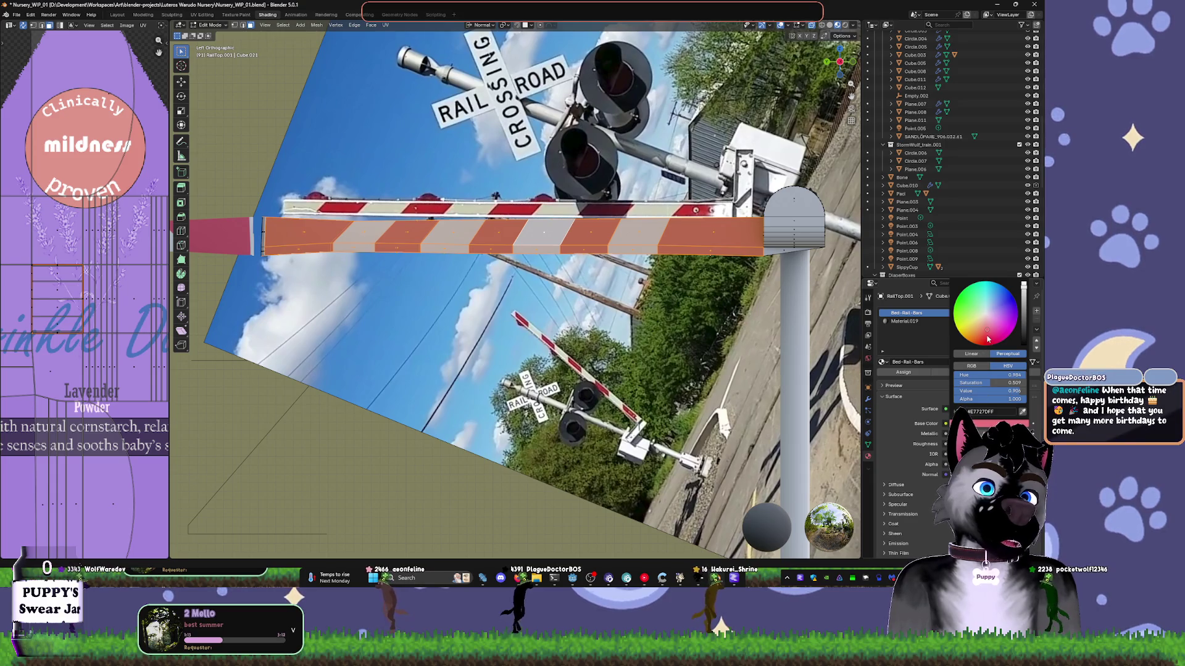
pyautogui.click(1021, 413)
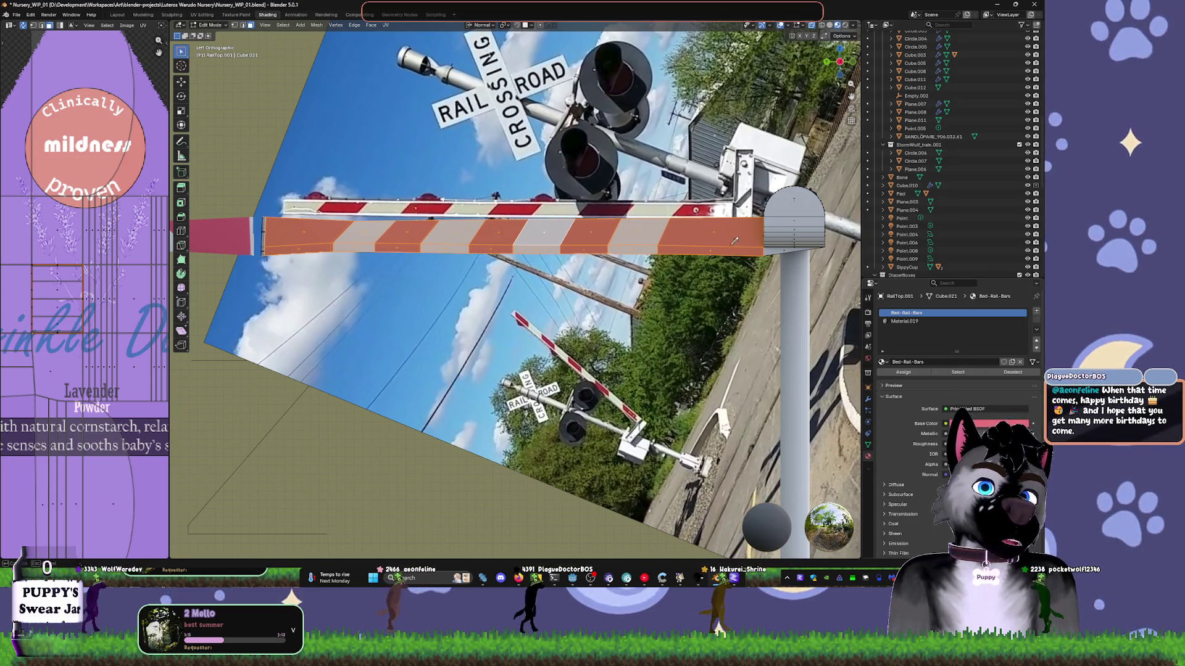
pyautogui.click(735, 302)
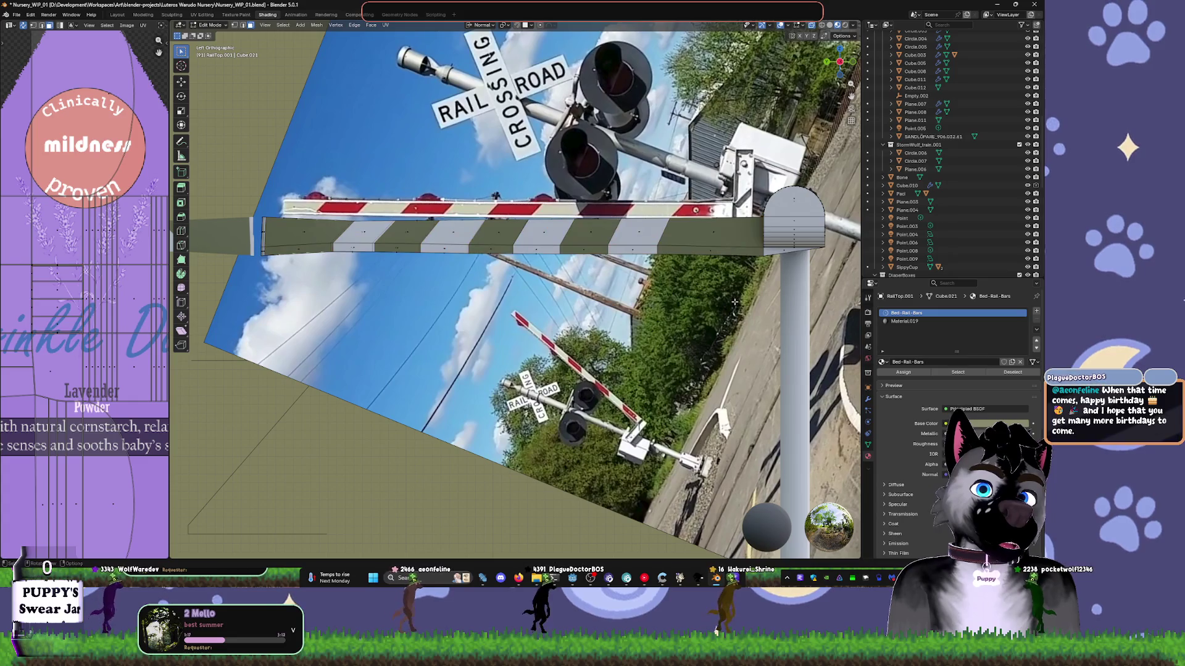
pyautogui.moveTo(726, 272); pyautogui.dragTo(747, 295, button='middle')
pyautogui.click(1019, 423)
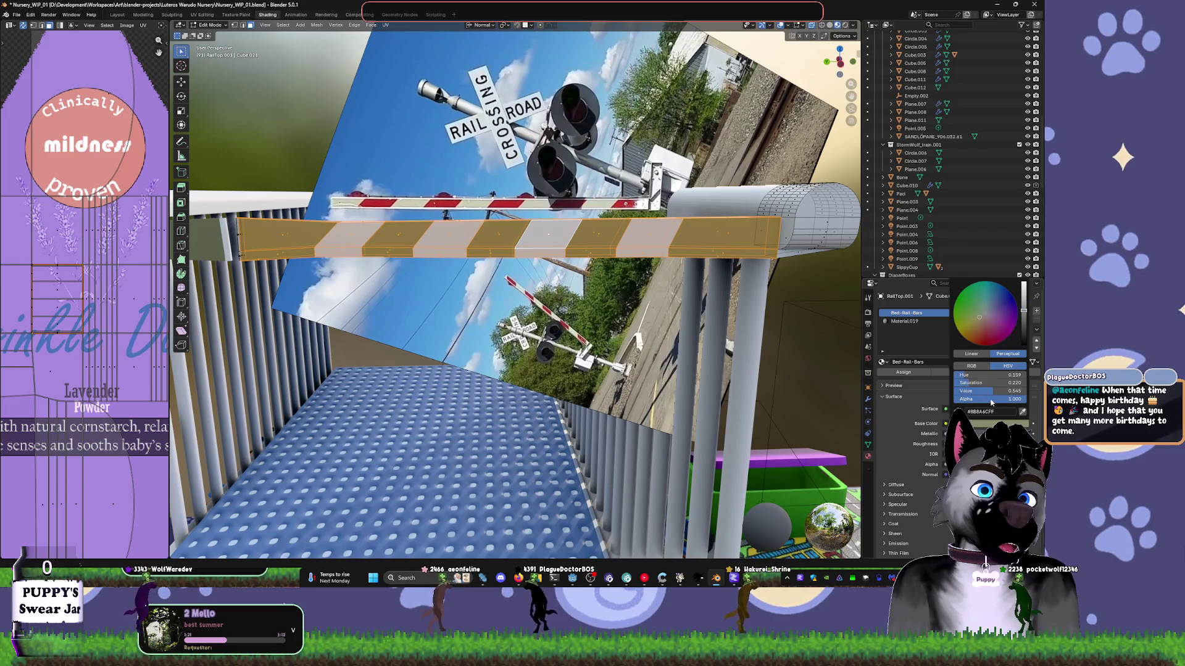
pyautogui.click(1024, 415)
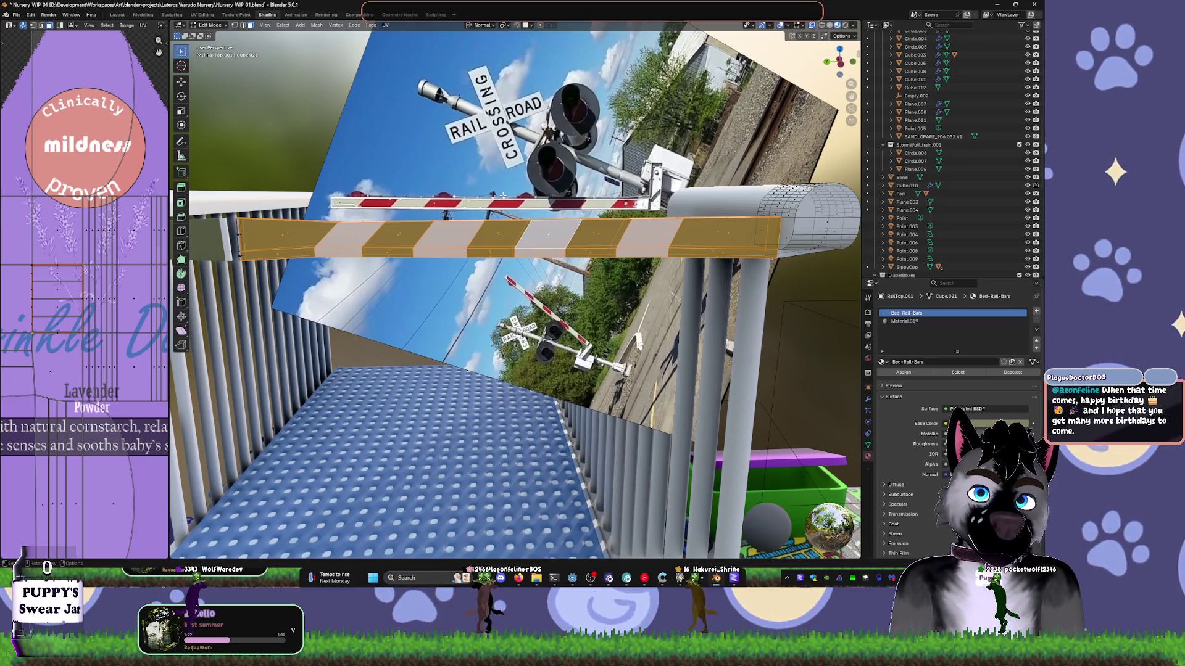
pyautogui.click(946, 424)
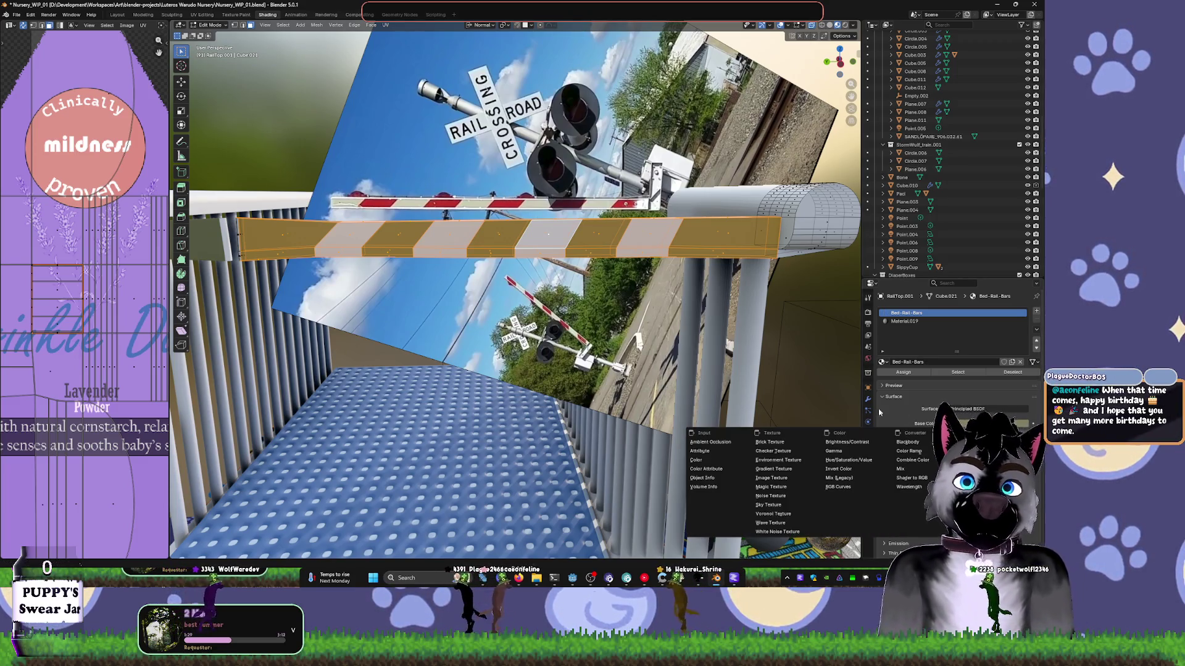
pyautogui.click(988, 423)
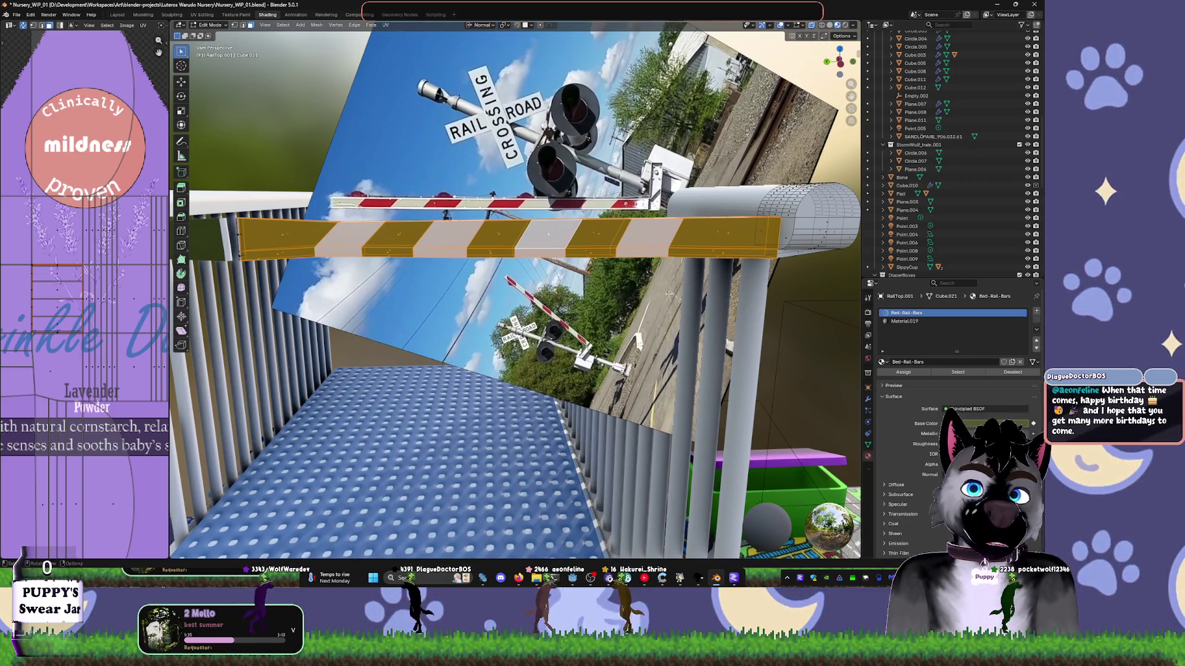
pyautogui.click(951, 424)
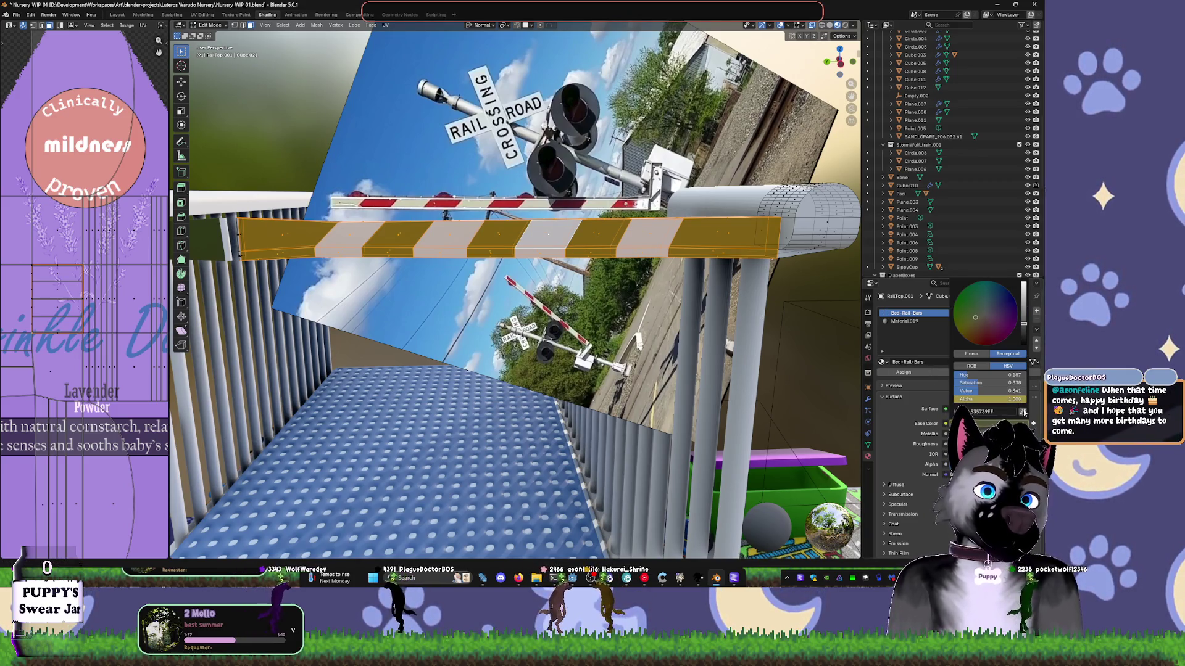
pyautogui.click(1023, 411)
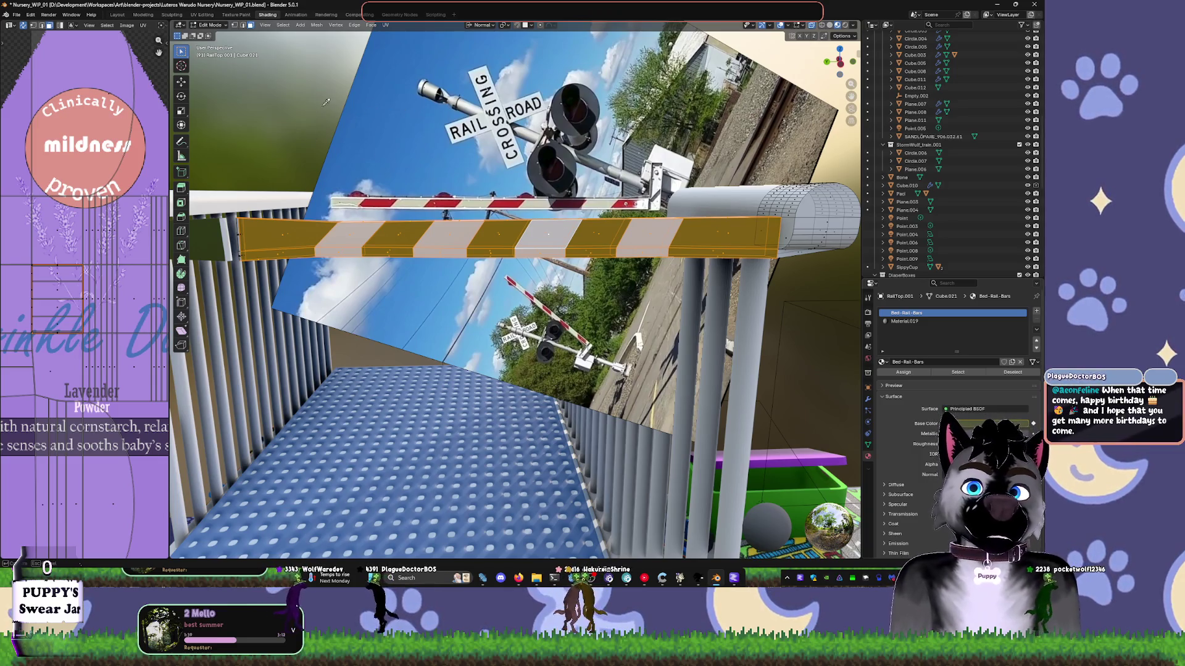
pyautogui.click(372, 45)
# - Set the Bed-Rail-Bars base colour to red, then adjust it to orange
pyautogui.moveTo(320, 67)
pyautogui.mouseDown(button='middle')
pyautogui.moveTo(509, 121)
pyautogui.moveTo(540, 204)
pyautogui.mouseUp(button='middle')
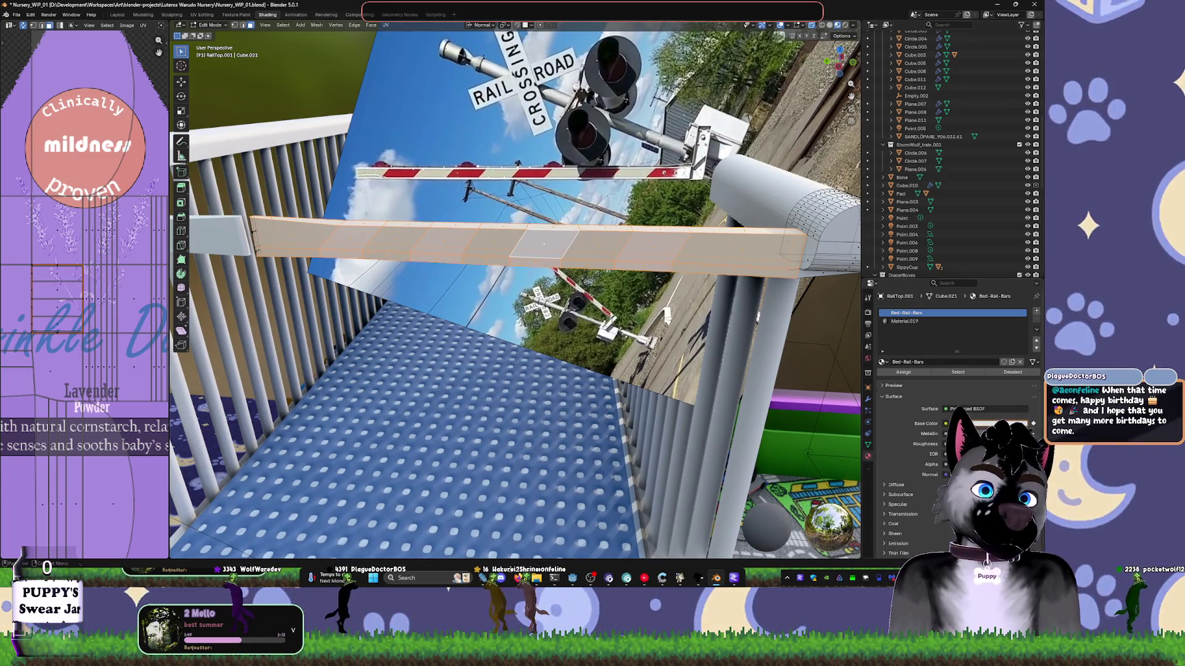
pyautogui.moveTo(642, 213)
pyautogui.mouseDown(button='middle')
pyautogui.moveTo(689, 216)
pyautogui.moveTo(638, 198)
pyautogui.moveTo(602, 204)
pyautogui.moveTo(617, 271)
pyautogui.mouseUp(button='middle')
pyautogui.scroll(3, 689, 217)
pyautogui.scroll(5, 638, 197)
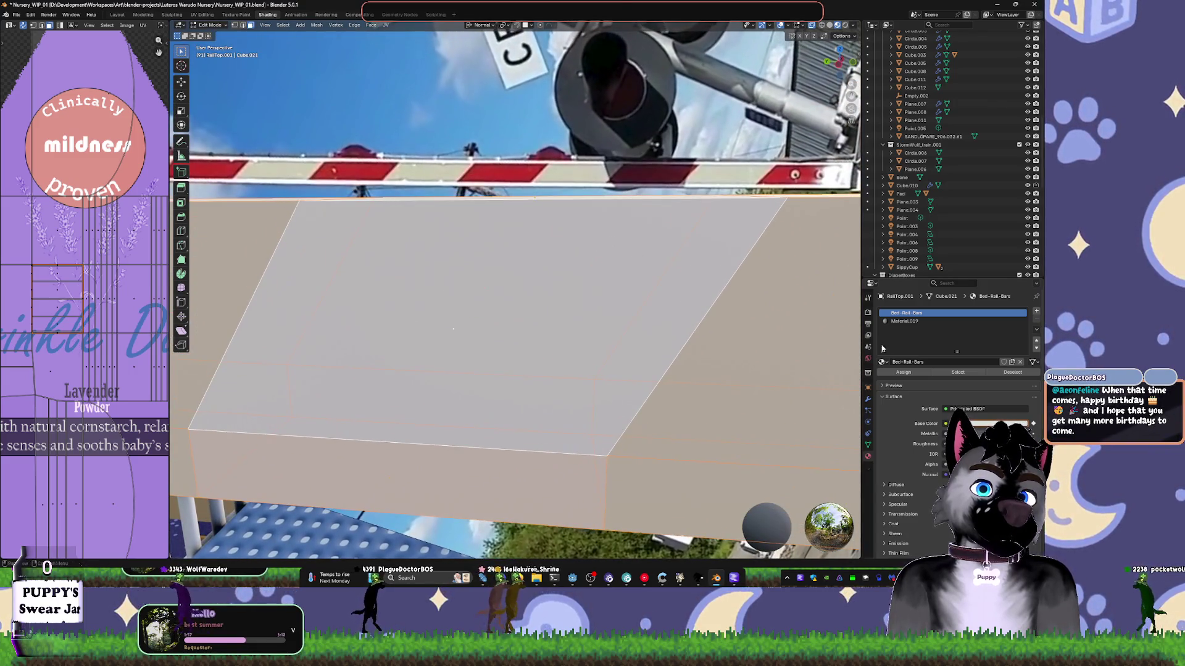
pyautogui.click(1000, 423)
pyautogui.click(988, 335)
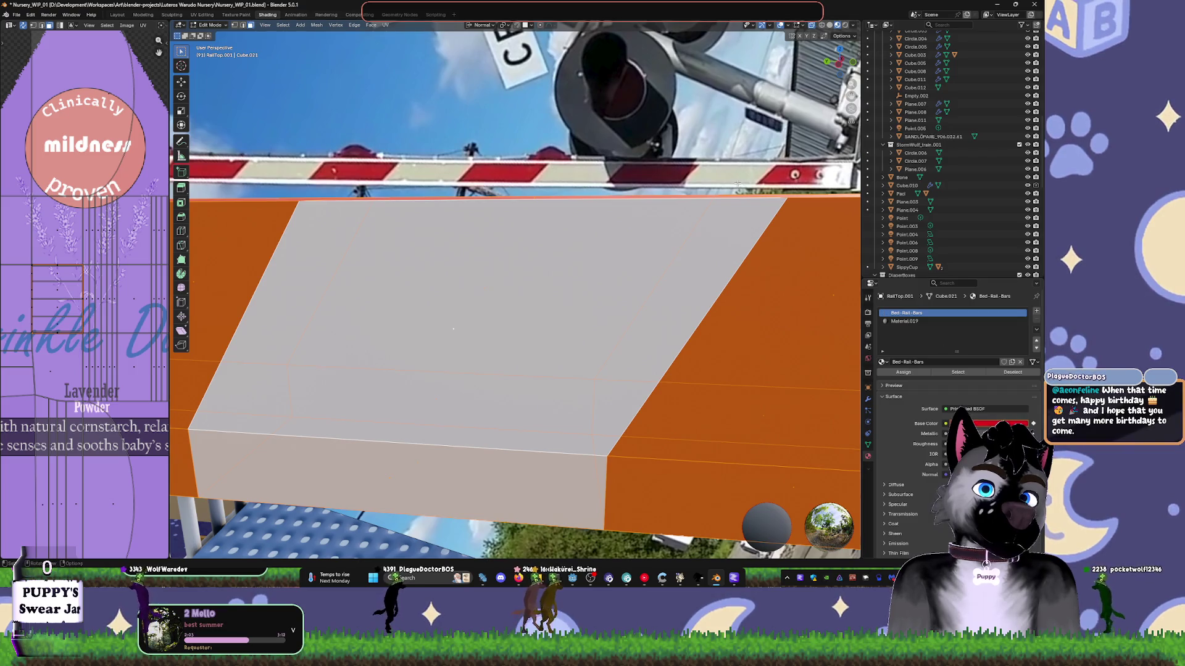
pyautogui.click(981, 425)
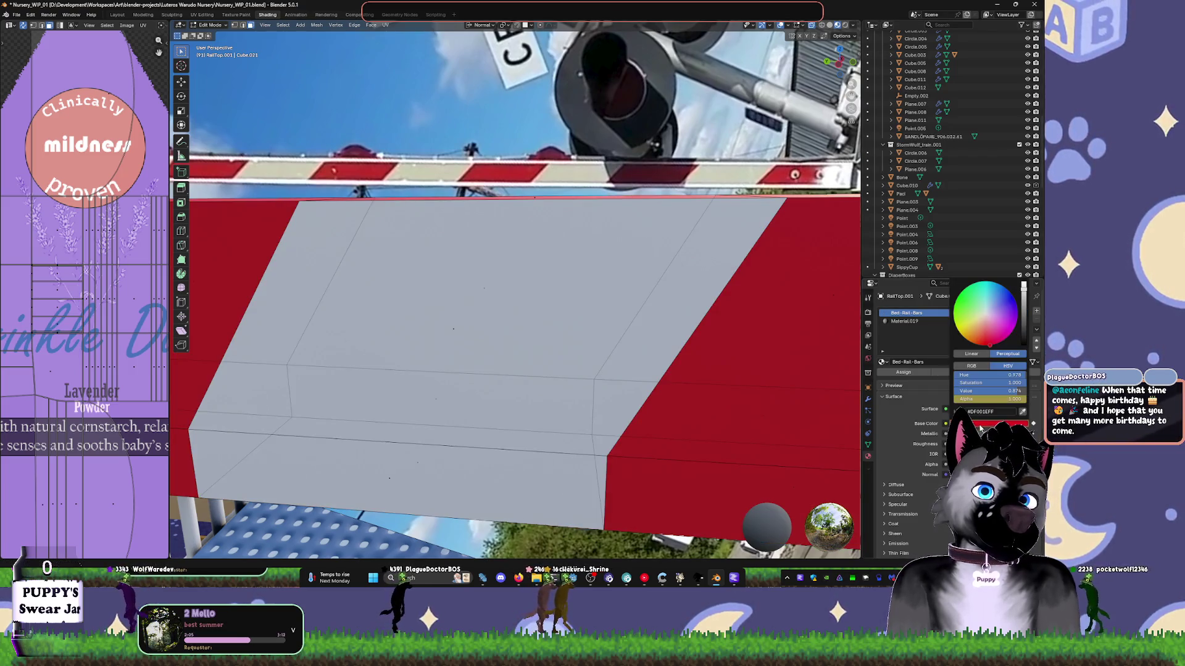
pyautogui.click(978, 338)
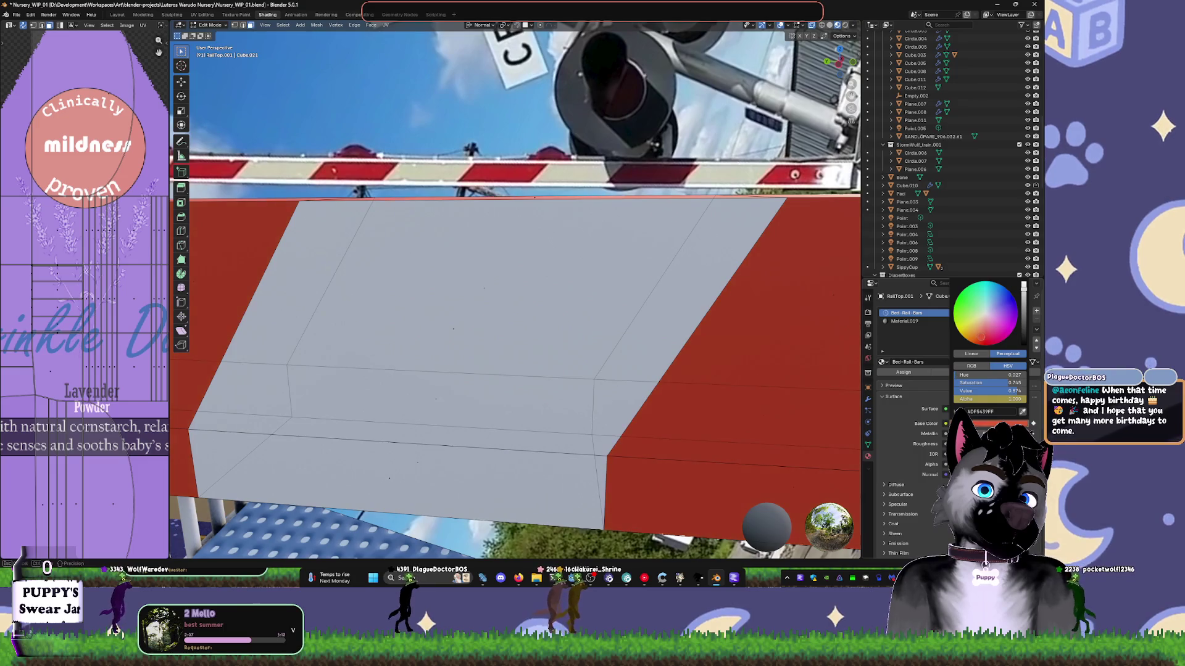
# - Rename Material.019 to Bed-Rail-Bars-Alt, then reselect the Bed-Rail-Bars slot
pyautogui.doubleClick(902, 321)
pyautogui.press('Escape')
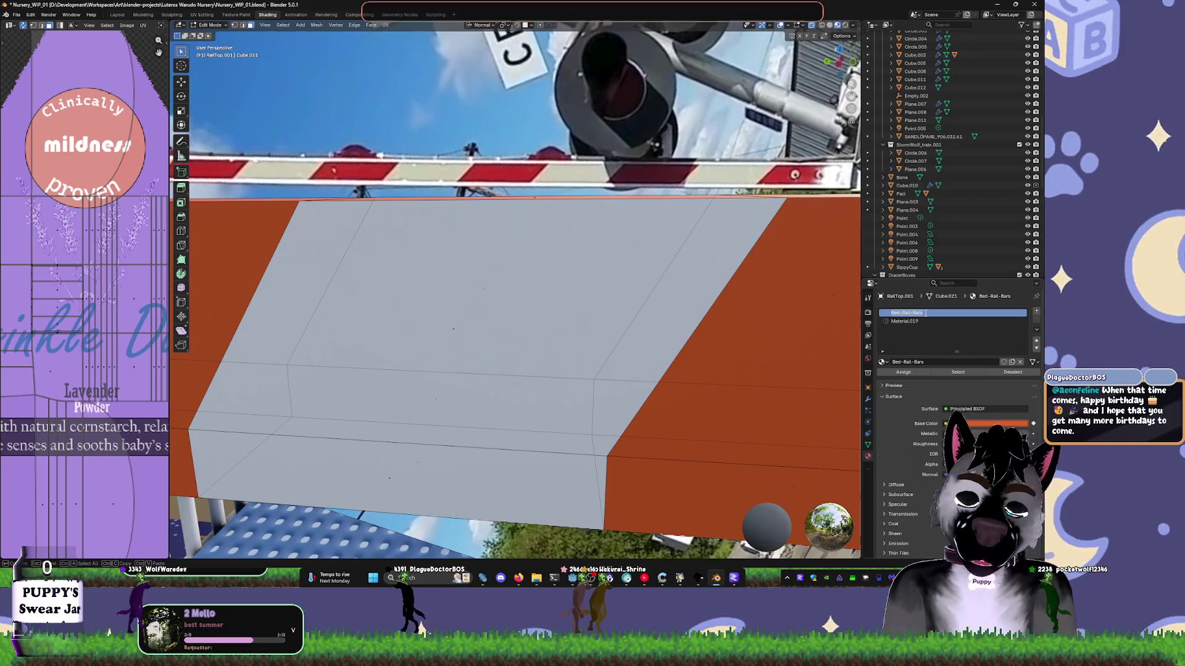
pyautogui.click(911, 321)
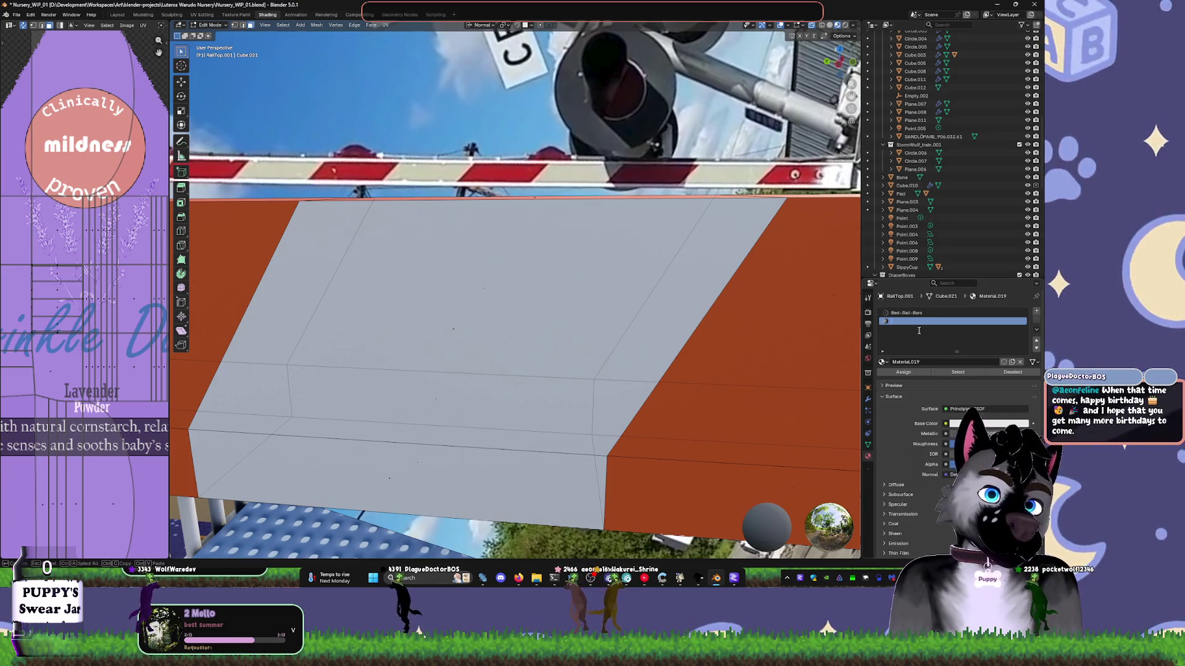
pyautogui.write('Bed-Rail')
pyautogui.press('Return')
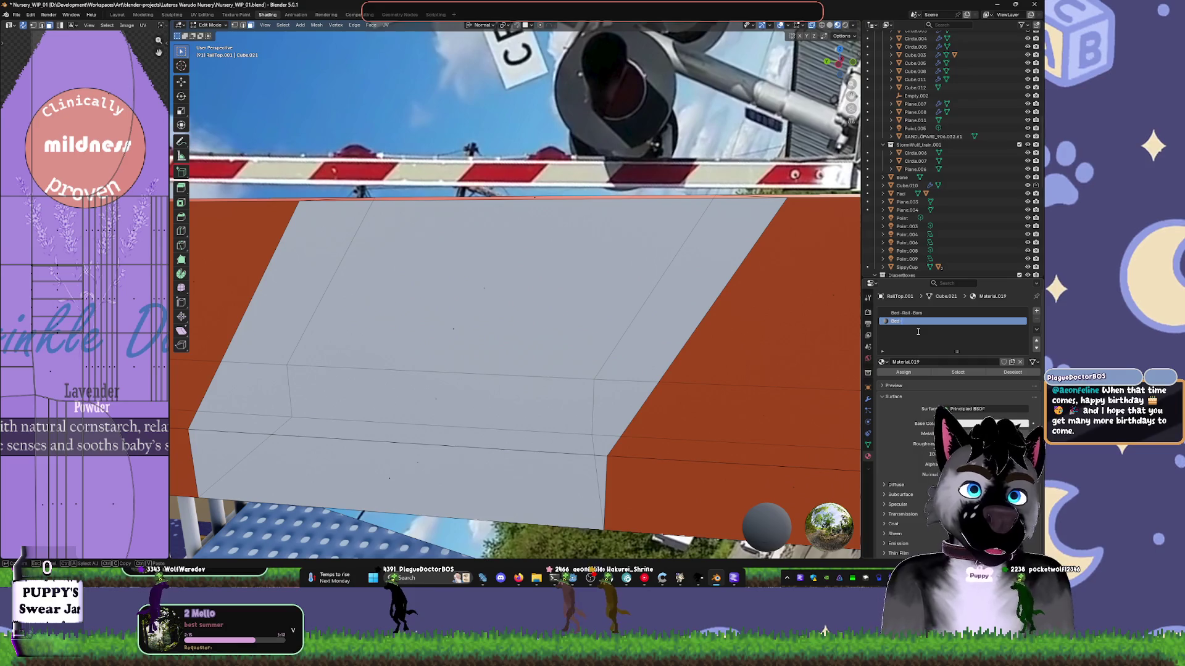
pyautogui.write('-Bars')
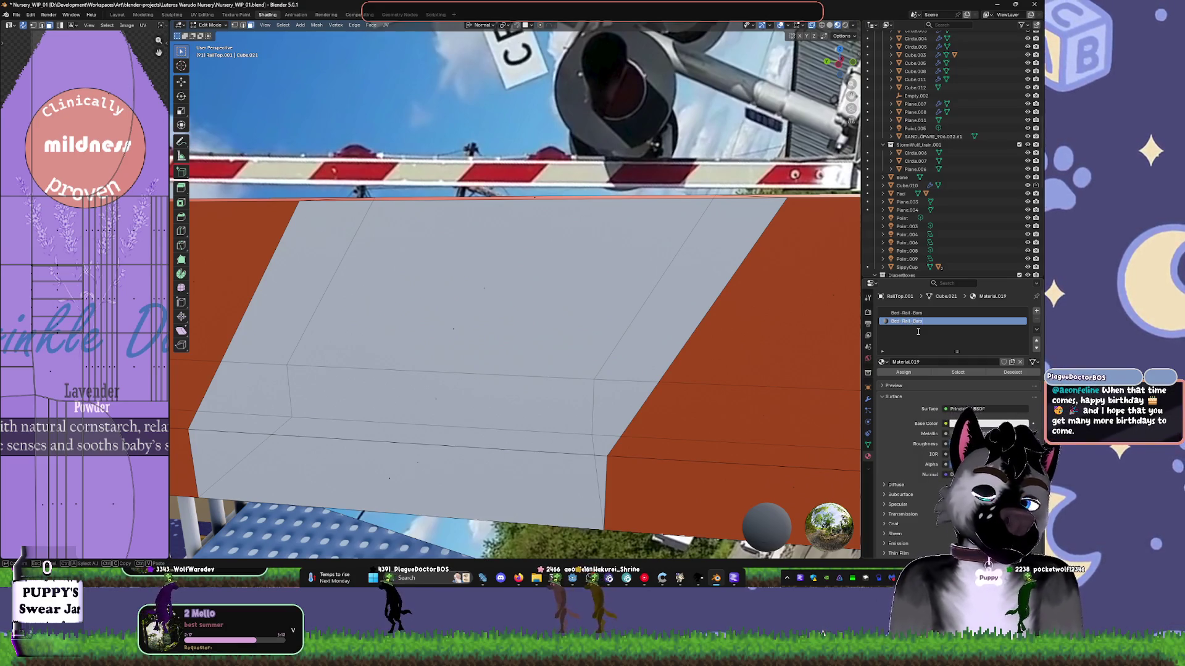
pyautogui.write('-Alt')
pyautogui.press('Return')
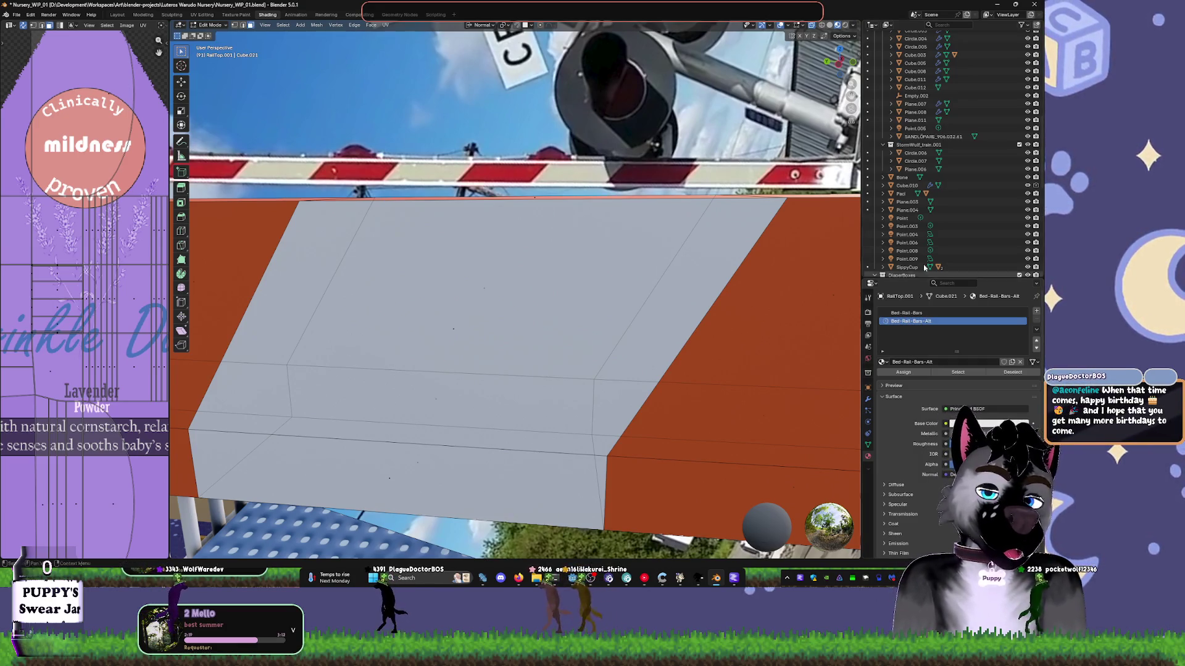
pyautogui.click(926, 313)
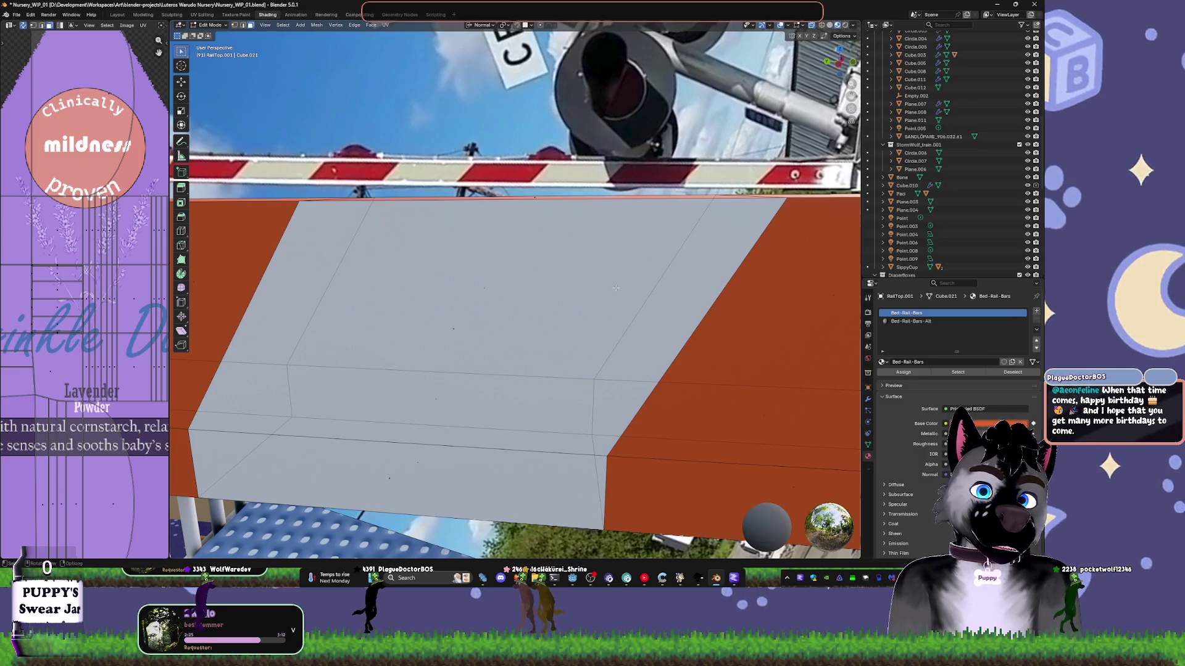
pyautogui.moveTo(620, 181)
pyautogui.mouseDown(button='middle')
pyautogui.moveTo(624, 306)
pyautogui.moveTo(632, 291)
pyautogui.moveTo(512, 324)
pyautogui.moveTo(288, 354)
pyautogui.mouseUp(button='middle')
pyautogui.press('Tab')
pyautogui.press('Tab')
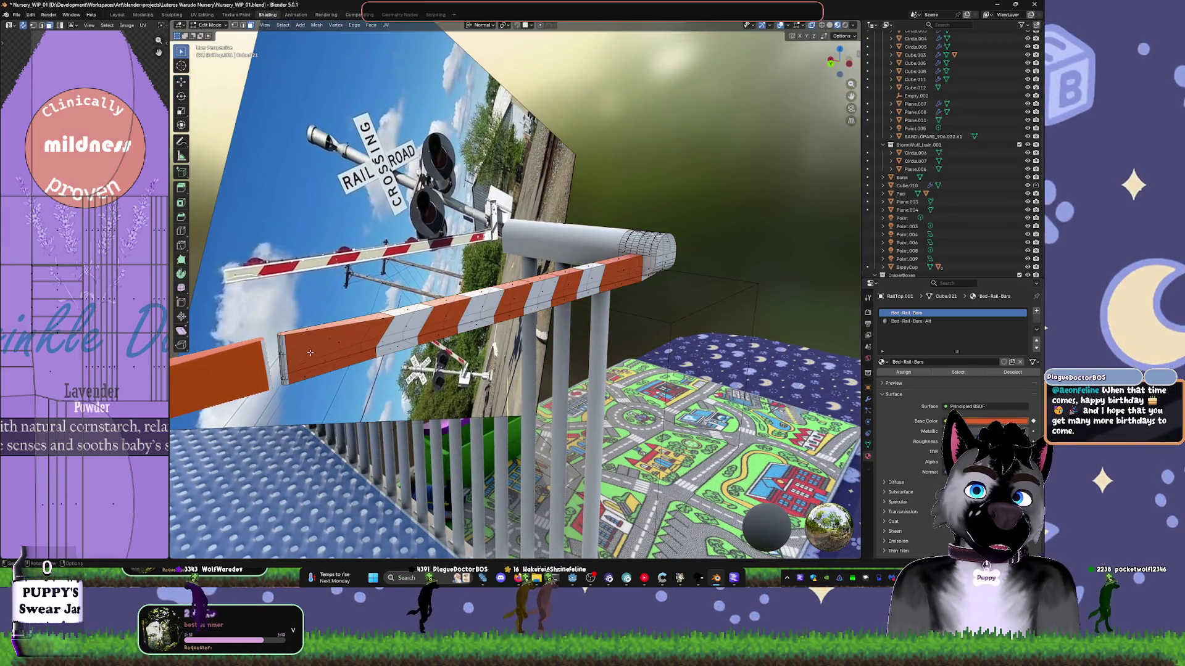
# - In Object Mode, select the crossing-bar rail, unhide the walls and switch to Rendered shading
pyautogui.click(289, 354)
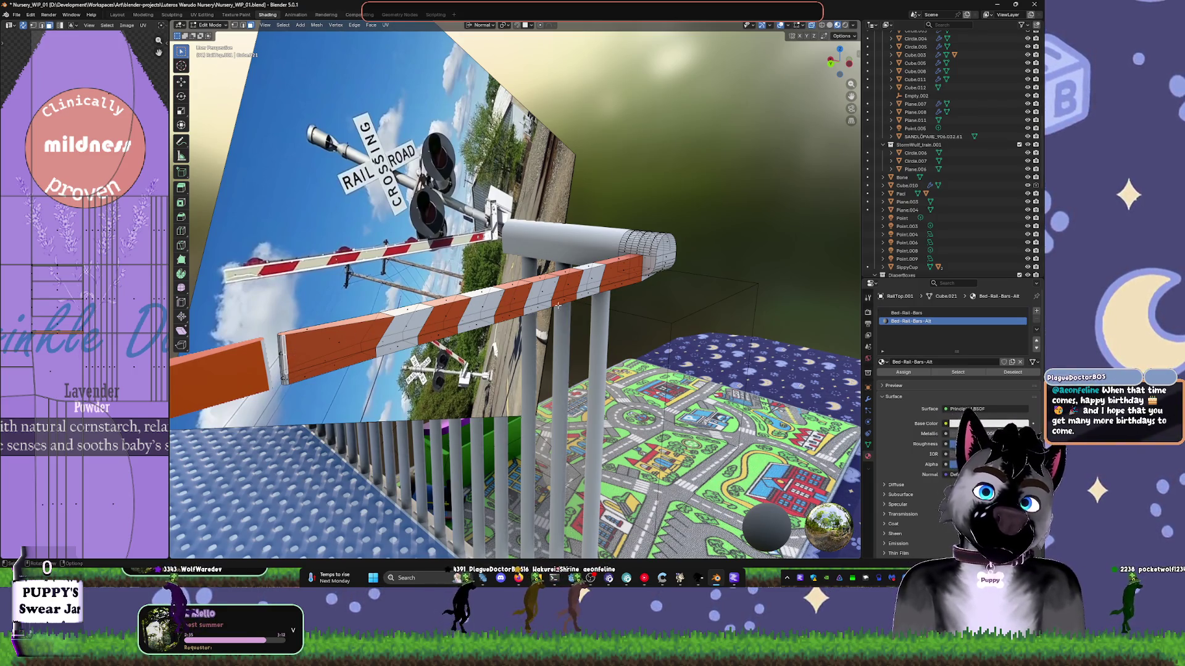
pyautogui.press('Tab')
pyautogui.moveTo(711, 311); pyautogui.dragTo(783, 283, button='middle')
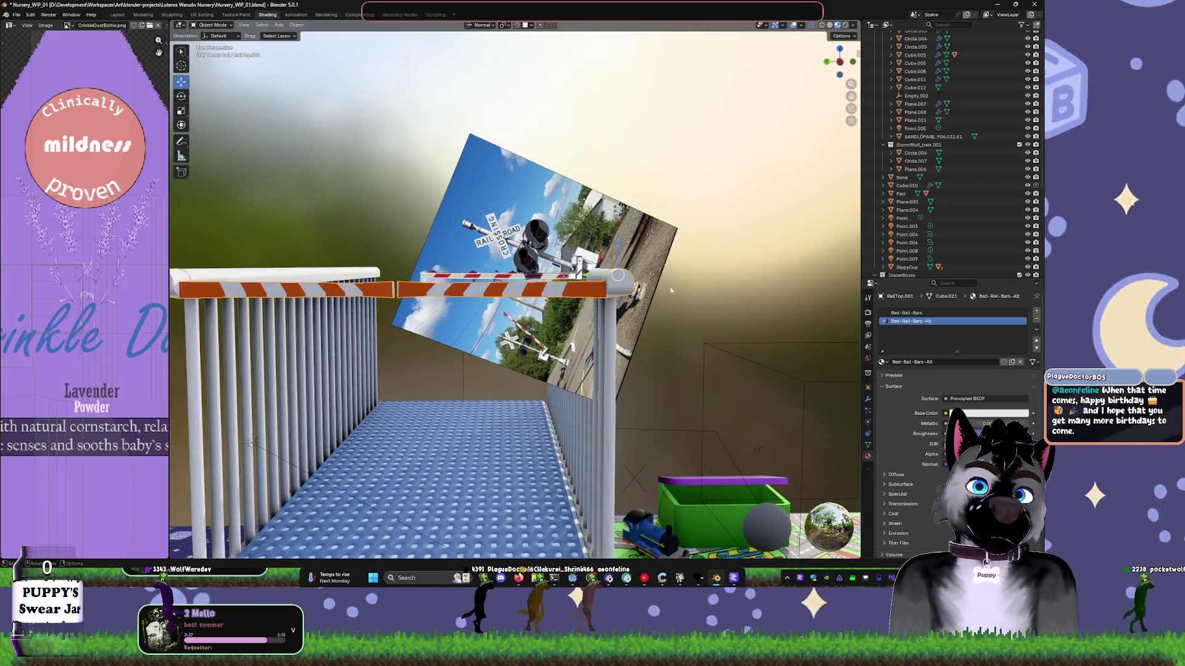
pyautogui.click(747, 266)
pyautogui.click(383, 289)
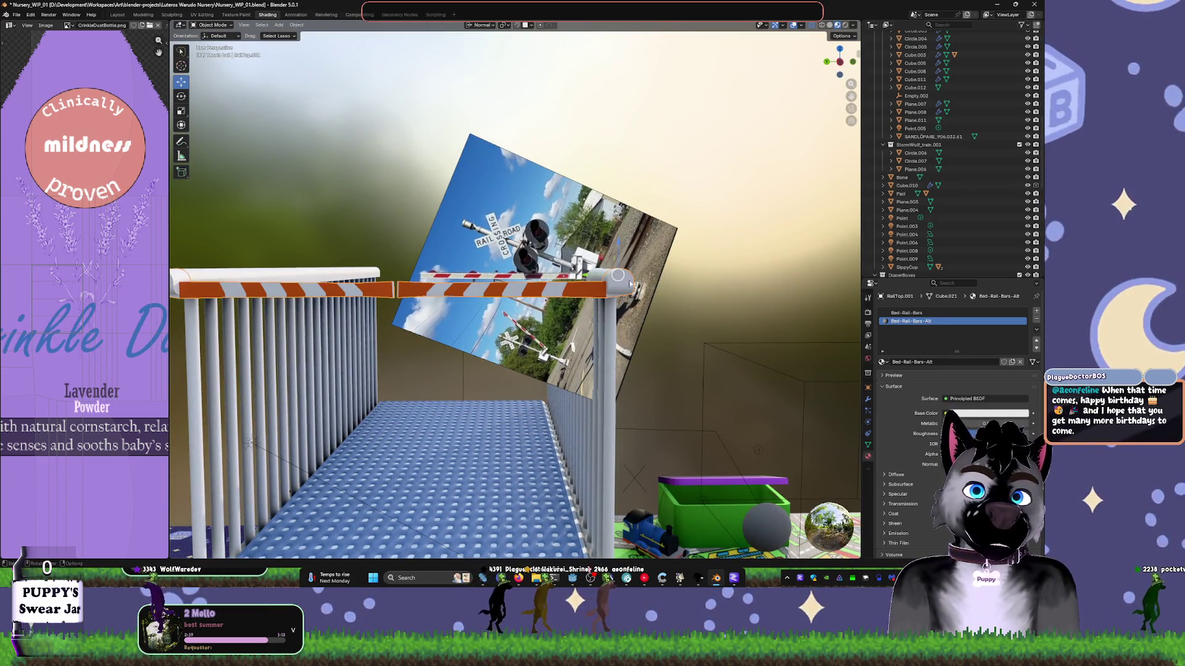
pyautogui.press('r')
pyautogui.press('Escape')
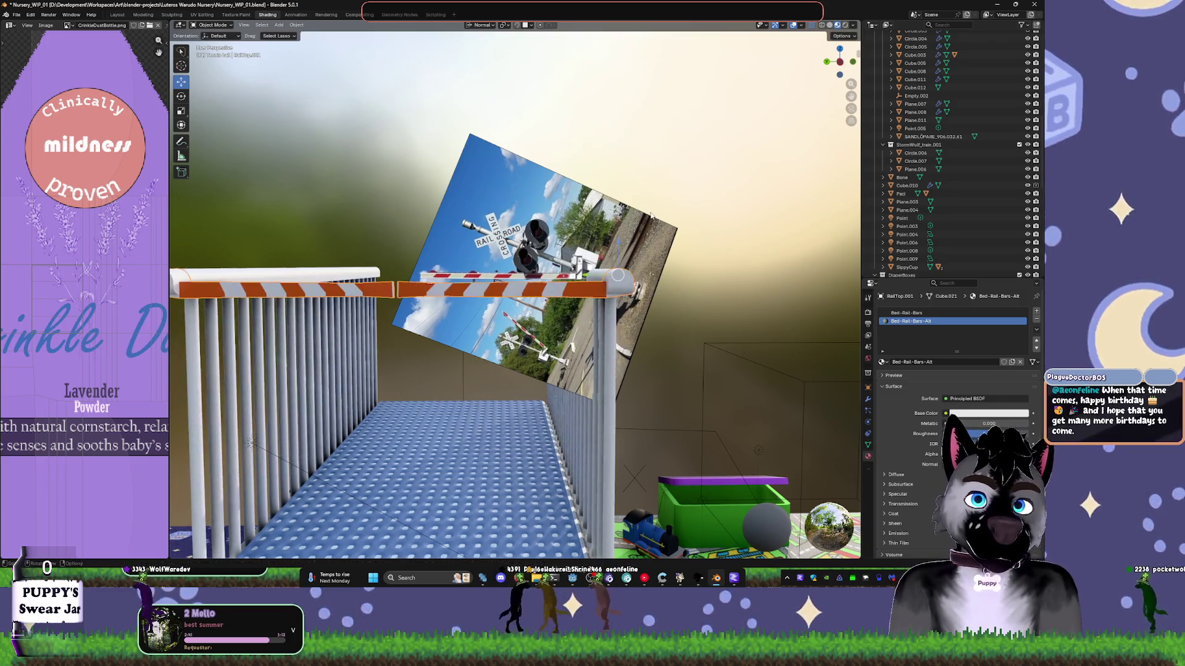
pyautogui.press('KP_Decimal')
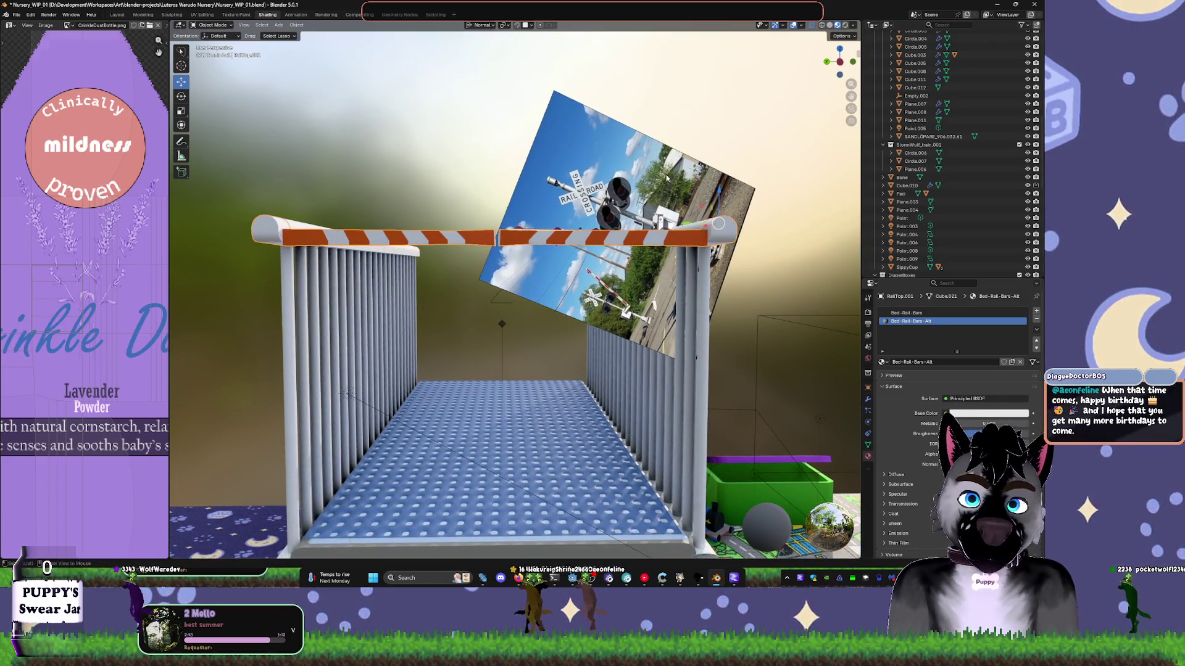
pyautogui.hotkey('alt', 'h')
pyautogui.press('z')
pyautogui.click(657, 114)
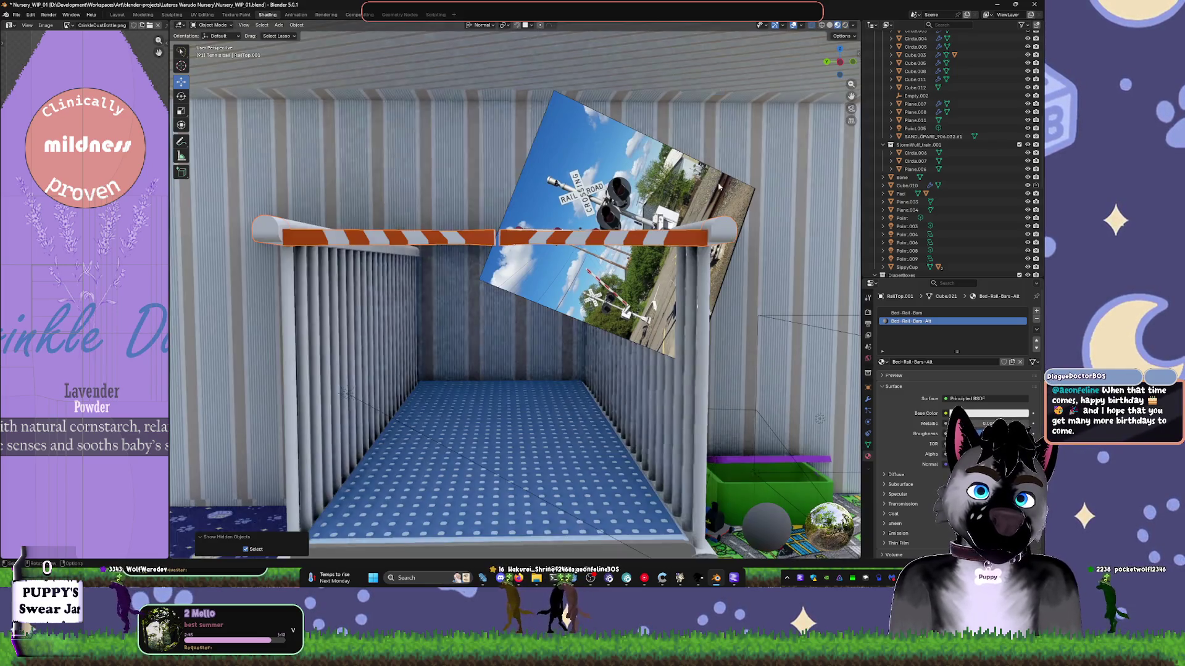
# - Rotate the RailTop.001 rail bar about 84° around the Z axis
pyautogui.moveTo(699, 137); pyautogui.dragTo(765, 147, button='middle')
pyautogui.press('r')
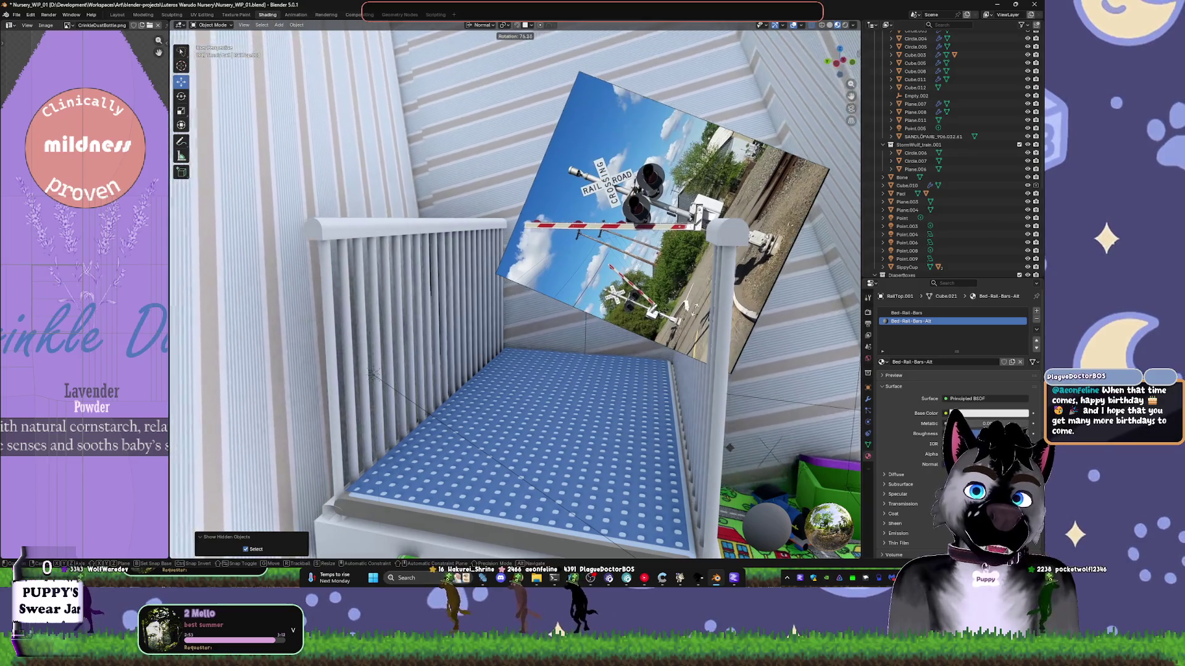
pyautogui.click(577, 185)
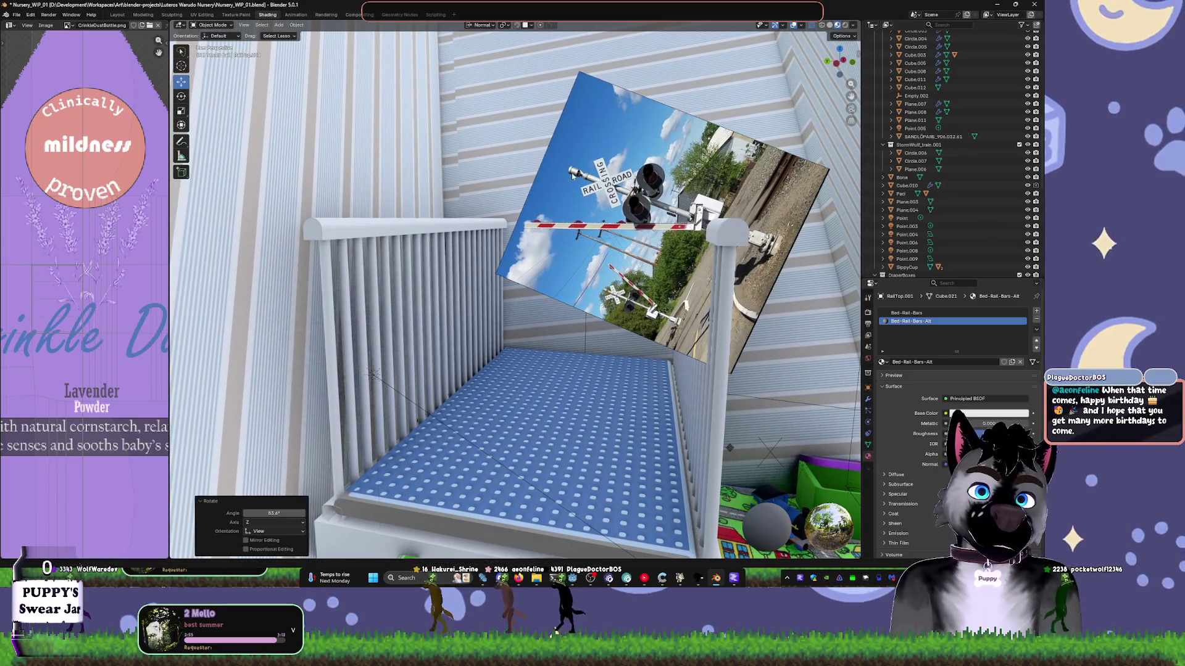
pyautogui.moveTo(577, 185)
pyautogui.mouseDown(button='middle')
pyautogui.moveTo(505, 227)
pyautogui.moveTo(539, 176)
pyautogui.mouseUp(button='middle')
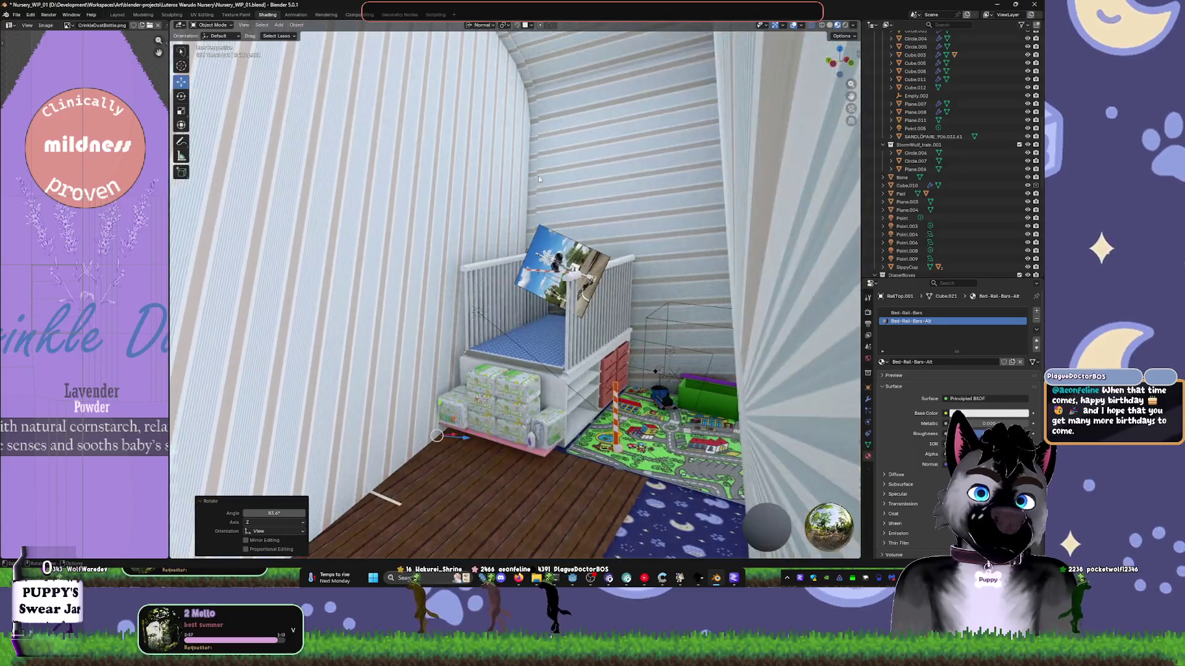
pyautogui.scroll(-5, 539, 175)
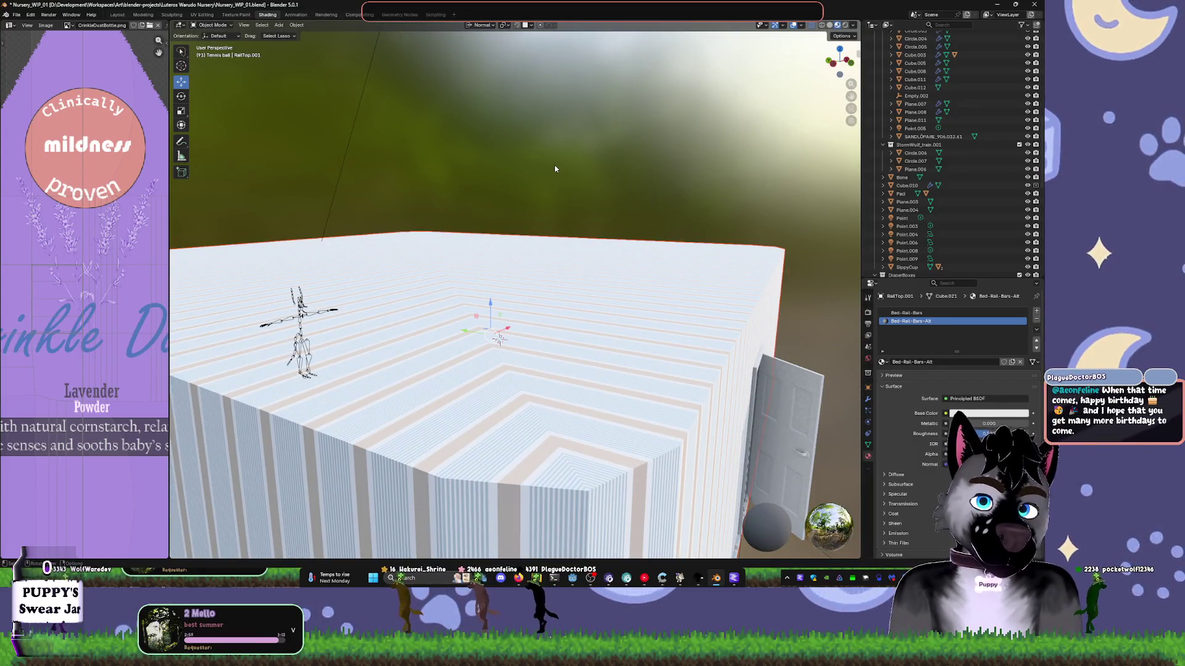
pyautogui.scroll(-5, 555, 168)
pyautogui.scroll(5, 653, 150)
pyautogui.moveTo(653, 150)
pyautogui.mouseDown(button='middle')
pyautogui.moveTo(580, 147)
pyautogui.moveTo(653, 186)
pyautogui.mouseUp(button='middle')
pyautogui.press('r')
pyautogui.press('x')
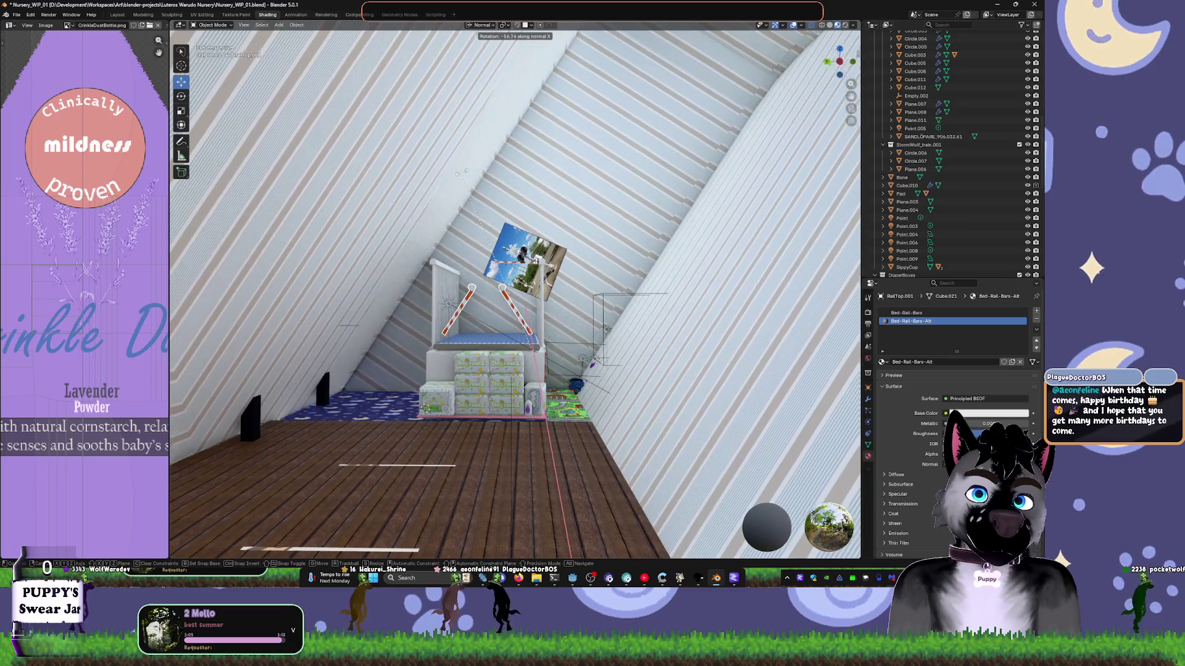
pyautogui.press('Escape')
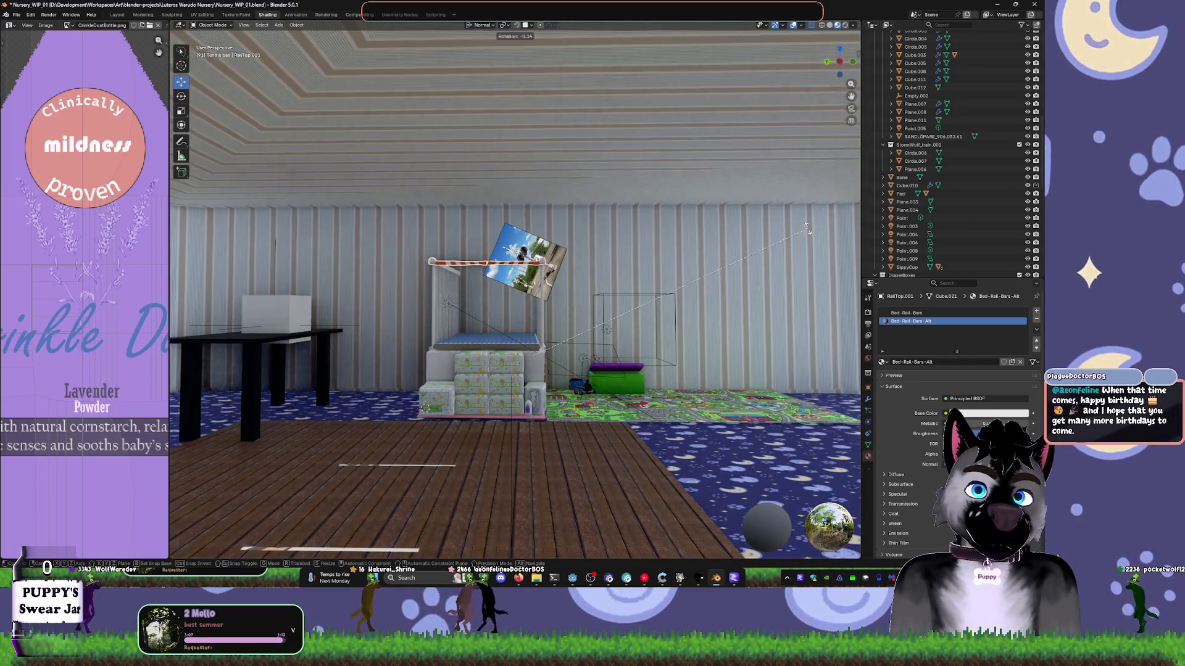
pyautogui.press('r')
pyautogui.press('Escape')
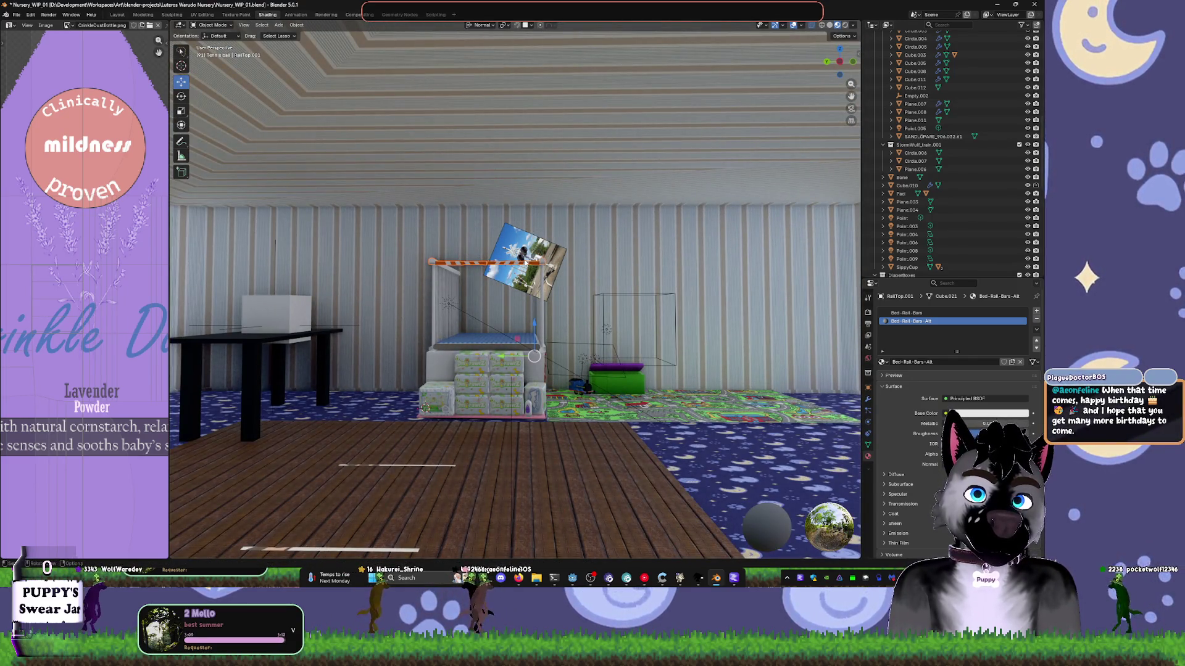
pyautogui.click(623, 179)
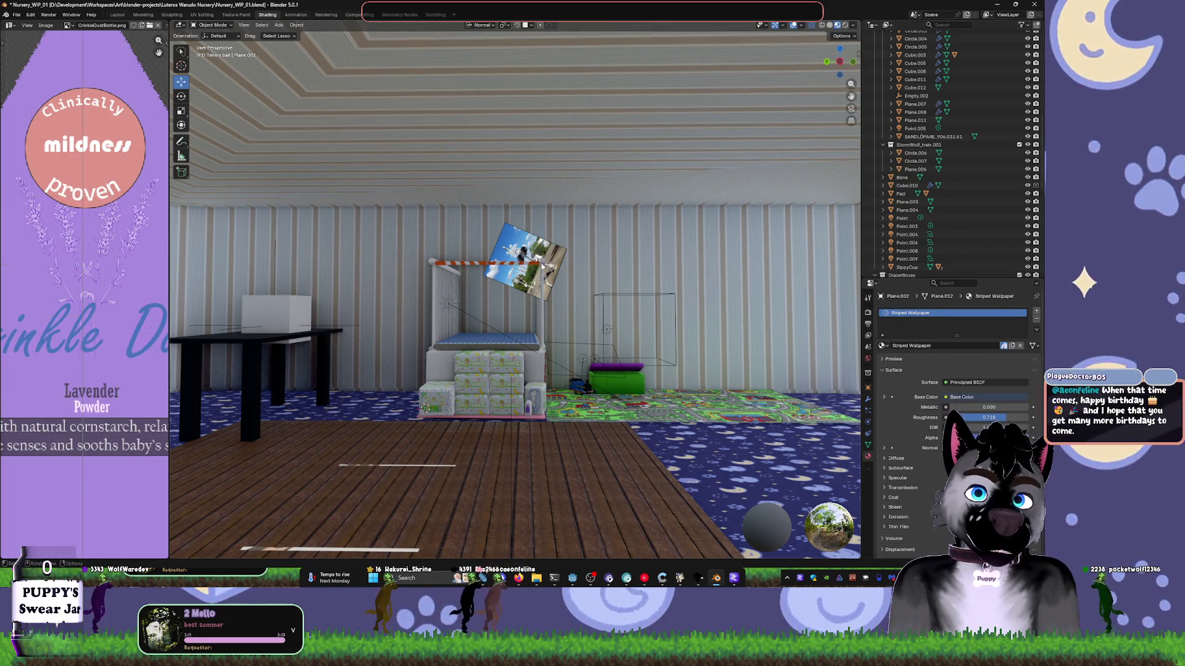
pyautogui.press('r')
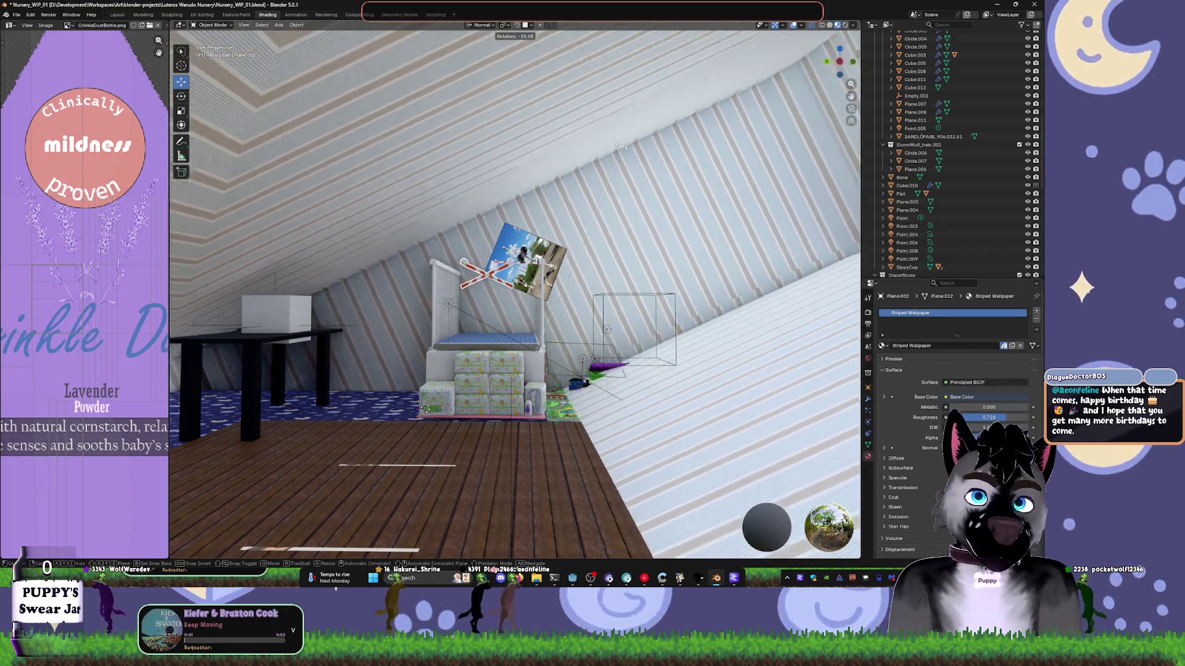
pyautogui.click(510, 148)
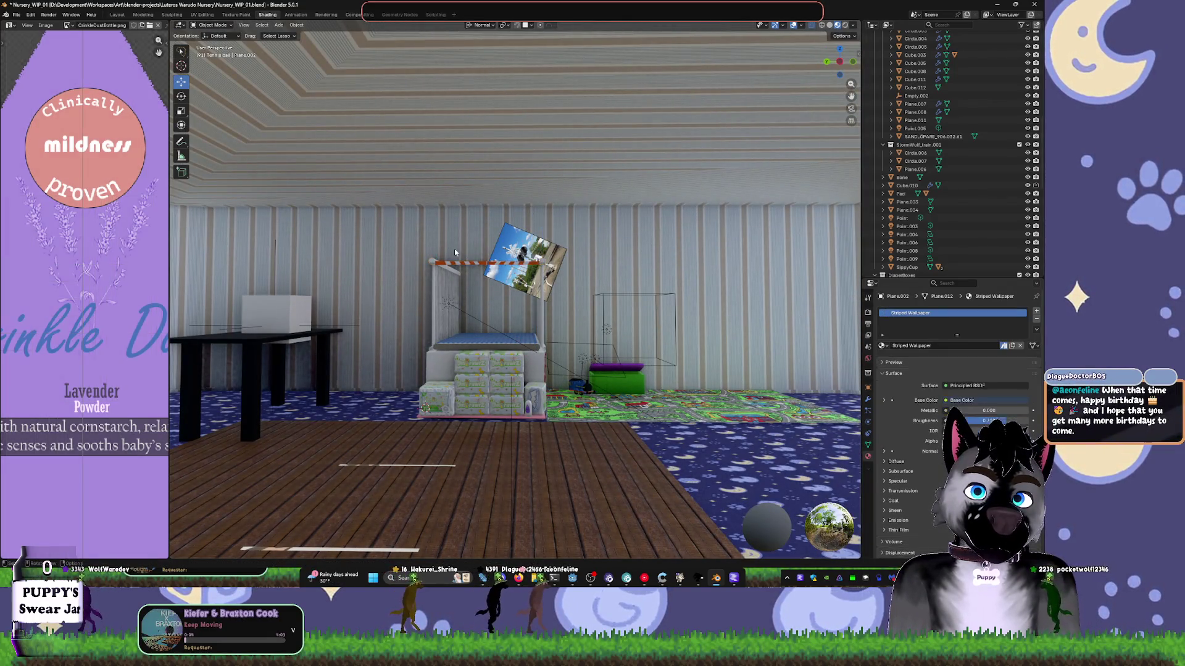
pyautogui.click(471, 266)
pyautogui.press('Escape')
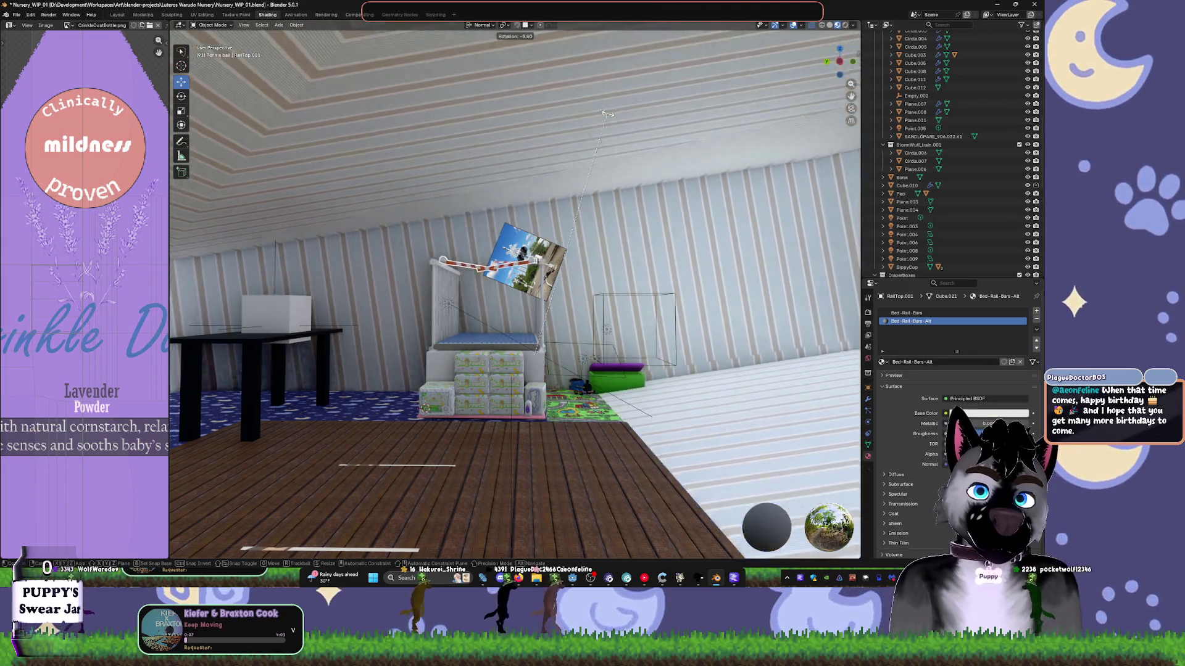
pyautogui.click(462, 245)
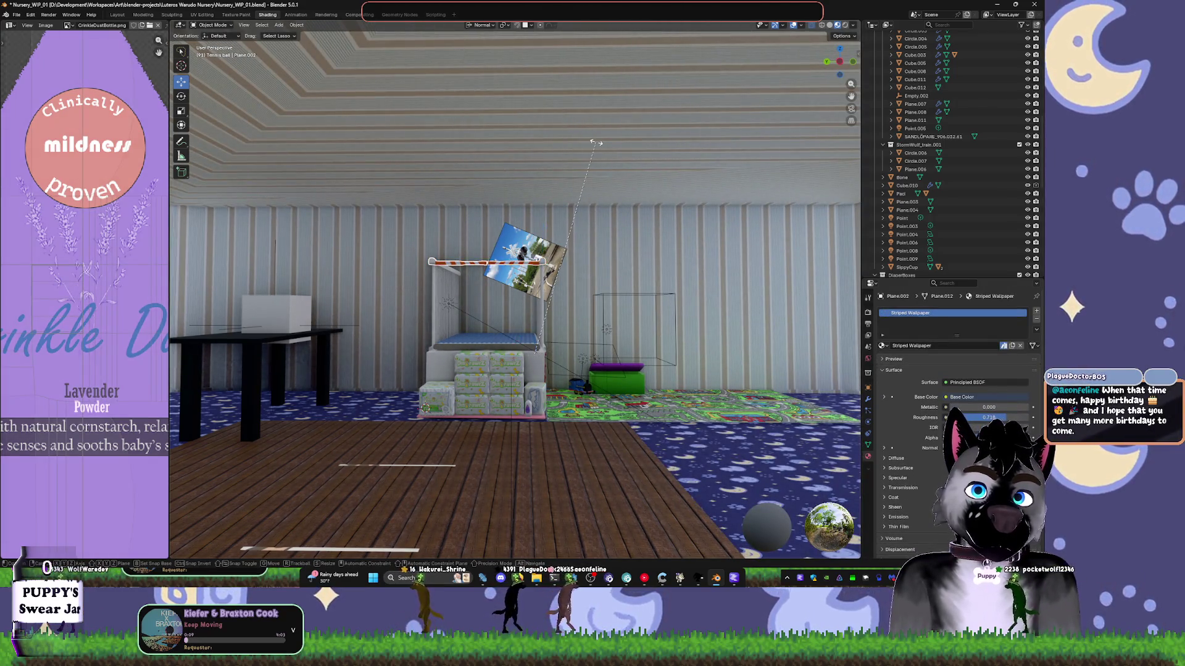
pyautogui.press('r')
pyautogui.press('z')
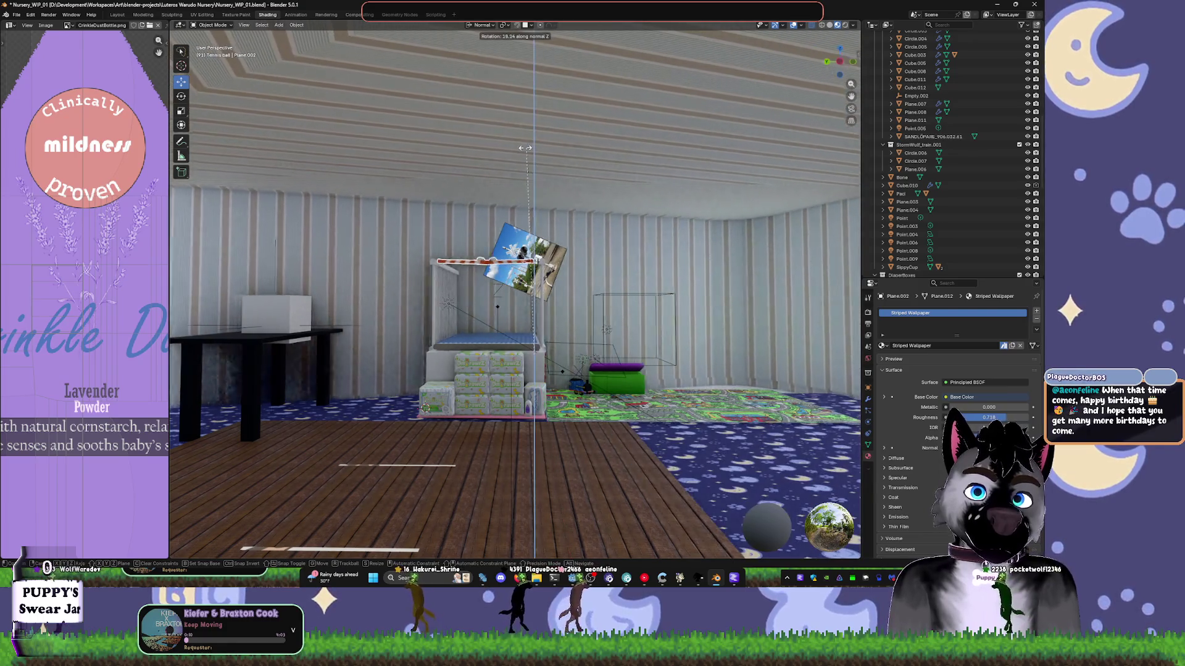
pyautogui.click(524, 148)
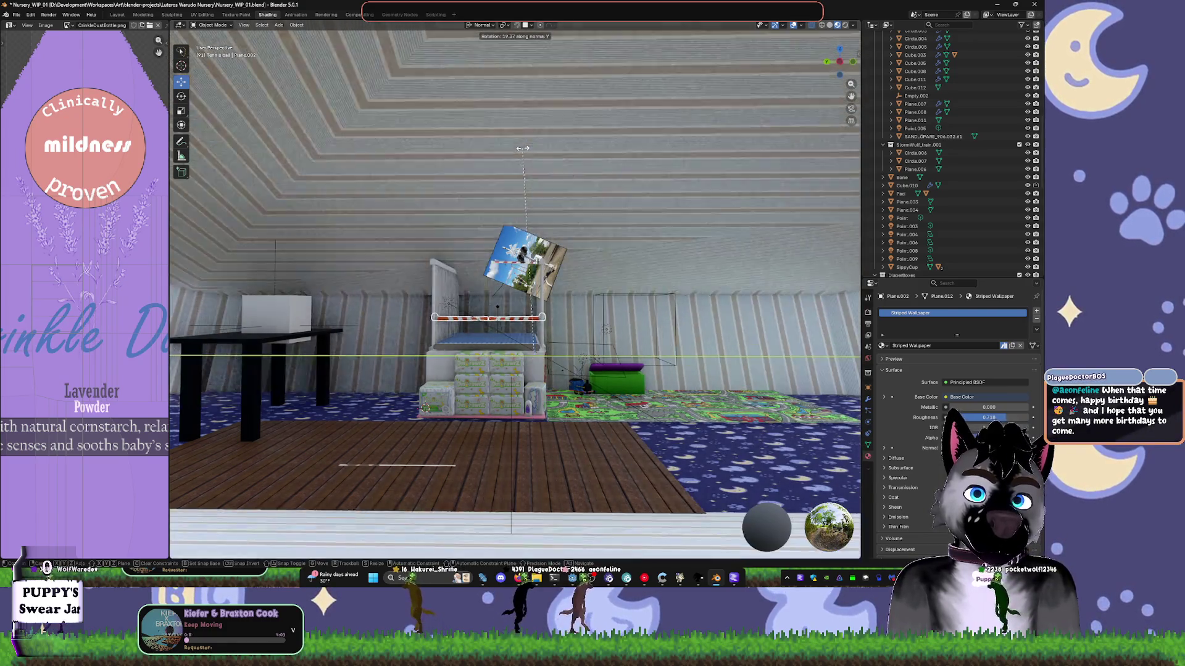
pyautogui.scroll(3, 544, 187)
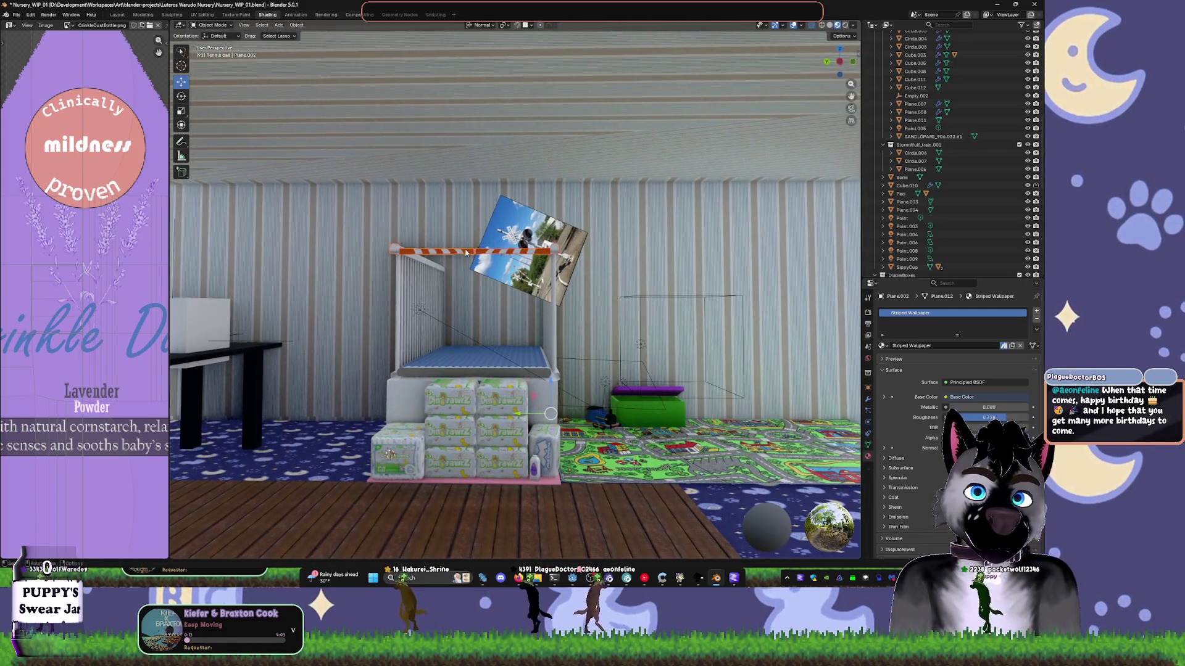
pyautogui.click(485, 253)
pyautogui.press('r')
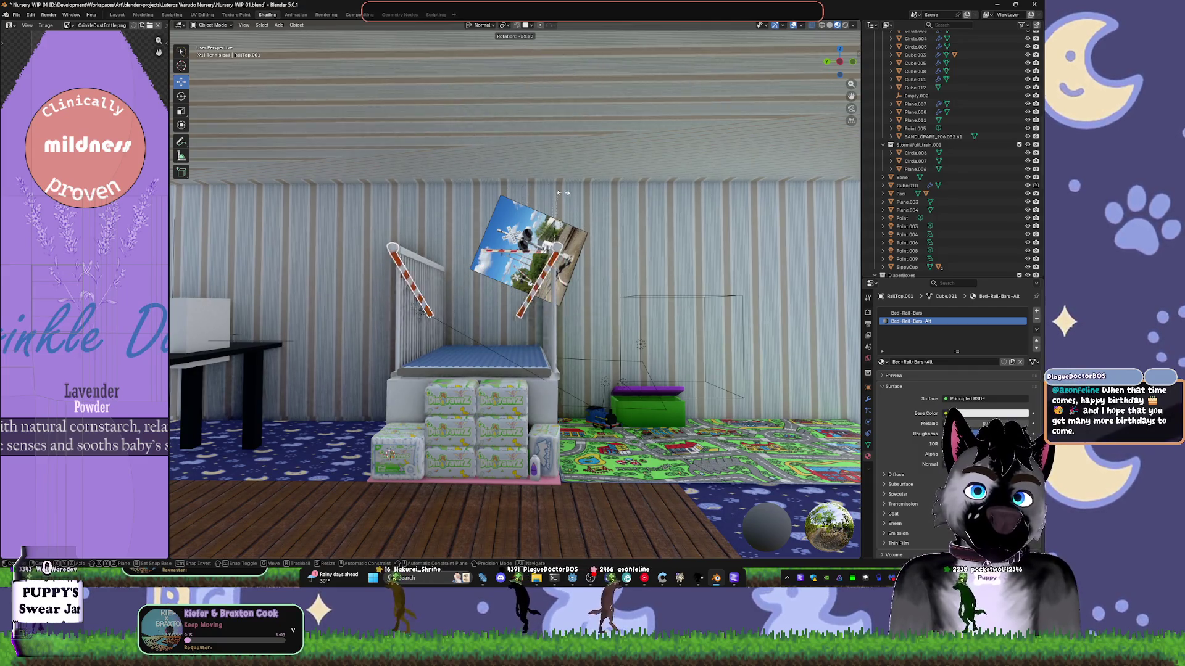
pyautogui.press('Escape')
pyautogui.scroll(4, 497, 214)
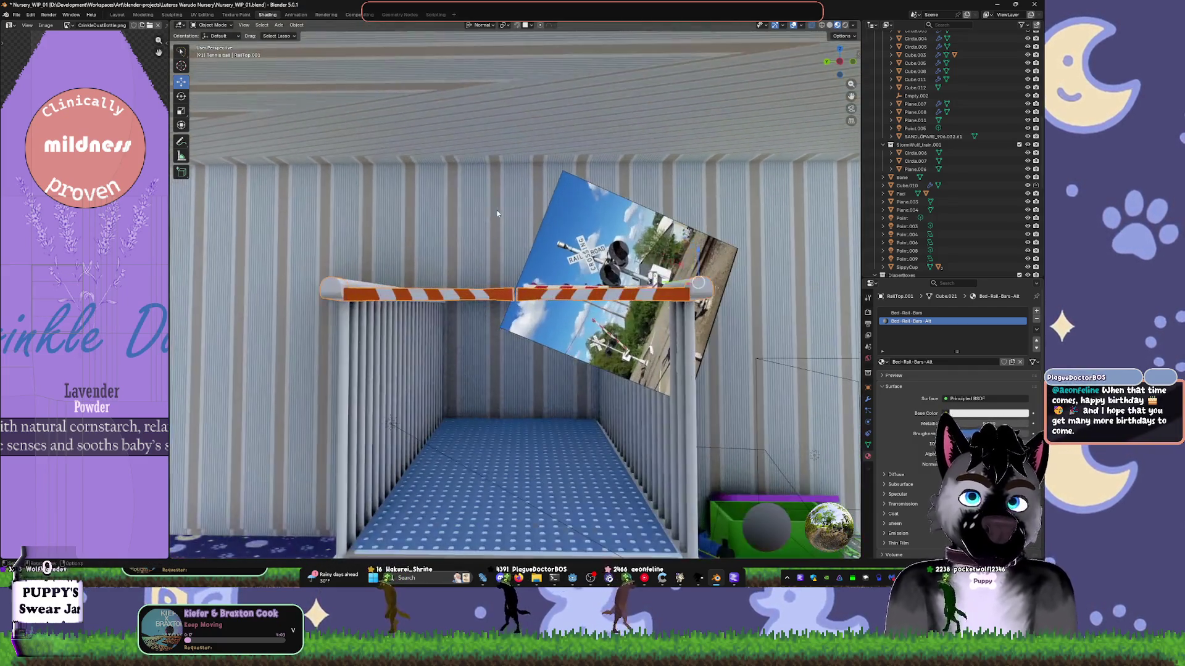
# - Rotate RailTop.001 -90° about its normal X axis so it stands upright
pyautogui.moveTo(503, 133)
pyautogui.mouseDown(button='middle')
pyautogui.moveTo(543, 165)
pyautogui.moveTo(527, 162)
pyautogui.mouseUp(button='middle')
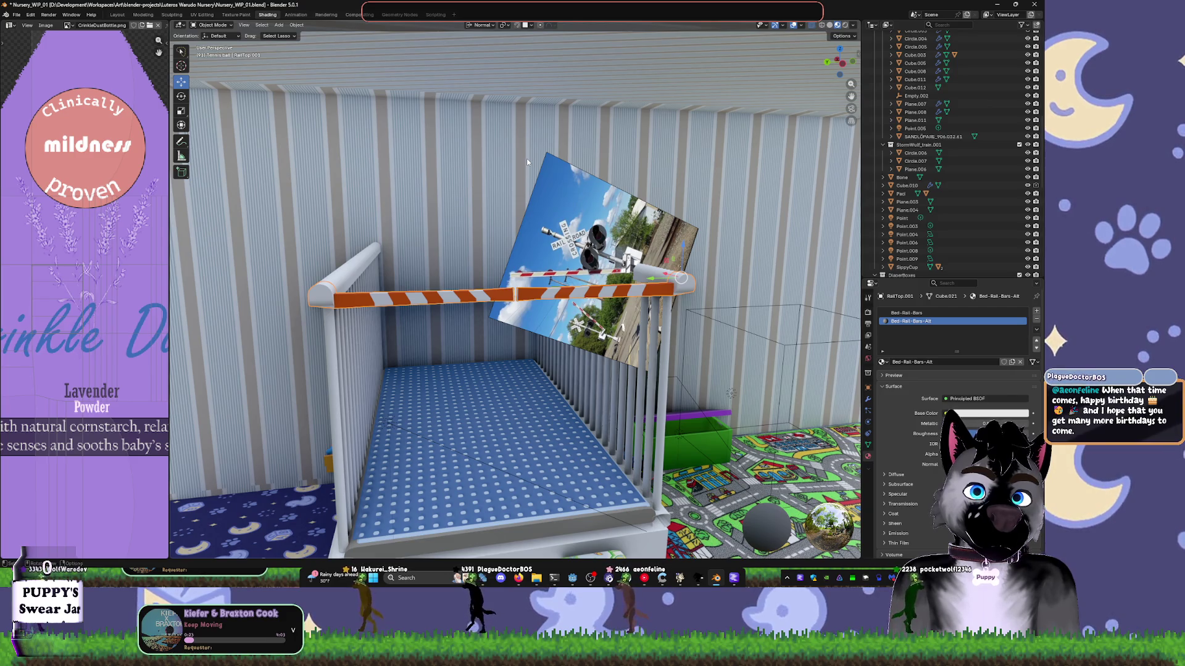
pyautogui.rightClick(482, 207)
pyautogui.press('r')
pyautogui.press('x')
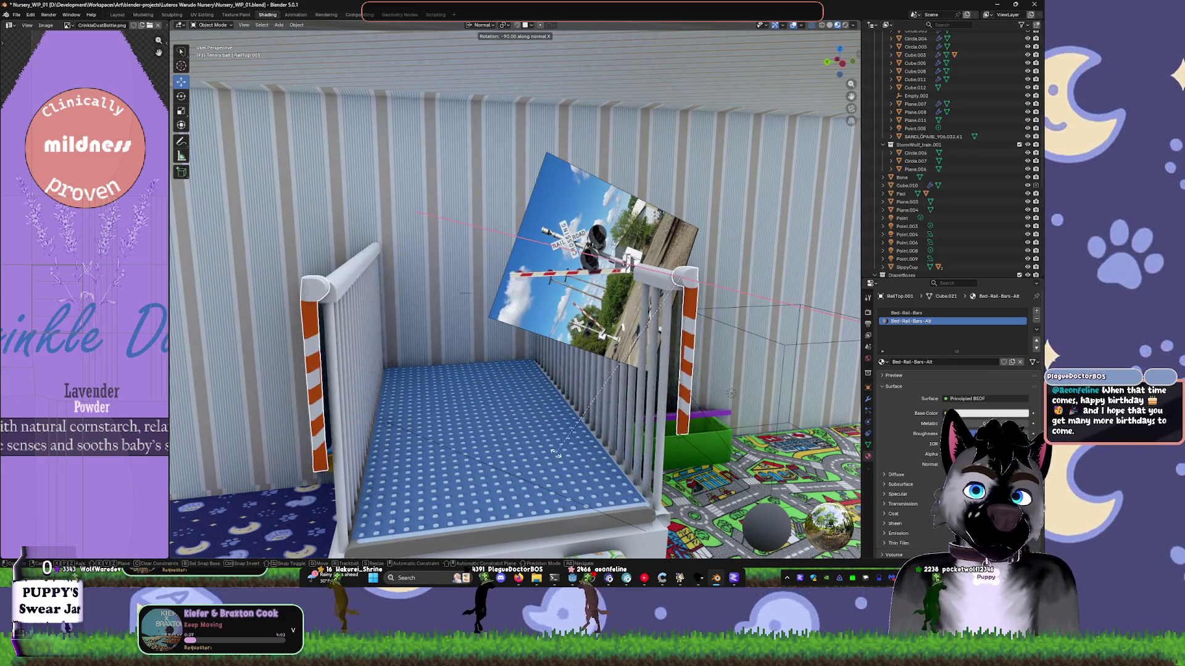
pyautogui.click(441, 419)
pyautogui.moveTo(543, 371); pyautogui.dragTo(608, 309, button='middle')
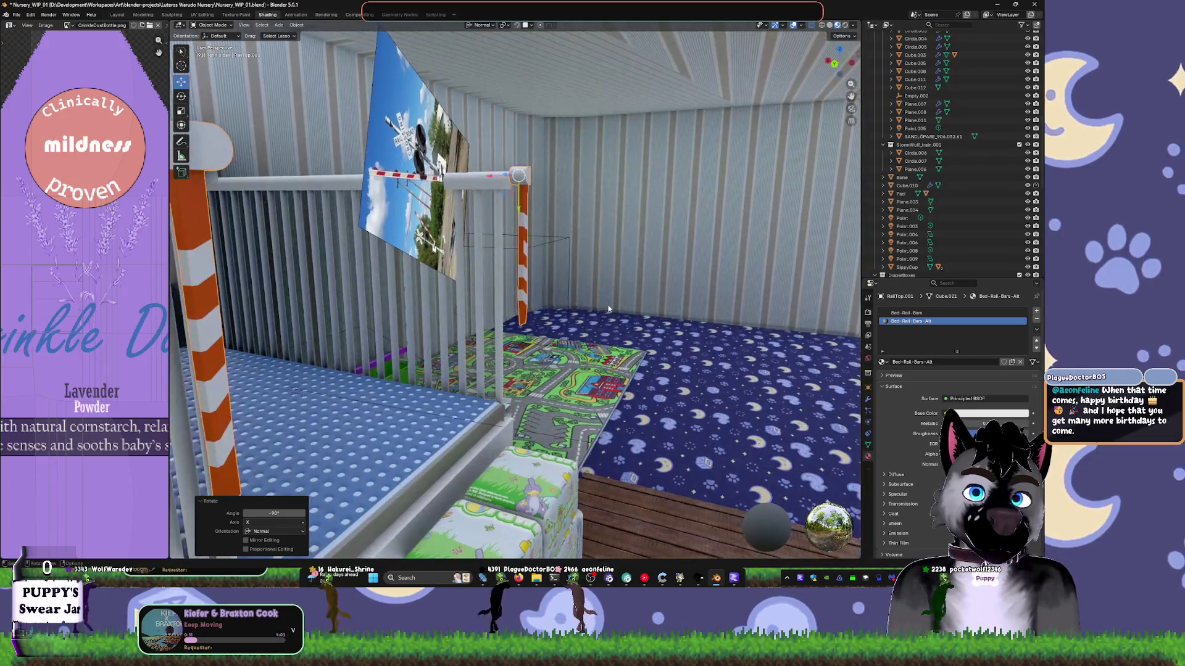
# - Select a face on the striped post and pick the Bed-Rail-Bars-Alt slot
pyautogui.press('Tab')
pyautogui.moveTo(559, 244); pyautogui.dragTo(667, 240, button='middle')
pyautogui.click(532, 157)
pyautogui.click(914, 322)
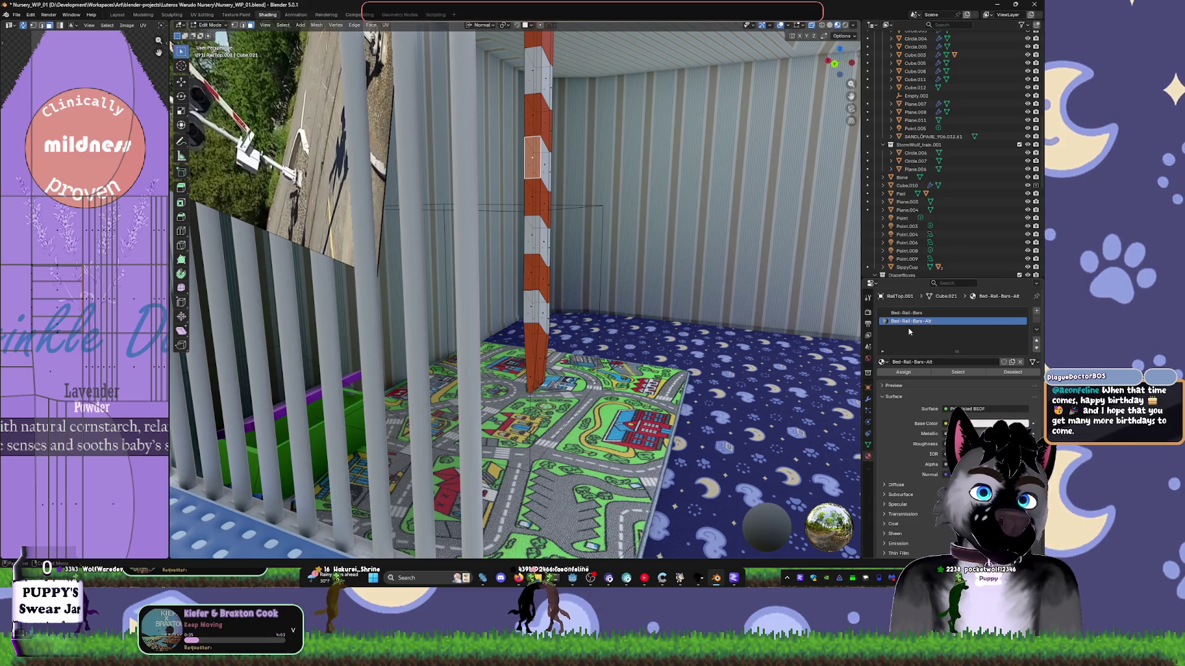
pyautogui.press('Tab')
pyautogui.moveTo(600, 194)
pyautogui.mouseDown(button='middle')
pyautogui.moveTo(656, 206)
pyautogui.moveTo(627, 236)
pyautogui.moveTo(494, 271)
pyautogui.moveTo(525, 245)
pyautogui.mouseUp(button='middle')
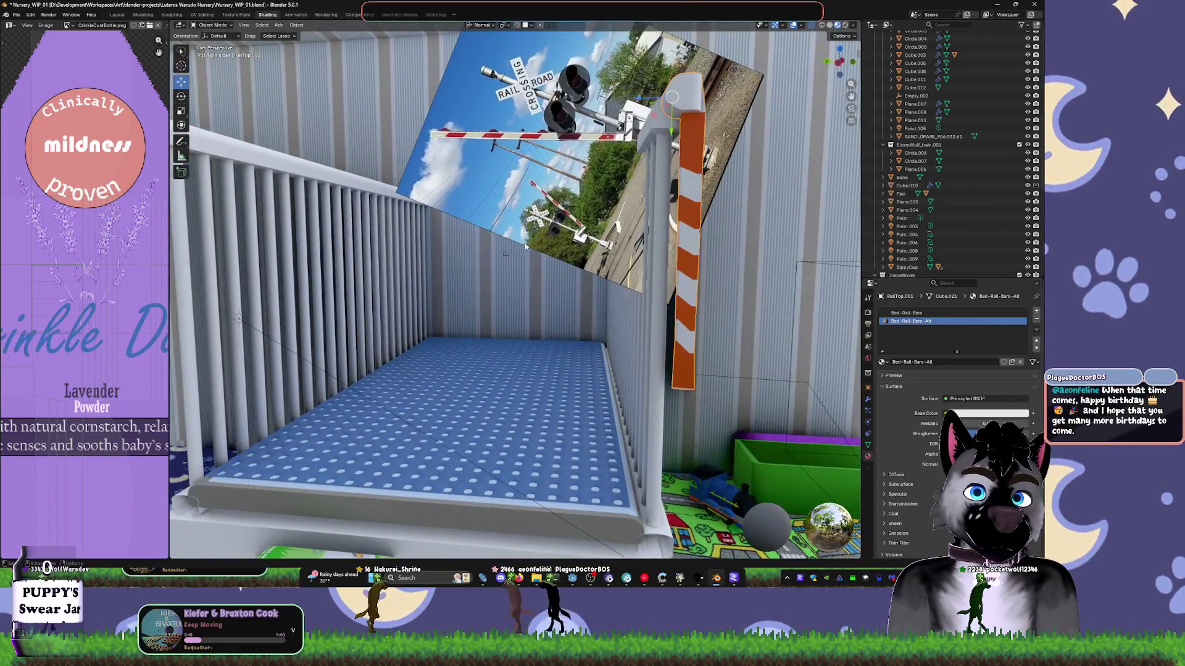
# - Rotate the striped post 90° about normal X back into a horizontal bar
pyautogui.press('s')
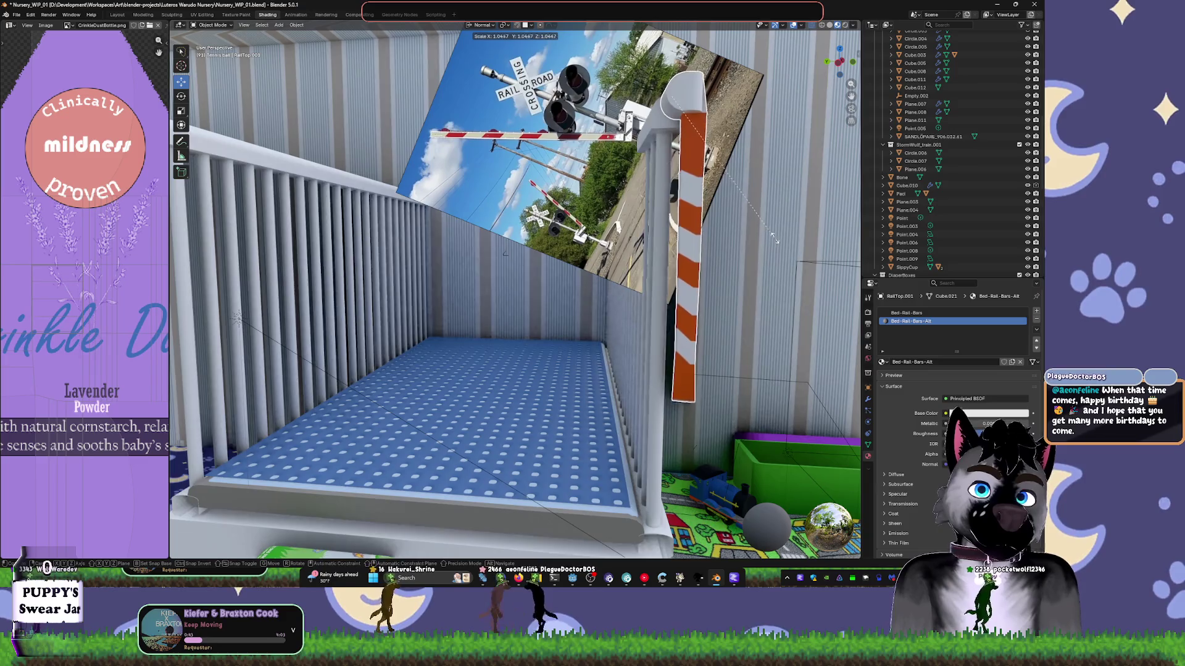
pyautogui.press('Escape')
pyautogui.press('r')
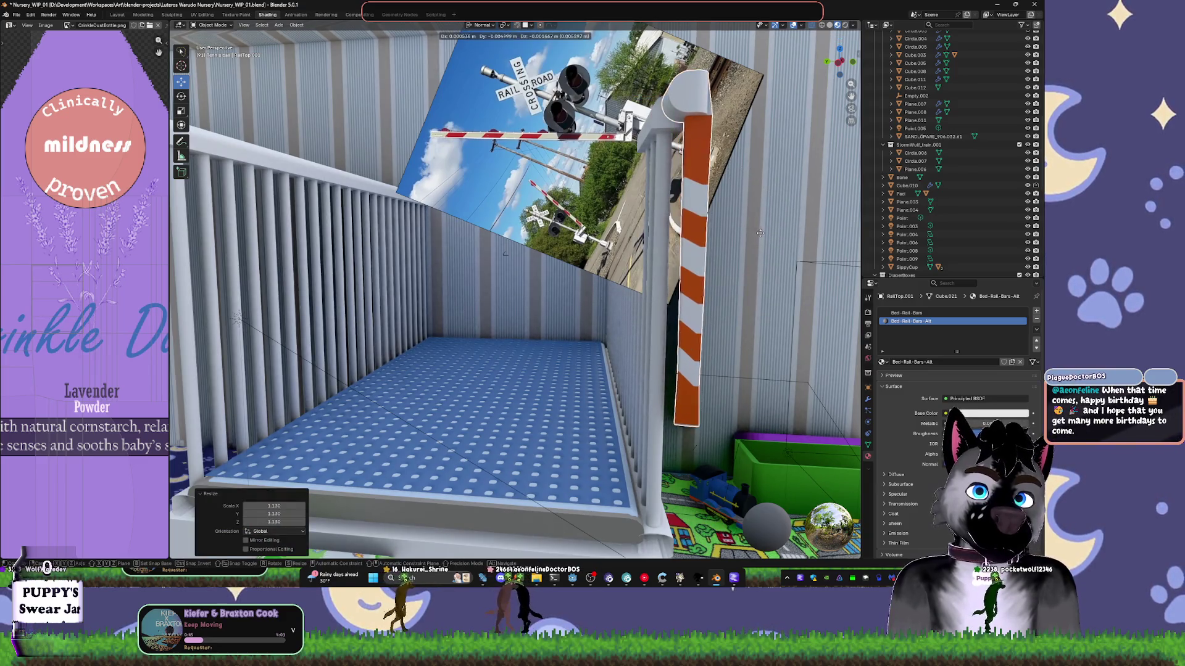
pyautogui.press('x')
pyautogui.press('x')
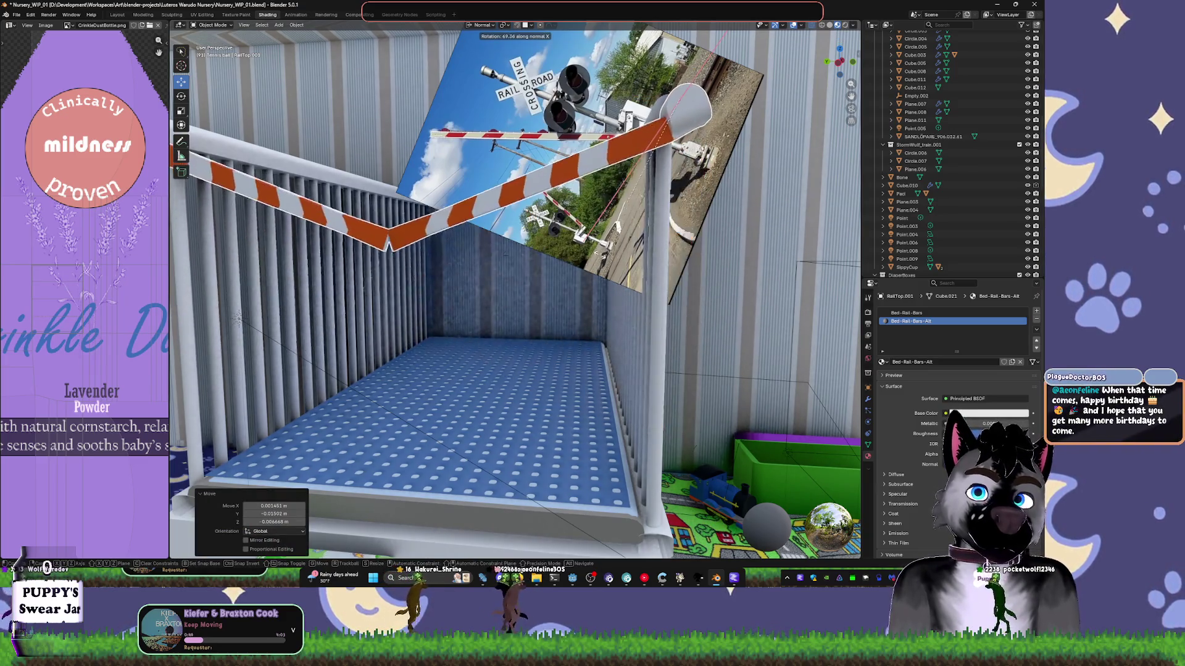
pyautogui.write('90')
pyautogui.press('Return')
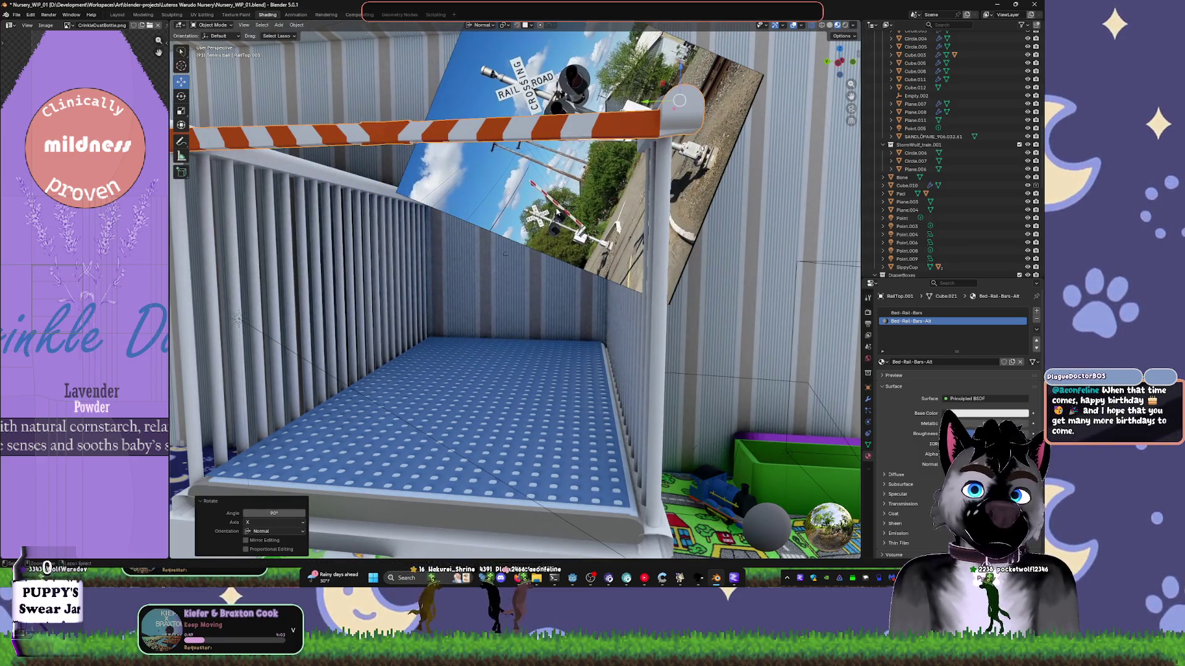
# - Move the striped bar freely to a new position over the crib
pyautogui.moveTo(526, 180); pyautogui.dragTo(639, 221, button='middle')
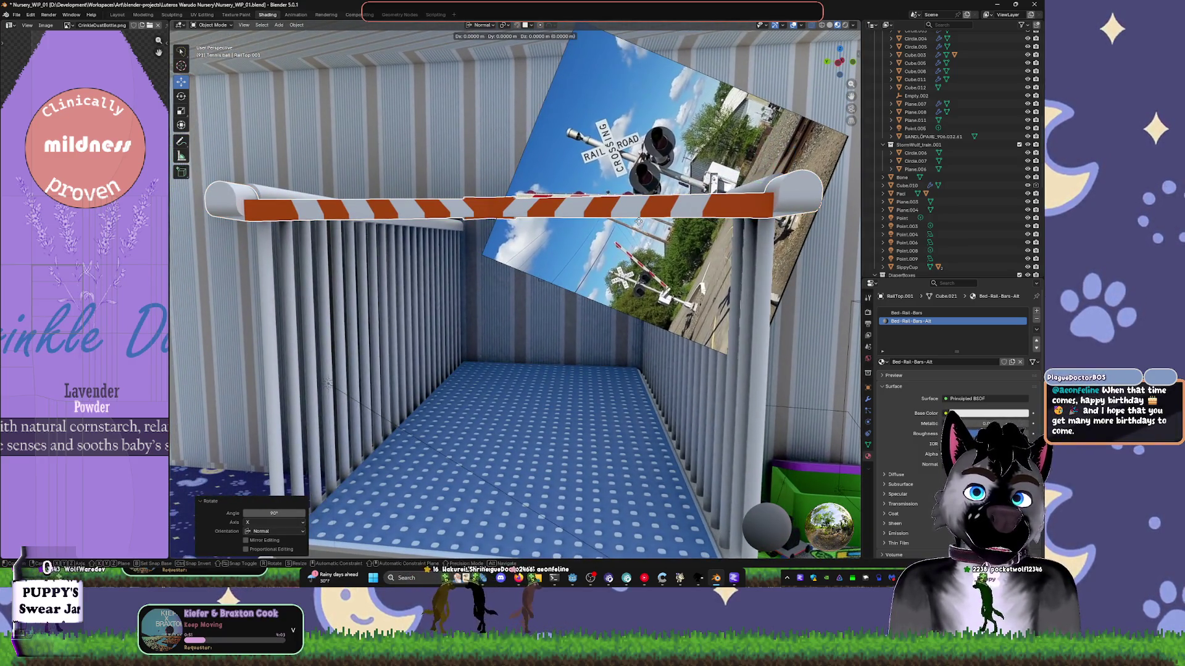
pyautogui.press('g')
pyautogui.press('x')
pyautogui.press('x')
pyautogui.press('Escape')
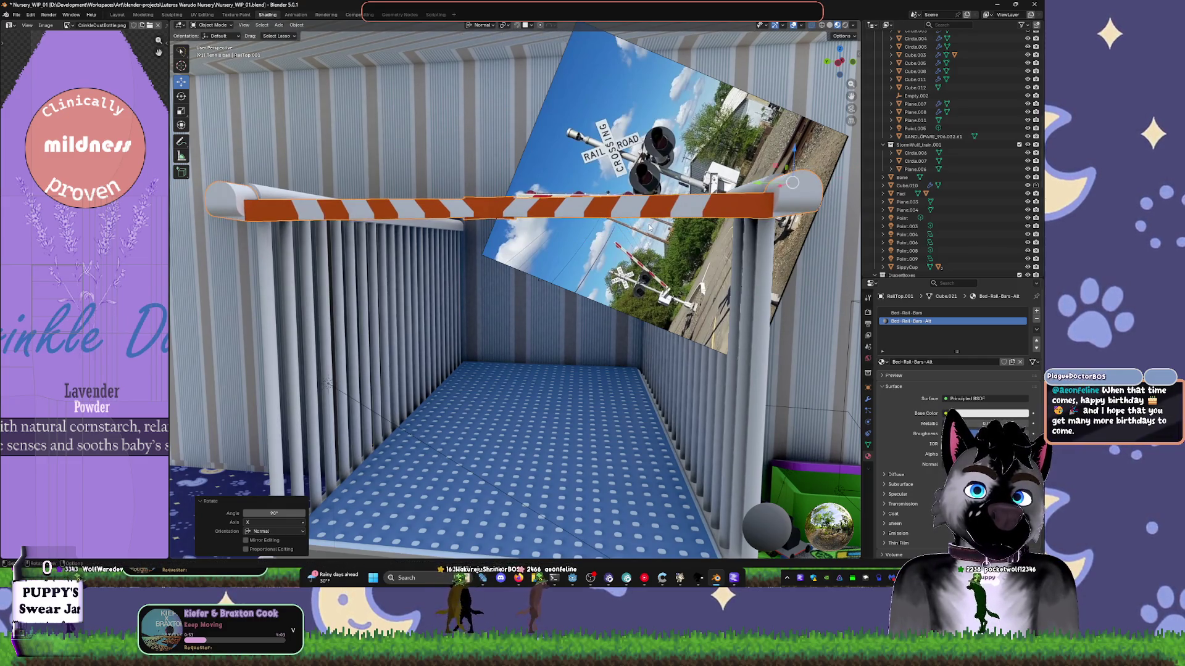
pyautogui.press('g')
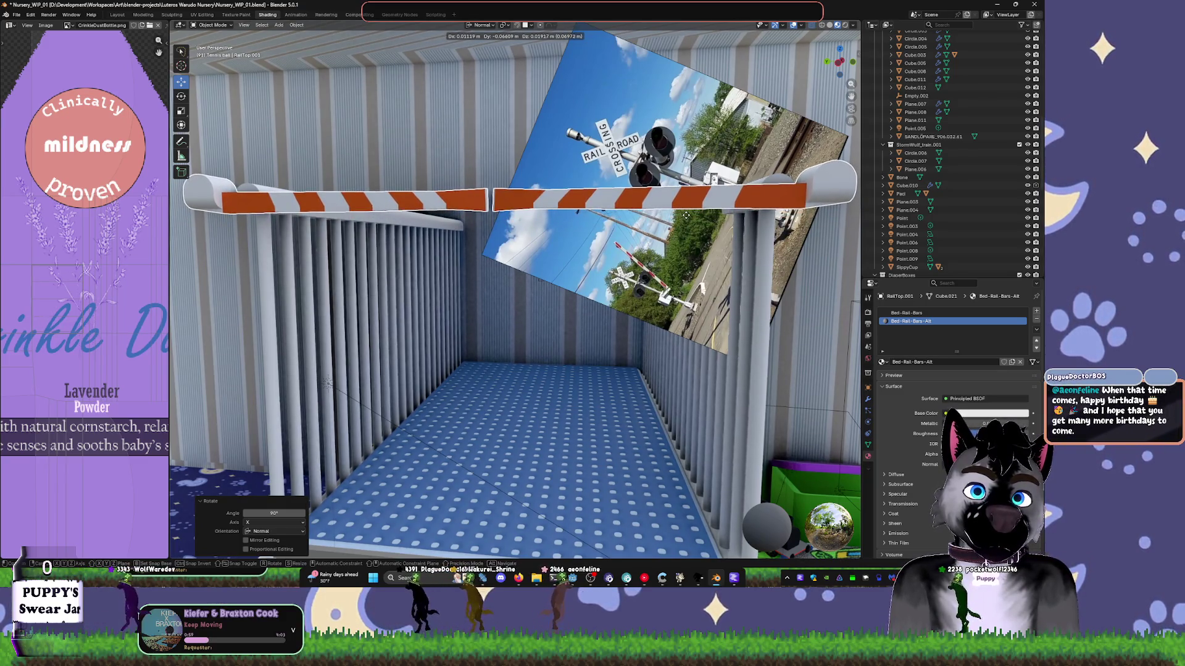
pyautogui.click(686, 219)
pyautogui.moveTo(686, 218)
pyautogui.mouseDown(button='middle')
pyautogui.moveTo(600, 268)
pyautogui.moveTo(702, 238)
pyautogui.mouseUp(button='middle')
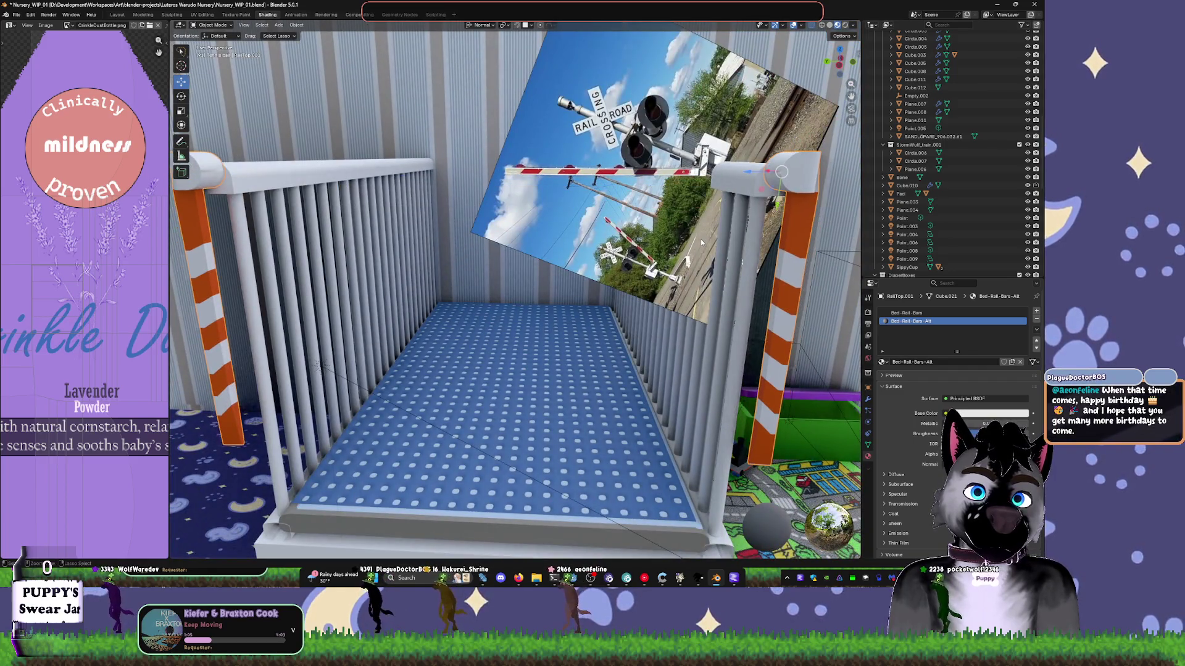
pyautogui.press('Tab')
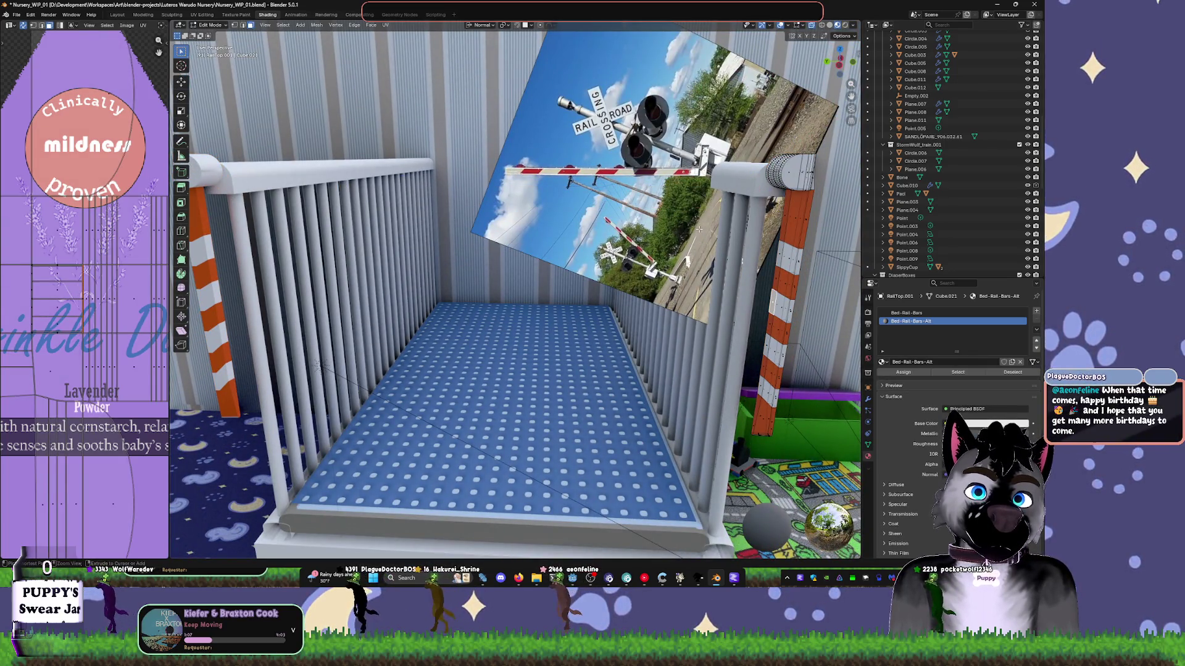
pyautogui.press('Tab')
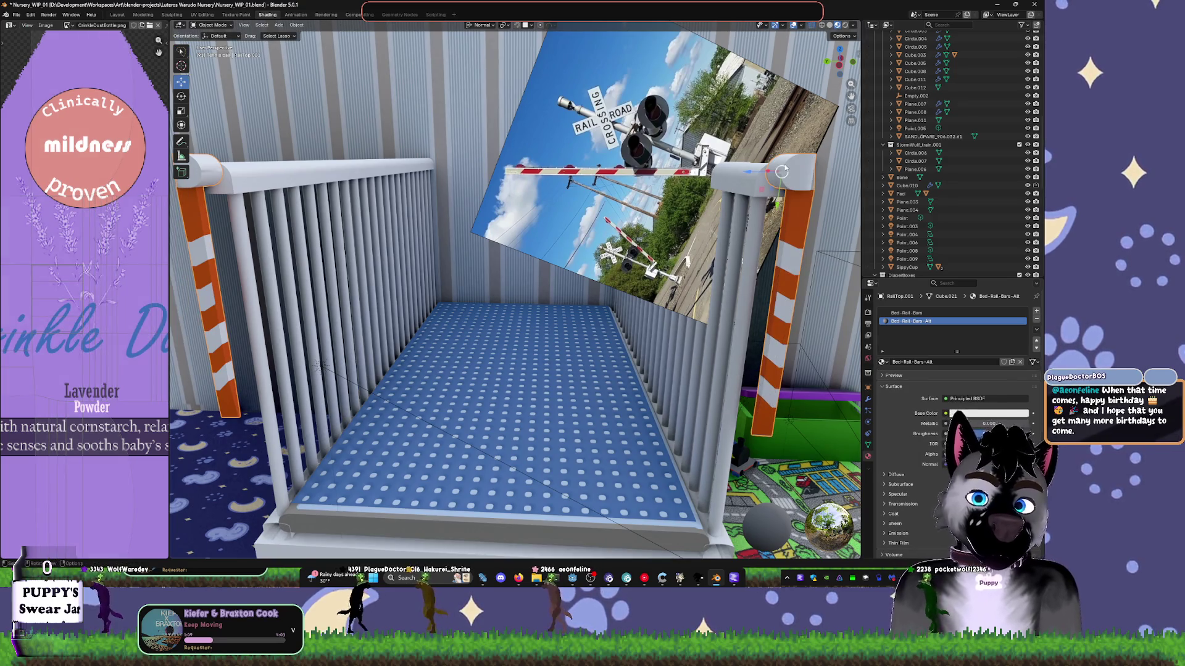
# - Clear the rail's rotation, shift the halves slightly apart and scale them to 1.04
pyautogui.hotkey('alt', 'r')
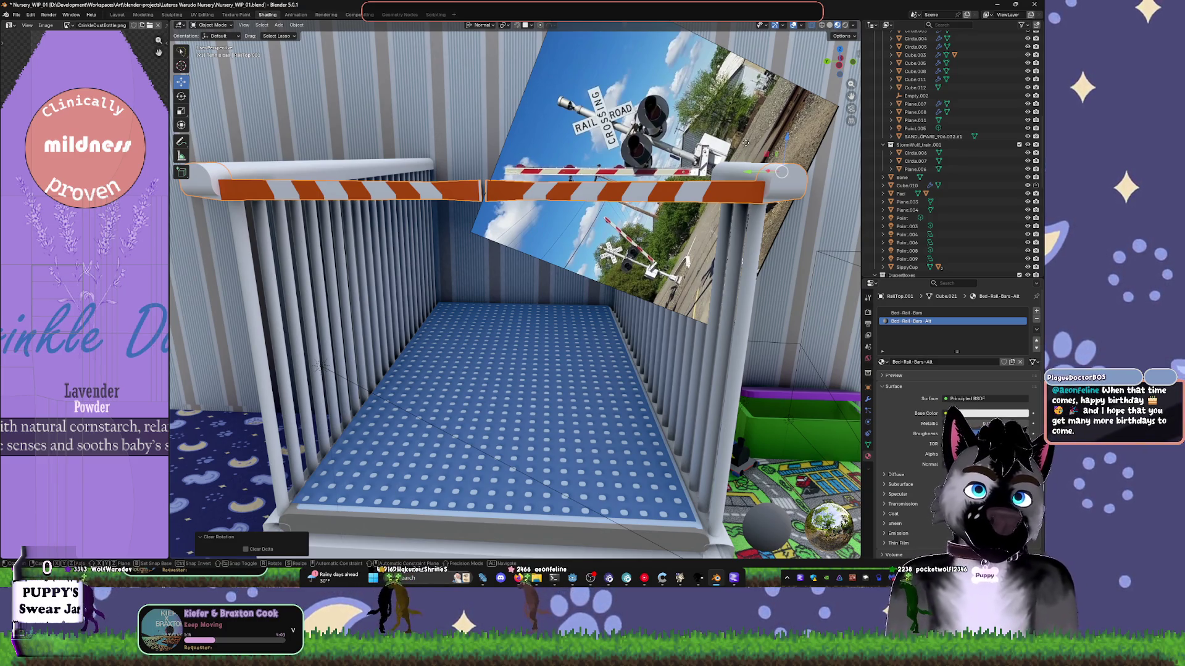
pyautogui.press('Escape')
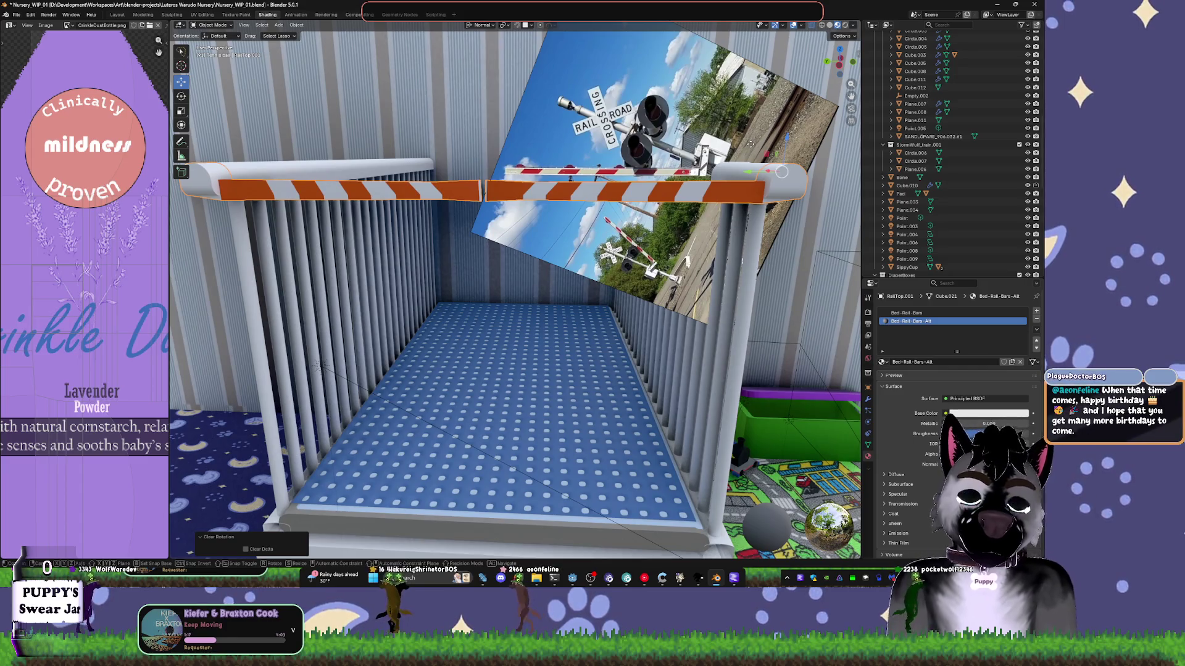
pyautogui.click(768, 143)
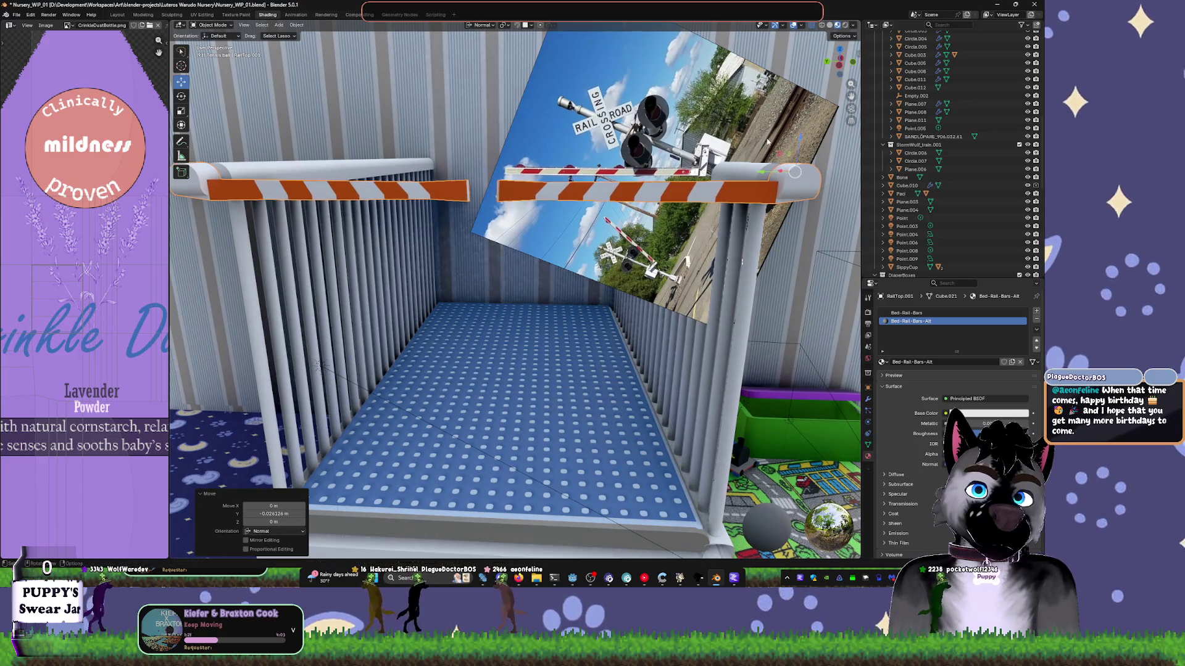
pyautogui.press('s')
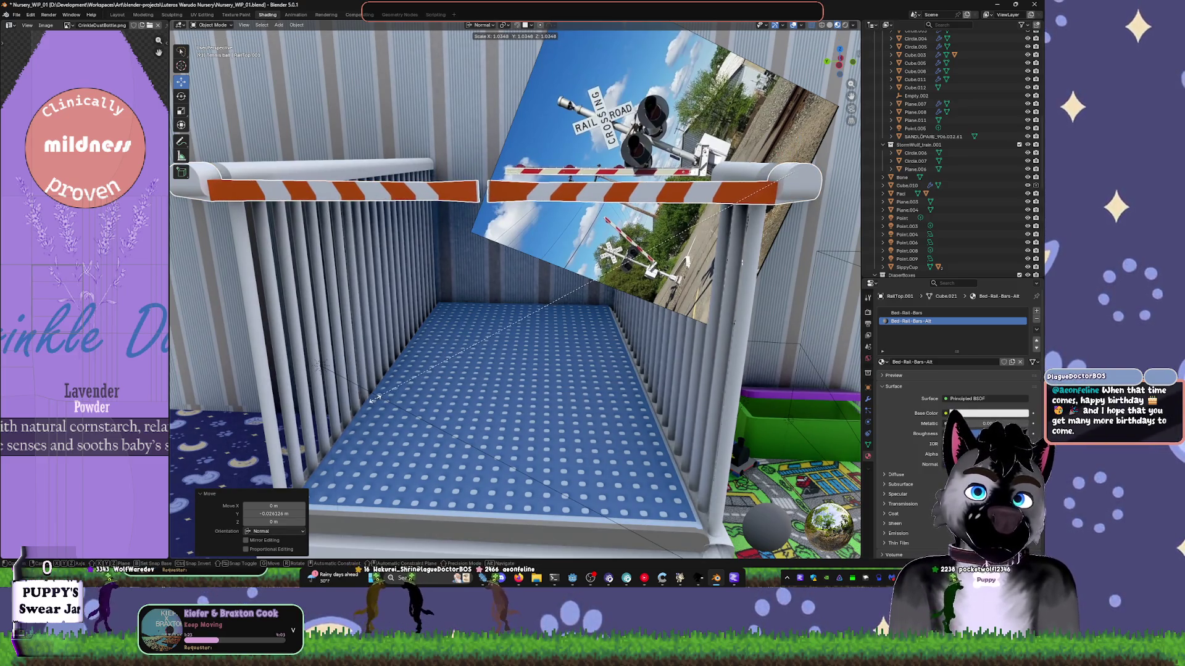
pyautogui.click(373, 400)
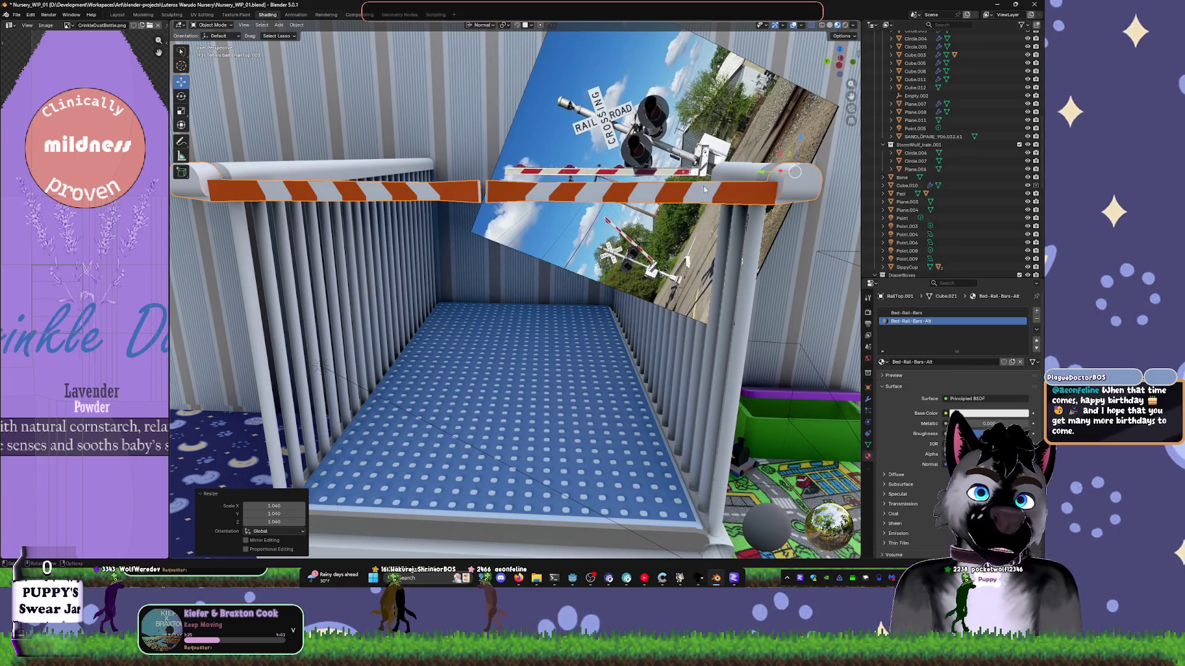
pyautogui.moveTo(785, 191)
pyautogui.mouseDown(button='middle')
pyautogui.moveTo(672, 280)
pyautogui.moveTo(663, 267)
pyautogui.mouseUp(button='middle')
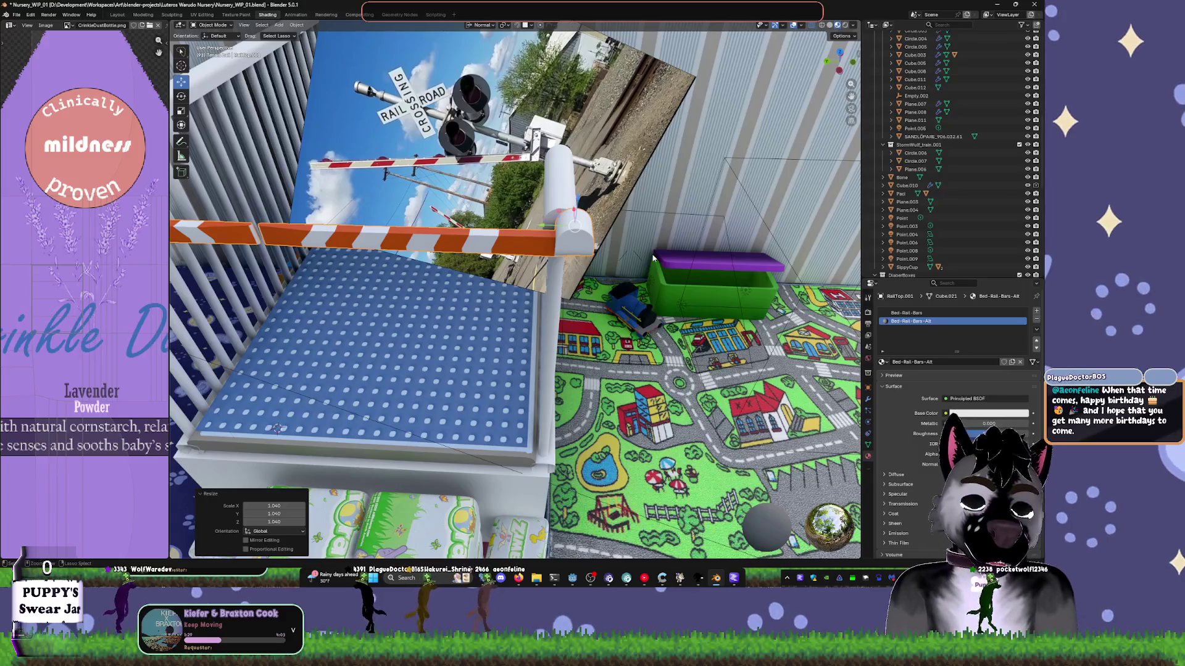
# - Hide the striped wallpaper plane in front view
pyautogui.press('KP_1')
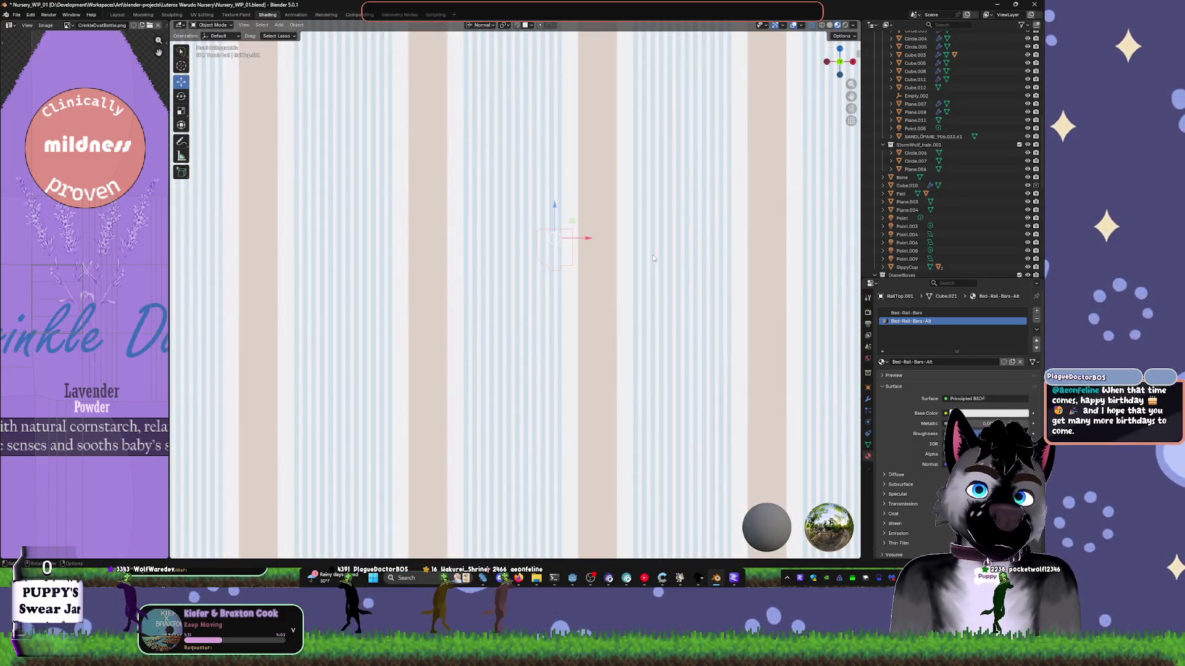
pyautogui.press('Tab')
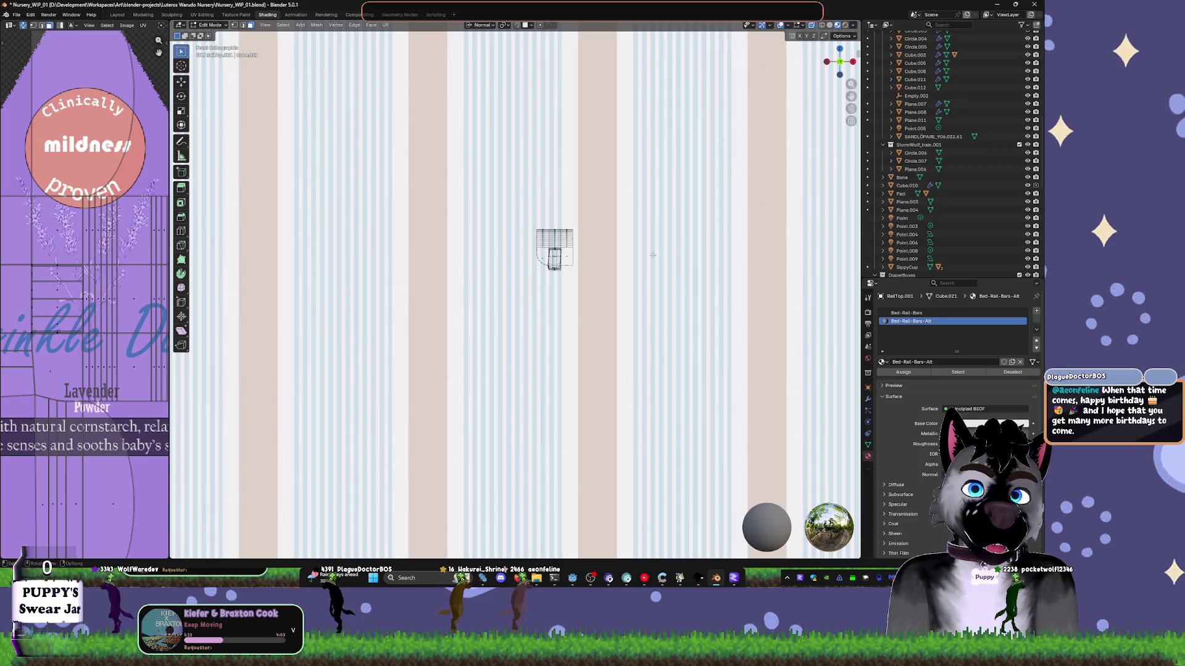
pyautogui.press('Tab')
pyautogui.click(652, 254)
pyautogui.press('h')
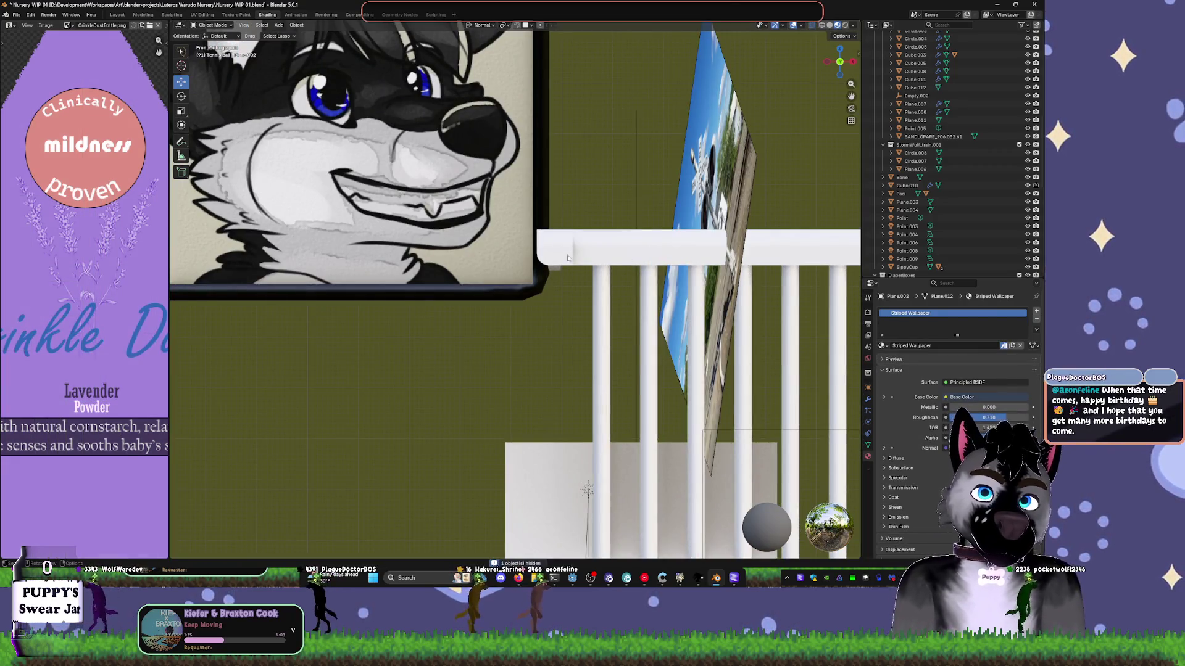
# - Move the crib's rail-top piece into place and nudge it slightly down
pyautogui.click(568, 258)
pyautogui.press('ctrl+KP_3')
pyautogui.press('KP_Decimal')
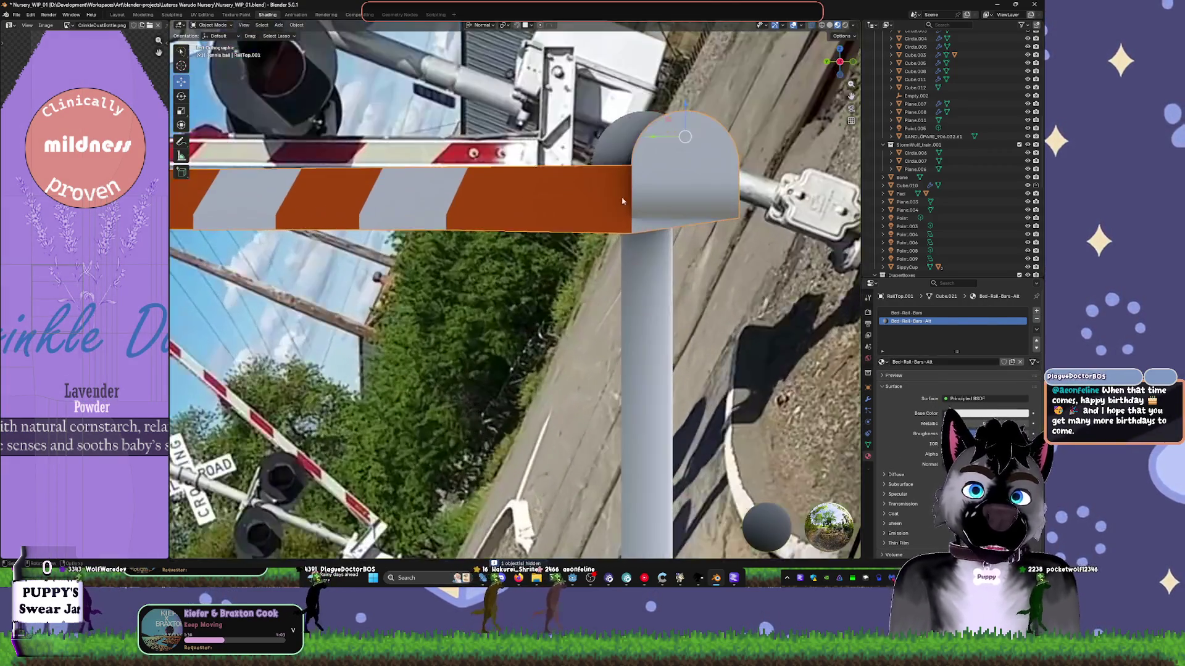
pyautogui.scroll(5, 622, 200)
pyautogui.press('g')
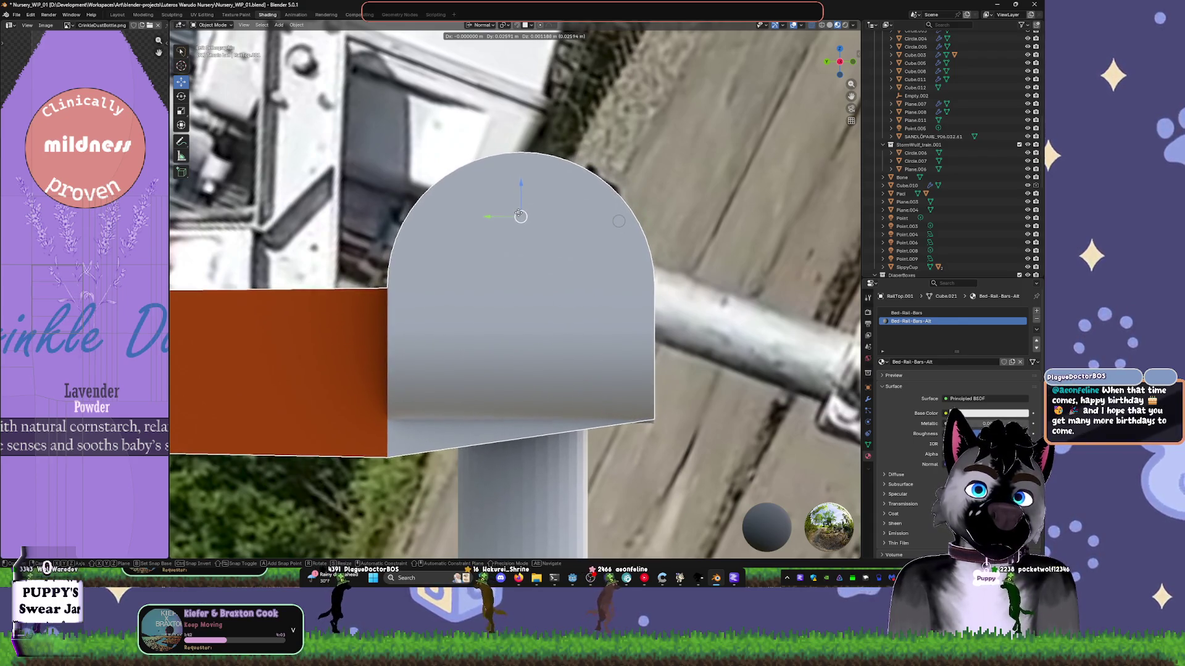
pyautogui.click(519, 217)
pyautogui.moveTo(520, 218)
pyautogui.mouseDown(button='middle')
pyautogui.moveTo(568, 206)
pyautogui.moveTo(494, 194)
pyautogui.mouseUp(button='middle')
pyautogui.moveTo(492, 192); pyautogui.dragTo(494, 193)
# - Save the scene as Nursery_WIP_01.blend and unhide the walls
pyautogui.press('KP_Decimal')
pyautogui.moveTo(604, 178); pyautogui.dragTo(708, 168, button='middle')
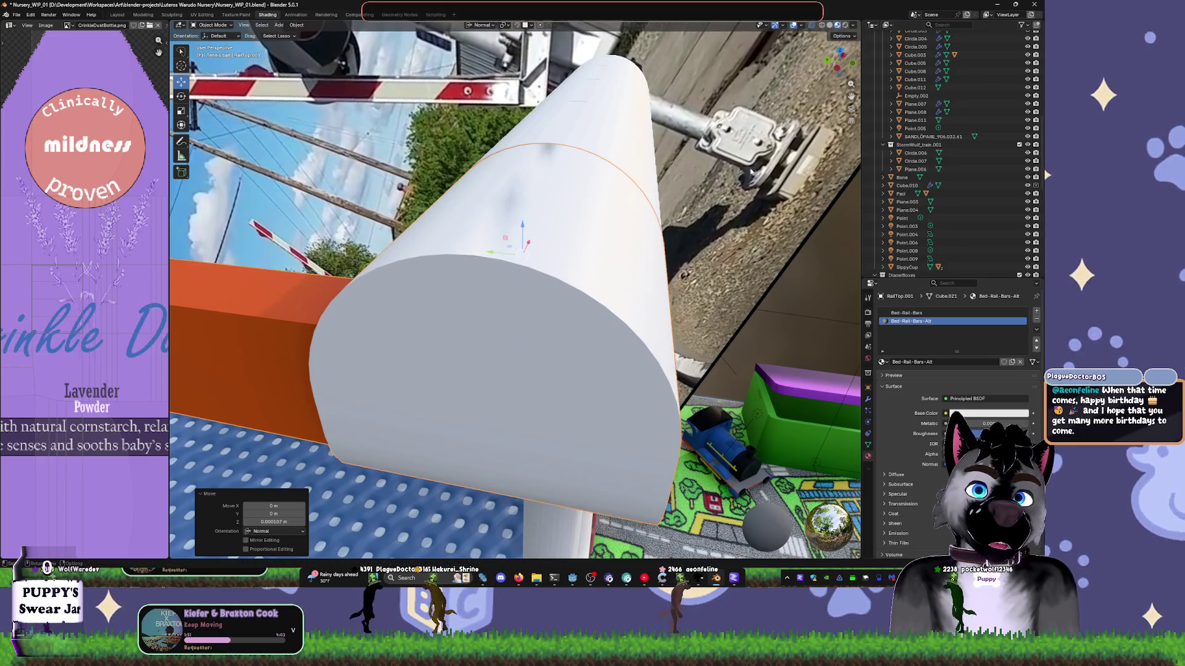
pyautogui.click(695, 203)
pyautogui.scroll(-5, 695, 204)
pyautogui.moveTo(695, 204); pyautogui.dragTo(313, 501, button='middle')
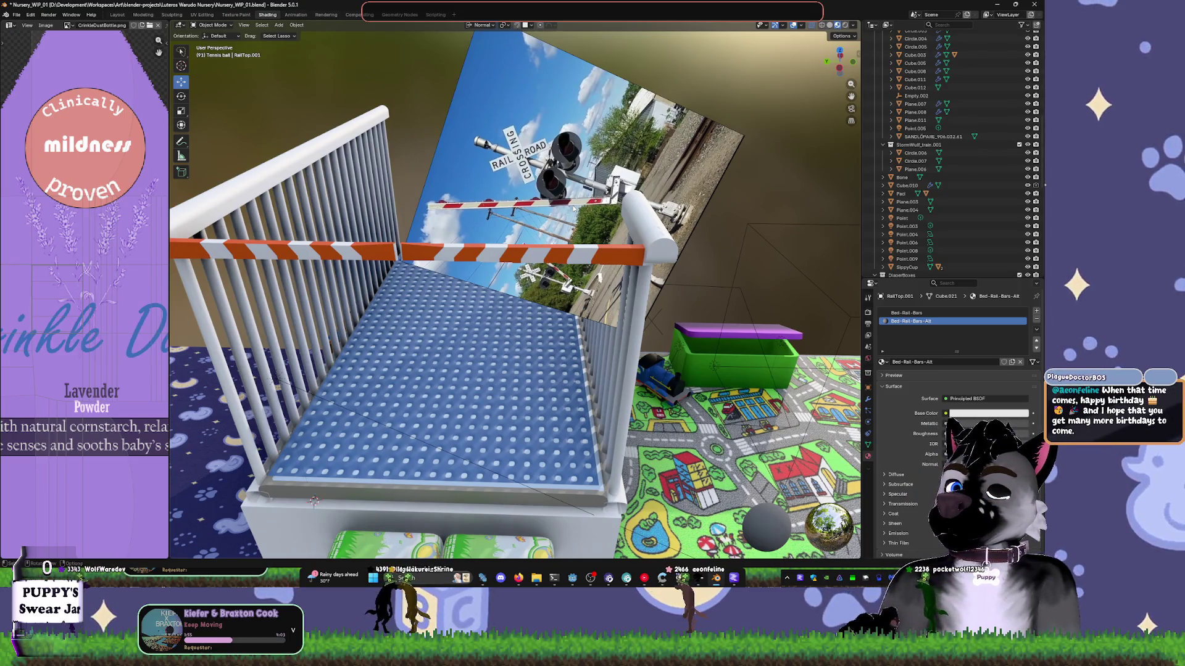
pyautogui.hotkey('ctrl', 's')
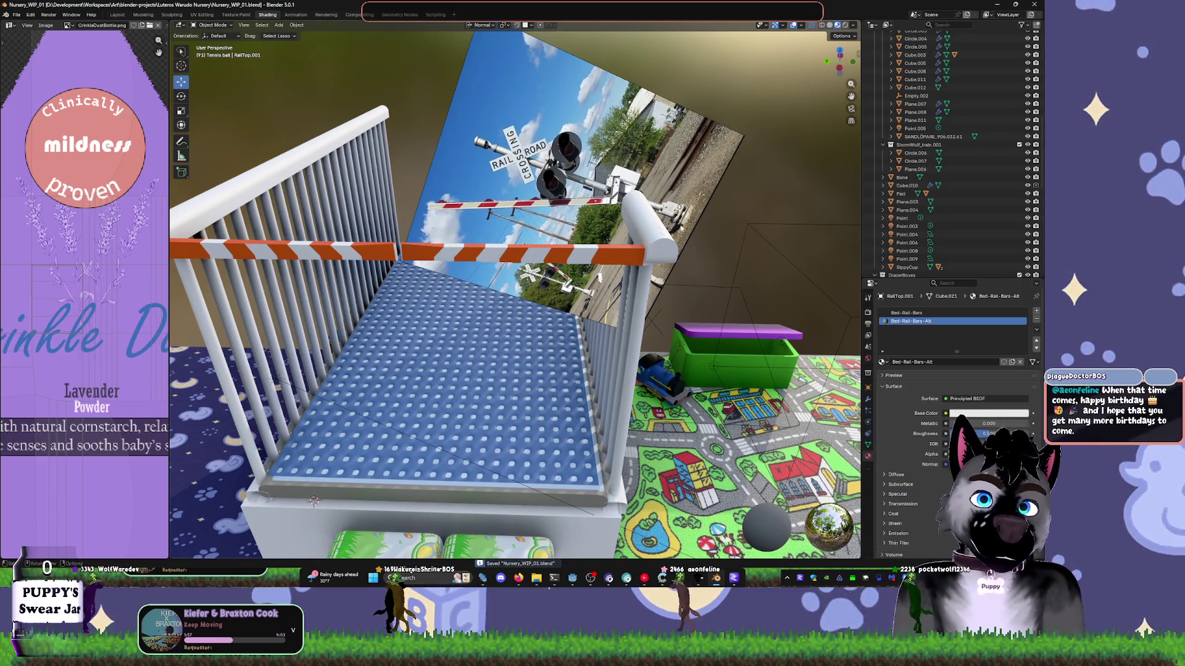
pyautogui.hotkey('alt', 'h')
pyautogui.moveTo(701, 247); pyautogui.dragTo(616, 214, button='middle')
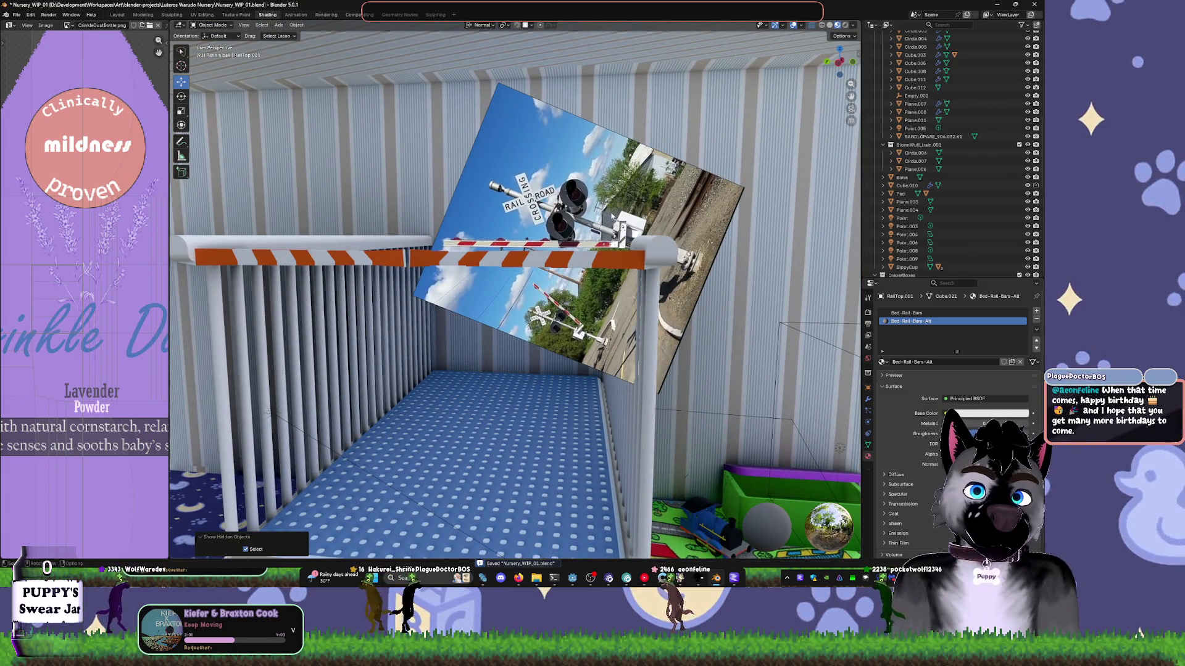
# - Inspect the crib from several angles with the walls visible and save the scene
pyautogui.moveTo(268, 412); pyautogui.dragTo(333, 352, button='middle')
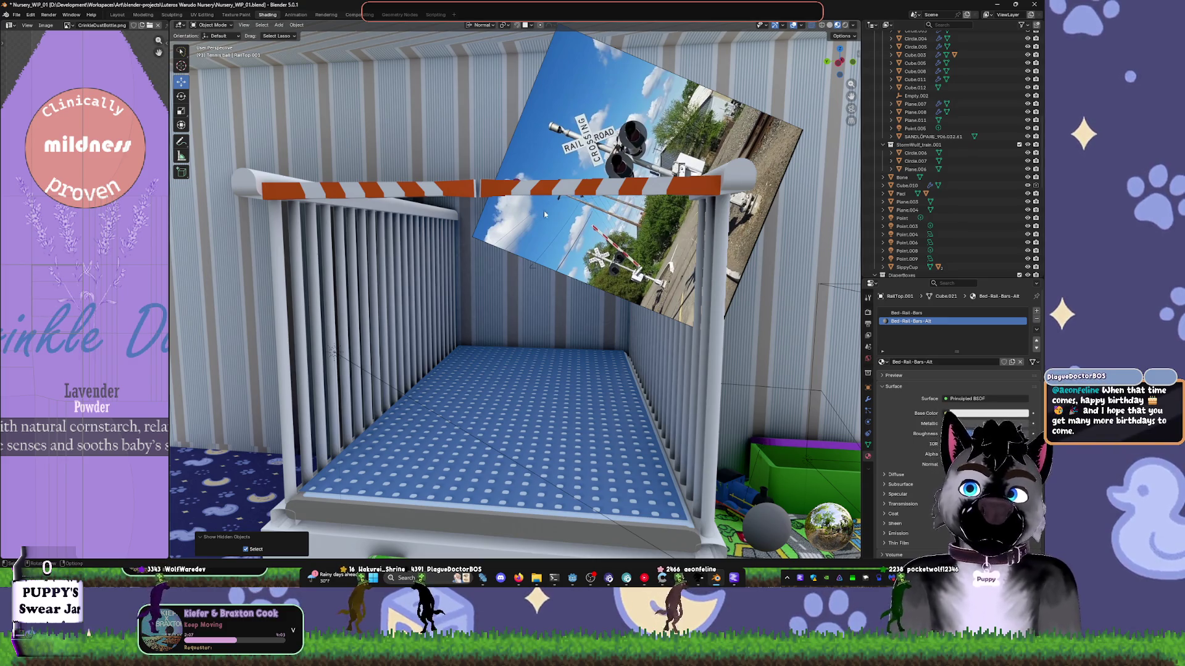
pyautogui.moveTo(543, 210)
pyautogui.mouseDown(button='middle')
pyautogui.moveTo(562, 224)
pyautogui.moveTo(472, 176)
pyautogui.mouseUp(button='middle')
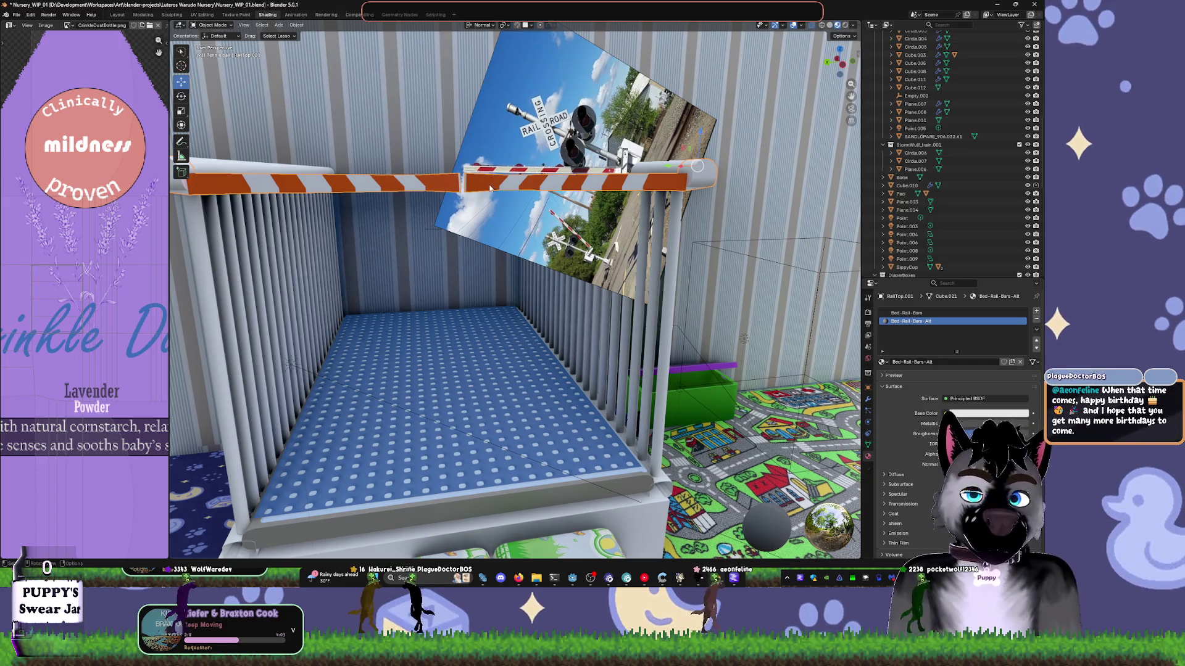
pyautogui.moveTo(651, 242)
pyautogui.mouseDown(button='middle')
pyautogui.moveTo(737, 223)
pyautogui.moveTo(802, 236)
pyautogui.moveTo(538, 242)
pyautogui.mouseUp(button='middle')
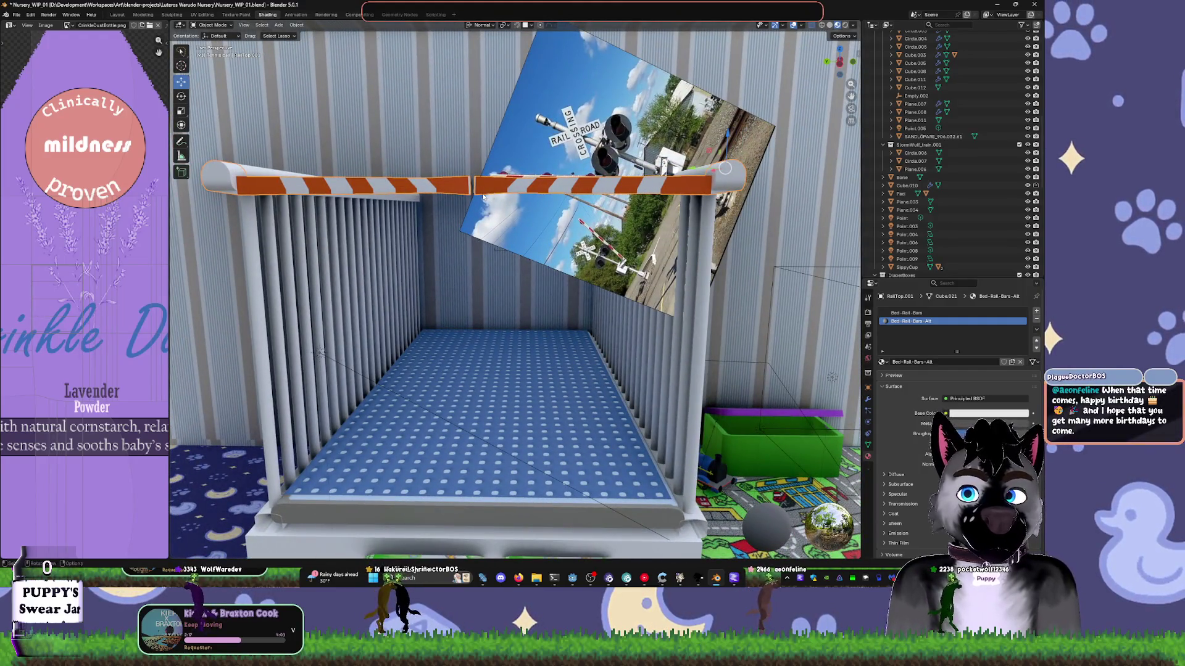
pyautogui.moveTo(514, 191)
pyautogui.mouseDown(button='middle')
pyautogui.moveTo(489, 246)
pyautogui.moveTo(602, 321)
pyautogui.mouseUp(button='middle')
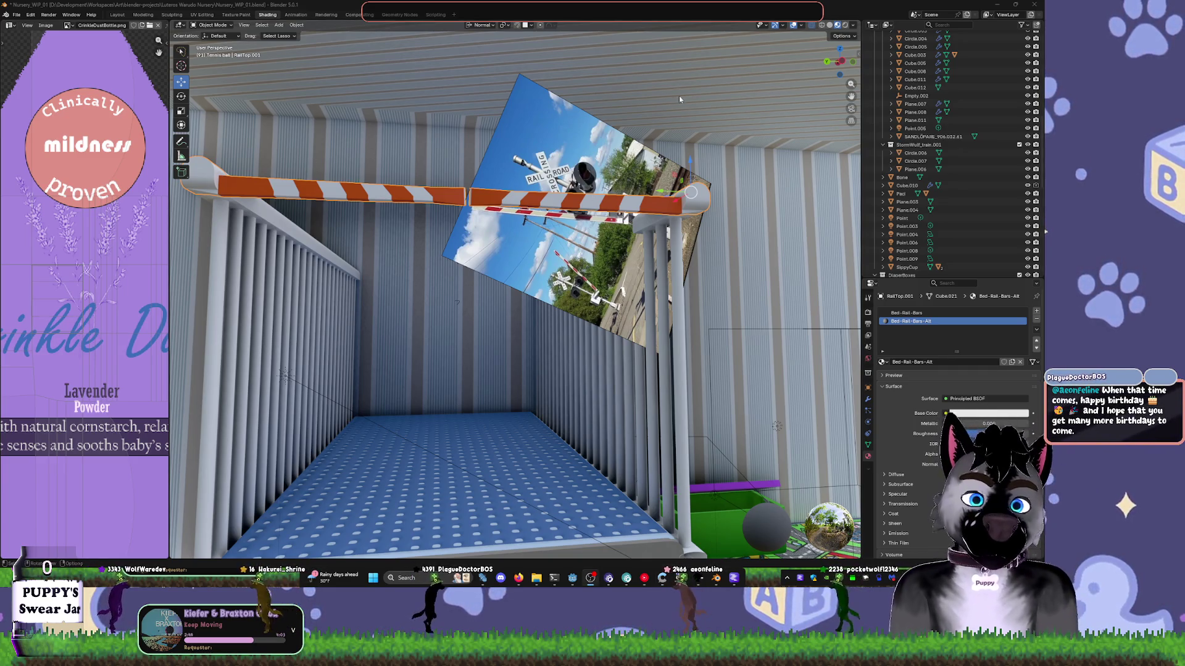
pyautogui.moveTo(698, 182); pyautogui.dragTo(591, 195, button='middle')
pyautogui.hotkey('ctrl', 's')
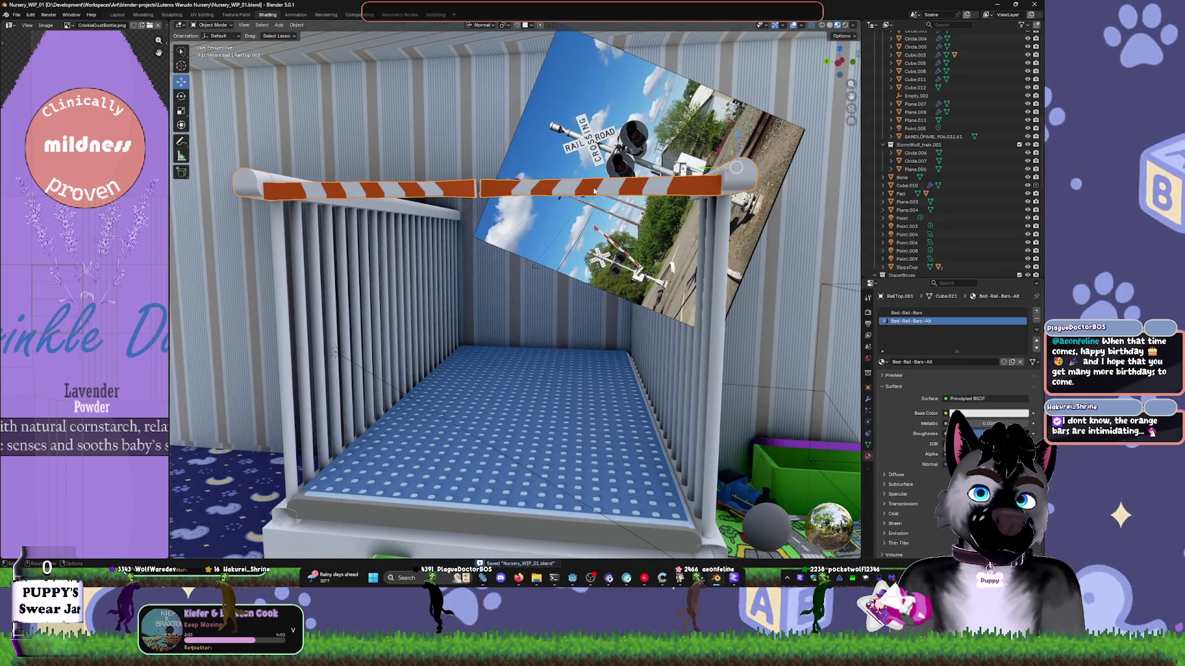
# - Rotate the orange-striped rail top about -85° to stand upright at the crib corners
pyautogui.press('r')
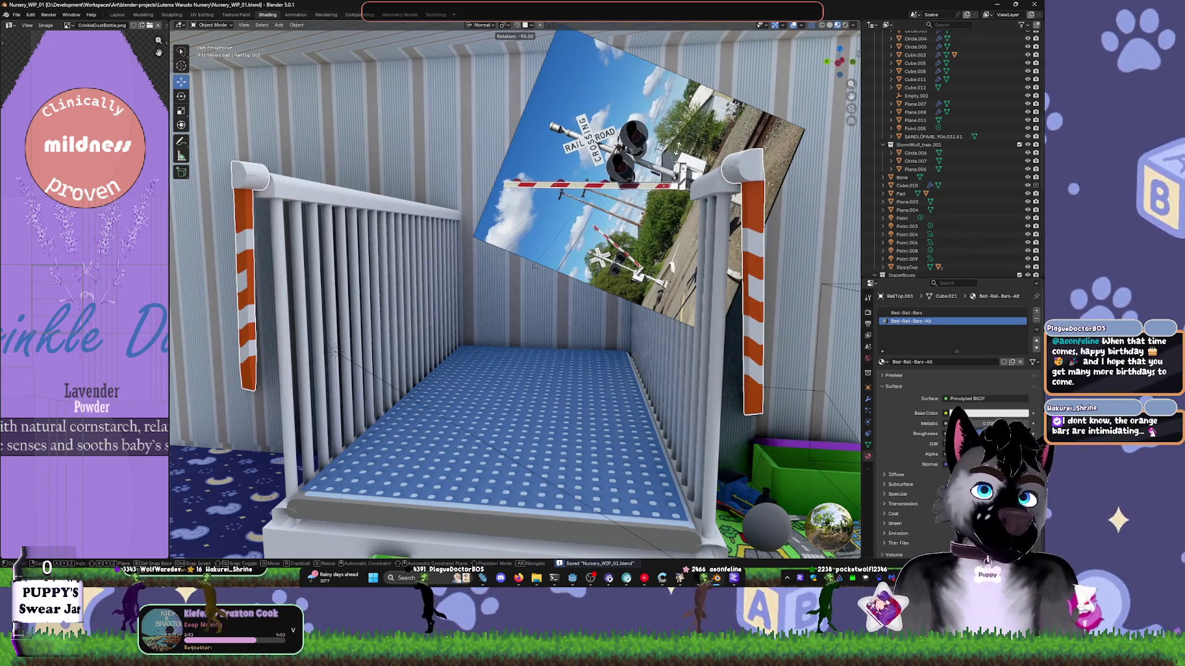
pyautogui.click(680, 149)
pyautogui.press('KP_Decimal')
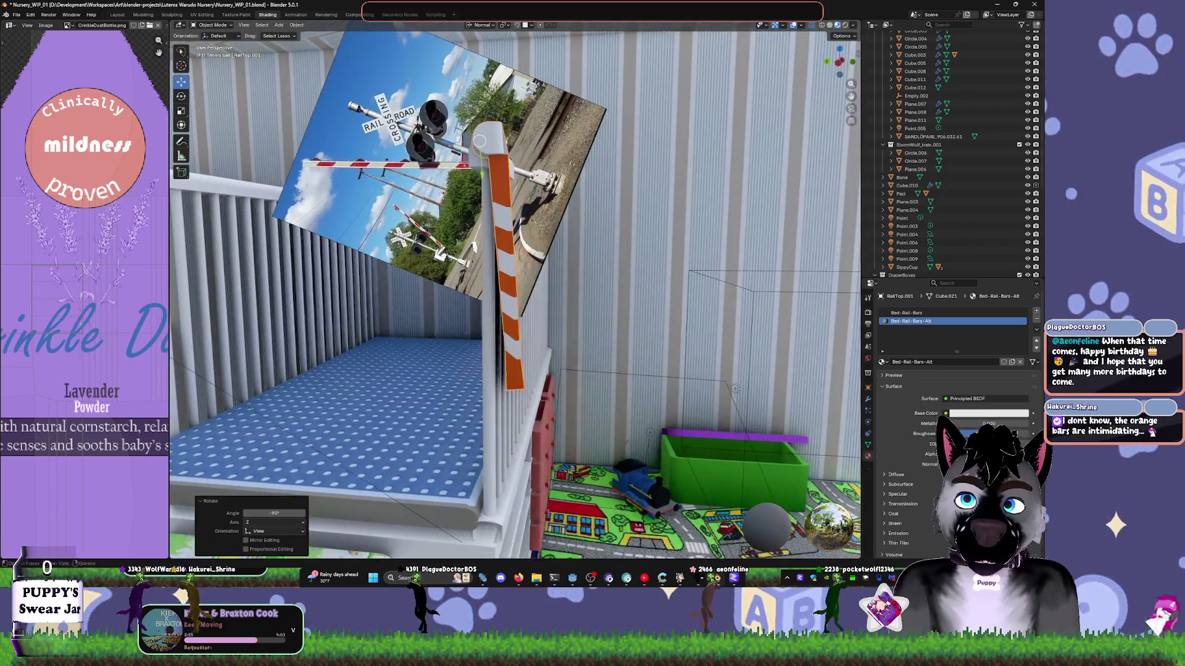
pyautogui.scroll(-5, 678, 316)
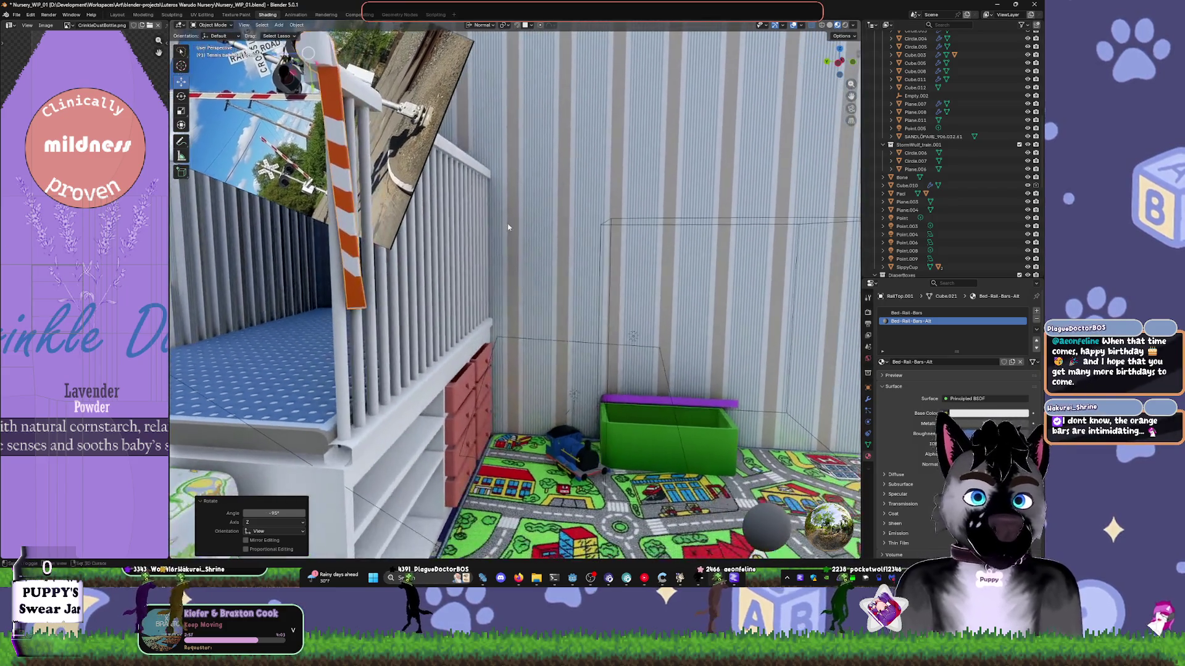
pyautogui.moveTo(678, 316); pyautogui.dragTo(560, 454, button='middle')
pyautogui.click(634, 407)
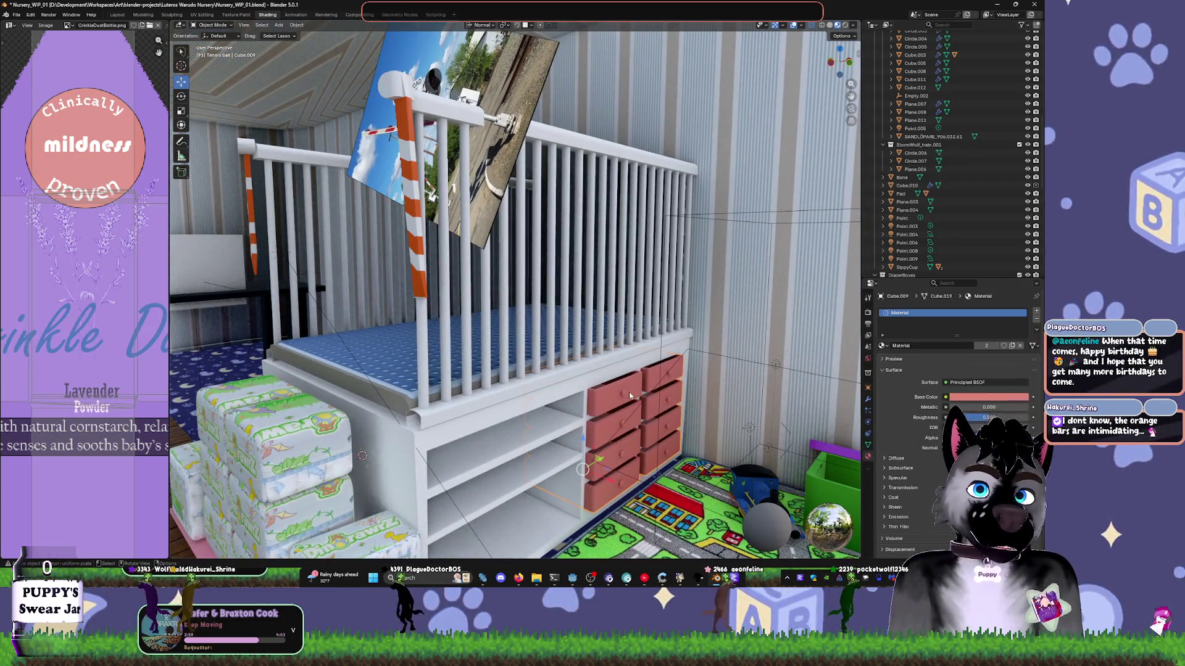
# - Slide the pink drawer unit along X toward the white shelf and frame it
pyautogui.press('g')
pyautogui.press('x')
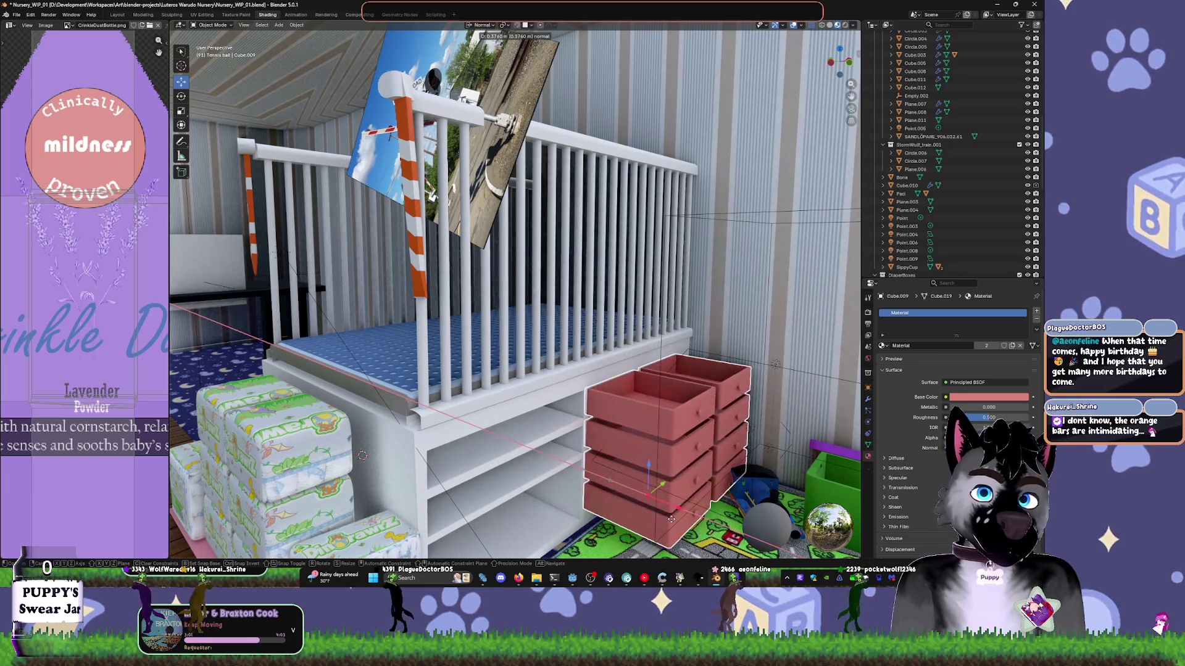
pyautogui.click(601, 499)
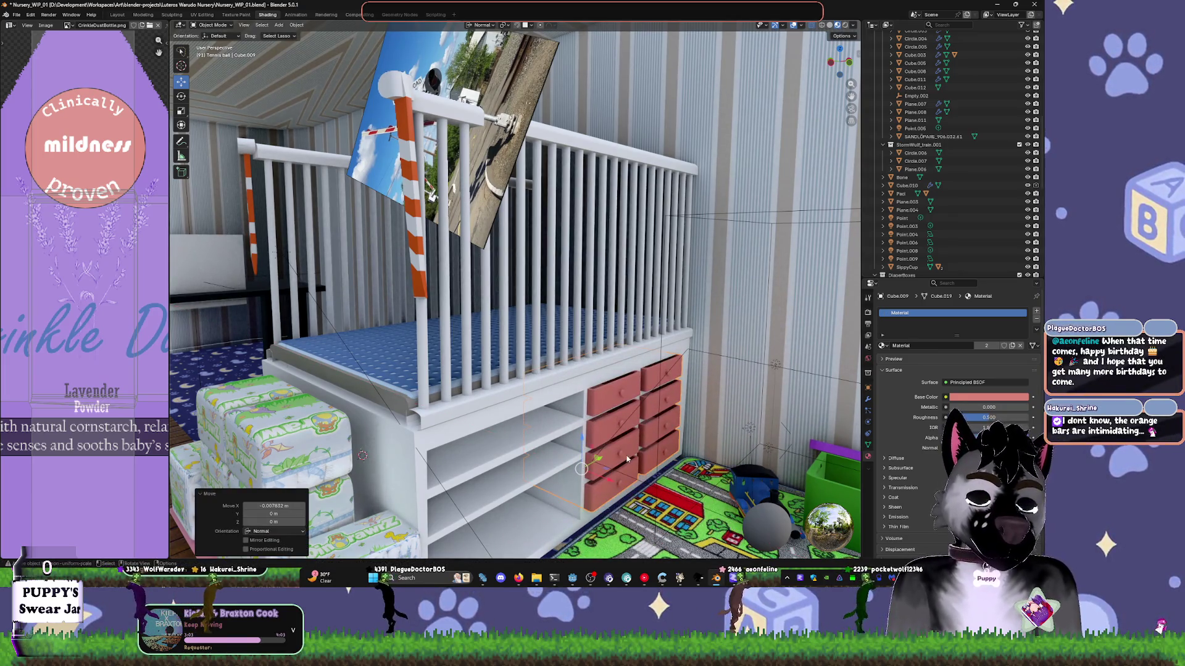
pyautogui.press('KP_Decimal')
pyautogui.moveTo(523, 336)
pyautogui.mouseDown(button='middle')
pyautogui.moveTo(609, 280)
pyautogui.moveTo(664, 319)
pyautogui.moveTo(337, 370)
pyautogui.mouseUp(button='middle')
# - Nudge the drawer unit along X until nearly flush, trying a location reset then undoing it
pyautogui.press('g')
pyautogui.press('x')
pyautogui.press('x')
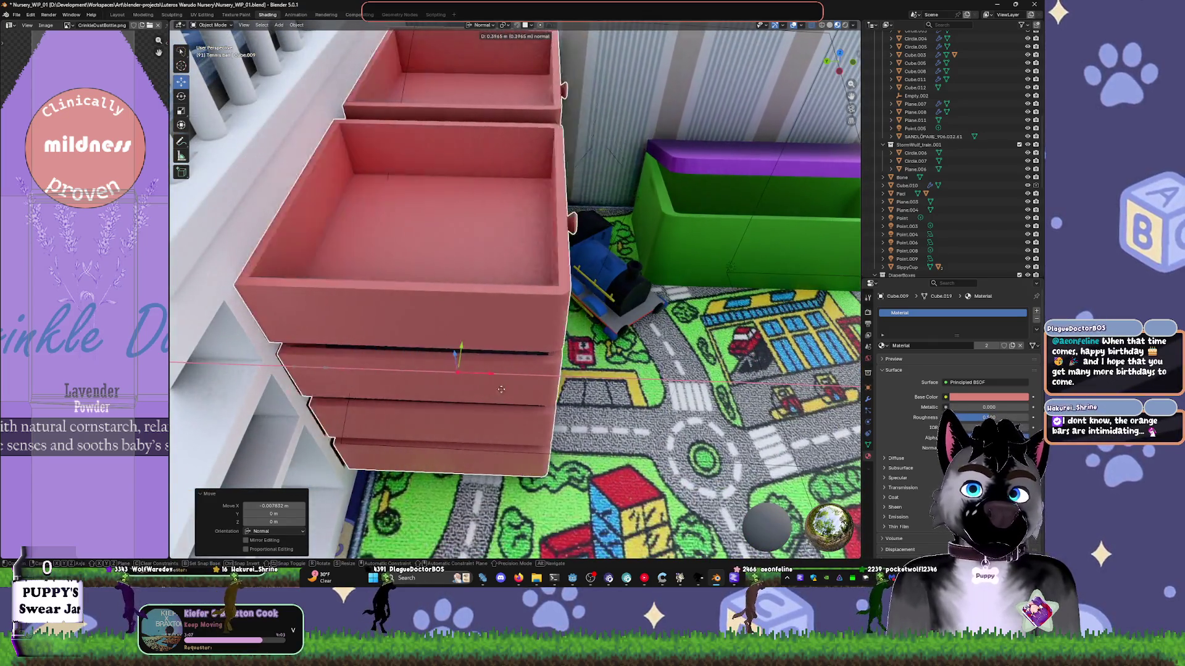
pyautogui.click(363, 380)
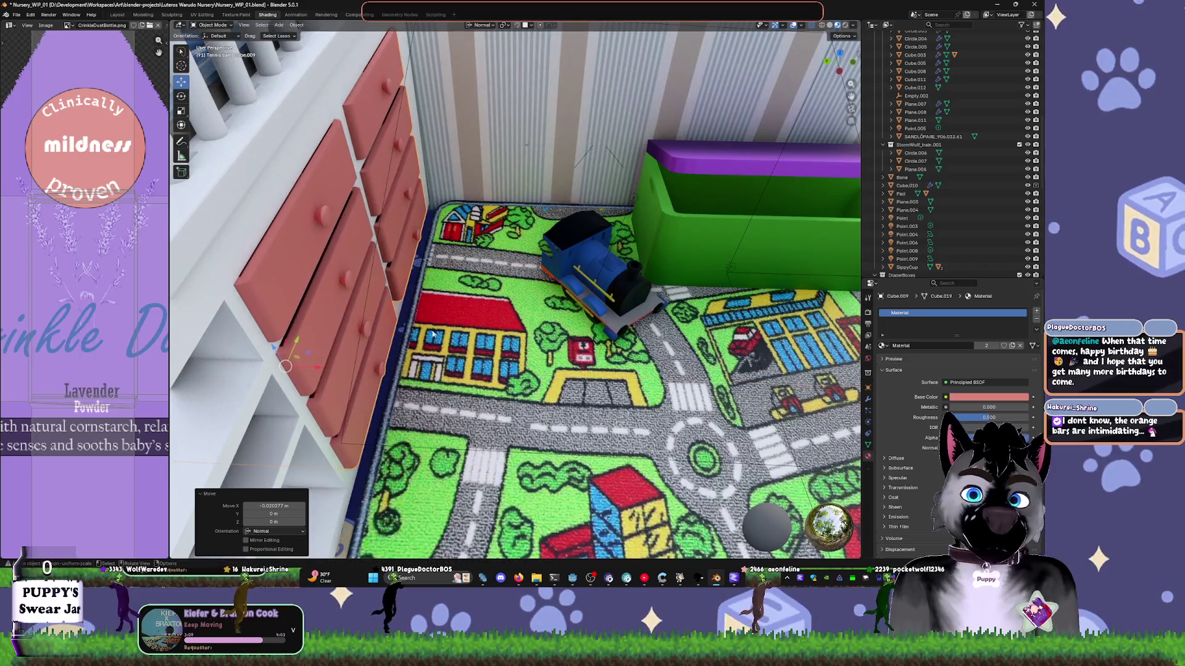
pyautogui.hotkey('alt', 'g')
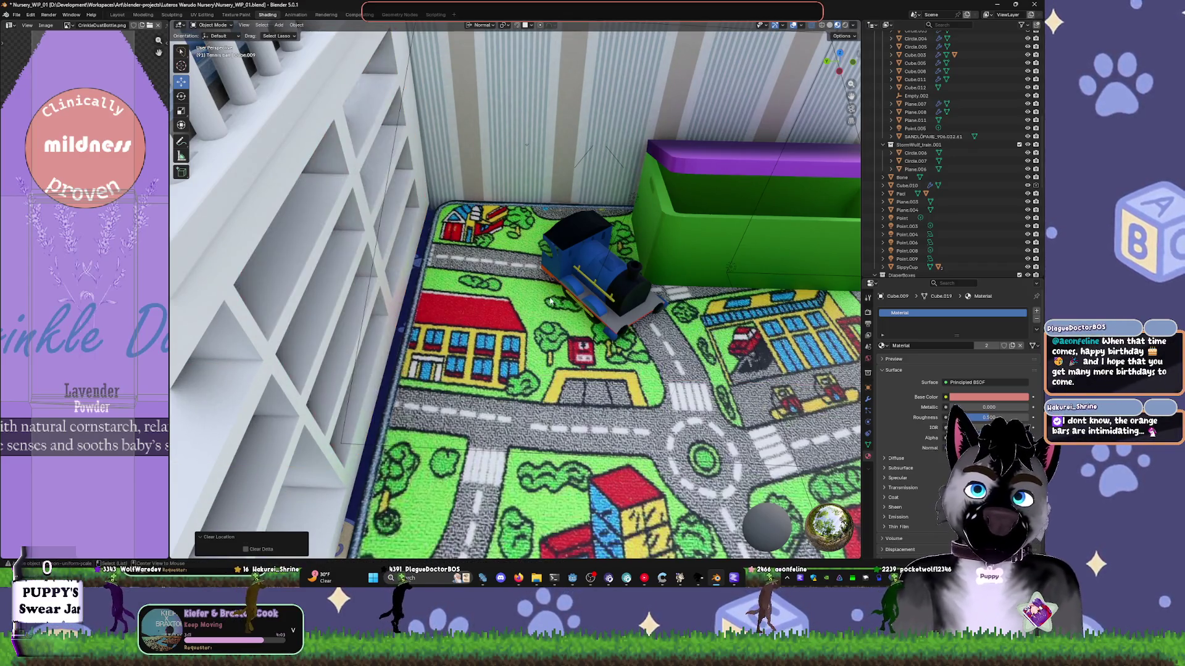
pyautogui.hotkey('ctrl', 'z')
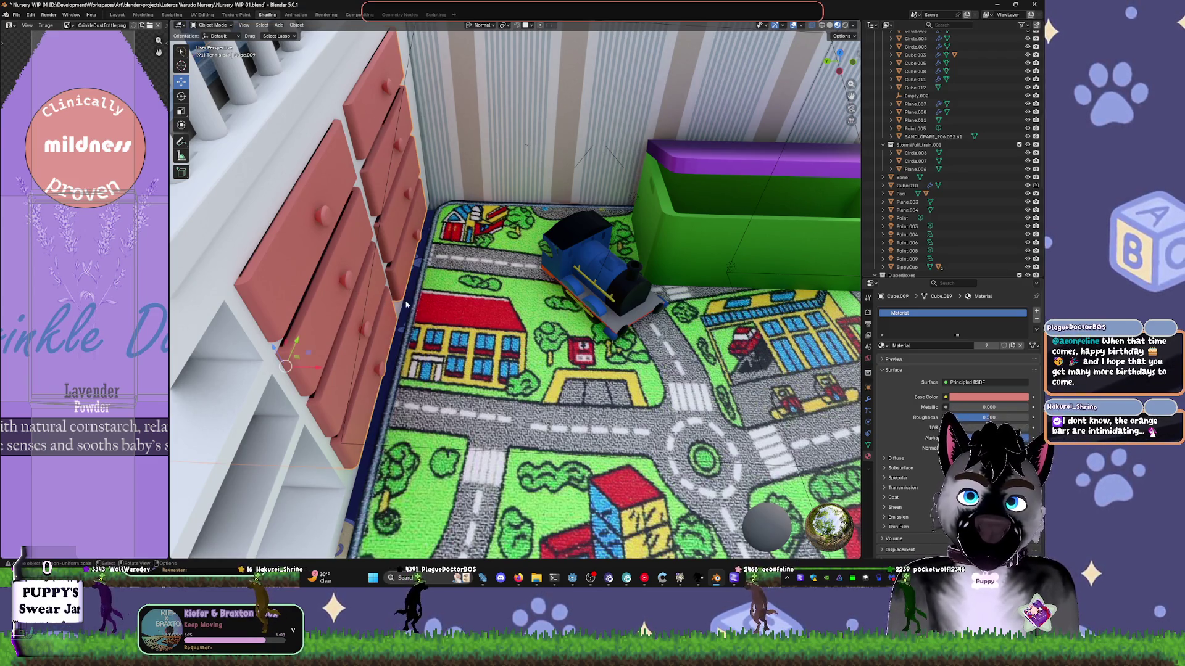
# - Apply the drawer unit's location with Ctrl+A, then bring YouTube Music to the front
pyautogui.moveTo(352, 295); pyautogui.dragTo(376, 282, button='middle')
pyautogui.hotkey('ctrl', 'a')
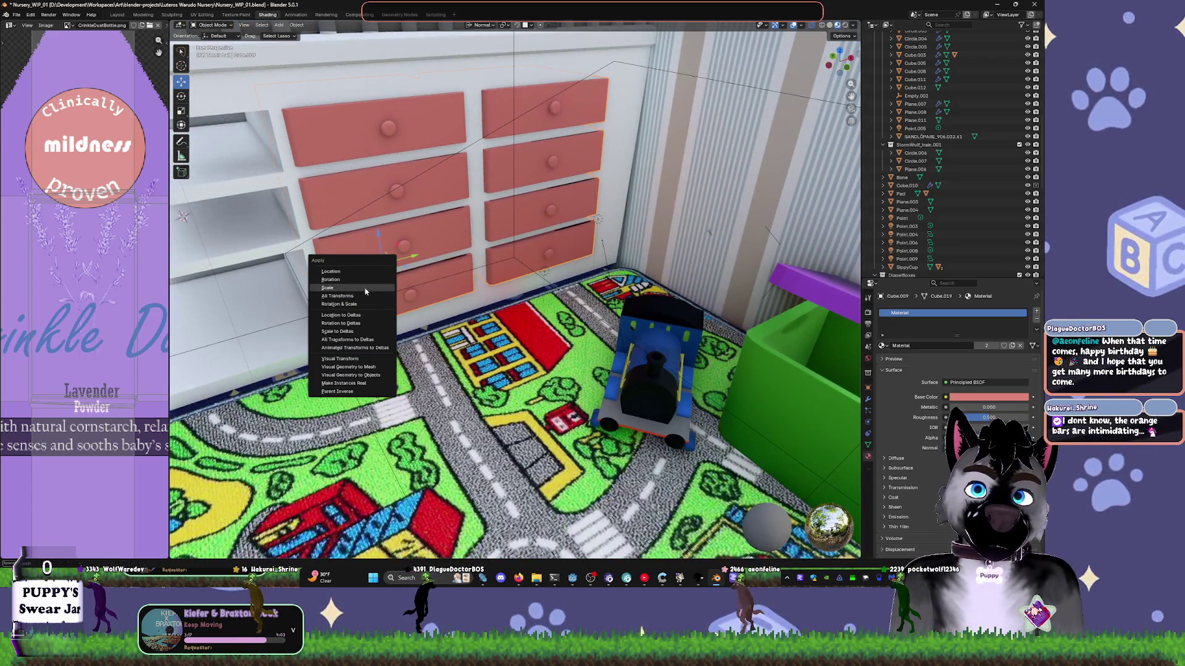
pyautogui.click(343, 273)
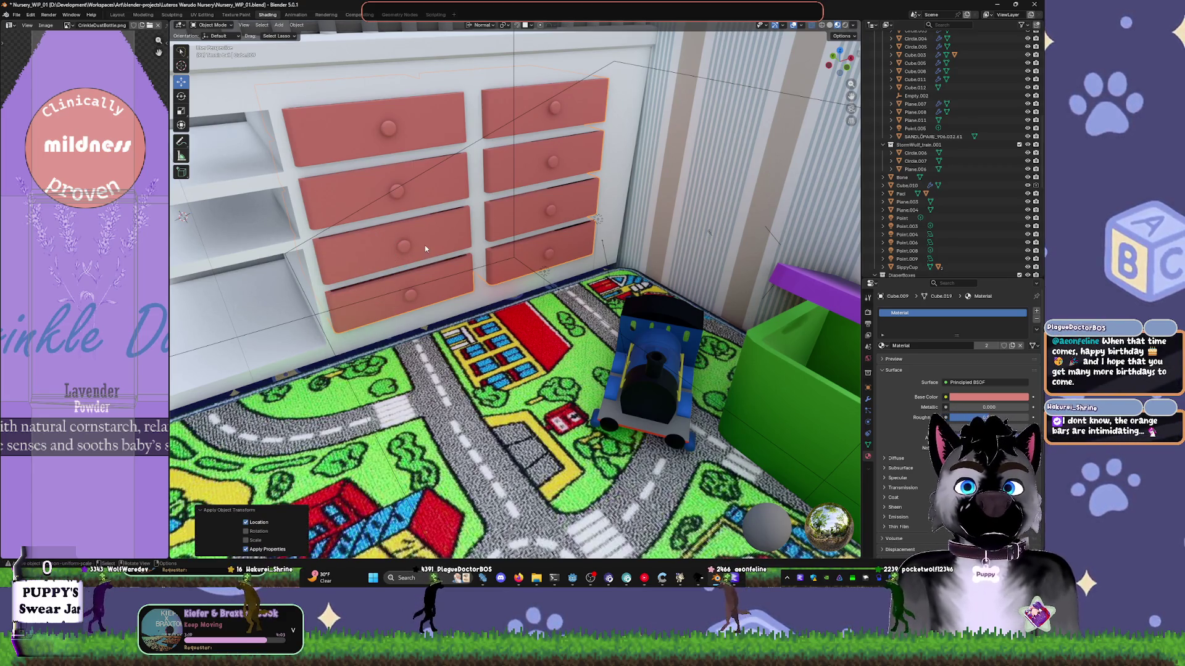
pyautogui.moveTo(424, 246); pyautogui.dragTo(487, 262, button='middle')
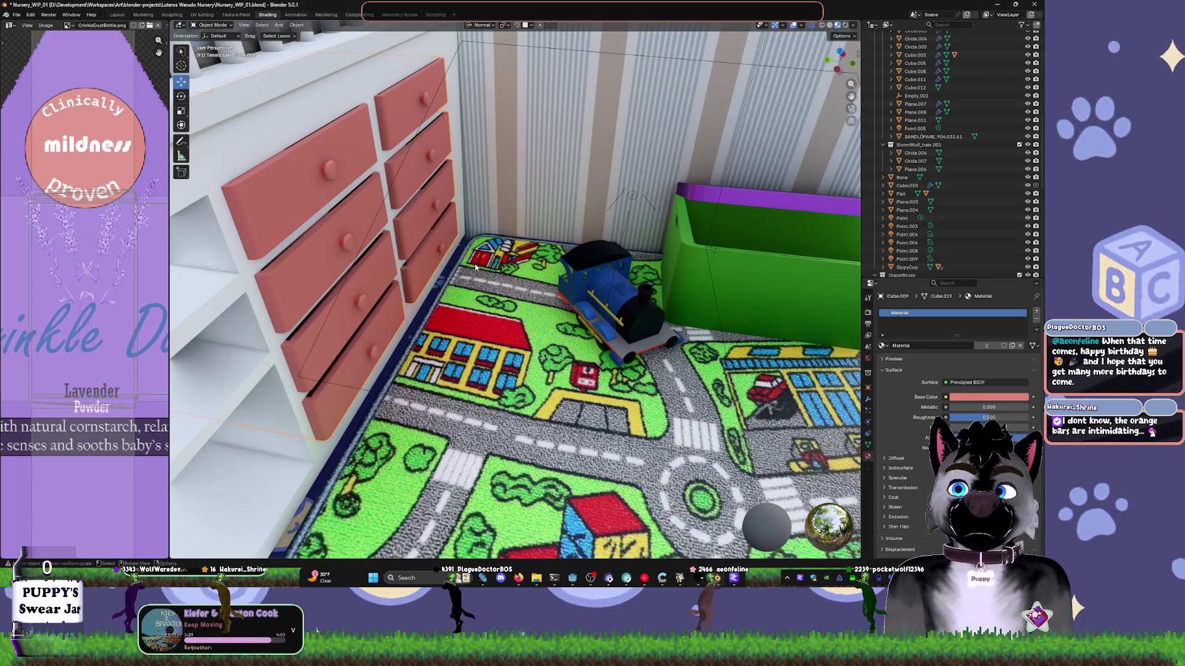
pyautogui.click(643, 580)
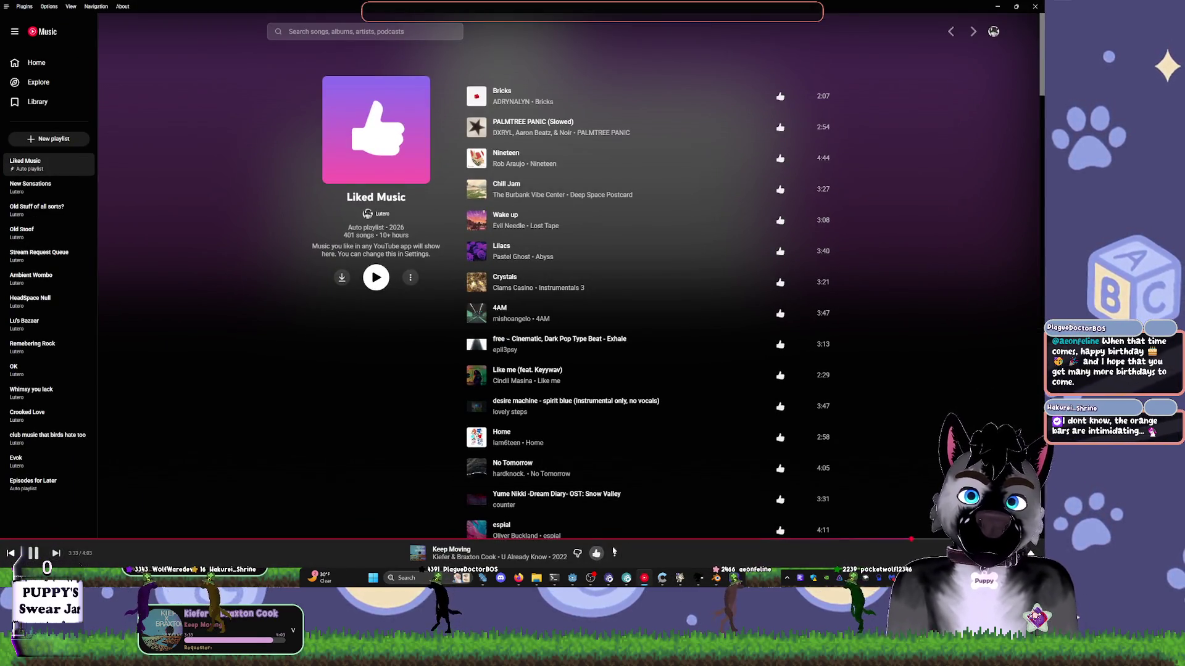
# - Like the playing song 'Keep Moving' and minimize YouTube Music to return to Blender
pyautogui.click(596, 554)
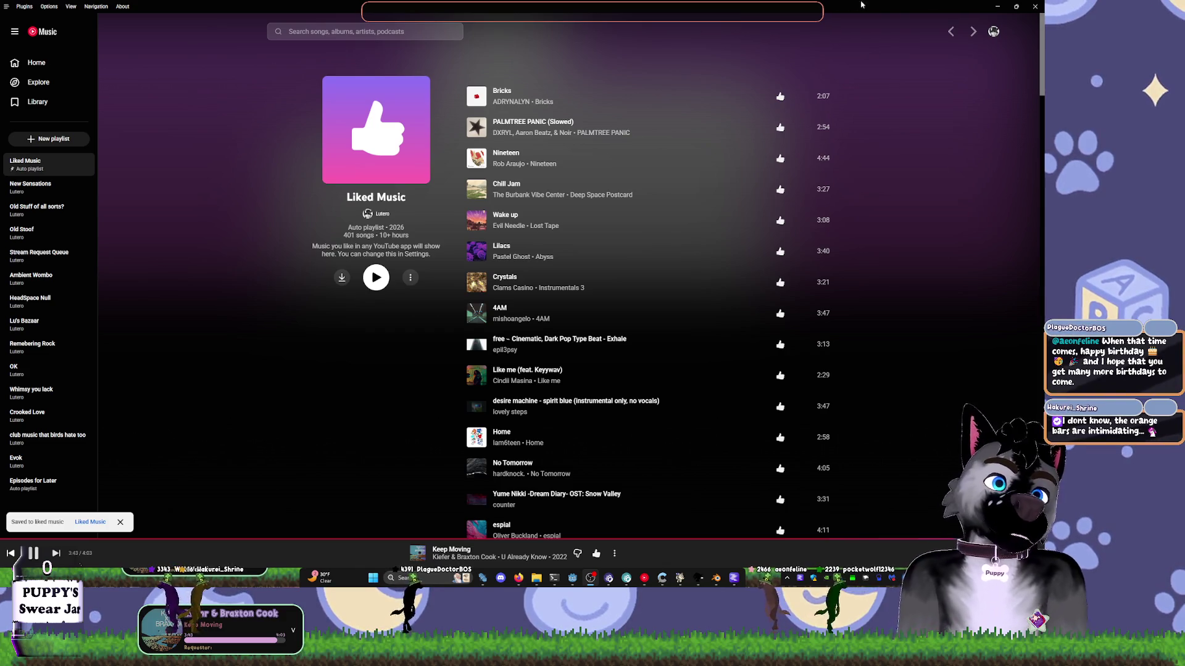
pyautogui.click(997, 7)
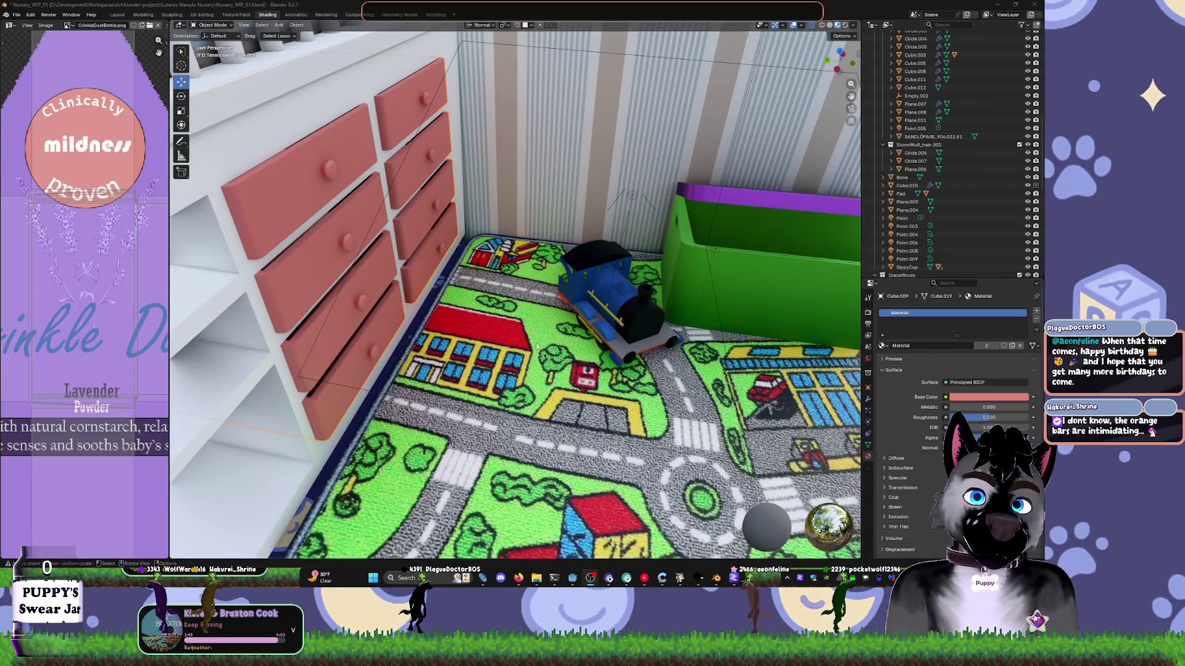
# - Select the small giraffe rug, lift it slightly and slide it along Y
pyautogui.moveTo(536, 346)
pyautogui.mouseDown(button='middle')
pyautogui.moveTo(512, 314)
pyautogui.moveTo(582, 294)
pyautogui.moveTo(397, 230)
pyautogui.mouseUp(button='middle')
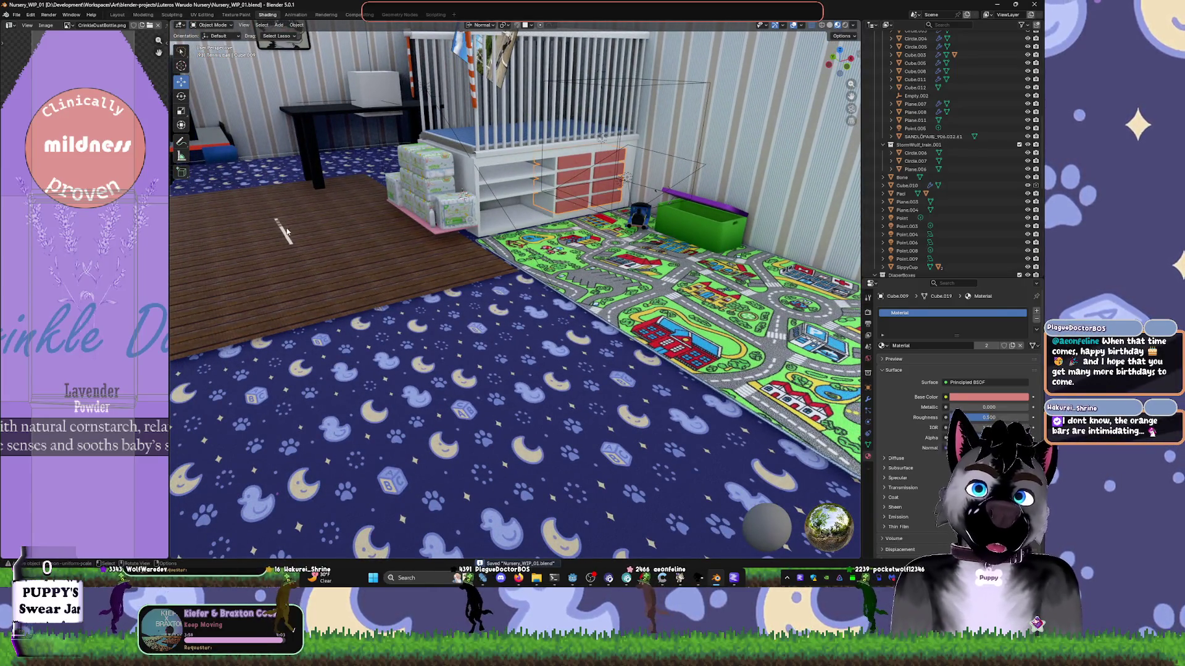
pyautogui.click(287, 232)
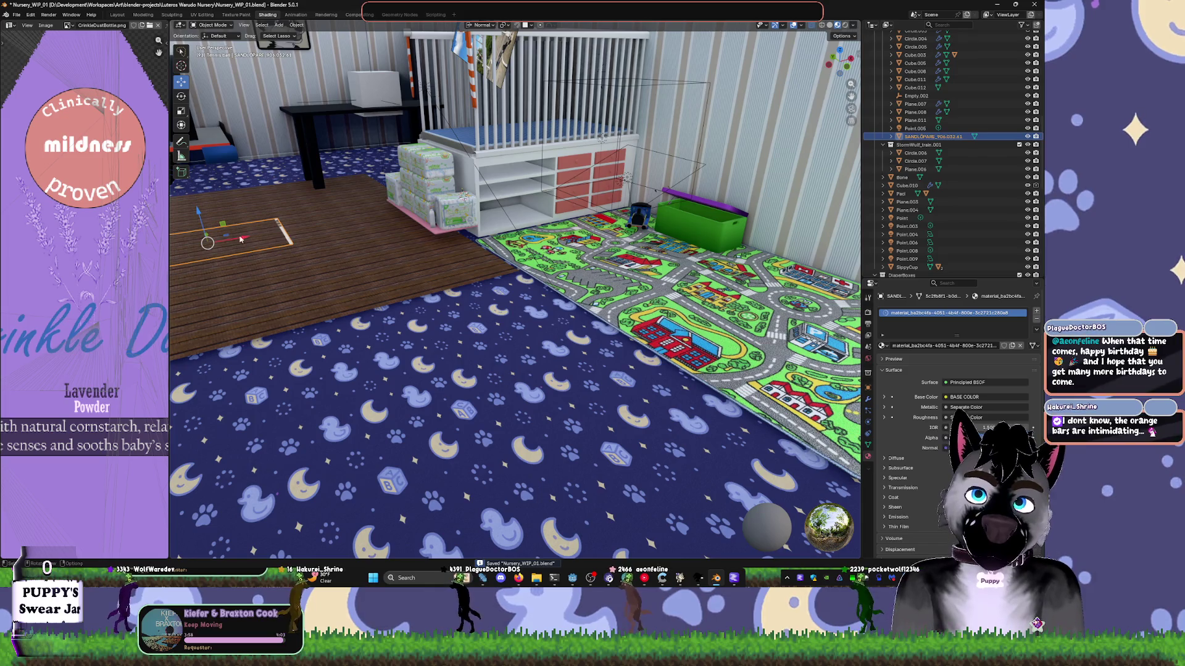
pyautogui.moveTo(198, 212); pyautogui.dragTo(198, 211)
pyautogui.moveTo(198, 211); pyautogui.dragTo(398, 271, button='middle')
pyautogui.moveTo(295, 350)
pyautogui.mouseDown()
pyautogui.moveTo(709, 370)
pyautogui.moveTo(741, 395)
pyautogui.mouseUp()
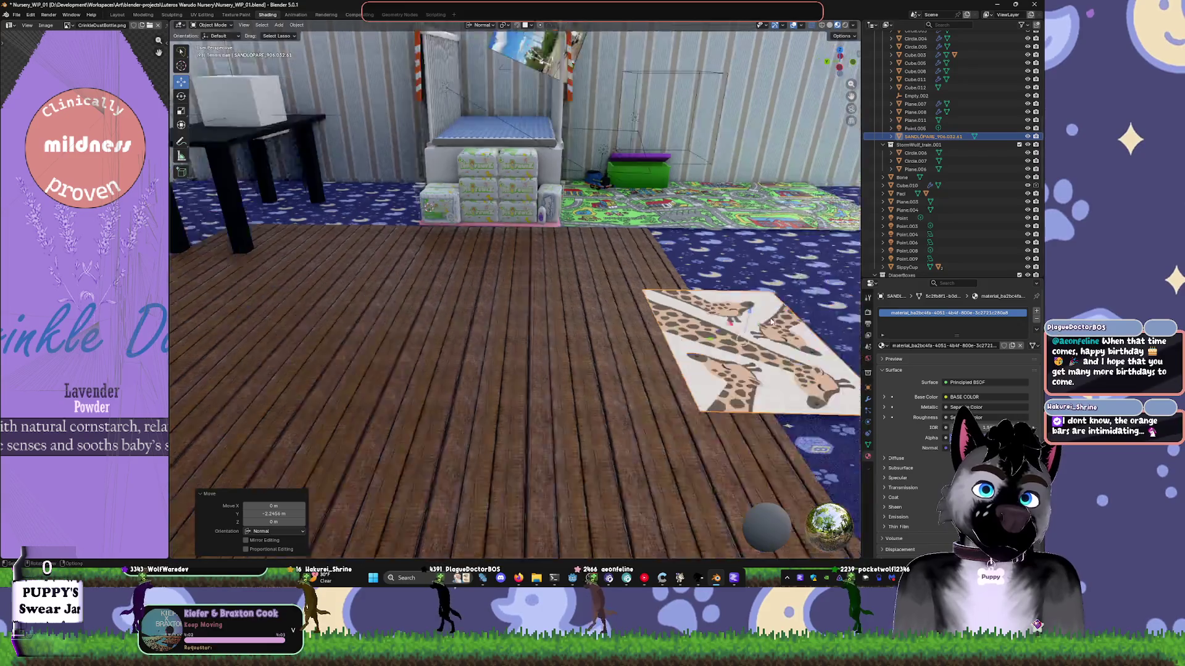
pyautogui.press('KP_Decimal')
# - Slide the rug along X onto the blue carpet near the doorway
pyautogui.moveTo(647, 300)
pyautogui.mouseDown(button='middle')
pyautogui.moveTo(613, 291)
pyautogui.moveTo(580, 302)
pyautogui.moveTo(533, 379)
pyautogui.mouseUp(button='middle')
pyautogui.scroll(4, 544, 310)
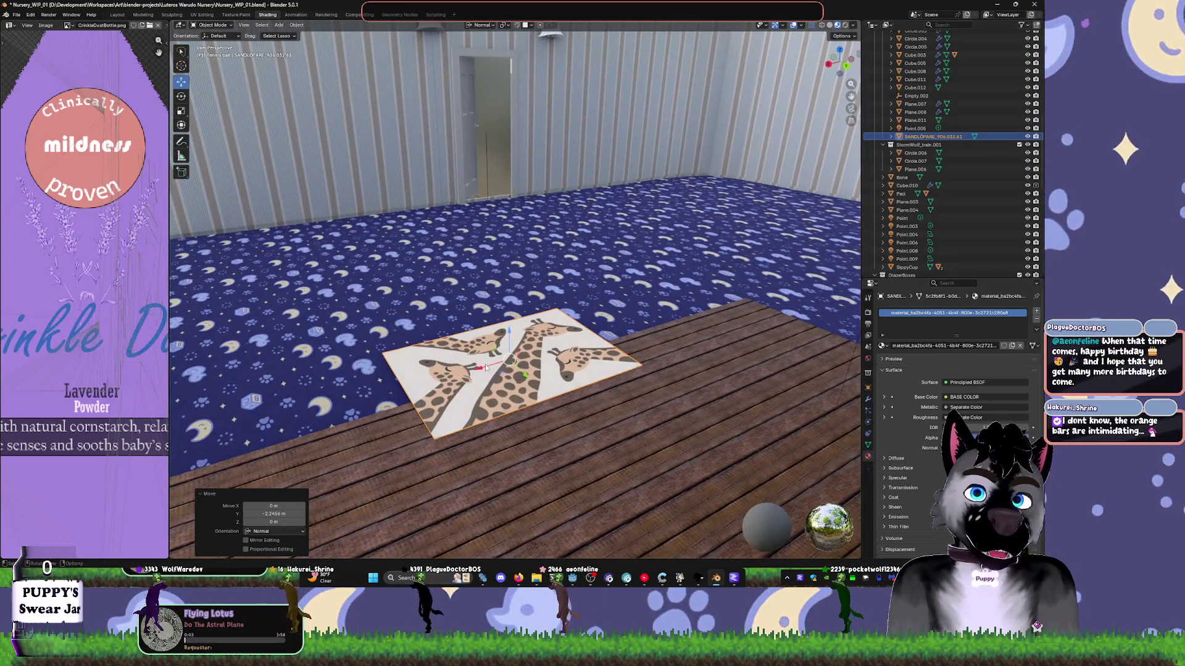
pyautogui.moveTo(485, 368)
pyautogui.mouseDown()
pyautogui.moveTo(617, 358)
pyautogui.moveTo(759, 321)
pyautogui.mouseUp()
pyautogui.press('KP_Decimal')
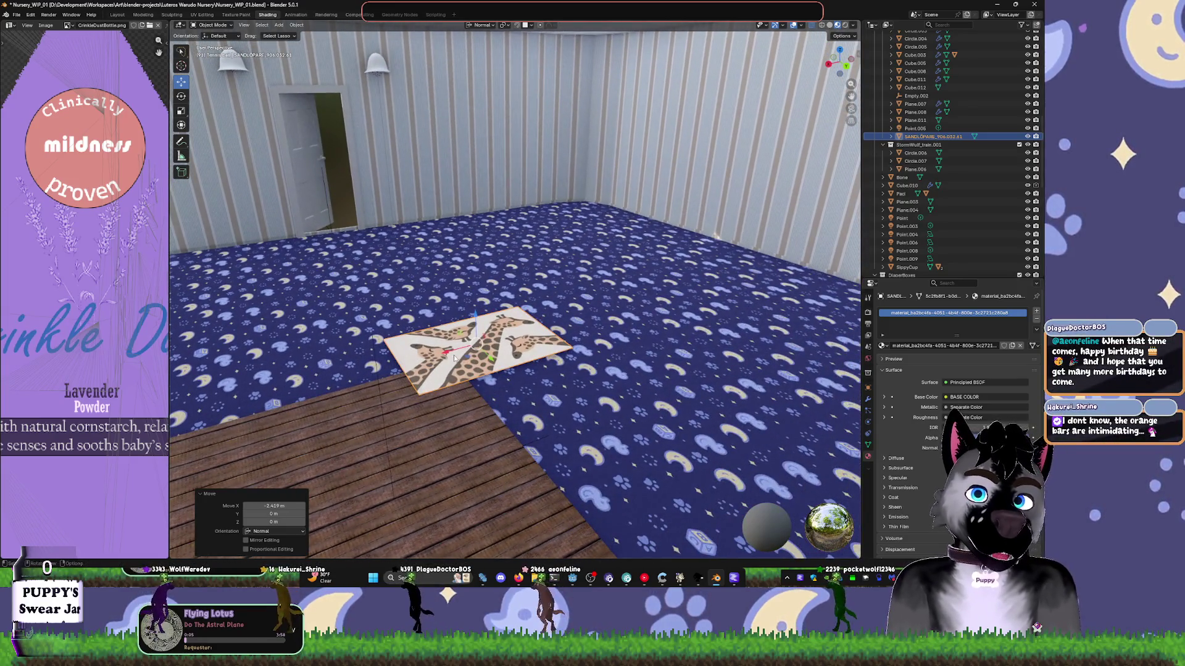
pyautogui.moveTo(454, 358)
pyautogui.mouseDown()
pyautogui.moveTo(673, 331)
pyautogui.moveTo(488, 255)
pyautogui.moveTo(495, 261)
pyautogui.mouseUp()
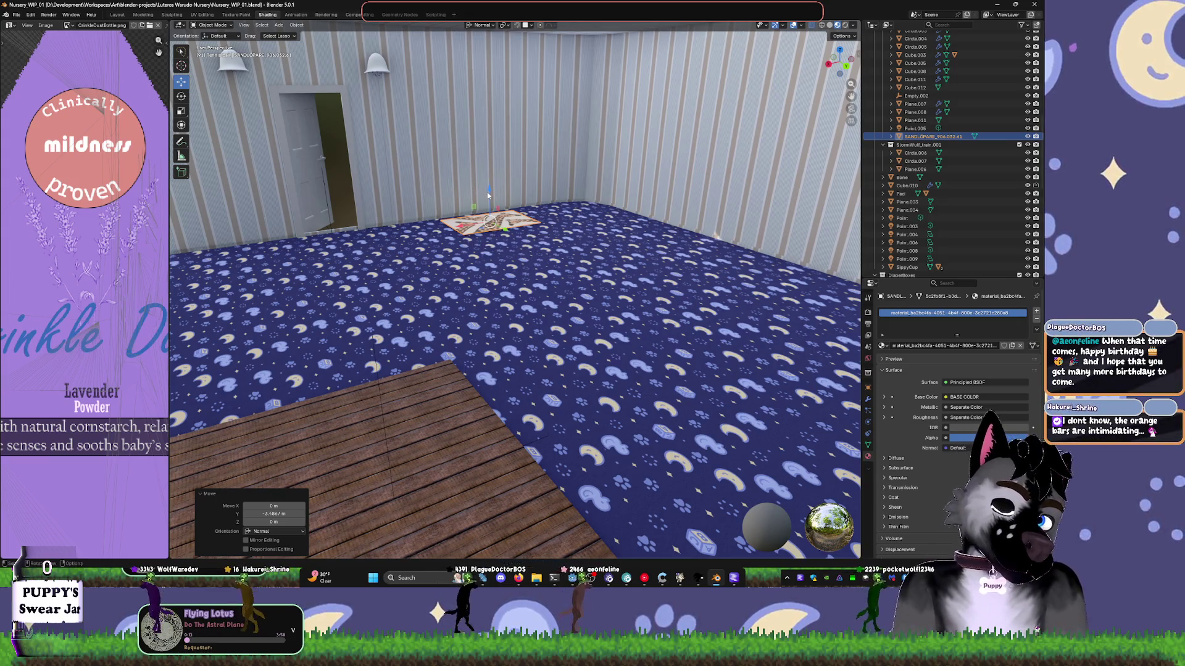
pyautogui.moveTo(495, 182); pyautogui.dragTo(602, 174, button='middle')
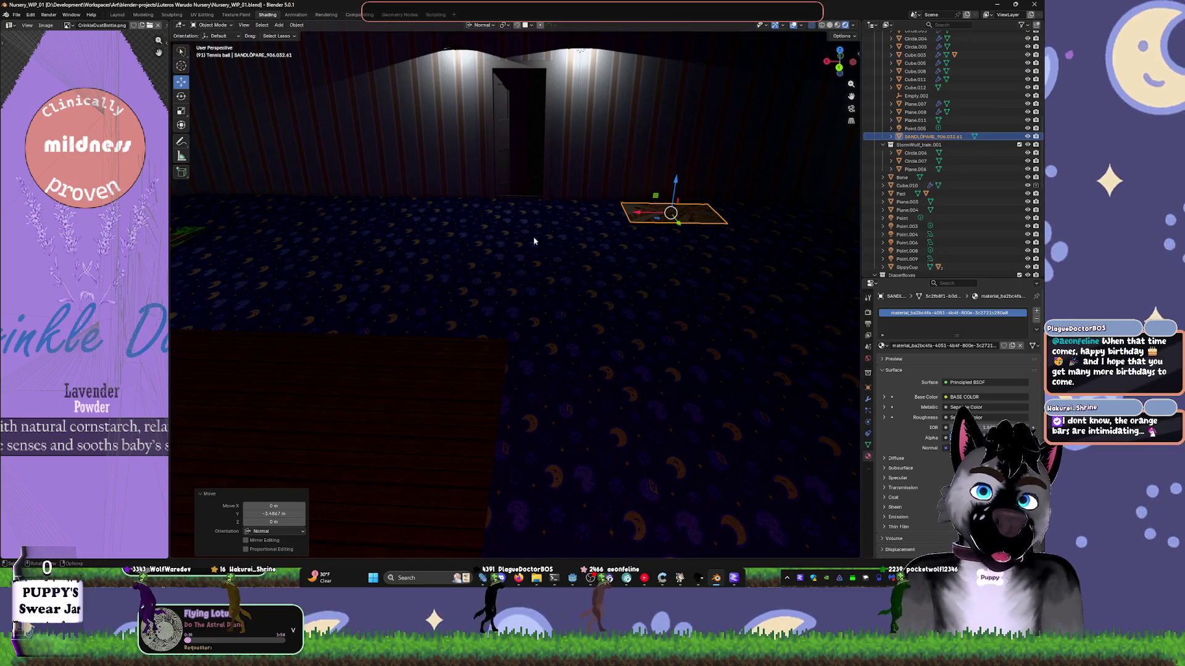
# - Select the picture frame above the crib and zoom in on it
pyautogui.moveTo(534, 241)
pyautogui.mouseDown(button='middle')
pyautogui.moveTo(582, 278)
pyautogui.moveTo(543, 272)
pyautogui.moveTo(524, 247)
pyautogui.moveTo(518, 165)
pyautogui.mouseUp(button='middle')
pyautogui.click(511, 134)
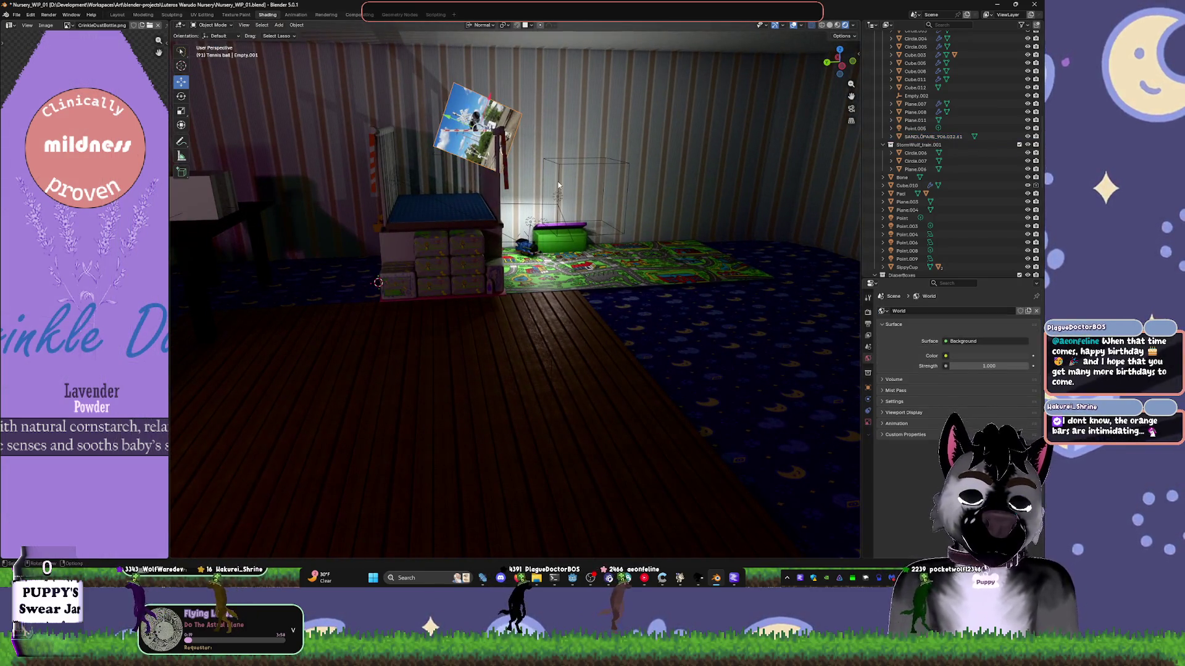
pyautogui.press('KP_Decimal')
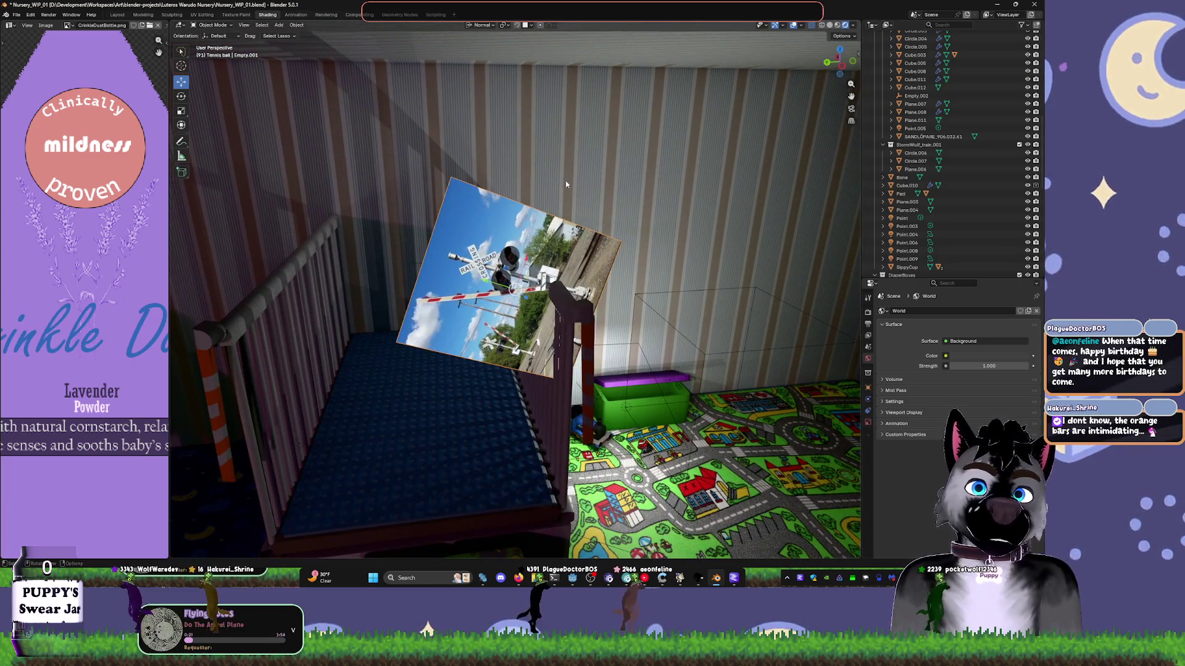
# - Switch the viewport shading to Material Preview
pyautogui.moveTo(566, 184)
pyautogui.mouseDown(button='middle')
pyautogui.moveTo(620, 205)
pyautogui.moveTo(560, 261)
pyautogui.mouseUp(button='middle')
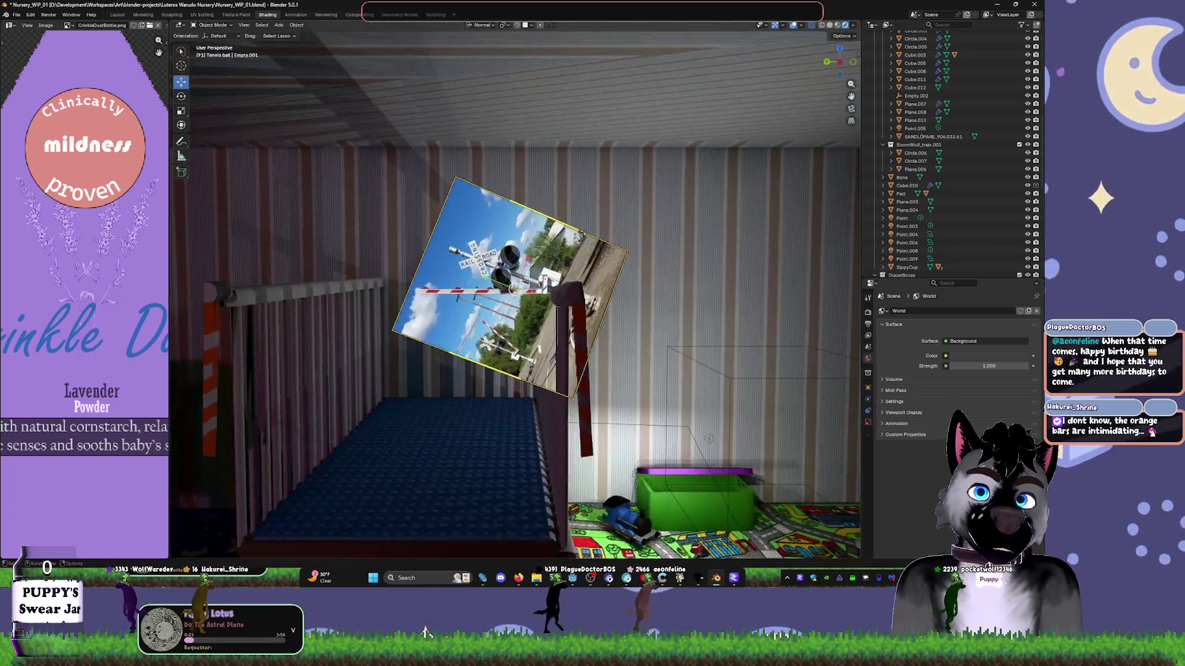
pyautogui.moveTo(649, 304); pyautogui.dragTo(579, 222, button='middle')
pyautogui.press('z')
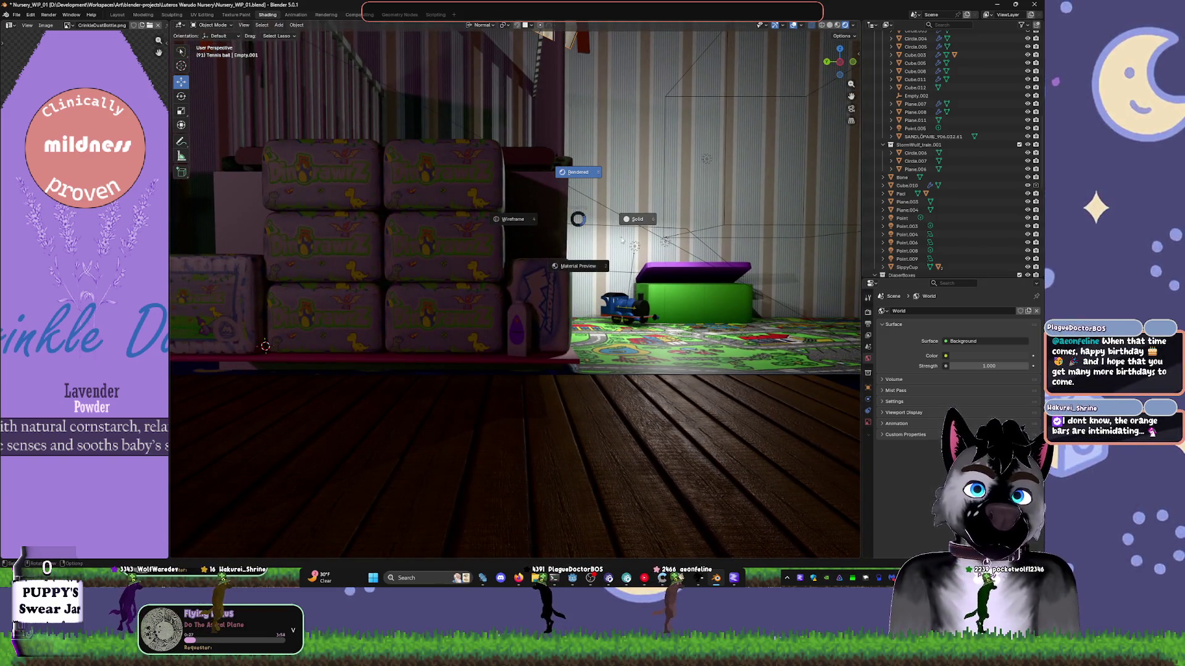
pyautogui.click(602, 271)
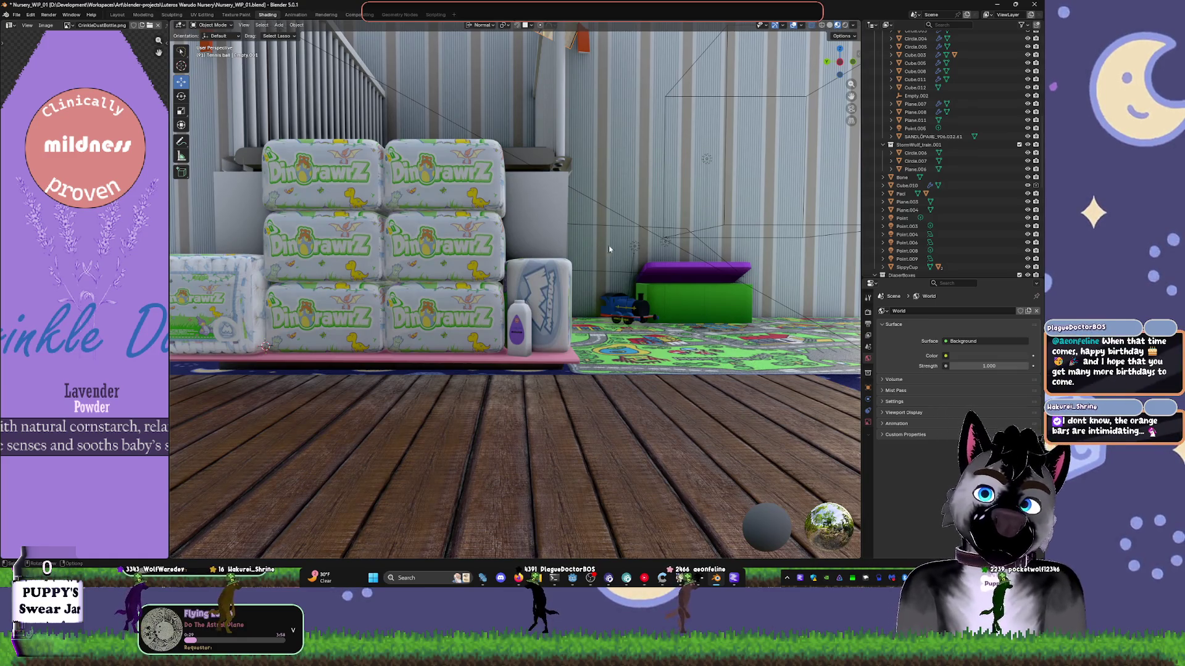
# - Save the scene as Nursery_WIP_01.blend and switch to the Godot editor
pyautogui.moveTo(609, 246); pyautogui.dragTo(598, 274, button='middle')
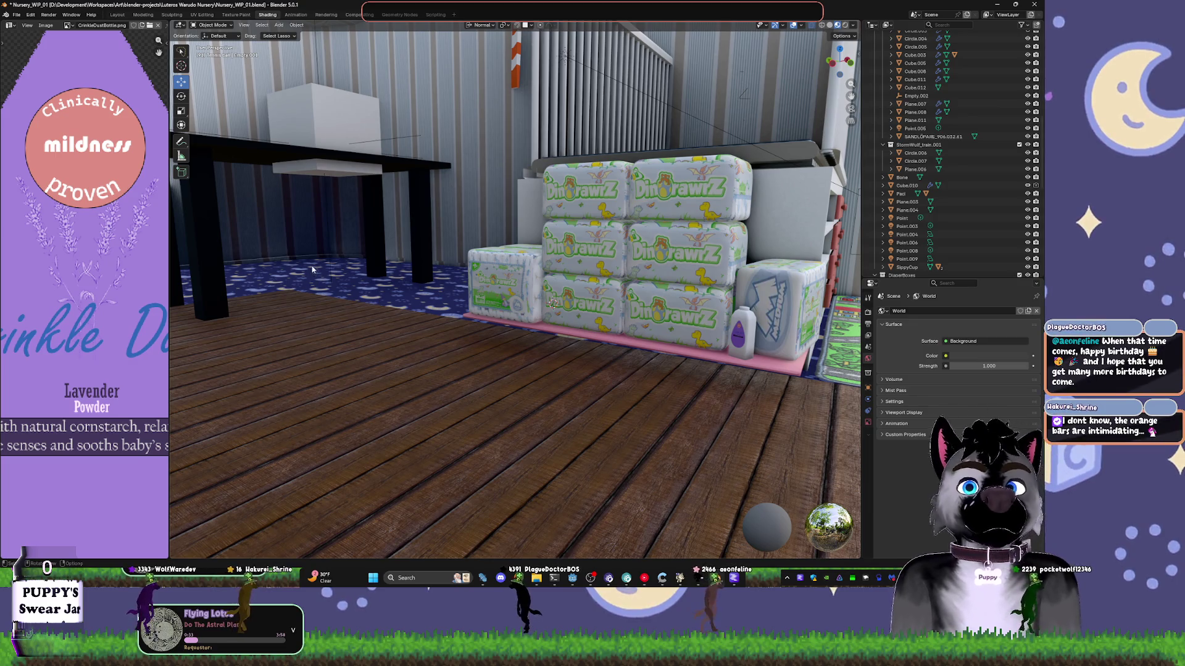
pyautogui.hotkey('ctrl', 's')
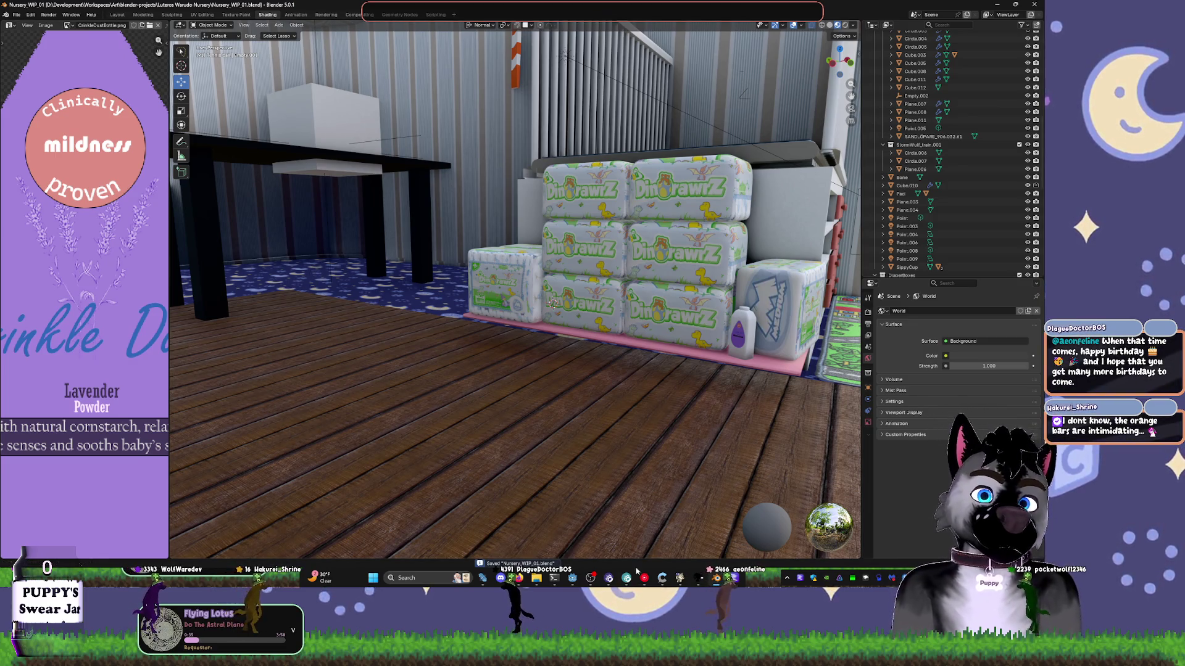
pyautogui.moveTo(612, 579)
pyautogui.click(577, 583)
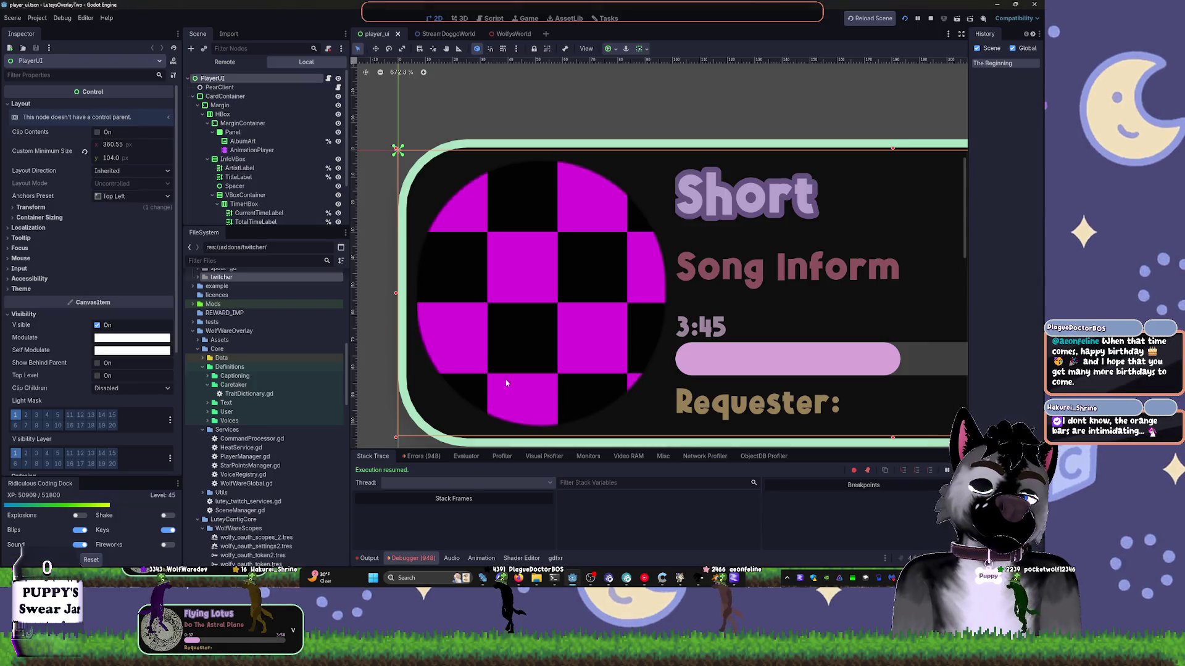
# - Collapse the expanded FileSystem folders including WolfWareOverlay, then bring up the Warudo editor
pyautogui.scroll(10, 197, 315)
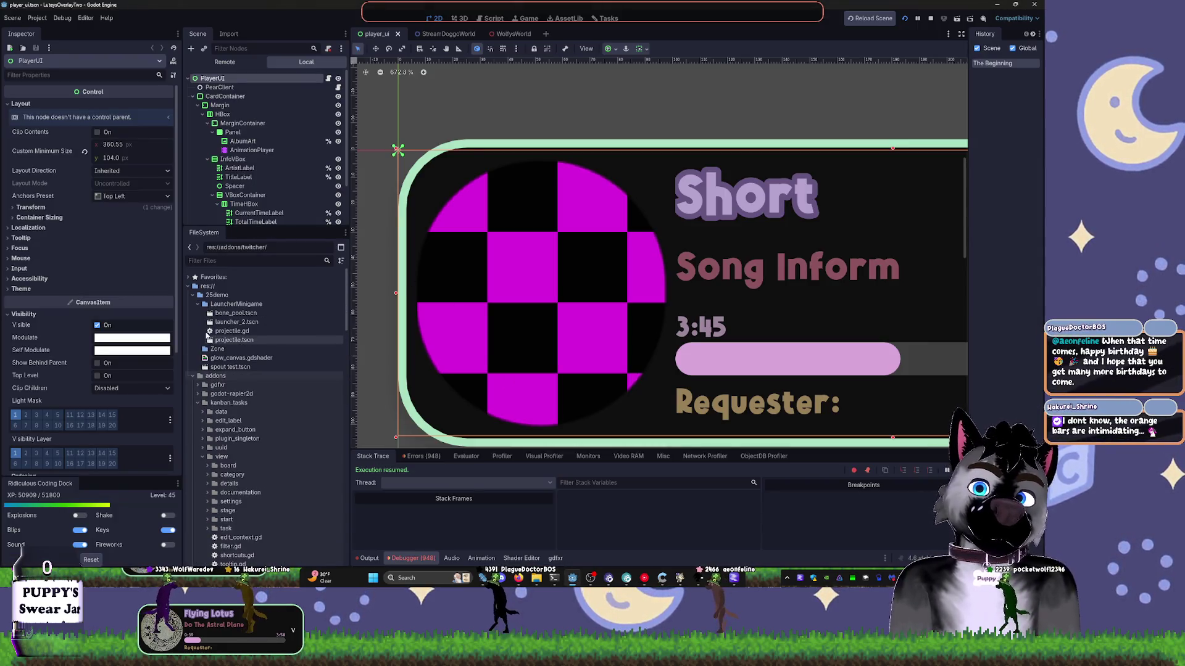
pyautogui.click(191, 296)
pyautogui.click(192, 304)
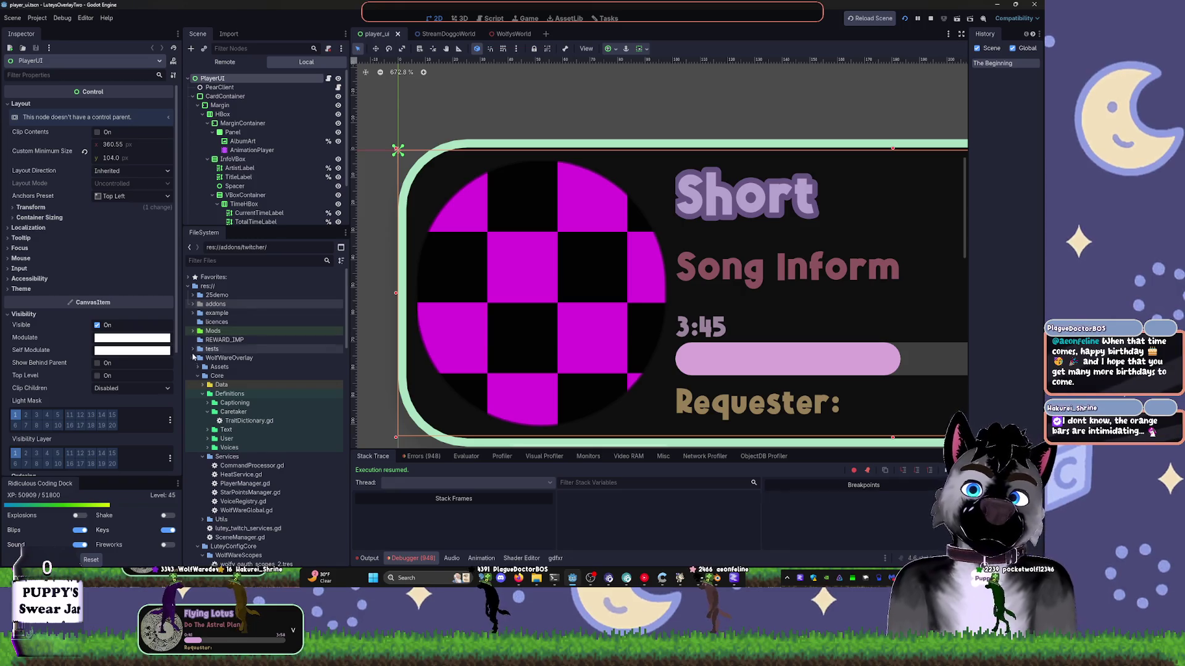
pyautogui.click(193, 359)
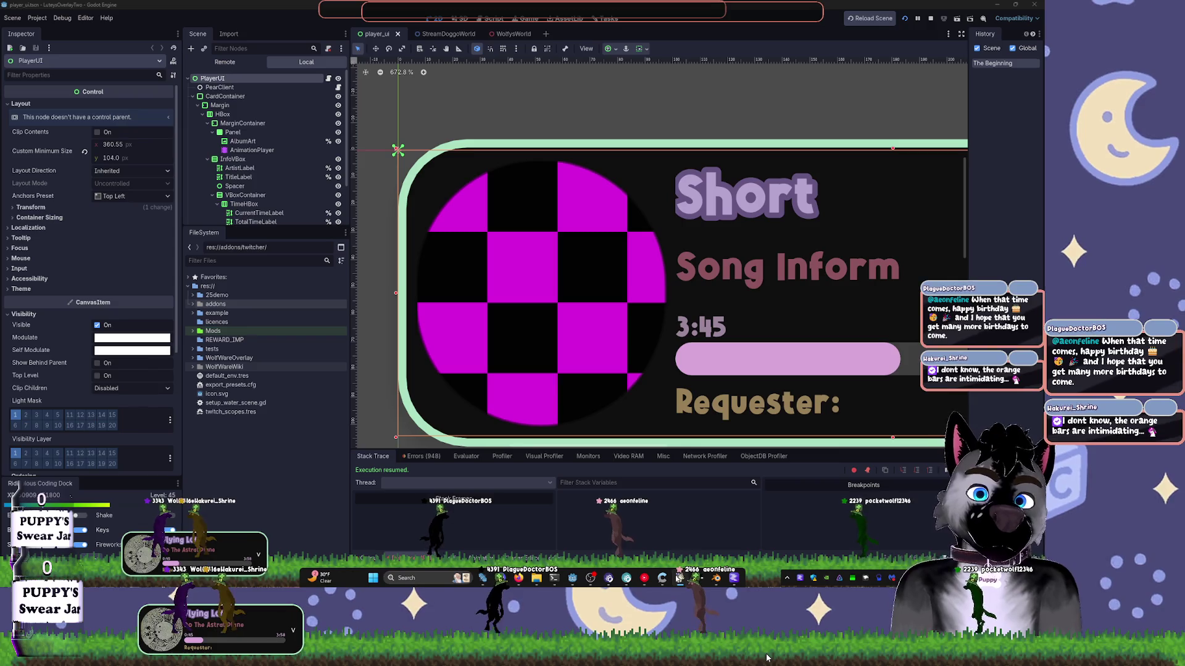
pyautogui.click(607, 580)
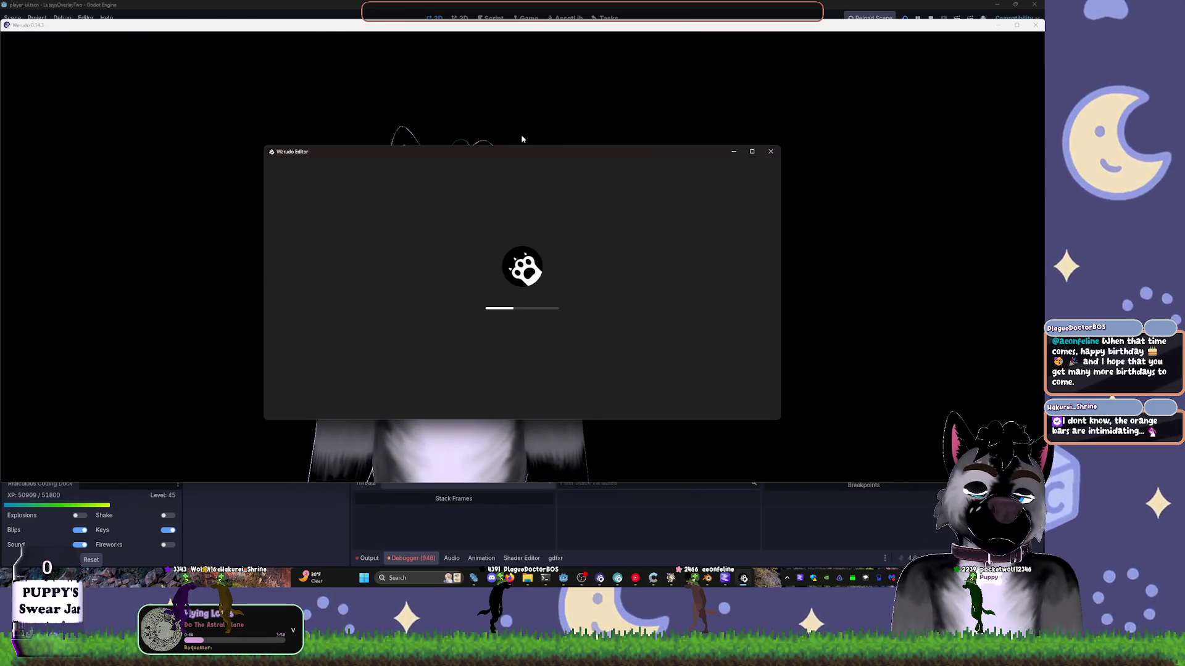
pyautogui.moveTo(627, 148); pyautogui.dragTo(748, 96)
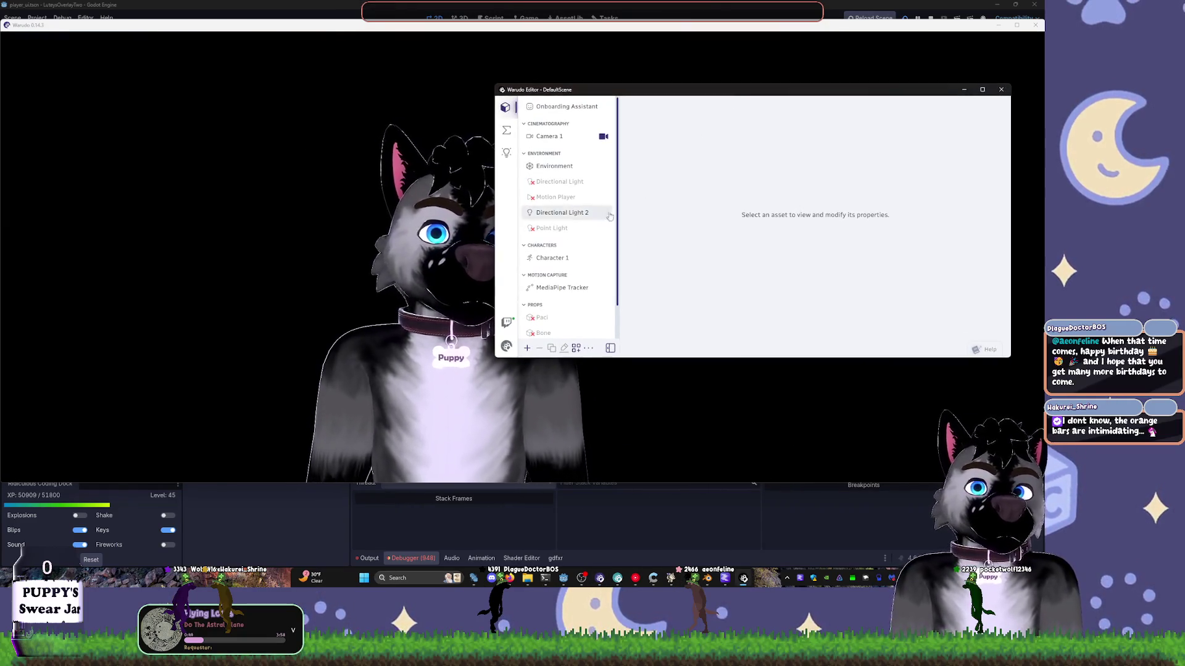
# - Open the MediaPipe Tracker settings and calibrate face tracking
pyautogui.scroll(-2, 563, 303)
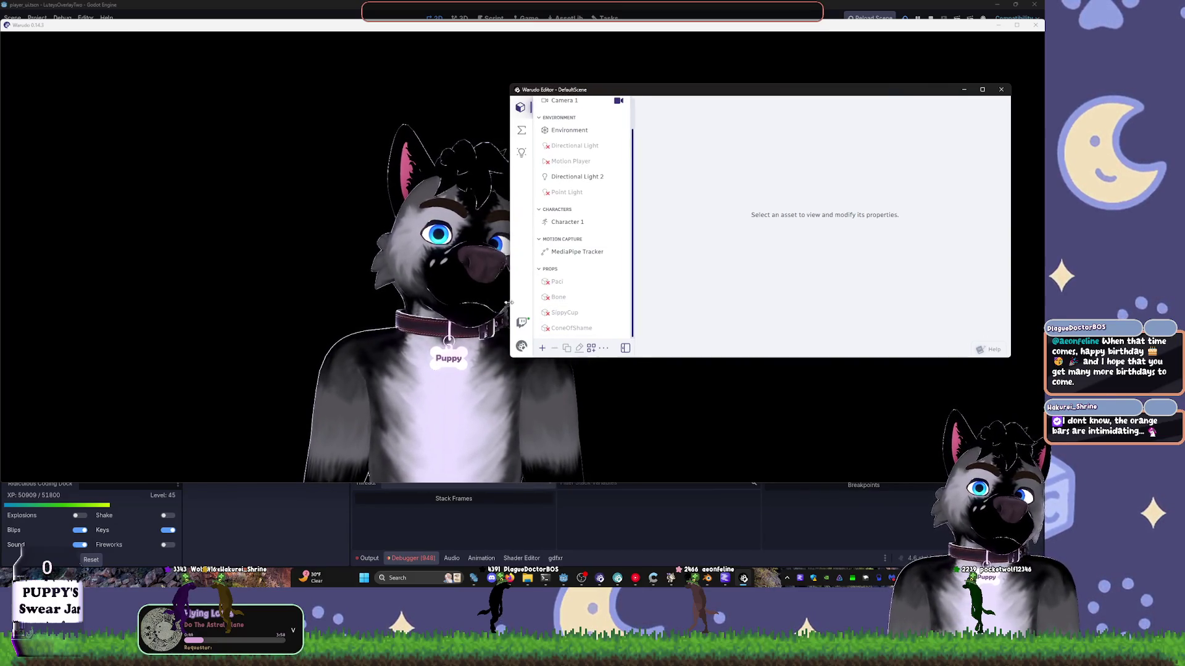
pyautogui.click(590, 249)
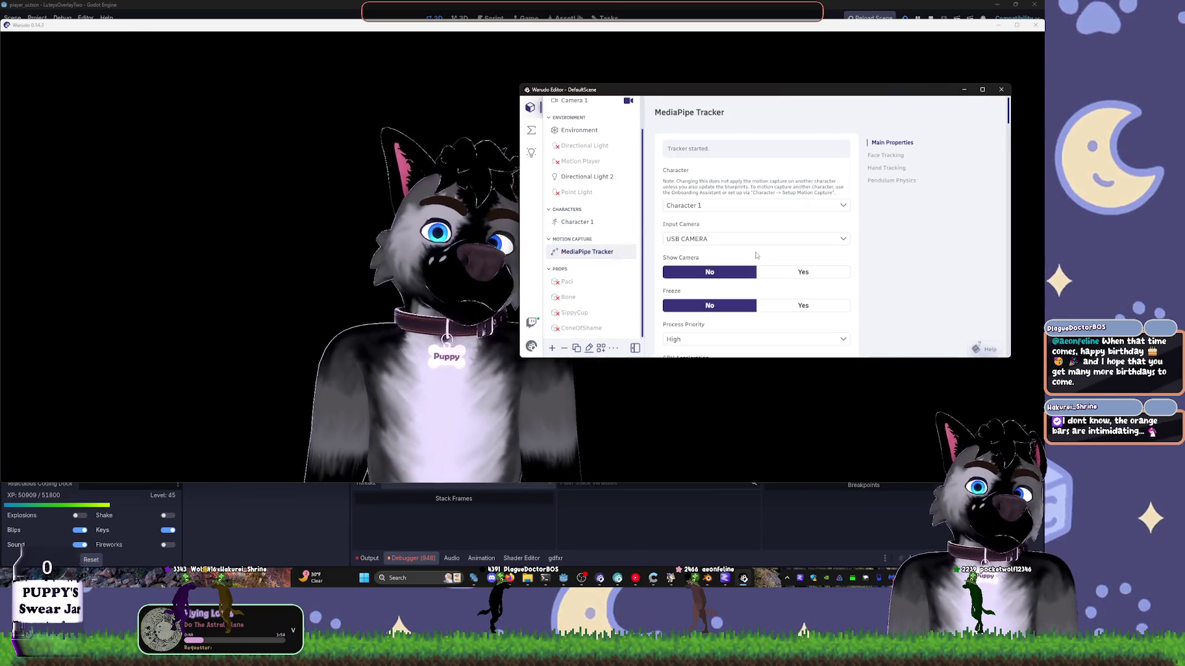
pyautogui.scroll(-3, 727, 284)
pyautogui.scroll(-3, 727, 285)
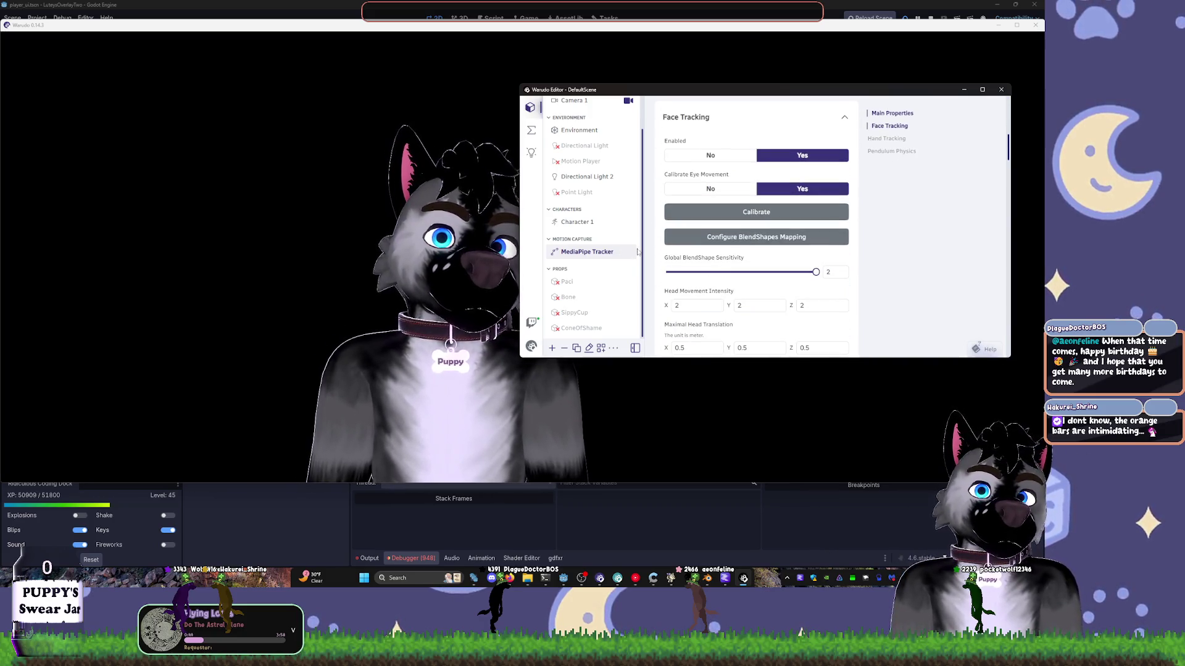
pyautogui.click(736, 214)
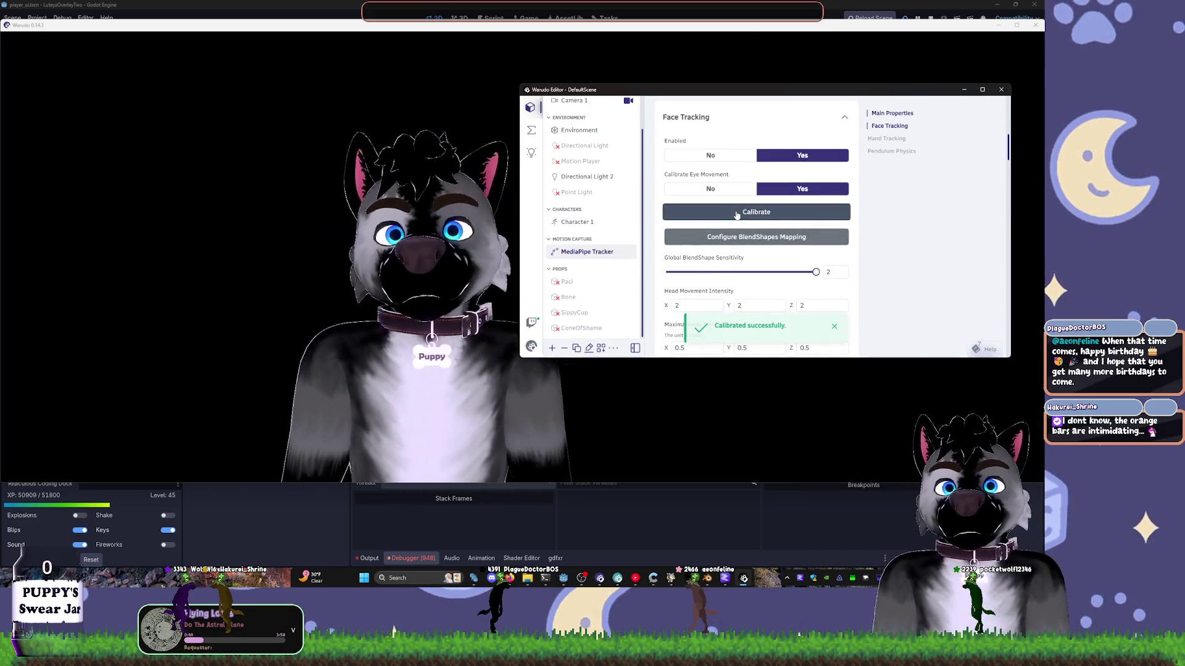
# - Set Head Rotation Intensity X and Y to 1.1
pyautogui.scroll(-2, 728, 210)
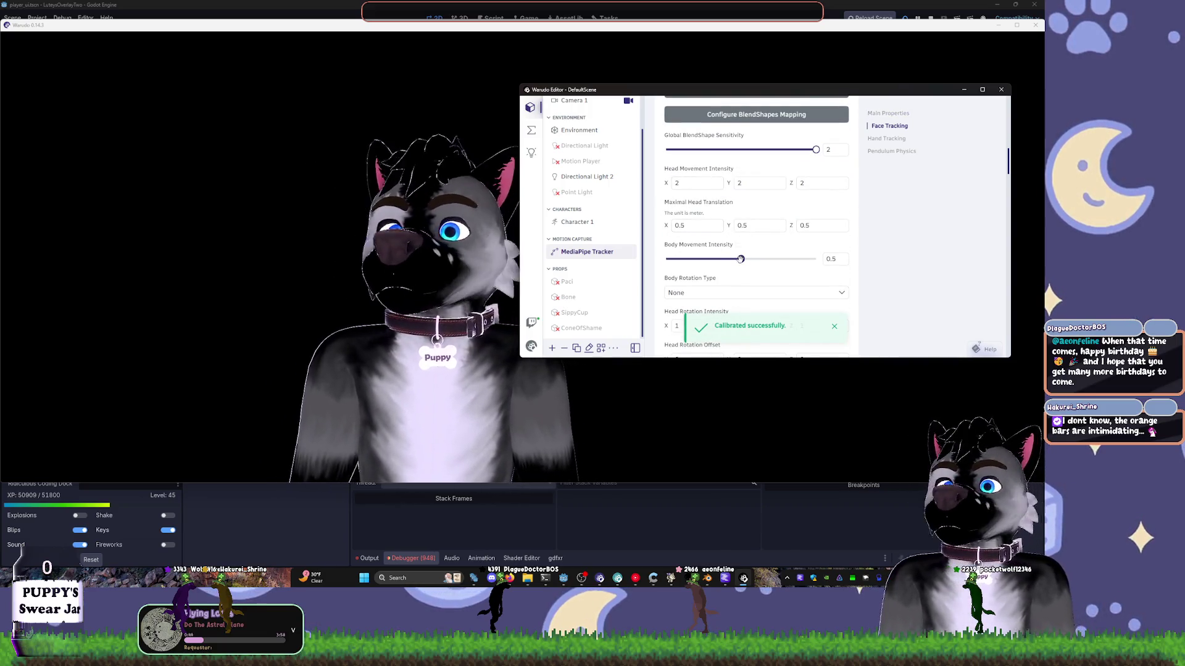
pyautogui.scroll(-1, 739, 288)
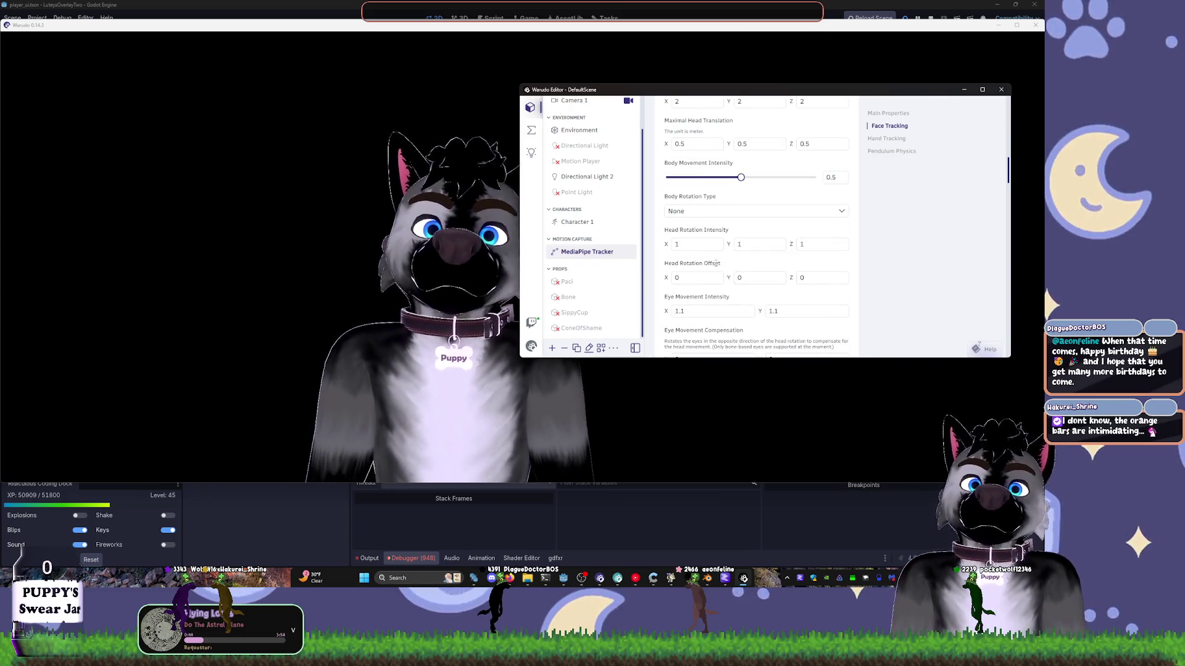
pyautogui.click(696, 245)
pyautogui.write('.1')
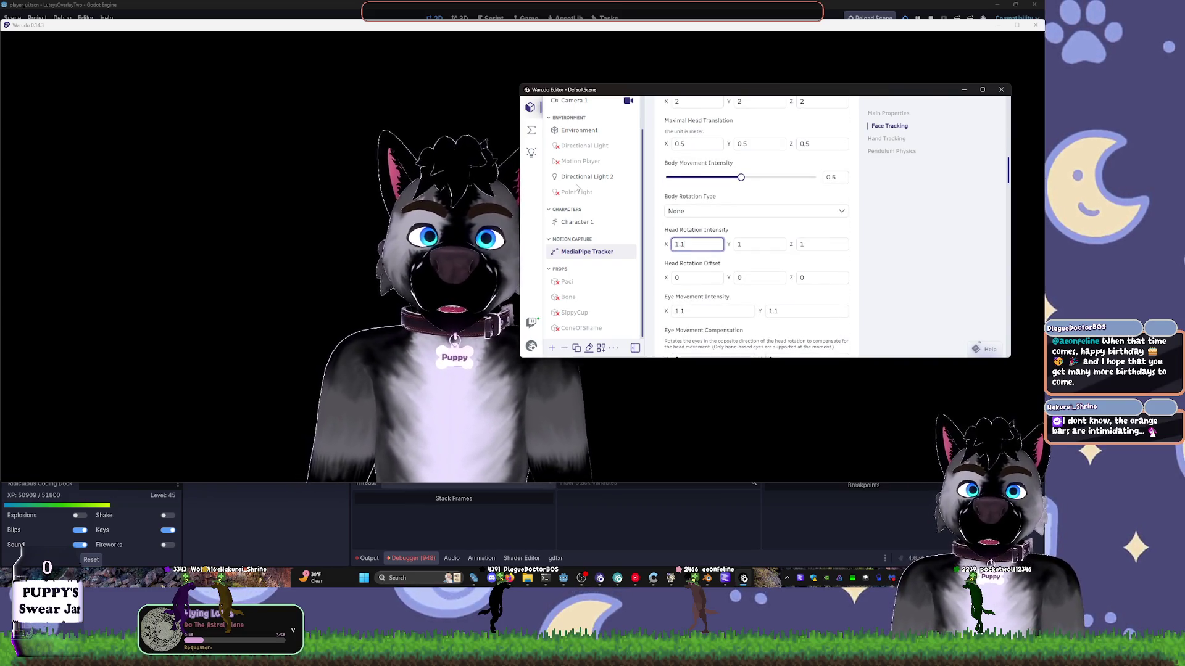
pyautogui.press('Tab')
pyautogui.press('Tab')
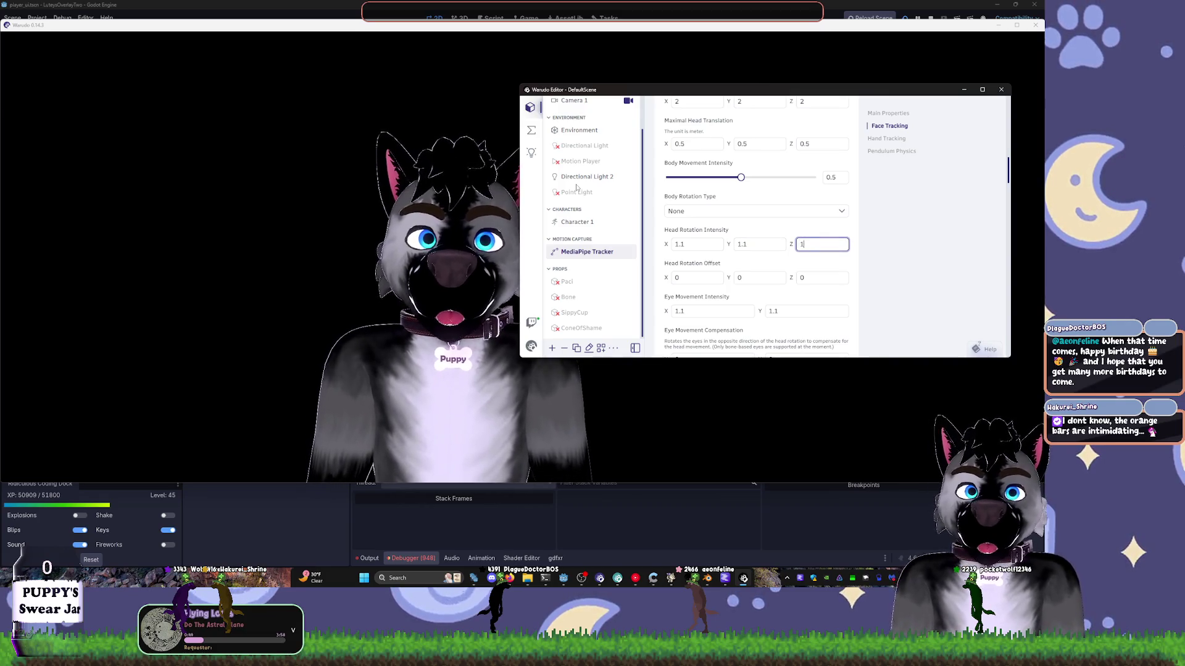
pyautogui.write('1.1')
pyautogui.press('Return')
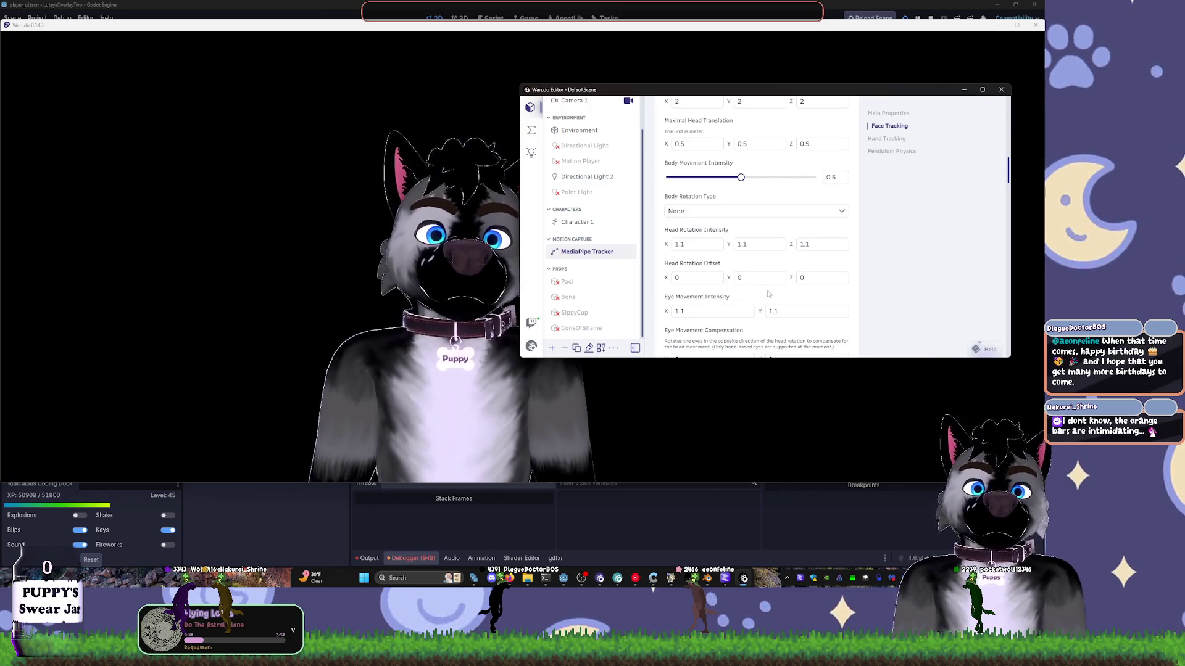
# - Scroll the tracker settings down to the Hand Tracking section
pyautogui.scroll(-3, 871, 267)
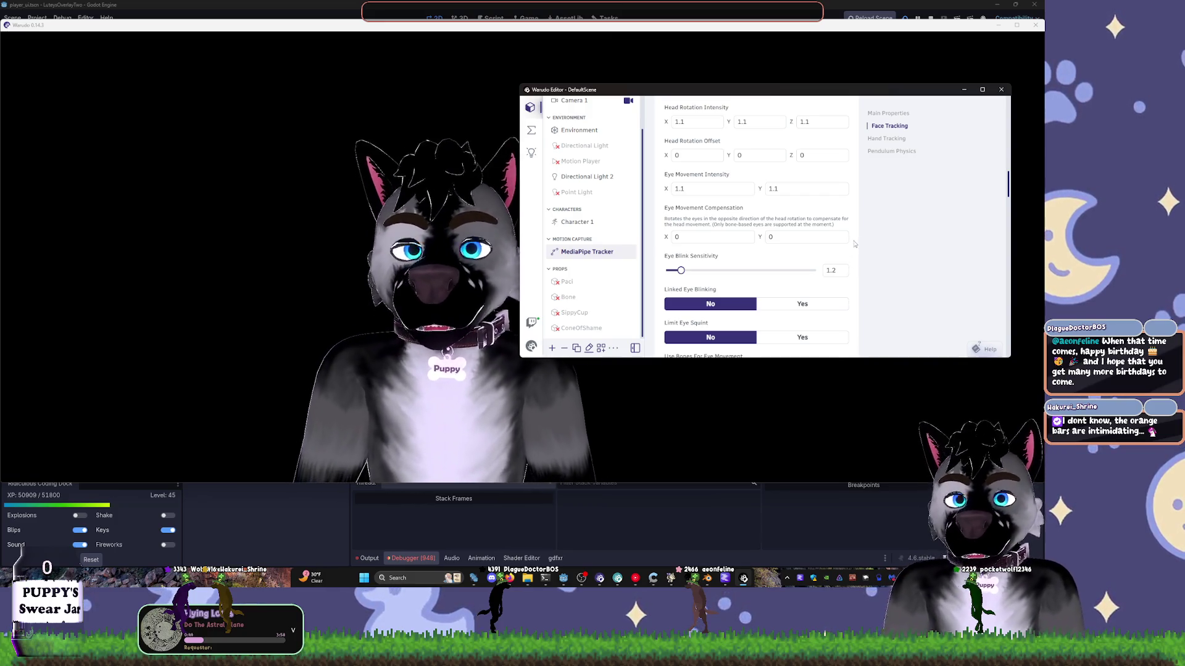
pyautogui.scroll(-2, 854, 244)
pyautogui.scroll(-3, 850, 196)
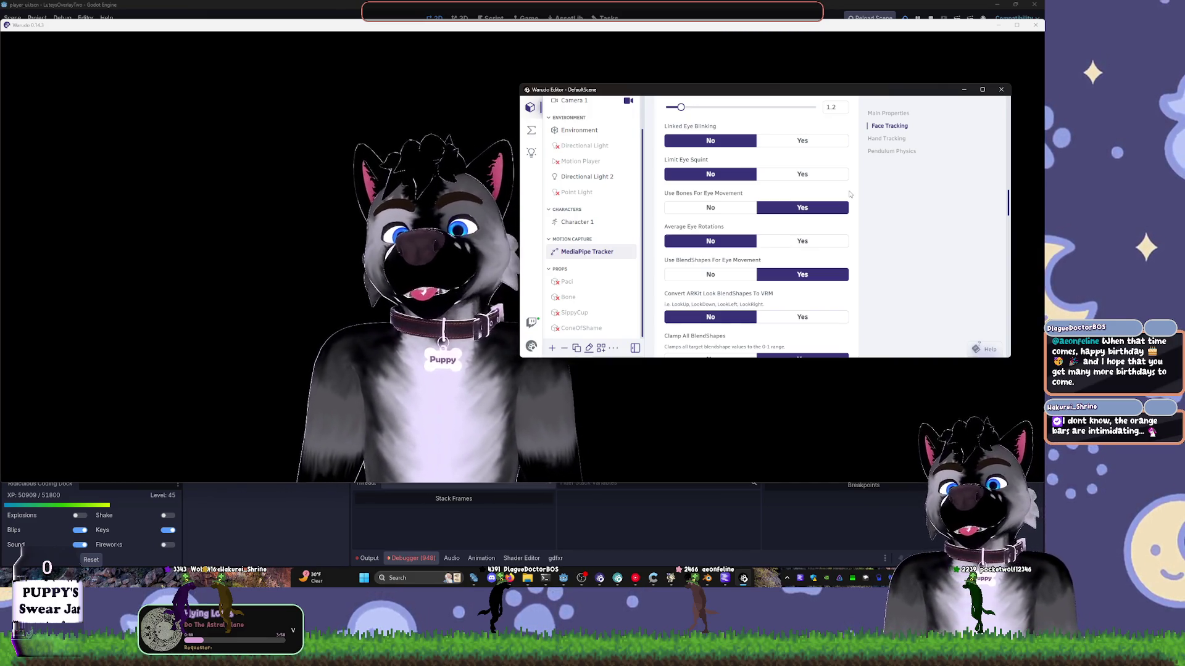
pyautogui.scroll(-5, 845, 233)
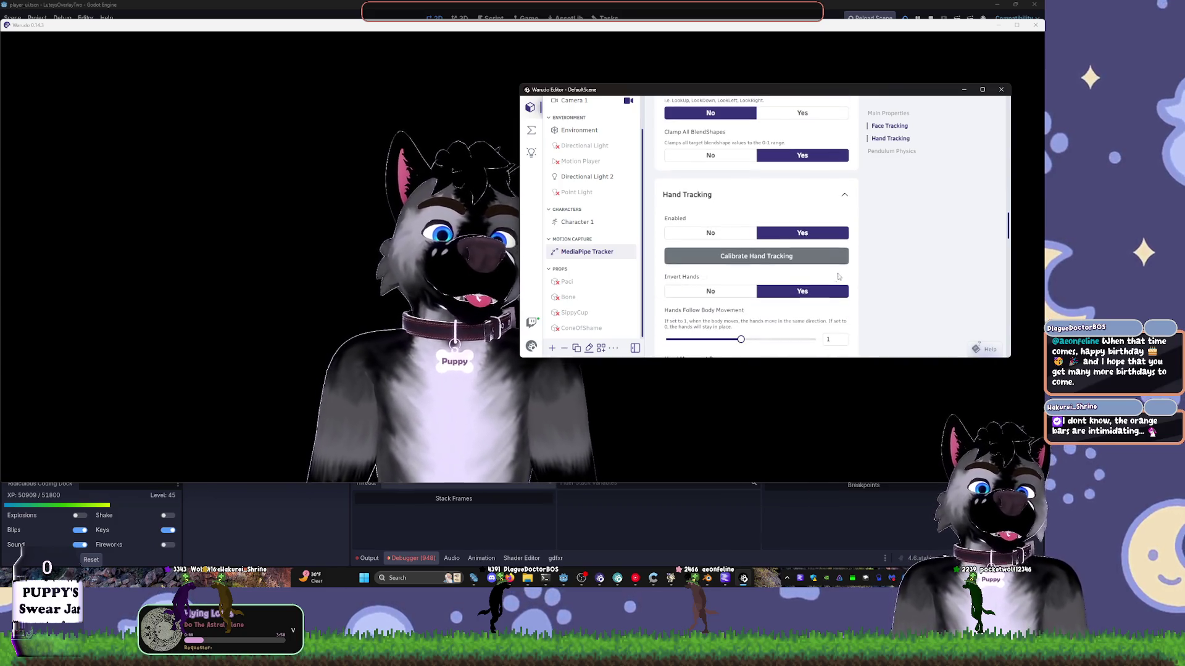
# - Calibrate hand tracking distance and raise Hands Follow Body Movement to 1.08
pyautogui.click(755, 262)
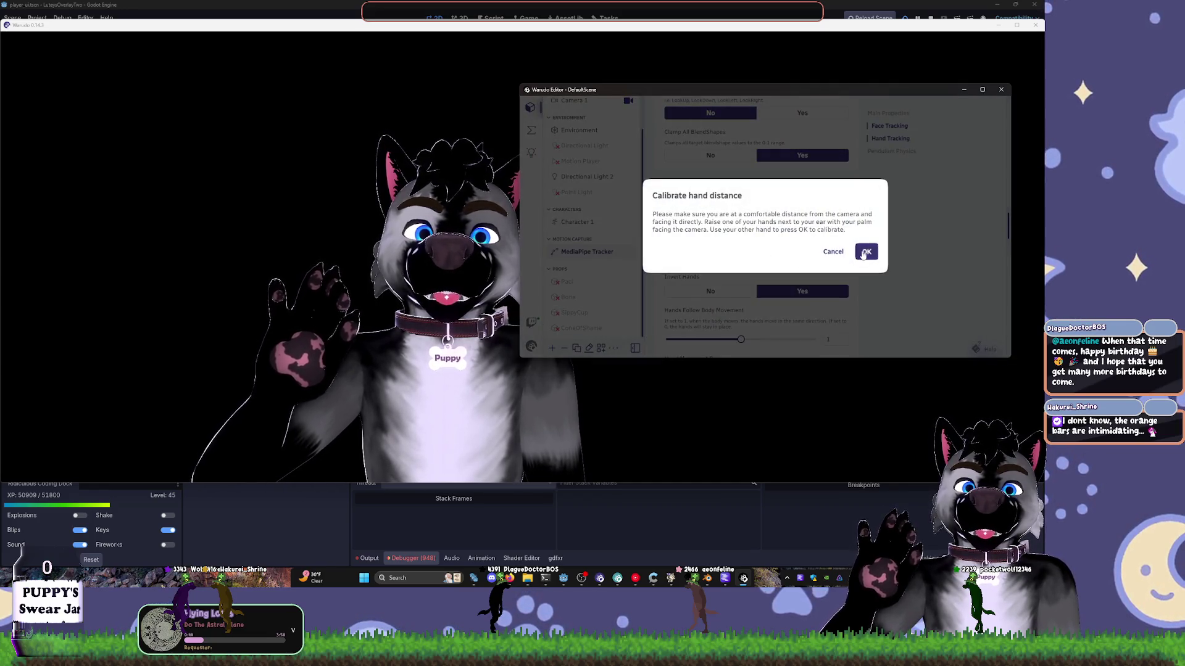
pyautogui.click(865, 252)
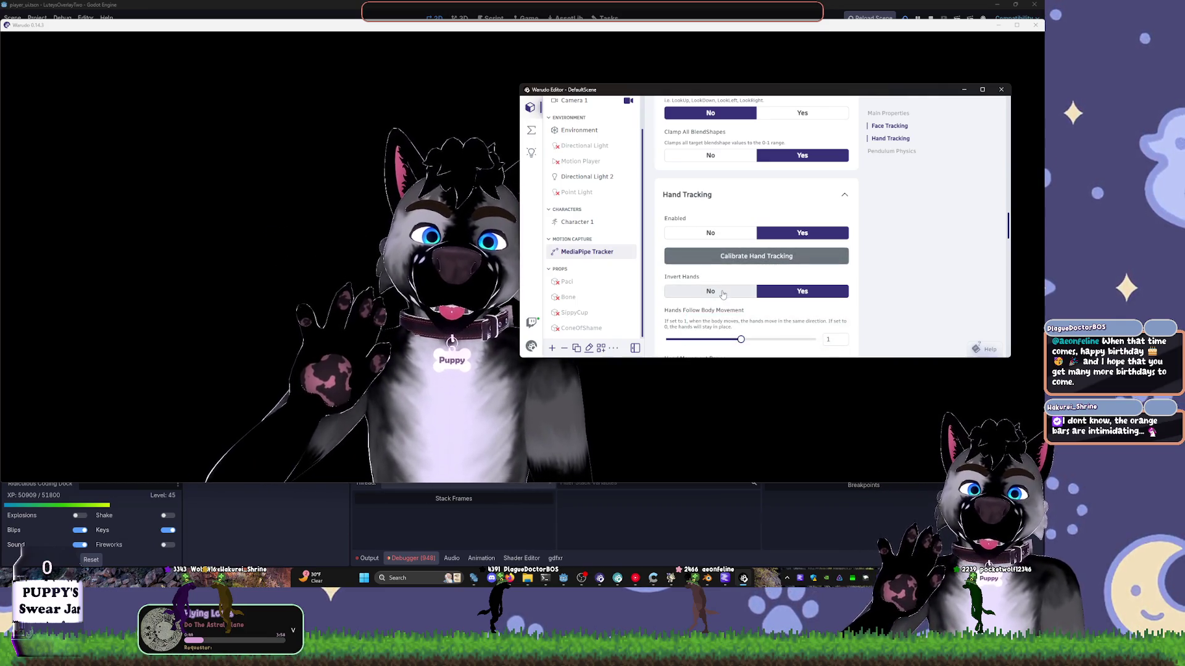
pyautogui.moveTo(740, 339); pyautogui.dragTo(748, 338)
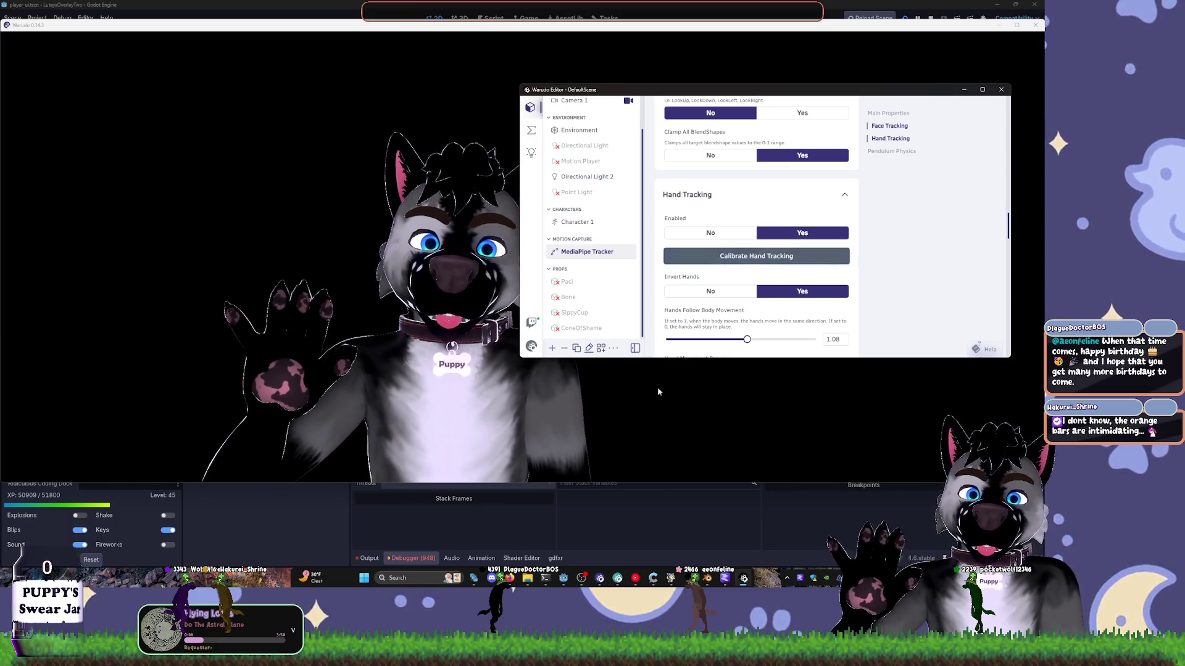
# - Move the MediaPipe Tracker preview off the scene list and bring the Warudo editor back in front
pyautogui.moveTo(684, 580)
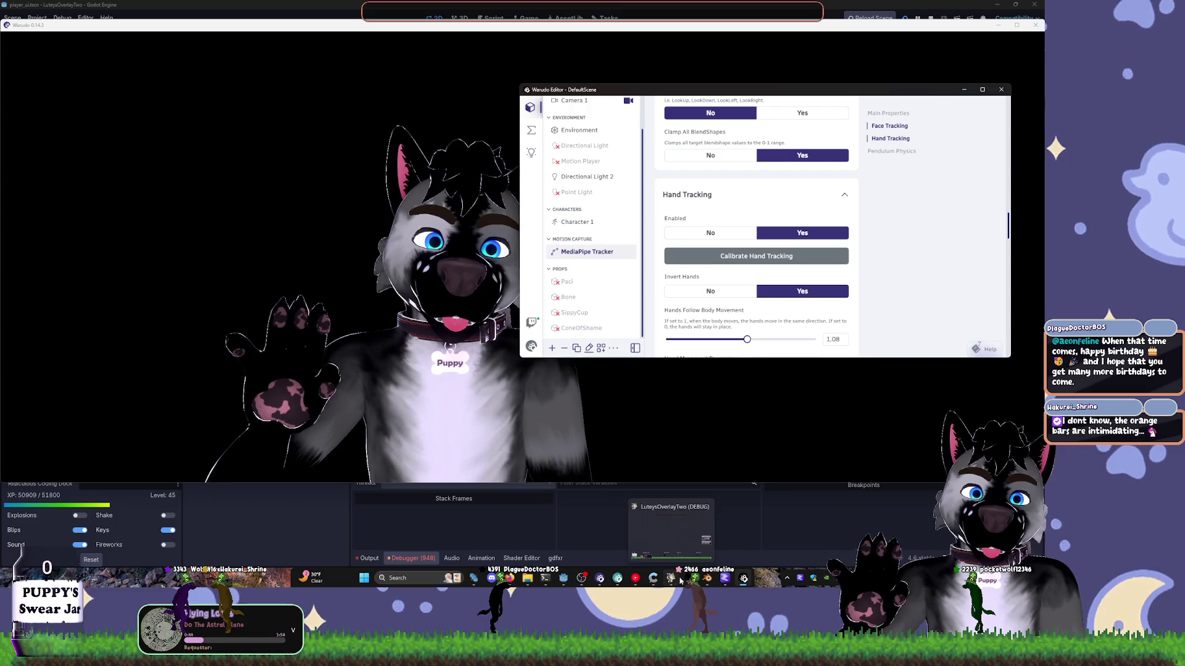
pyautogui.moveTo(580, 580)
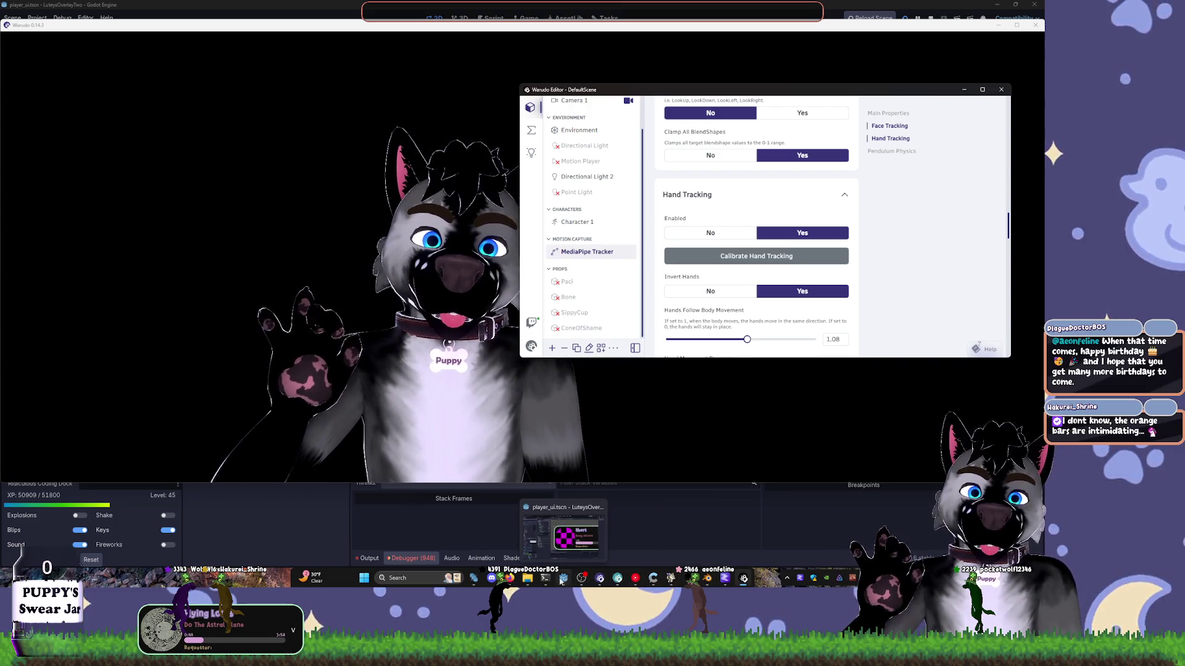
pyautogui.click(617, 533)
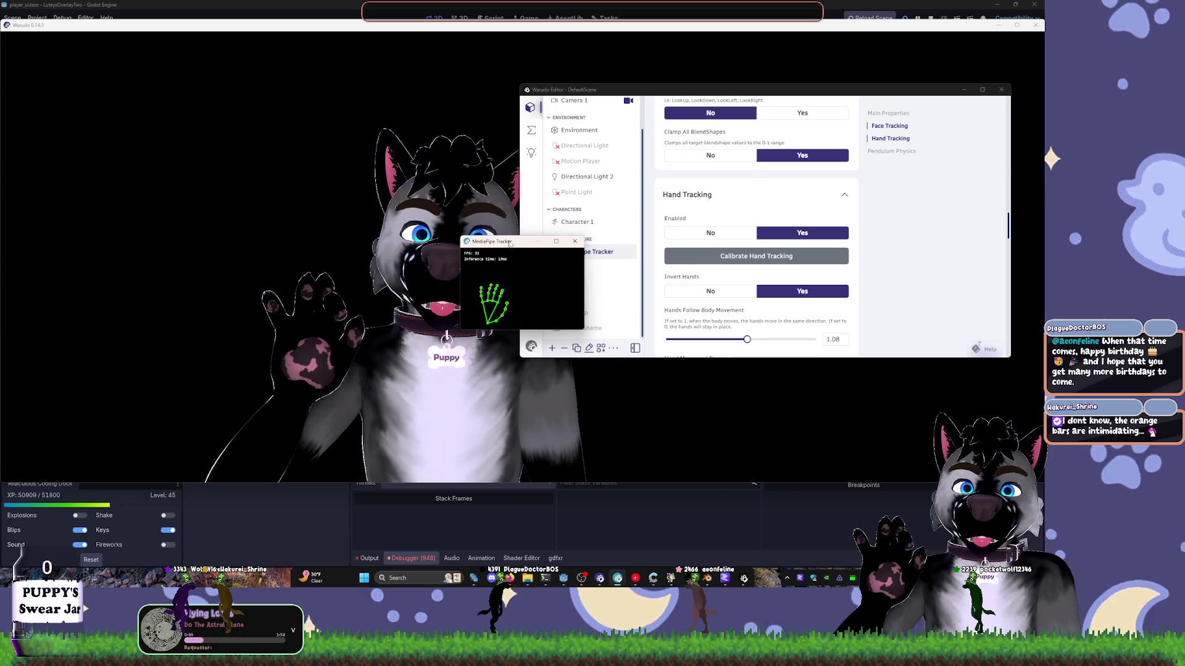
pyautogui.moveTo(509, 243); pyautogui.dragTo(673, 257)
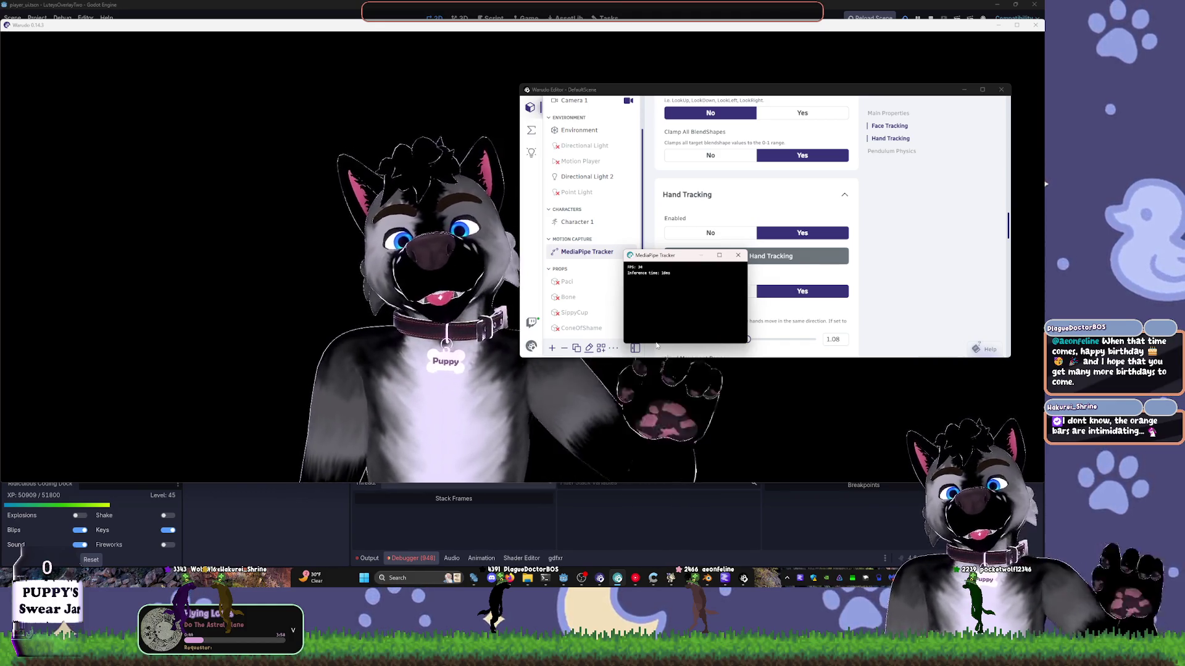
pyautogui.moveTo(608, 100); pyautogui.dragTo(692, 87)
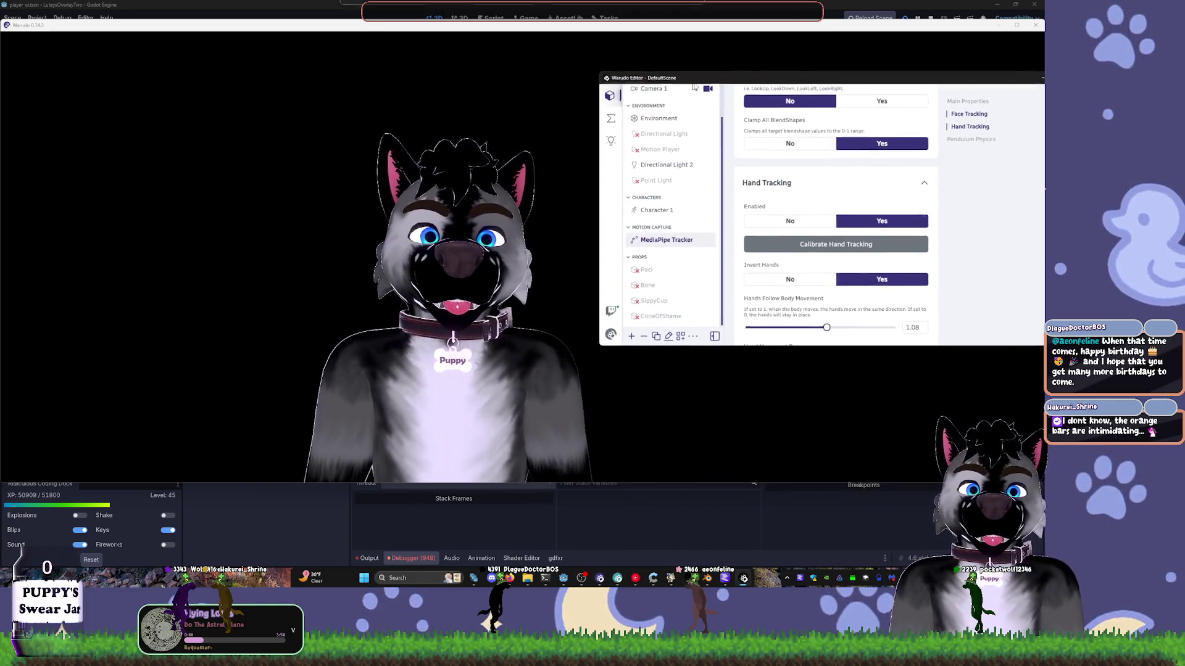
# - Bring the tracker preview forward, hide the editor windows behind the avatar view, then switch windows from the taskbar
pyautogui.moveTo(671, 579)
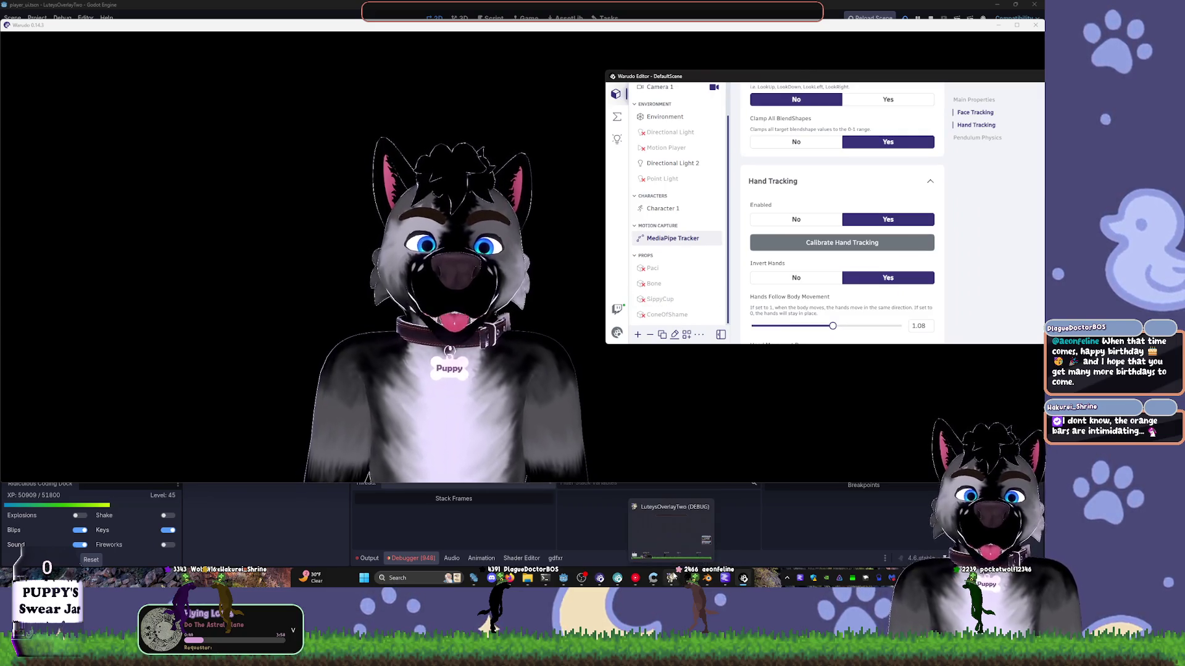
pyautogui.click(618, 527)
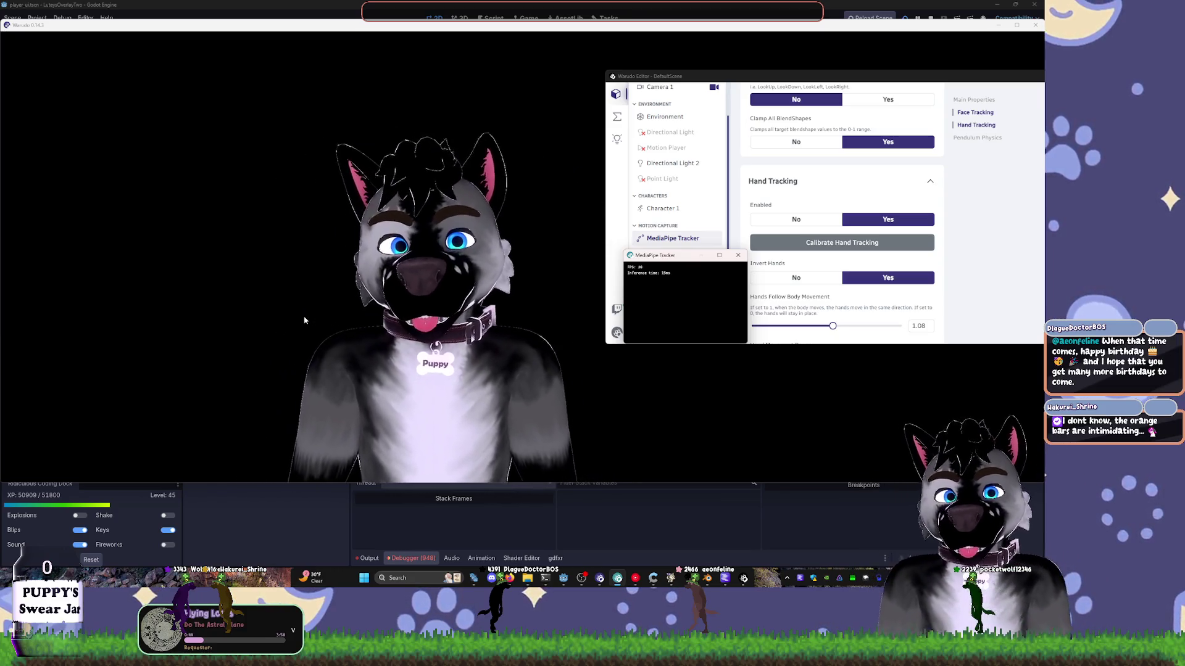
pyautogui.click(543, 295)
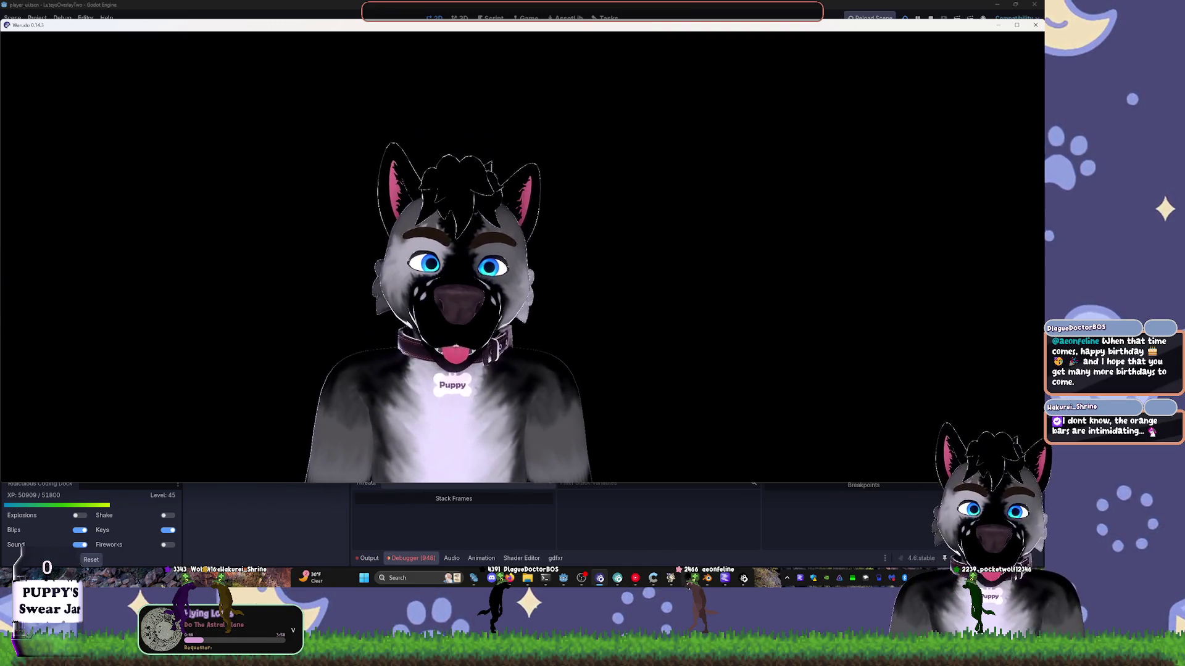
pyautogui.moveTo(702, 583)
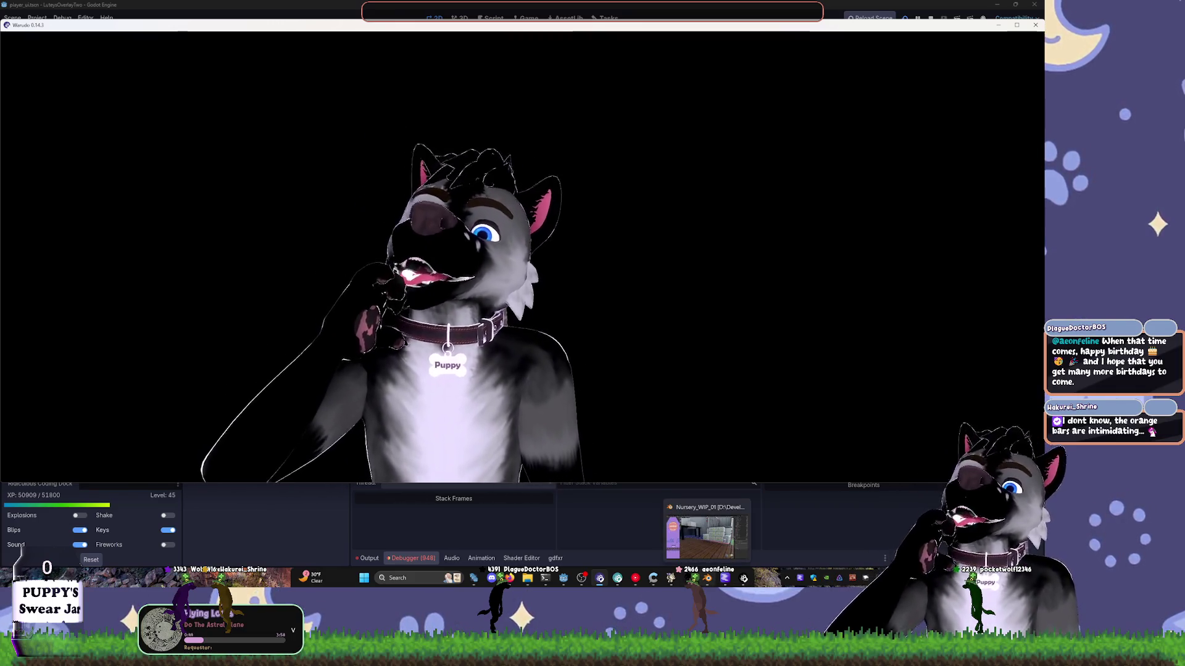
pyautogui.click(717, 551)
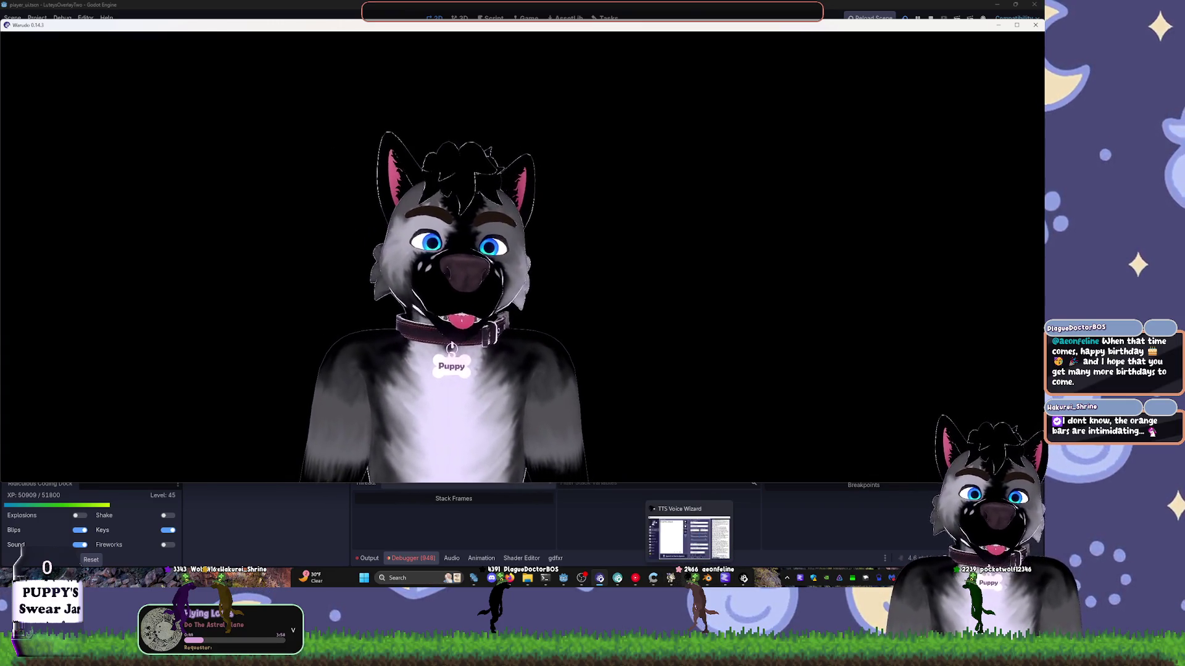
# - Open the SippyCup prop's settings in the Warudo editor and enable it
pyautogui.moveTo(723, 579)
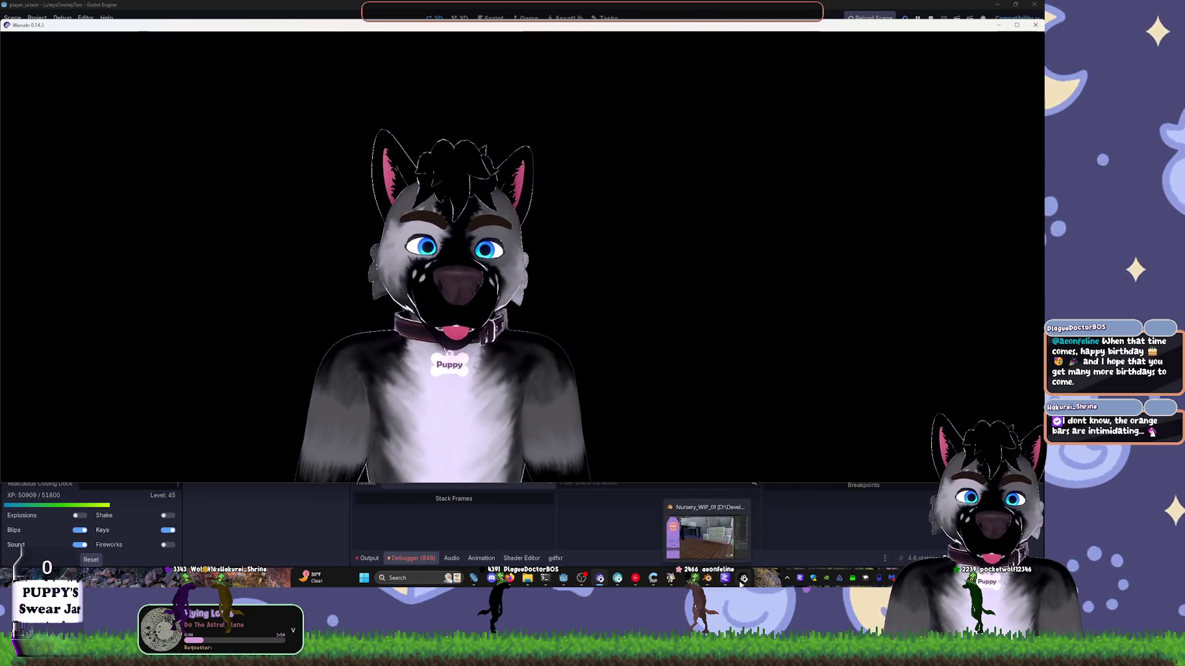
pyautogui.click(725, 530)
pyautogui.click(673, 299)
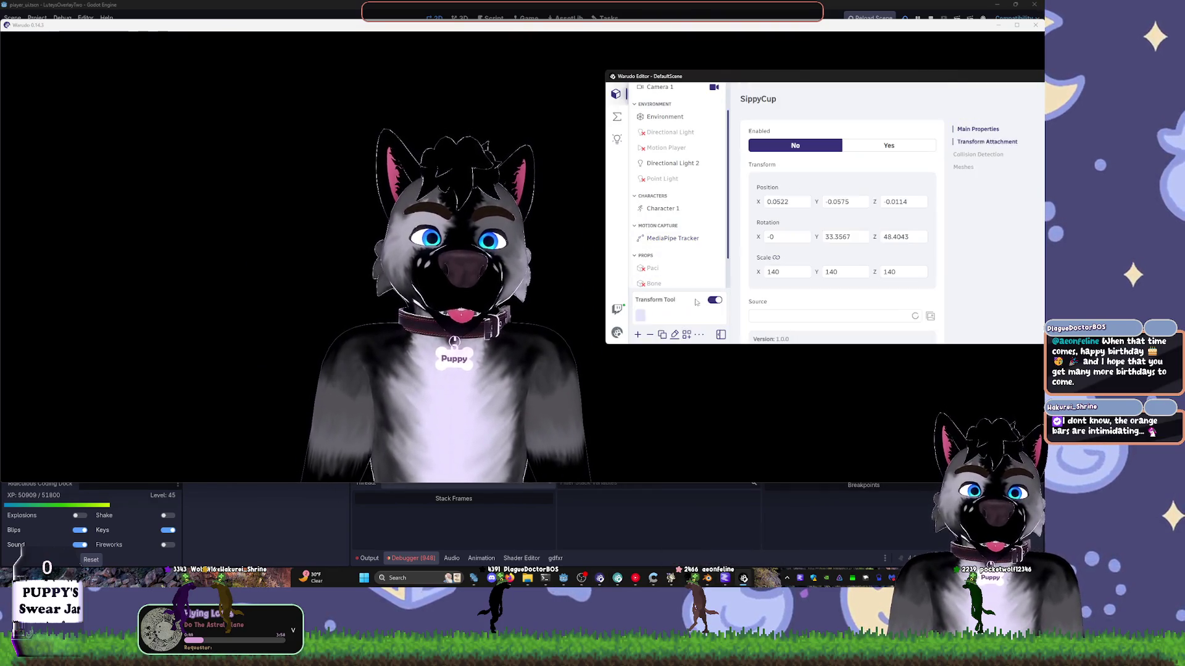
pyautogui.click(887, 145)
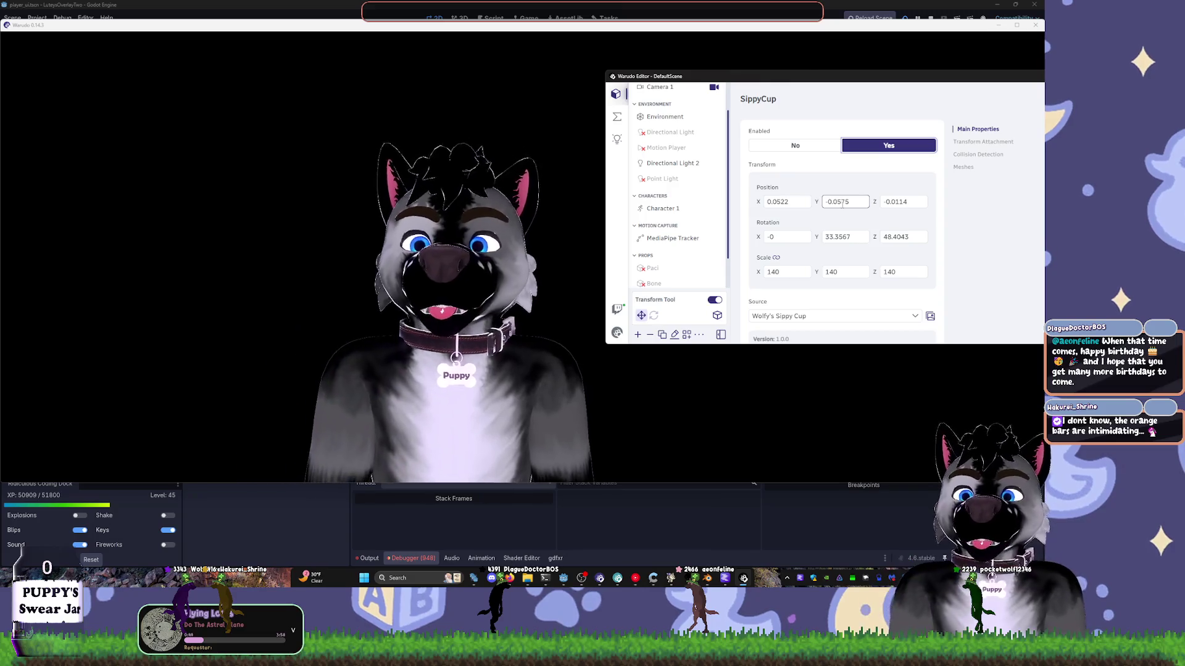
# - Reduce the SippyCup scale from 140 to 115, trying 135 first
pyautogui.press('Return')
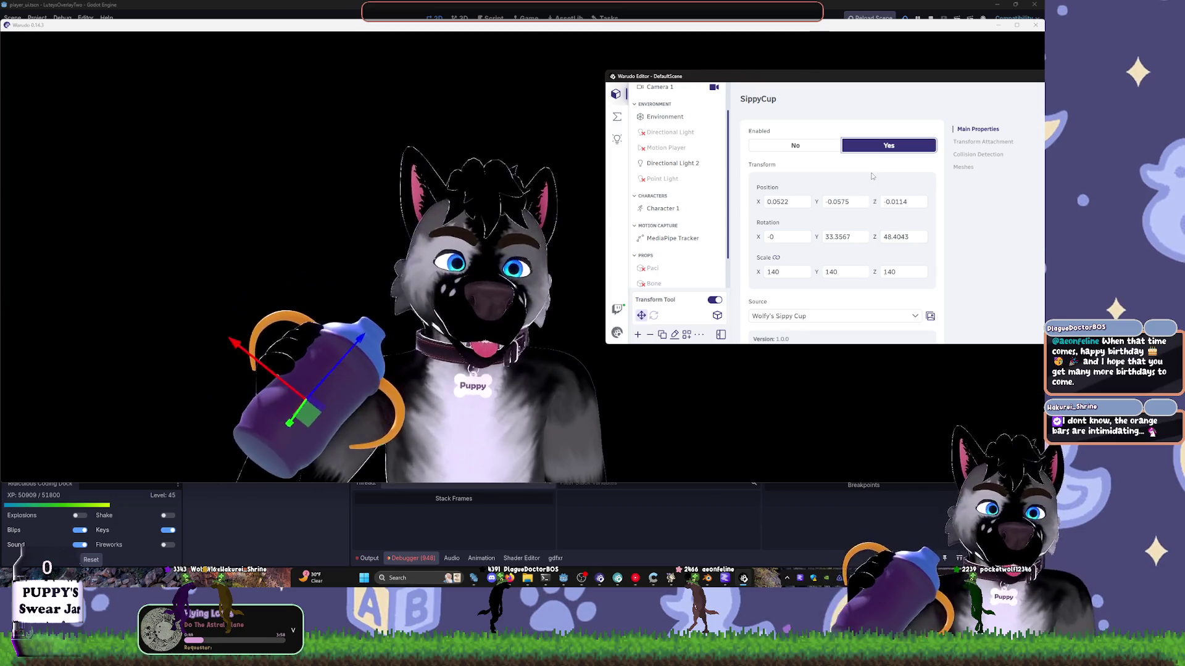
pyautogui.click(785, 270)
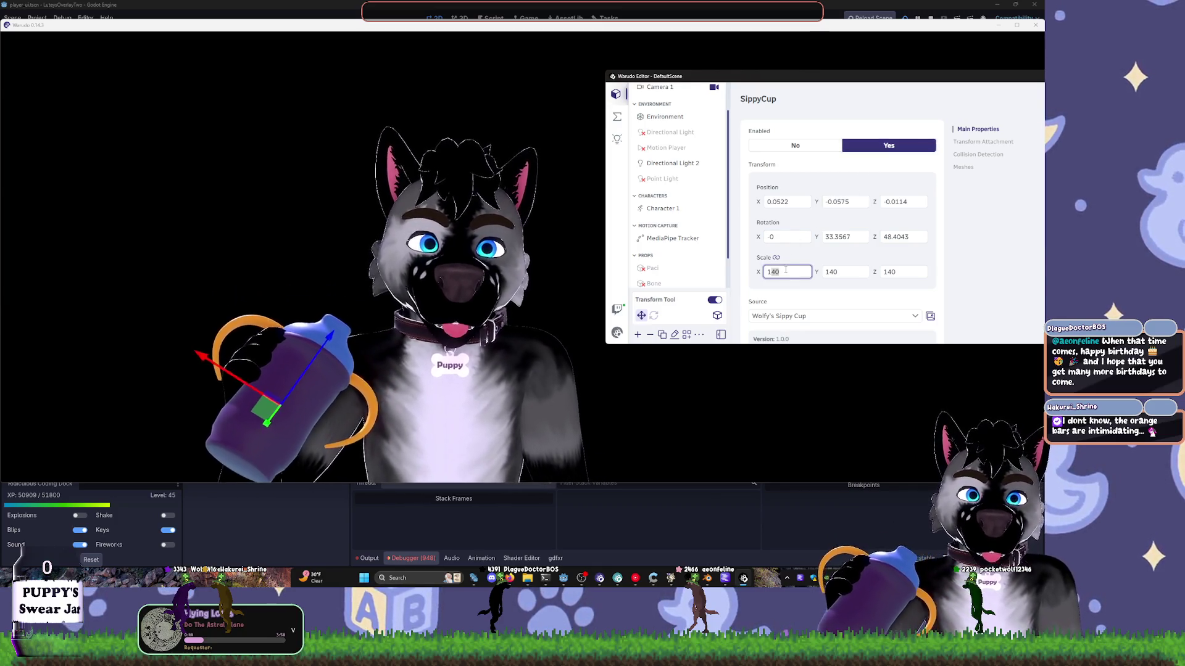
pyautogui.write('135')
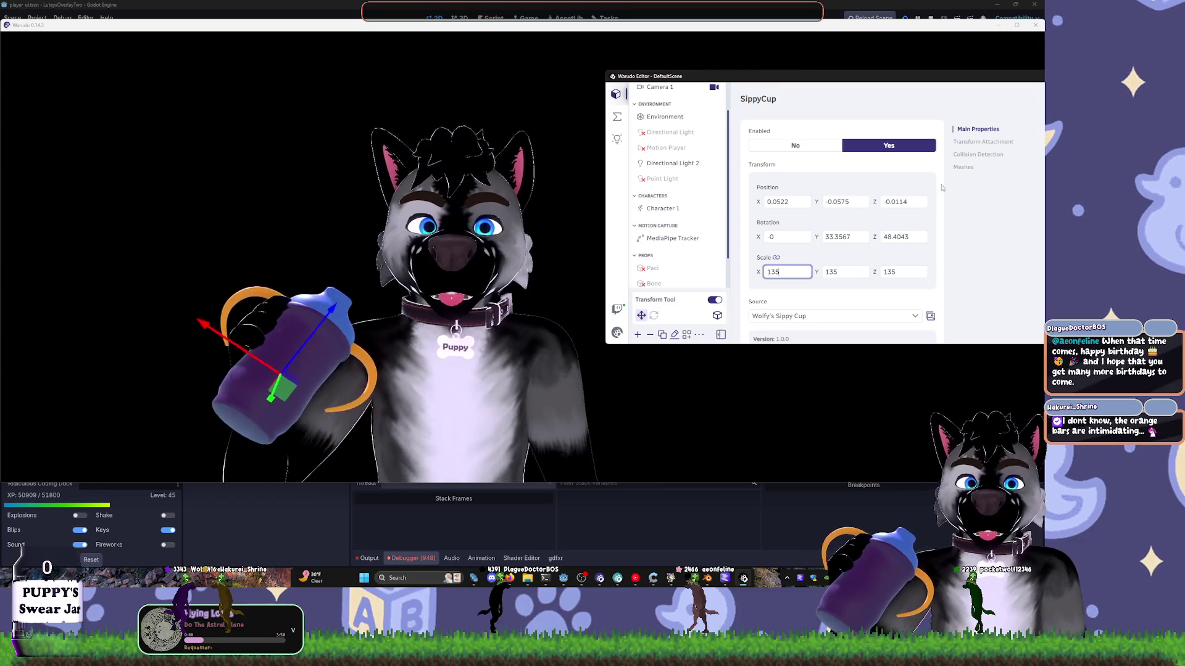
pyautogui.press('Return')
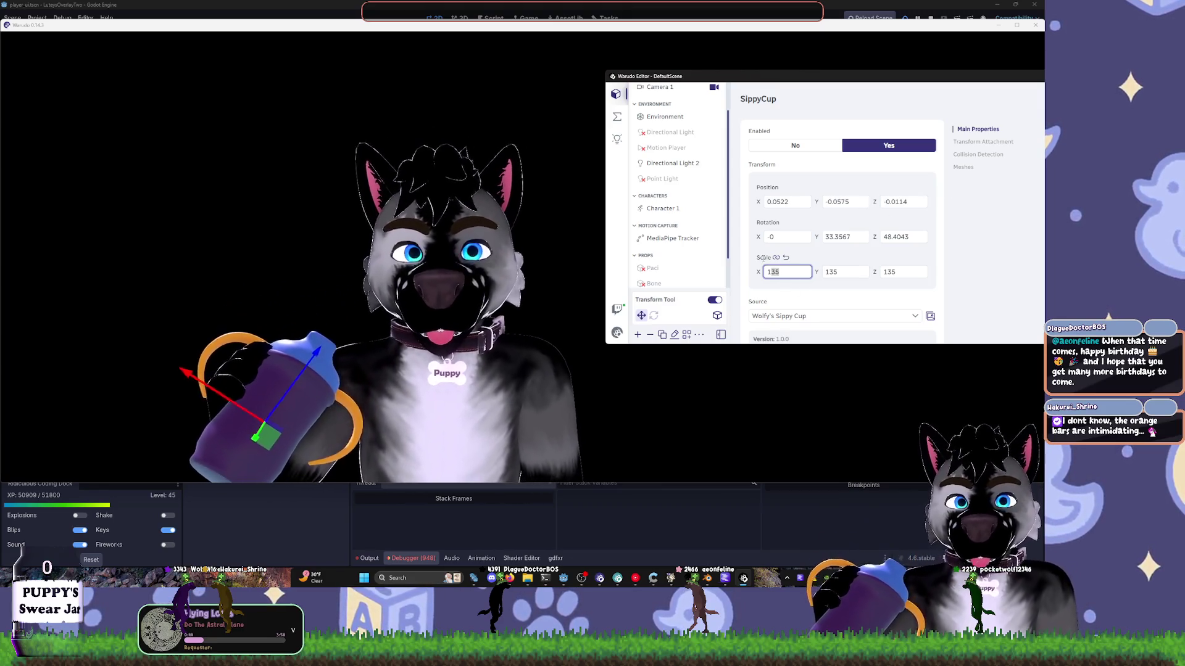
pyautogui.write('115')
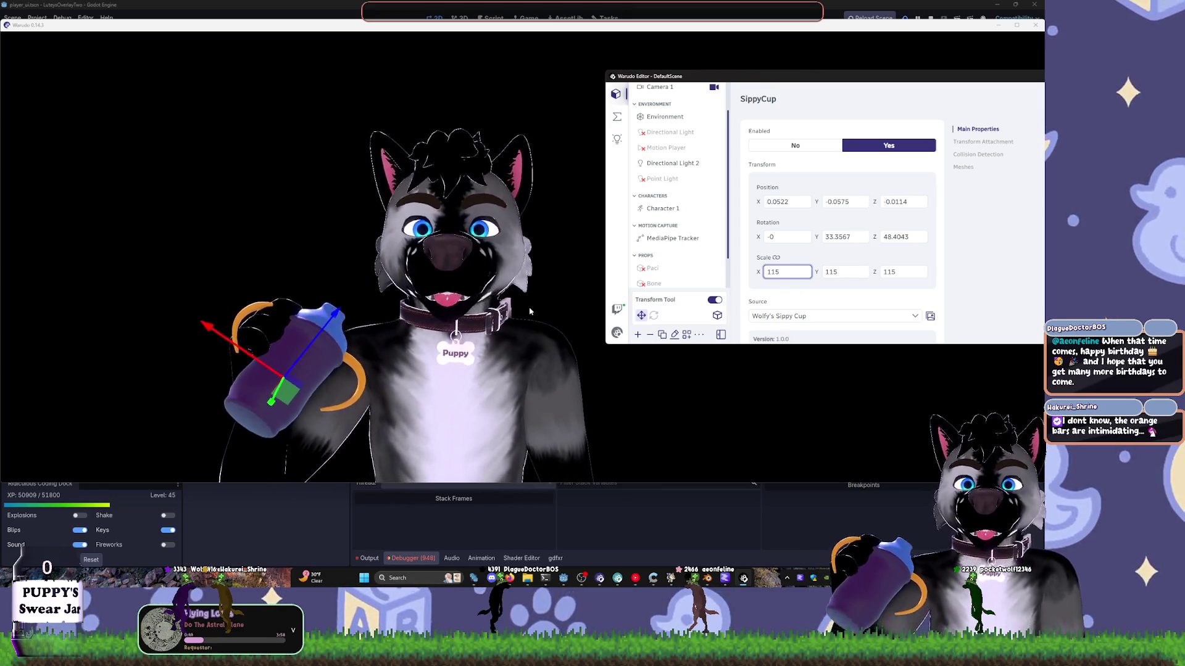
pyautogui.click(304, 348)
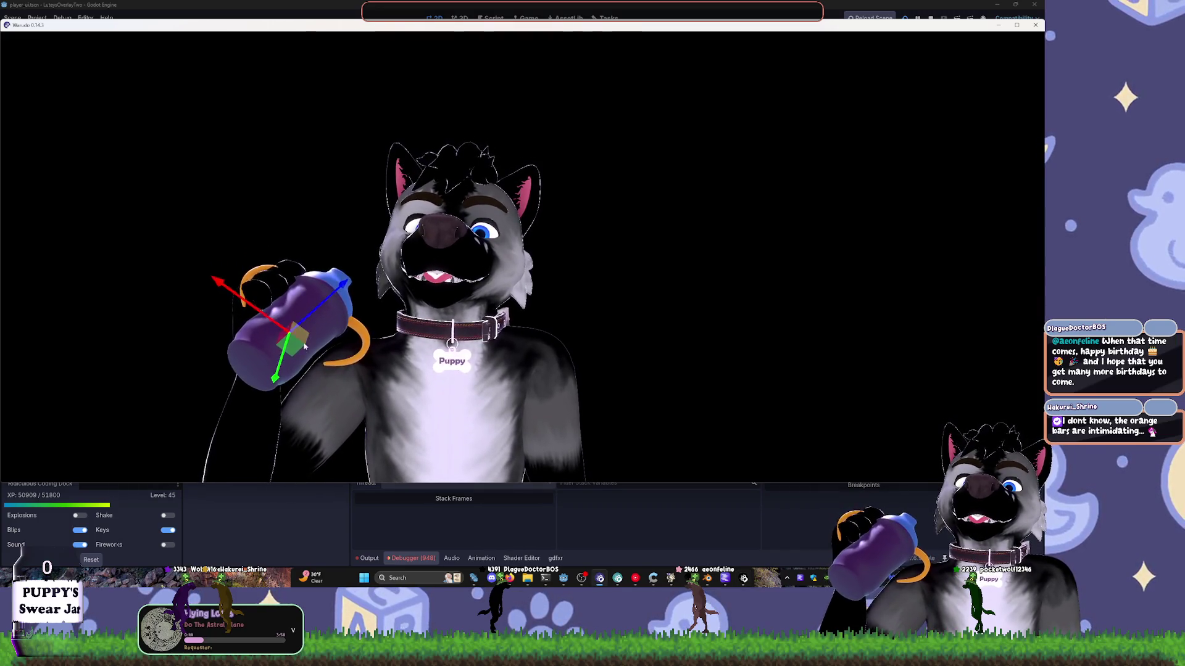
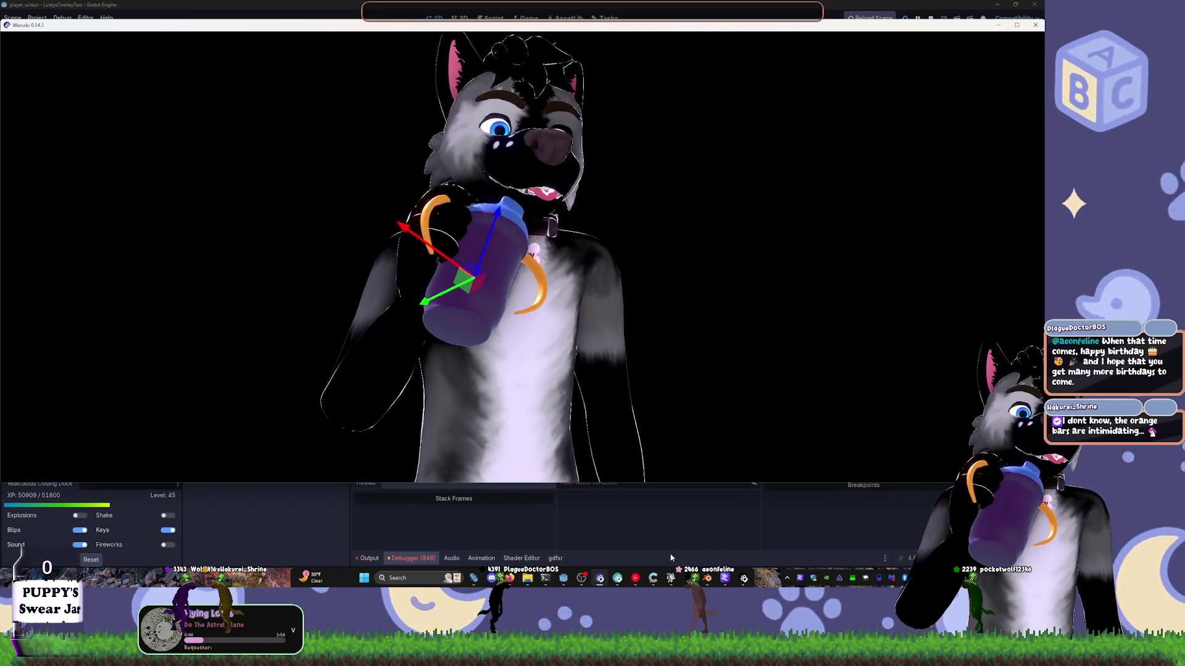
# - Orbit to the wolf avatar's side profile, then move the preview window up-left and shrink it
pyautogui.moveTo(727, 410); pyautogui.dragTo(633, 415)
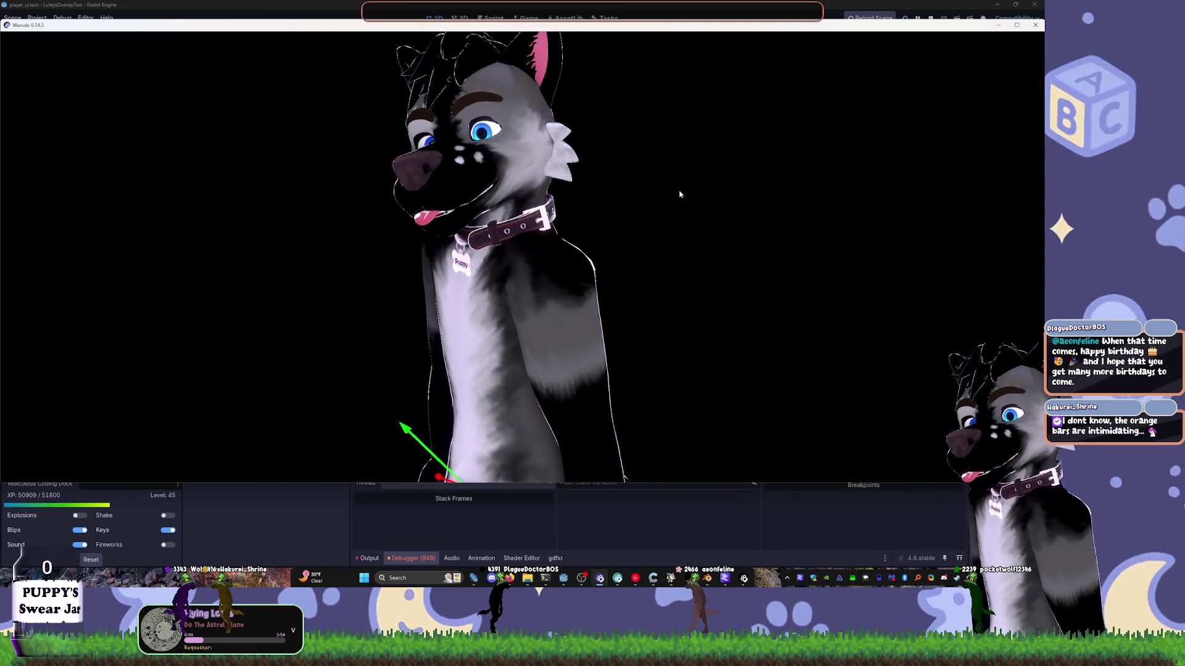
pyautogui.moveTo(909, 27); pyautogui.dragTo(853, 8)
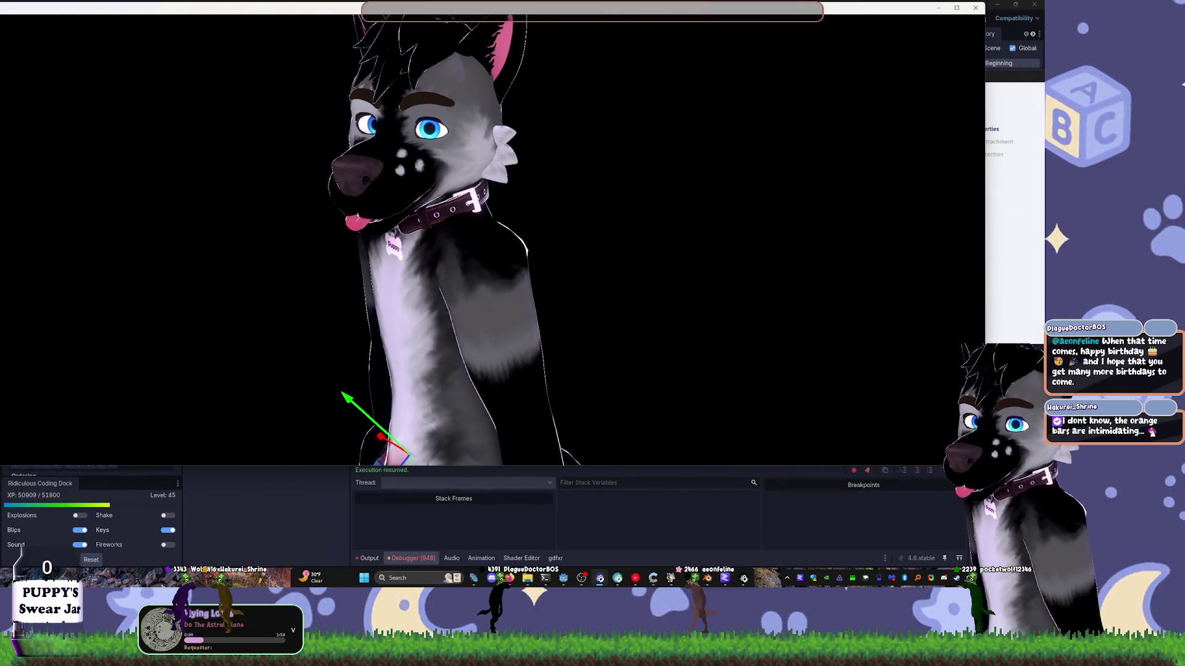
pyautogui.moveTo(986, 467); pyautogui.dragTo(634, 406)
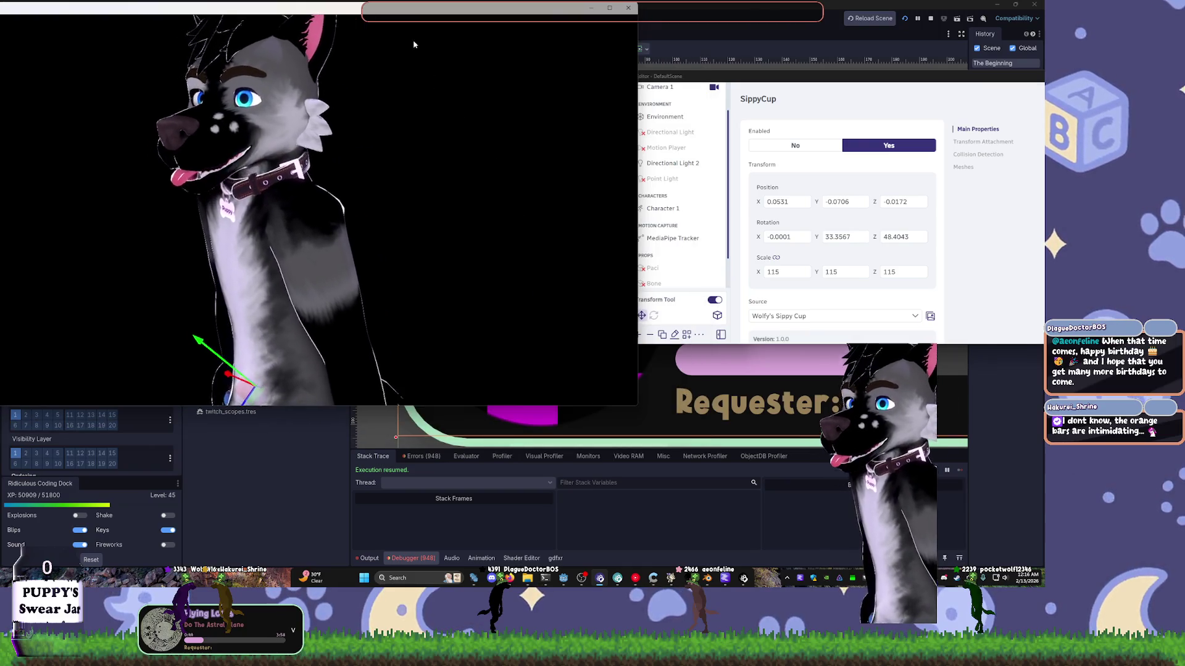
# - Bring the Warudo Editor forward and open Channel Point Redeems from the blueprint list
pyautogui.moveTo(413, 45); pyautogui.dragTo(432, 38)
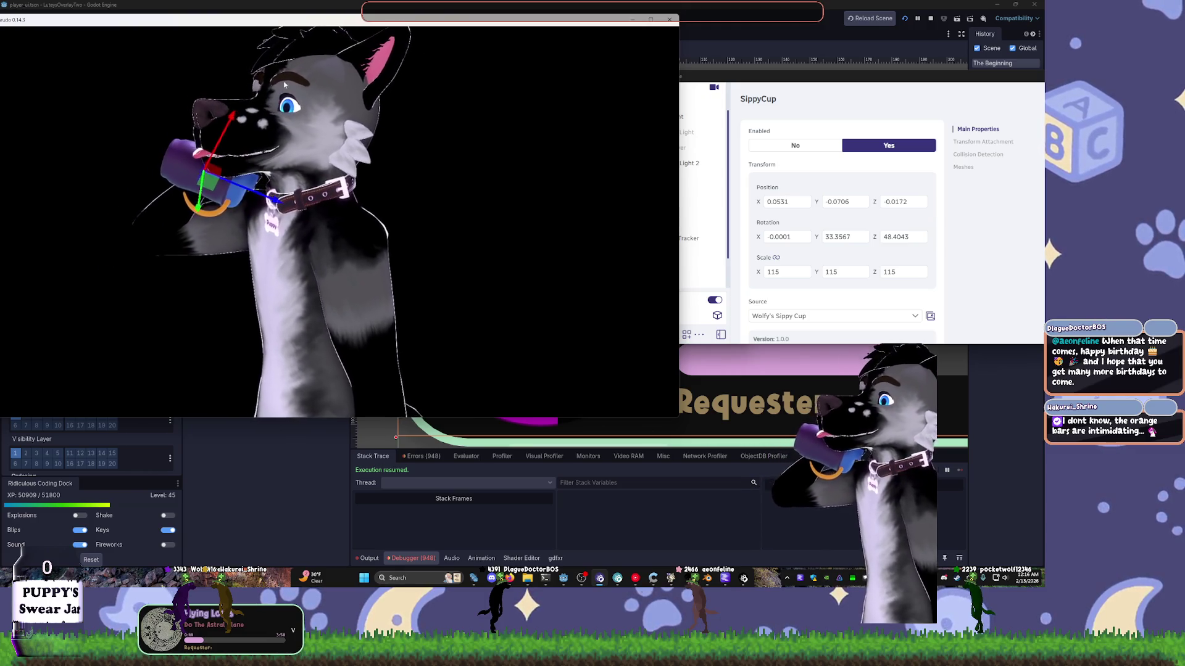
pyautogui.click(796, 154)
pyautogui.scroll(-3, 840, 185)
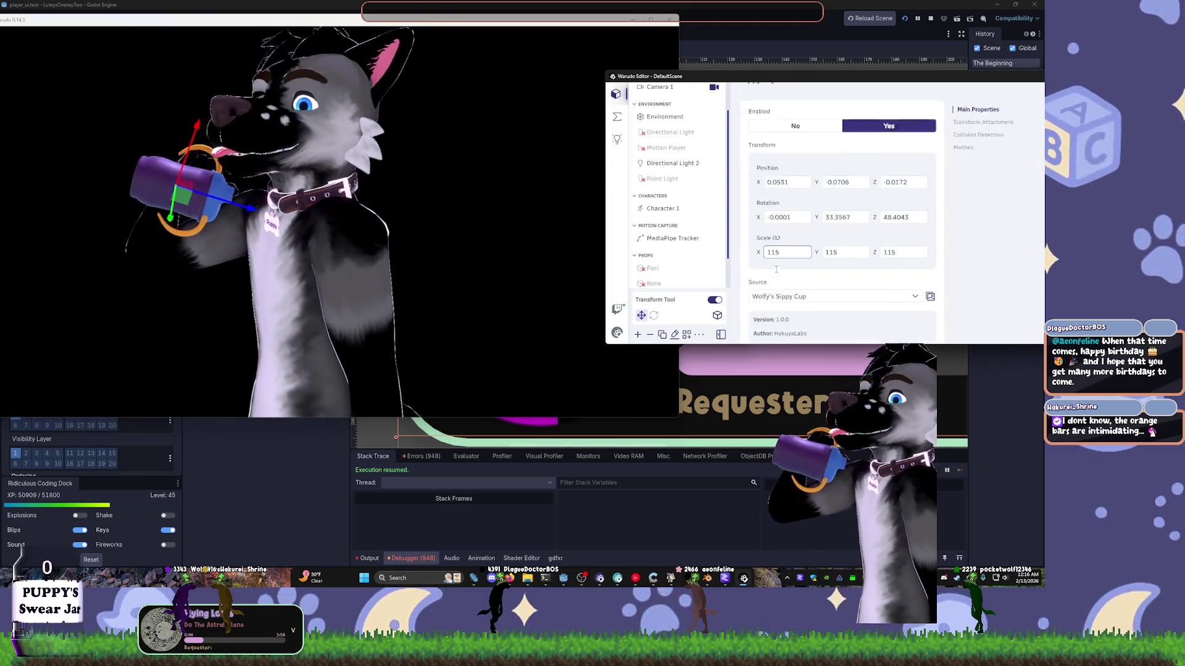
pyautogui.click(617, 119)
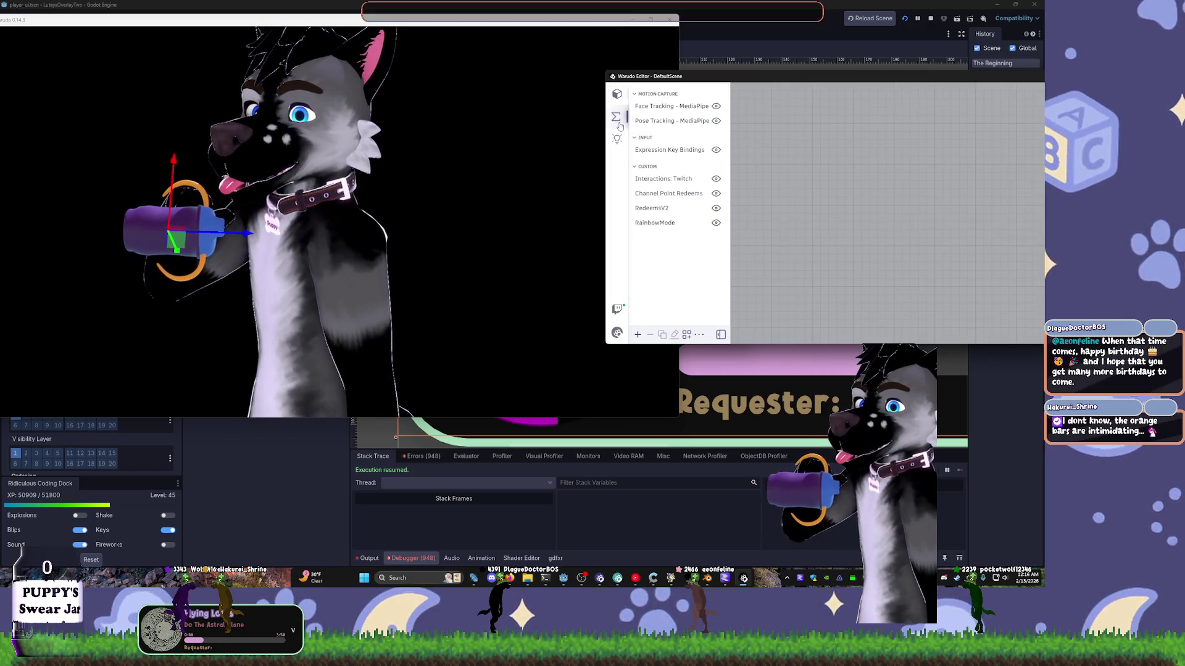
pyautogui.click(617, 141)
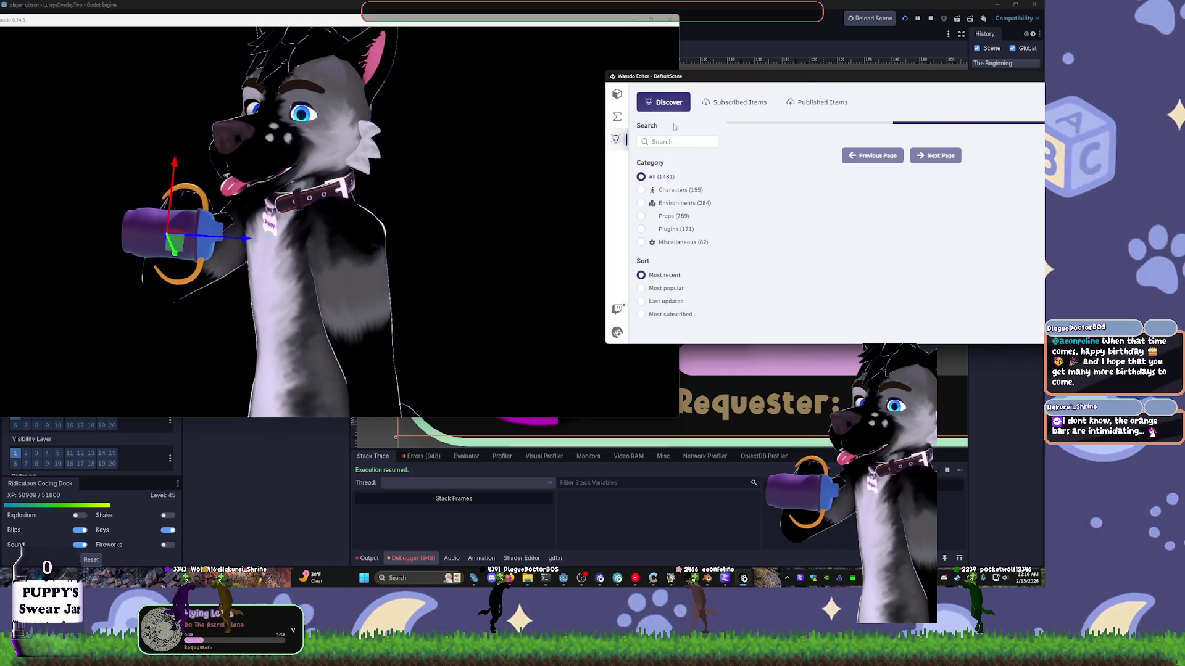
pyautogui.click(617, 120)
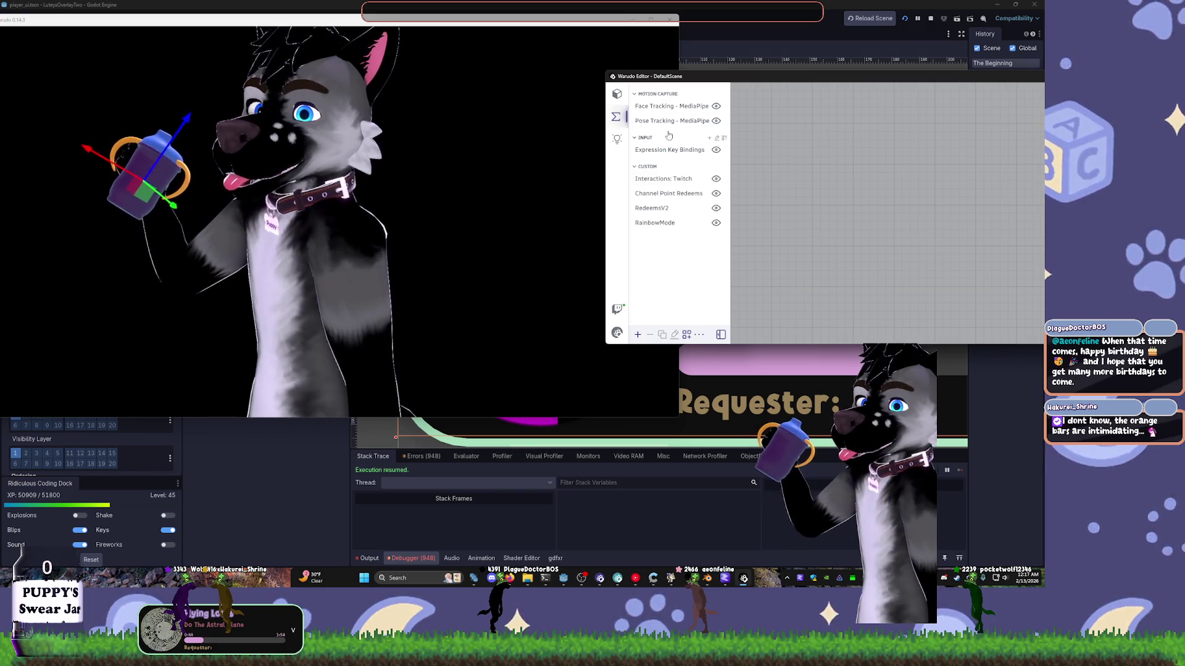
pyautogui.click(675, 183)
# - Enlarge the blueprint editor and set the Toggle Asset Enabled node's asset to SippyCup
pyautogui.click(669, 195)
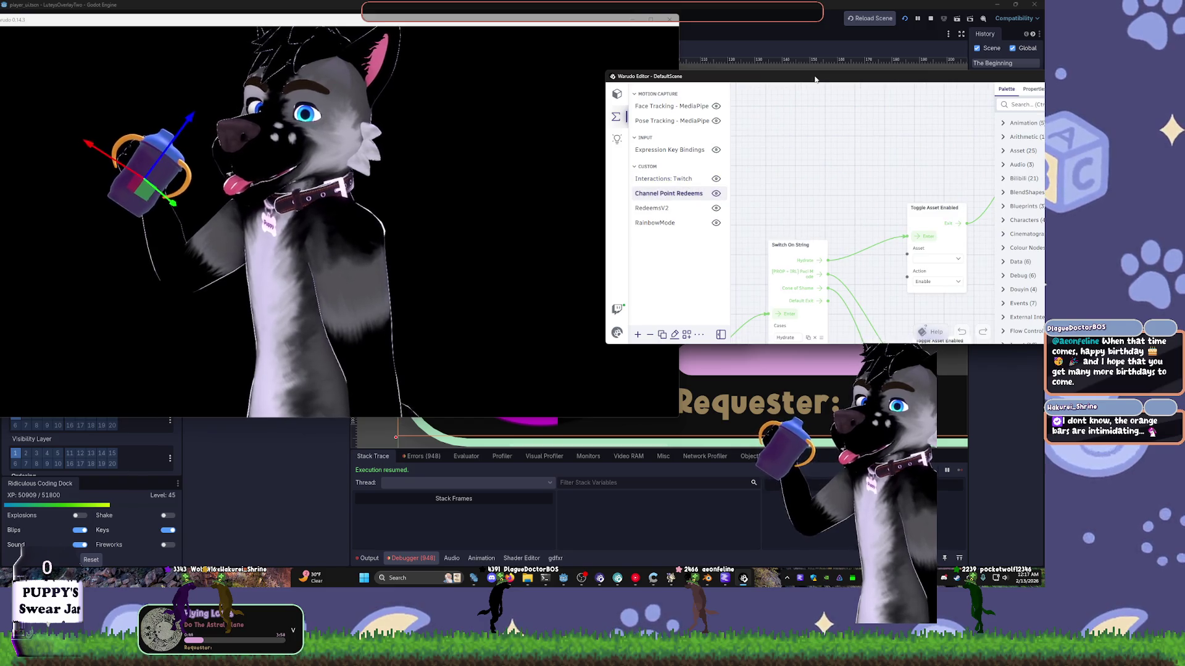
pyautogui.moveTo(602, 141); pyautogui.dragTo(498, 141)
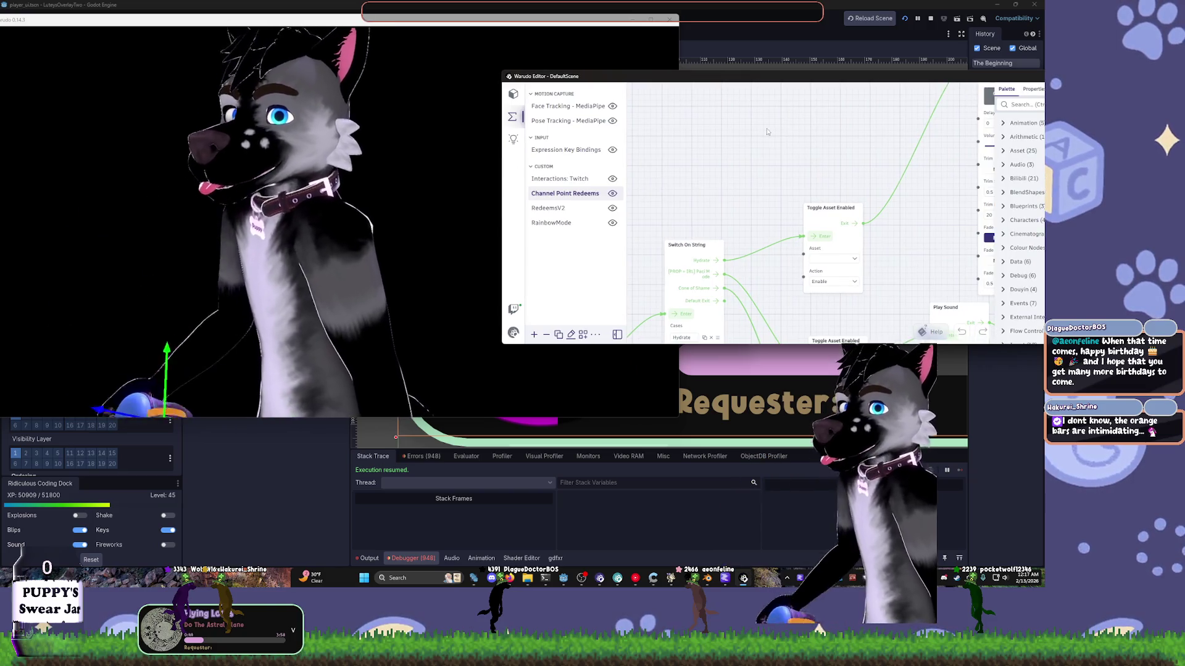
pyautogui.moveTo(739, 364); pyautogui.dragTo(739, 510)
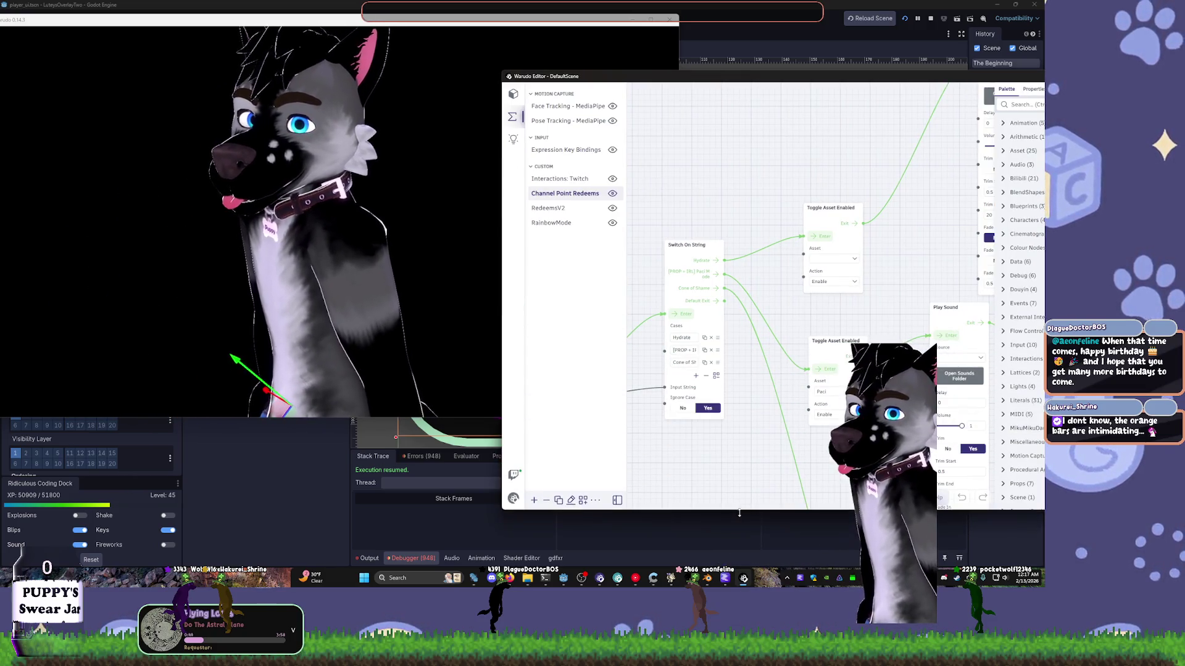
pyautogui.moveTo(812, 145); pyautogui.dragTo(683, 174)
pyautogui.click(705, 288)
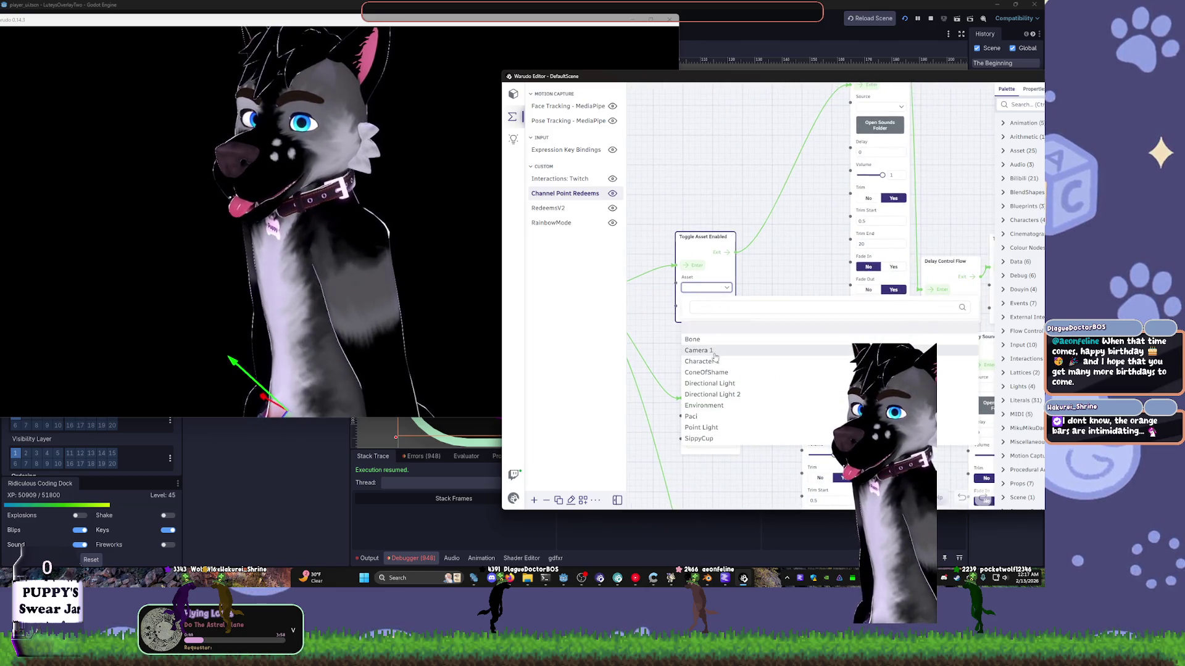
pyautogui.click(699, 439)
# - Open Play Sound's source list, then search Everything for 'splash.mp' files
pyautogui.moveTo(867, 112); pyautogui.dragTo(749, 254)
pyautogui.click(749, 250)
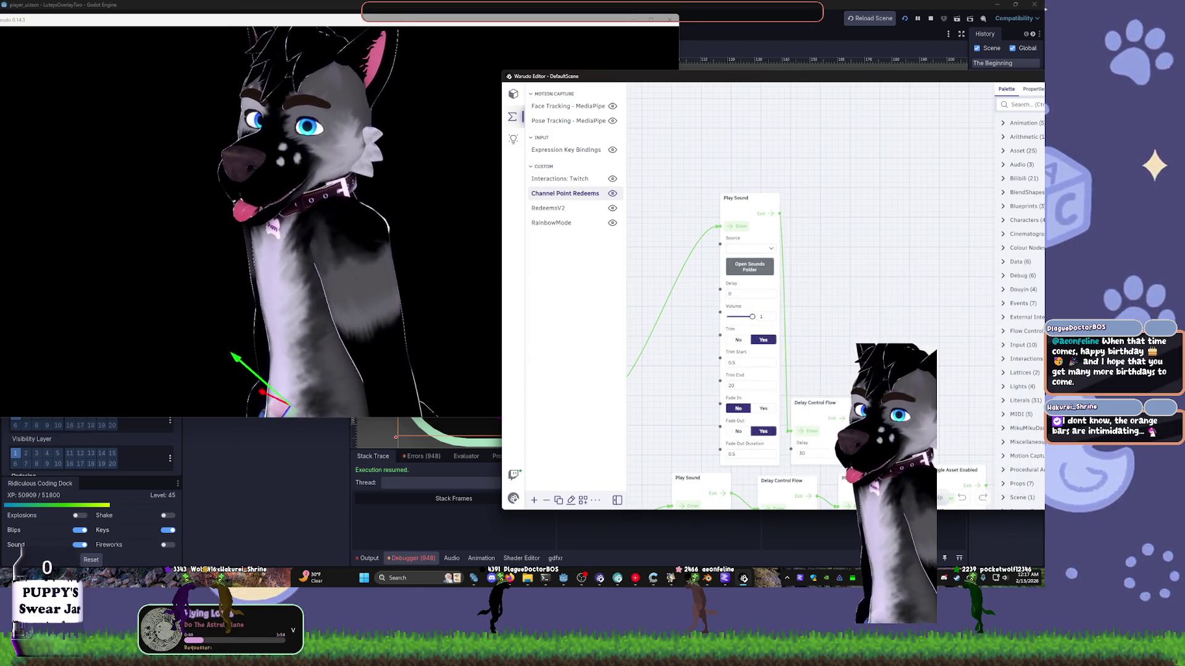
pyautogui.write('splash')
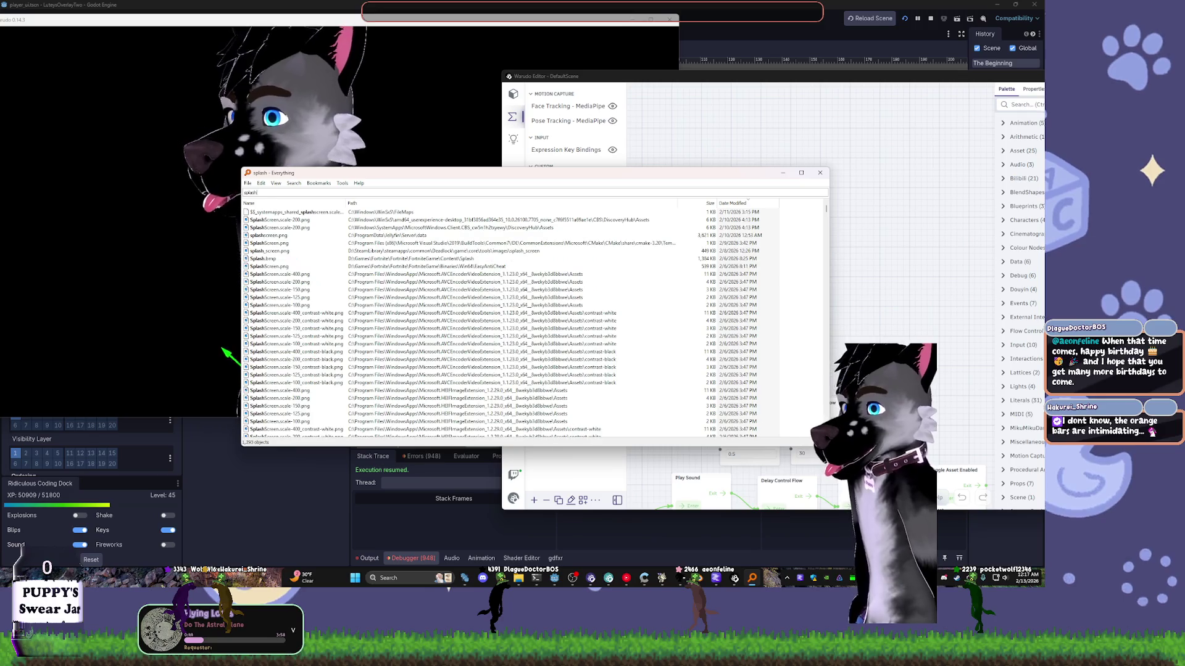
pyautogui.write('.')
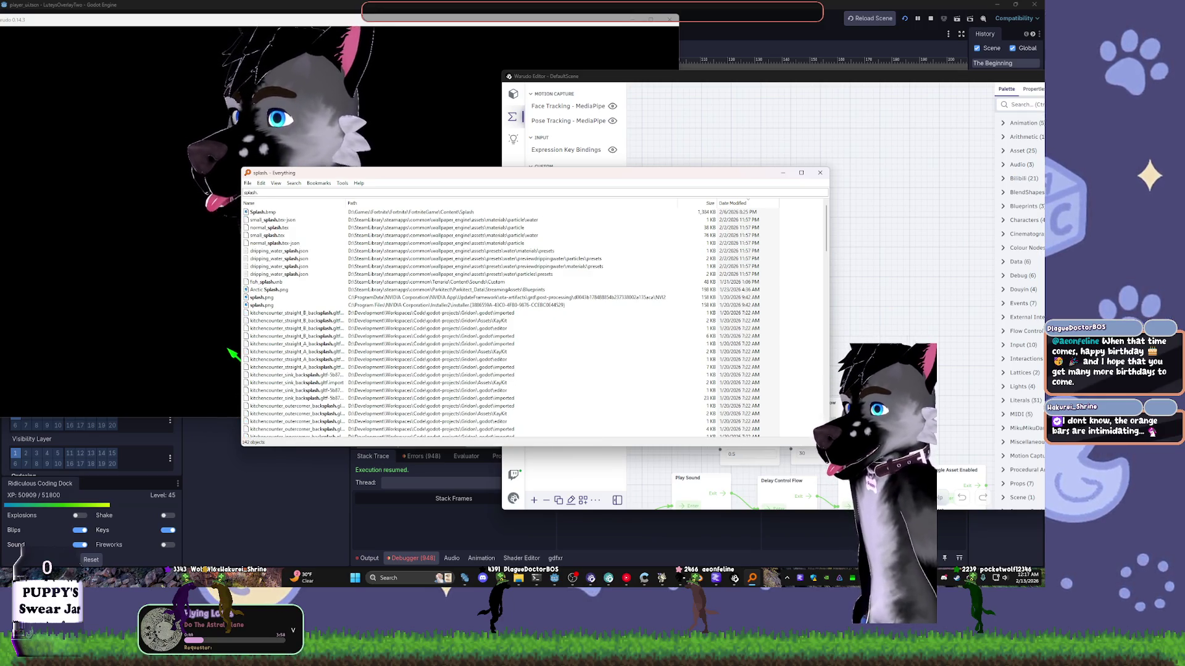
pyautogui.write('mp')
# - Change the Everything search to splash.wav, which finds three matches, then bring the avatar preview forward
pyautogui.press('BackSpace')
pyautogui.write('wav')
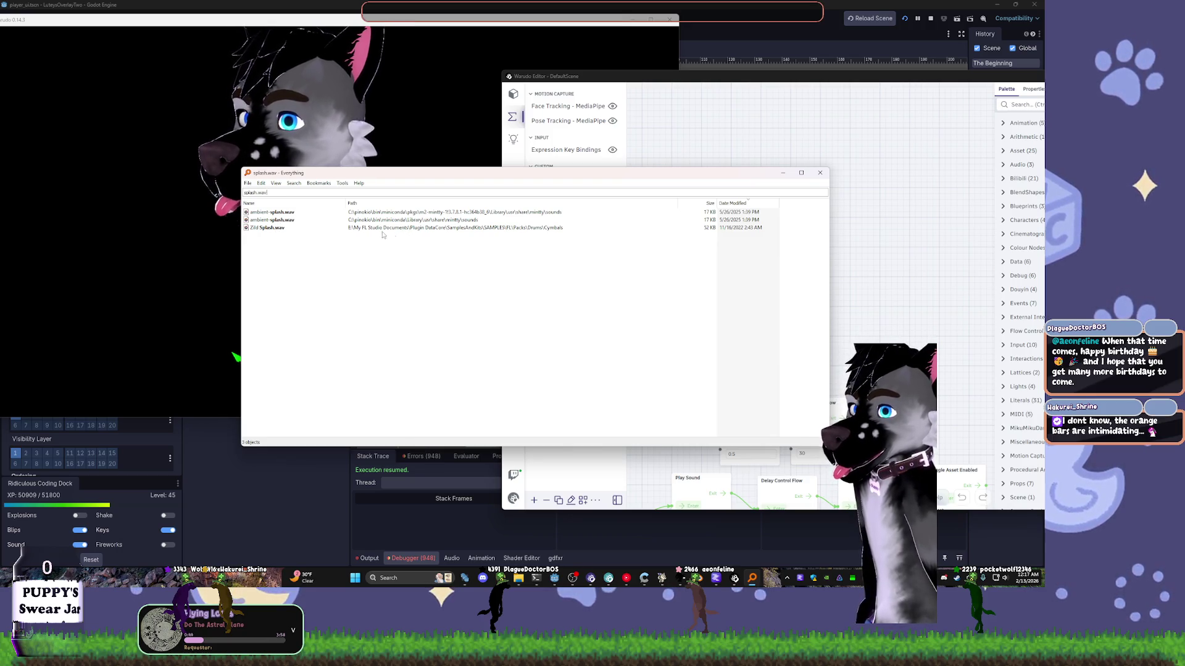
pyautogui.doubleClick(253, 190)
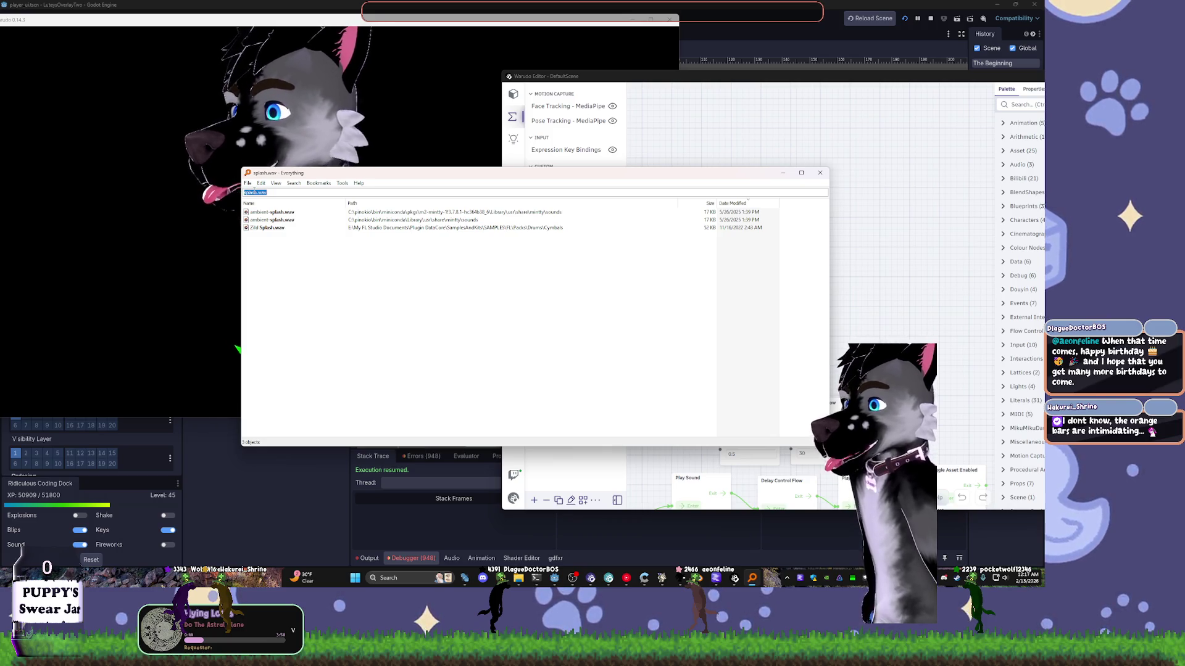
pyautogui.click(327, 105)
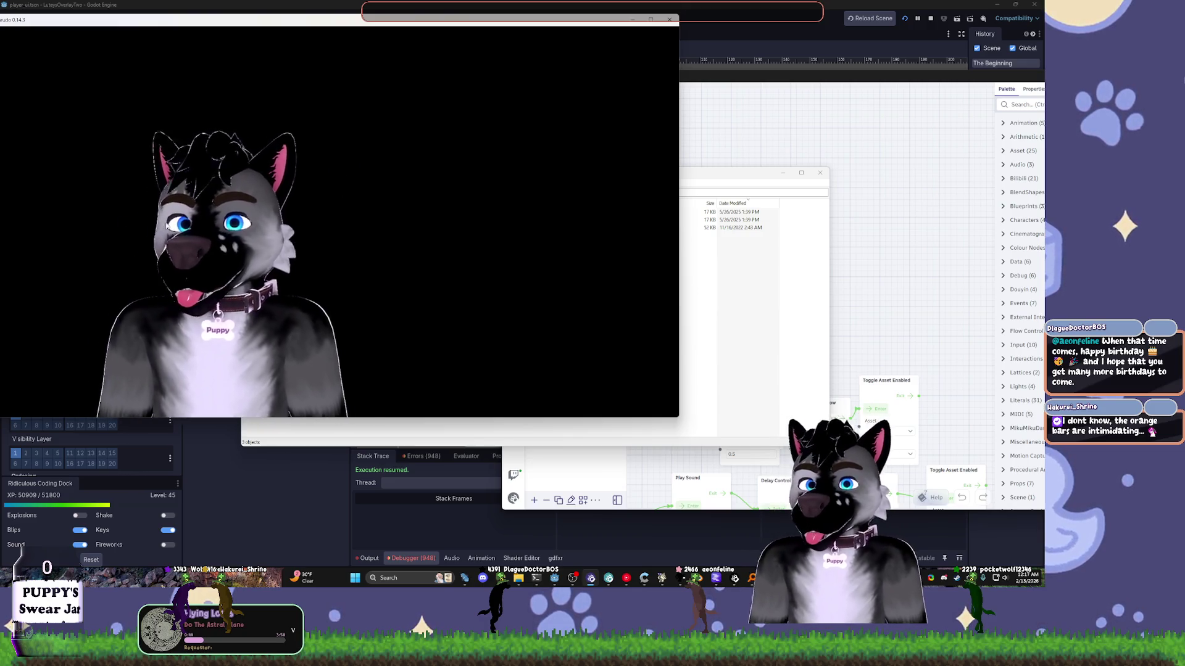
# - Maximise and zoom out the avatar preview, then open Play Sound's empty StreamingAssets Sounds folder
pyautogui.doubleClick(351, 21)
pyautogui.scroll(-3, 383, 339)
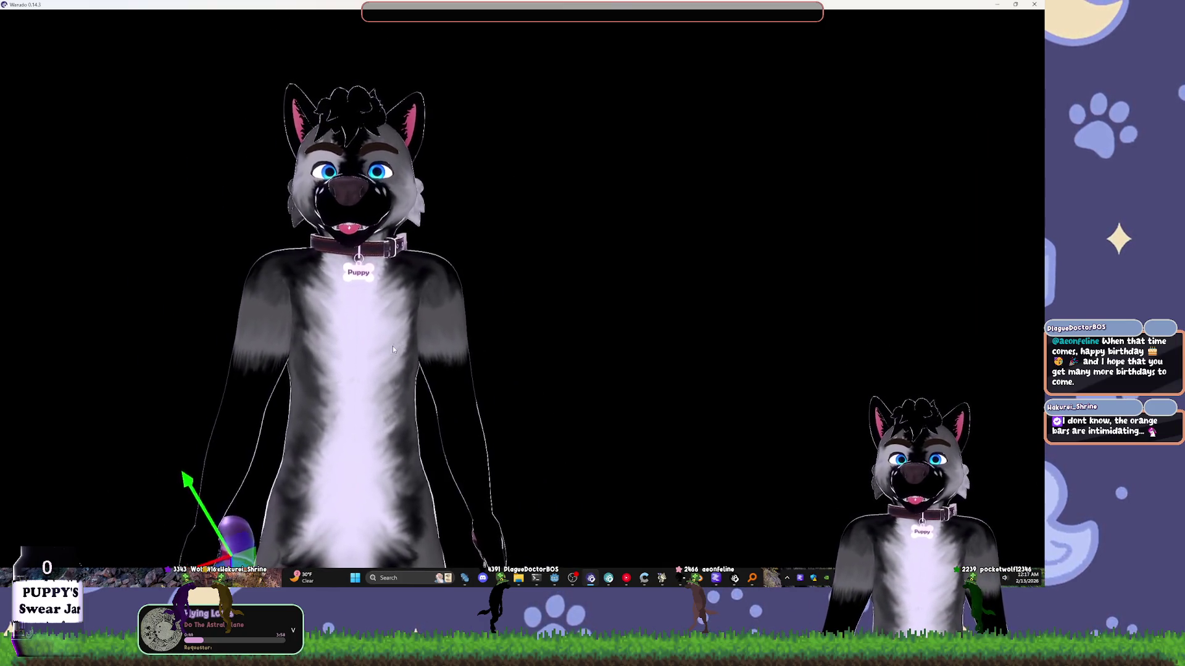
pyautogui.scroll(-2, 392, 350)
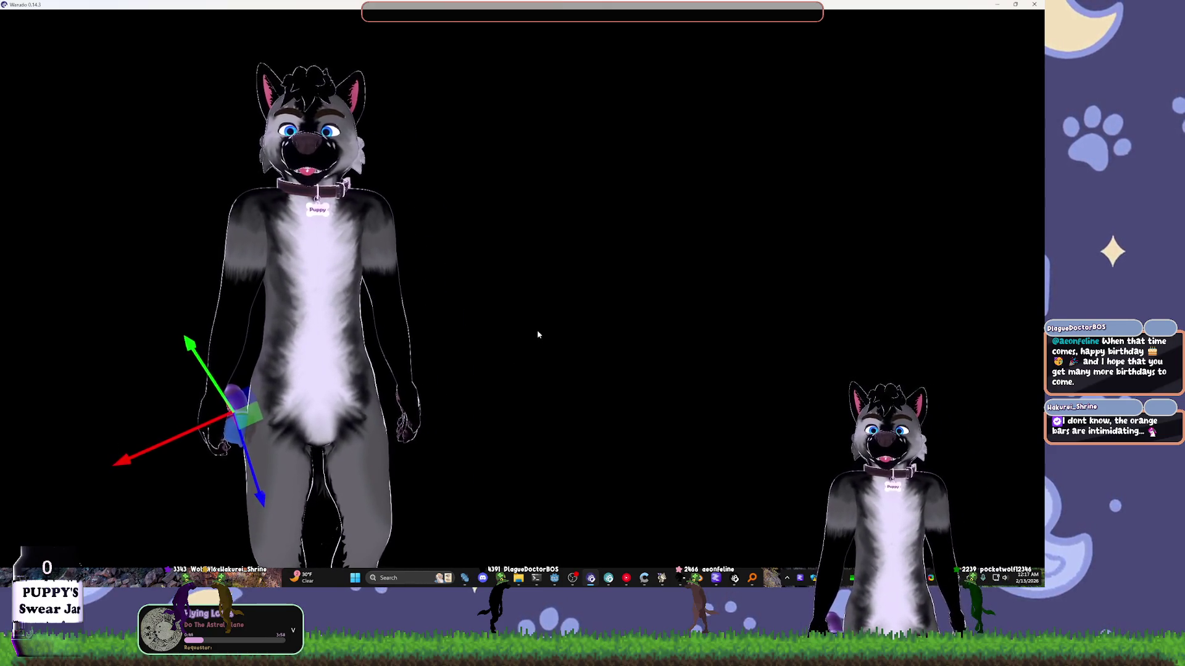
pyautogui.click(734, 579)
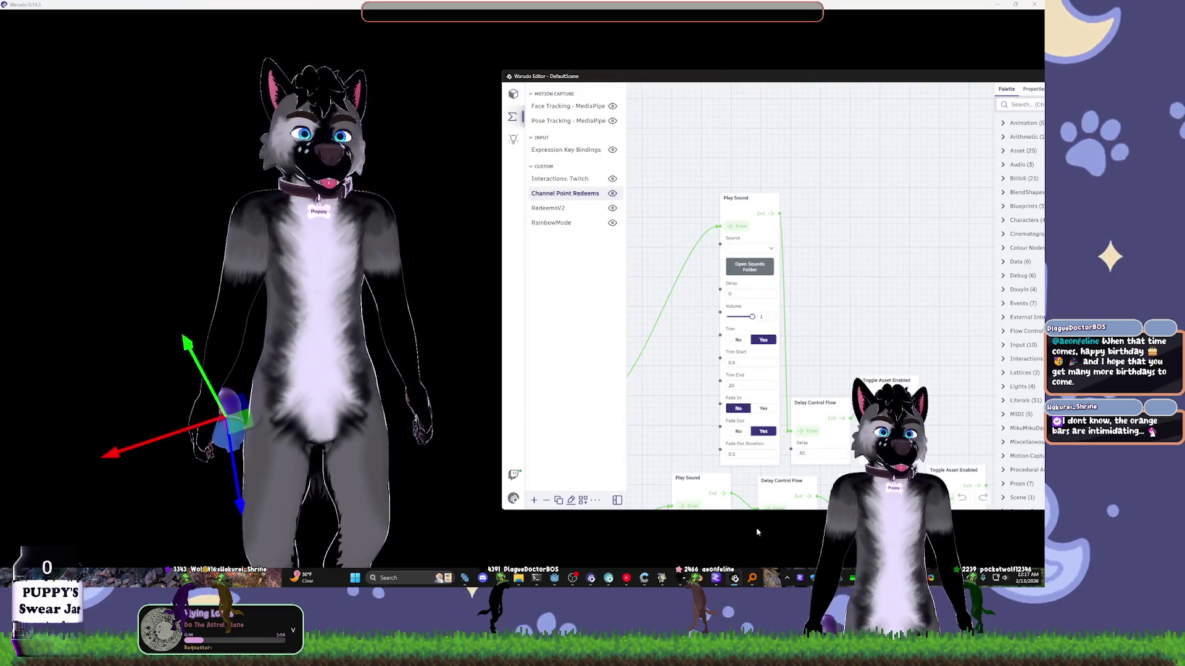
pyautogui.moveTo(826, 298)
pyautogui.mouseDown(button='right')
pyautogui.moveTo(826, 220)
pyautogui.moveTo(849, 210)
pyautogui.mouseUp(button='right')
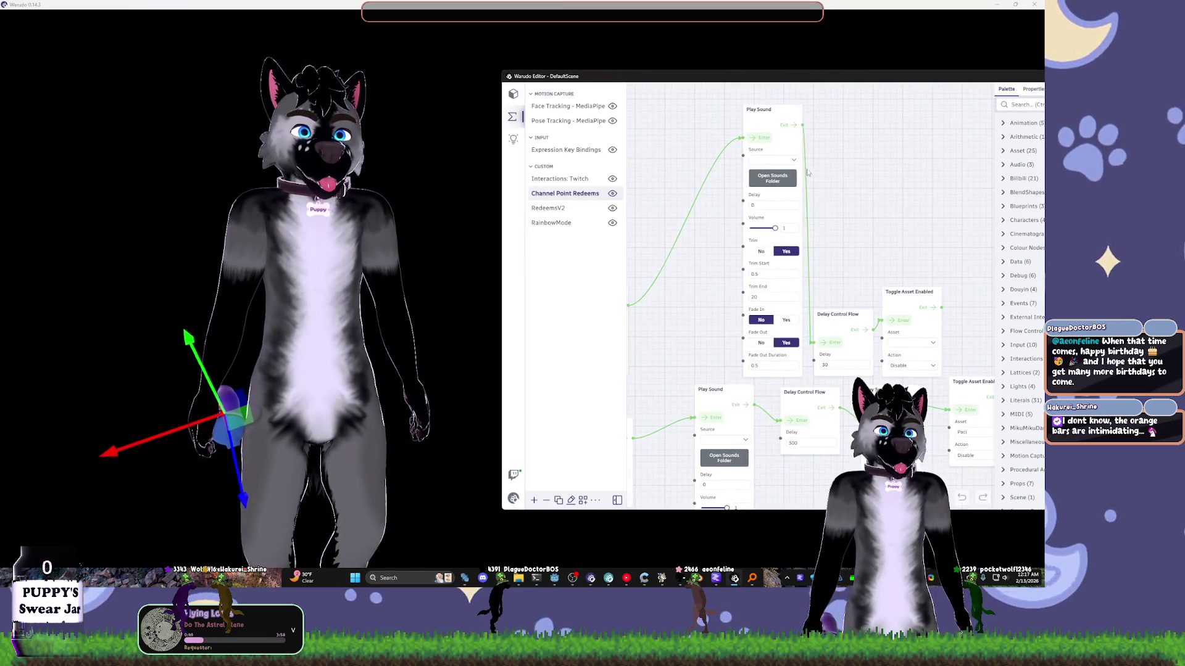
pyautogui.click(772, 178)
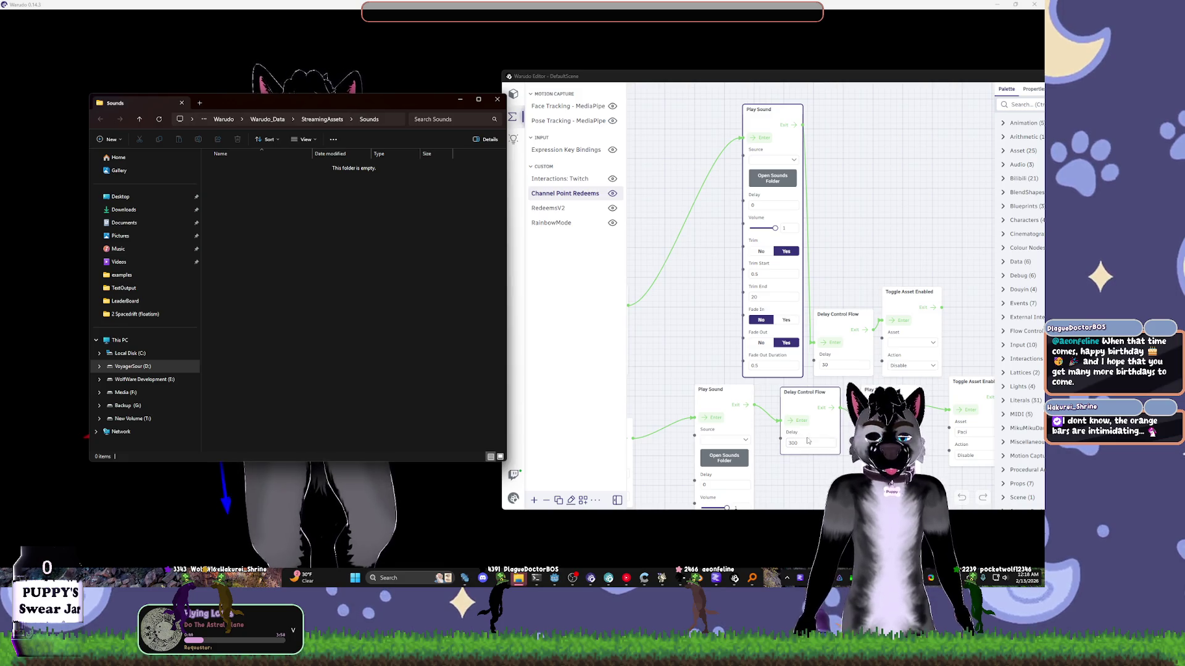
# - Search Everything for water splash sounds using queries like 'Water*splash', 'splash' and 'water'
pyautogui.hotkey('alt', 'Tab')
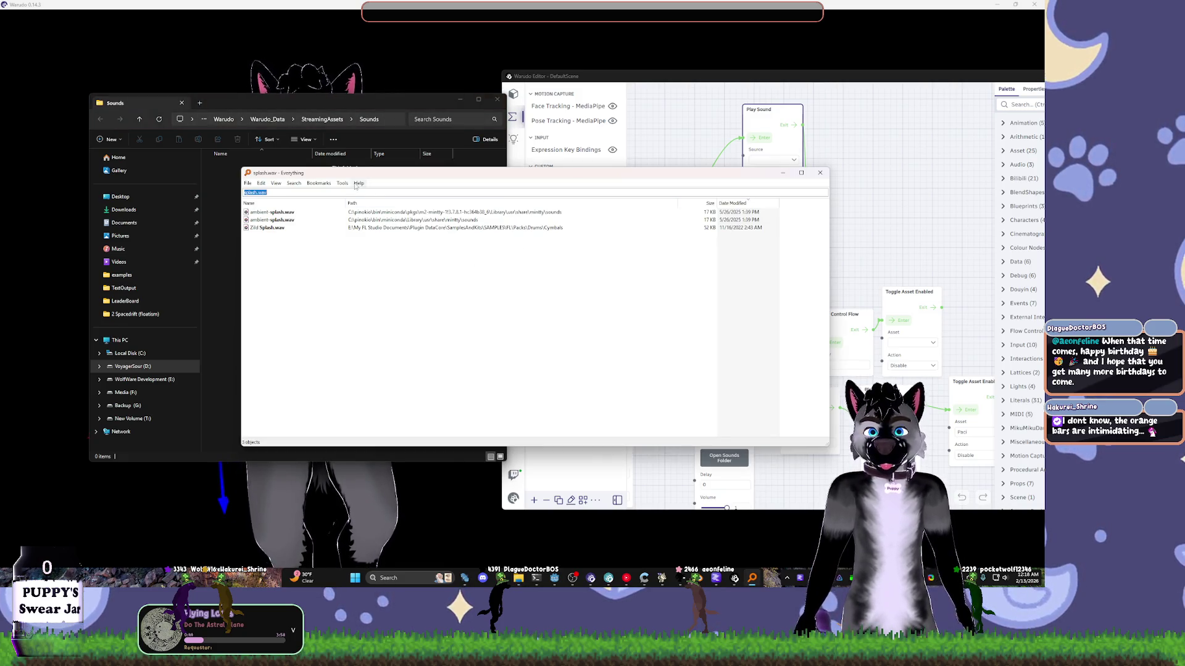
pyautogui.write('Water')
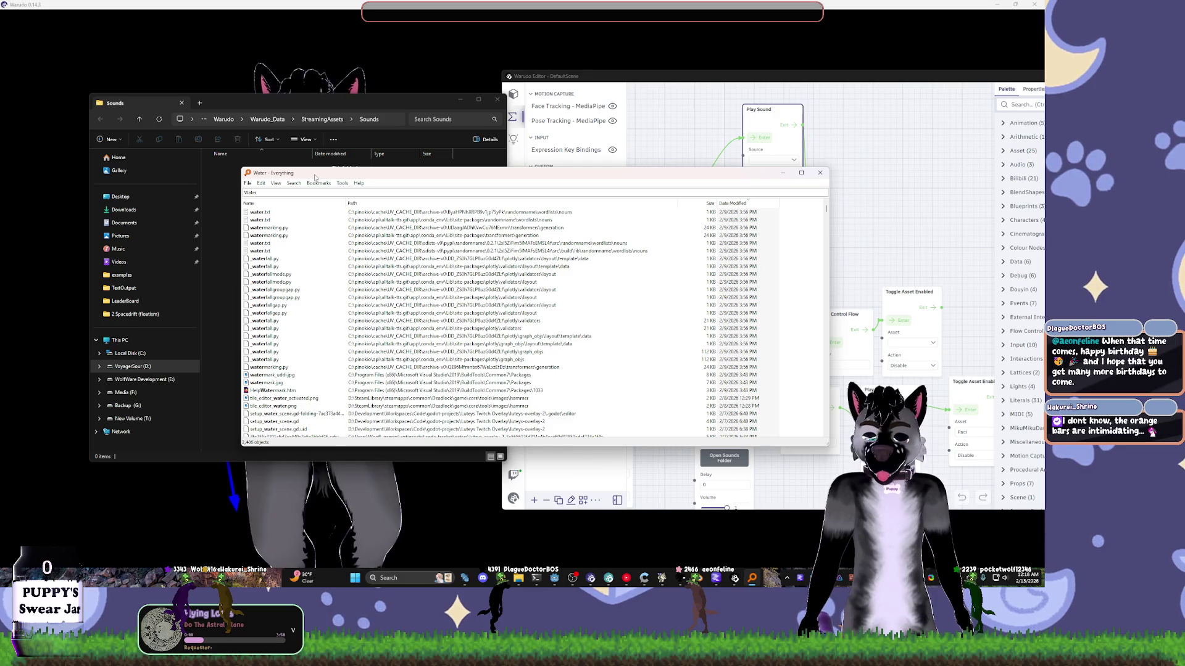
pyautogui.write('*splash')
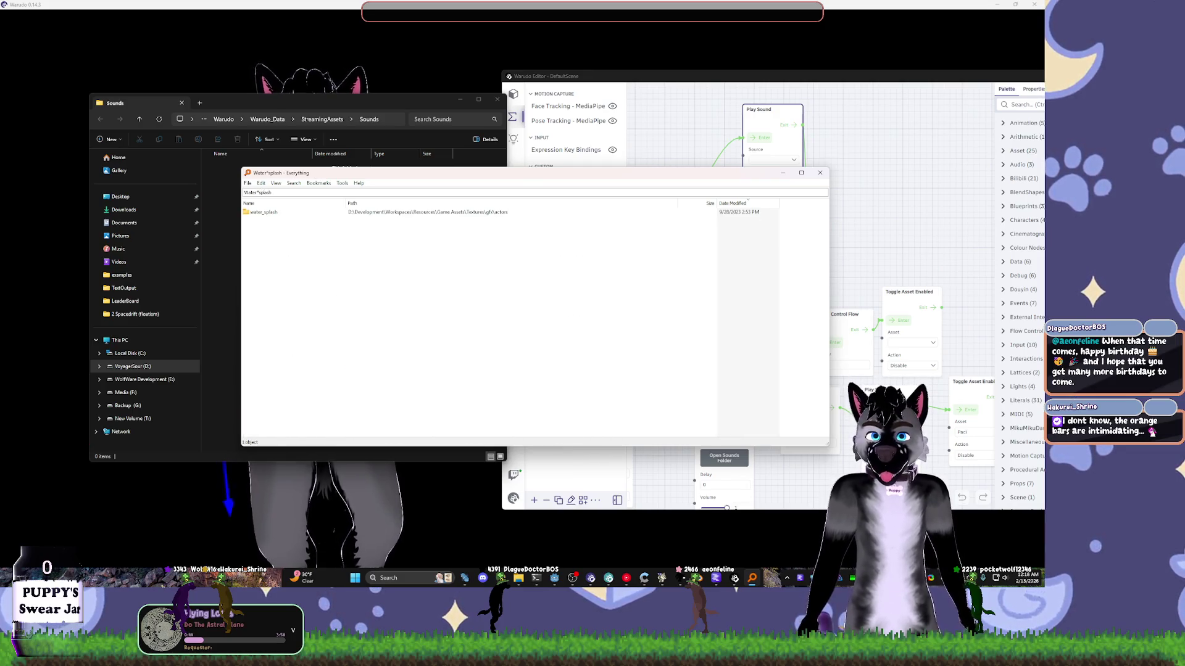
pyautogui.hotkey('ctrl', 'a')
pyautogui.write('splash')
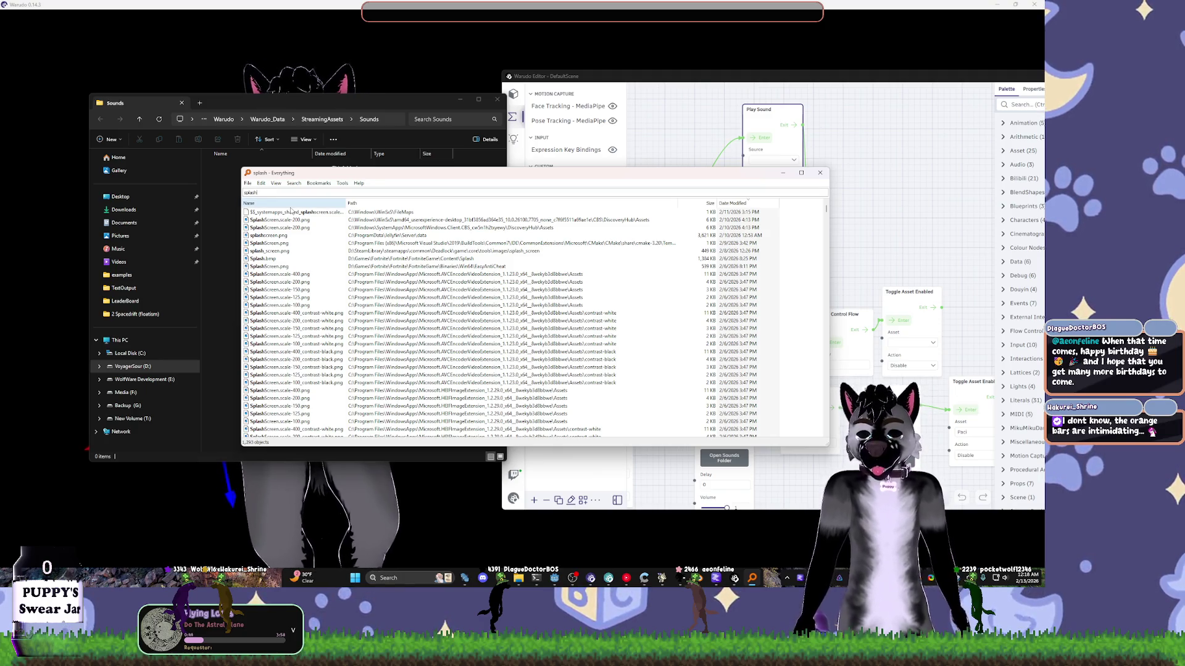
pyautogui.write('*mp')
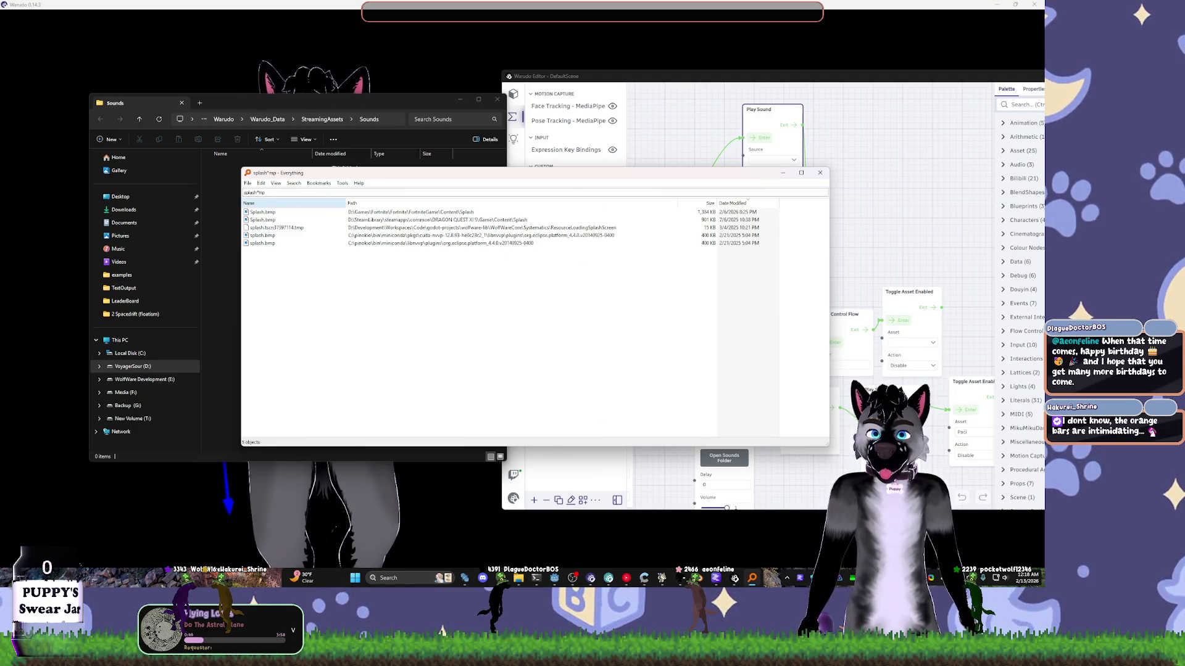
pyautogui.hotkey('ctrl', 'a')
pyautogui.write('water')
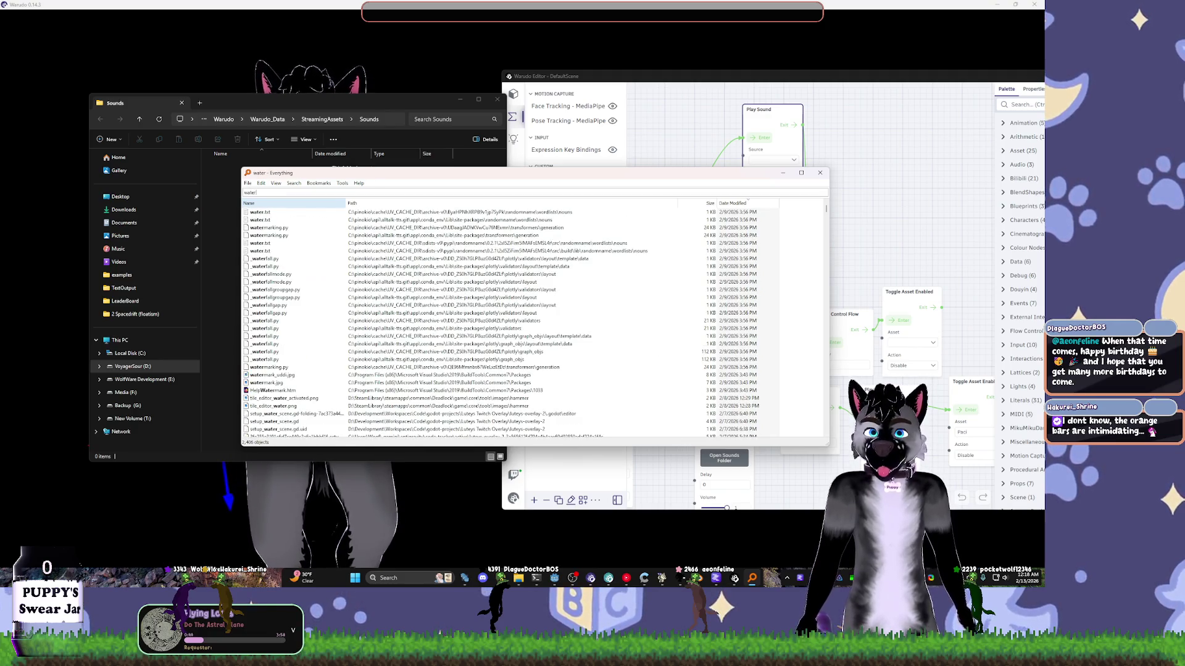
pyautogui.scroll(-10, 290, 325)
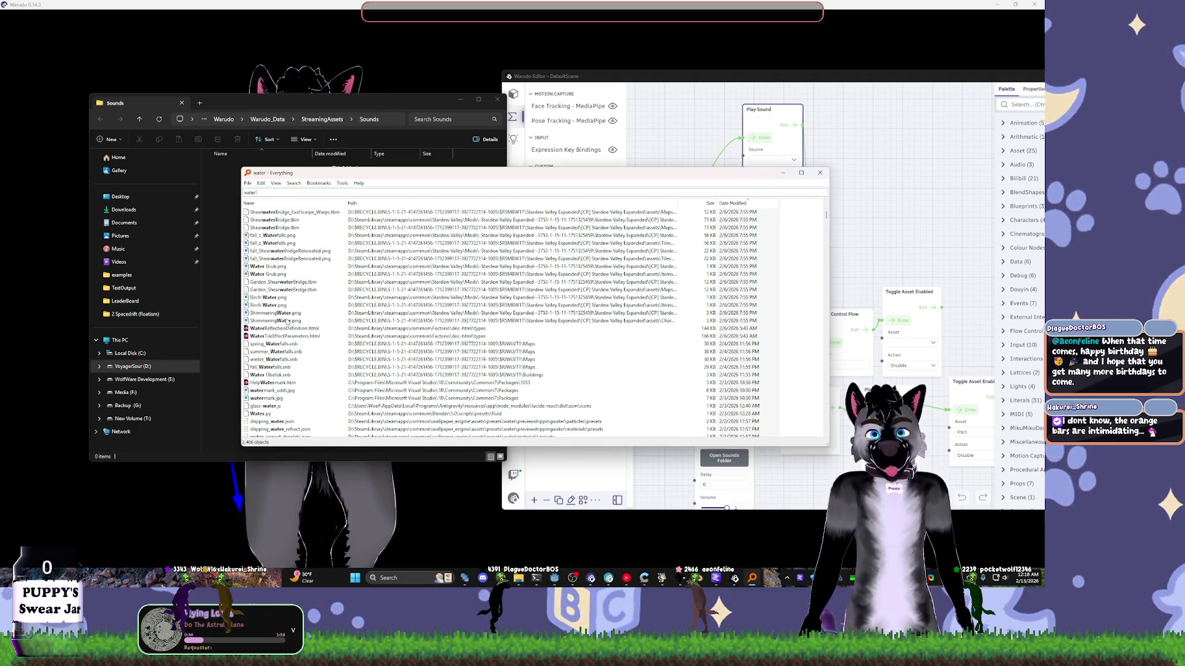
pyautogui.scroll(10, 287, 321)
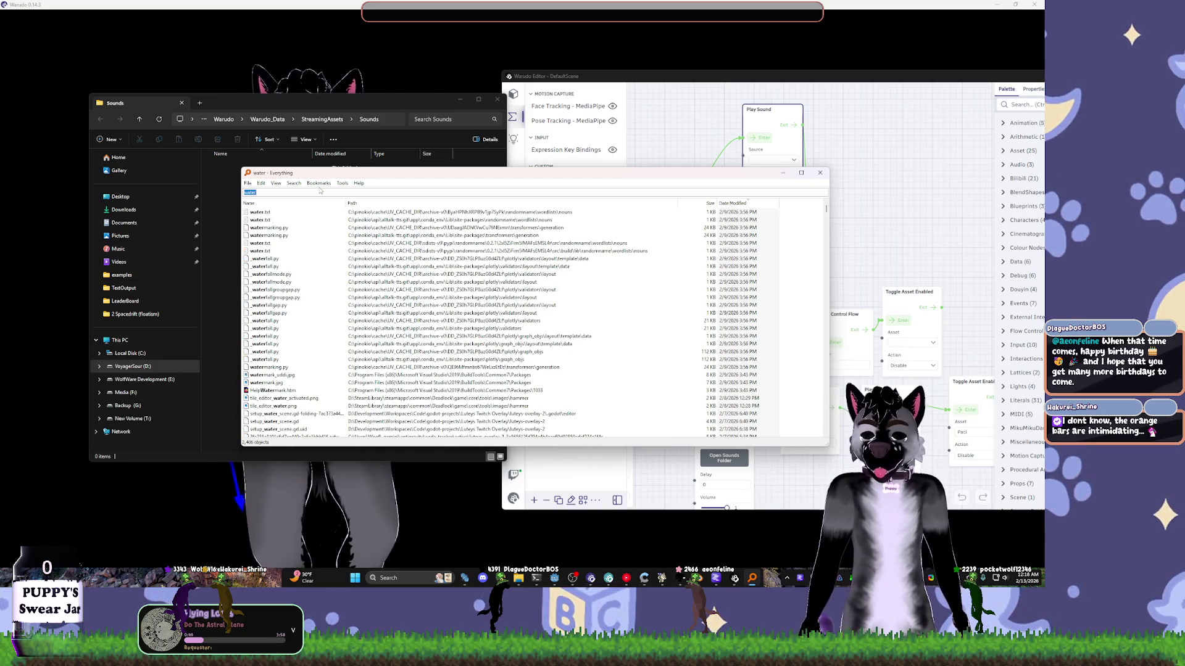
# - Narrow the search to pop .wav files and listen to pop_sound.wav in Media Player
pyautogui.write('*.wav')
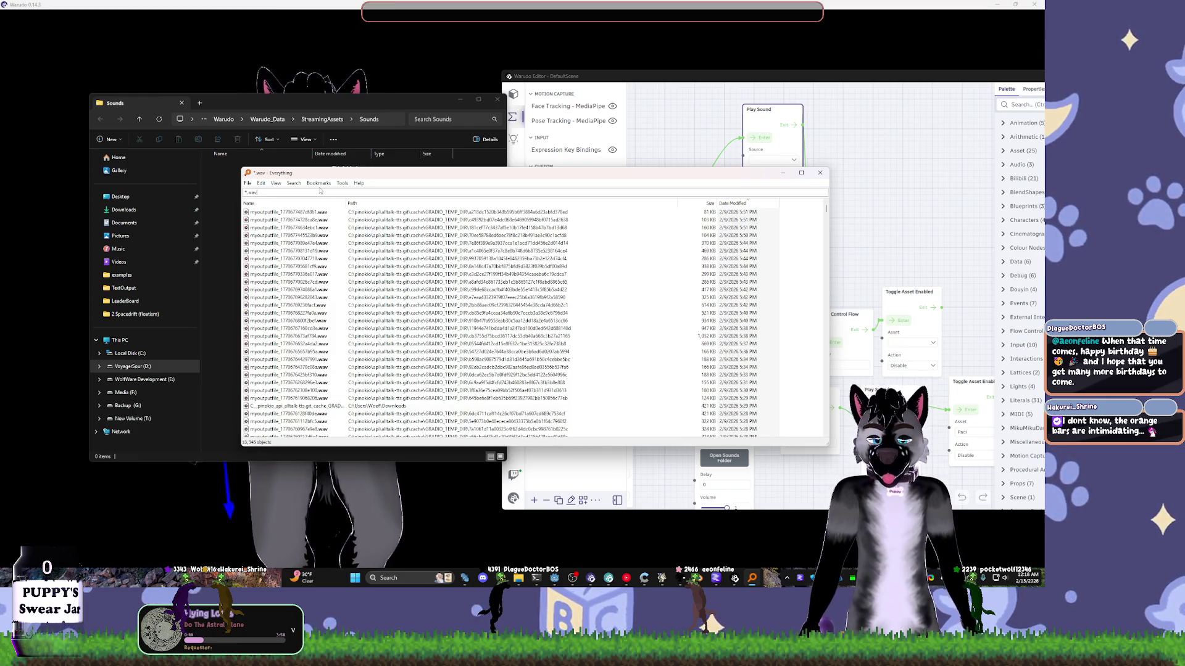
pyautogui.write('pop')
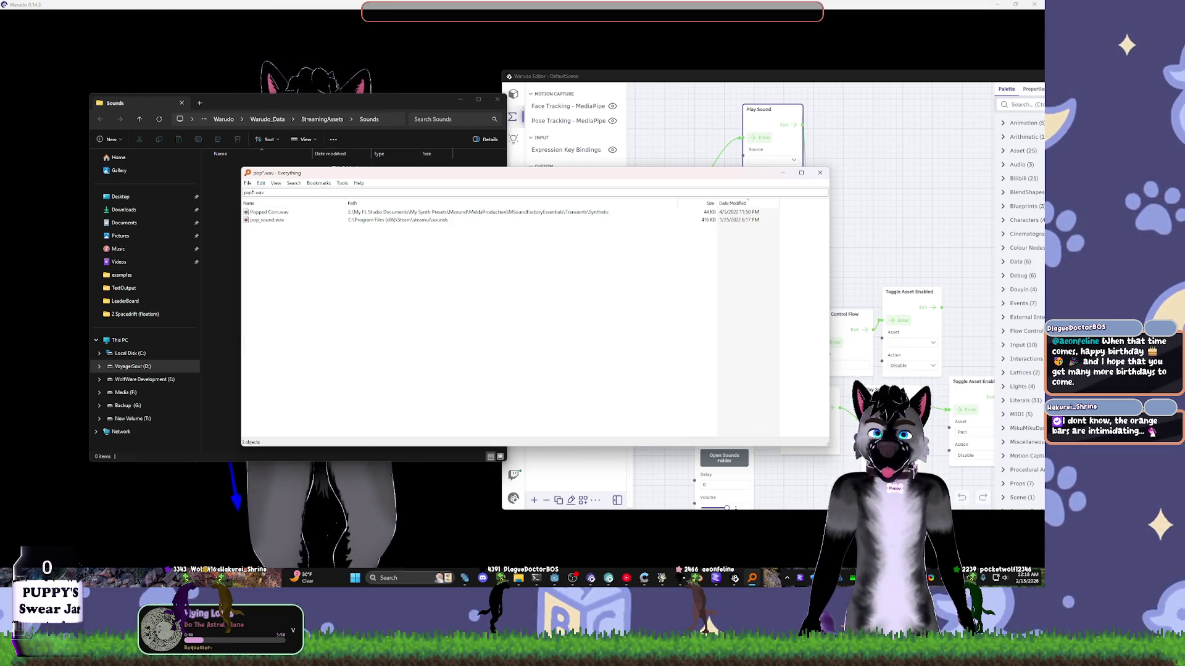
pyautogui.doubleClick(267, 219)
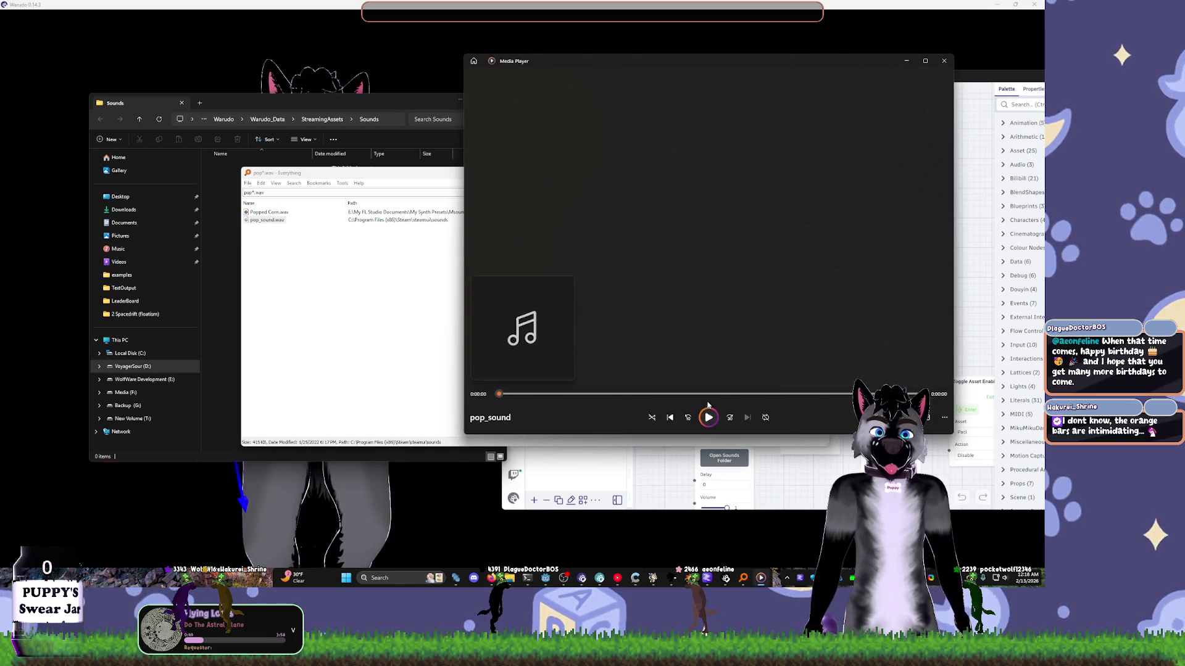
pyautogui.click(943, 61)
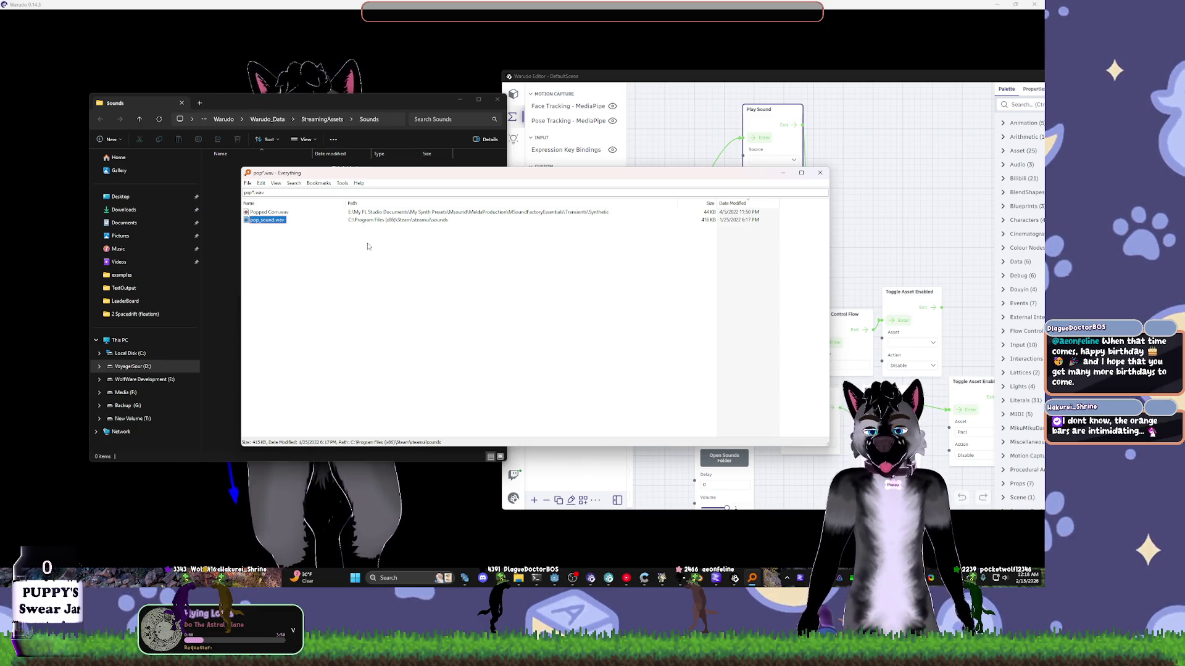
# - Browse to E:\Streaming Space\Assets\Sound Effects and select water-splash-9
pyautogui.click(170, 379)
pyautogui.moveTo(302, 104); pyautogui.dragTo(340, 104)
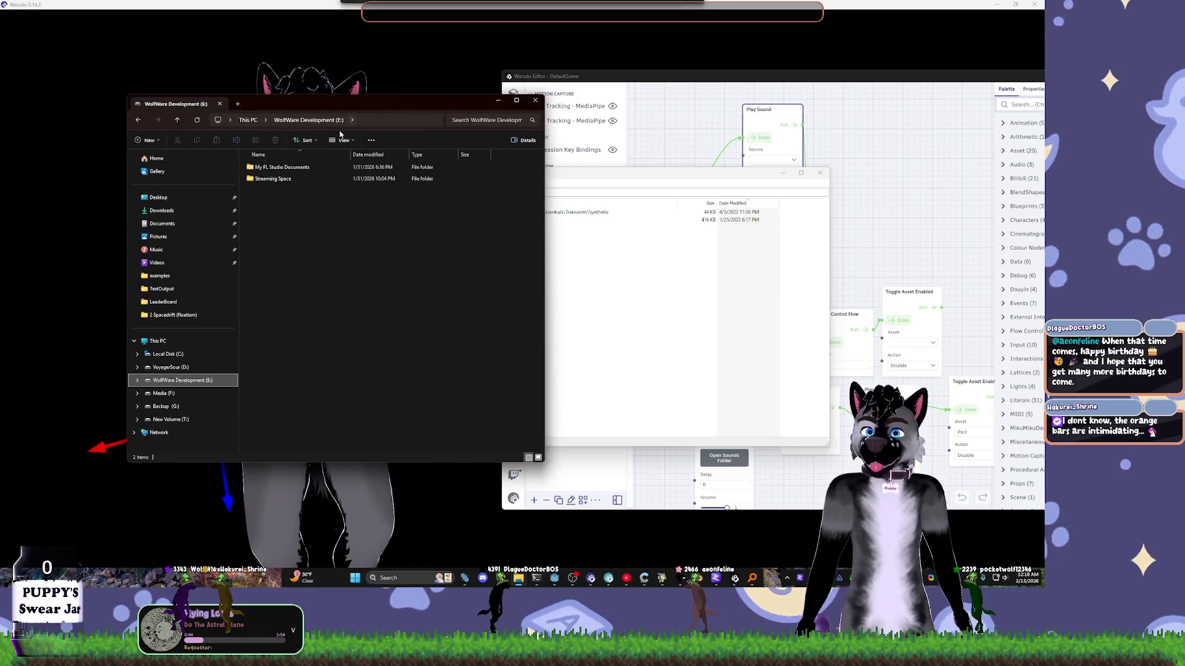
pyautogui.doubleClick(275, 178)
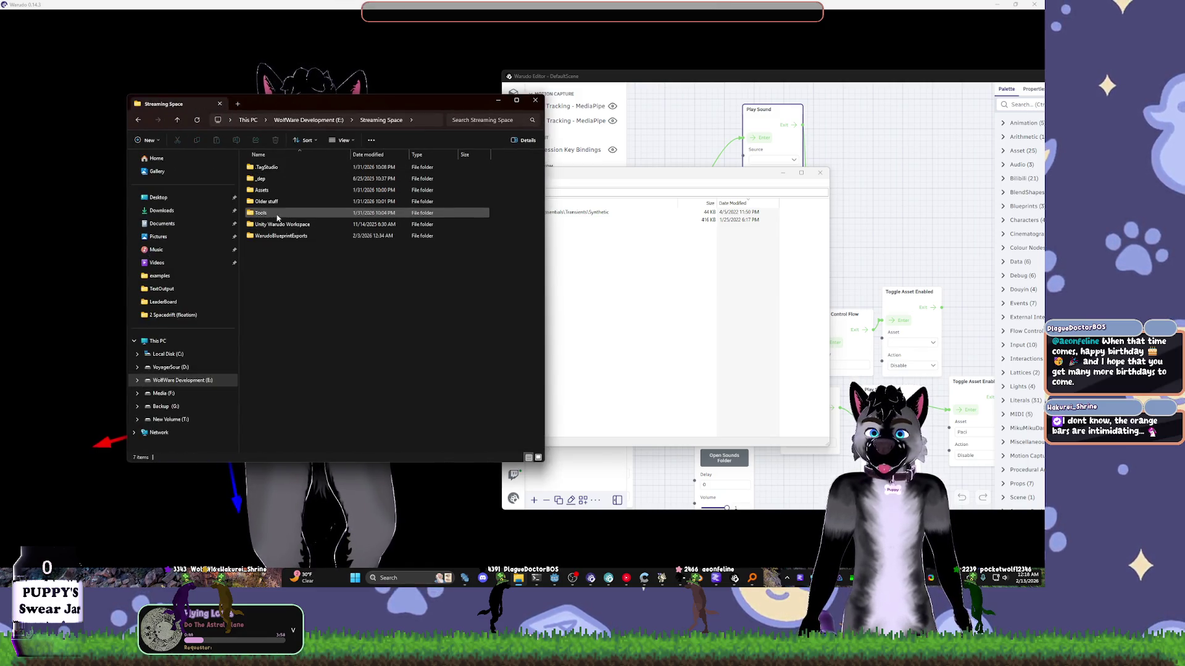
pyautogui.doubleClick(272, 190)
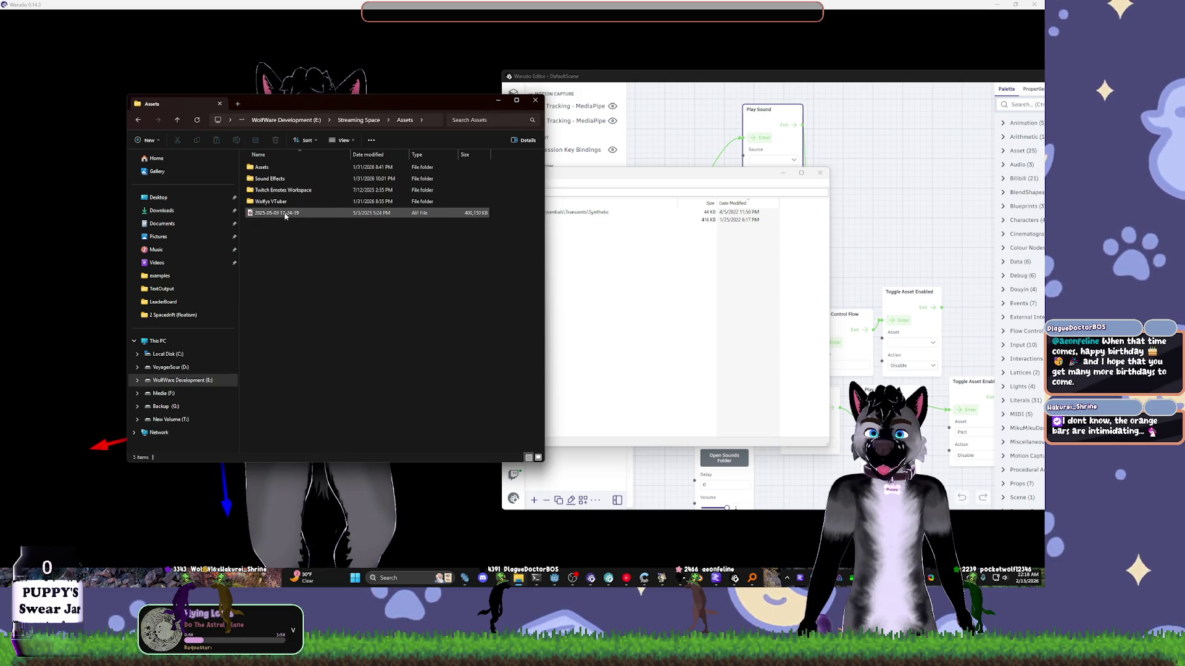
pyautogui.doubleClick(272, 179)
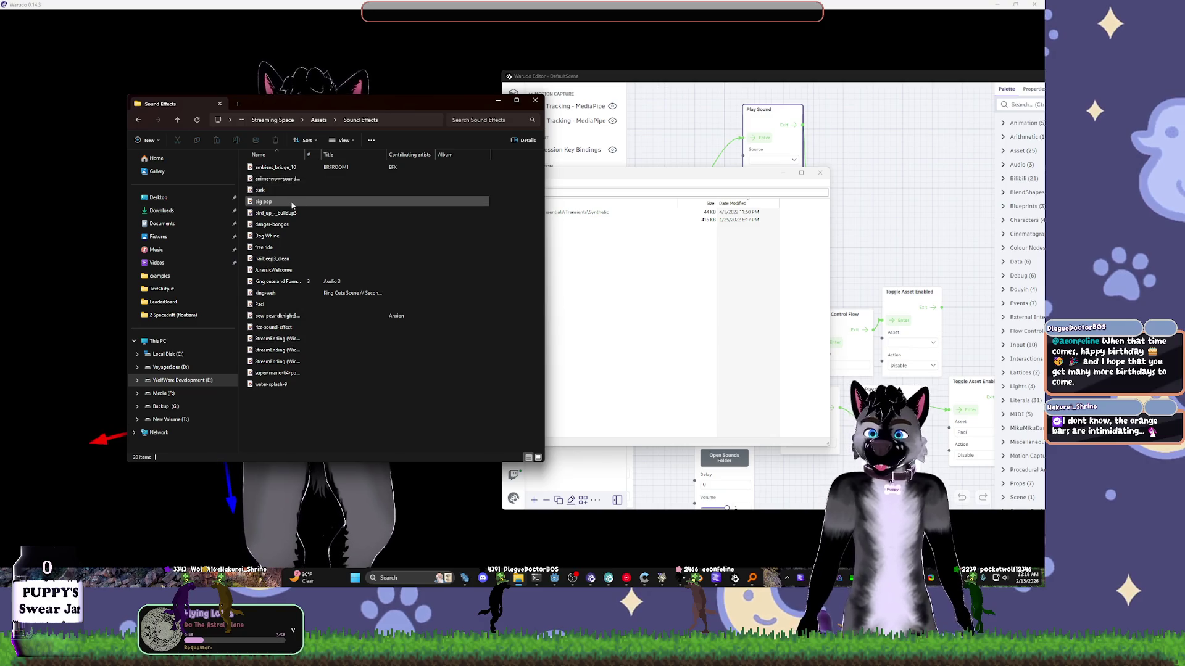
pyautogui.click(278, 387)
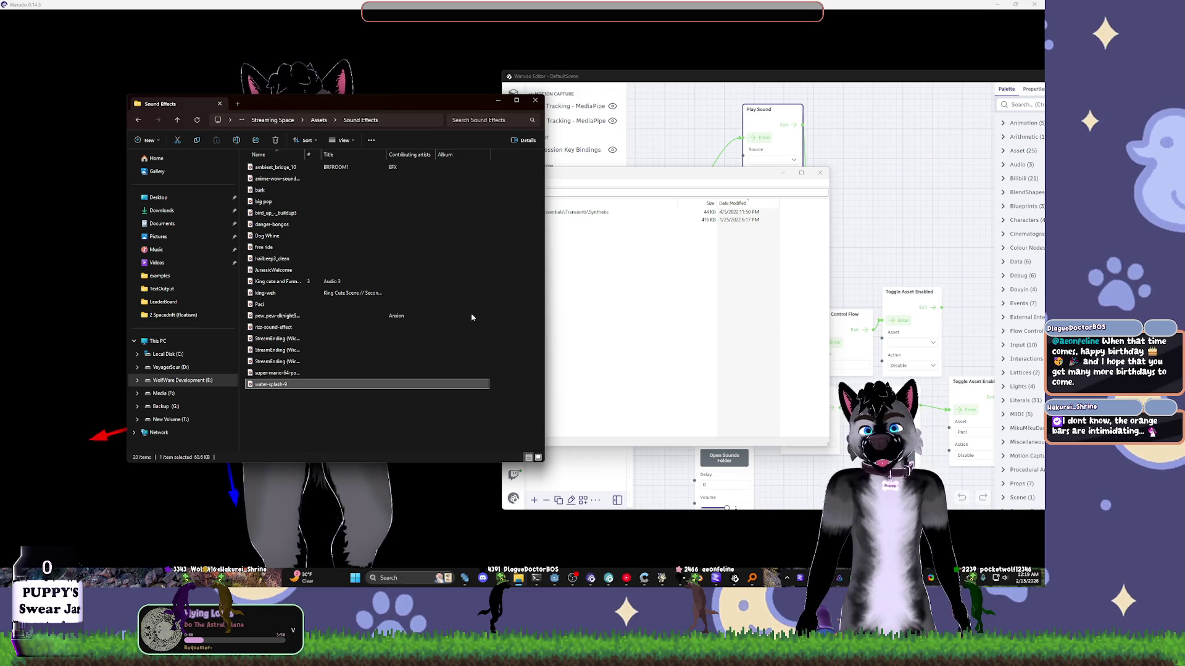
# - Close Everything, open Warudo's Sounds folder beside Sound Effects, and preview water-splash-9
pyautogui.moveTo(758, 175); pyautogui.dragTo(798, 251)
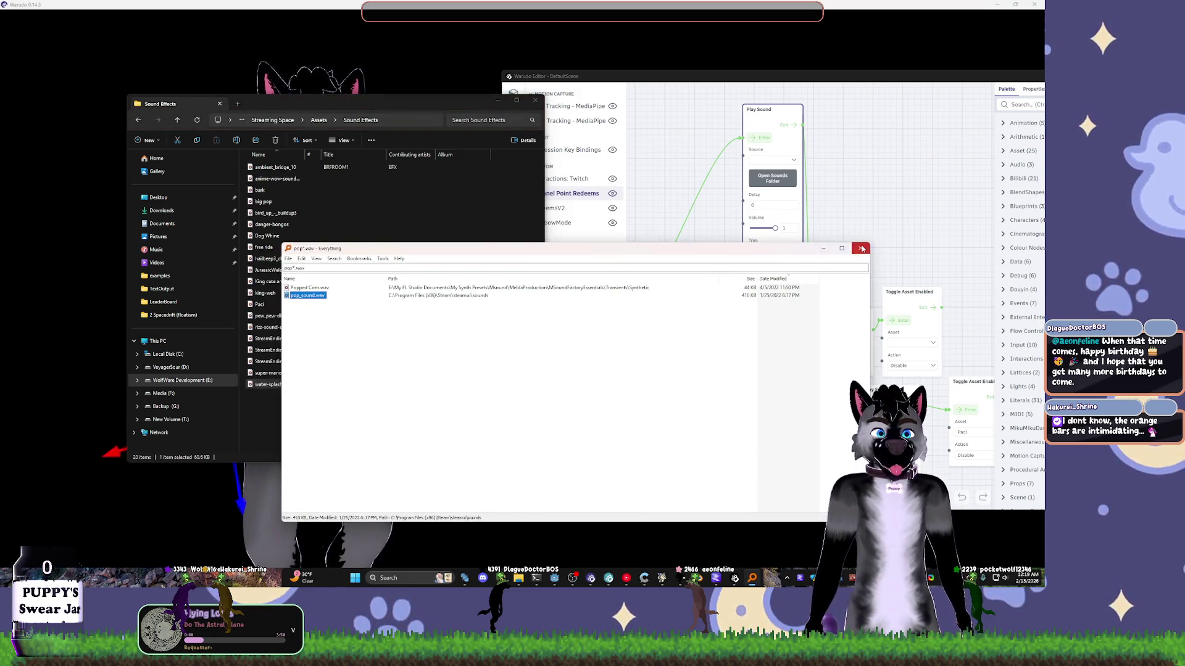
pyautogui.click(863, 249)
pyautogui.click(773, 178)
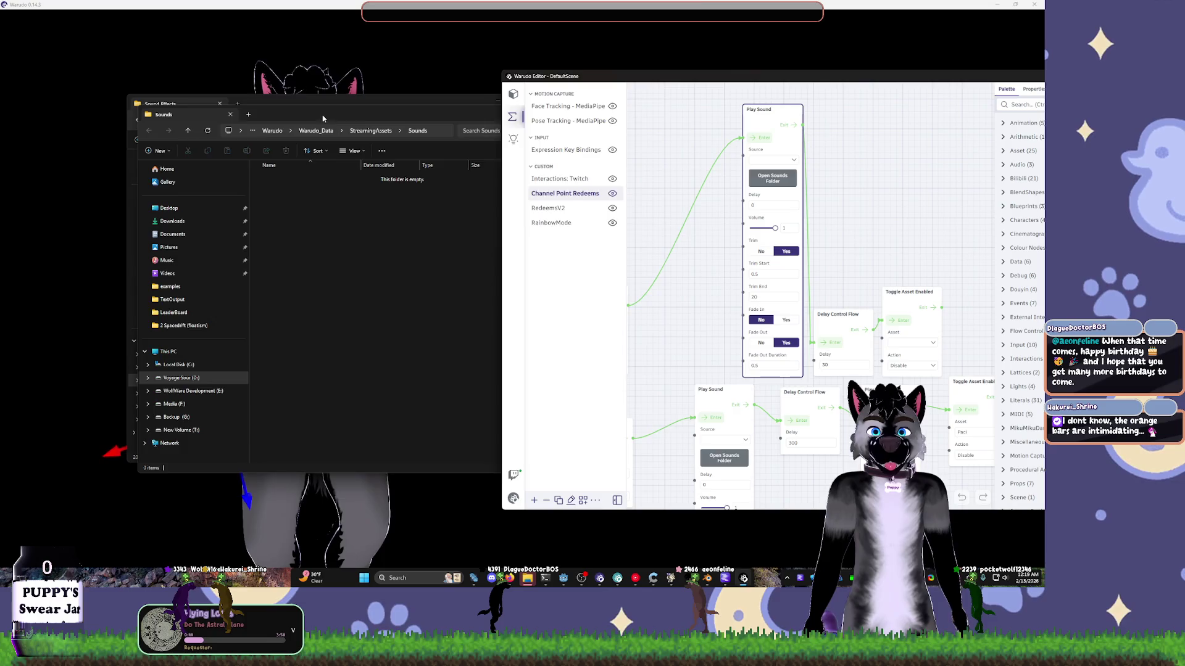
pyautogui.moveTo(322, 118); pyautogui.dragTo(703, 104)
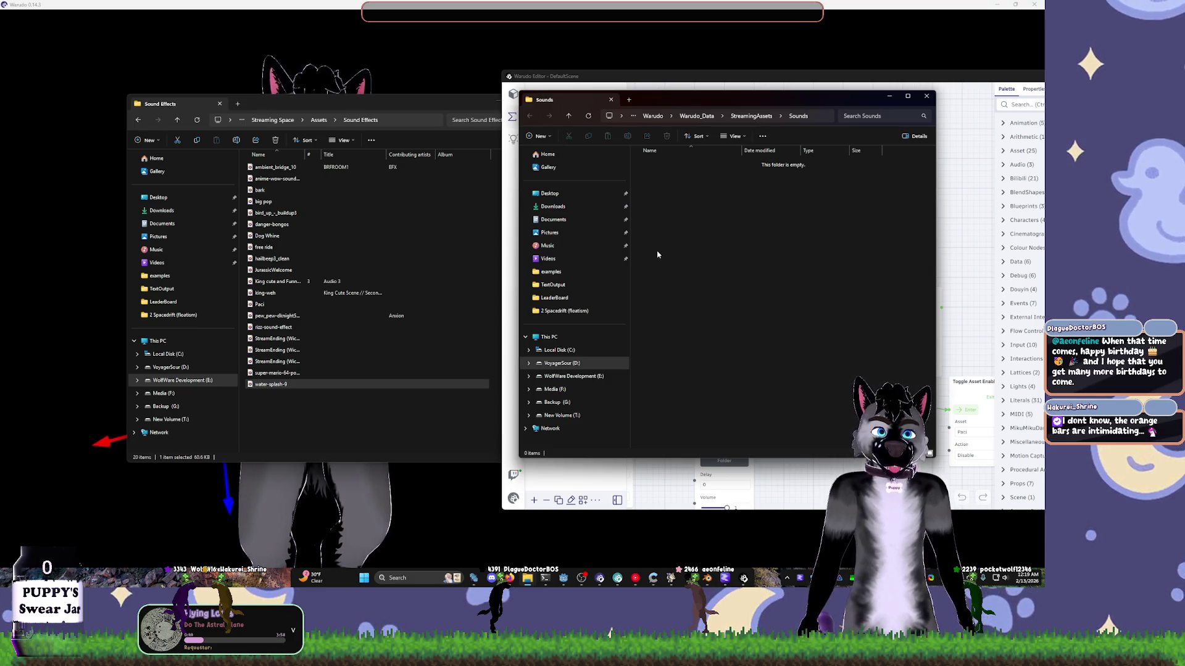
pyautogui.doubleClick(307, 384)
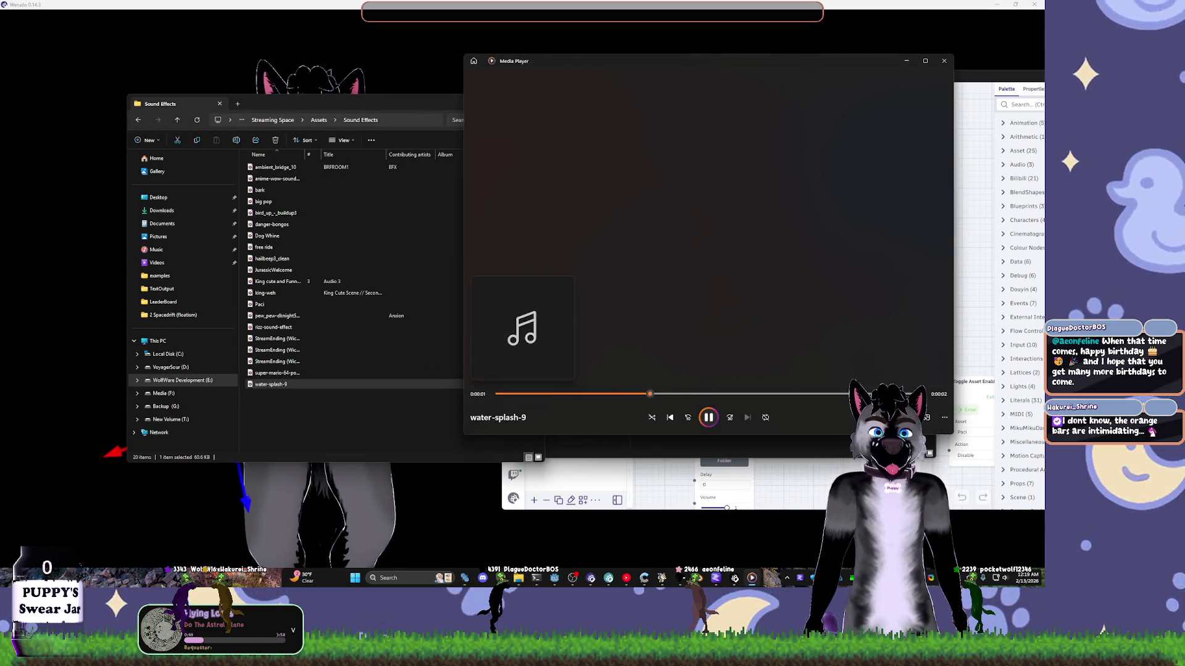
pyautogui.click(944, 60)
# - Copy water-splash-9 into Sounds as WaterSplash and delete the original from Sound Effects
pyautogui.moveTo(339, 383)
pyautogui.mouseDown()
pyautogui.moveTo(424, 370)
pyautogui.moveTo(728, 230)
pyautogui.mouseUp()
pyautogui.write('WaterSplash')
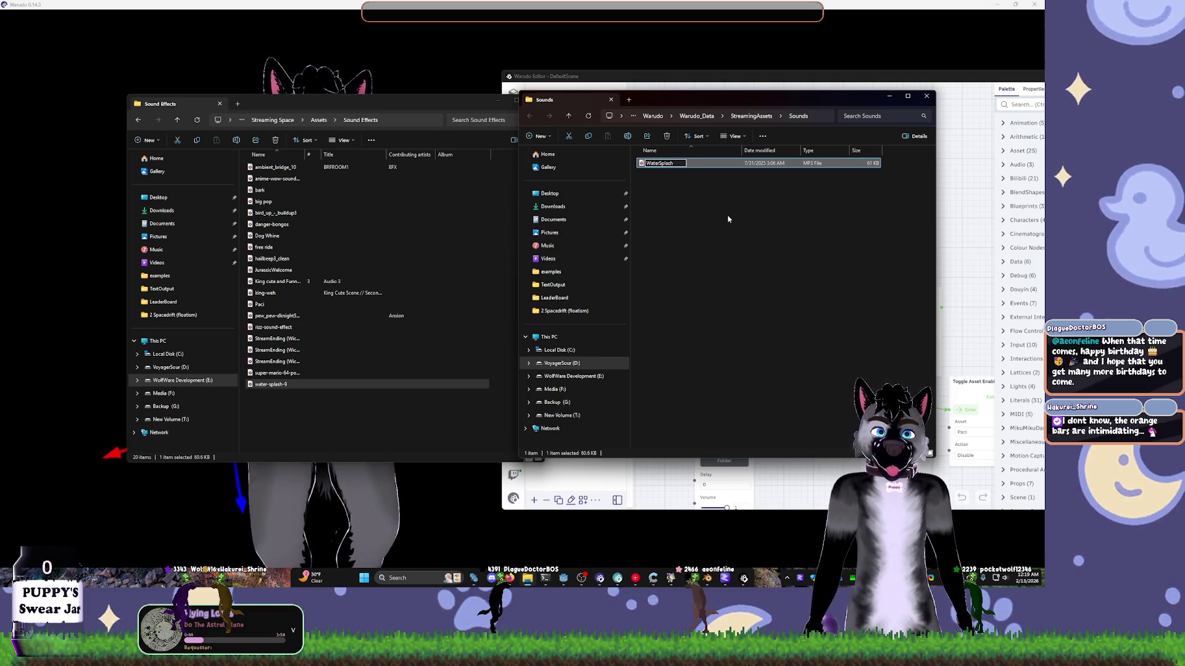
pyautogui.click(728, 219)
pyautogui.click(274, 386)
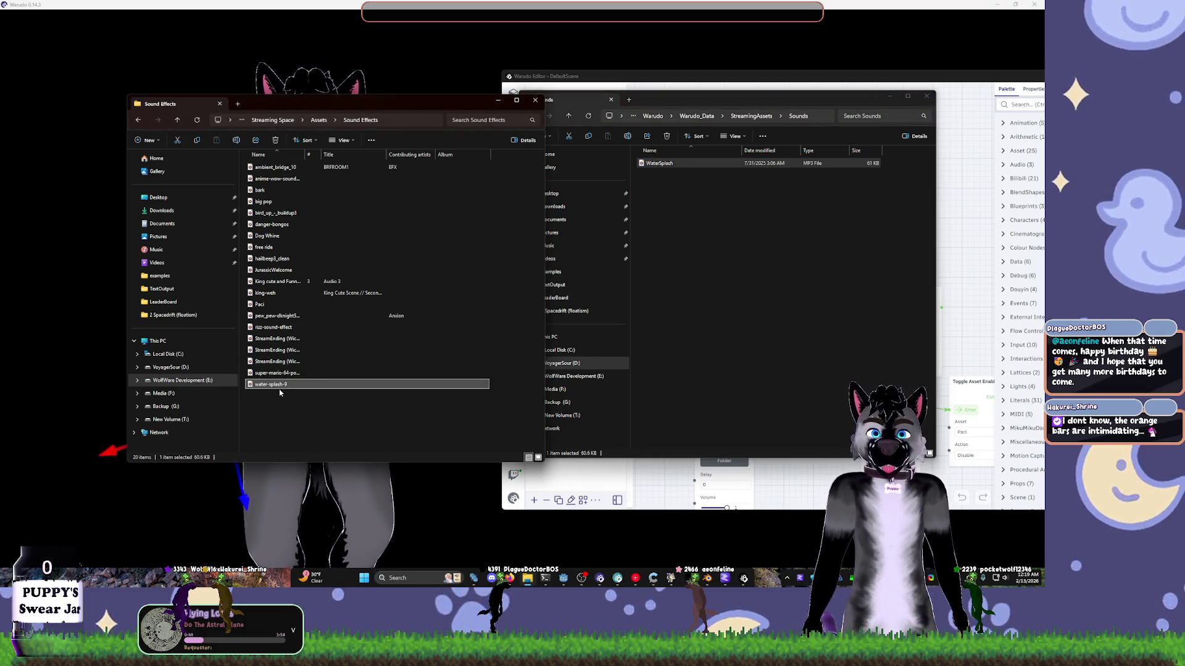
pyautogui.press('Delete')
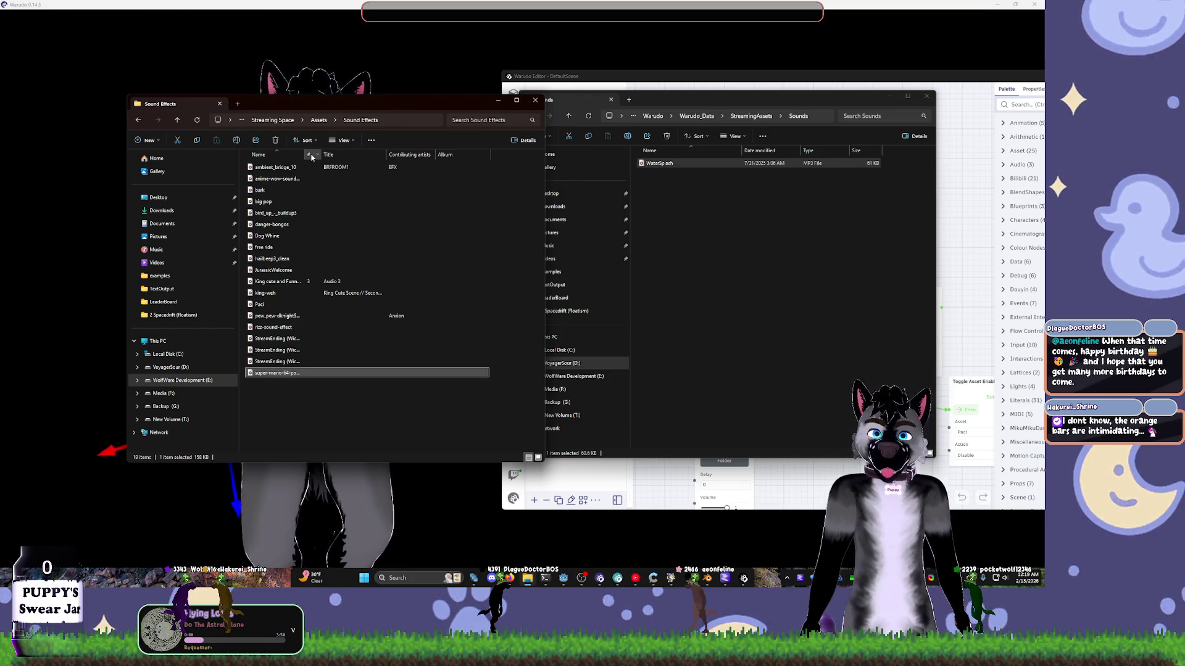
# - Move a StreamEnding file into the Assets folder, then preview rizz-sound-effect
pyautogui.moveTo(304, 154); pyautogui.dragTo(365, 154)
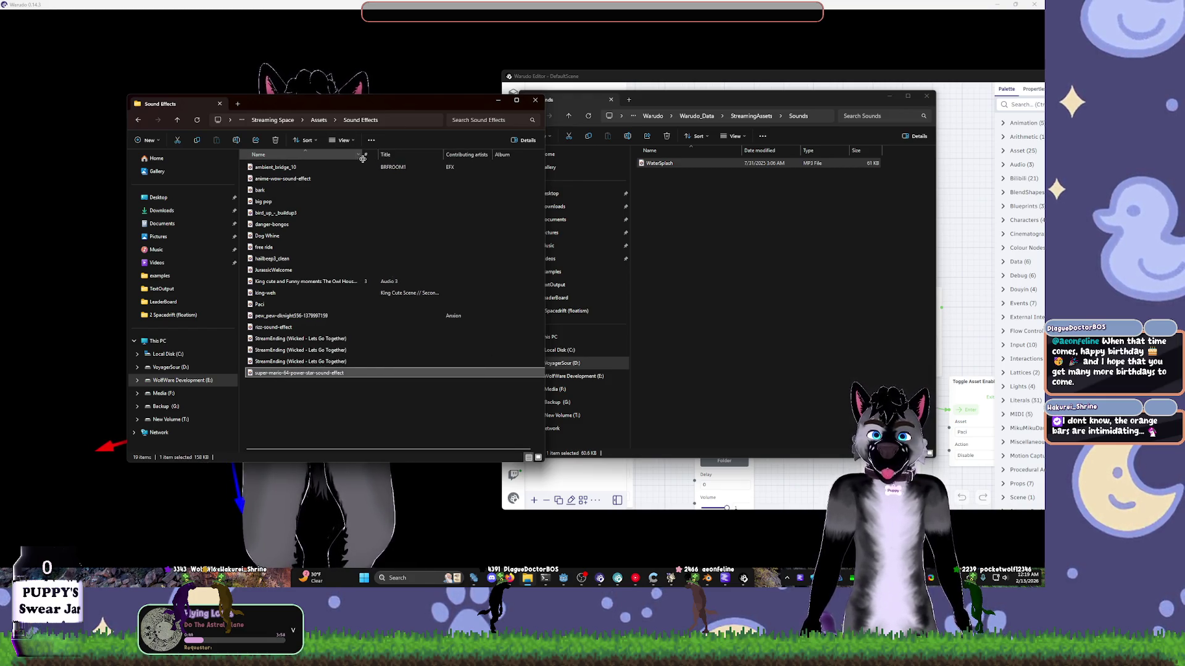
pyautogui.click(285, 362)
pyautogui.moveTo(272, 339); pyautogui.dragTo(679, 305)
pyautogui.press('Escape')
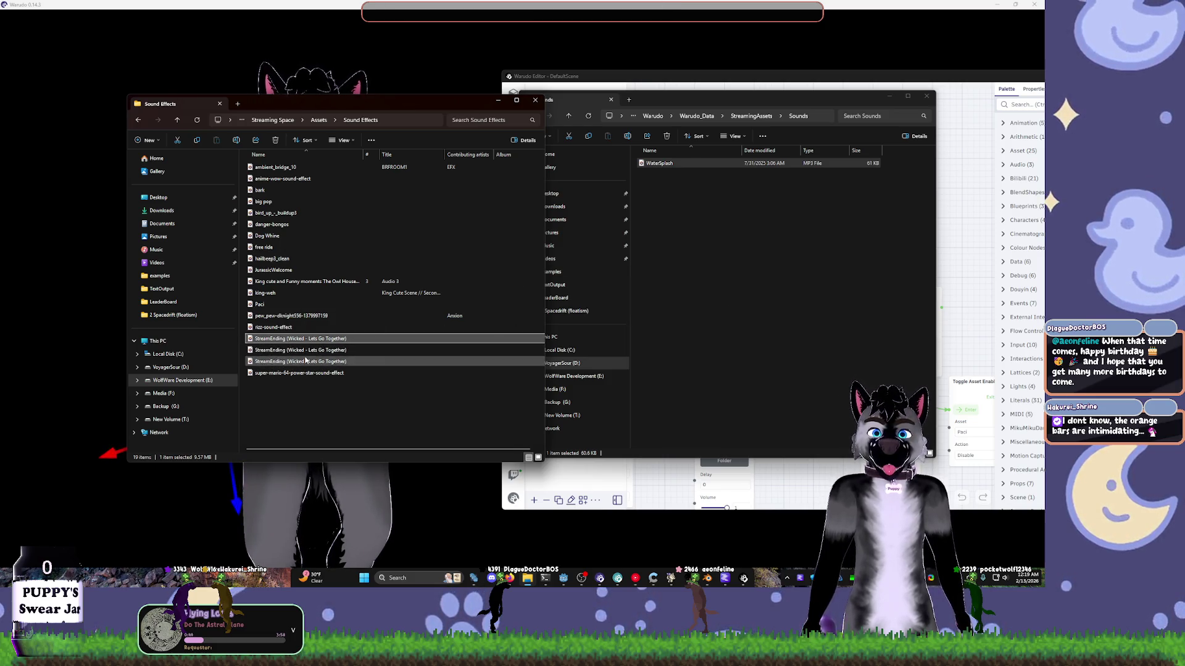
pyautogui.moveTo(318, 120); pyautogui.dragTo(318, 121)
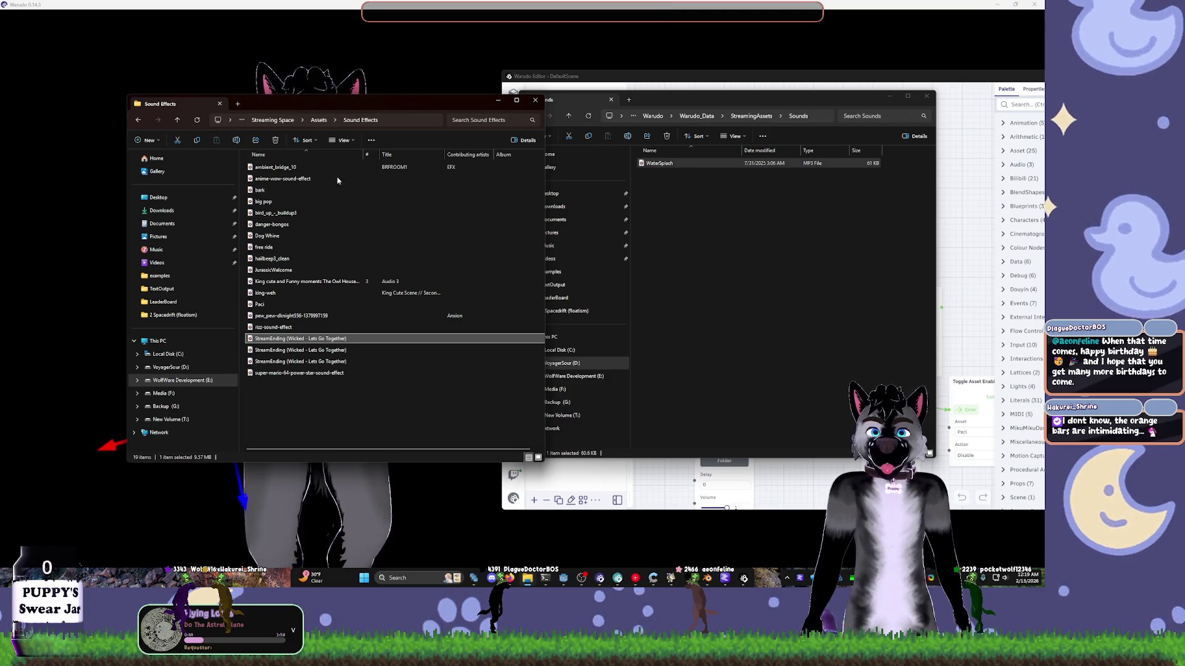
pyautogui.click(275, 329)
pyautogui.doubleClick(275, 329)
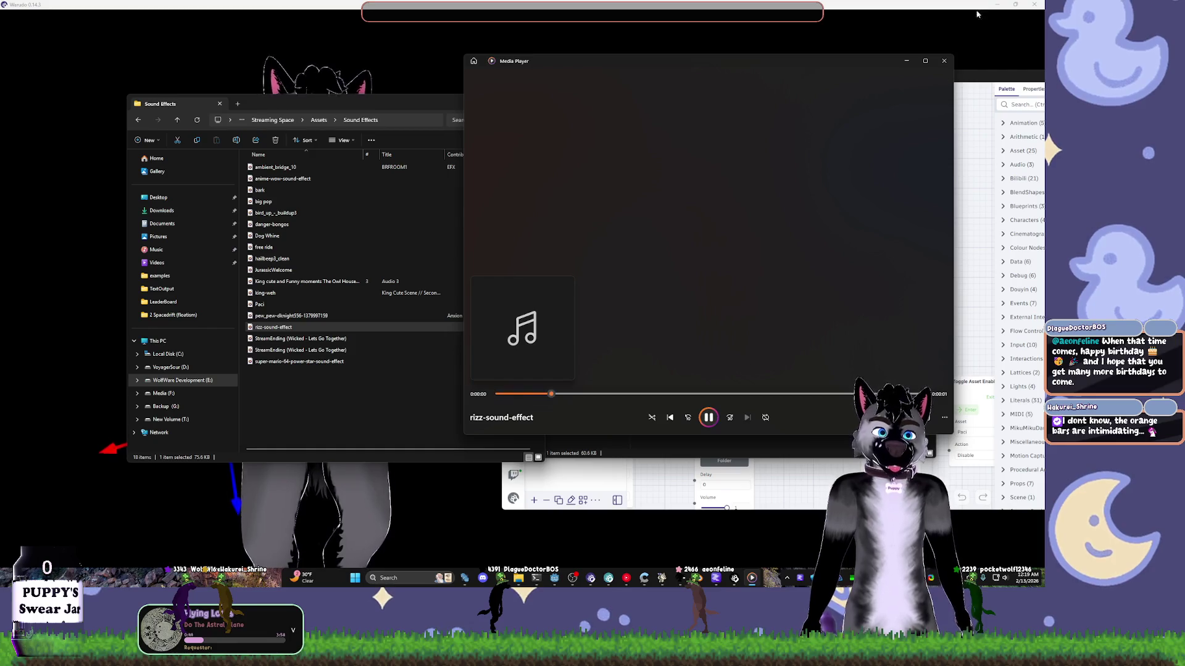
# - Copy rizz-sound-effect into Warudo's Sounds folder and rename it RizzySunglasses
pyautogui.click(944, 60)
pyautogui.moveTo(274, 327); pyautogui.dragTo(711, 224)
pyautogui.press('F2')
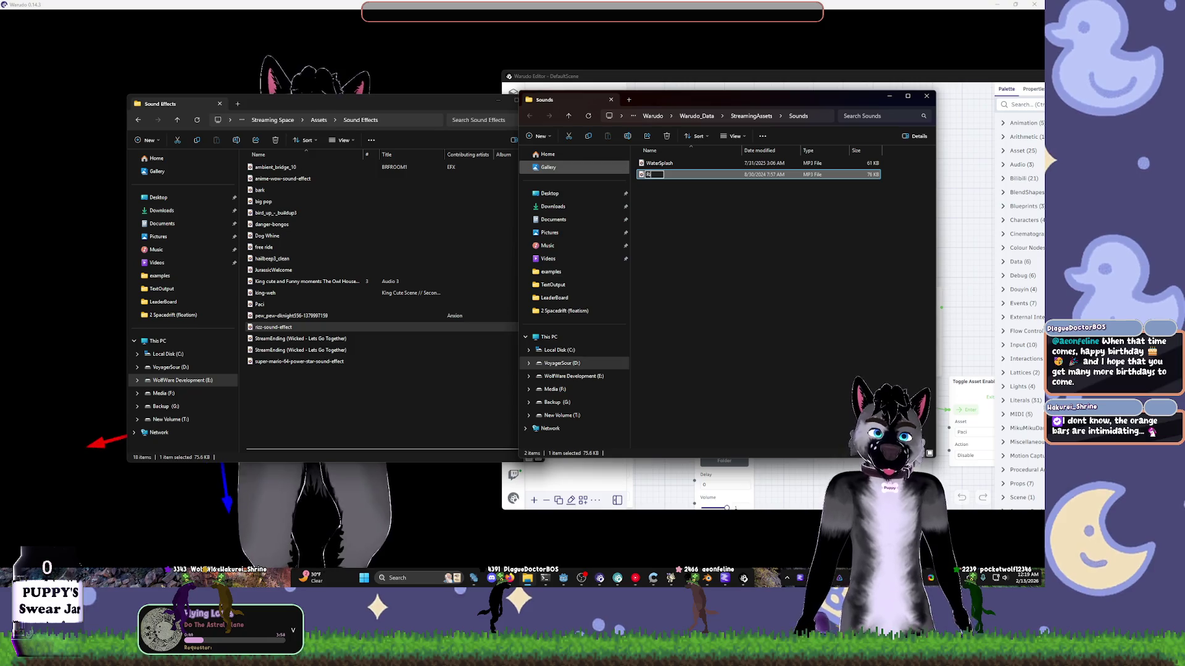
pyautogui.write('izzySunglass')
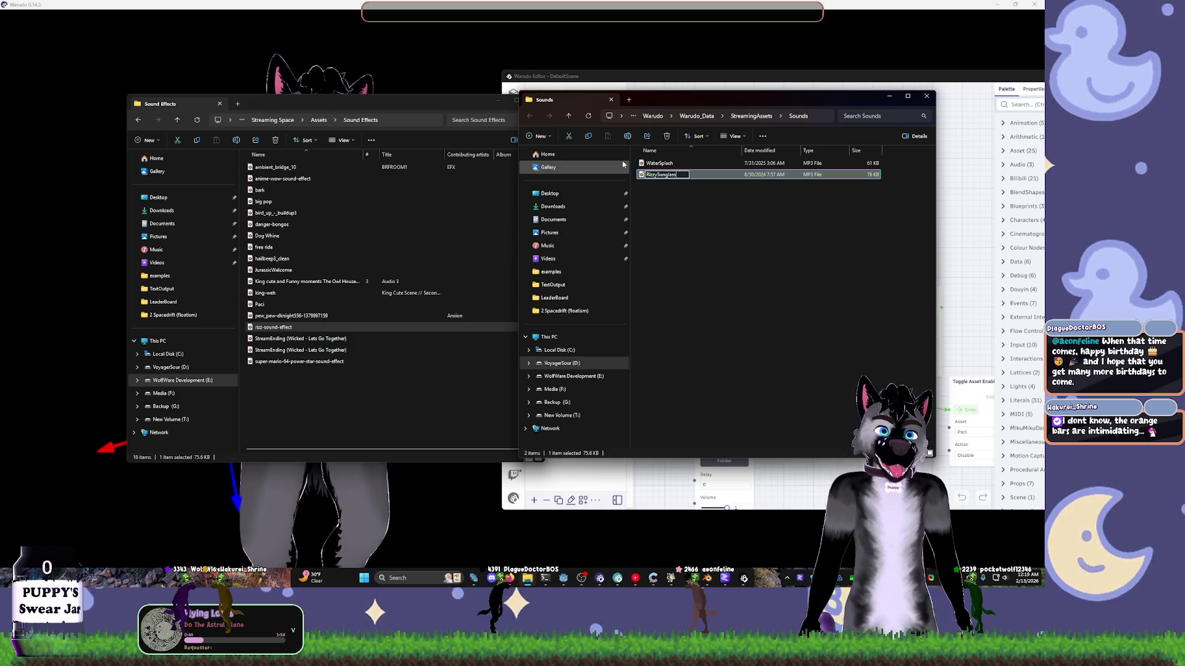
pyautogui.write('es')
pyautogui.press('Return')
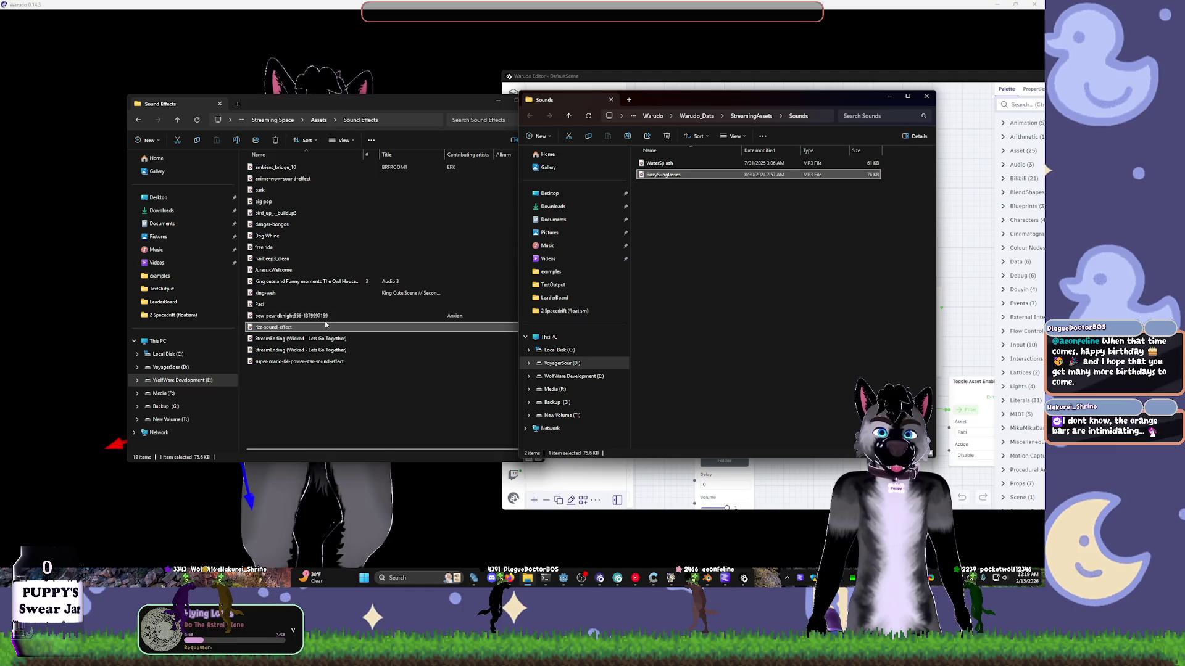
# - Preview the pew_pew and Paci sounds in Media Player
pyautogui.click(326, 316)
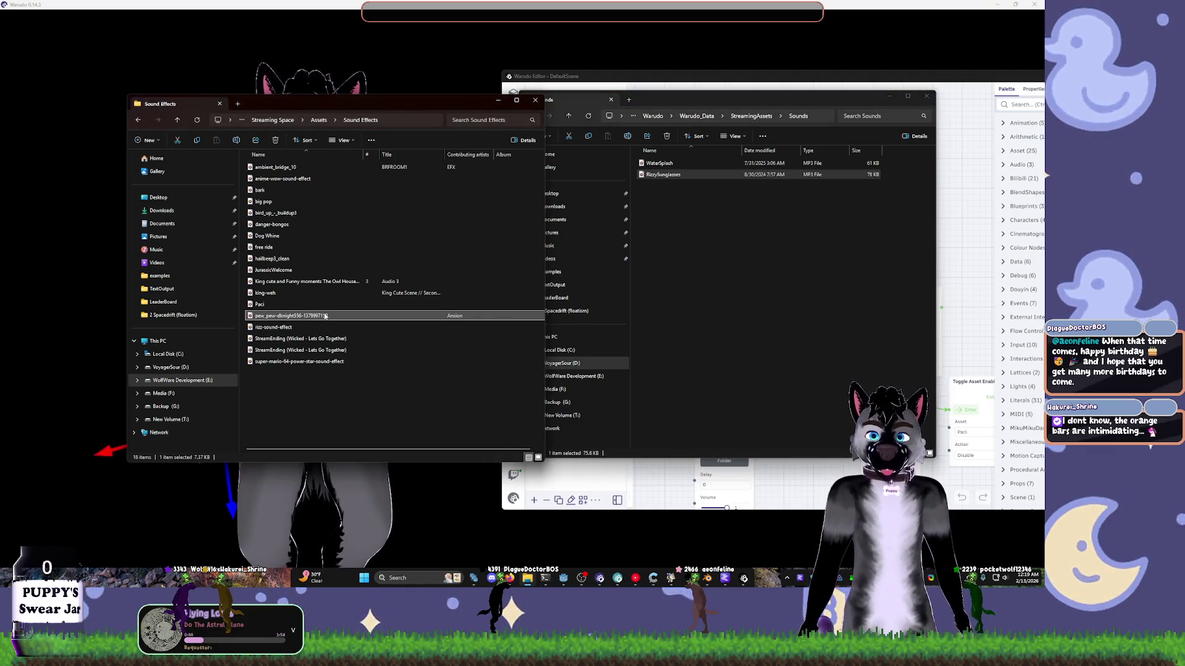
pyautogui.doubleClick(325, 316)
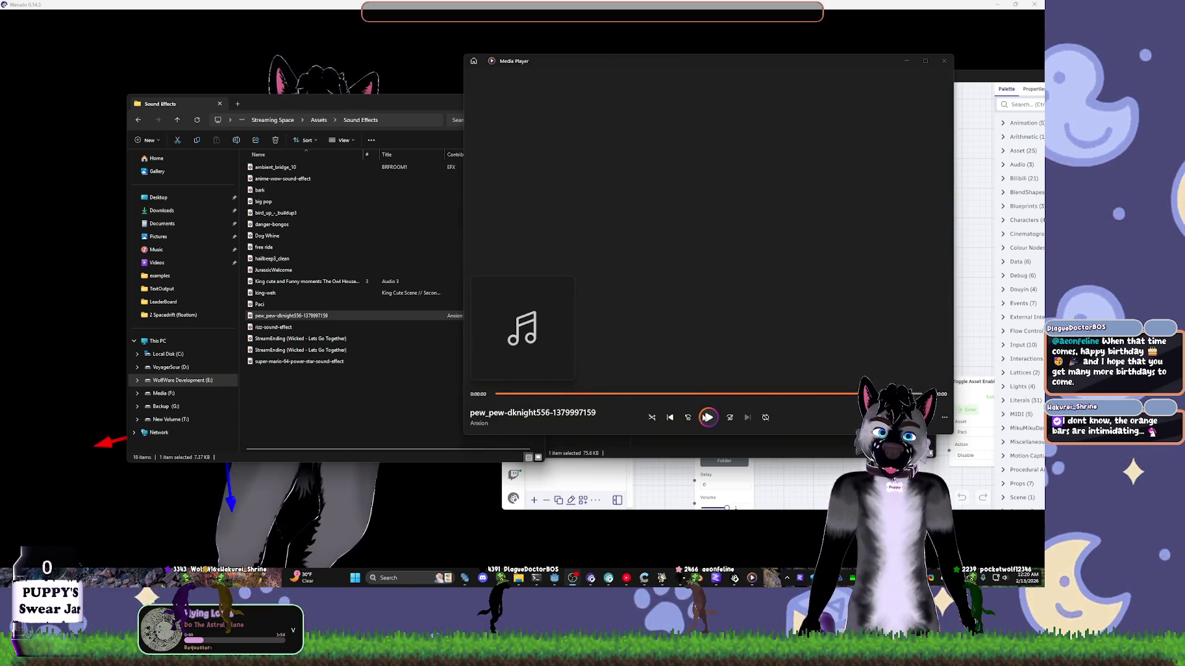
pyautogui.click(707, 418)
pyautogui.click(708, 419)
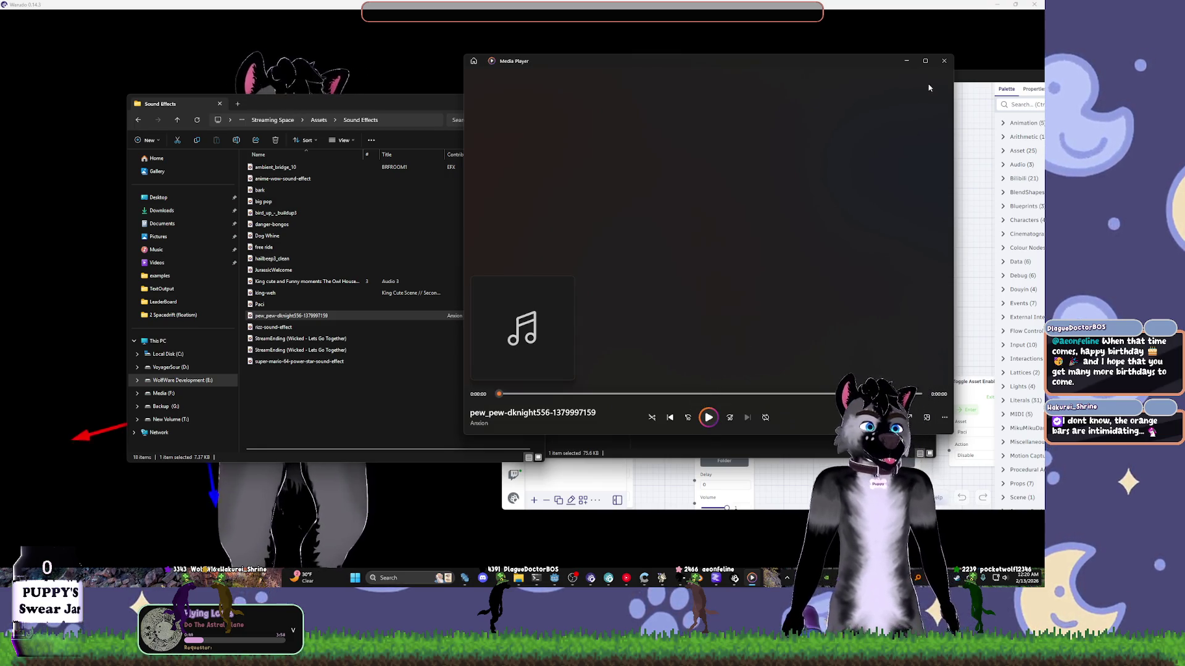
pyautogui.click(943, 61)
pyautogui.keyDown('ctrl'); pyautogui.click(281, 315); pyautogui.keyUp('ctrl')
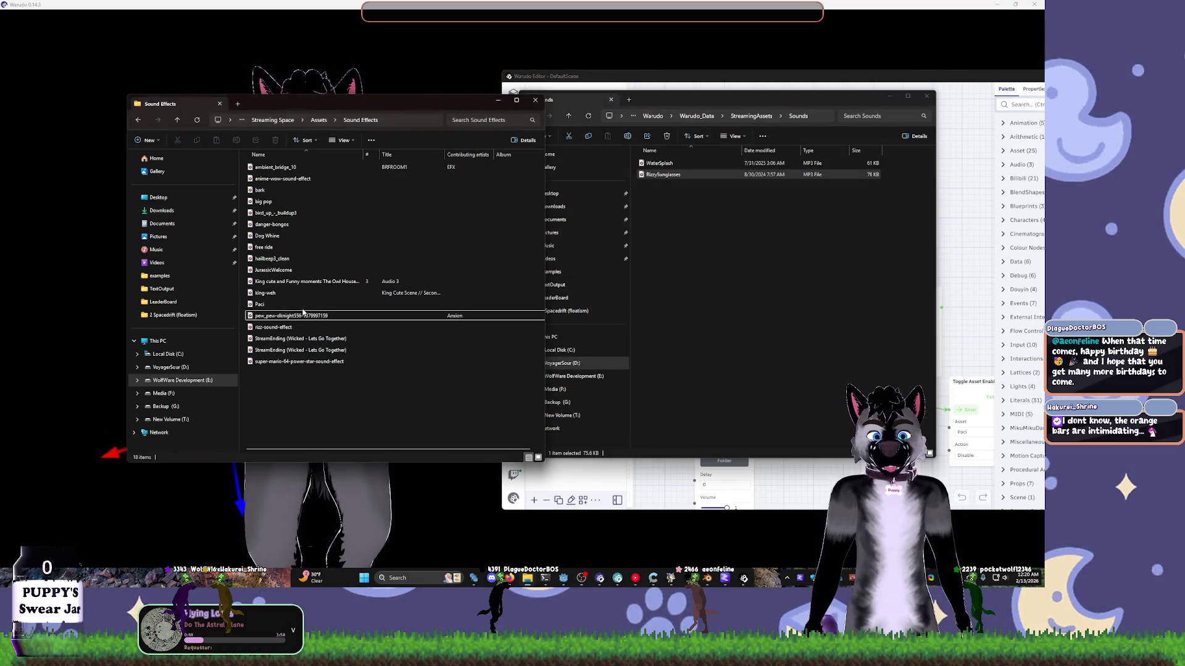
pyautogui.doubleClick(278, 307)
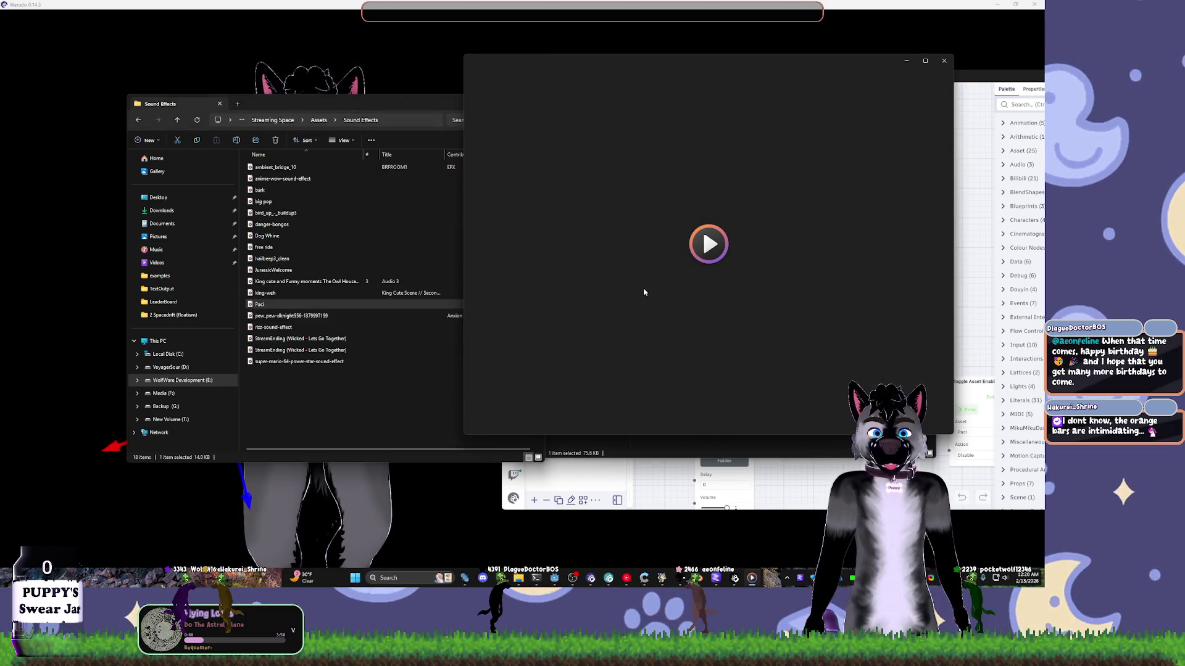
pyautogui.click(943, 60)
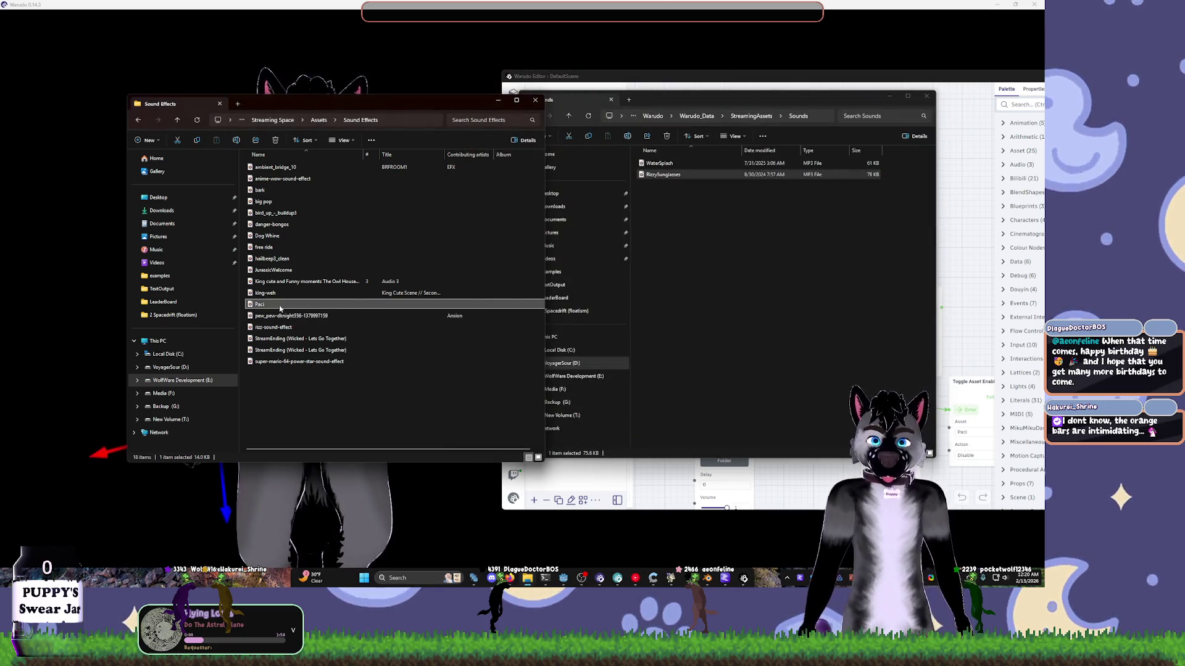
# - Copy Paci into Warudo's Sounds folder and rename it PaciPopsSeverely
pyautogui.moveTo(279, 305); pyautogui.dragTo(719, 238)
pyautogui.press('F2')
pyautogui.write('PaciPopsSevere')
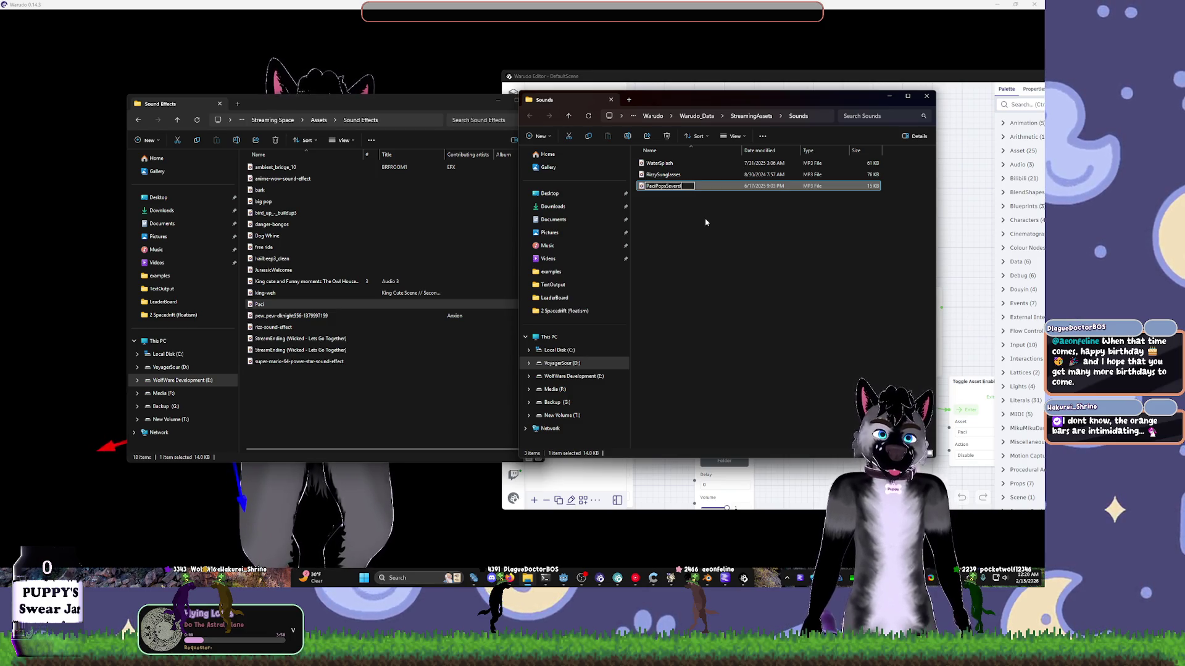
pyautogui.write('ly')
pyautogui.press('Return')
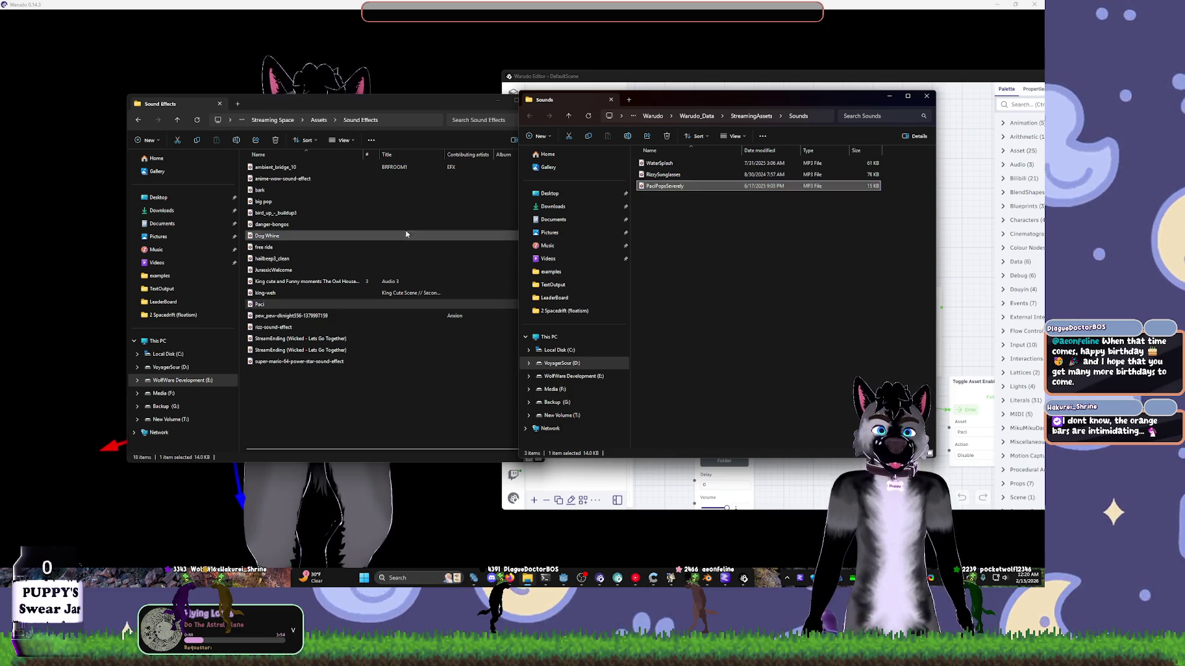
# - Preview the king-weh, JurassicWelcome and free ride sounds
pyautogui.click(288, 297)
pyautogui.doubleClick(289, 297)
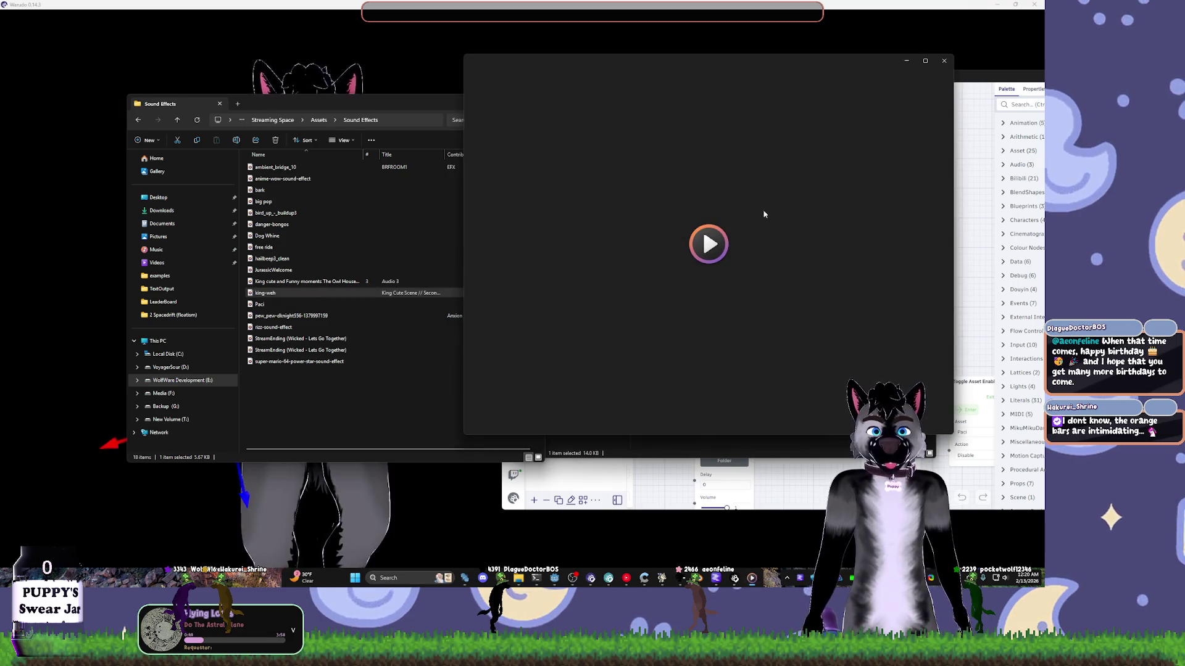
pyautogui.click(309, 281)
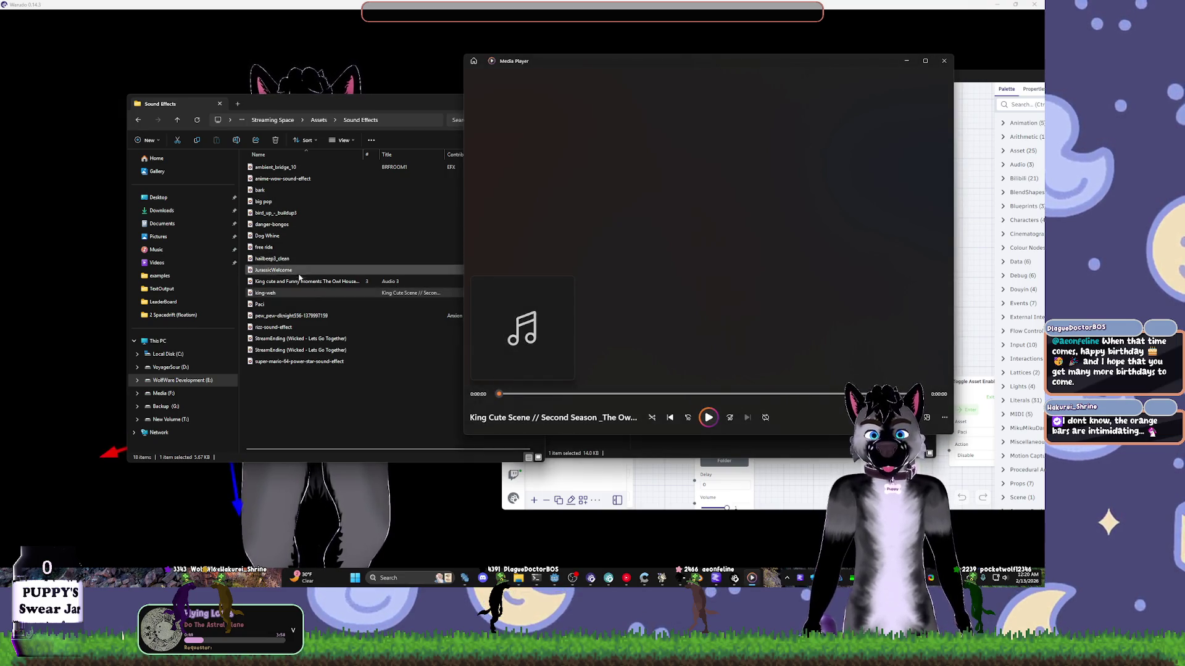
pyautogui.moveTo(320, 266)
pyautogui.mouseDown()
pyautogui.moveTo(336, 253)
pyautogui.moveTo(661, 238)
pyautogui.moveTo(311, 262)
pyautogui.moveTo(779, 222)
pyautogui.mouseUp()
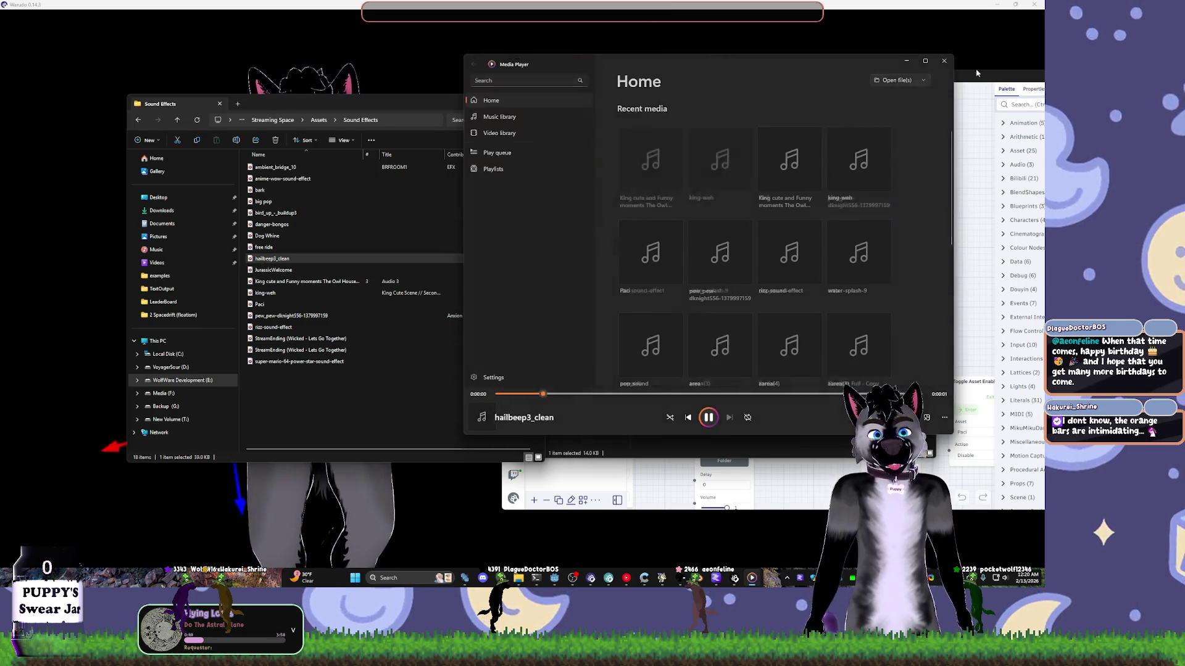
pyautogui.click(943, 61)
pyautogui.doubleClick(265, 247)
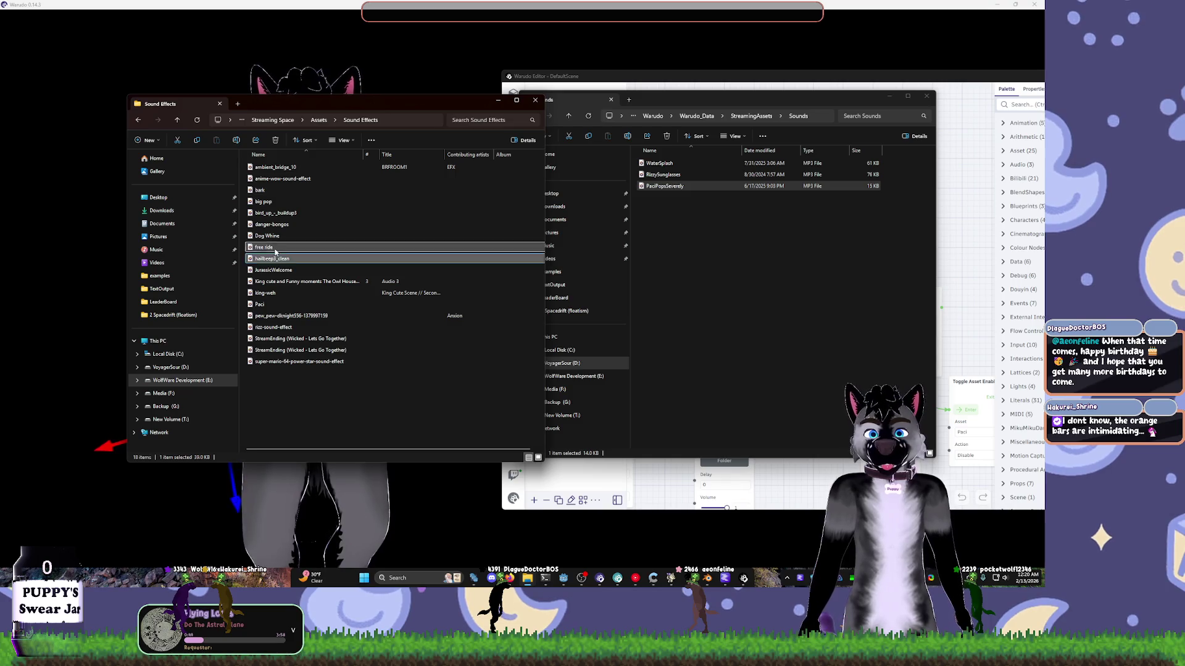
pyautogui.click(944, 60)
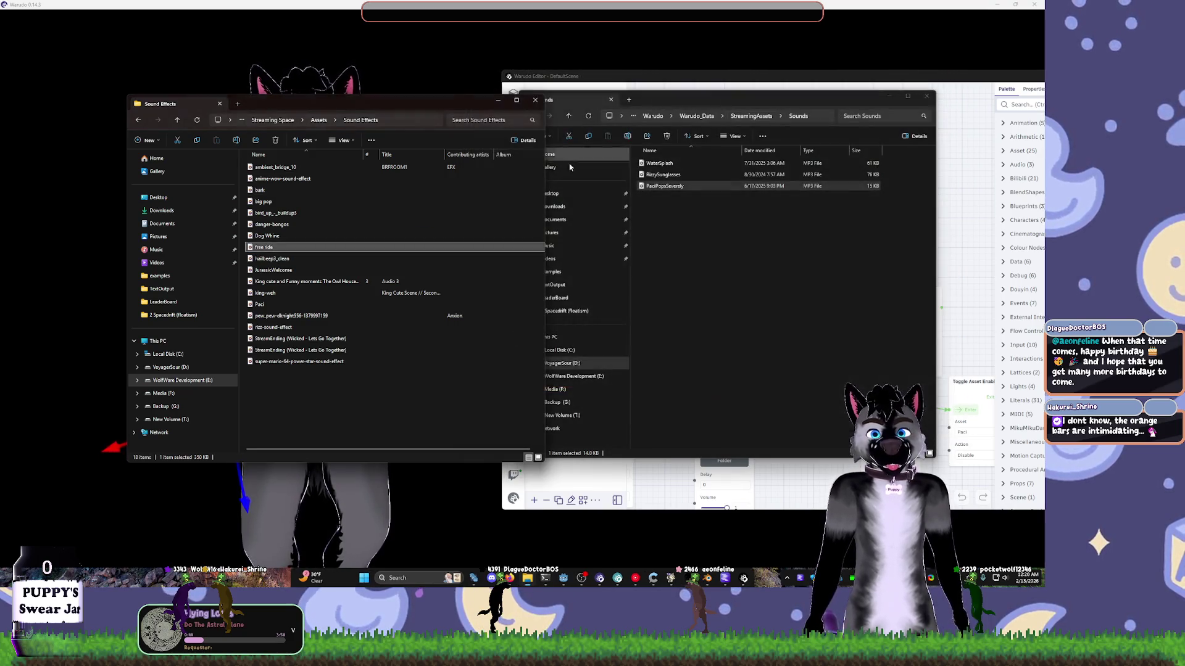
# - Copy Dog Whine into Sounds, preview it, and rename it ConeOfShame
pyautogui.moveTo(289, 239)
pyautogui.mouseDown()
pyautogui.moveTo(656, 191)
pyautogui.moveTo(761, 198)
pyautogui.moveTo(716, 230)
pyautogui.mouseUp()
pyautogui.doubleClick(674, 202)
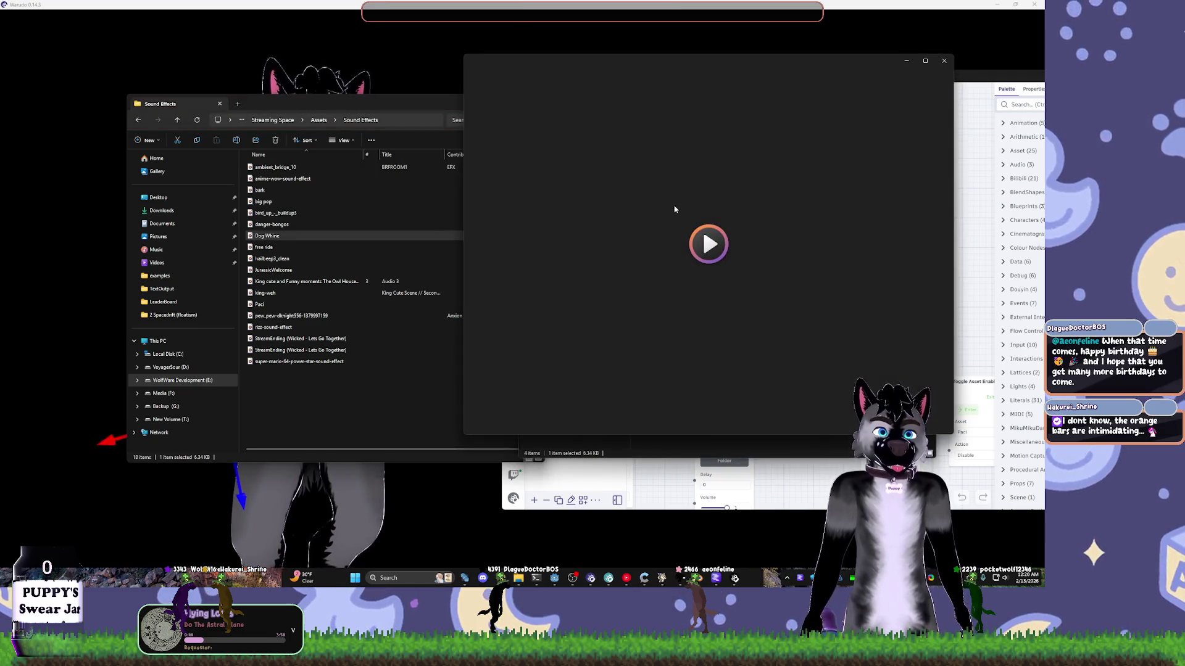
pyautogui.click(943, 59)
pyautogui.press('F2')
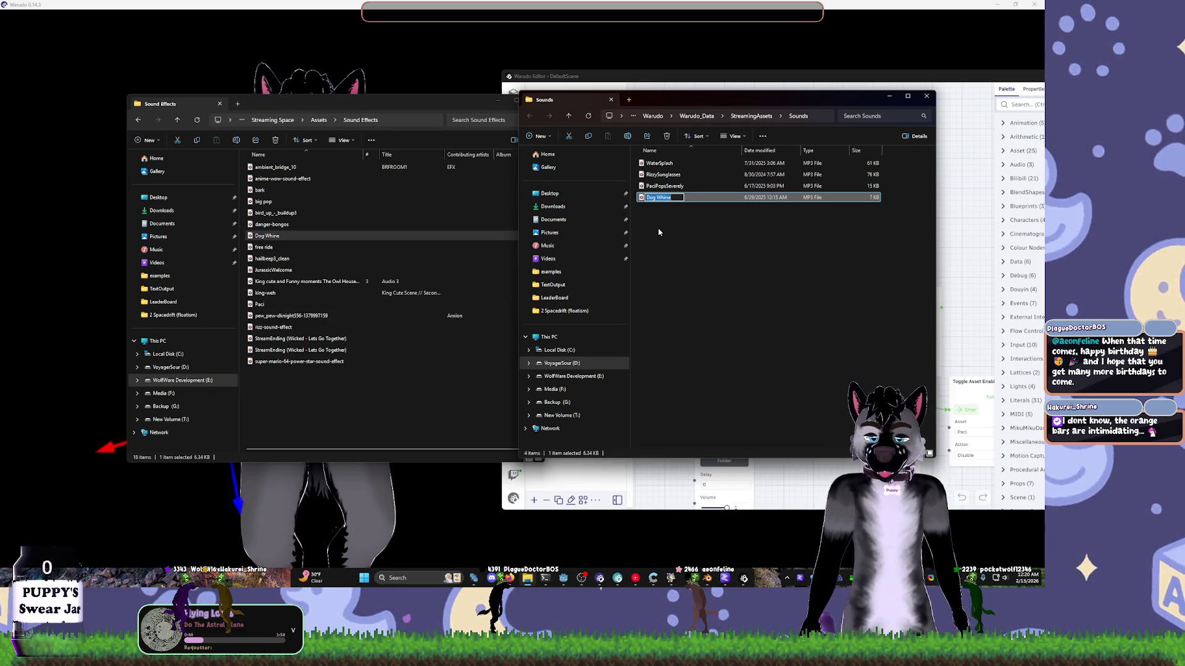
pyautogui.write('ConeOfShame')
pyautogui.press('Return')
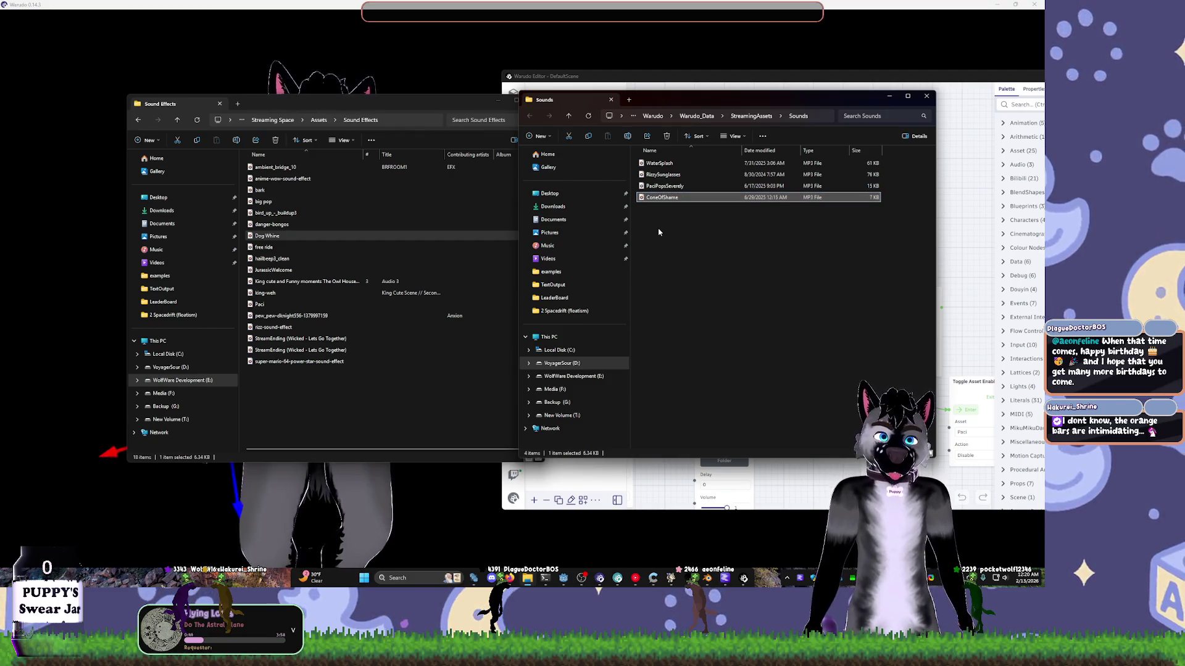
# - Extend the name to ConeOfShameWhine, then preview the big pop sound
pyautogui.click(306, 224)
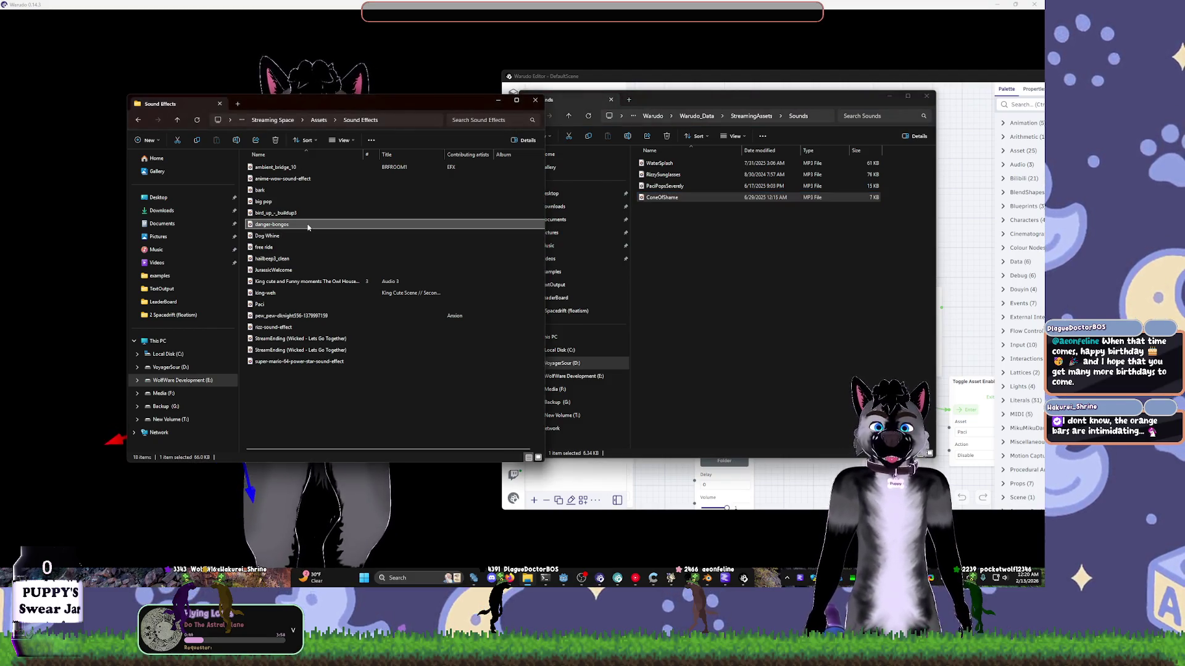
pyautogui.click(663, 196)
pyautogui.click(665, 196)
pyautogui.press('End')
pyautogui.write('Whine')
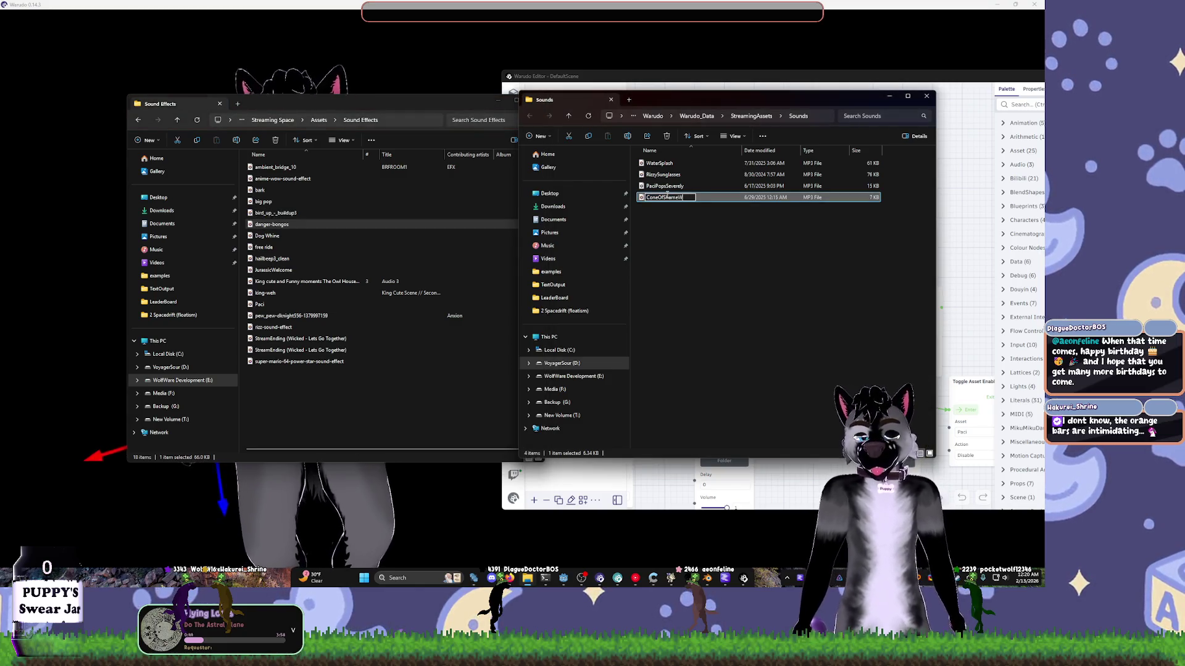
pyautogui.press('Return')
pyautogui.click(314, 214)
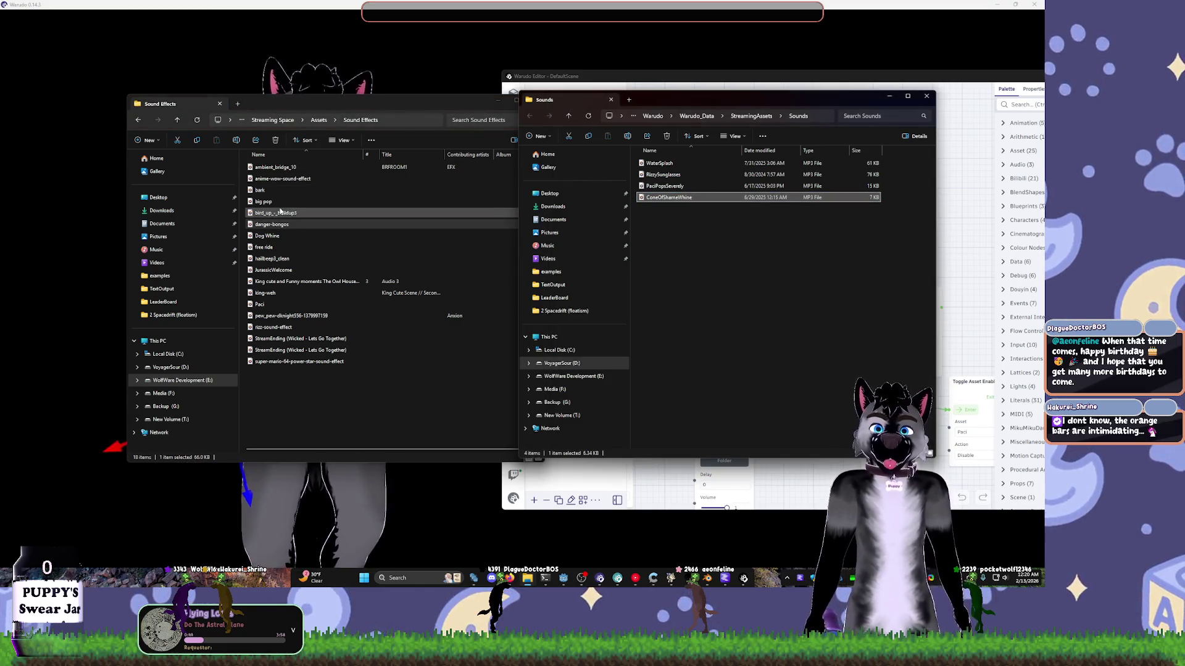
pyautogui.doubleClick(276, 204)
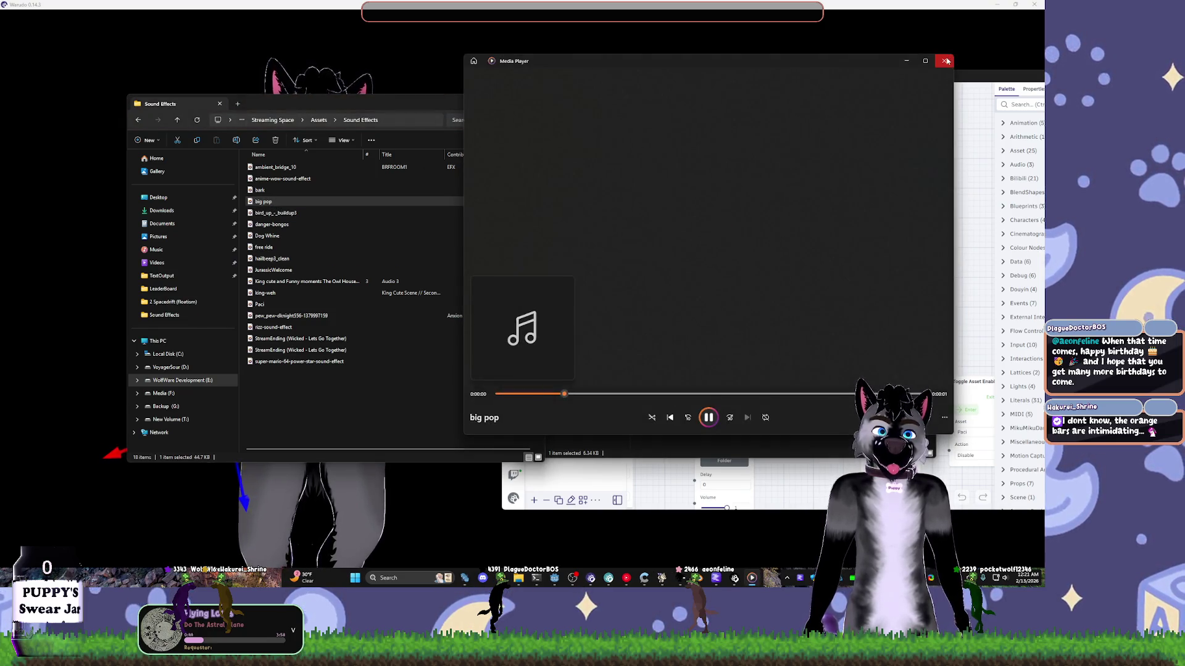
# - Copy big pop into Warudo's Sounds folder and rename it PaciPopsRemove
pyautogui.hotkey('alt', 'F4')
pyautogui.moveTo(327, 202)
pyautogui.mouseDown()
pyautogui.moveTo(765, 194)
pyautogui.moveTo(754, 241)
pyautogui.mouseUp()
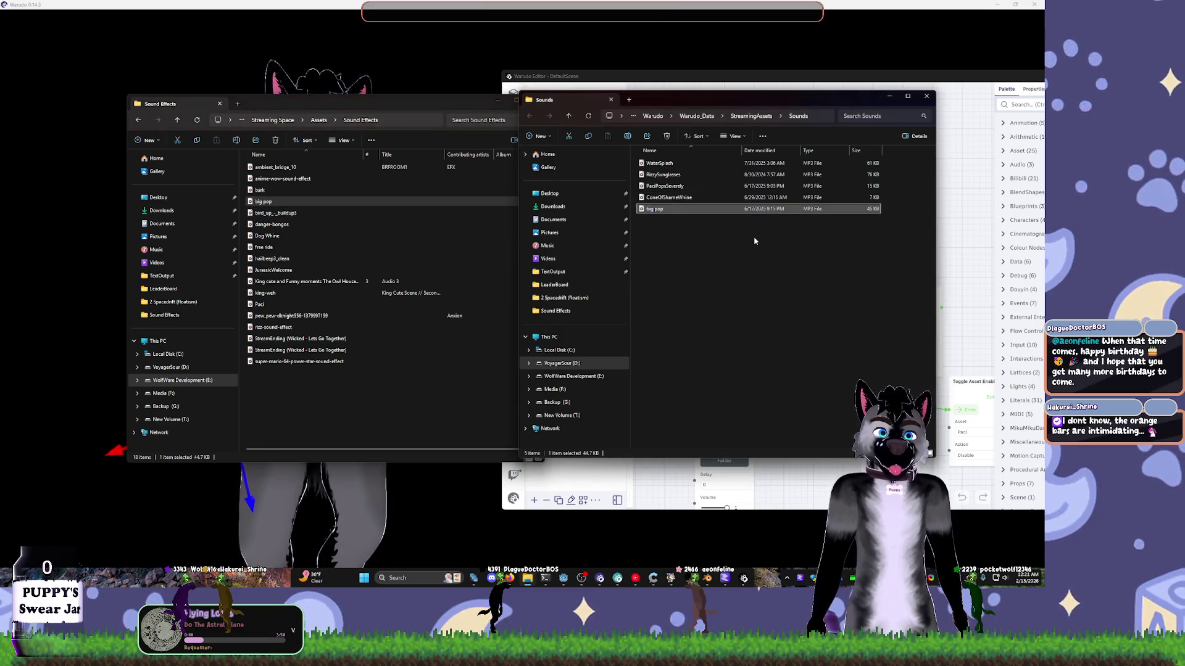
pyautogui.press('F2')
pyautogui.write('Paci')
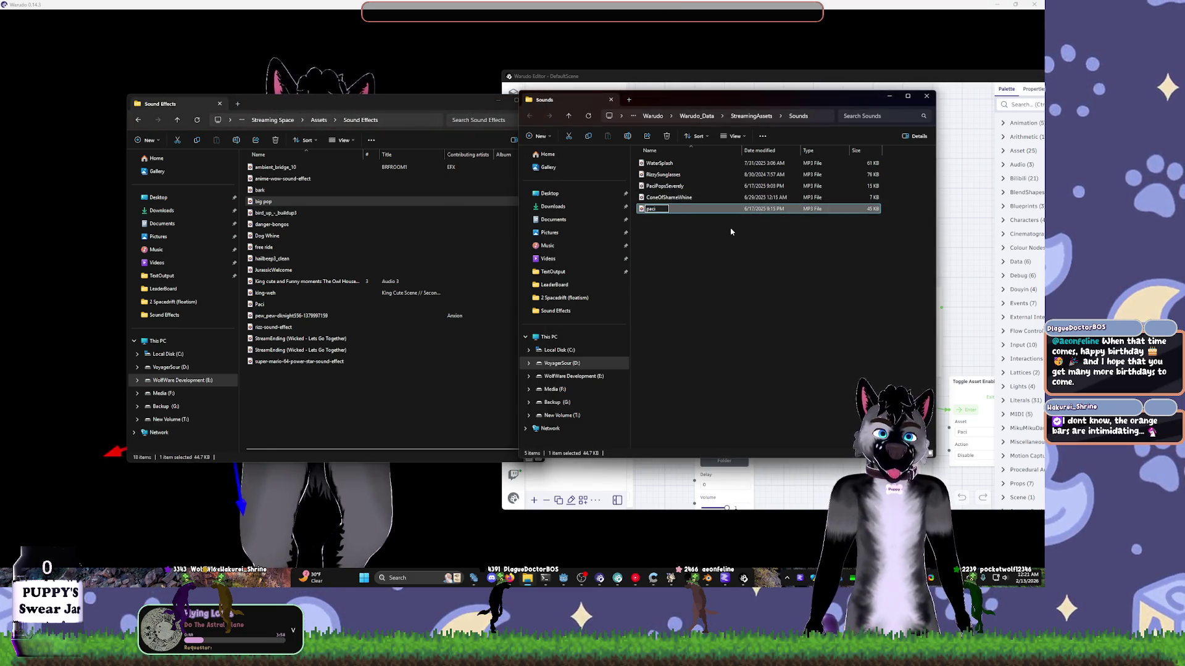
pyautogui.write('Pop')
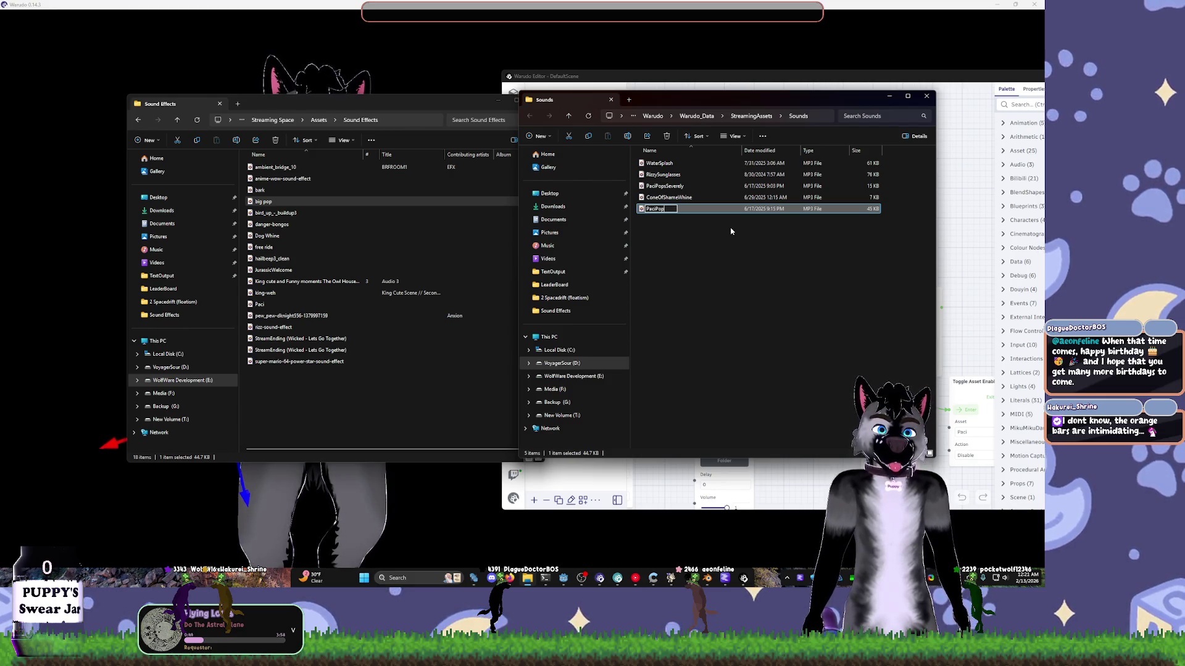
pyautogui.write('sRemo')
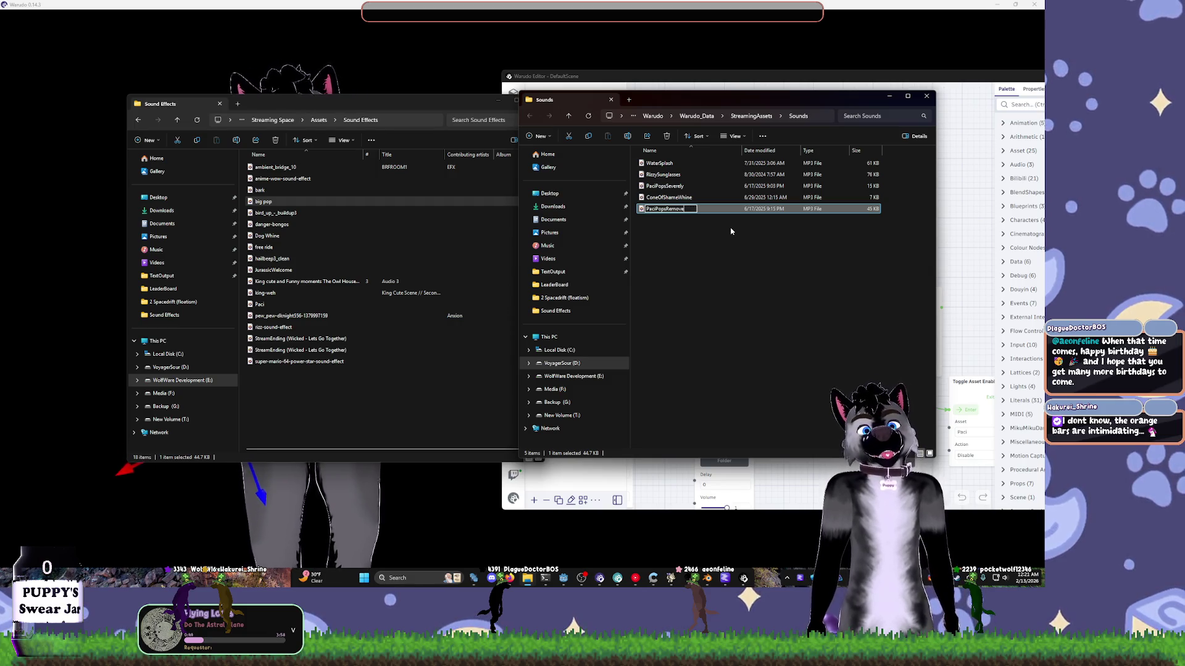
pyautogui.write('ve')
pyautogui.press('Return')
# - Preview the bark sound and copy it into the Sounds folder
pyautogui.doubleClick(364, 190)
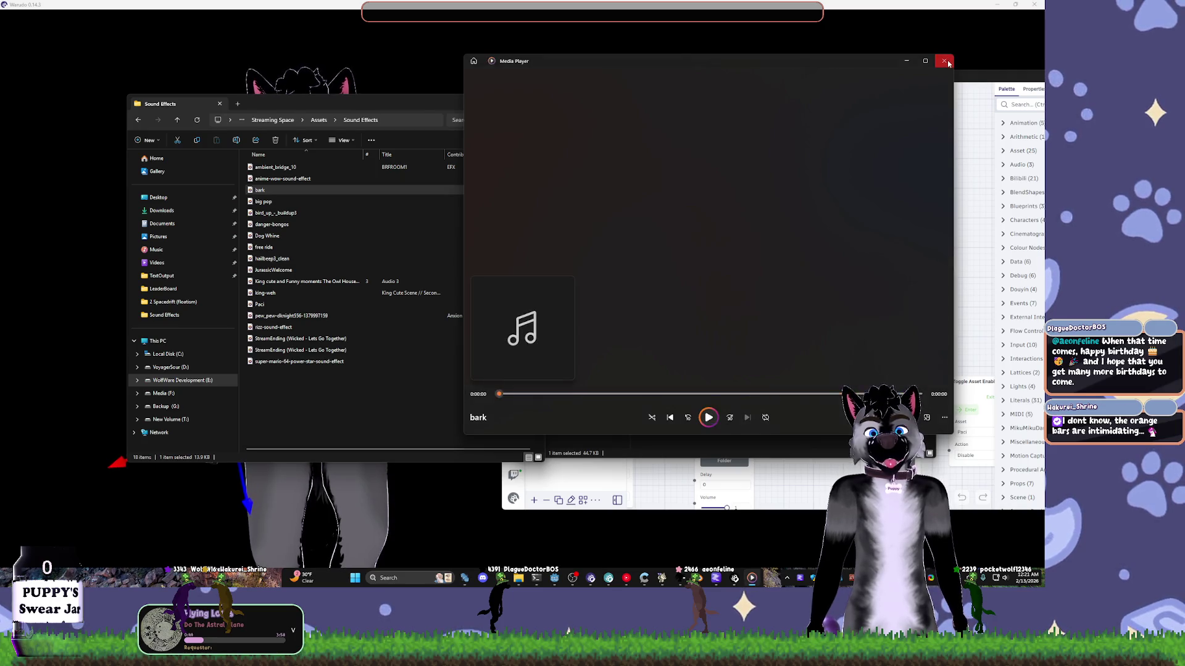
pyautogui.click(943, 60)
pyautogui.moveTo(264, 190)
pyautogui.mouseDown()
pyautogui.moveTo(616, 214)
pyautogui.moveTo(675, 243)
pyautogui.mouseUp()
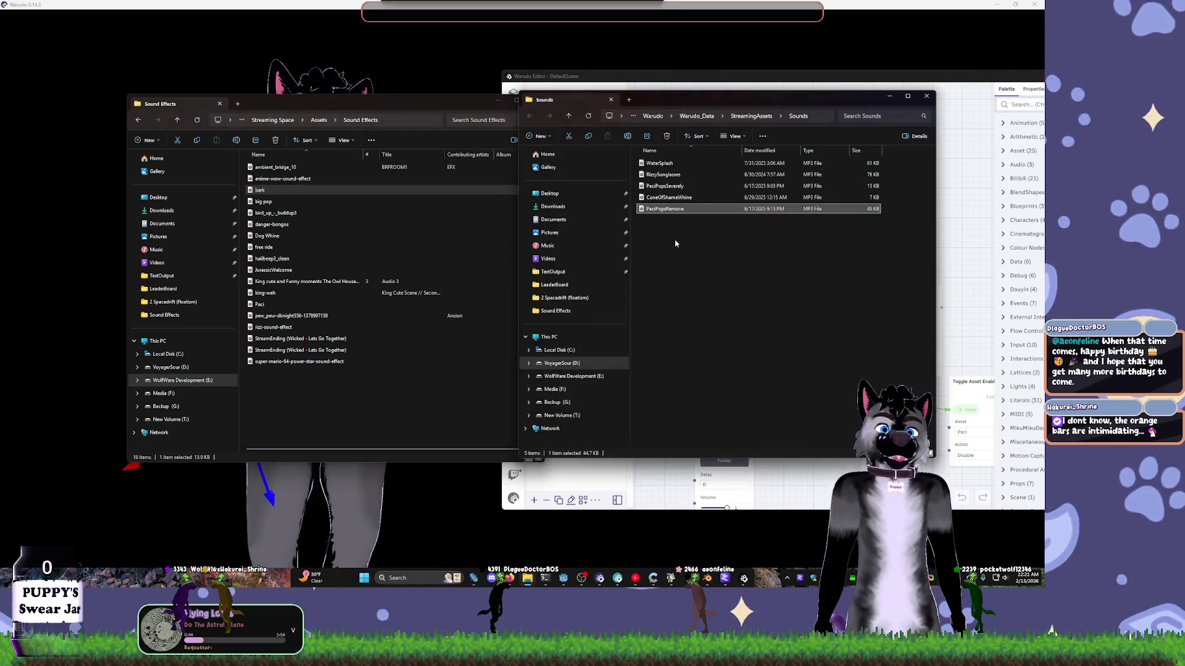
# - Preview anime-wow-sound-effect and ambient_bridge_10, then close the Sound Effects window
pyautogui.doubleClick(294, 180)
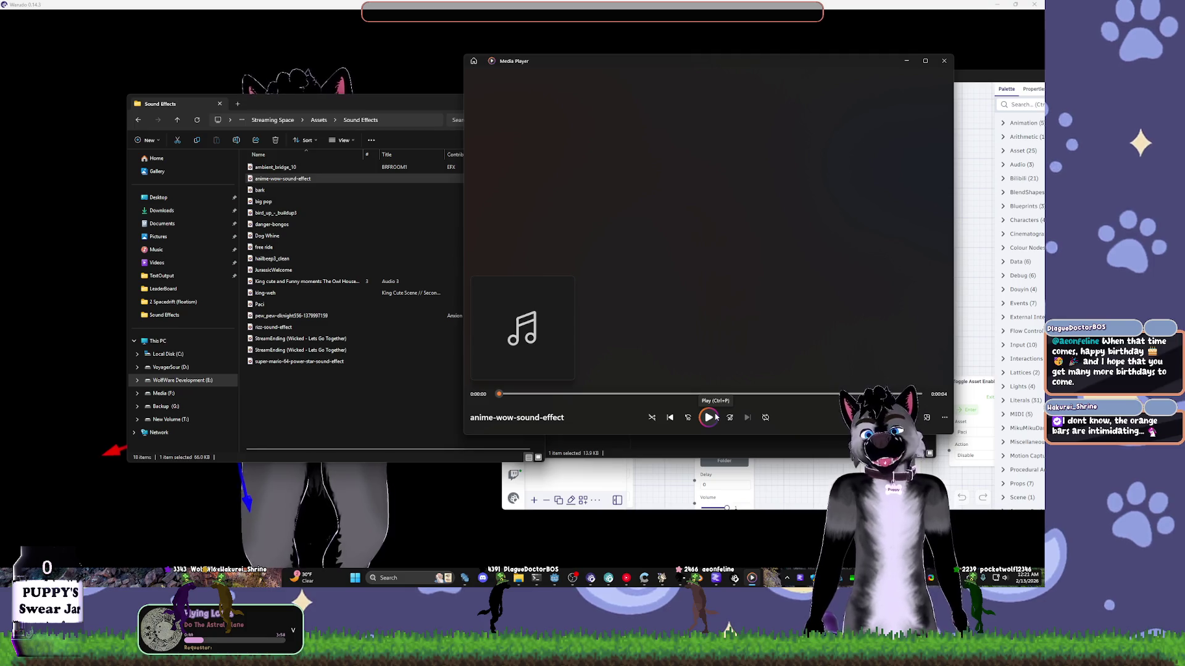
pyautogui.click(714, 418)
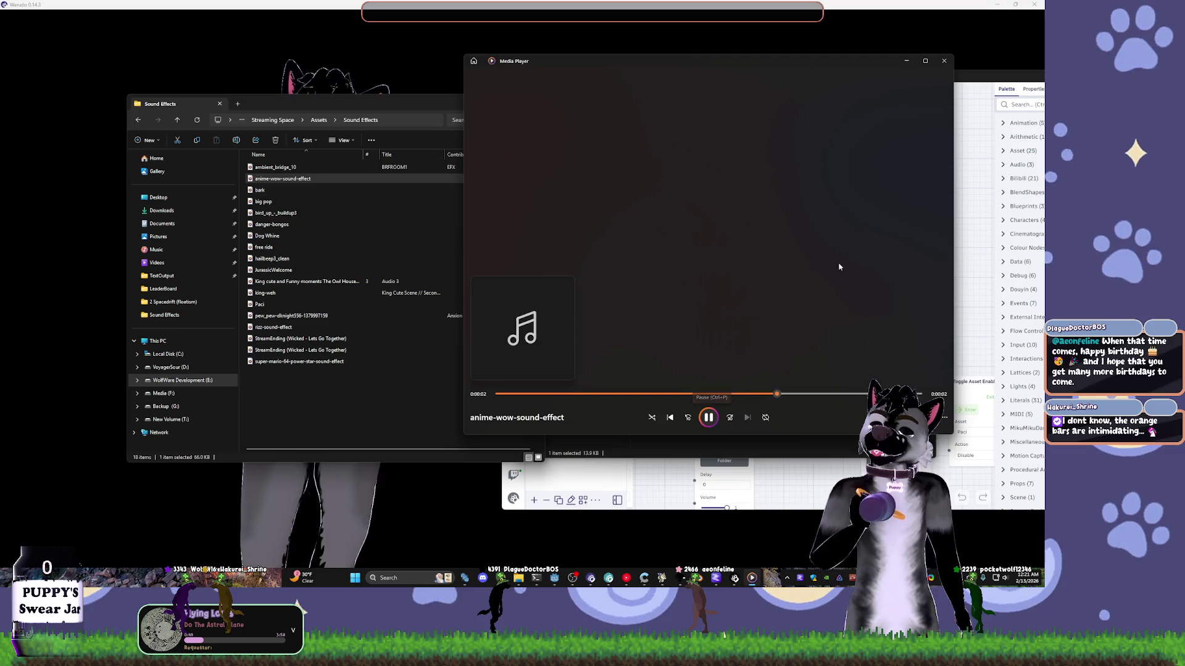
pyautogui.click(944, 61)
pyautogui.doubleClick(275, 168)
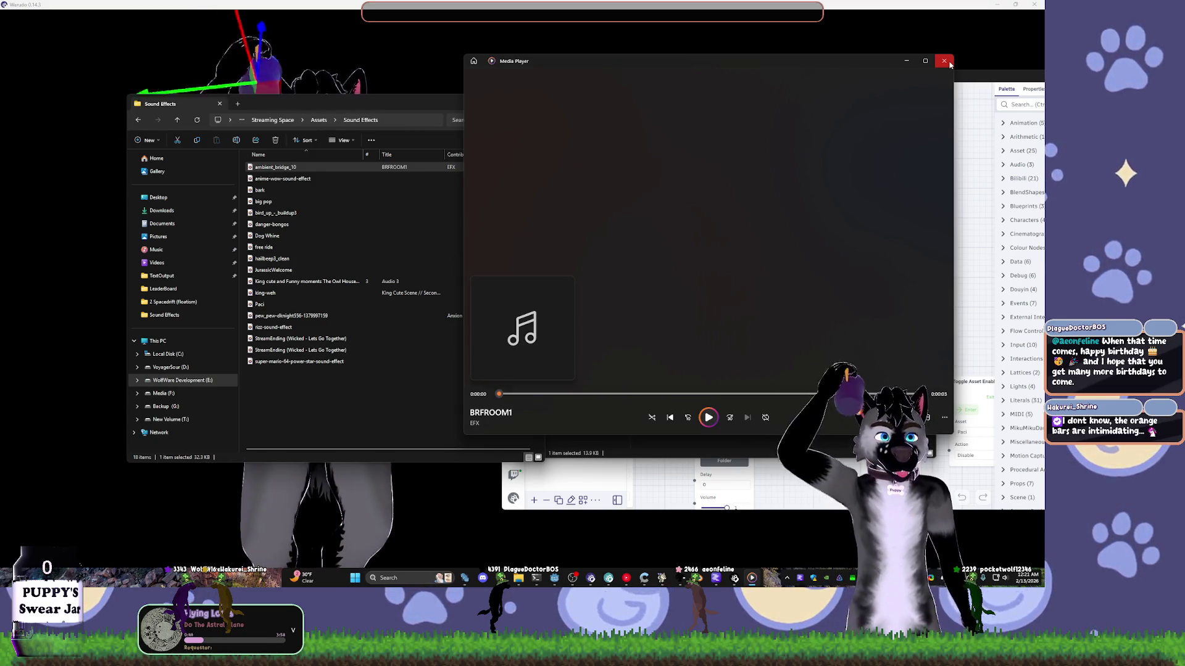
pyautogui.click(947, 61)
pyautogui.click(535, 99)
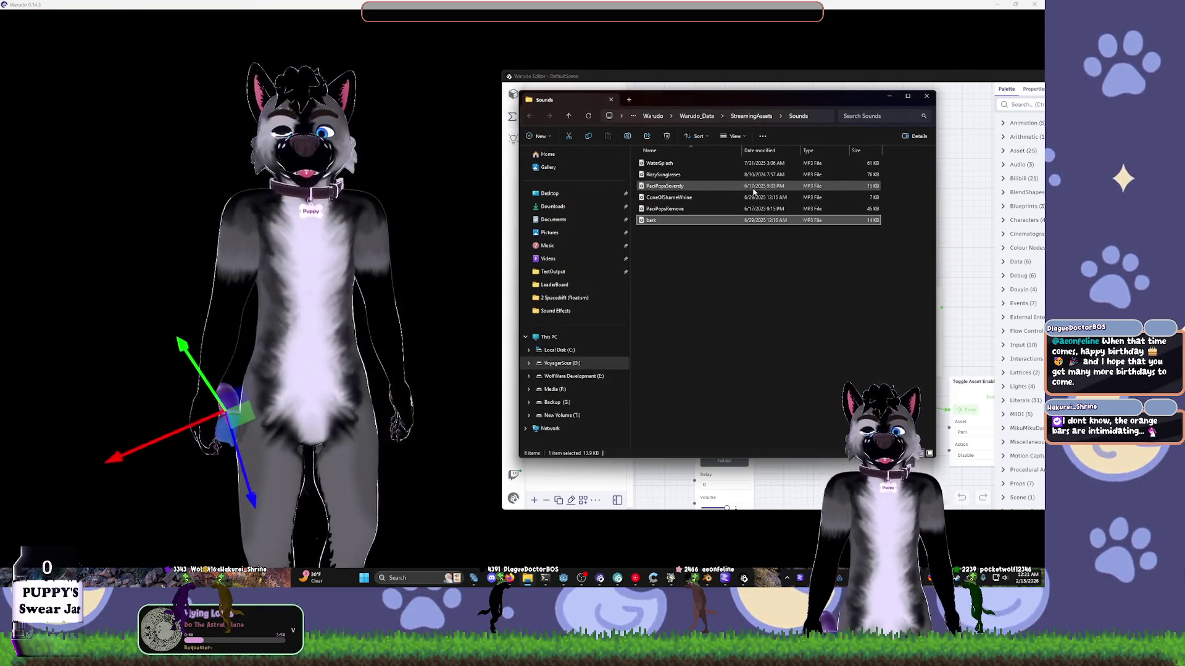
# - Move the Sounds folder aside and set Play Sound's Source to WaterSplash.mp3
pyautogui.click(764, 243)
pyautogui.moveTo(710, 99)
pyautogui.mouseDown()
pyautogui.moveTo(323, 119)
pyautogui.moveTo(261, 135)
pyautogui.mouseUp()
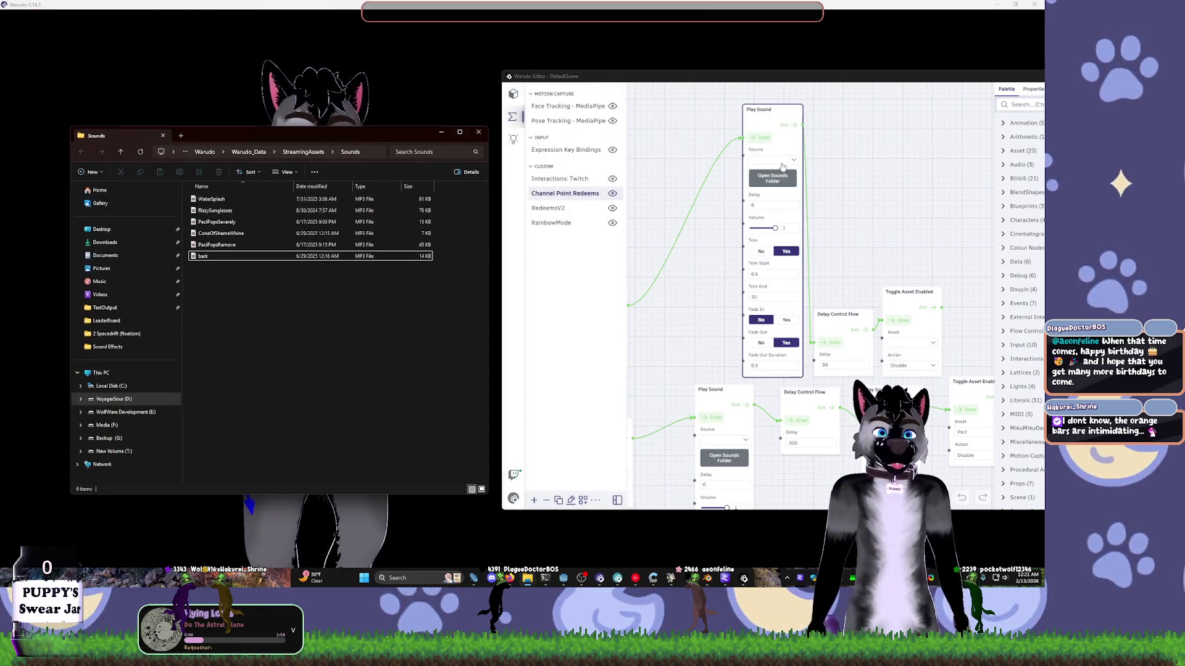
pyautogui.click(789, 162)
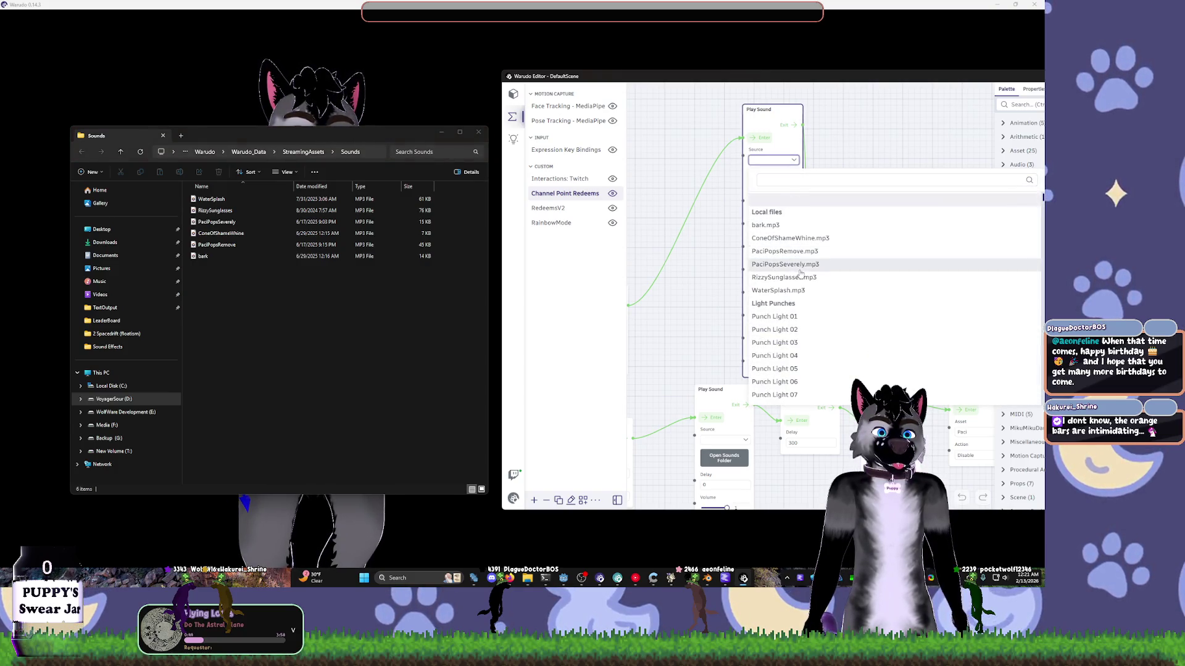
pyautogui.click(779, 290)
# - Set Toggle Asset Enabled's Asset to SippyCup and close the Sounds folder window
pyautogui.scroll(-3, 857, 216)
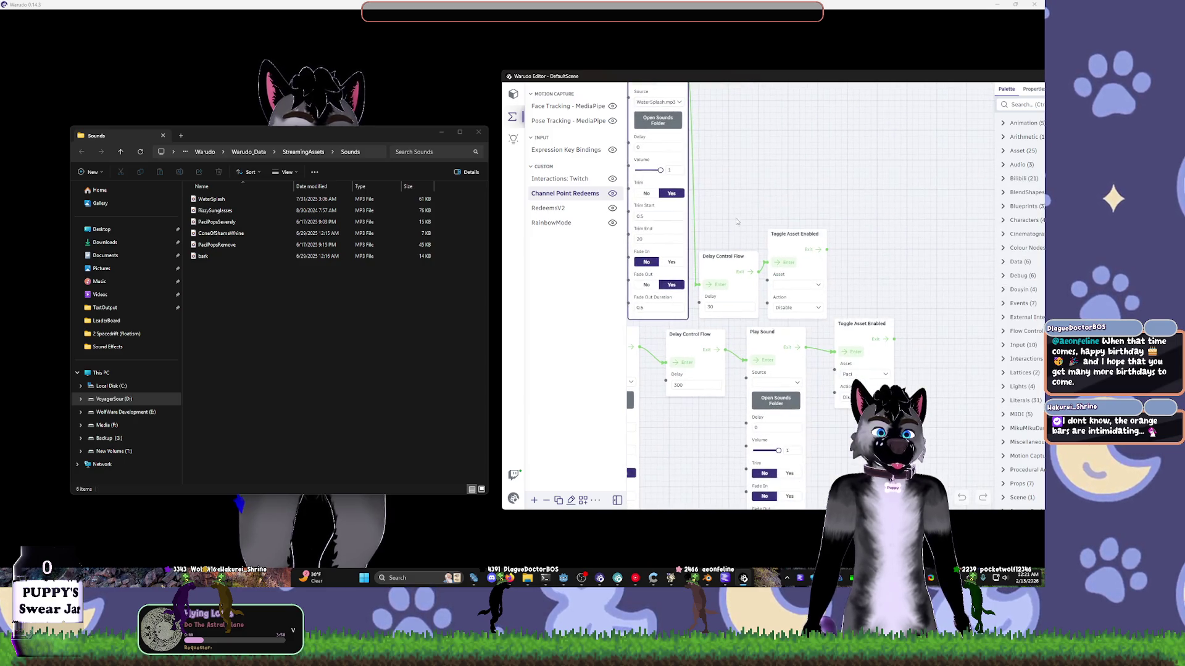
pyautogui.scroll(-2, 821, 254)
pyautogui.click(833, 249)
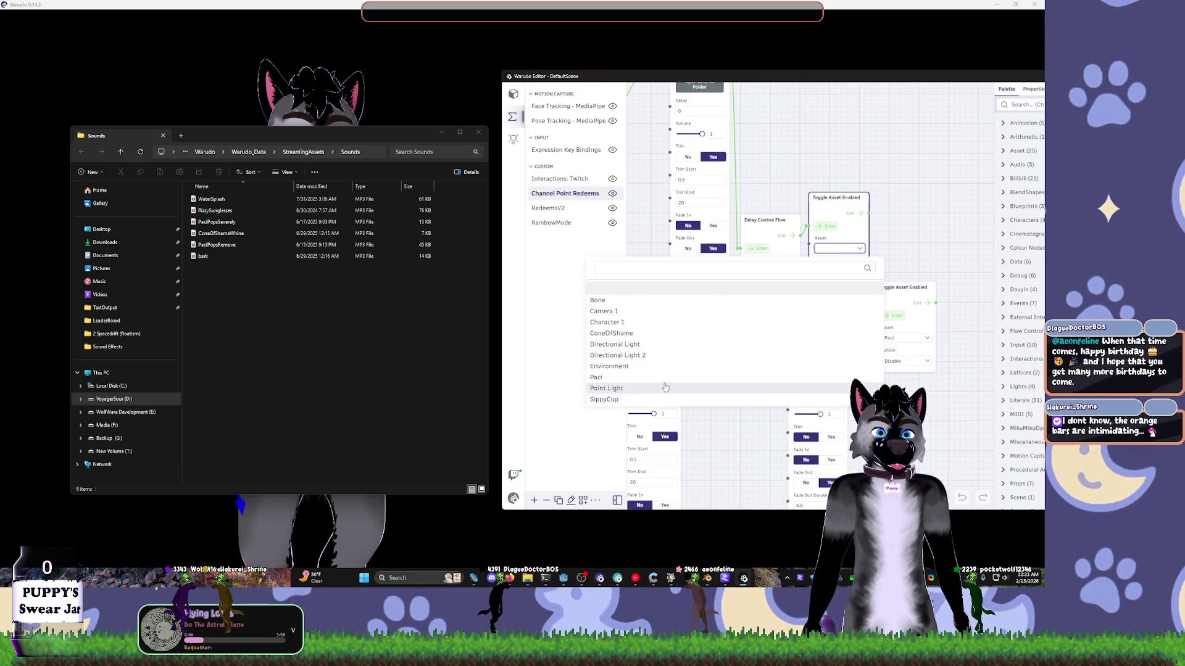
pyautogui.click(832, 250)
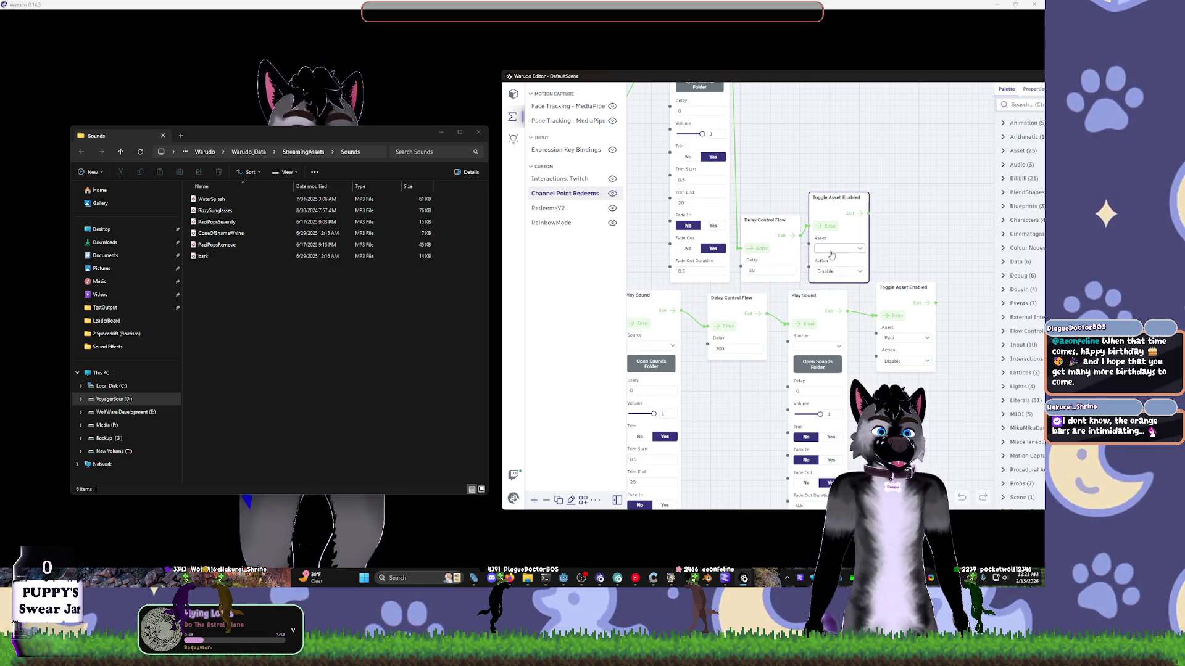
pyautogui.click(831, 250)
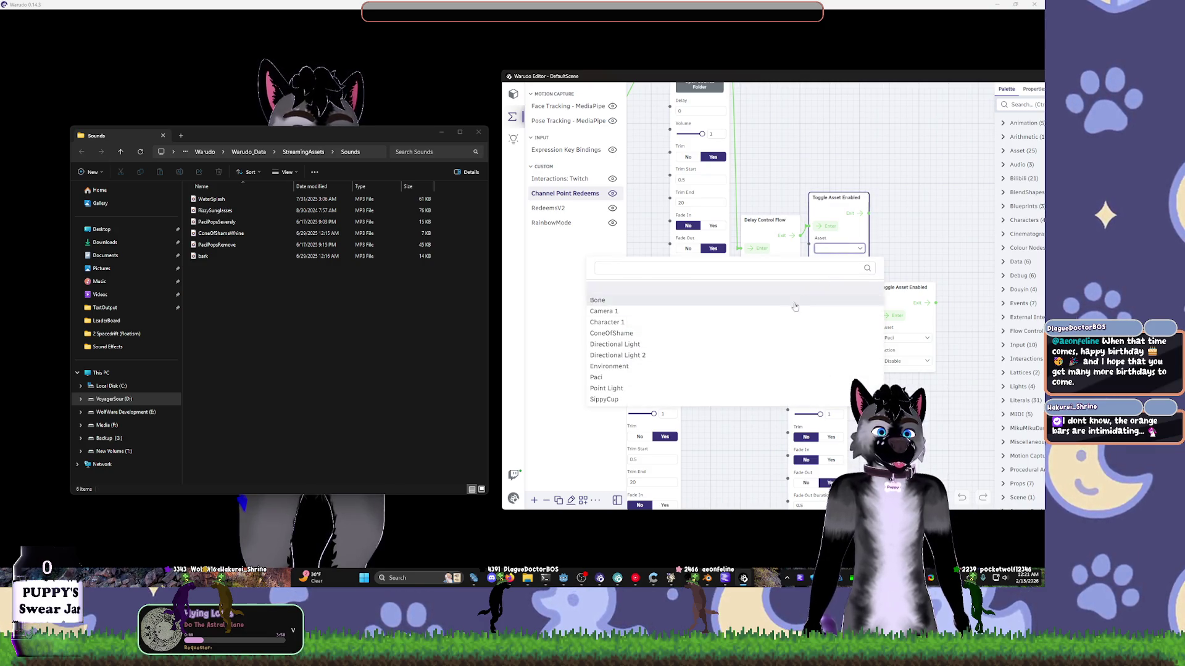
pyautogui.click(616, 400)
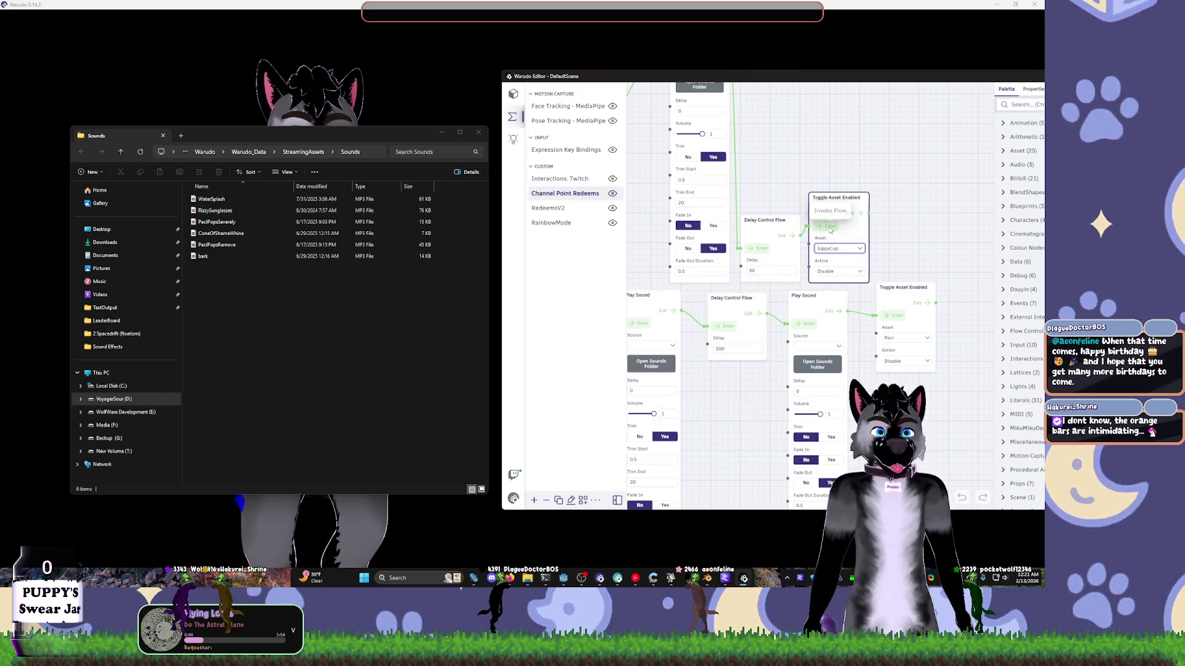
pyautogui.click(474, 132)
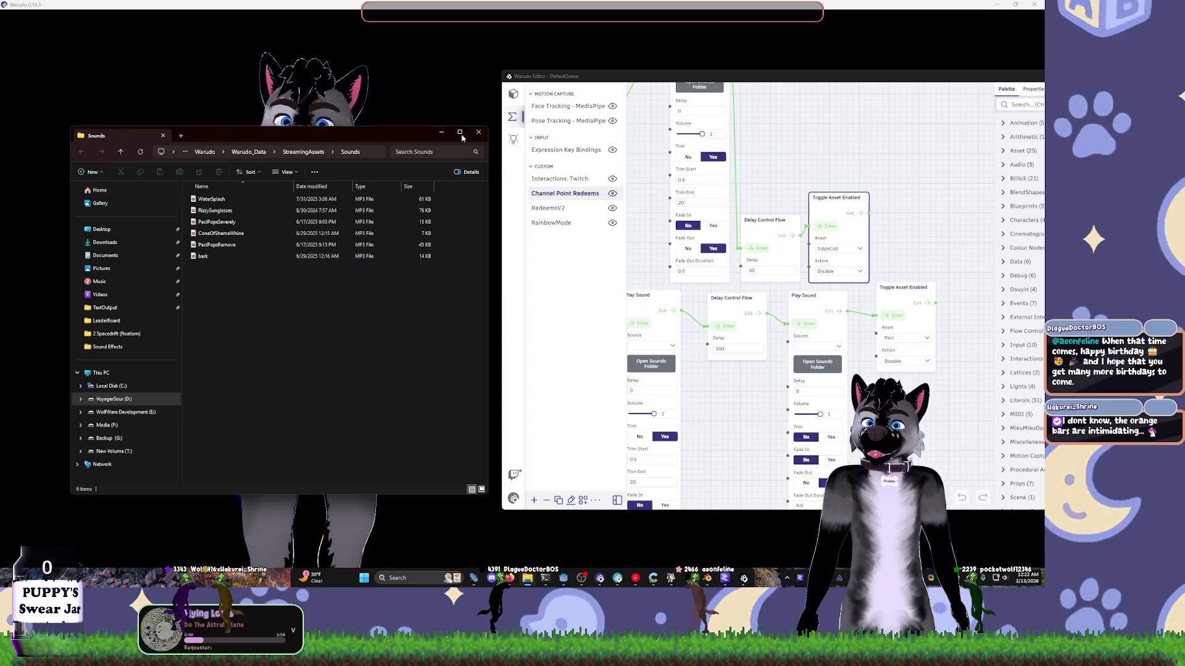
pyautogui.click(478, 132)
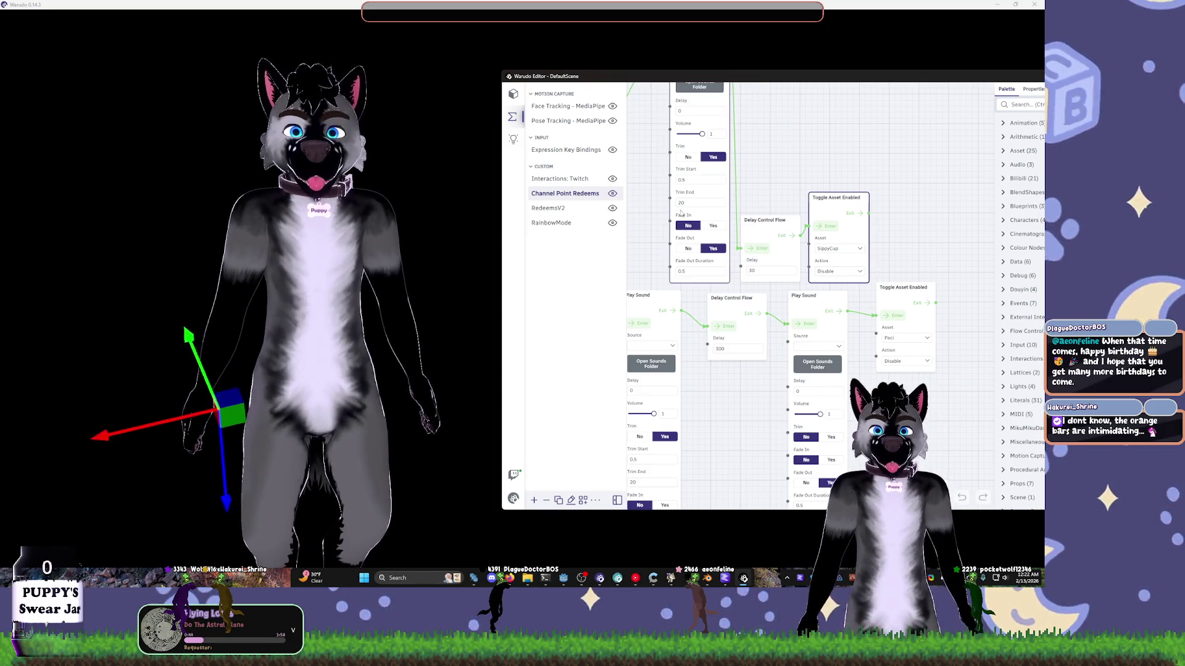
# - Save the DefaultScene through the bottom-left scene settings menu
pyautogui.hscroll(-5, 867, 189)
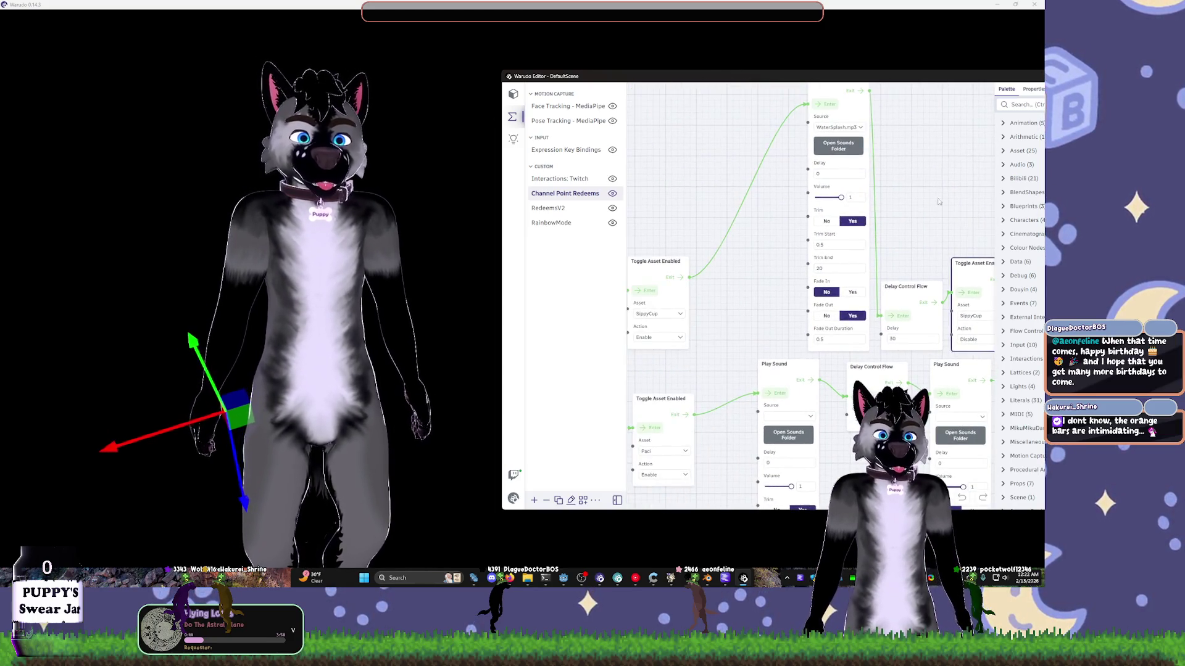
pyautogui.scroll(-2, 837, 167)
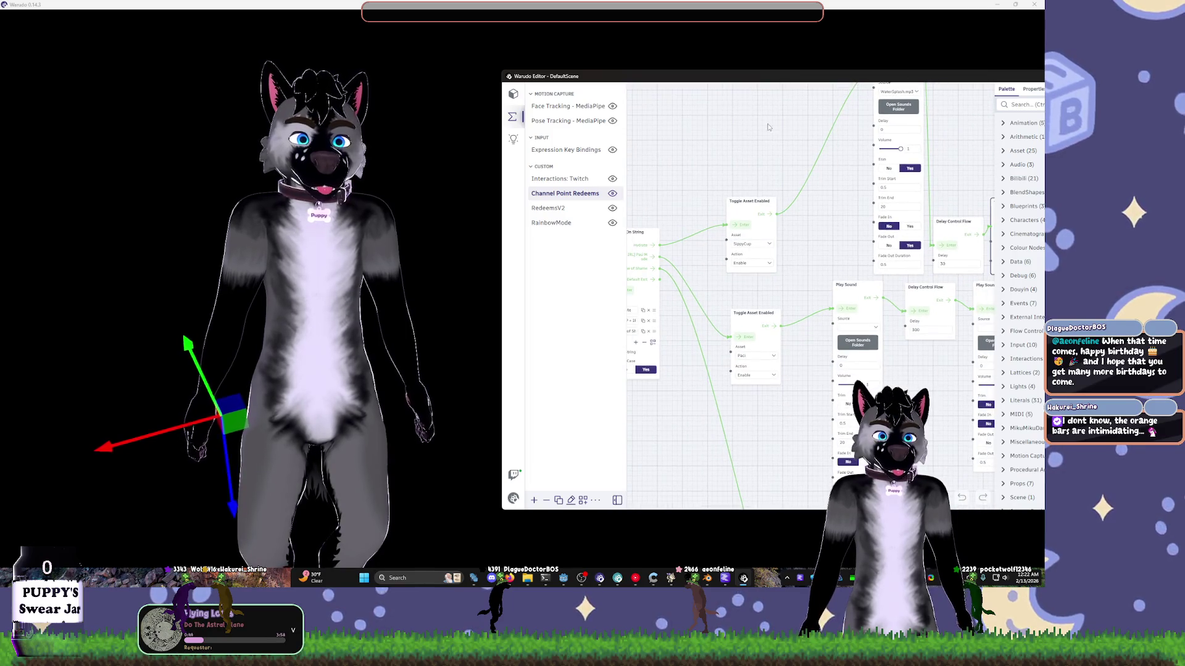
pyautogui.scroll(3, 768, 126)
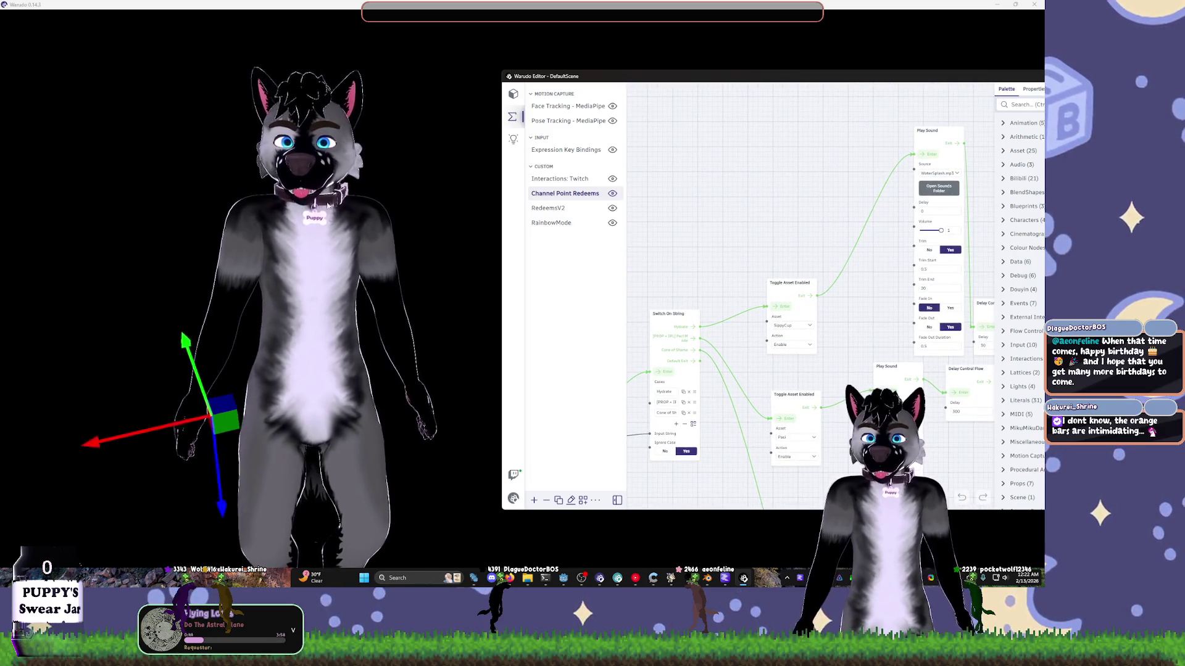
pyautogui.click(513, 499)
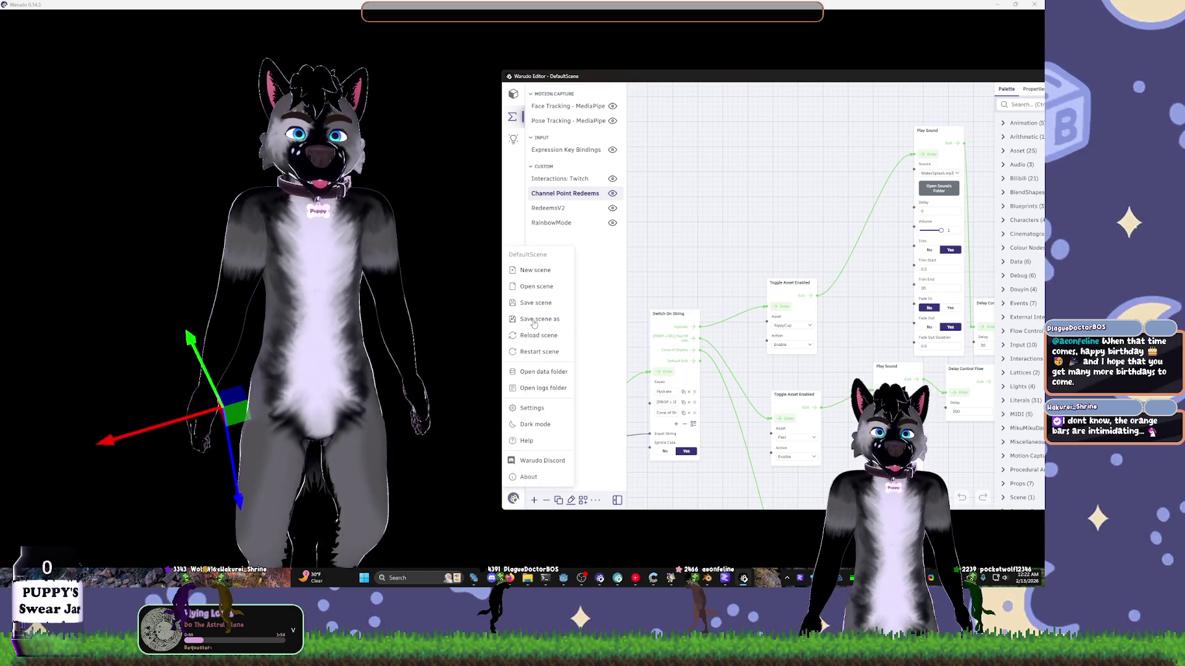
pyautogui.click(534, 315)
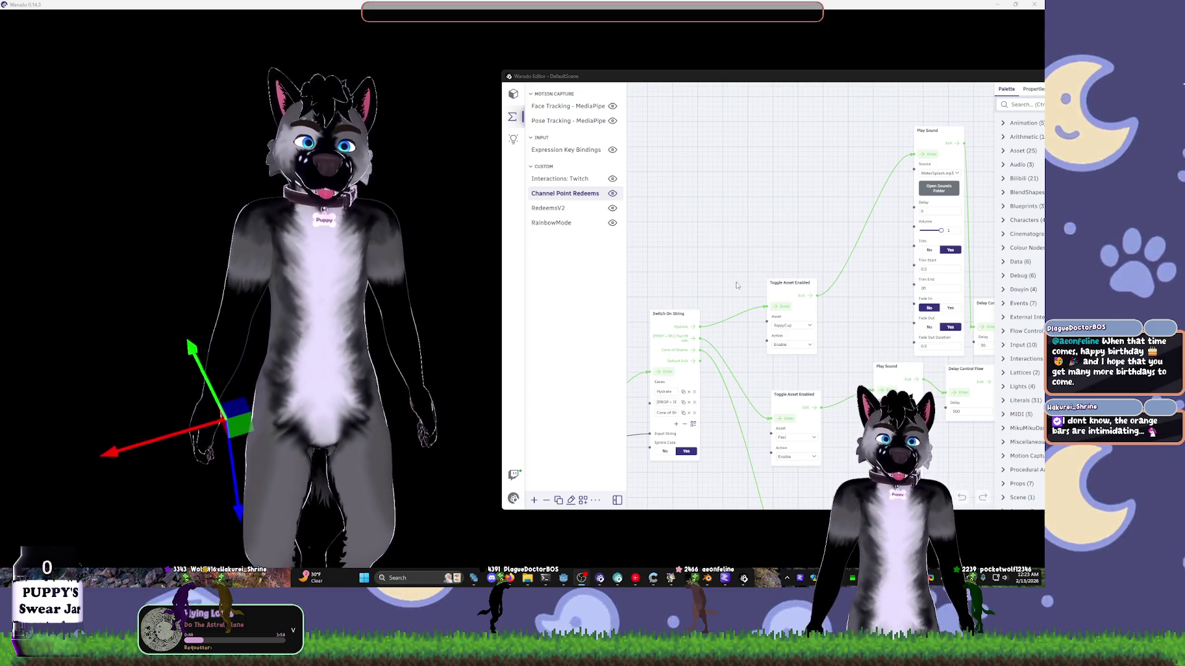
# - Pan to the Paci Toggle Asset Enabled node and fire its Invoke Flow to add the pacifier
pyautogui.moveTo(950, 309); pyautogui.dragTo(792, 272)
pyautogui.click(840, 309)
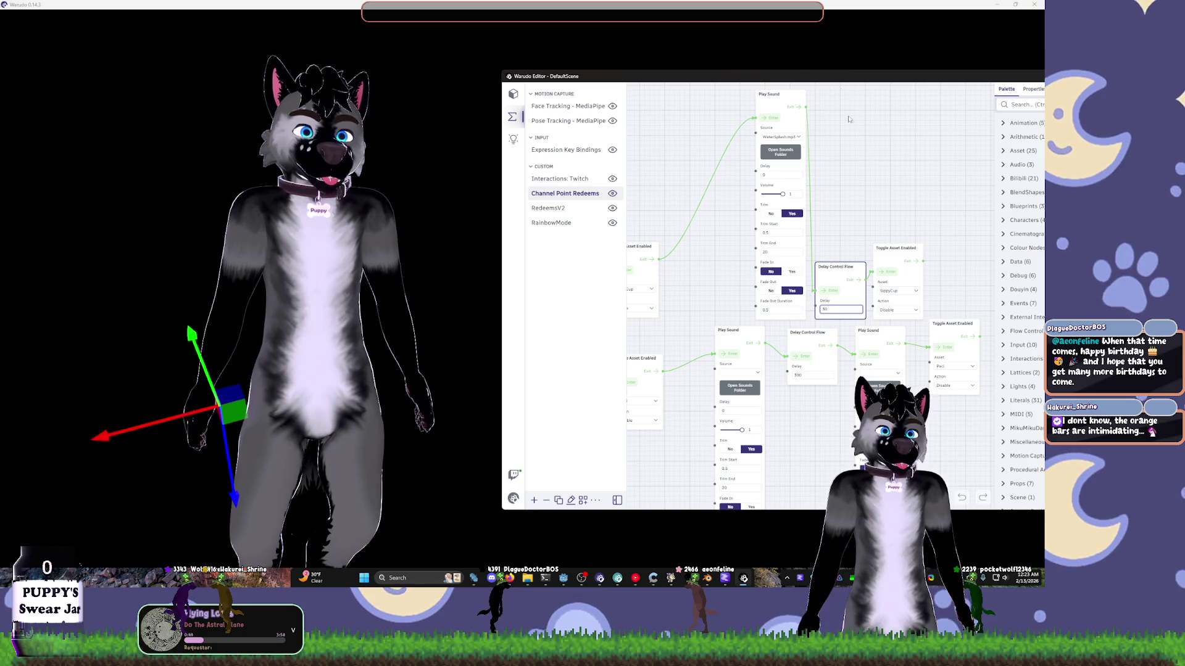
pyautogui.moveTo(852, 199); pyautogui.dragTo(853, 195)
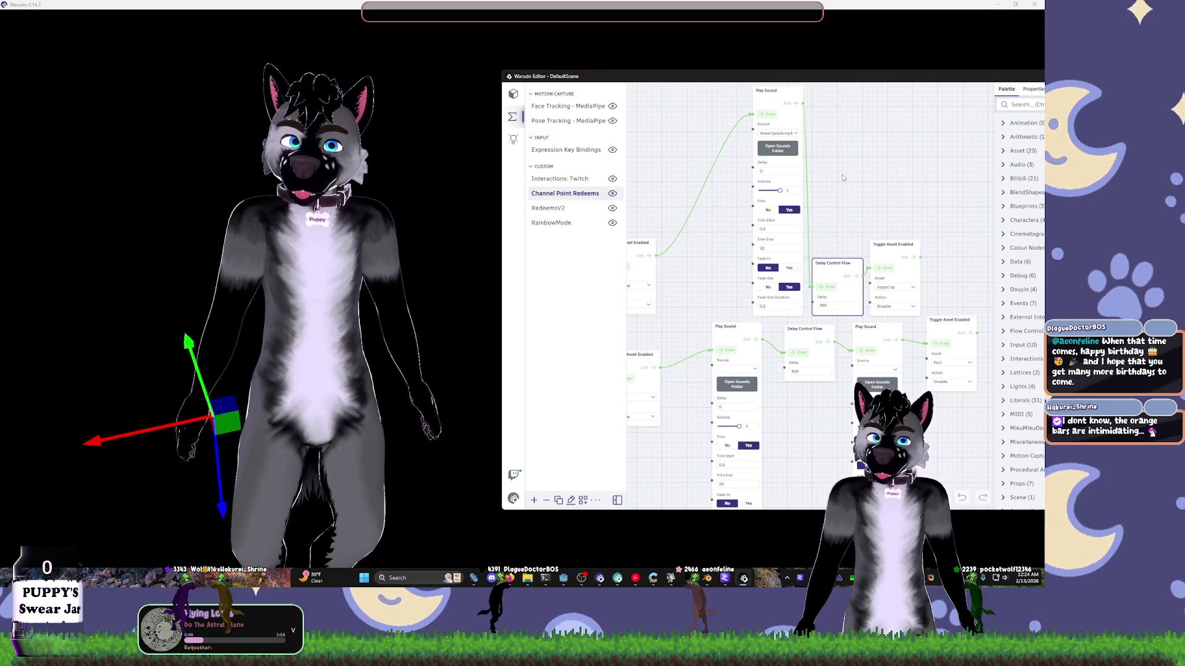
pyautogui.hscroll(-3, 700, 176)
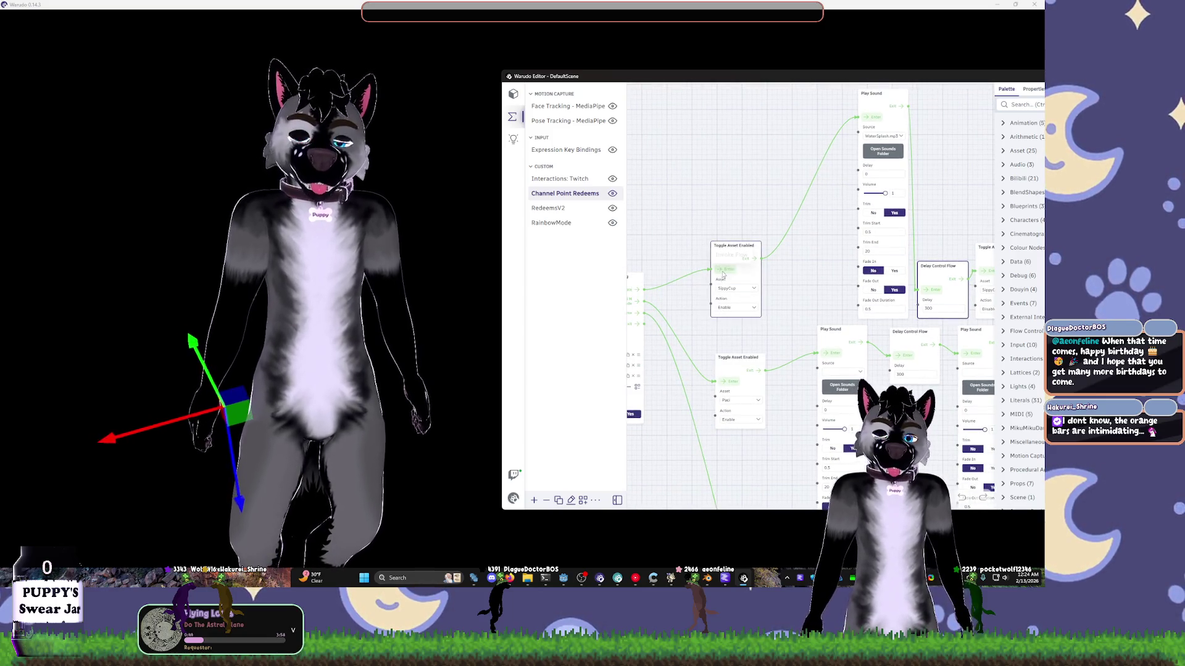
pyautogui.hscroll(-3, 706, 183)
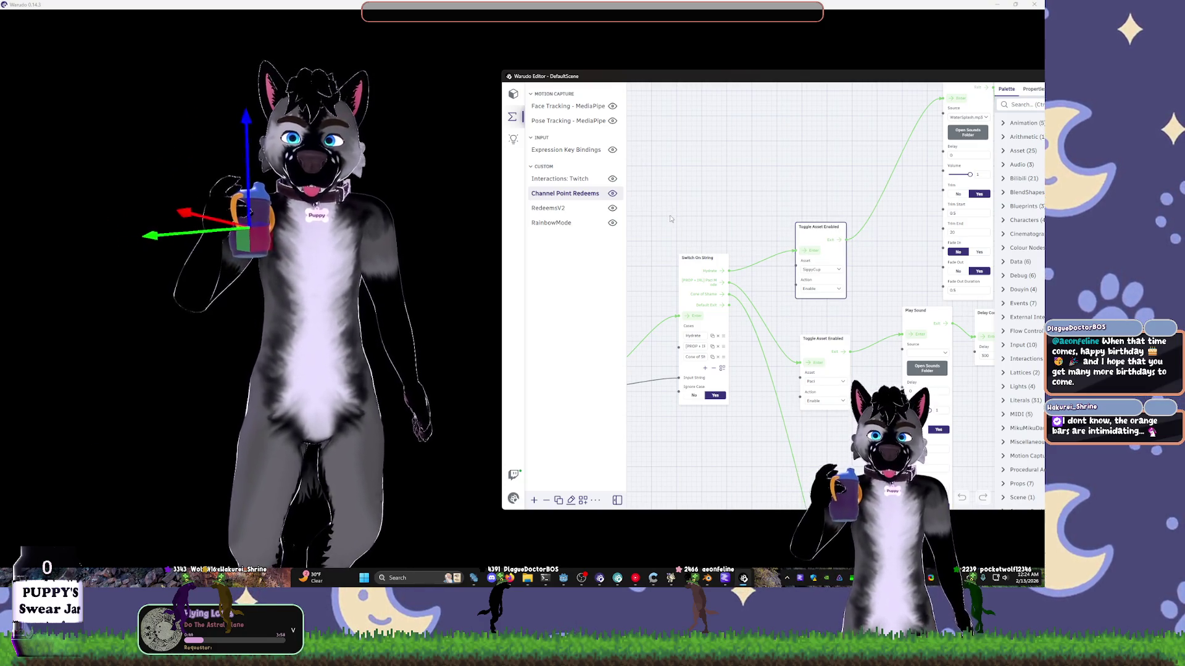
pyautogui.scroll(-3, 704, 166)
pyautogui.scroll(-2, 708, 160)
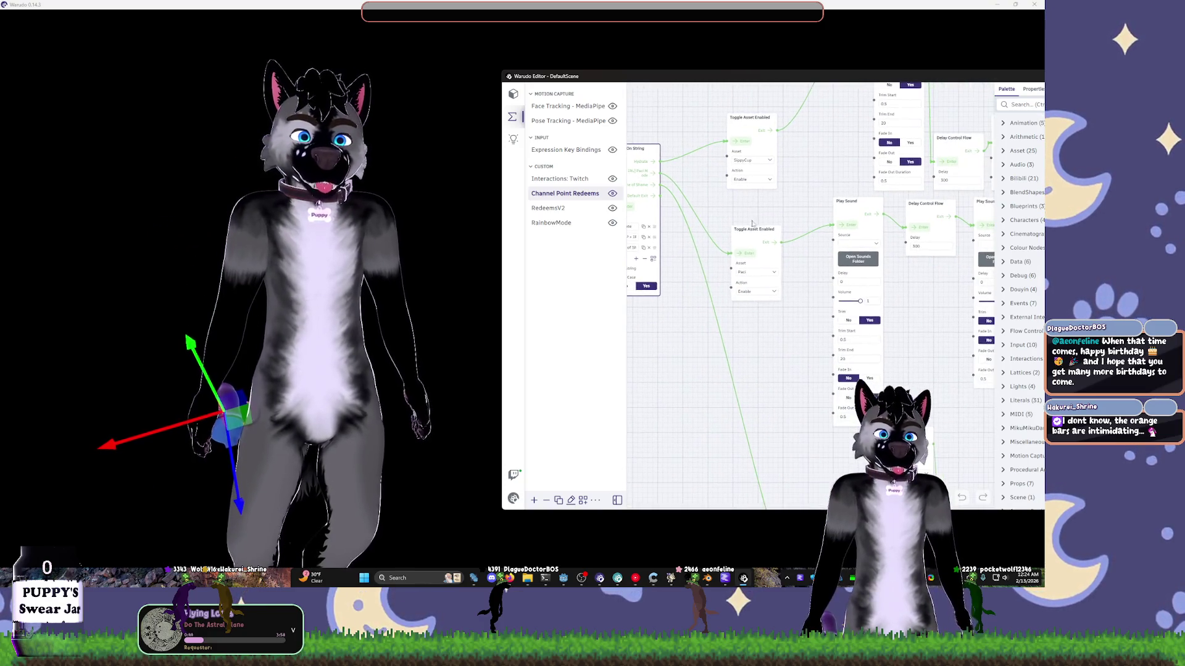
pyautogui.hscroll(2, 740, 247)
pyautogui.click(746, 258)
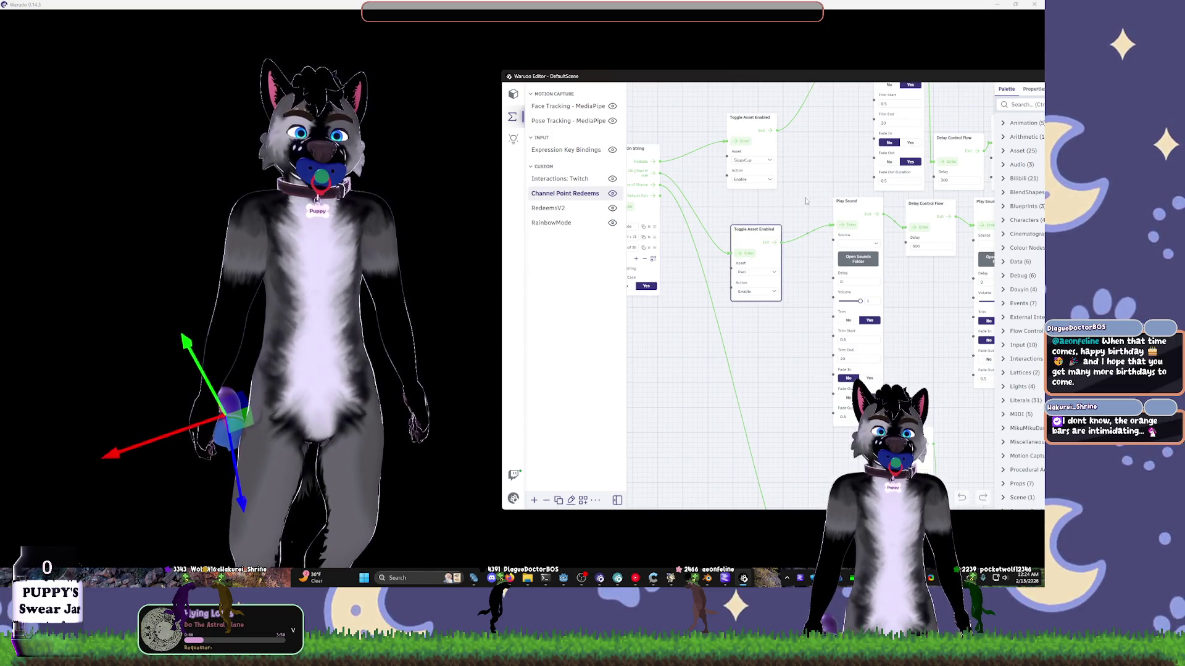
# - Filter the Play Sound Source list by 'paci' and select PaciPopsSeverely.mp3
pyautogui.hscroll(3, 805, 201)
pyautogui.click(764, 233)
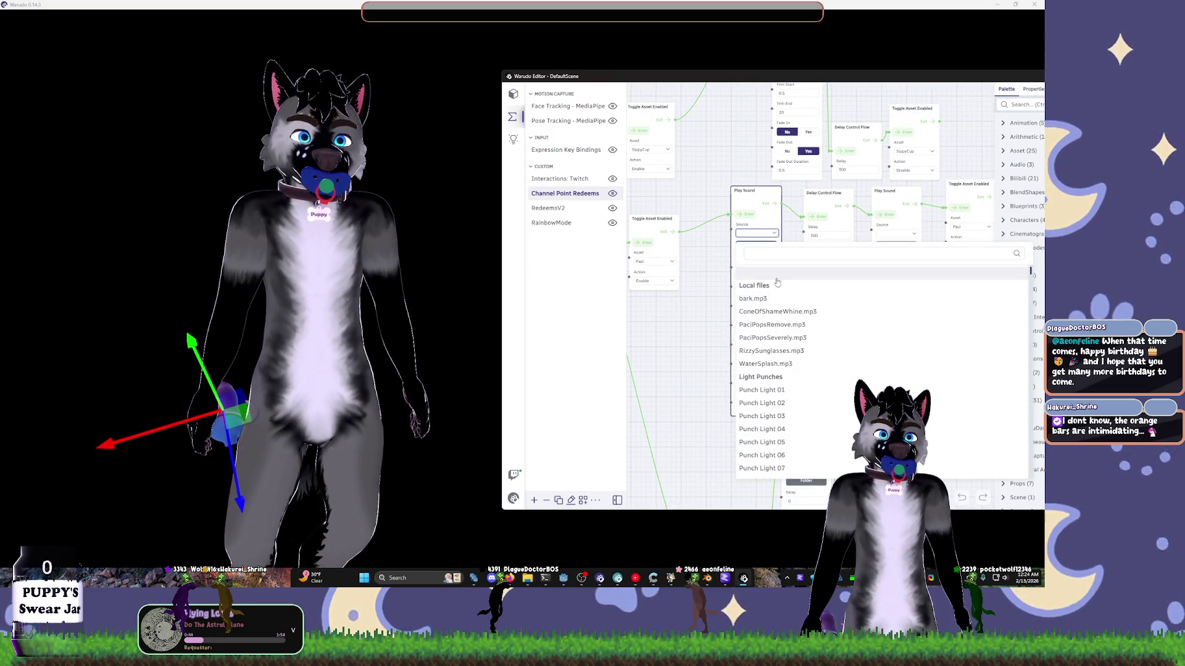
pyautogui.write('paci')
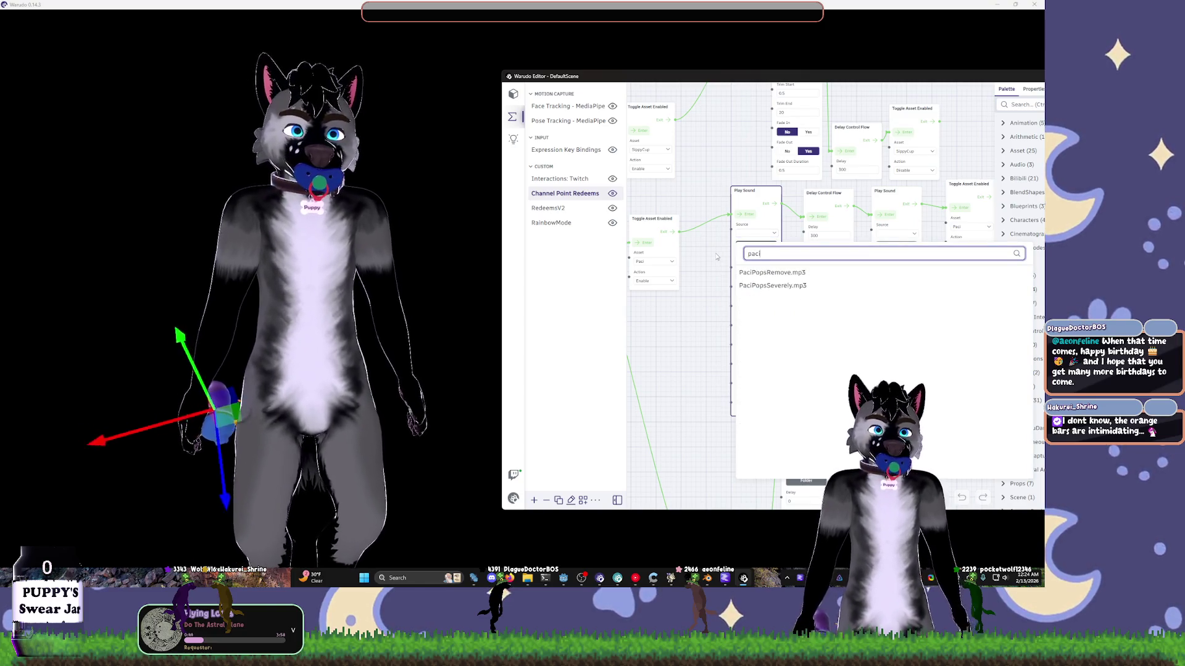
pyautogui.click(772, 285)
pyautogui.scroll(-2, 734, 247)
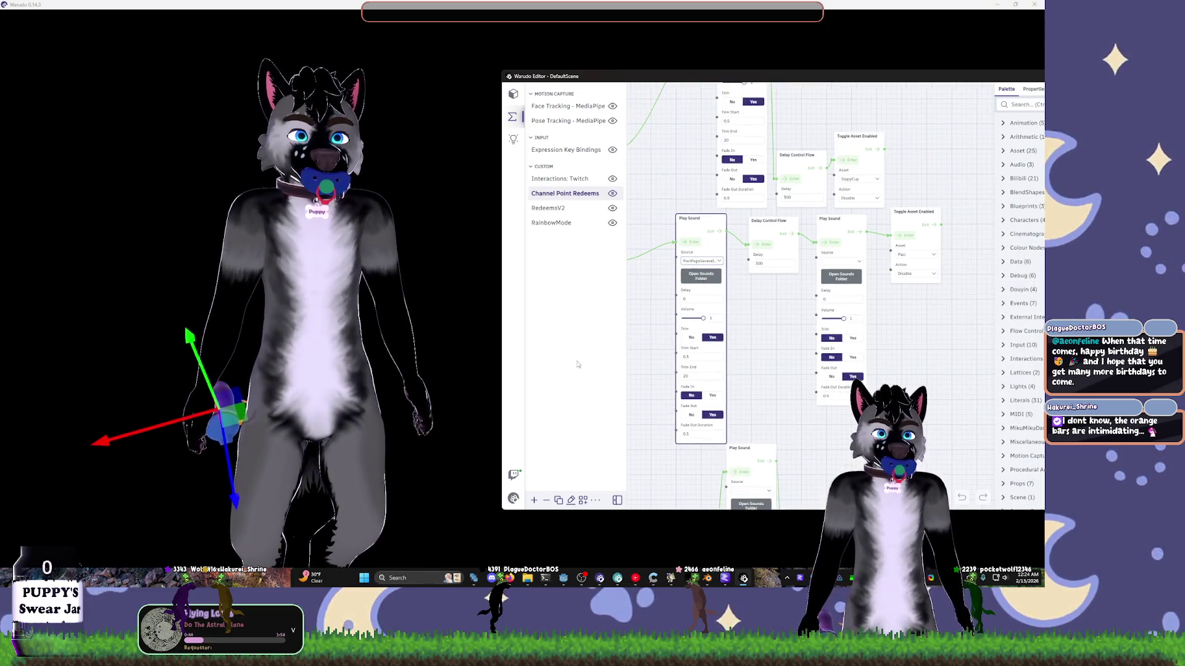
pyautogui.scroll(3, 803, 213)
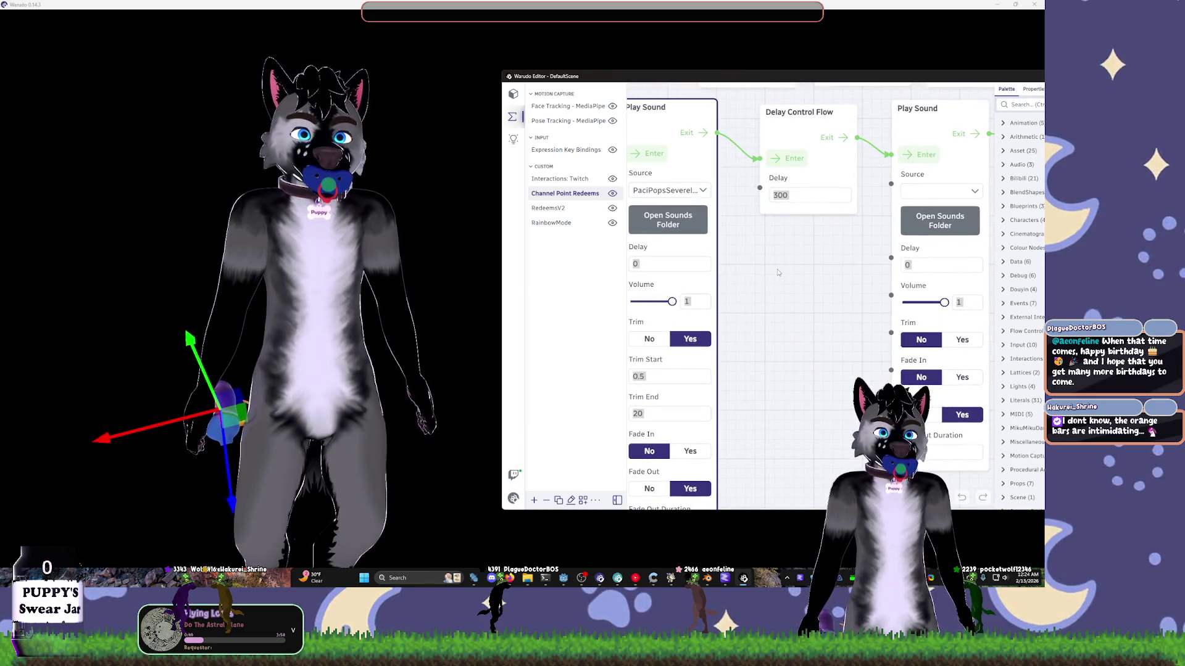
# - Zoom into the Play Sound node to inspect its fade settings
pyautogui.hscroll(5, 804, 209)
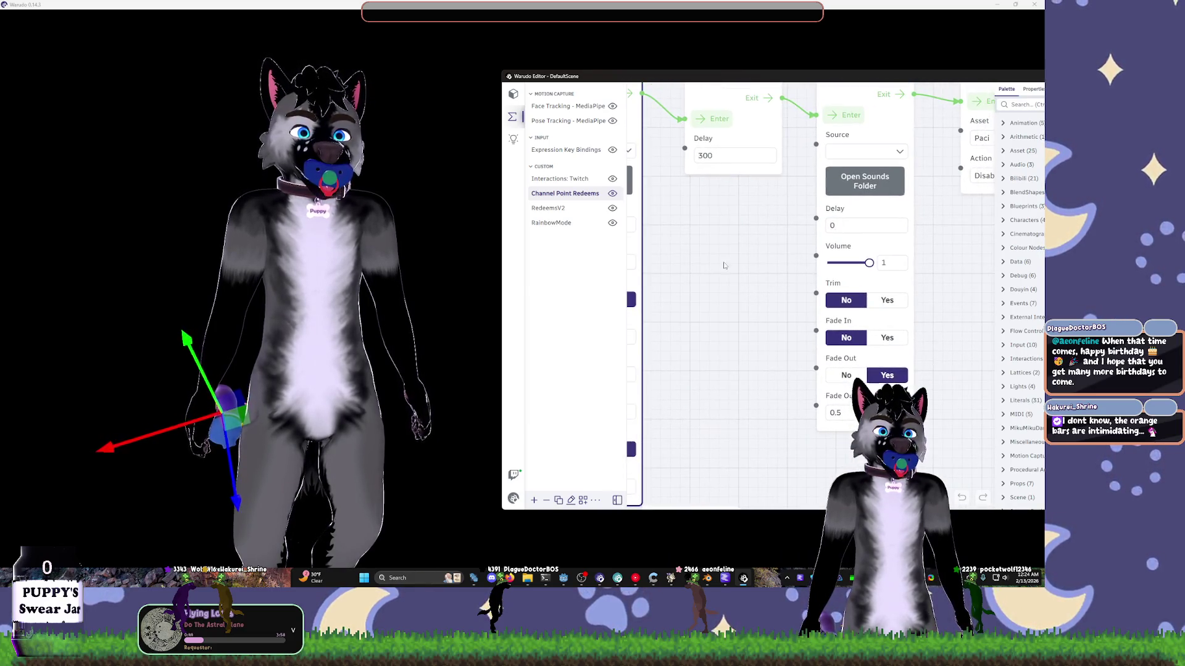
pyautogui.scroll(2, 708, 263)
pyautogui.hscroll(3, 704, 275)
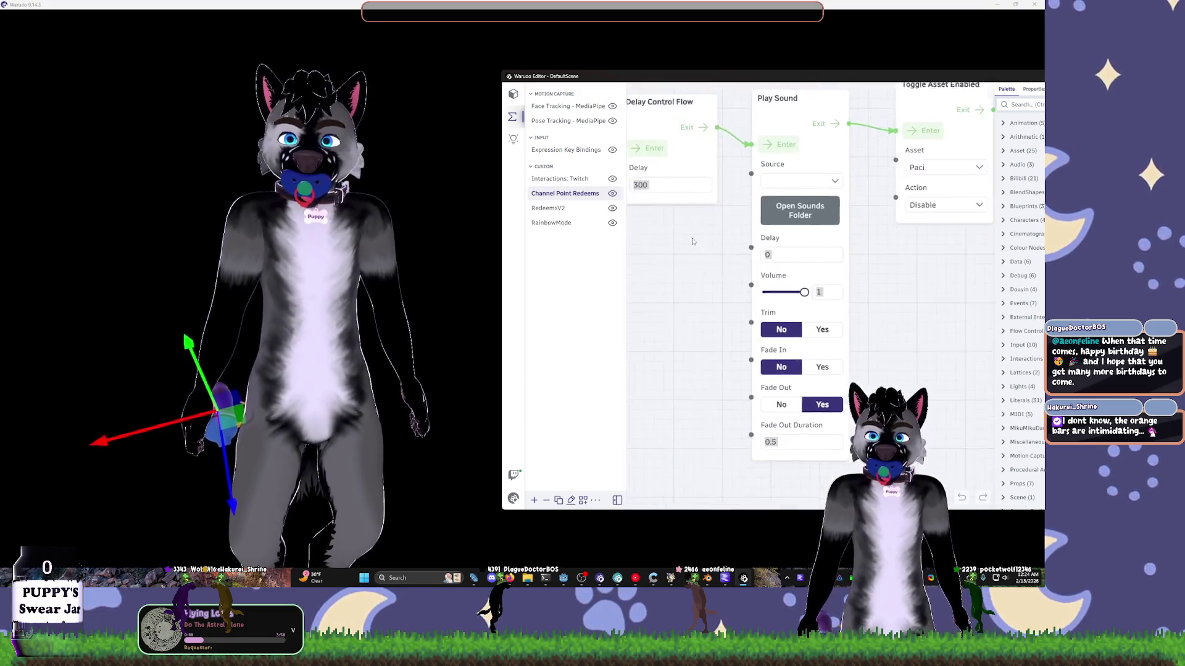
pyautogui.scroll(2, 682, 272)
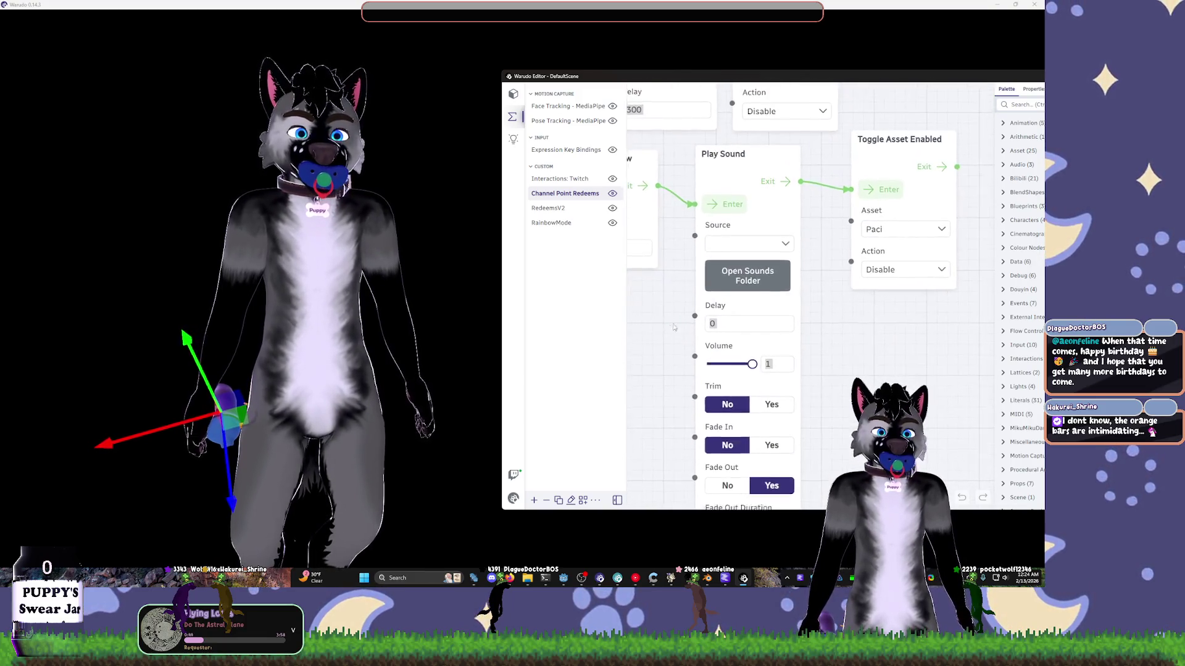
pyautogui.scroll(3, 676, 296)
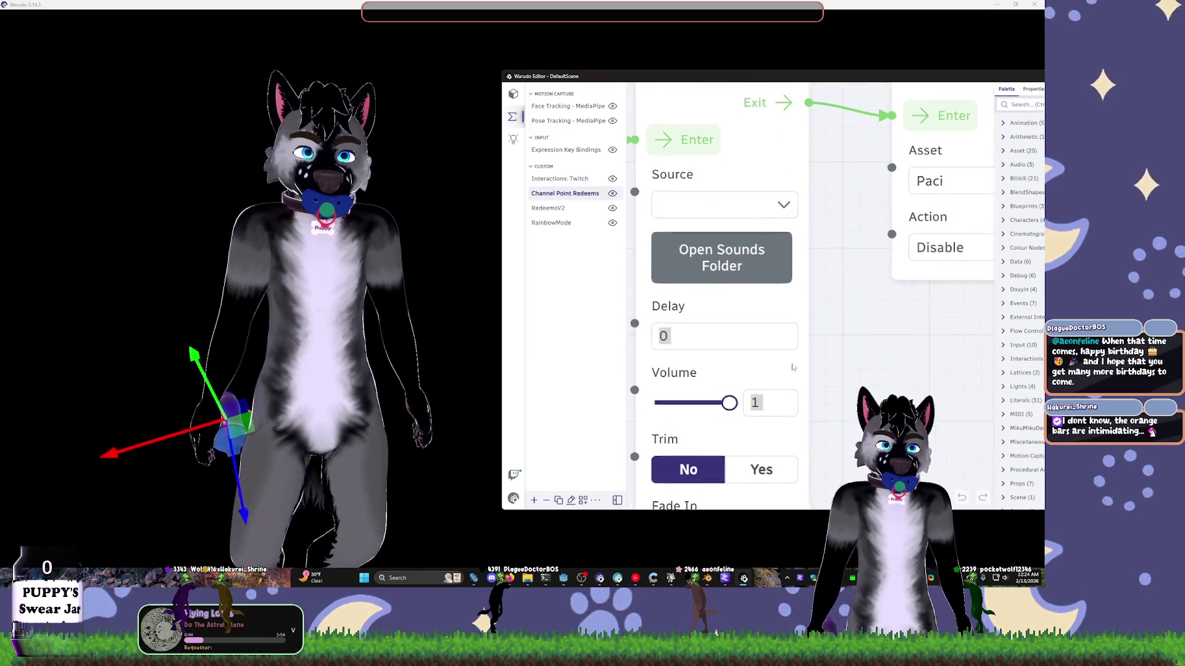
pyautogui.scroll(1, 857, 319)
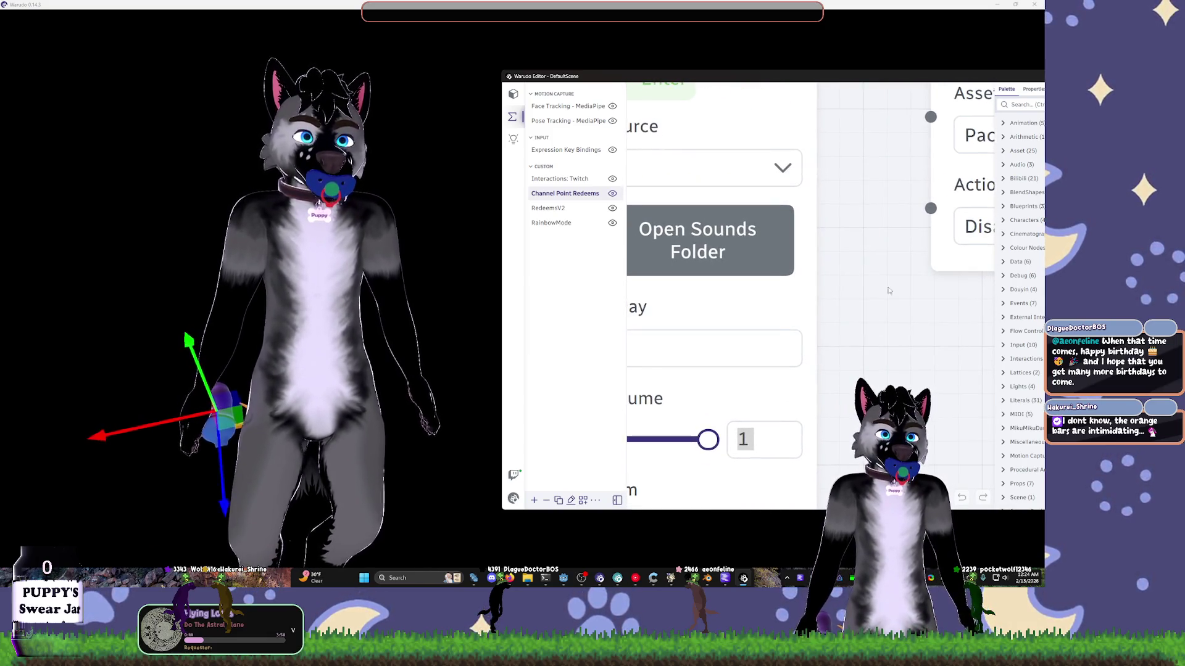
pyautogui.scroll(-3, 869, 243)
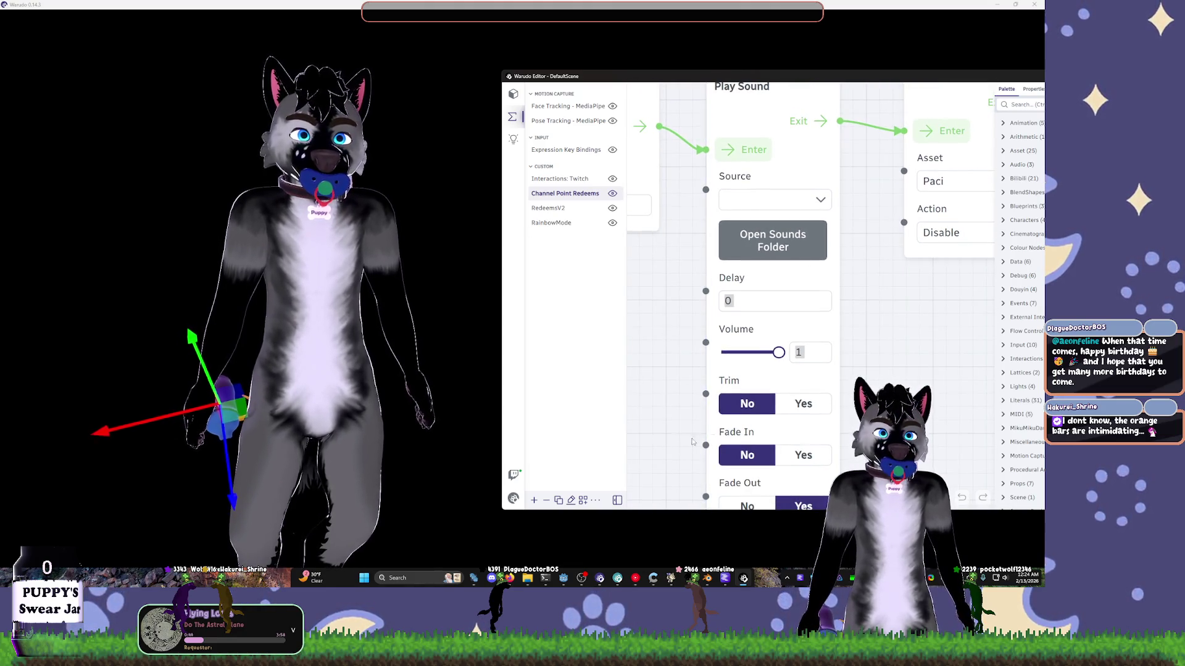
pyautogui.moveTo(710, 334)
pyautogui.mouseDown()
pyautogui.moveTo(679, 291)
pyautogui.moveTo(767, 240)
pyautogui.moveTo(820, 232)
pyautogui.moveTo(697, 234)
pyautogui.moveTo(699, 246)
pyautogui.moveTo(765, 203)
pyautogui.moveTo(780, 211)
pyautogui.moveTo(682, 313)
pyautogui.moveTo(695, 259)
pyautogui.mouseUp()
pyautogui.scroll(1, 678, 291)
pyautogui.scroll(-2, 679, 292)
pyautogui.scroll(-2, 686, 256)
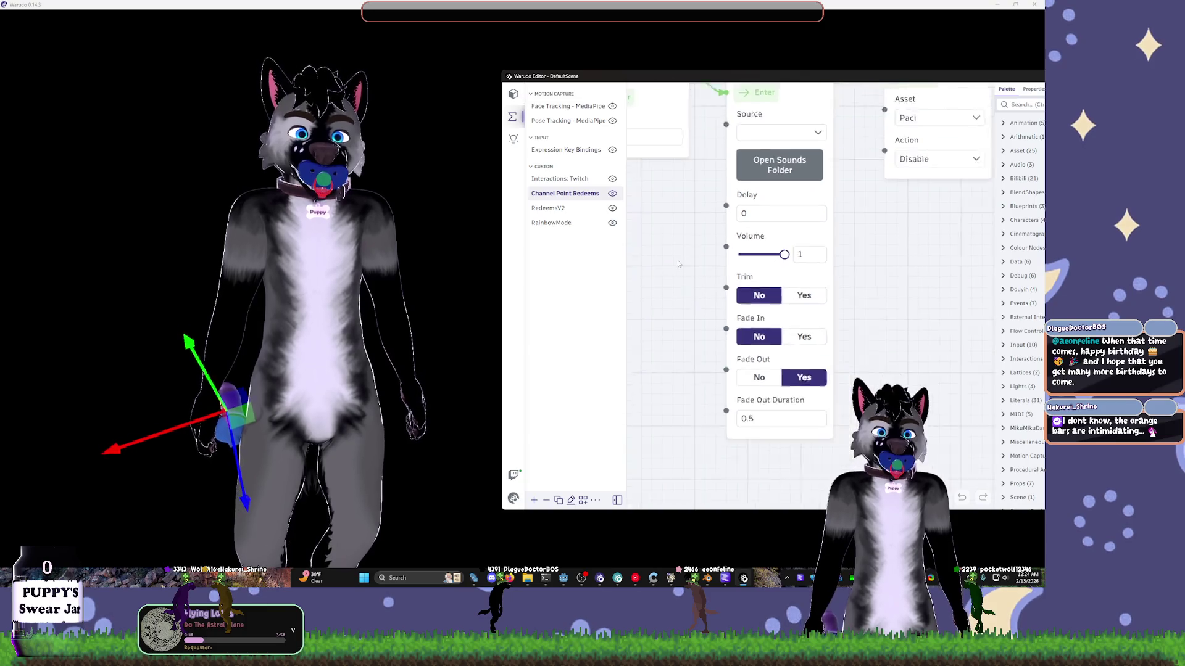
pyautogui.scroll(-2, 694, 250)
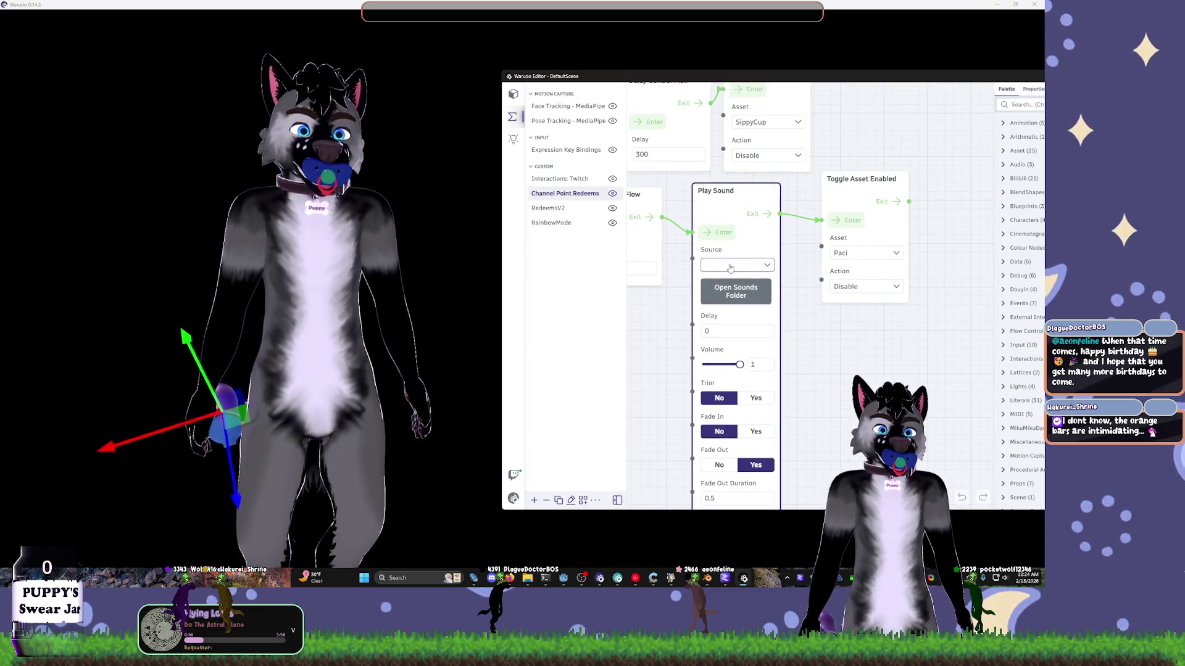
# - Set the second Play Sound to PaciPopsRemove.mp3 and test-fire the Paci enable flow
pyautogui.click(734, 265)
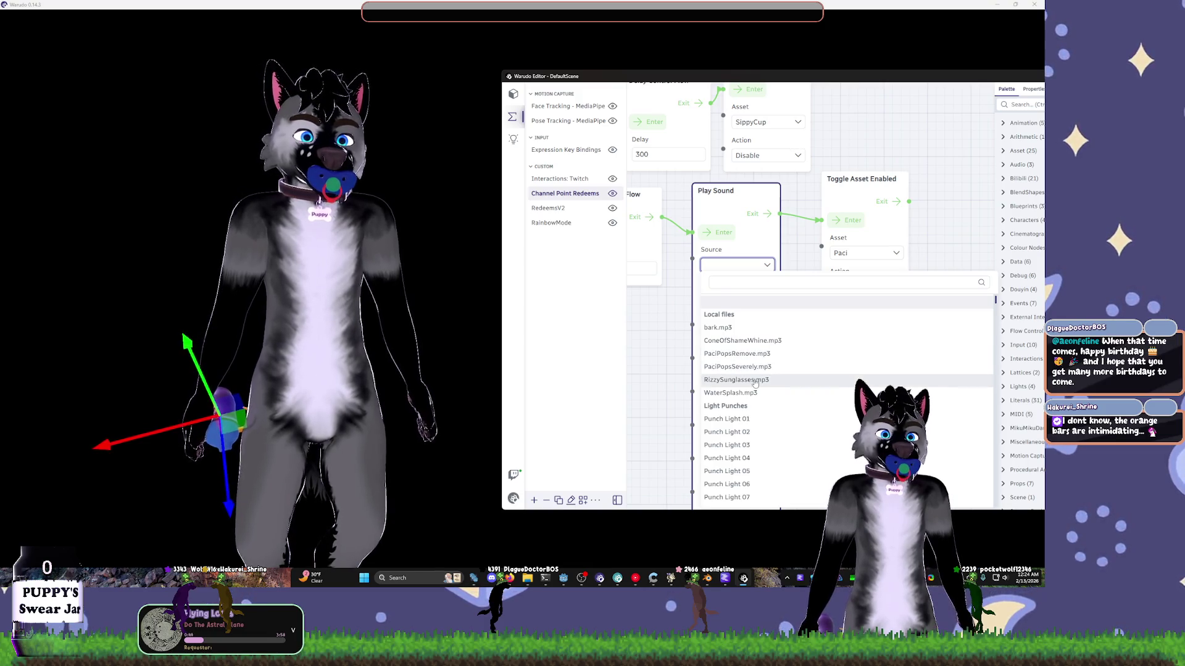
pyautogui.click(758, 354)
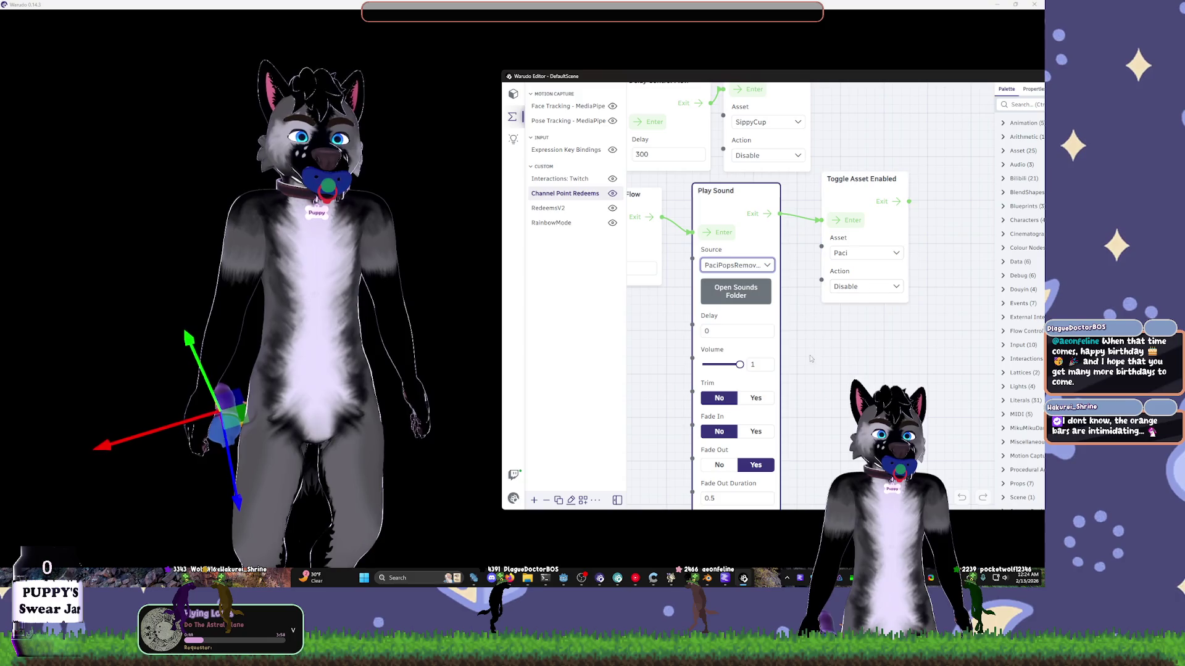
pyautogui.scroll(-1, 675, 336)
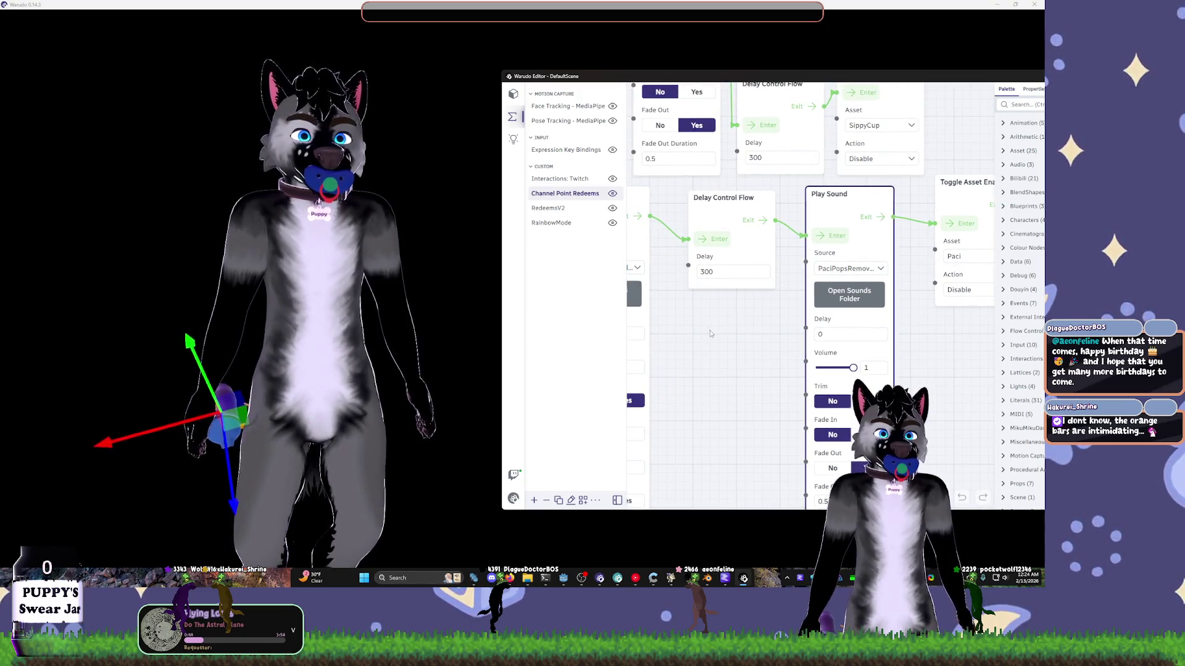
pyautogui.moveTo(635, 381)
pyautogui.mouseDown()
pyautogui.moveTo(855, 299)
pyautogui.moveTo(682, 313)
pyautogui.mouseUp()
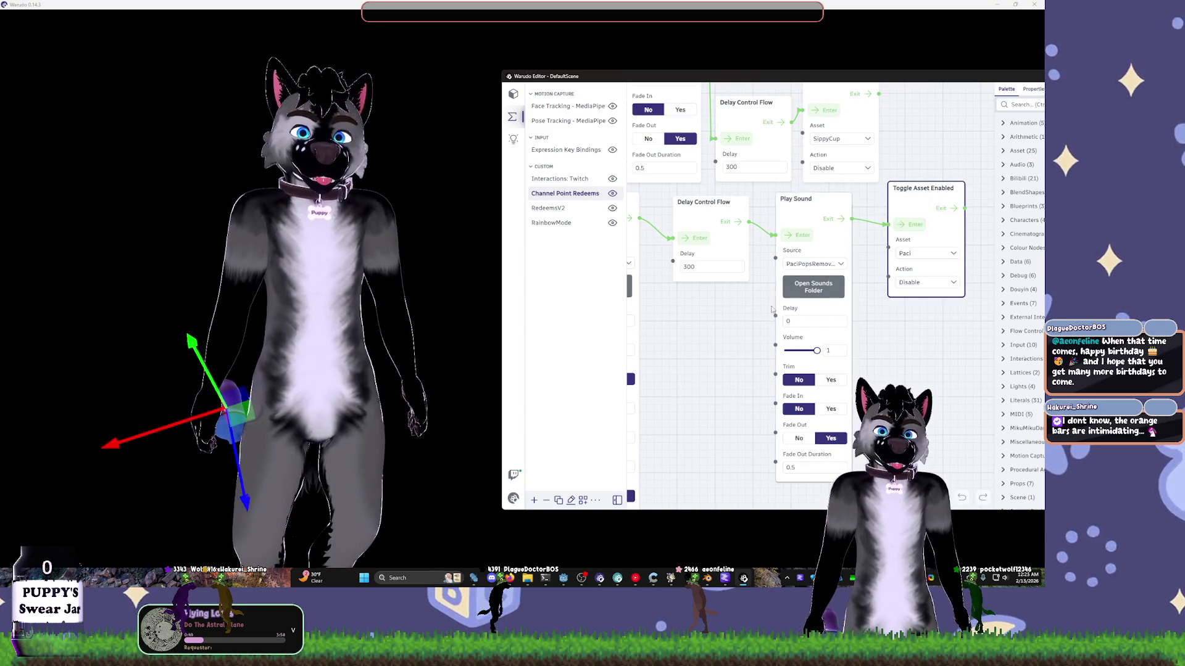
pyautogui.moveTo(654, 259)
pyautogui.mouseDown()
pyautogui.moveTo(839, 243)
pyautogui.moveTo(767, 279)
pyautogui.mouseUp()
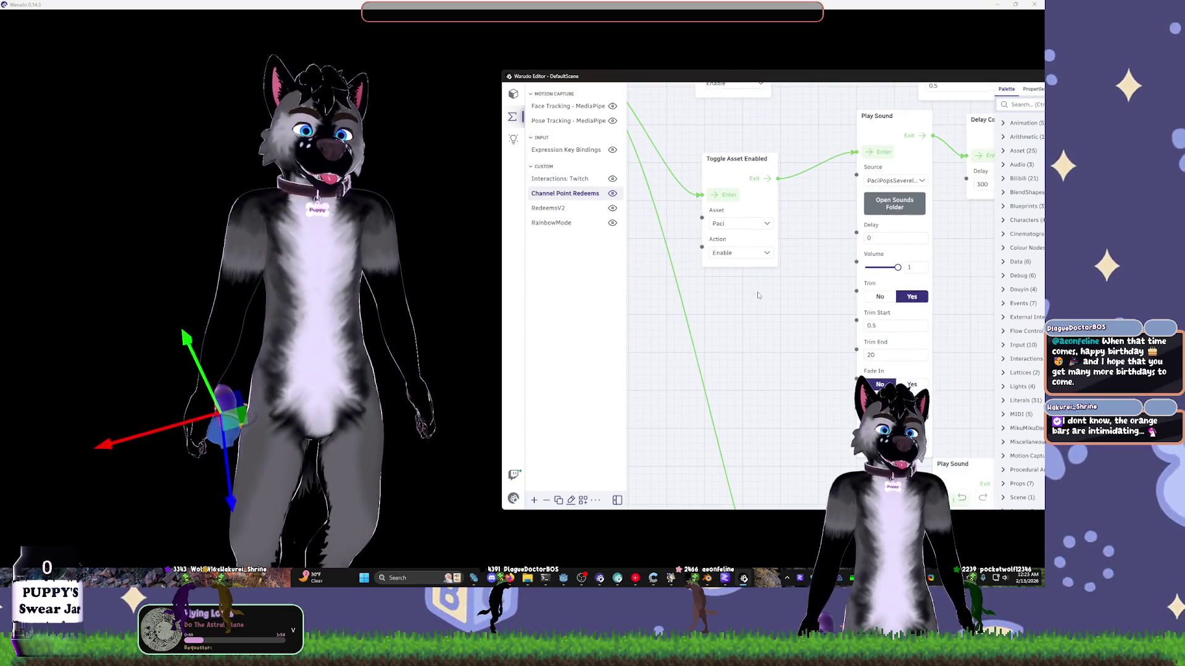
pyautogui.click(736, 195)
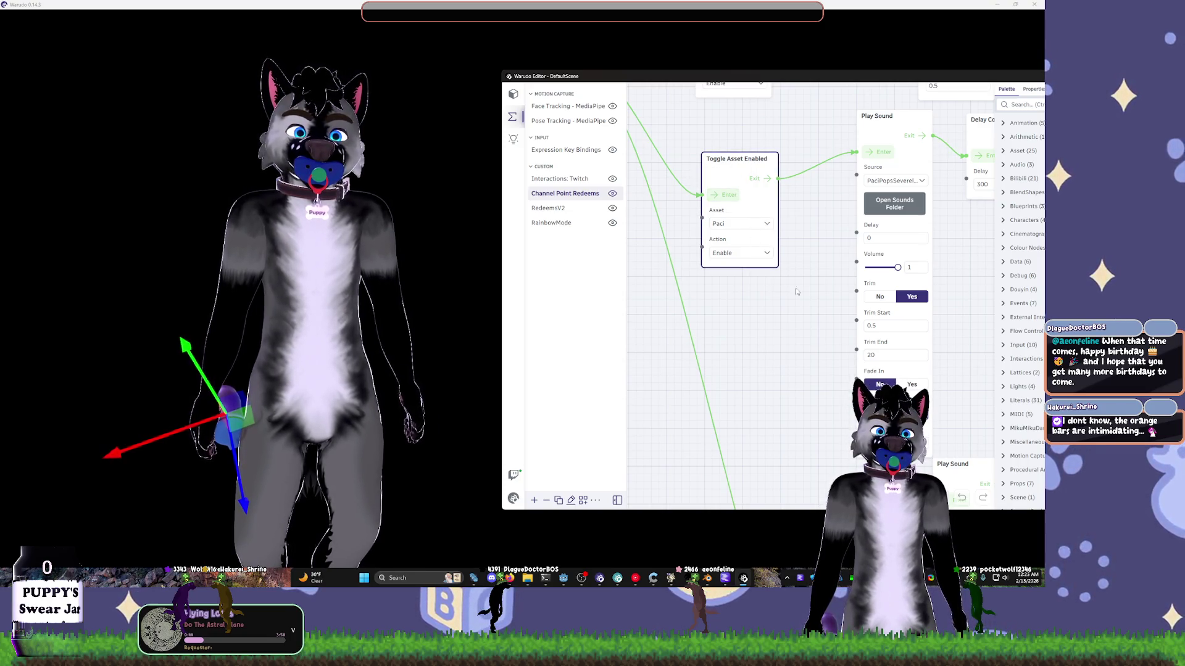
# - Review the PaciPops sound nodes, check system volume, and open the Sounds folder in File Explorer
pyautogui.moveTo(796, 292); pyautogui.dragTo(705, 304)
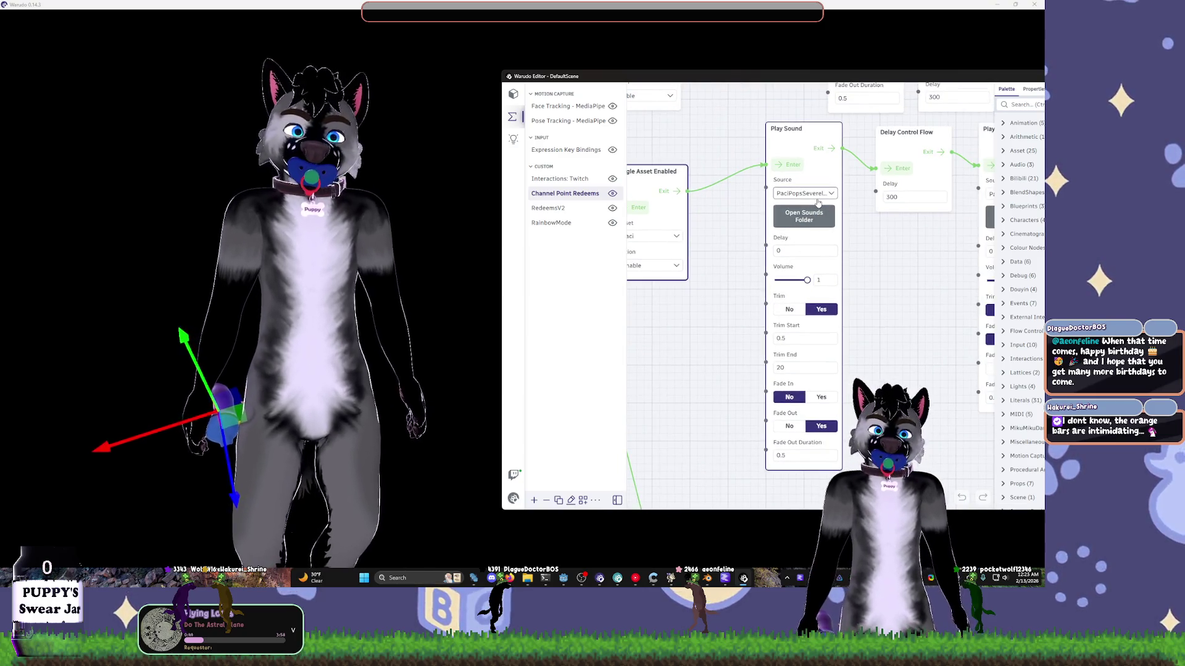
pyautogui.click(794, 174)
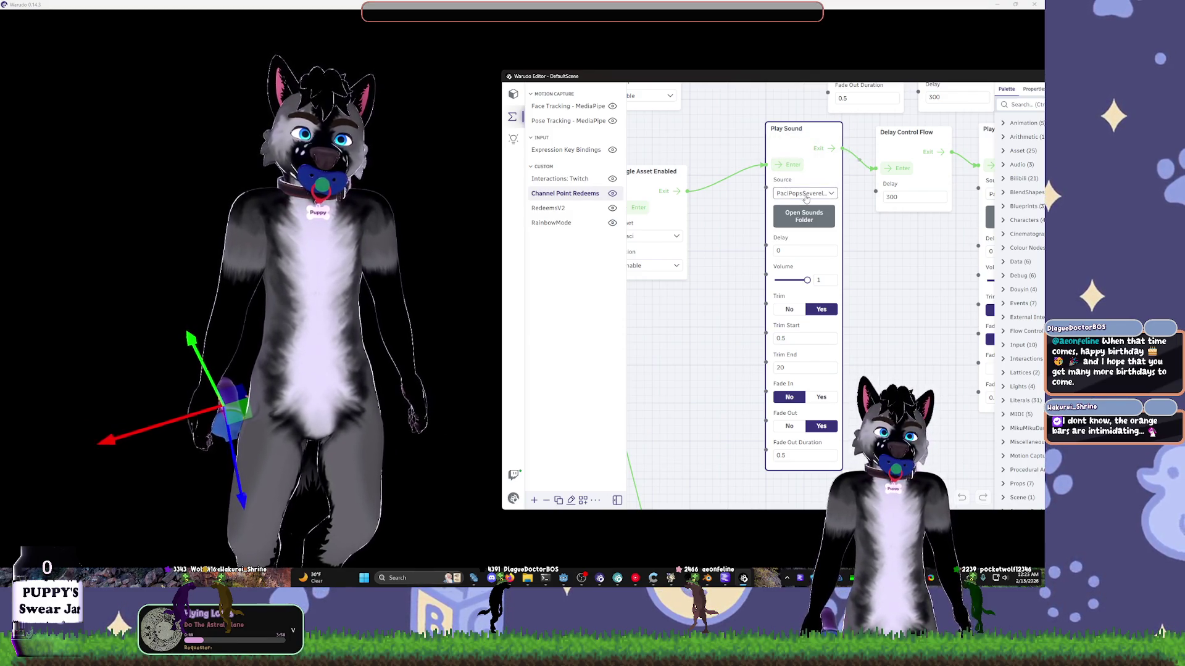
pyautogui.moveTo(906, 276)
pyautogui.mouseDown(button='right')
pyautogui.moveTo(748, 266)
pyautogui.moveTo(874, 297)
pyautogui.mouseUp(button='right')
pyautogui.click(1004, 578)
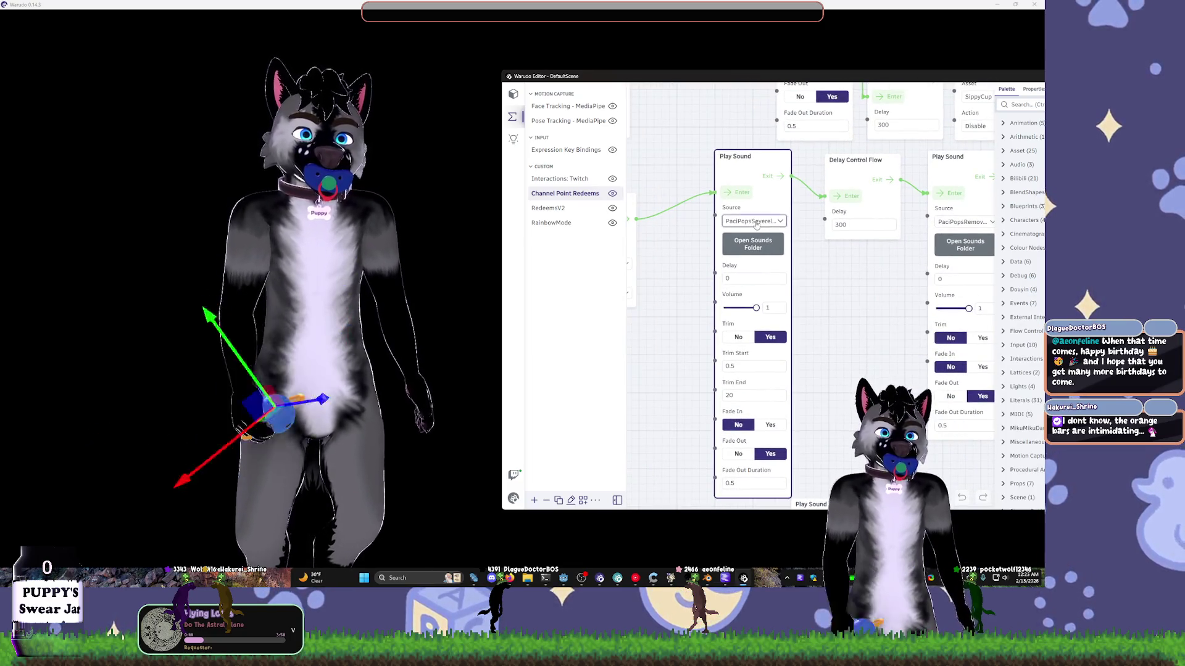
pyautogui.click(754, 221)
pyautogui.click(775, 273)
pyautogui.click(752, 244)
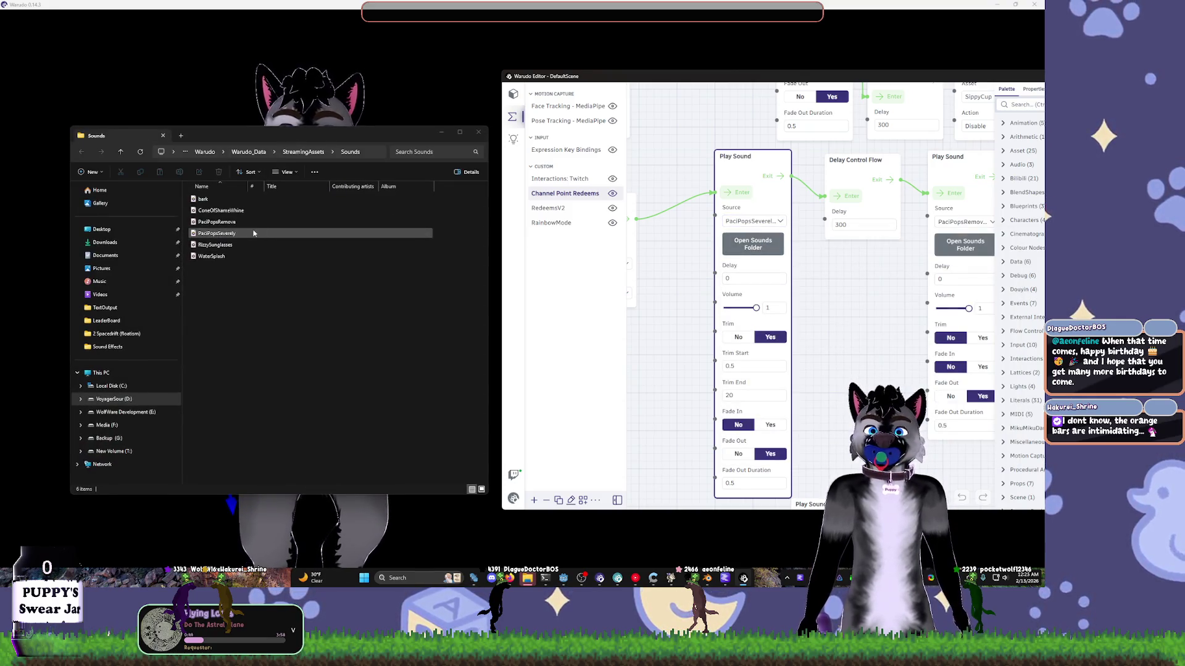
pyautogui.doubleClick(253, 234)
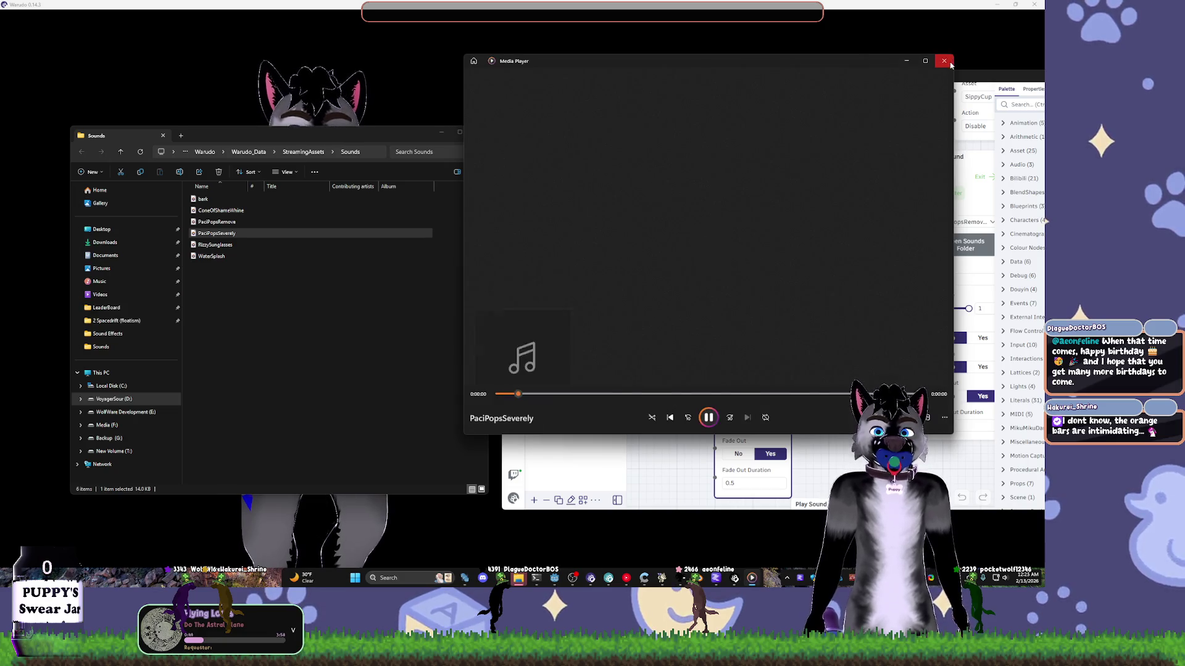
pyautogui.click(1013, 58)
pyautogui.click(478, 132)
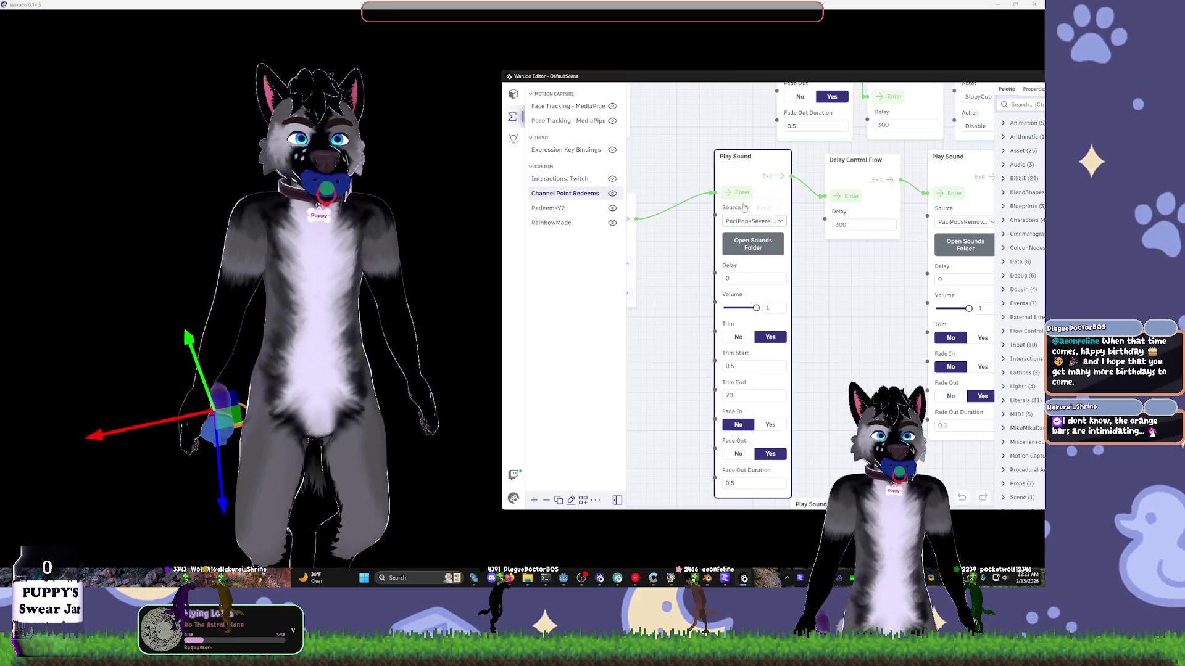
# - Choose PaciPopsSeverely.mp3 as the Paci Play Sound source, then recheck the list
pyautogui.click(753, 221)
pyautogui.write('paci')
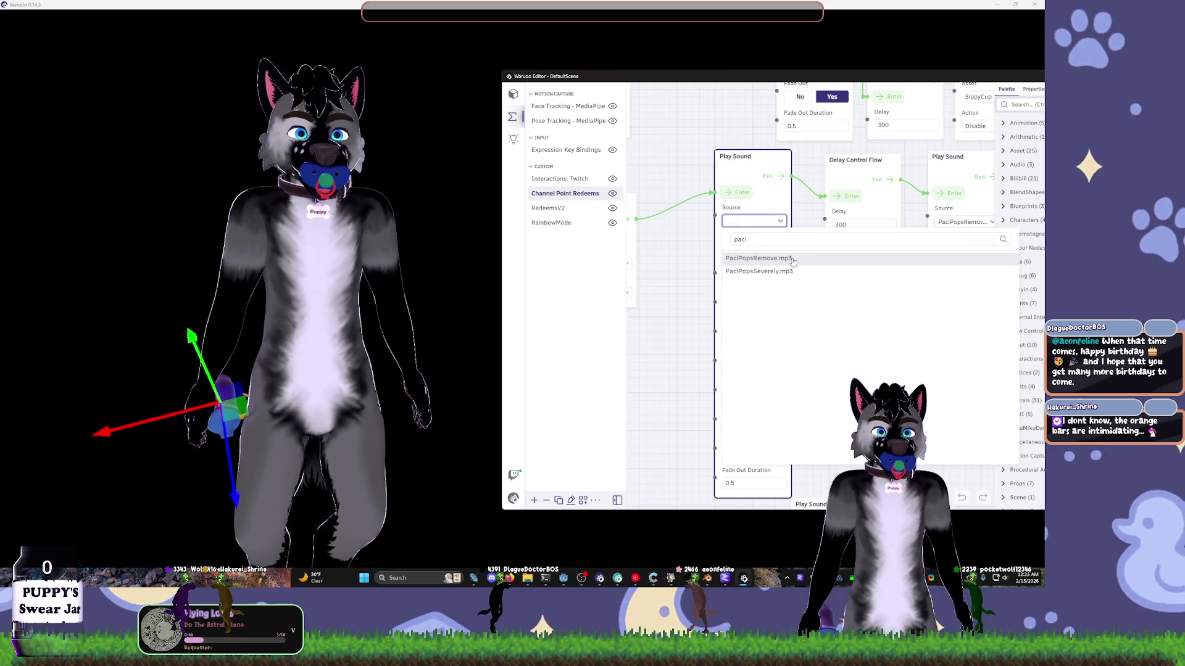
pyautogui.click(759, 271)
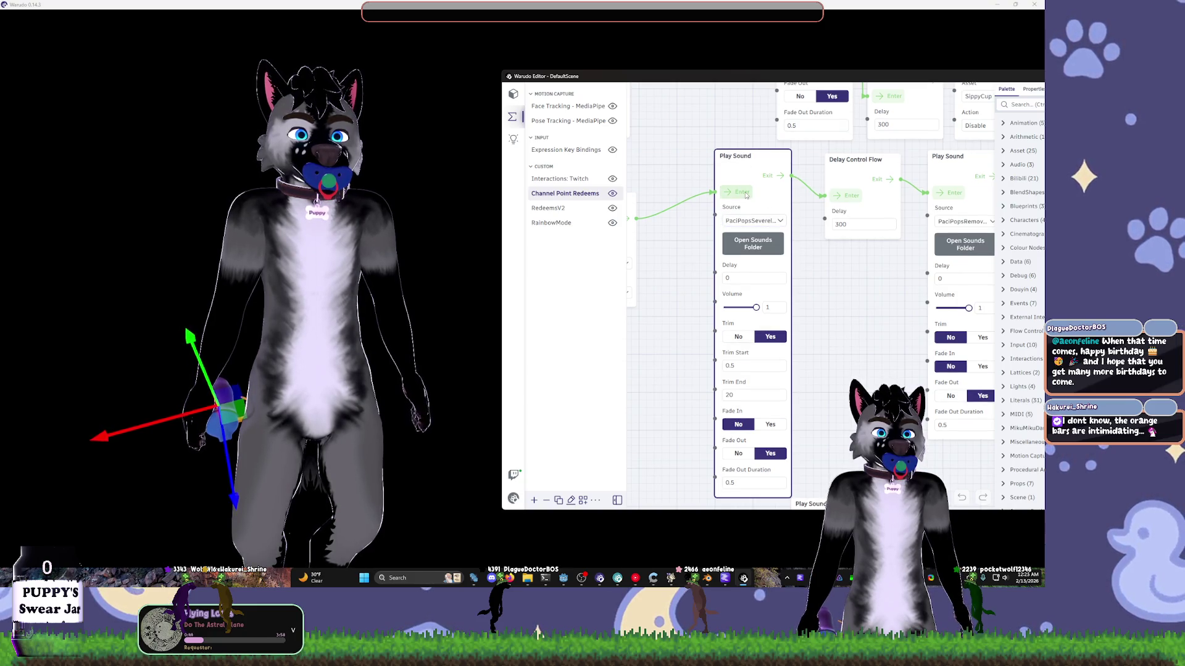
pyautogui.hscroll(-3, 705, 230)
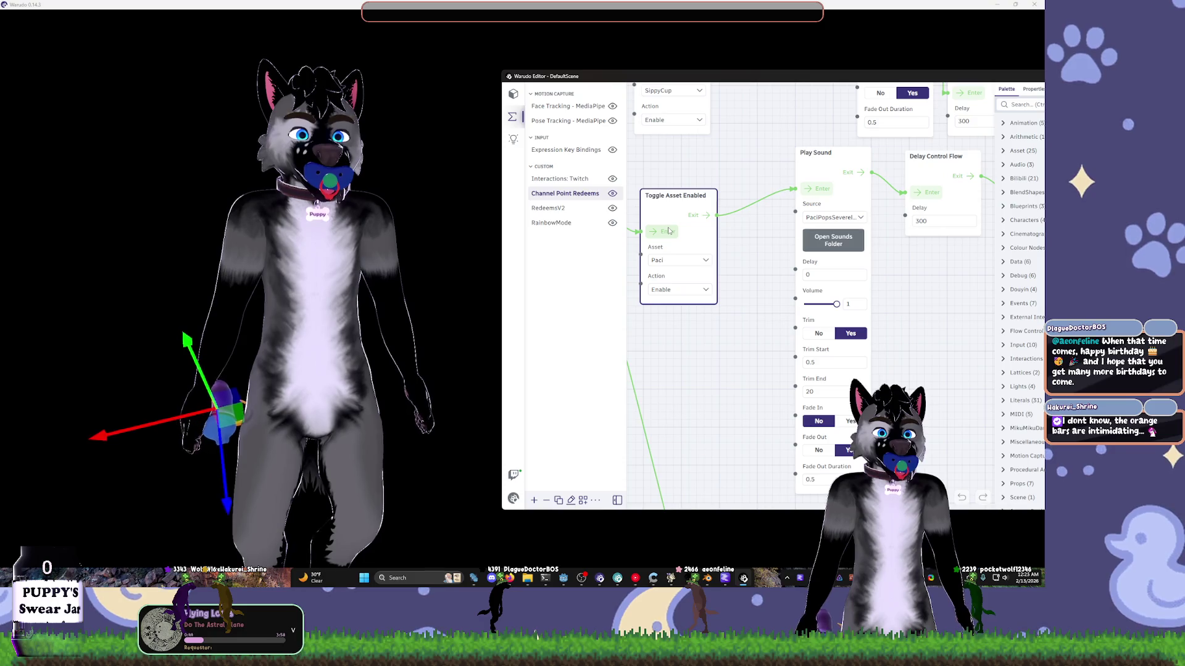
pyautogui.click(852, 223)
pyautogui.write('paci')
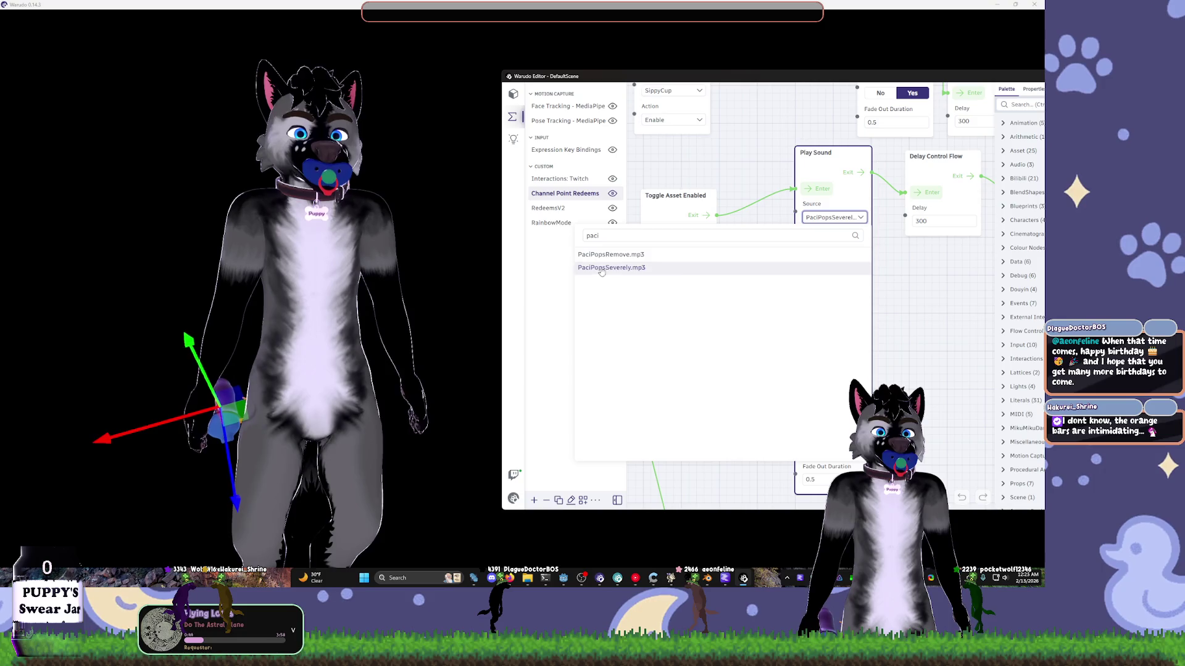
pyautogui.click(903, 292)
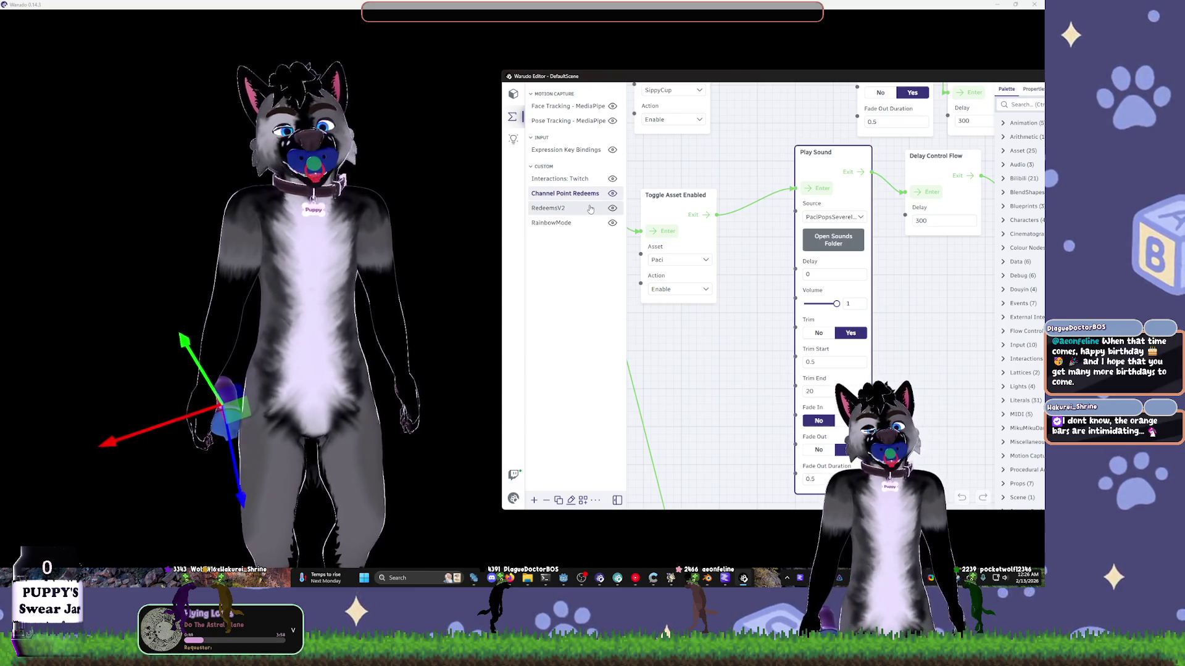
# - Zoom out, enlarge the blueprint editor, and reposition the PaciPops Play Sound node beside the water splash chain
pyautogui.scroll(-2, 770, 262)
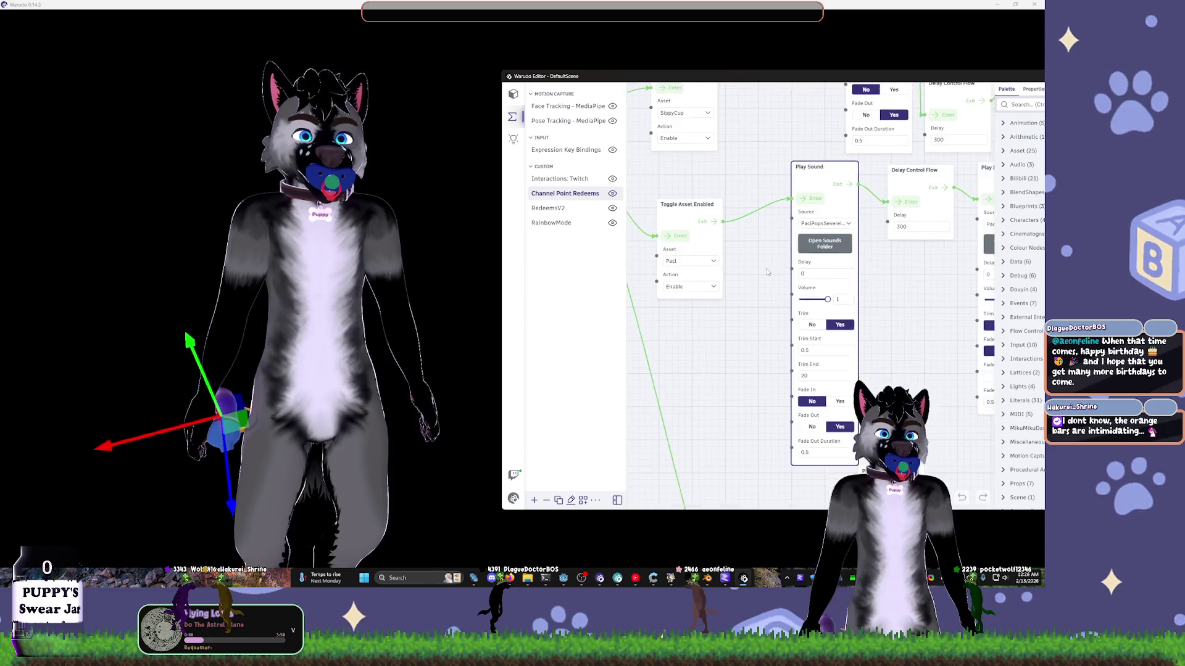
pyautogui.moveTo(768, 283); pyautogui.dragTo(737, 300)
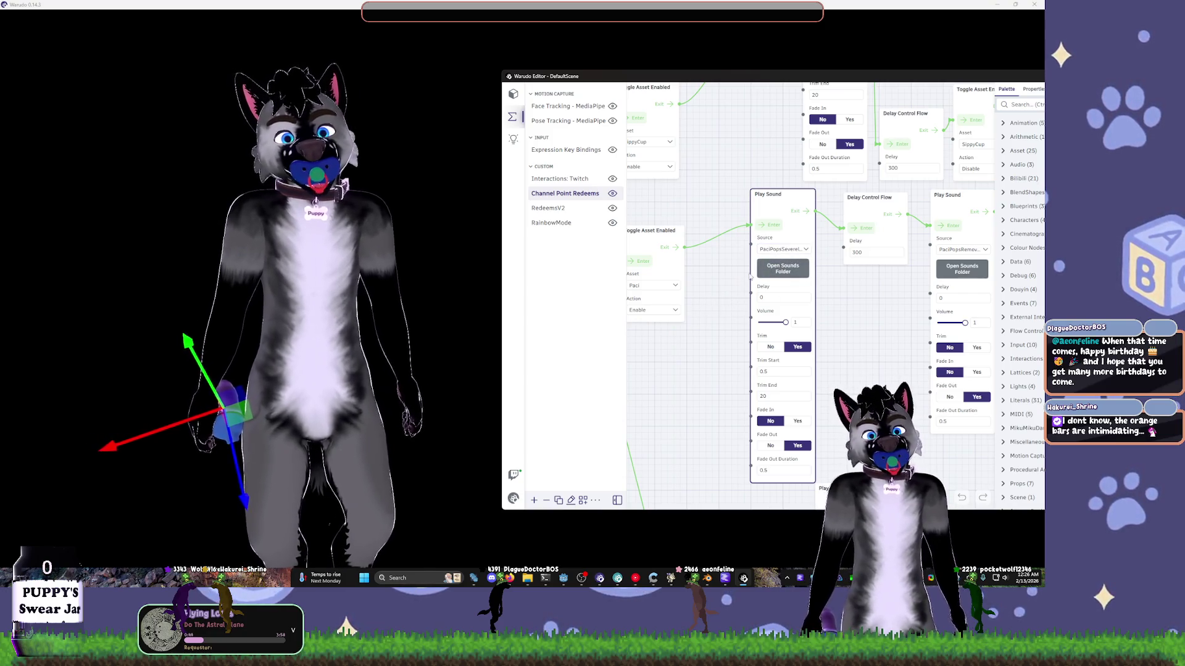
pyautogui.scroll(-1, 724, 272)
pyautogui.moveTo(724, 273); pyautogui.dragTo(771, 371)
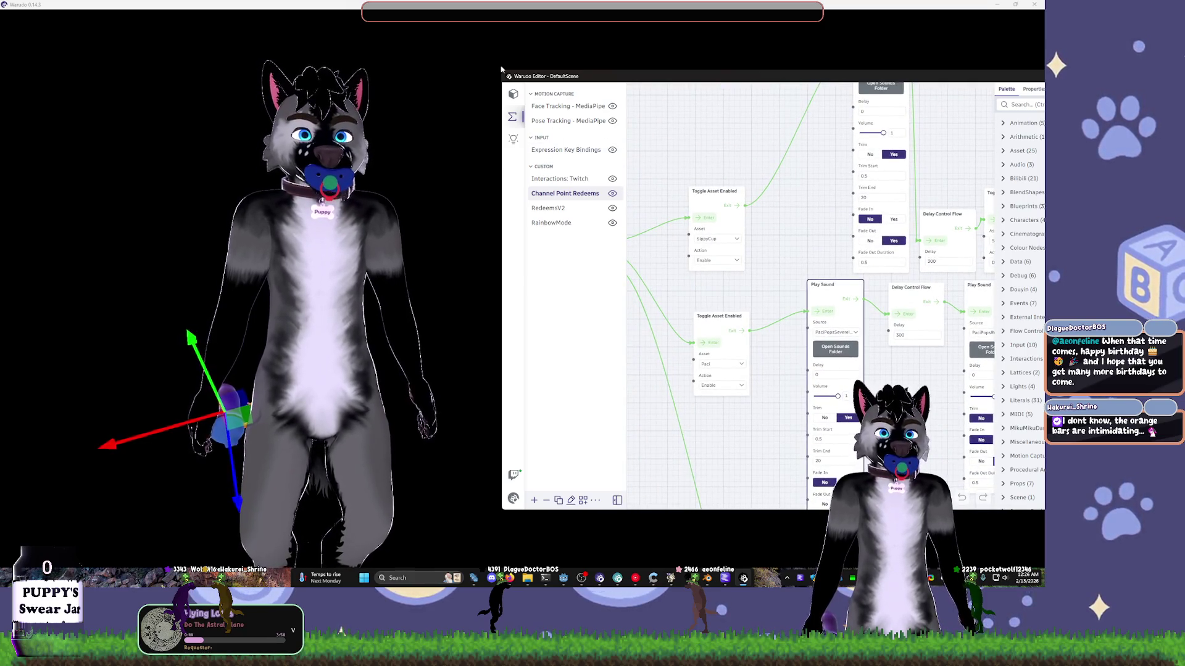
pyautogui.moveTo(502, 71); pyautogui.dragTo(448, 31)
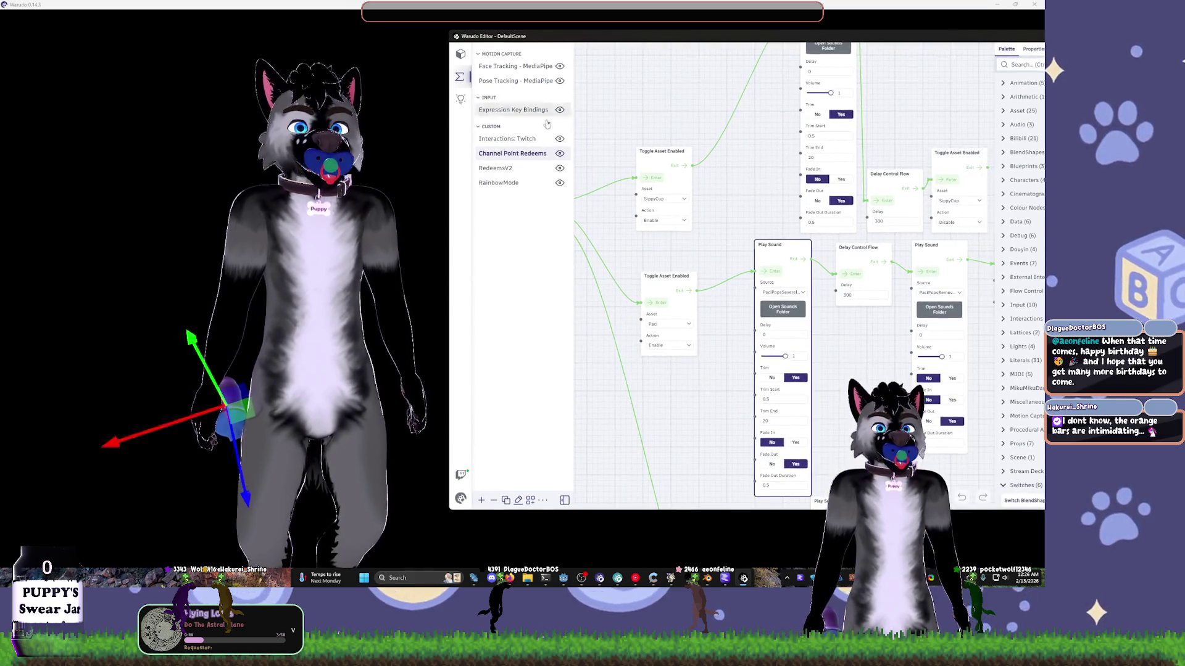
pyautogui.moveTo(739, 382); pyautogui.dragTo(640, 372)
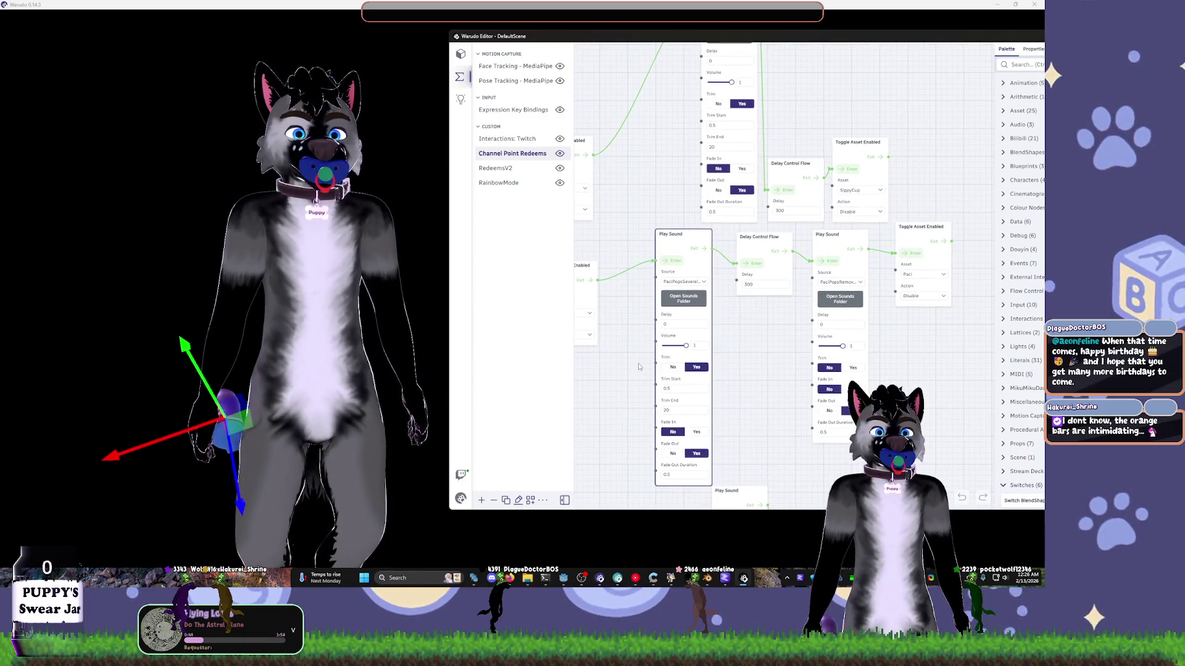
pyautogui.moveTo(672, 231); pyautogui.dragTo(604, 242)
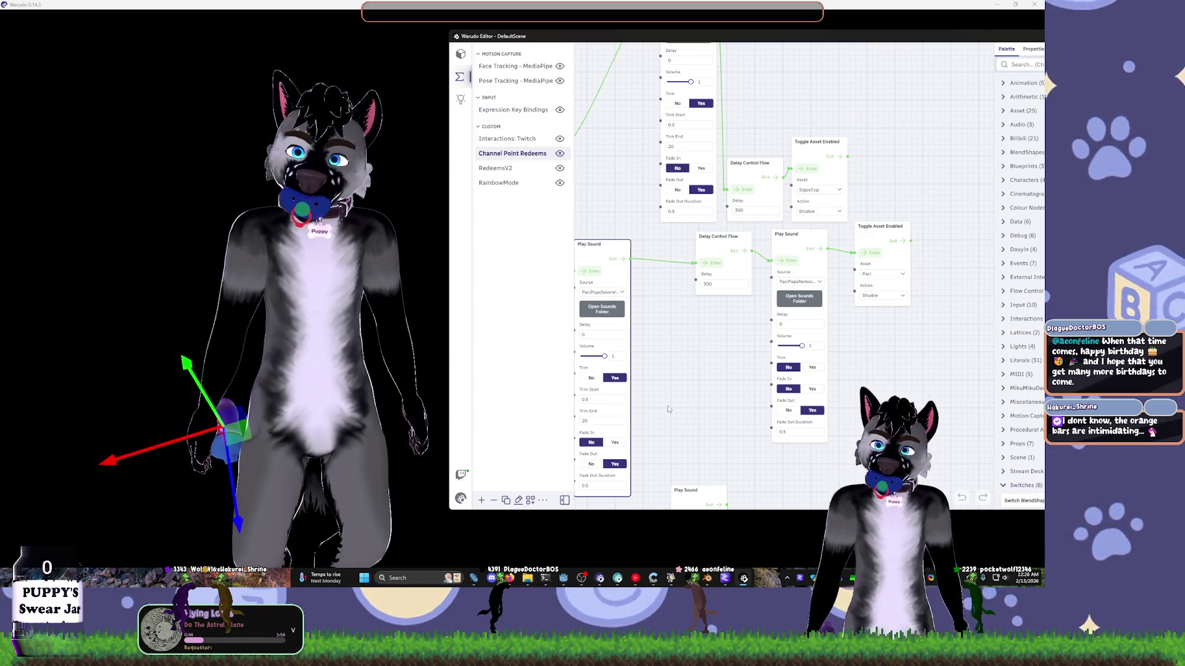
pyautogui.moveTo(679, 369); pyautogui.dragTo(750, 366)
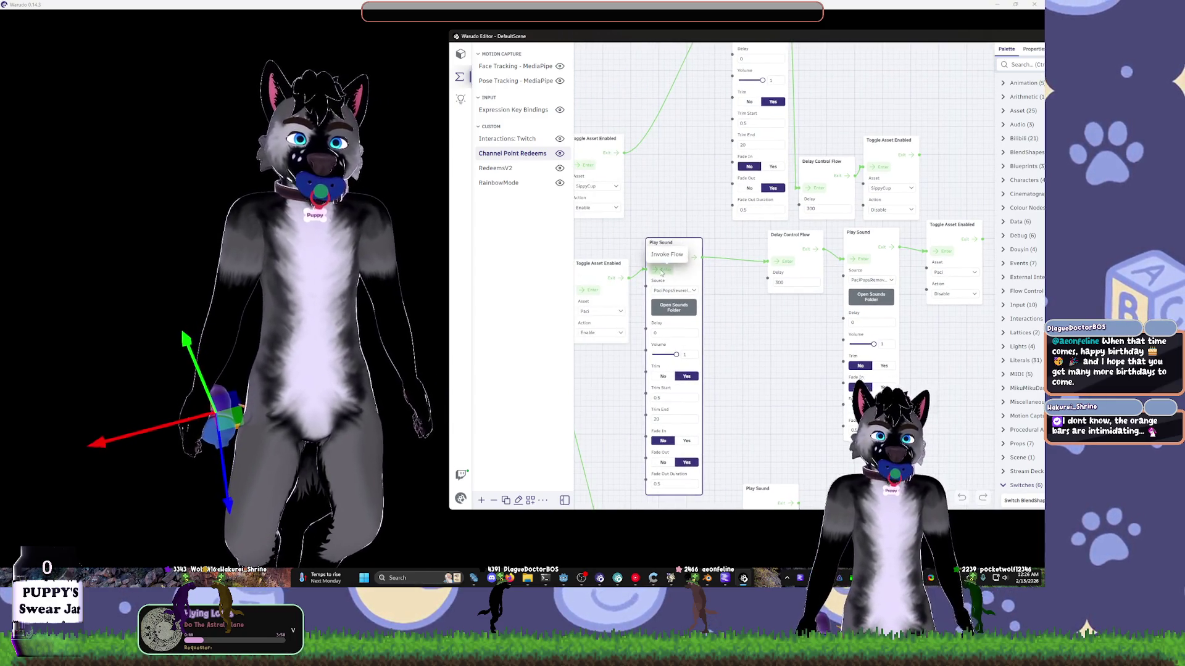
pyautogui.moveTo(693, 183); pyautogui.dragTo(683, 345)
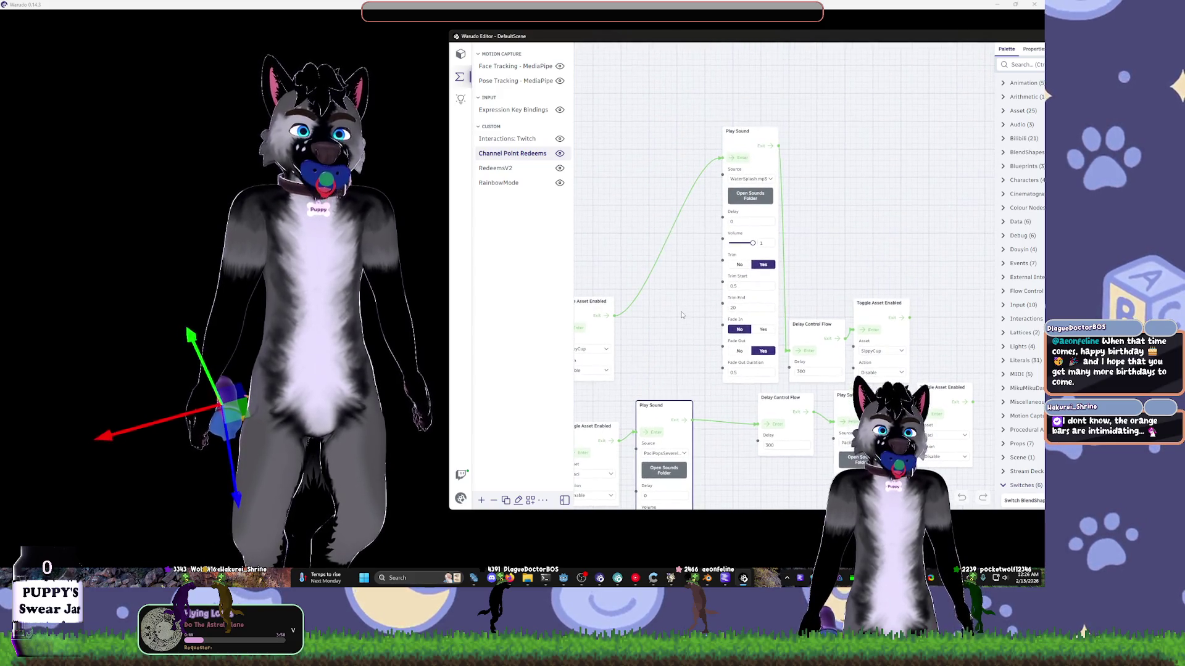
pyautogui.click(742, 157)
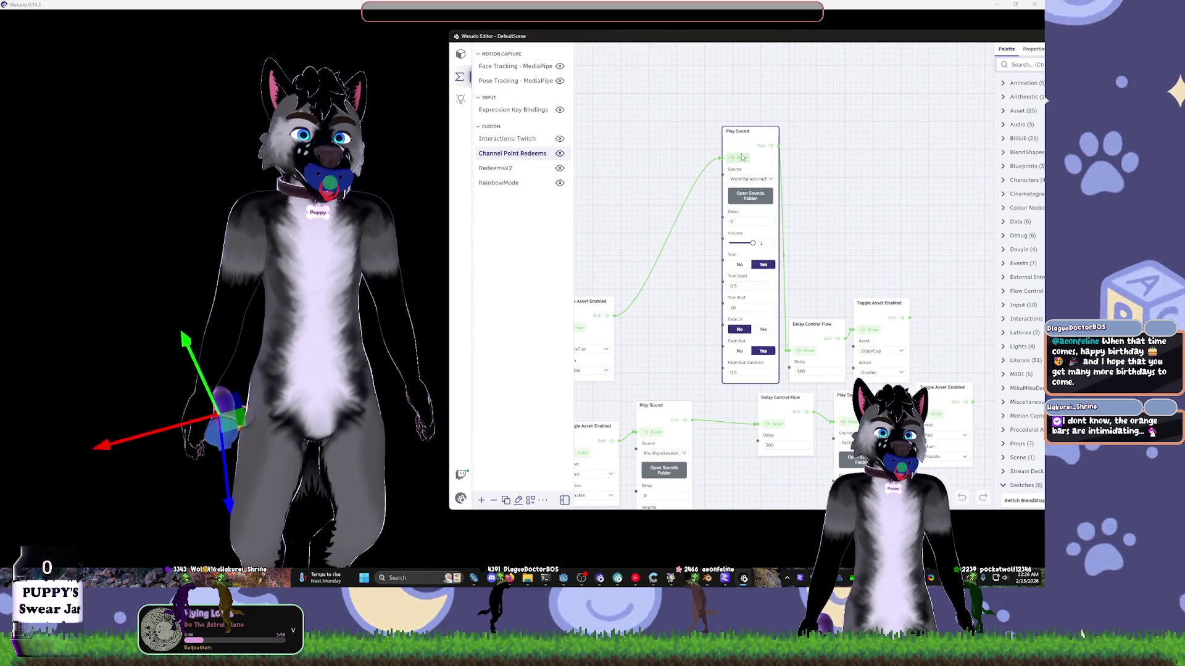
pyautogui.scroll(-5, 710, 204)
pyautogui.click(689, 353)
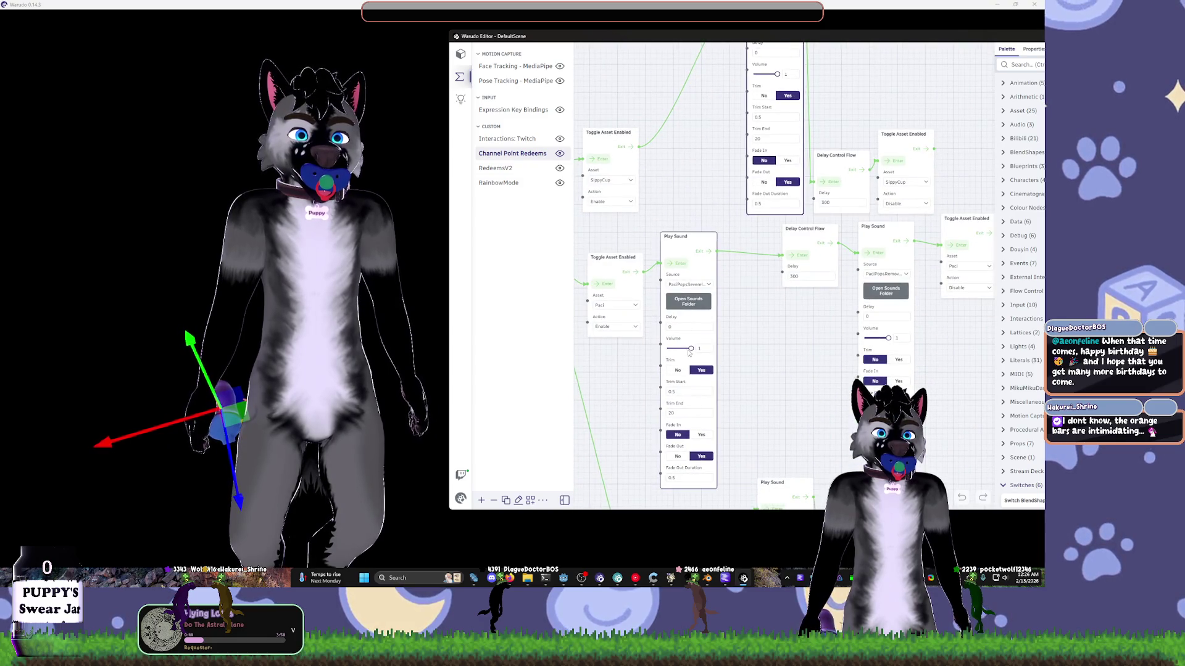
# - Set Trim Start to 0 on the PaciPops sound and 0.5 on the WaterSplash sound
pyautogui.click(681, 393)
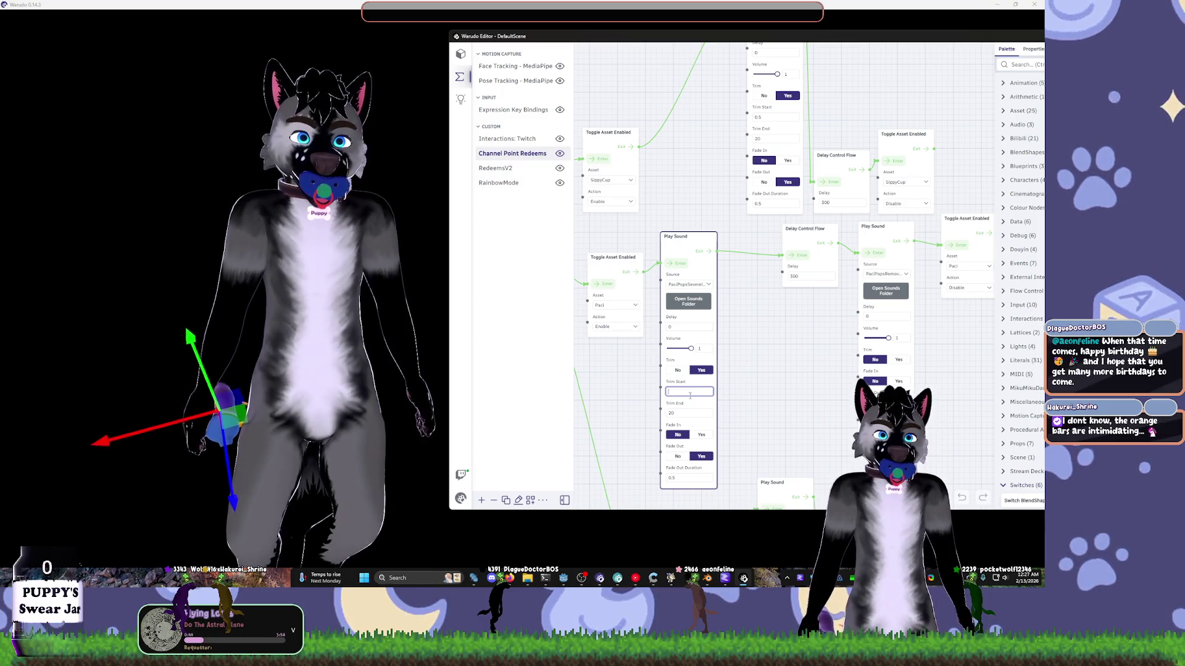
pyautogui.write('0')
pyautogui.press('Return')
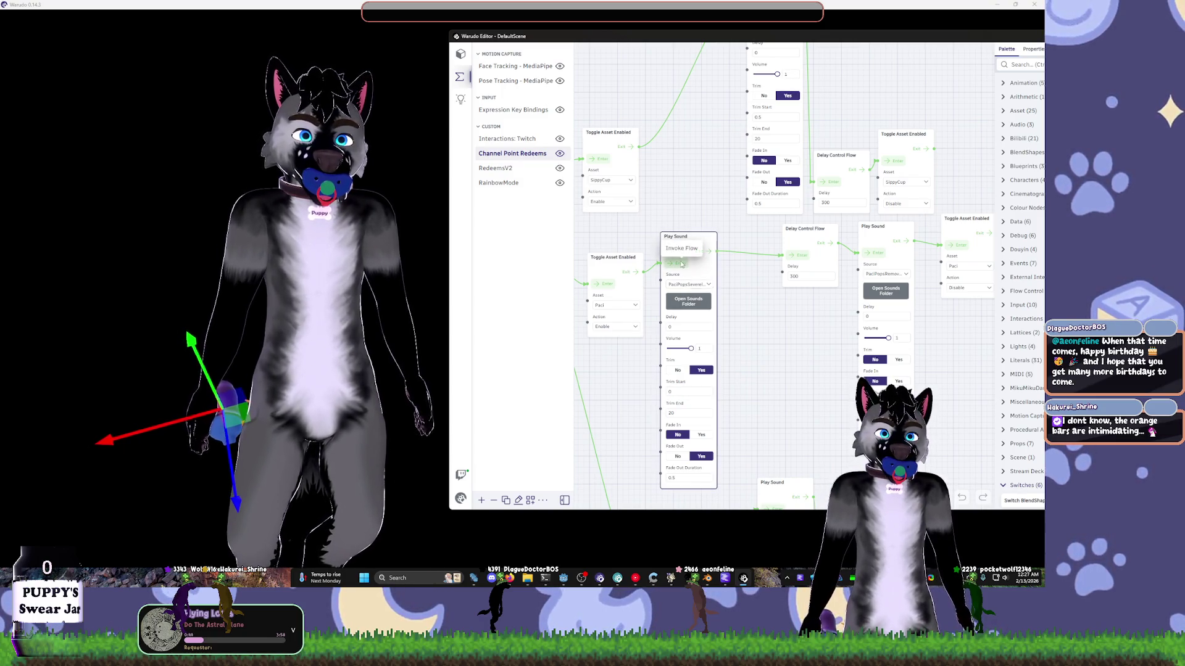
pyautogui.moveTo(768, 335)
pyautogui.mouseDown()
pyautogui.moveTo(695, 346)
pyautogui.moveTo(722, 325)
pyautogui.moveTo(706, 412)
pyautogui.mouseUp()
pyautogui.click(709, 190)
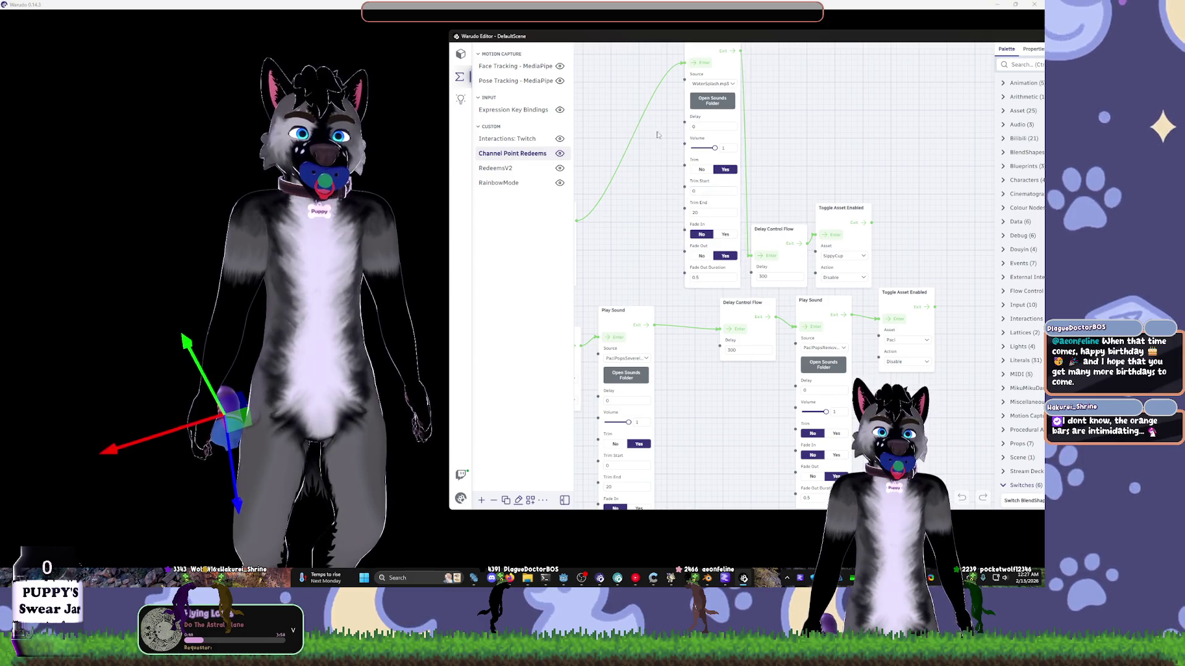
pyautogui.scroll(2, 679, 148)
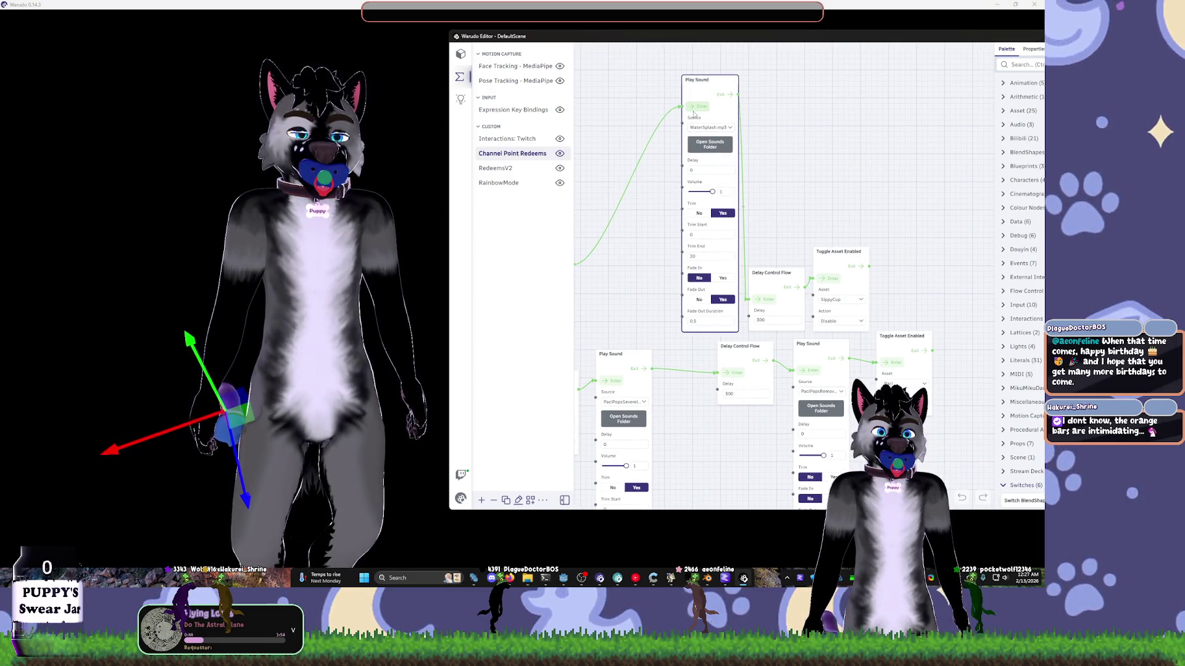
pyautogui.click(672, 233)
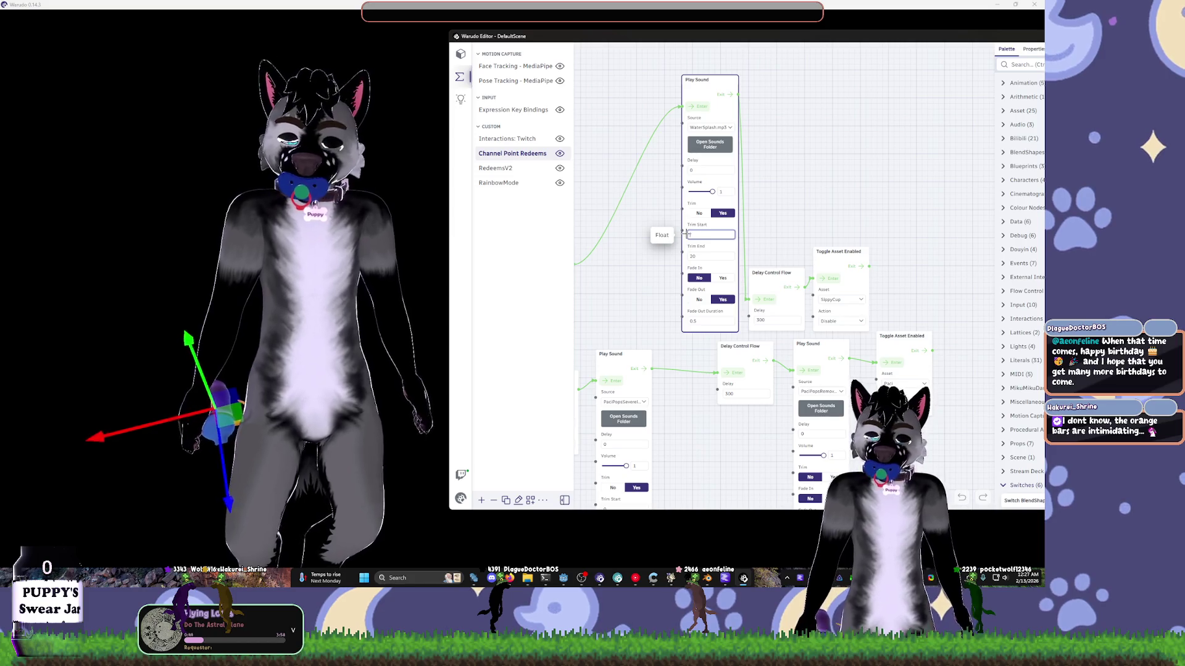
pyautogui.write('0.5')
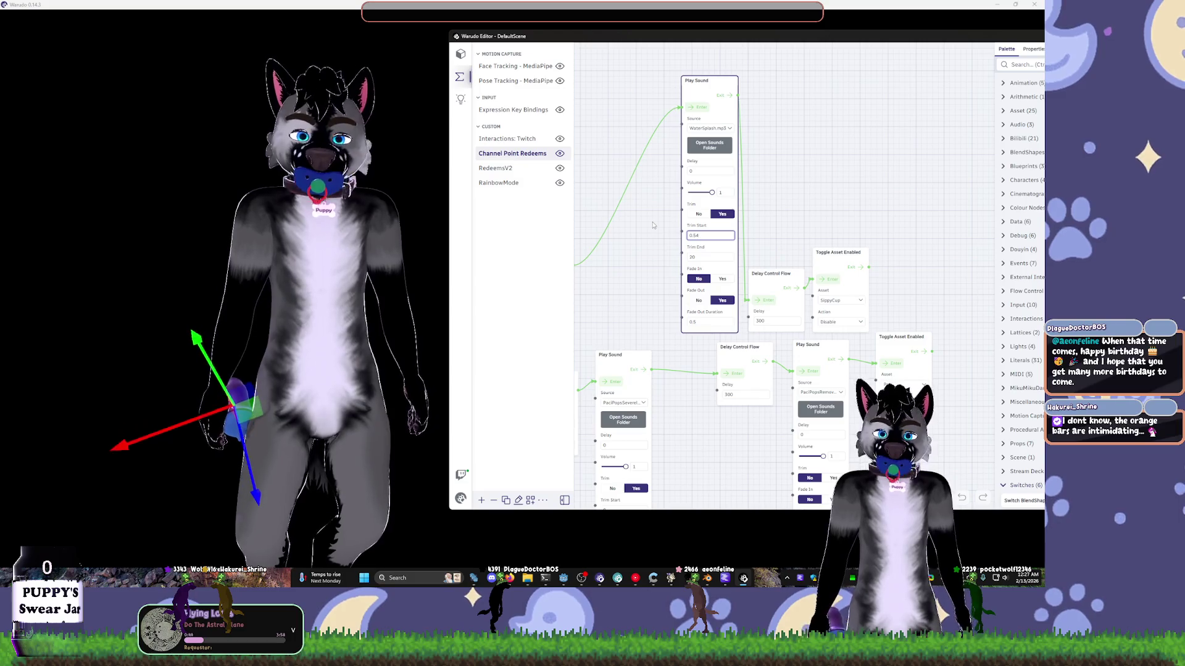
pyautogui.click(669, 211)
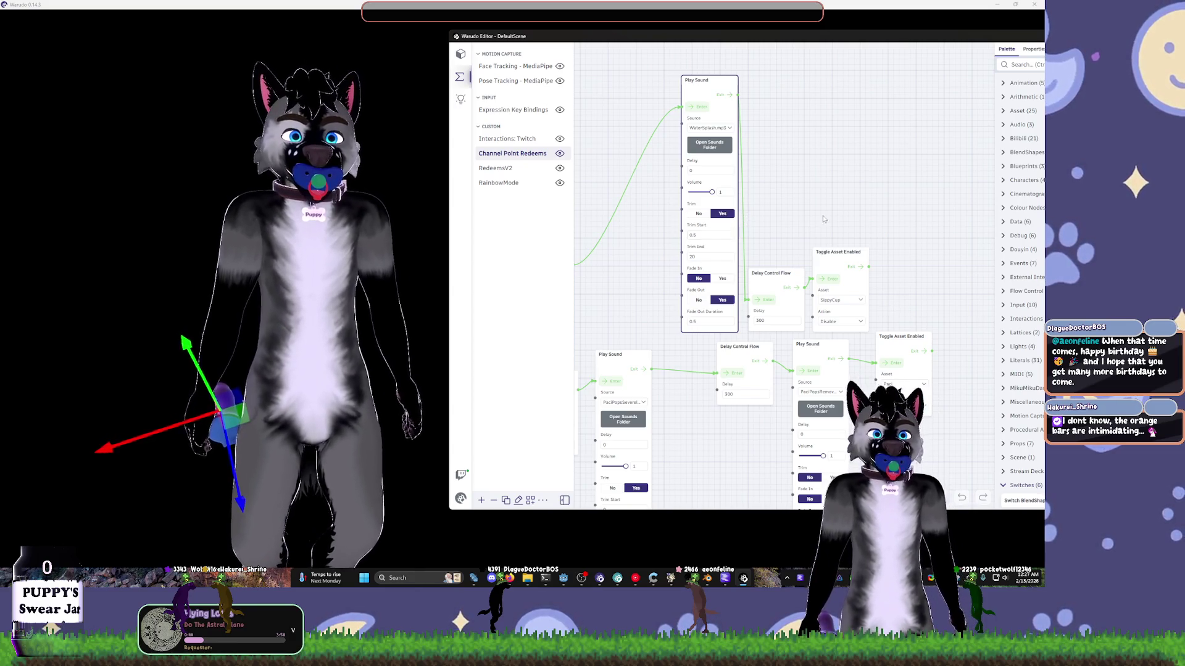
# - Spread out the Play Sound, Delay Control Flow and Toggle Asset Enabled nodes of both chains
pyautogui.moveTo(822, 219); pyautogui.dragTo(776, 178)
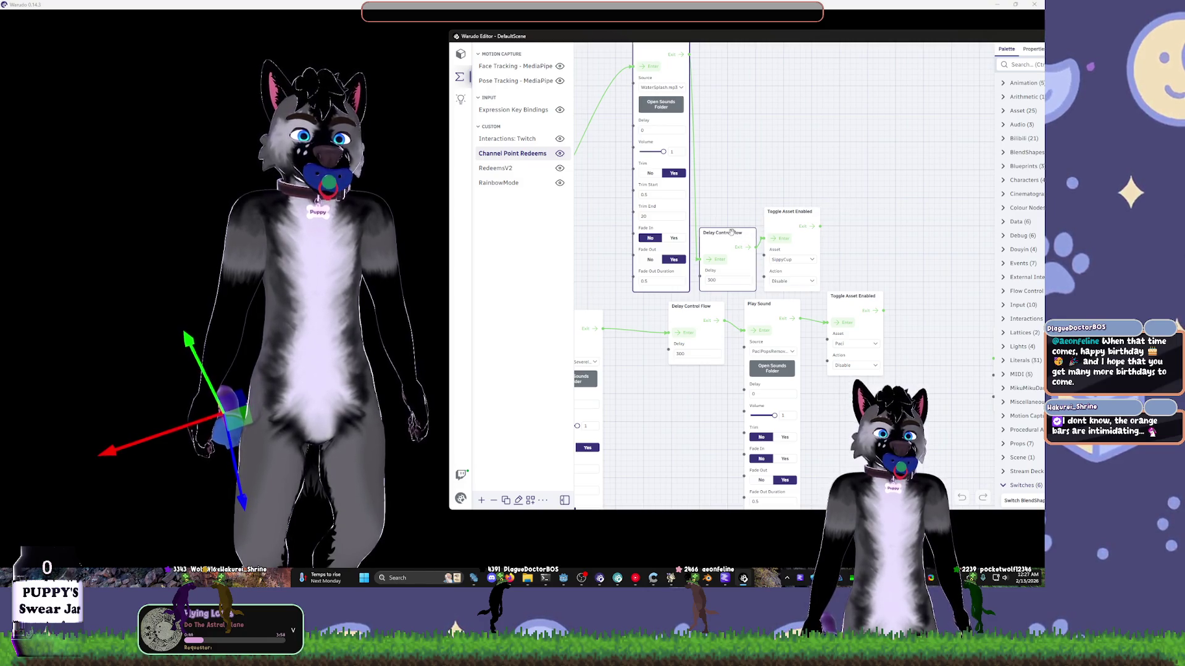
pyautogui.moveTo(760, 304); pyautogui.dragTo(778, 304)
pyautogui.moveTo(690, 306); pyautogui.dragTo(718, 306)
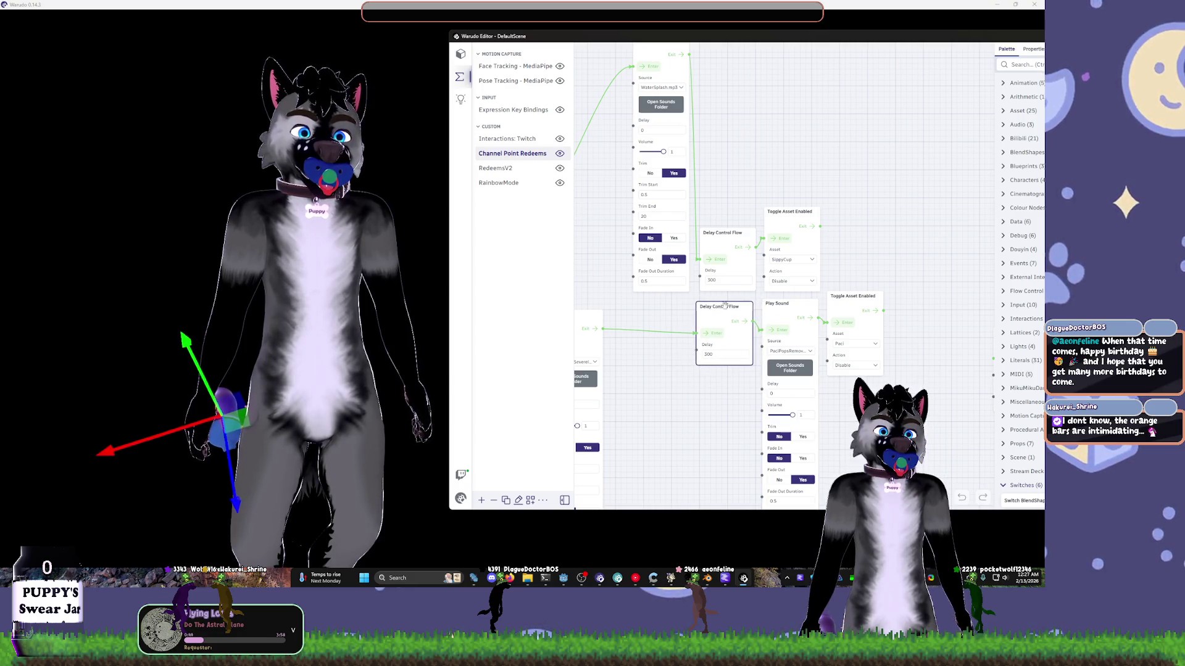
pyautogui.moveTo(858, 298); pyautogui.dragTo(853, 310)
pyautogui.moveTo(873, 256); pyautogui.dragTo(936, 184, button='middle')
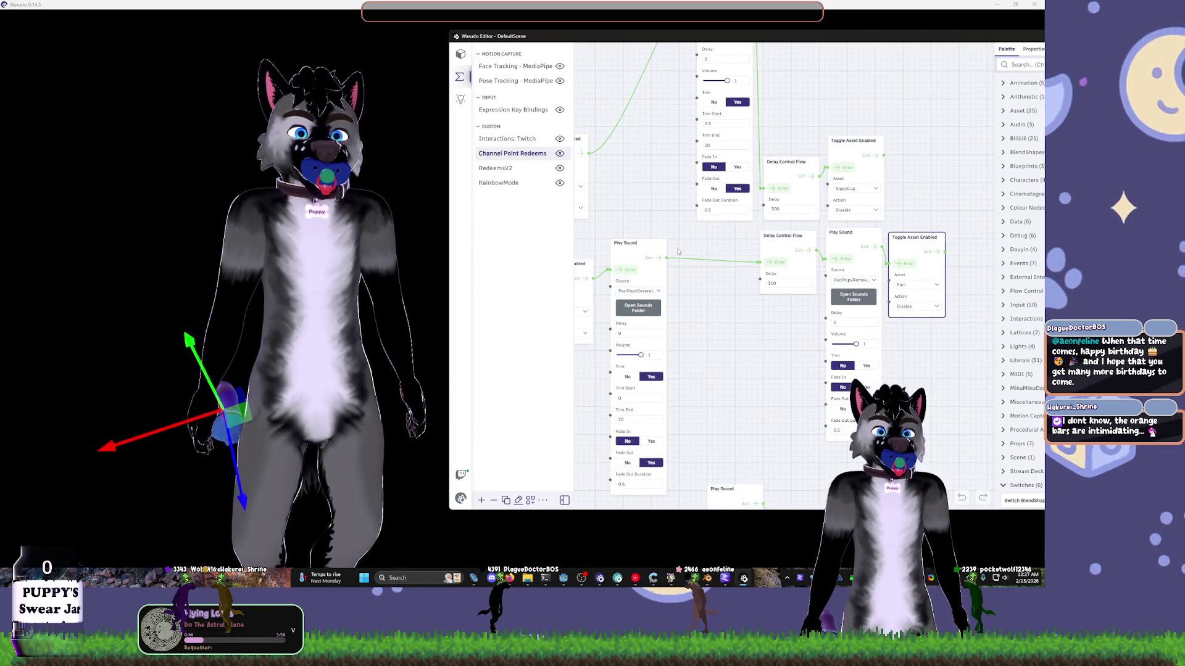
pyautogui.click(665, 253)
pyautogui.moveTo(637, 250); pyautogui.dragTo(719, 242)
pyautogui.moveTo(635, 266); pyautogui.dragTo(701, 264, button='middle')
pyautogui.moveTo(630, 262); pyautogui.dragTo(690, 239)
pyautogui.moveTo(629, 137)
pyautogui.mouseDown()
pyautogui.moveTo(690, 117)
pyautogui.moveTo(694, 54)
pyautogui.mouseUp()
pyautogui.moveTo(693, 54); pyautogui.dragTo(681, 209, button='middle')
pyautogui.moveTo(667, 212); pyautogui.dragTo(667, 135)
# - Pan across the redeem nodes and widen the blueprint editor from its left edge
pyautogui.moveTo(637, 282); pyautogui.dragTo(773, 194, button='middle')
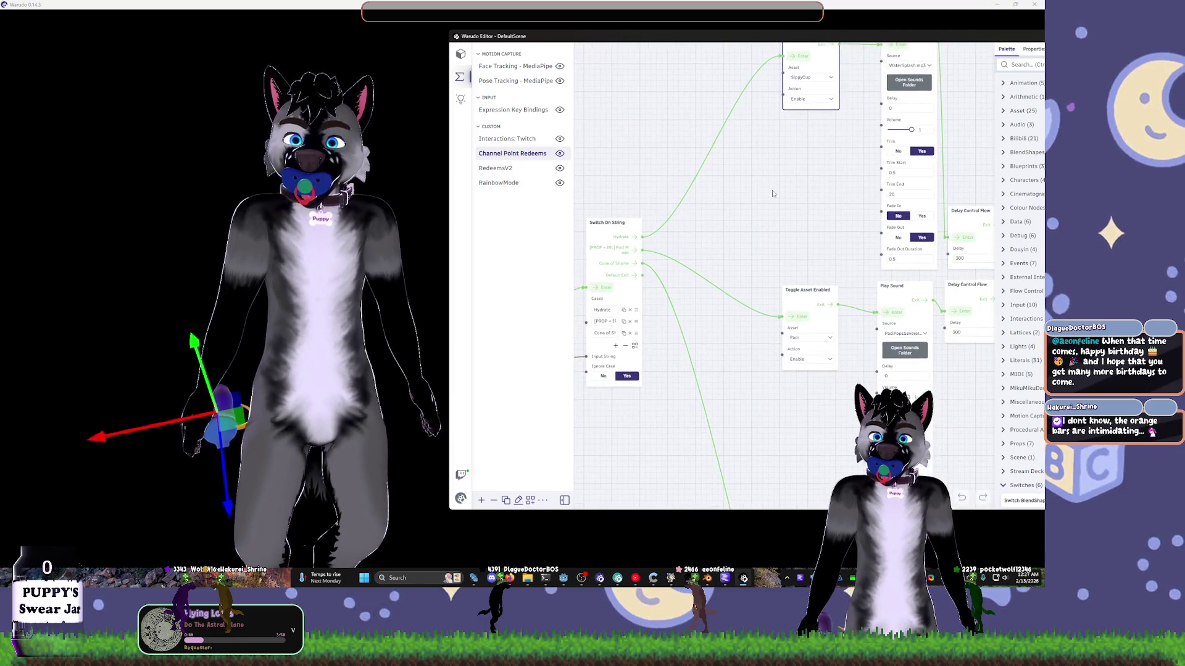
pyautogui.scroll(-2, 741, 223)
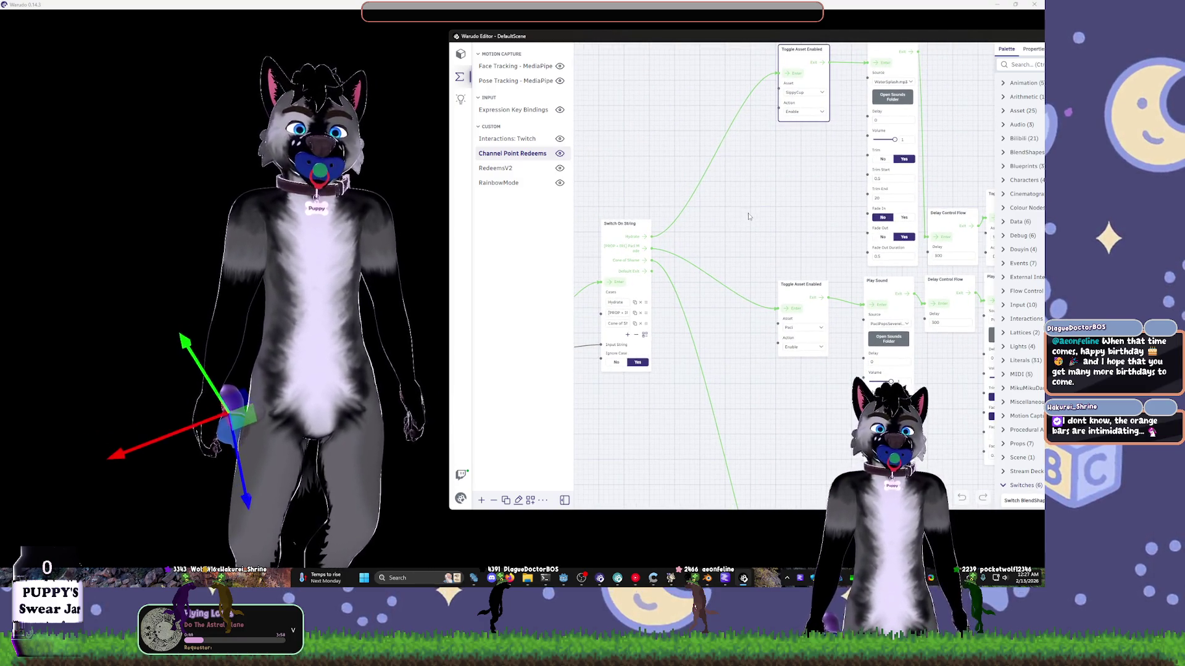
pyautogui.moveTo(752, 234)
pyautogui.mouseDown(button='middle')
pyautogui.moveTo(687, 228)
pyautogui.moveTo(729, 209)
pyautogui.moveTo(690, 238)
pyautogui.mouseUp(button='middle')
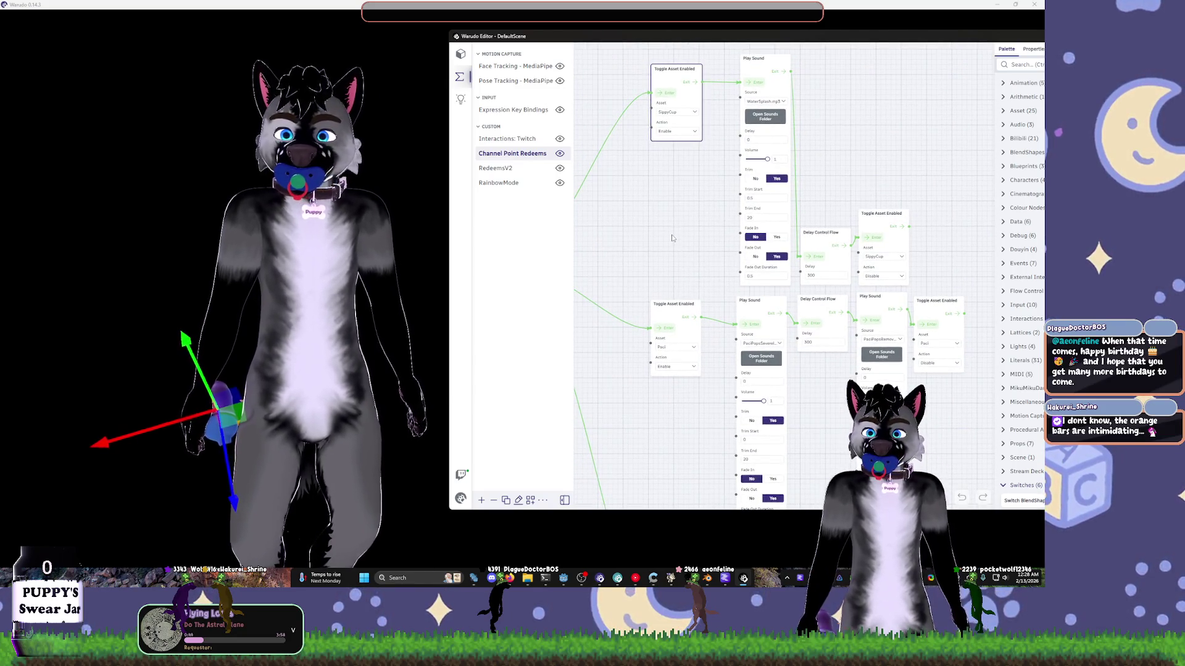
pyautogui.moveTo(696, 244); pyautogui.dragTo(593, 208, button='middle')
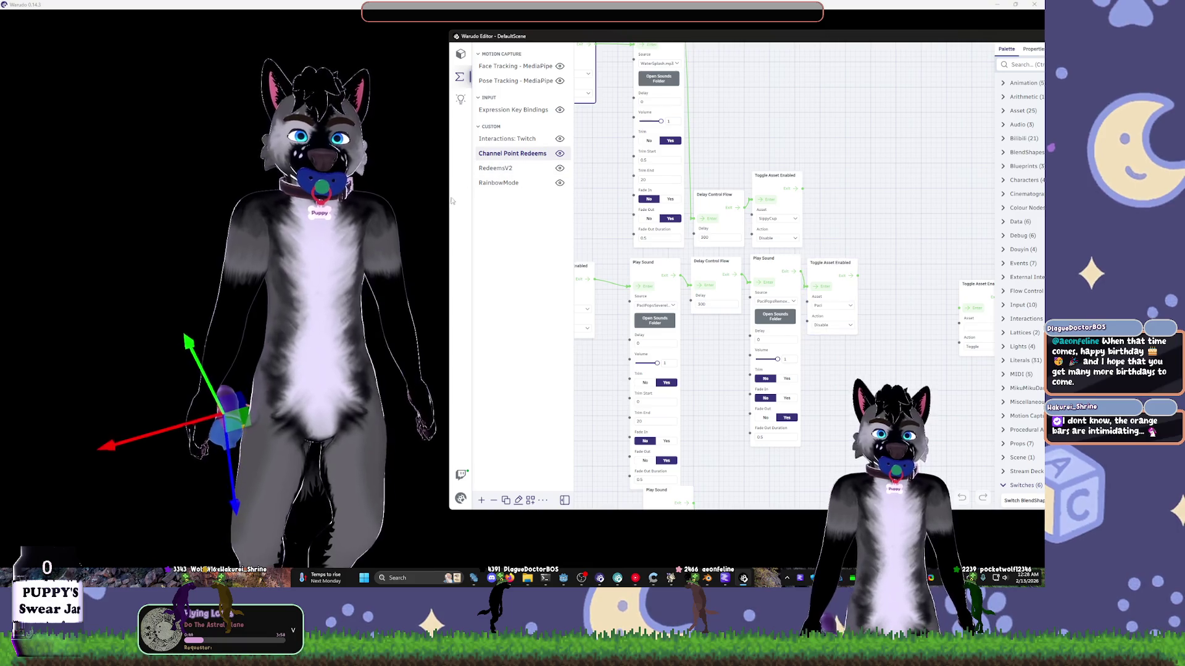
pyautogui.moveTo(450, 201); pyautogui.dragTo(328, 205)
pyautogui.scroll(-1, 791, 263)
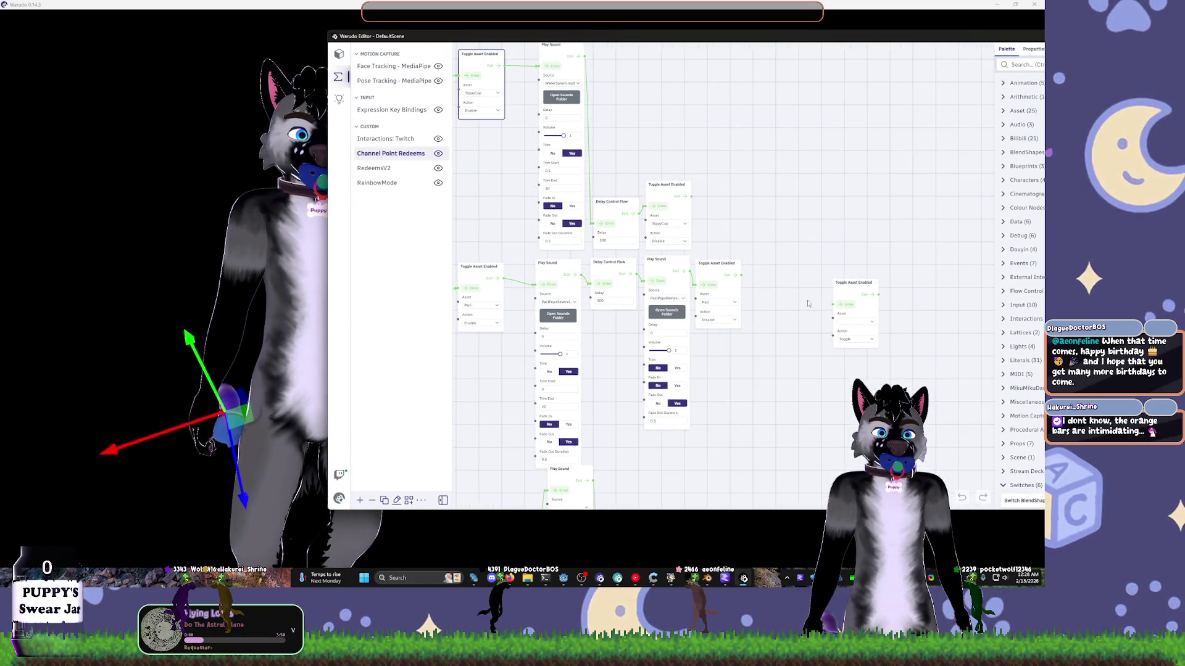
# - Delete the stray Toggle Asset Enabled node and set the first toggle's asset to ConeOfShame
pyautogui.click(840, 298)
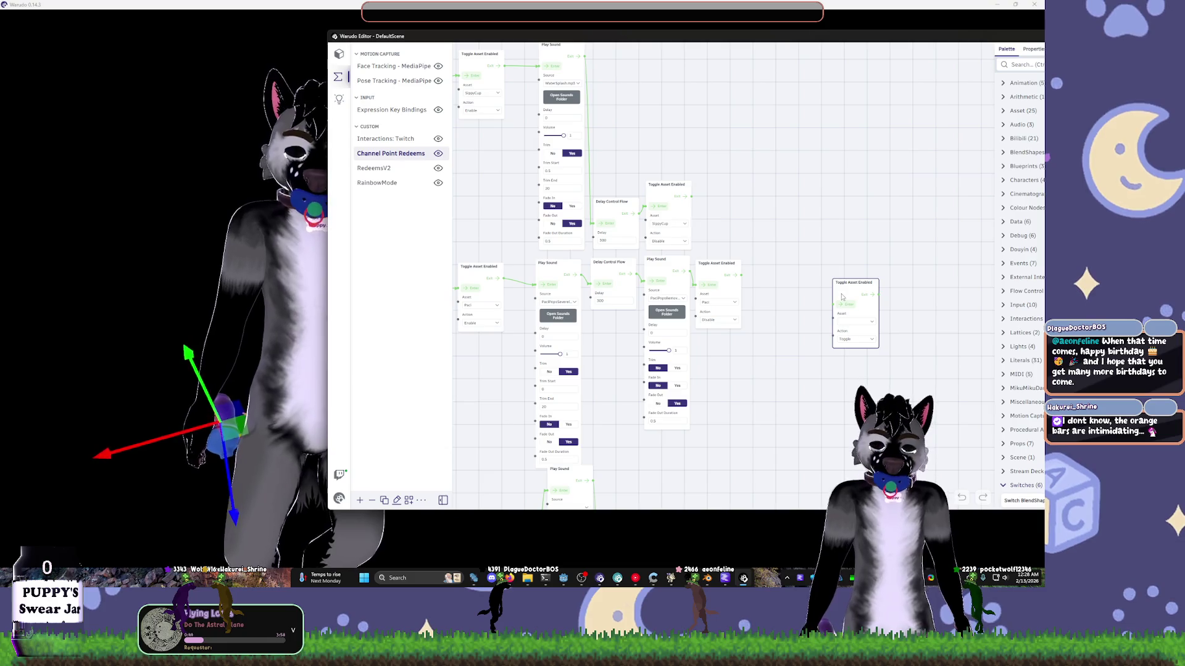
pyautogui.press('Delete')
pyautogui.moveTo(644, 432); pyautogui.dragTo(747, 300)
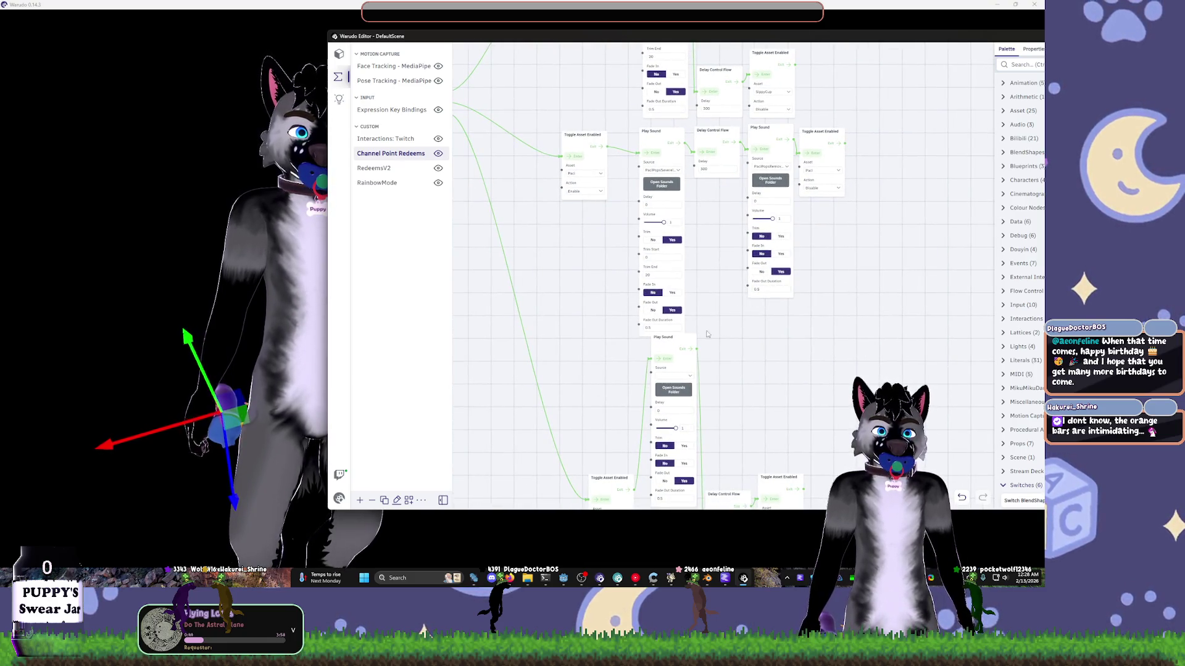
pyautogui.moveTo(739, 352)
pyautogui.mouseDown()
pyautogui.moveTo(738, 232)
pyautogui.moveTo(851, 240)
pyautogui.moveTo(911, 363)
pyautogui.moveTo(718, 153)
pyautogui.mouseUp()
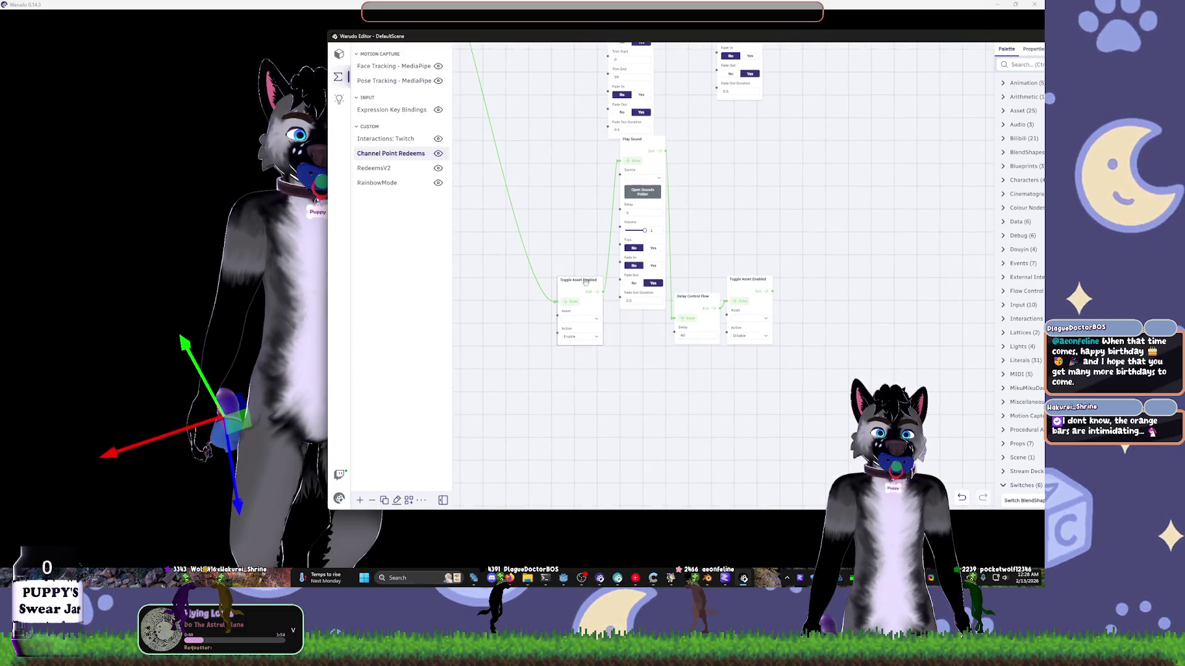
pyautogui.click(583, 319)
pyautogui.click(583, 403)
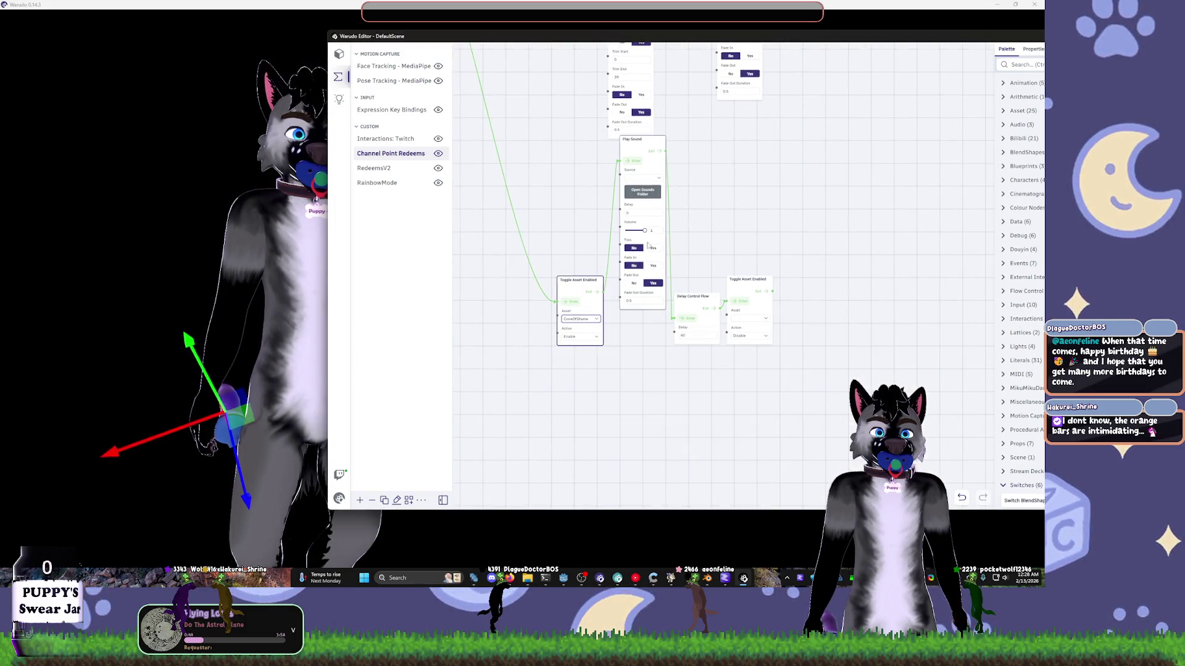
# - Set Play Sound to ConeOfShameWhine.mp3 and the second toggle's asset to ConeOfShame
pyautogui.click(642, 179)
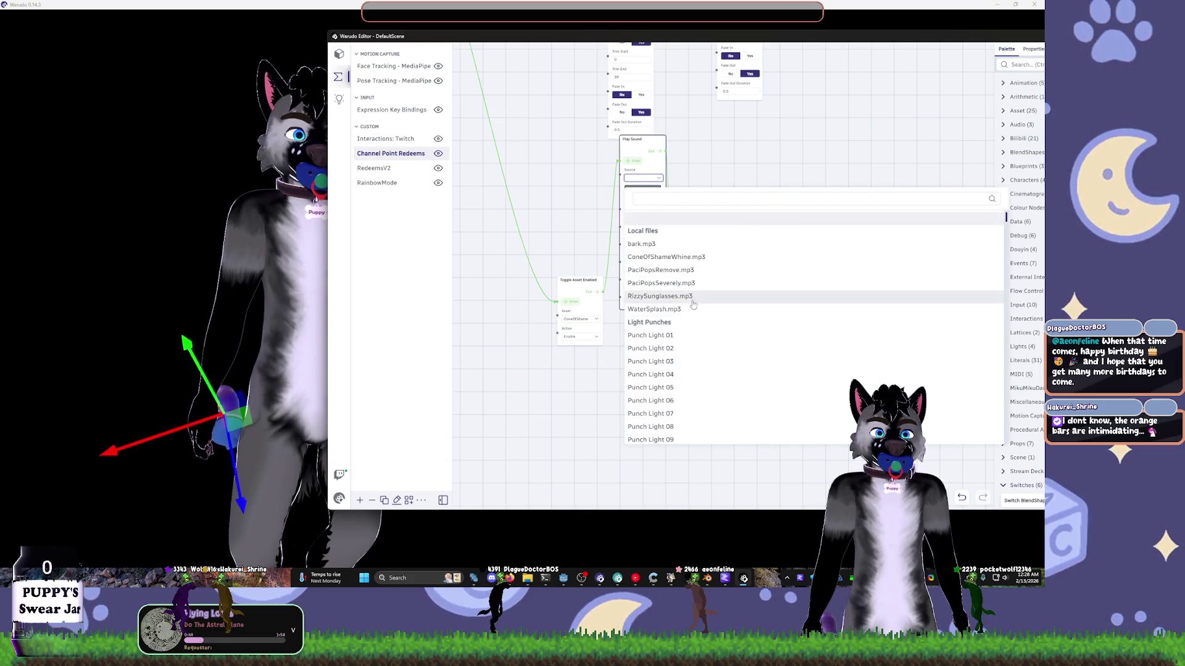
pyautogui.click(689, 258)
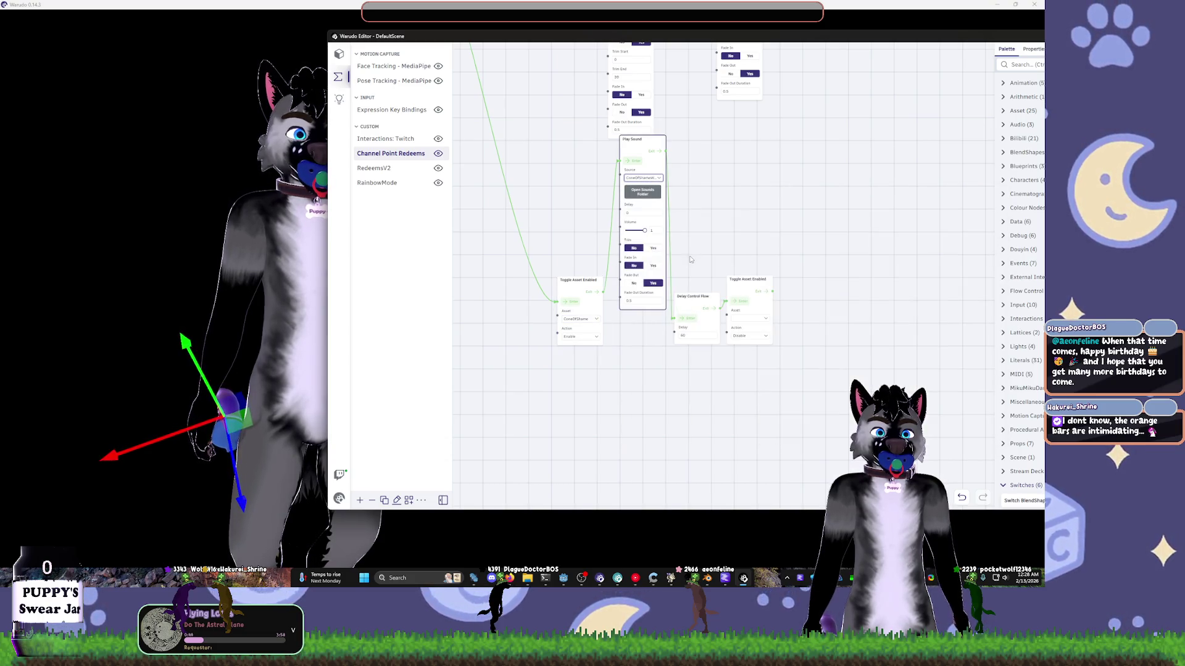
pyautogui.click(708, 336)
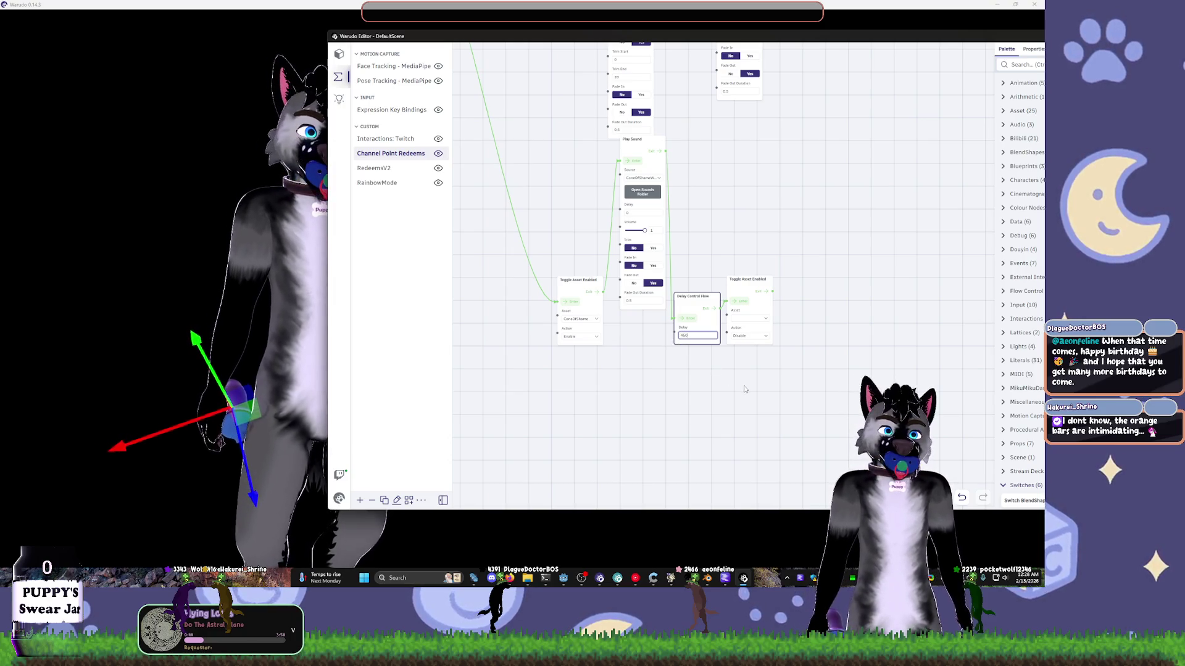
pyautogui.click(749, 319)
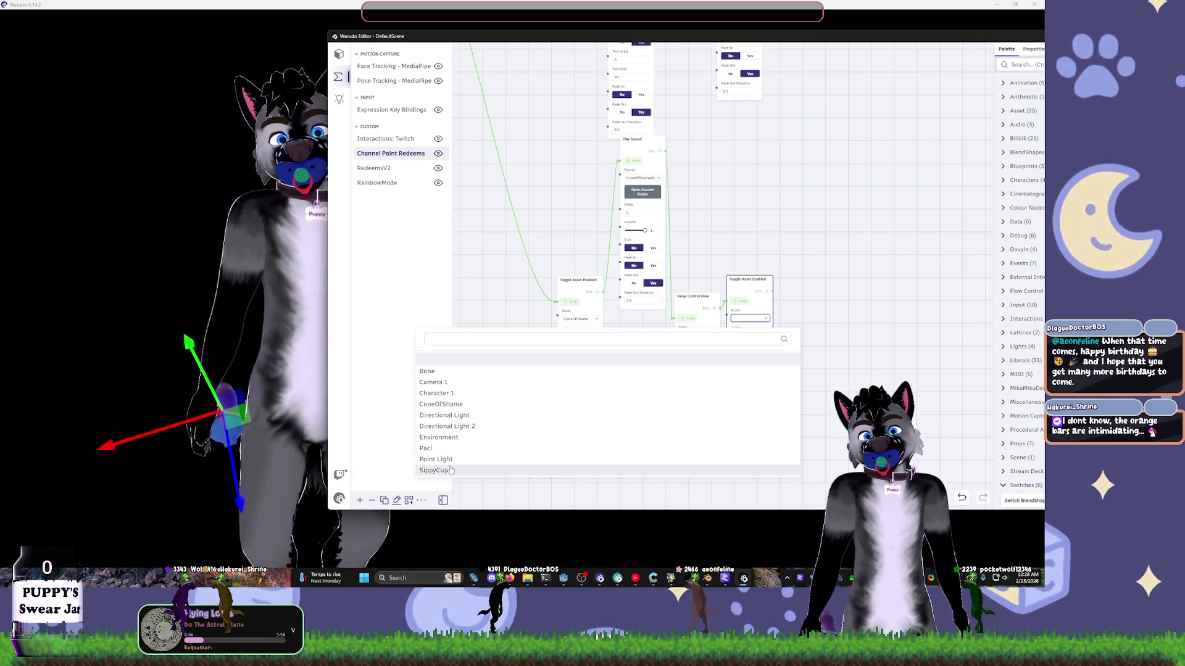
pyautogui.click(441, 404)
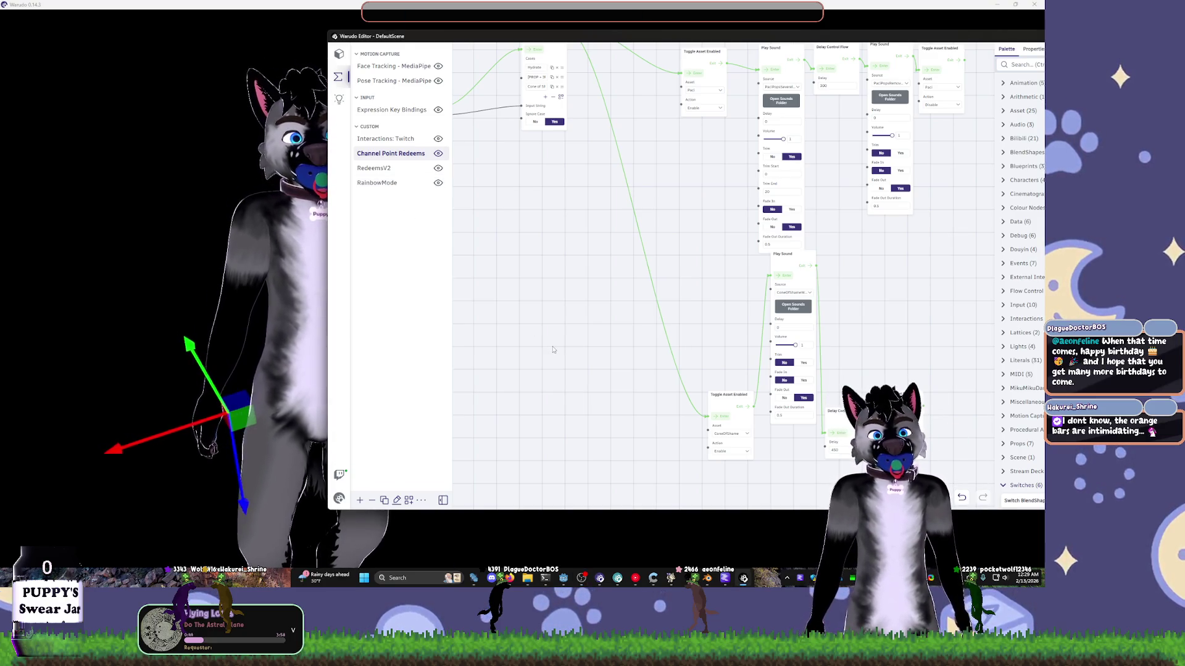
# - Look over the redeem graph, then bring the avatar scene window to the front
pyautogui.moveTo(552, 350); pyautogui.dragTo(558, 349)
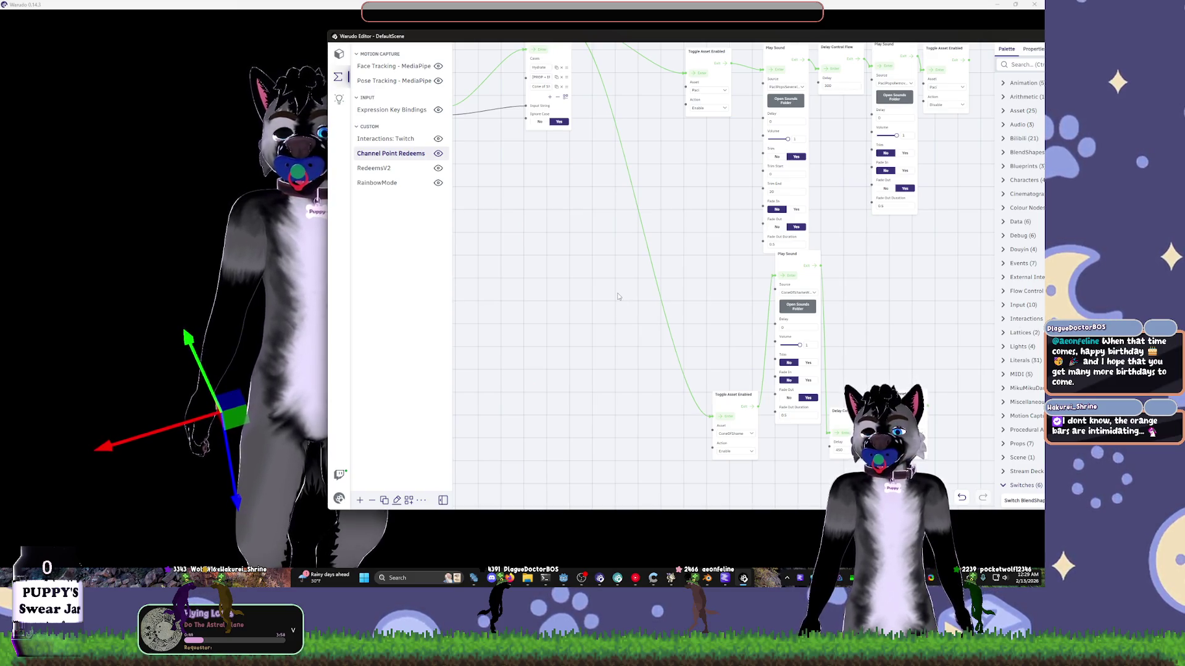
pyautogui.moveTo(618, 248); pyautogui.dragTo(565, 356)
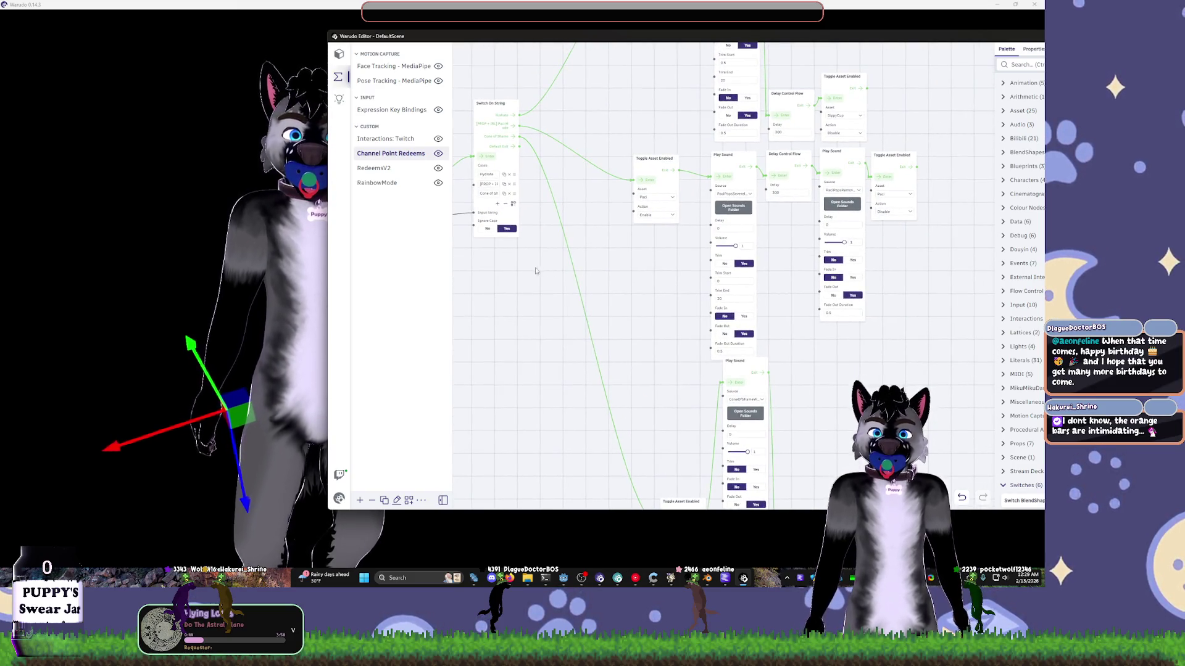
pyautogui.moveTo(571, 308); pyautogui.dragTo(488, 180)
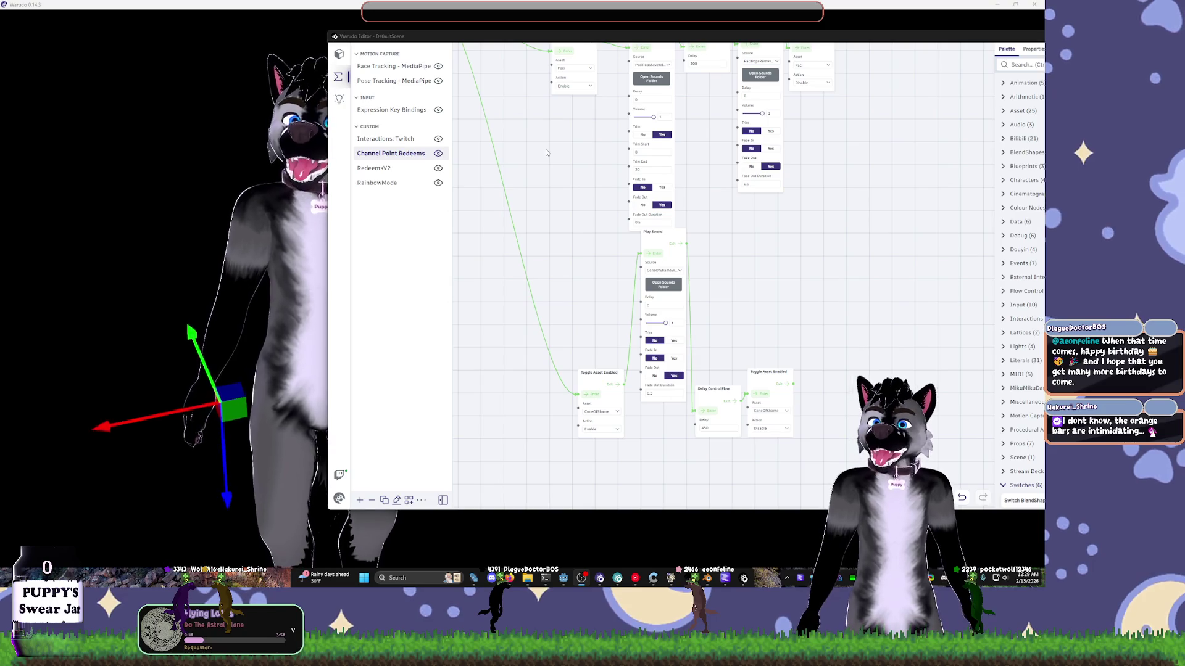
pyautogui.click(308, 170)
pyautogui.scroll(5, 308, 171)
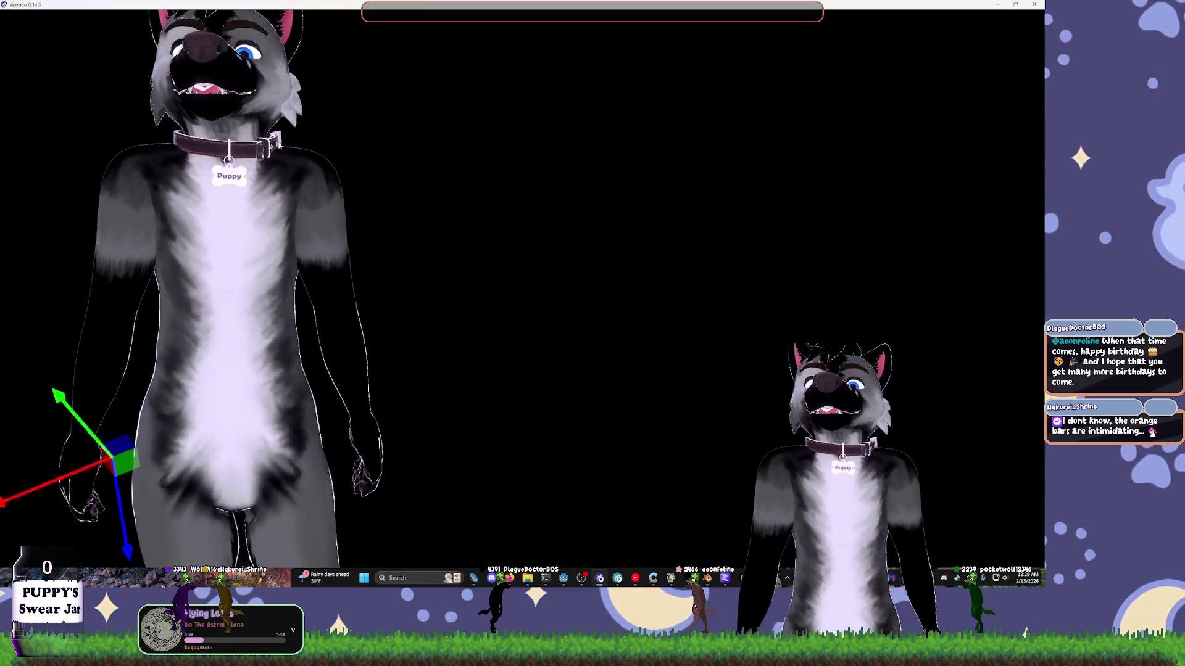
pyautogui.scroll(-5, 308, 170)
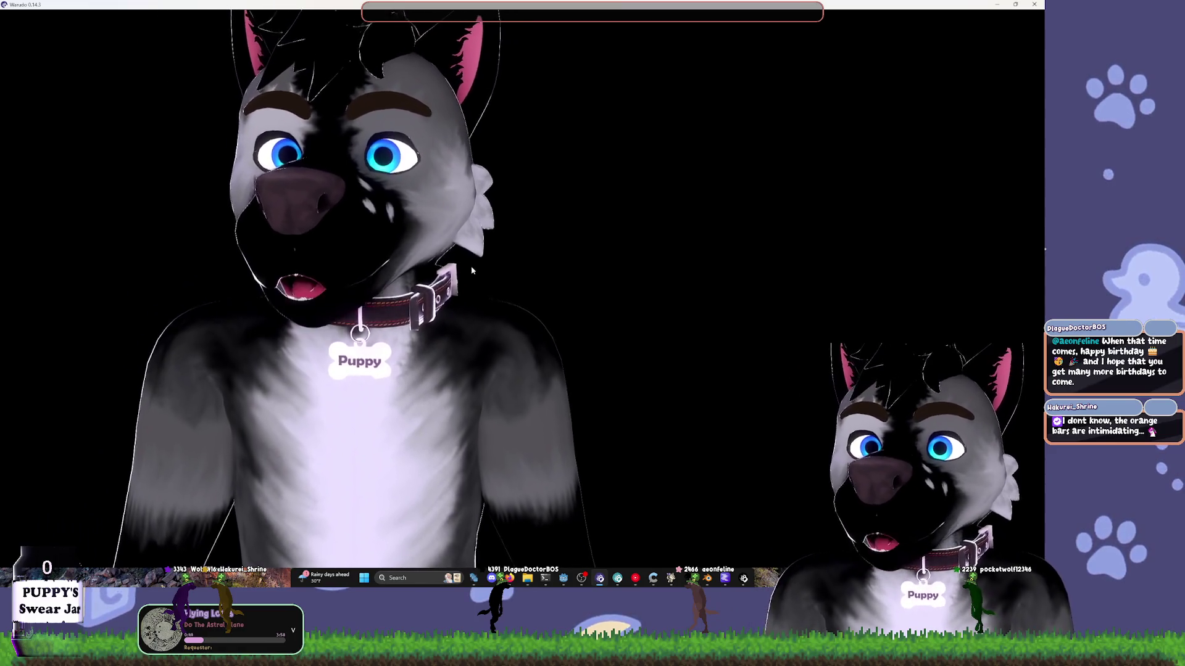
# - Minimize the avatar window, nudge the Toggle Asset Enabled node, and select the Play Sound node
pyautogui.click(996, 7)
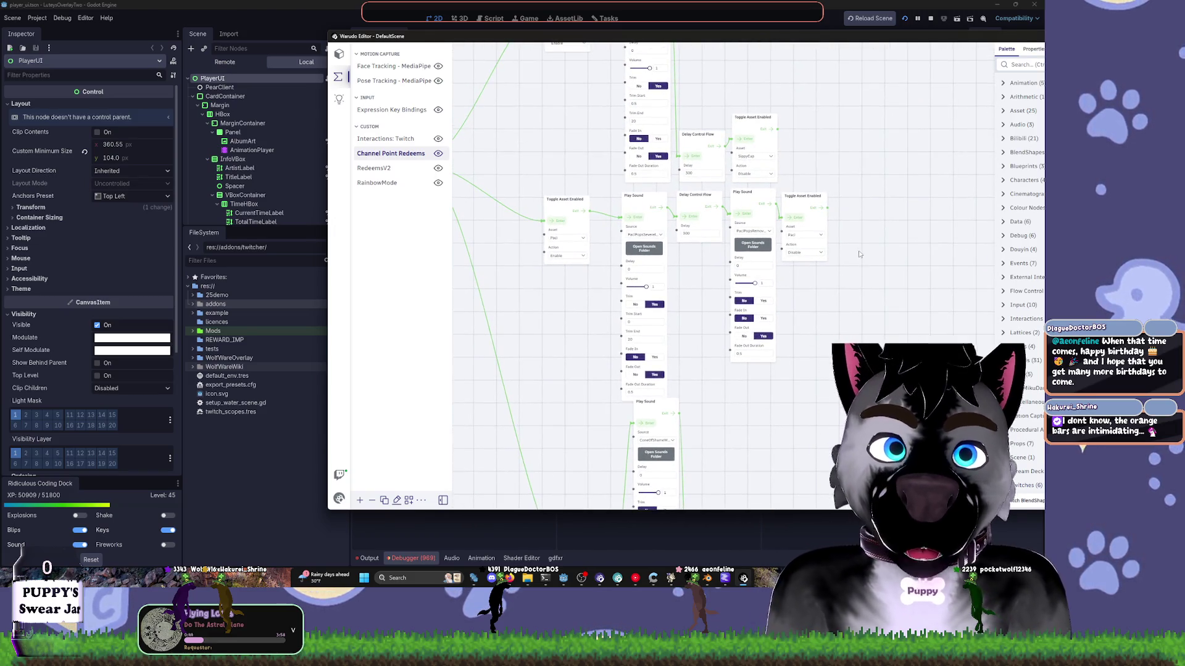
pyautogui.scroll(2, 859, 254)
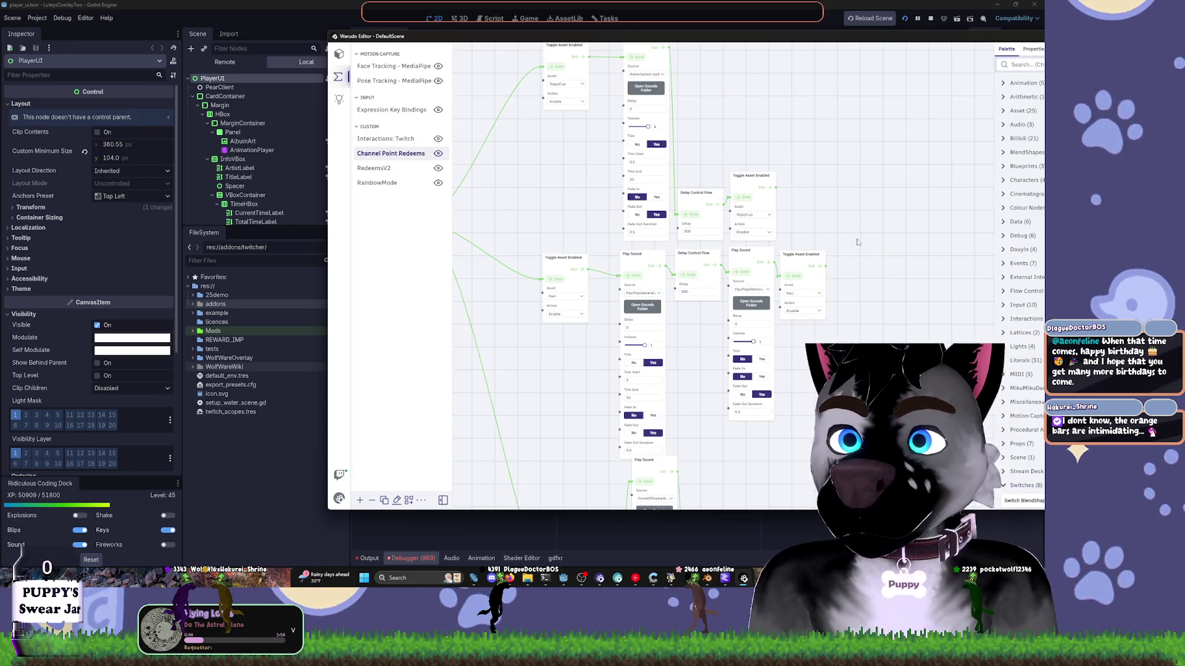
pyautogui.moveTo(841, 248)
pyautogui.mouseDown()
pyautogui.moveTo(855, 248)
pyautogui.moveTo(831, 254)
pyautogui.moveTo(840, 252)
pyautogui.mouseUp()
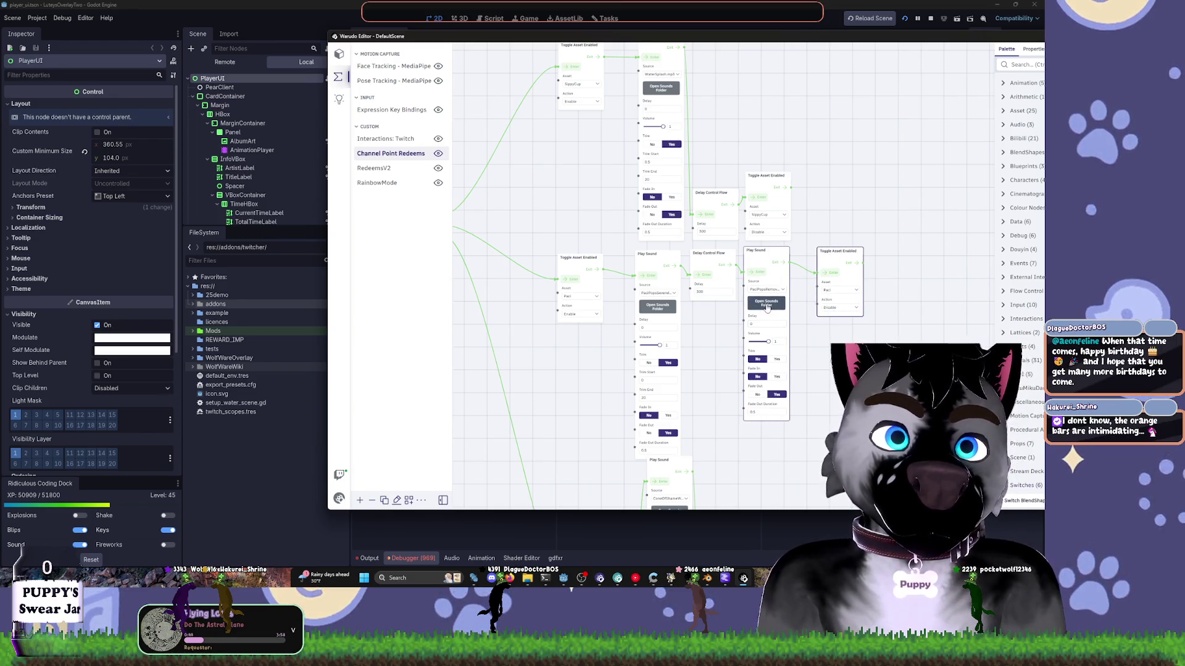
pyautogui.click(756, 275)
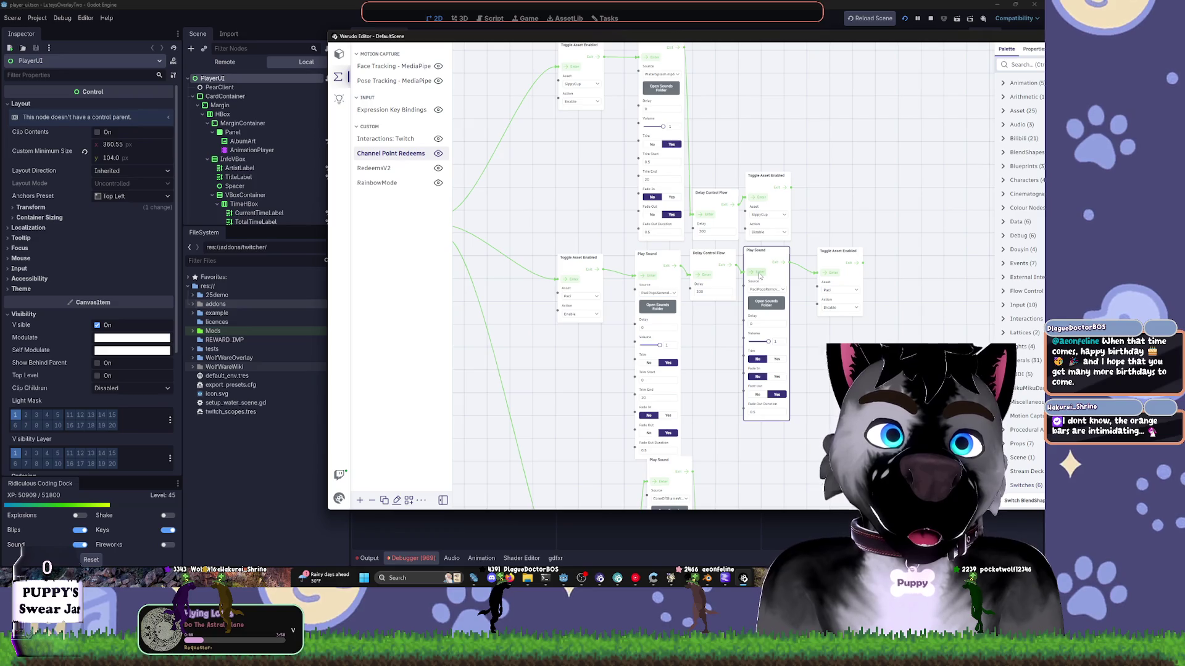
pyautogui.moveTo(842, 179); pyautogui.dragTo(791, 199)
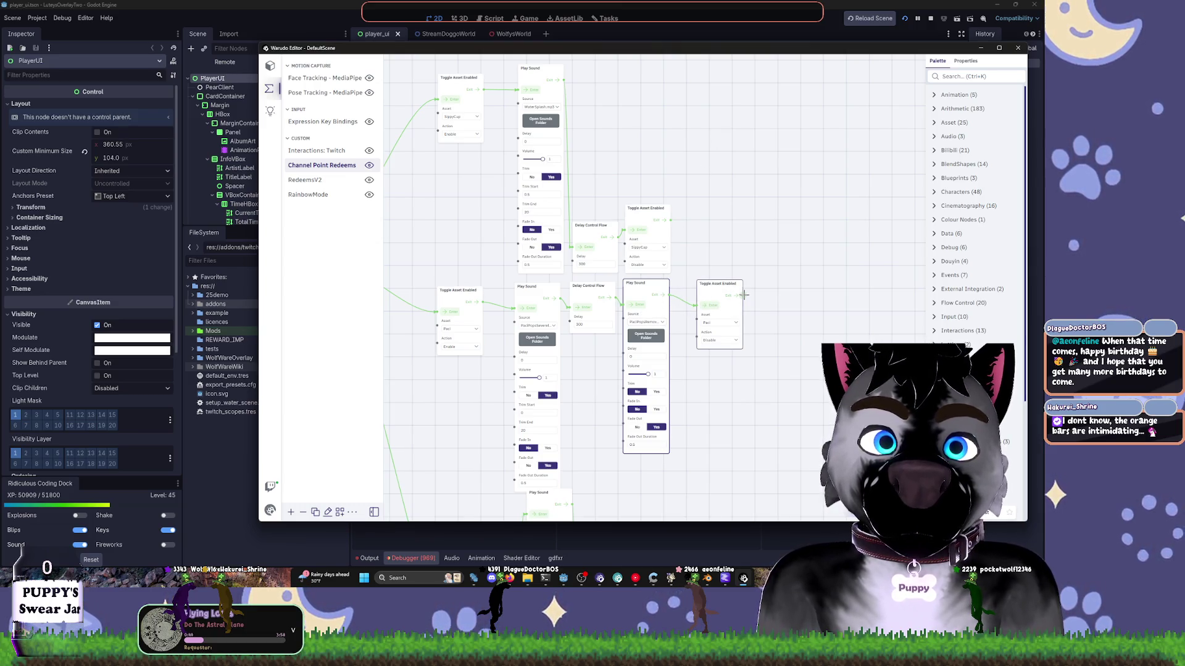
# - Pan the graph to reveal the Switch On String node, then open the redeem Sounds folder
pyautogui.moveTo(604, 351); pyautogui.dragTo(748, 329)
pyautogui.moveTo(613, 350)
pyautogui.mouseDown()
pyautogui.moveTo(586, 439)
pyautogui.moveTo(639, 445)
pyautogui.moveTo(640, 346)
pyautogui.moveTo(680, 332)
pyautogui.moveTo(566, 338)
pyautogui.mouseUp()
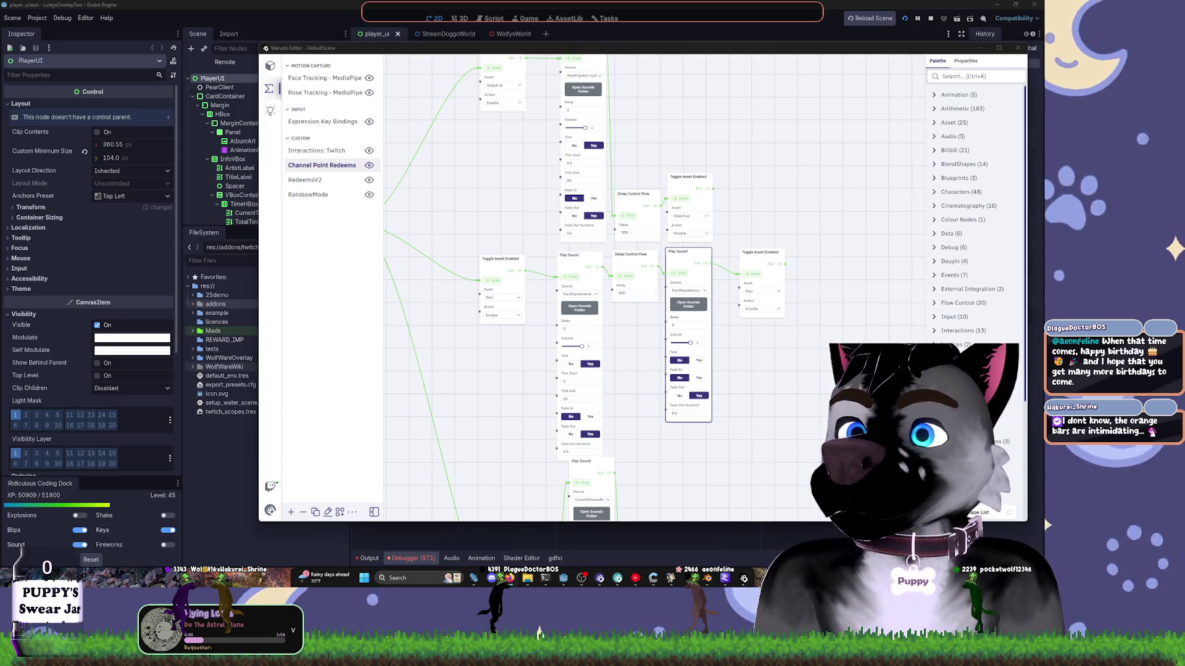
pyautogui.click(368, 273)
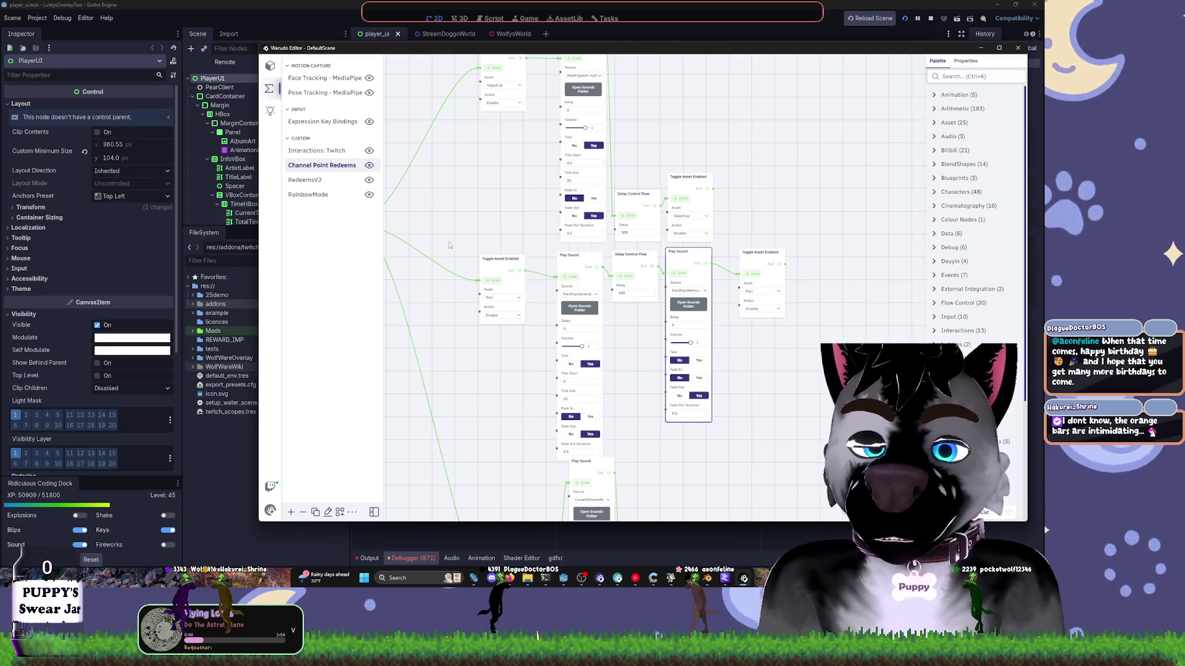
pyautogui.click(579, 309)
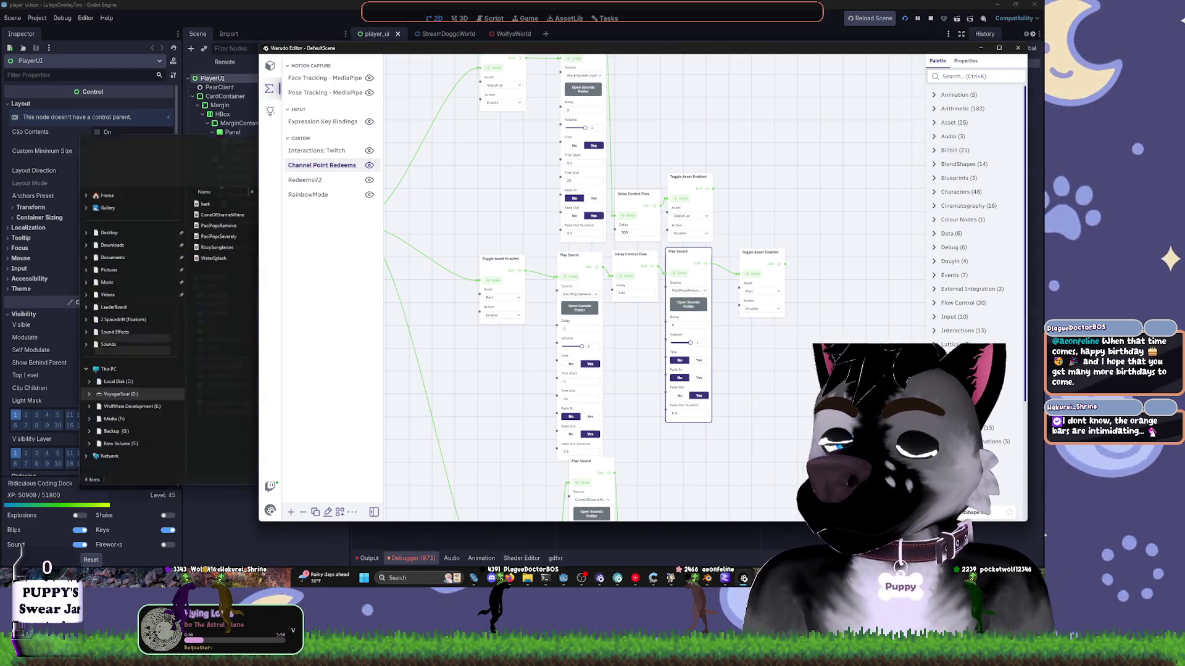
pyautogui.rightClick(209, 136)
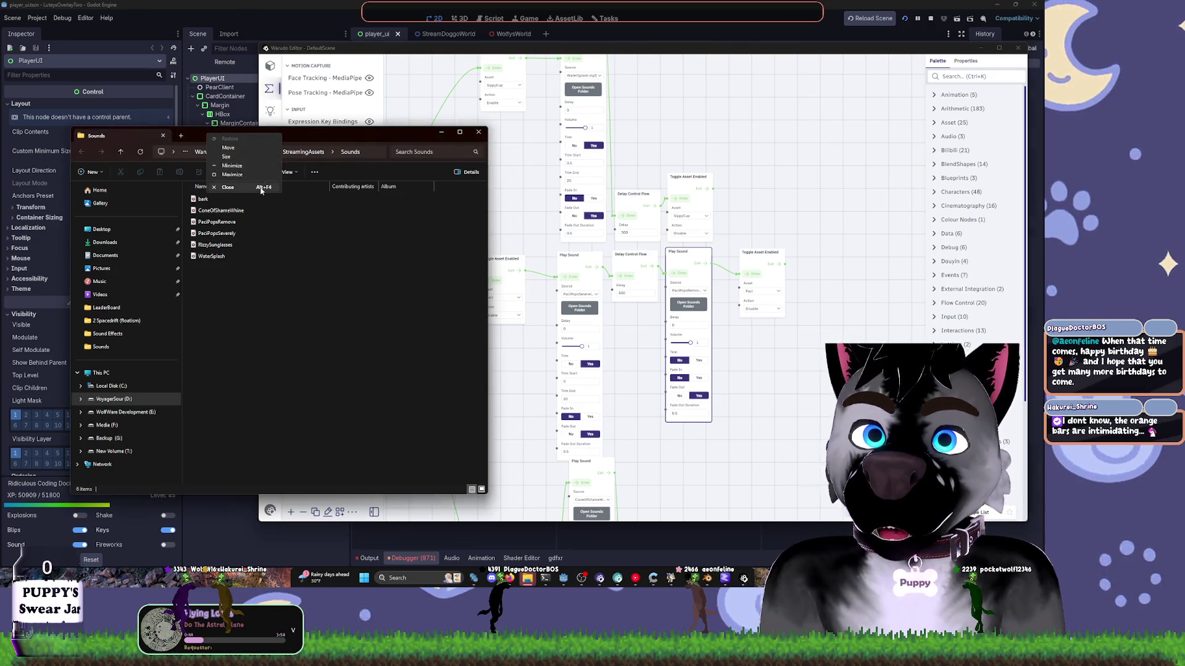
pyautogui.click(230, 187)
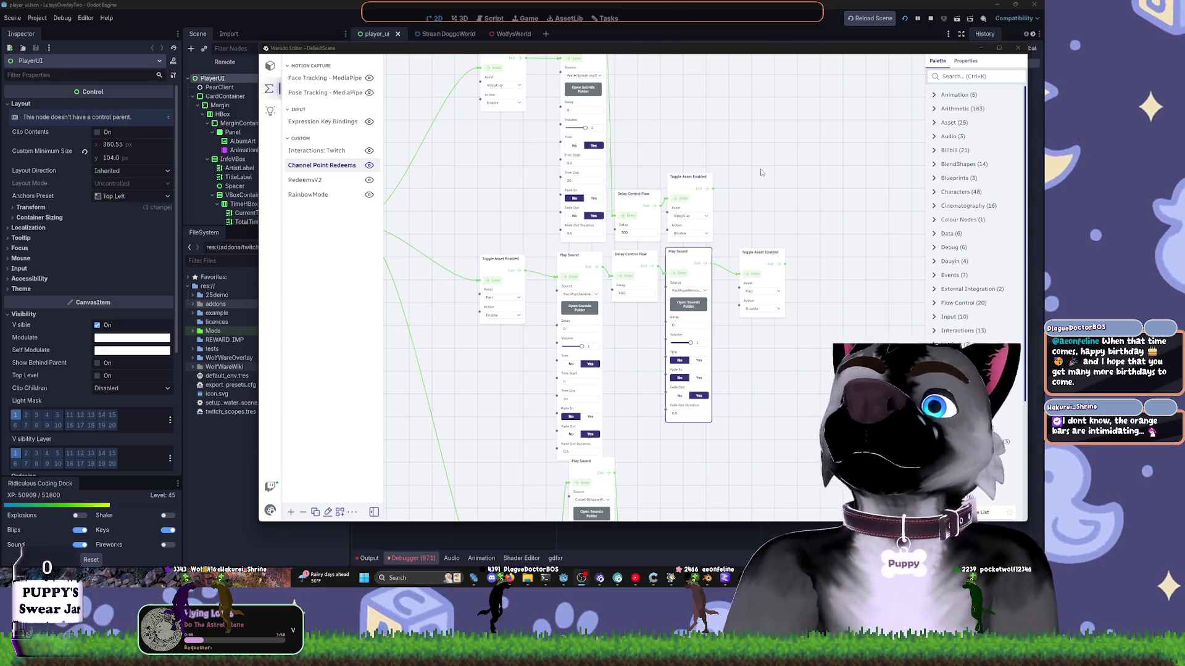
# - Save the Warudo scene from the scene menu
pyautogui.scroll(1, 761, 172)
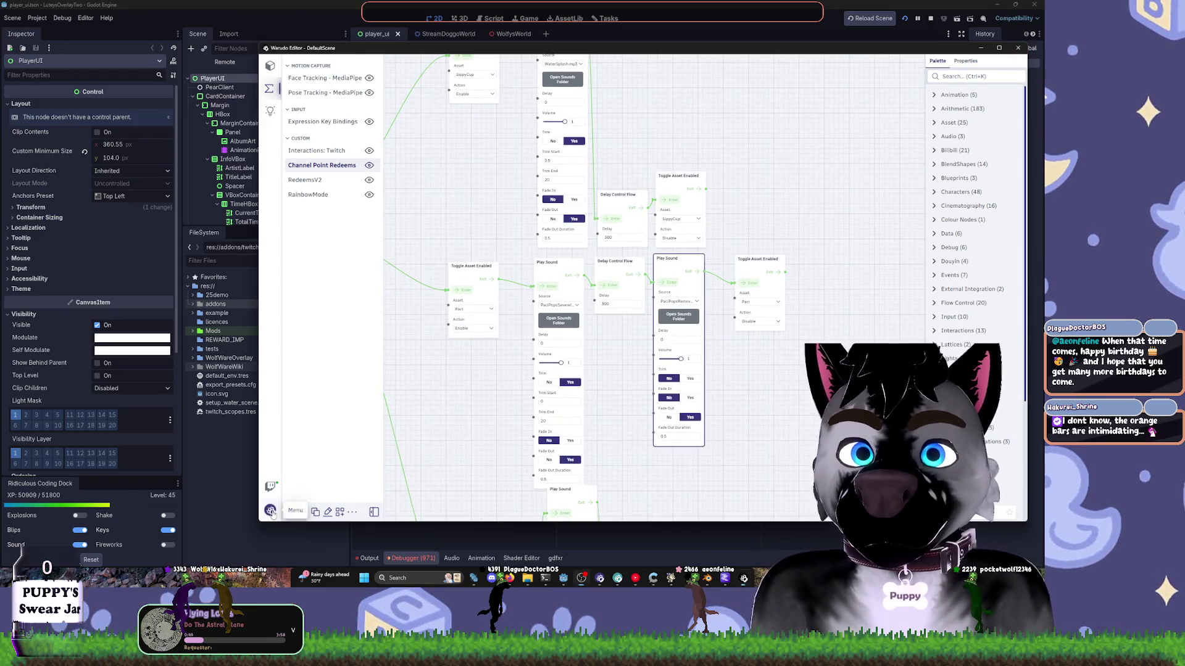
pyautogui.click(271, 512)
pyautogui.click(293, 315)
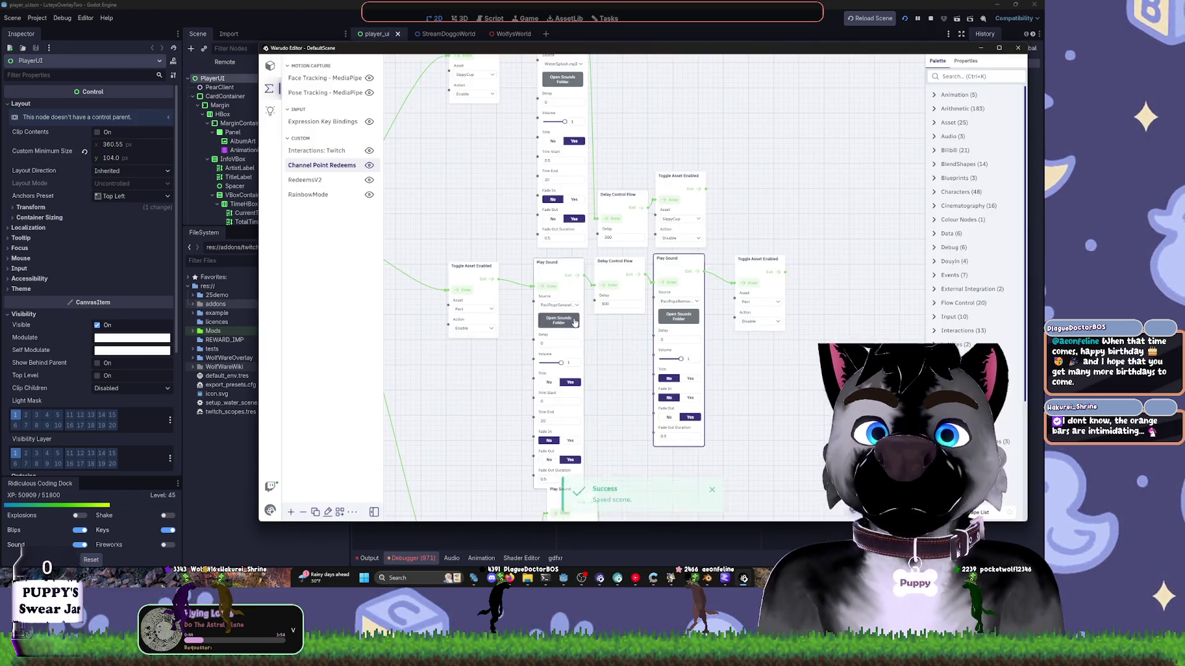
# - Test-fire the ConeOfShame toggle node so the cone appears on the wolf
pyautogui.scroll(-10, 494, 321)
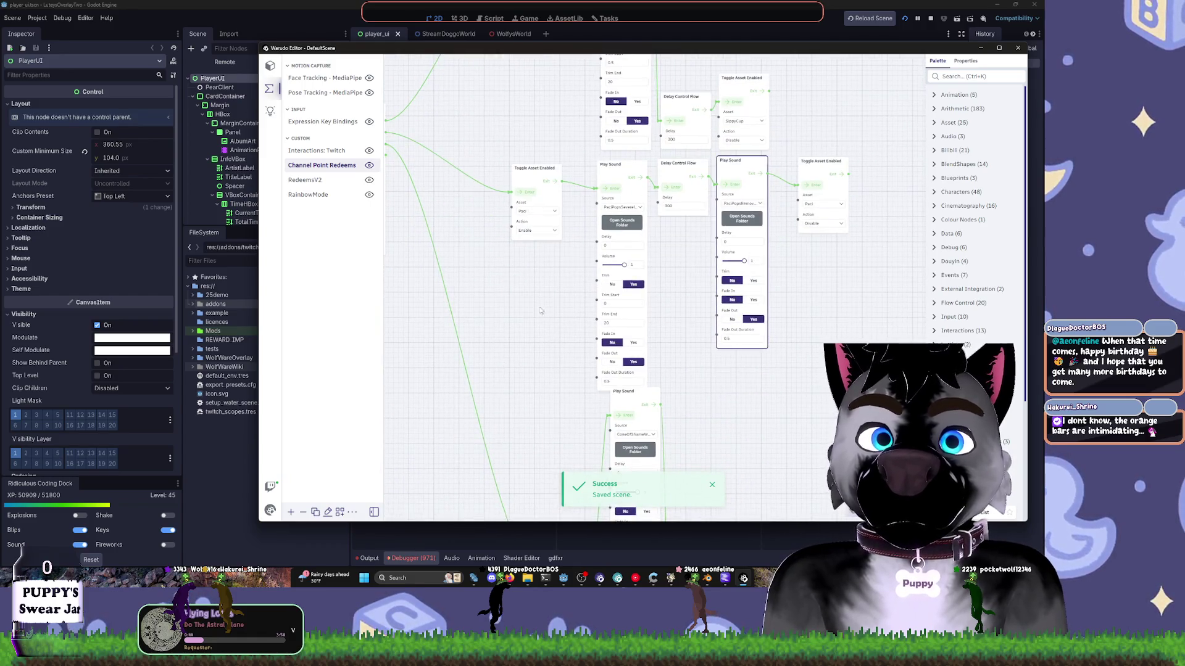
pyautogui.scroll(-2, 523, 316)
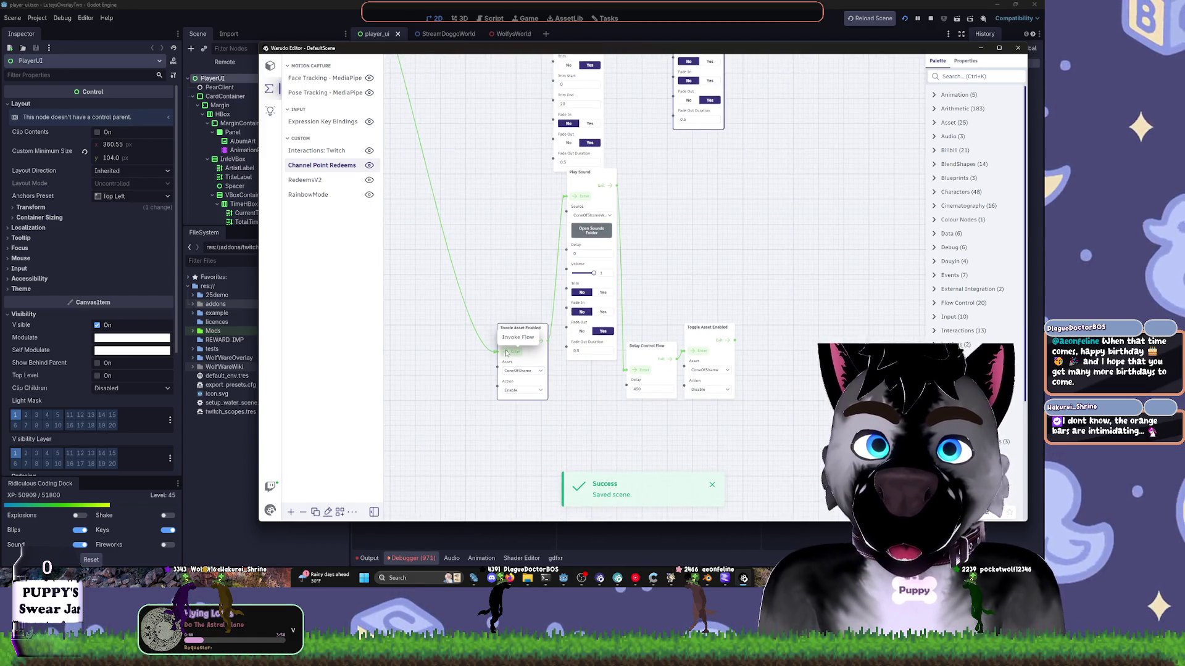
pyautogui.moveTo(524, 329); pyautogui.dragTo(499, 311)
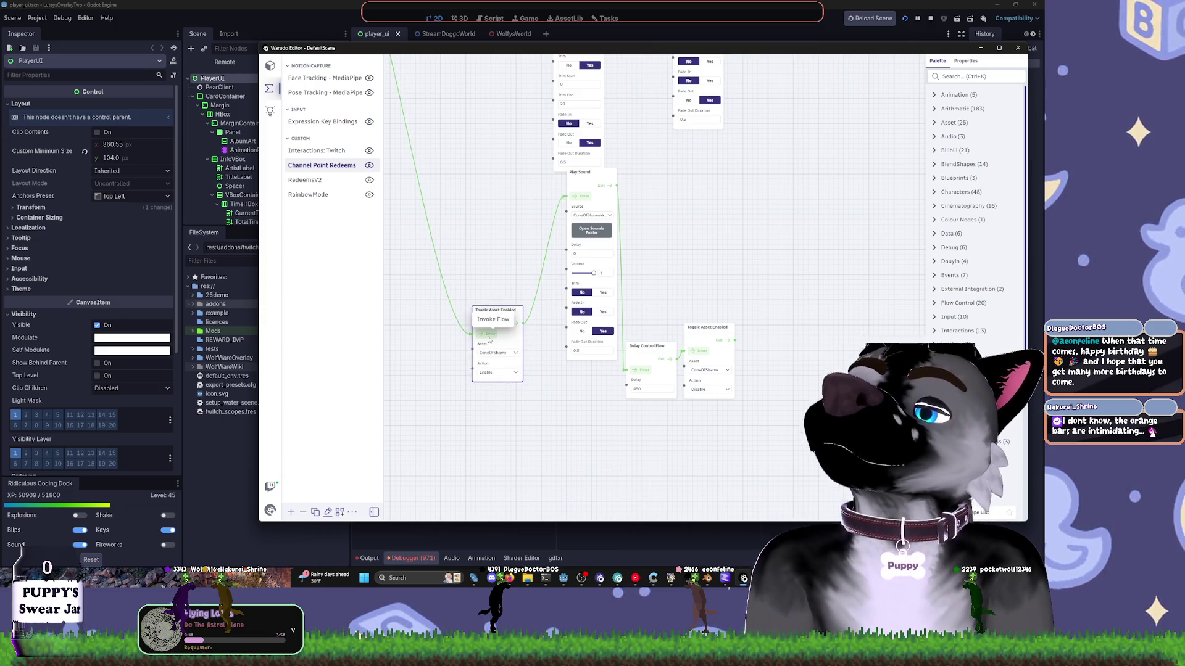
pyautogui.click(489, 338)
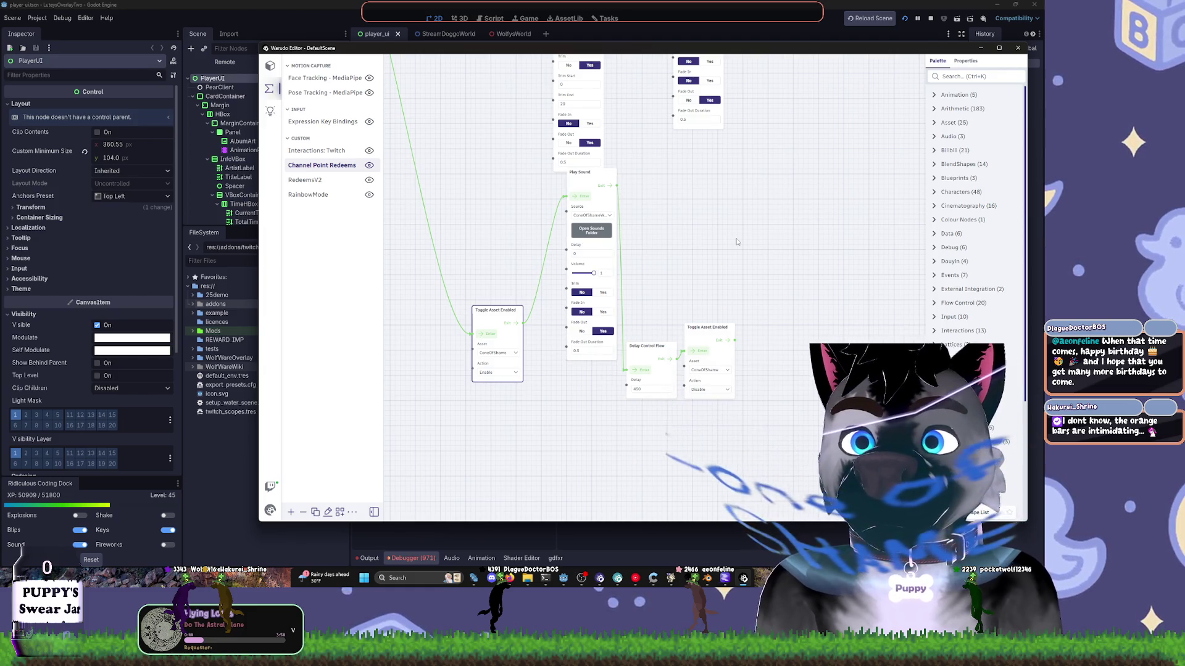
# - Bring the avatar, MediaPipe Tracker and Warudo editor windows forward, showing the Cone of Shame chain
pyautogui.moveTo(591, 582)
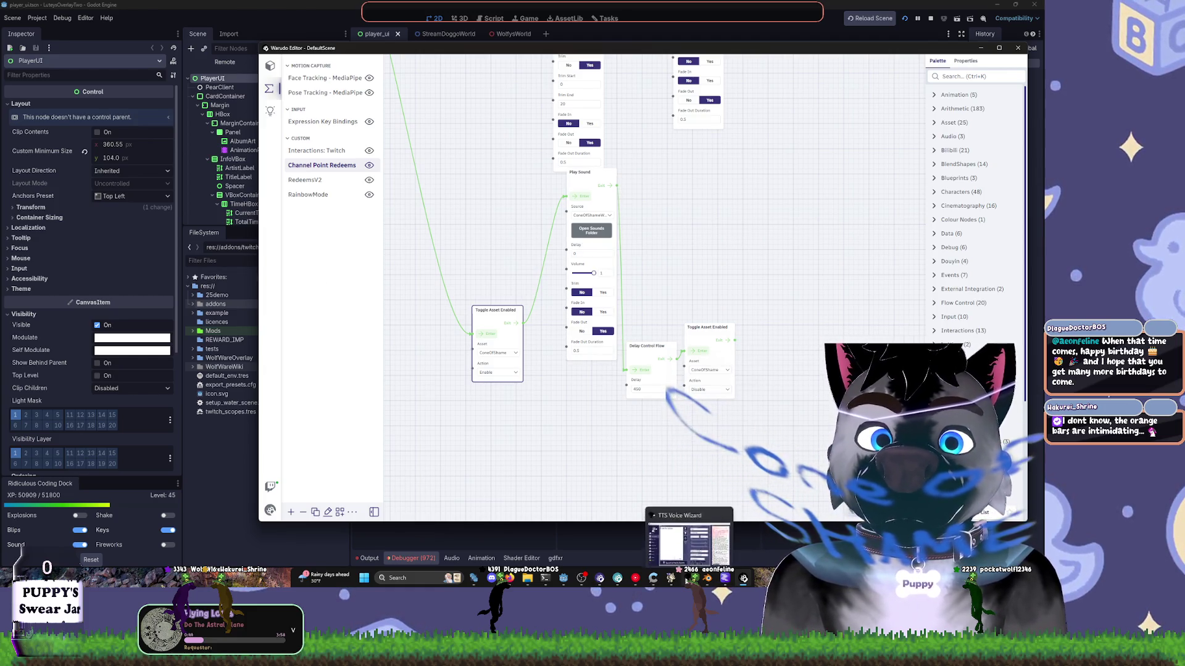
pyautogui.click(600, 578)
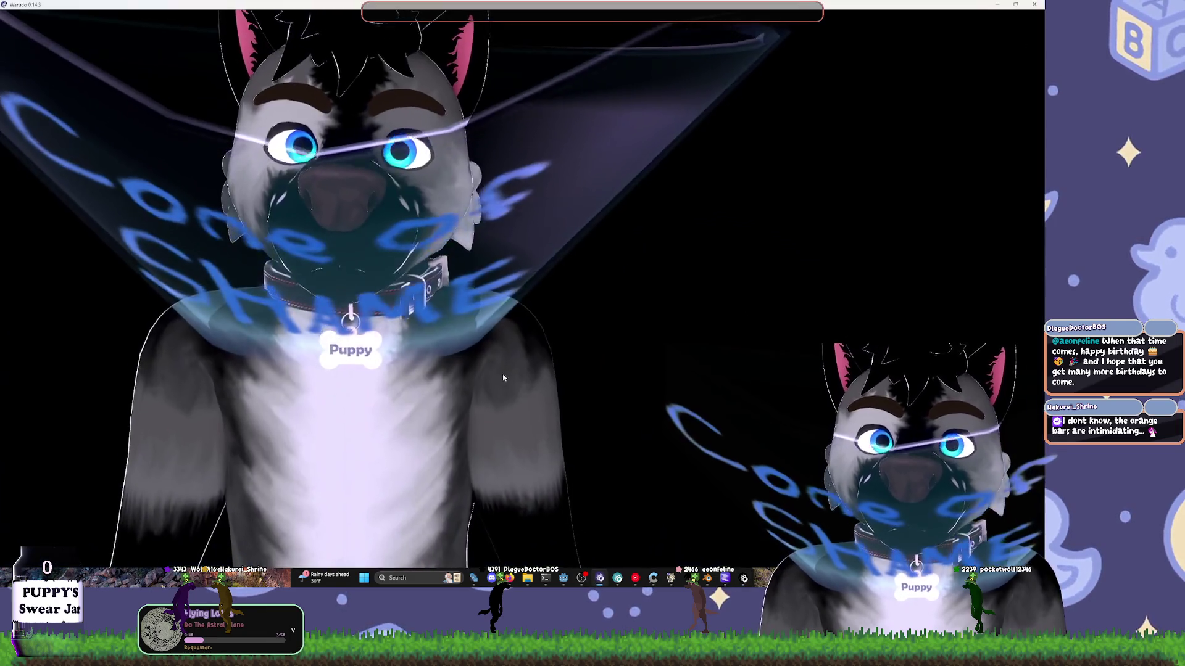
pyautogui.scroll(-5, 517, 364)
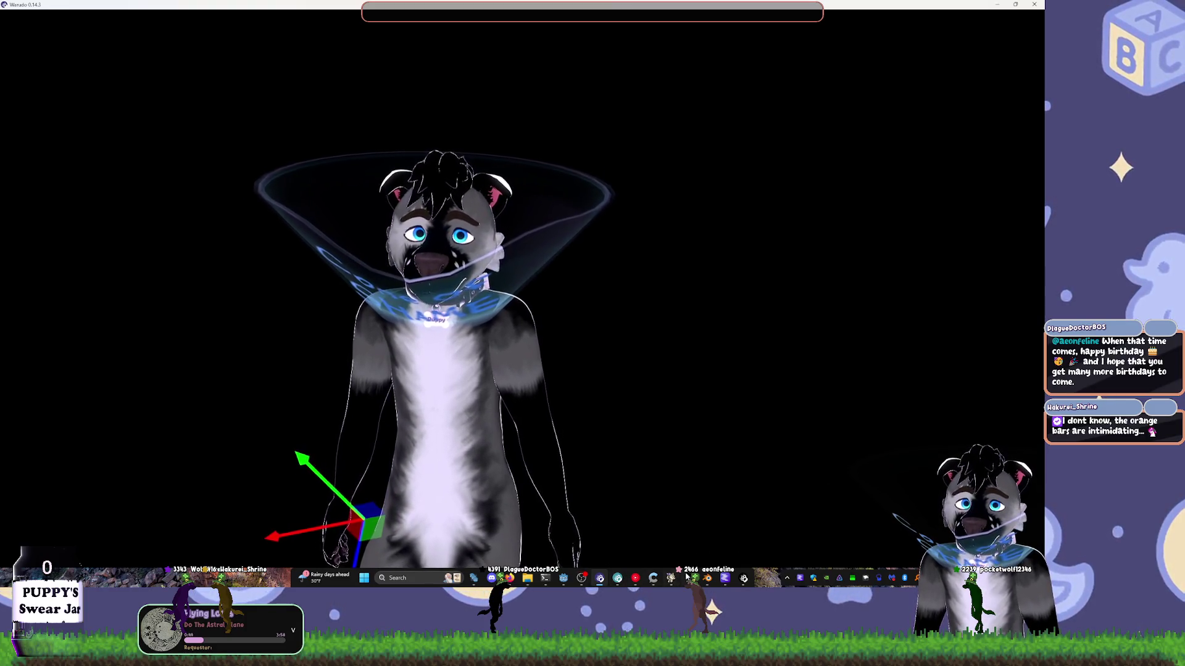
pyautogui.moveTo(679, 573)
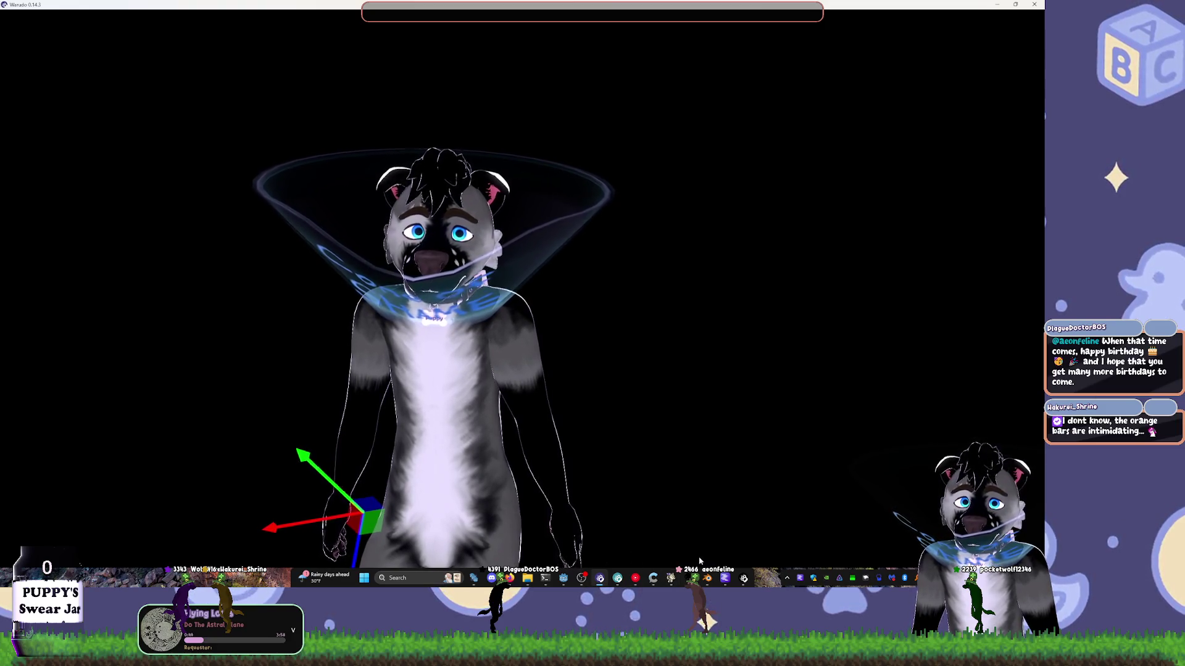
pyautogui.click(618, 578)
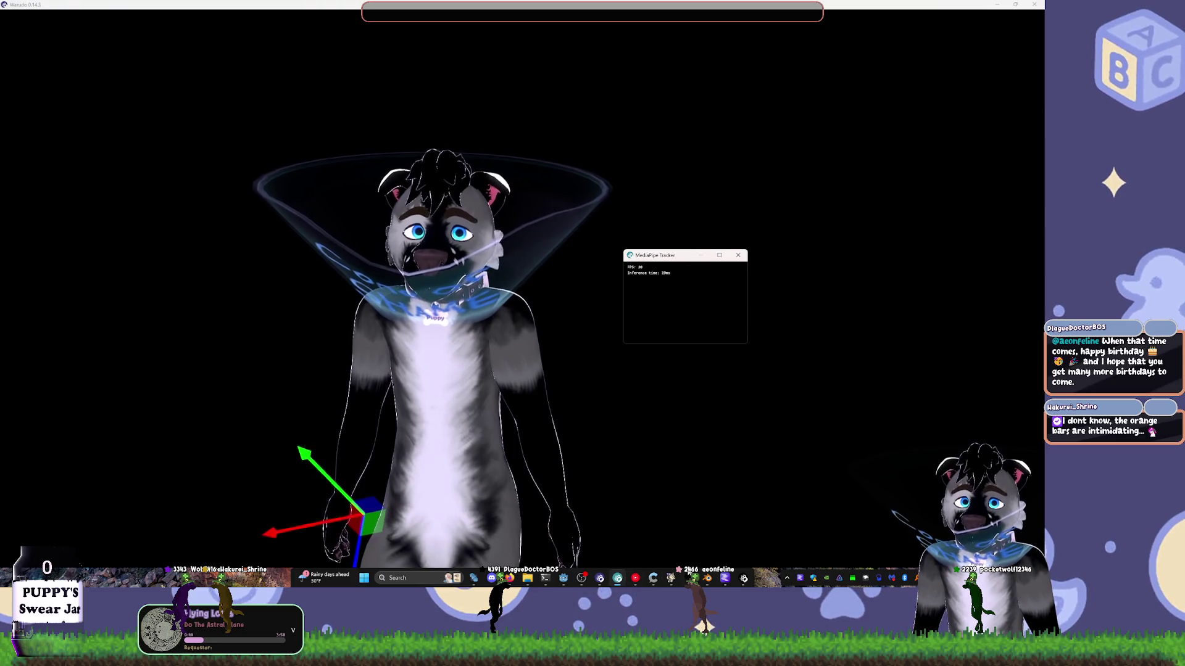
pyautogui.click(744, 578)
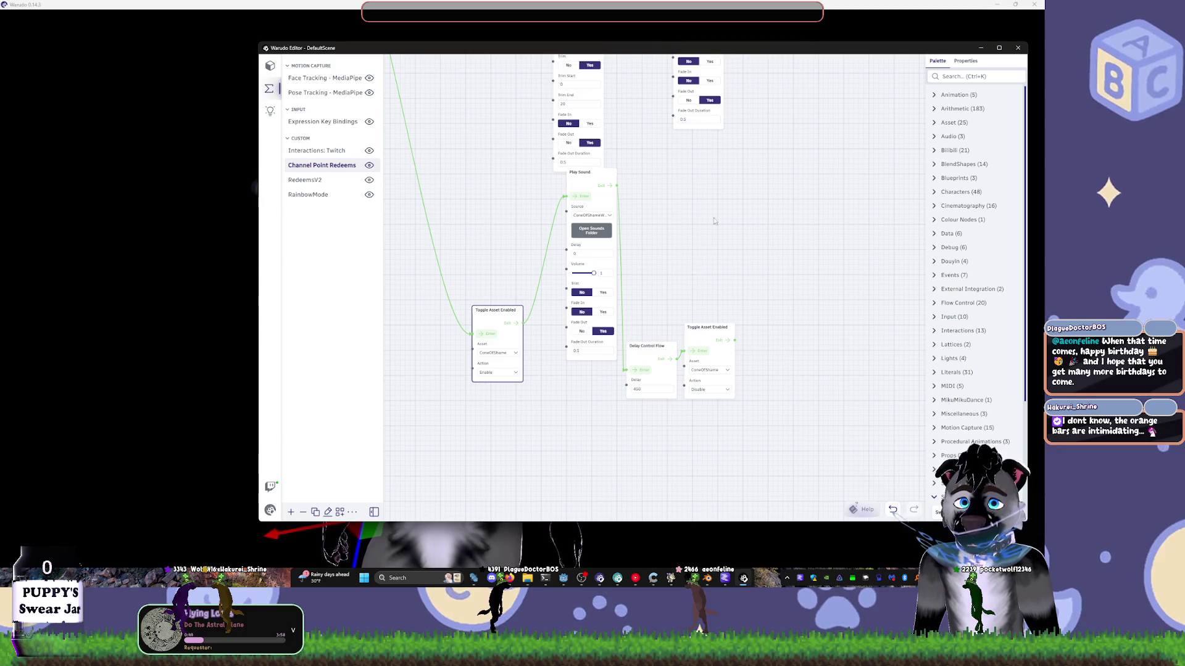
pyautogui.scroll(3, 714, 221)
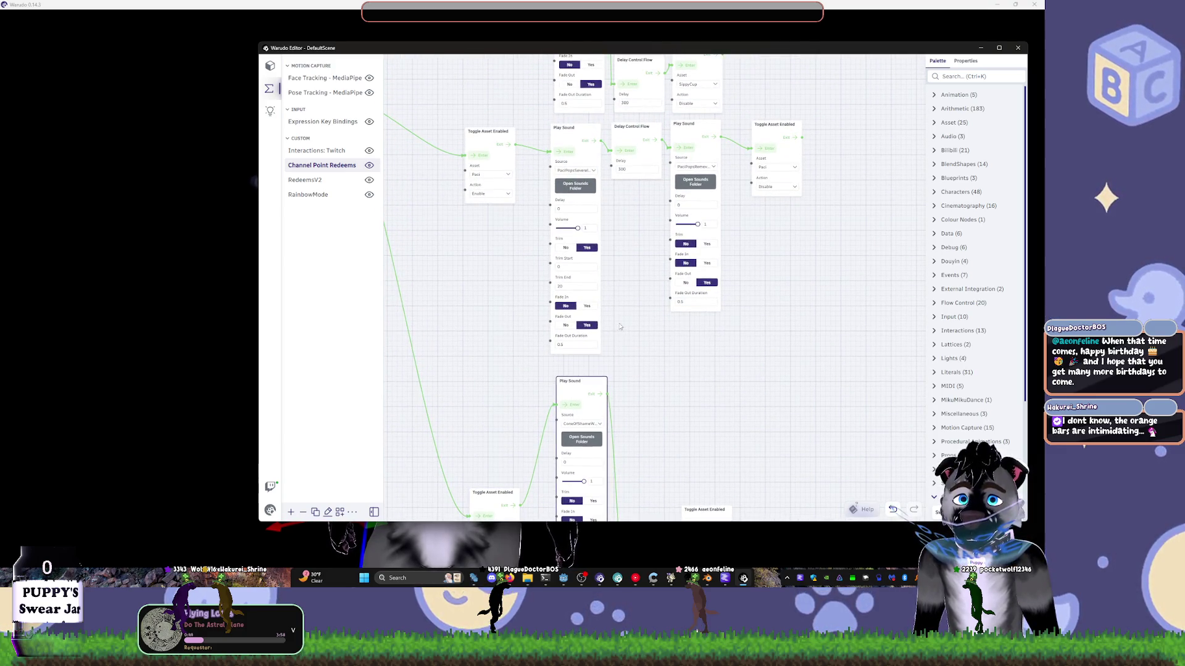
pyautogui.moveTo(623, 264)
pyautogui.mouseDown()
pyautogui.moveTo(776, 320)
pyautogui.moveTo(591, 324)
pyautogui.mouseUp()
pyautogui.moveTo(601, 274); pyautogui.dragTo(624, 385)
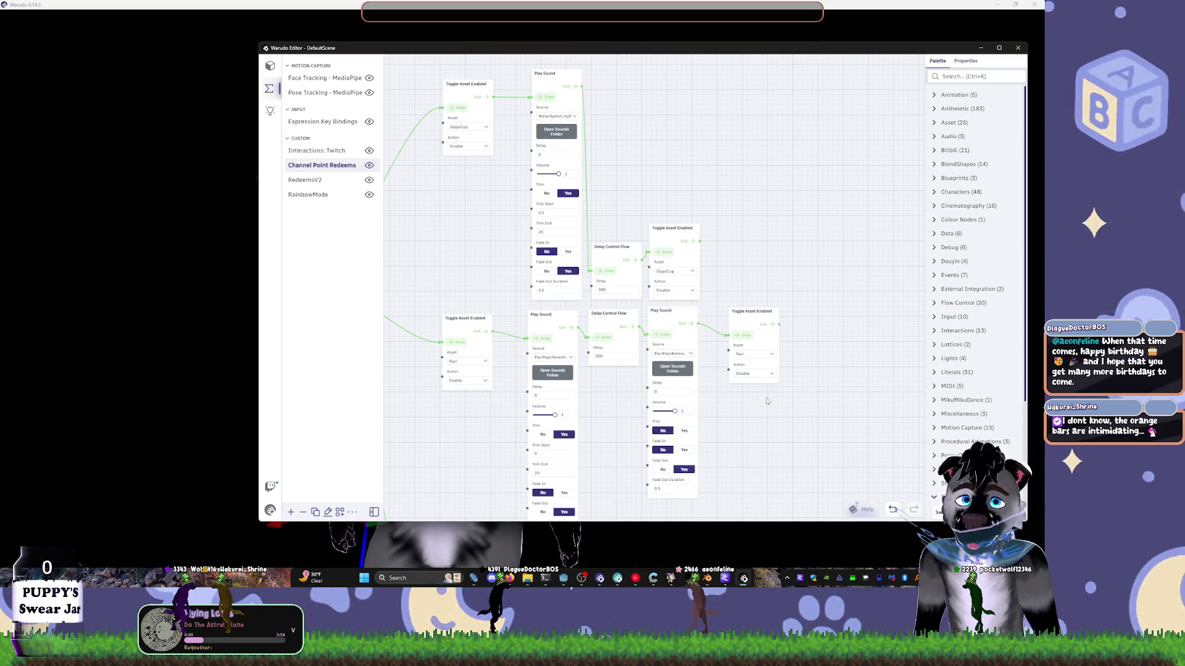
pyautogui.moveTo(767, 401); pyautogui.dragTo(745, 192)
pyautogui.moveTo(674, 348); pyautogui.dragTo(726, 188)
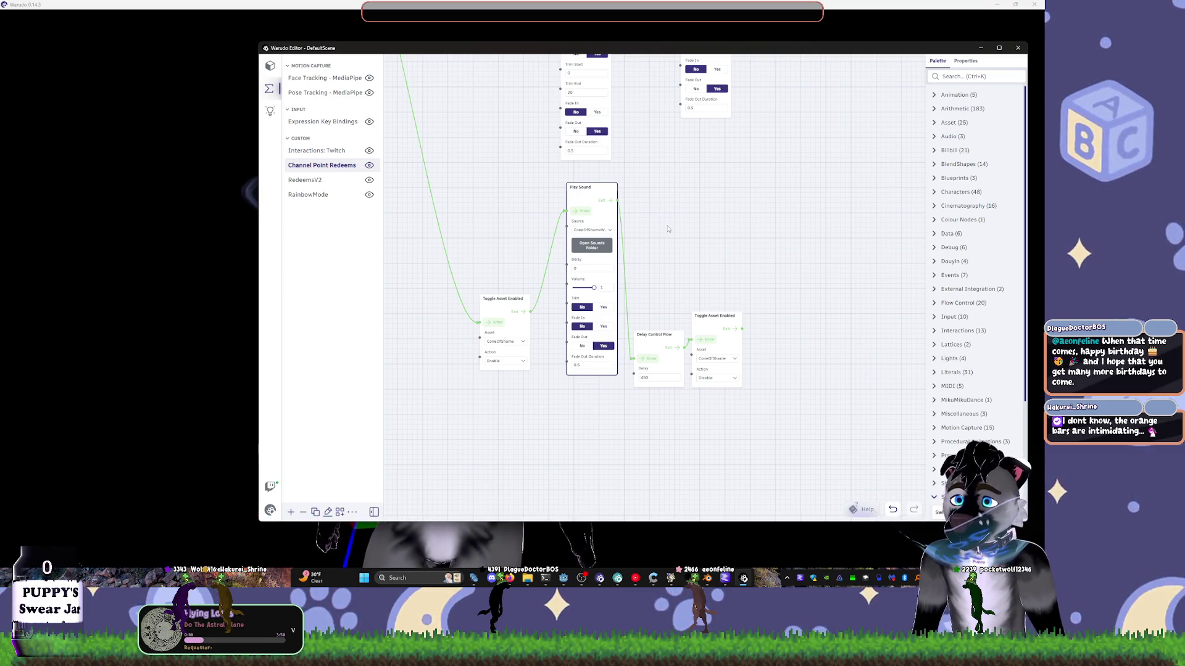
pyautogui.scroll(3, 685, 259)
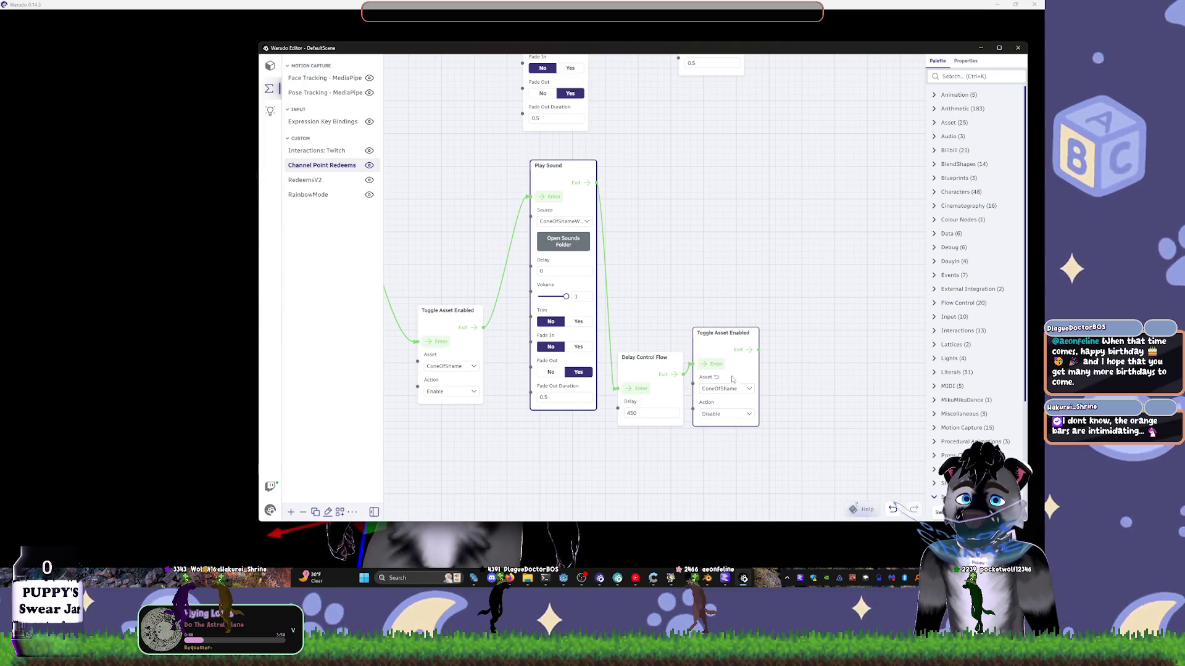
pyautogui.scroll(5, 695, 257)
pyautogui.hscroll(2, 751, 357)
pyautogui.scroll(1, 751, 357)
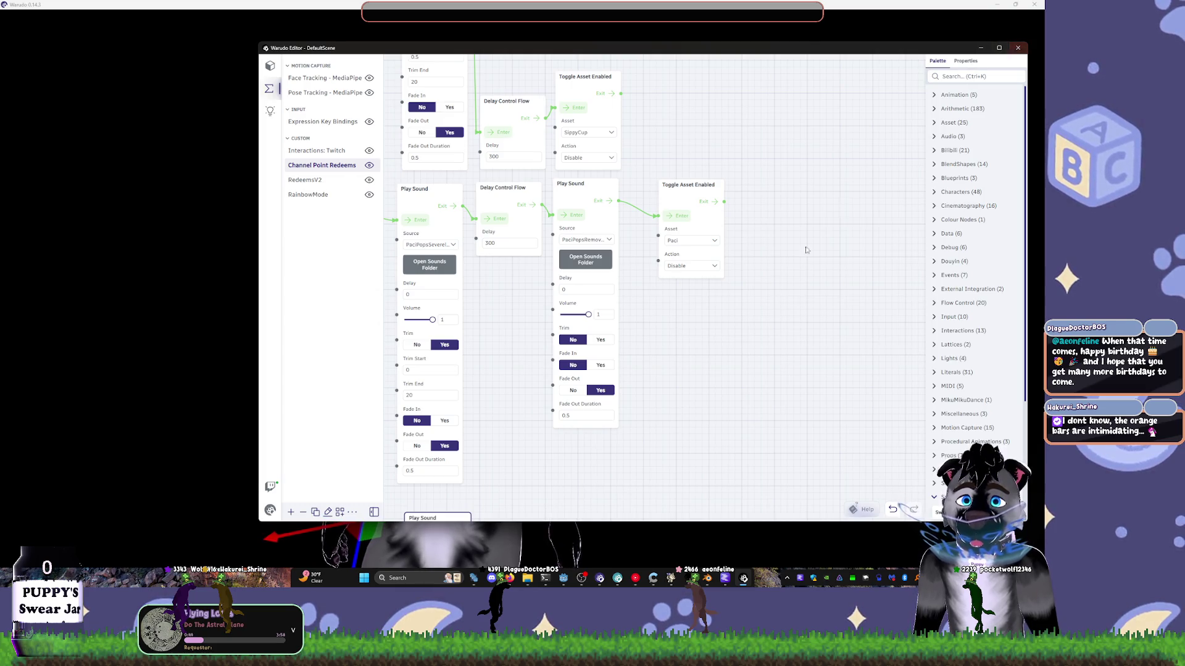
pyautogui.scroll(-5, 804, 249)
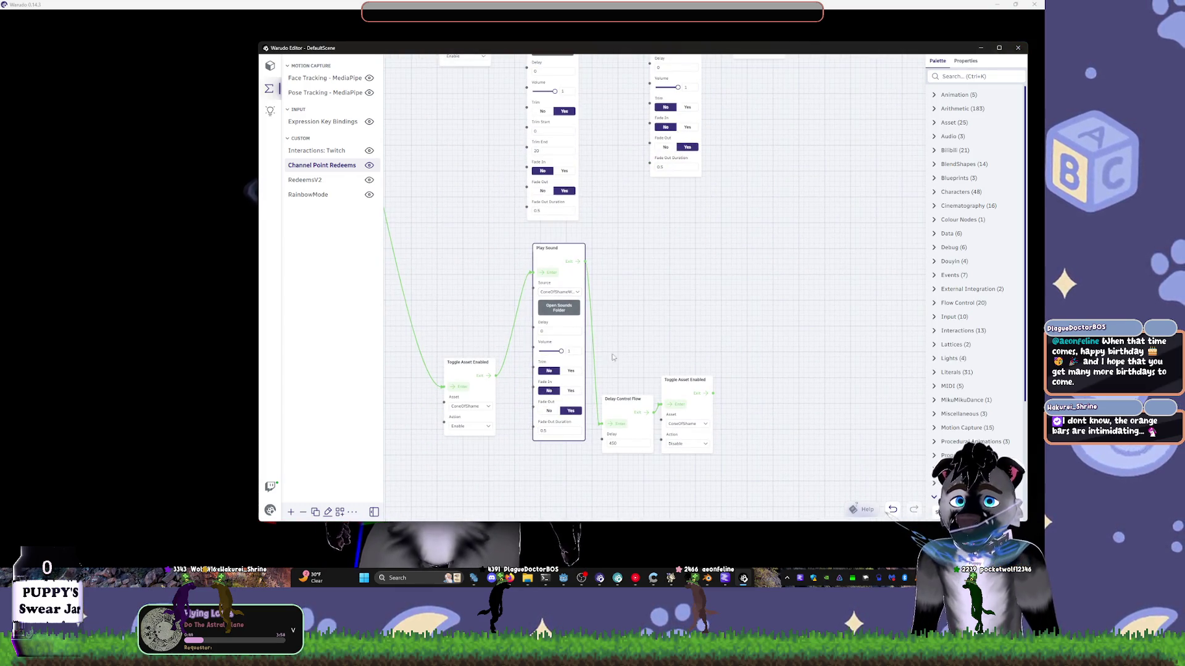
pyautogui.scroll(2, 491, 395)
pyautogui.hscroll(-1, 491, 395)
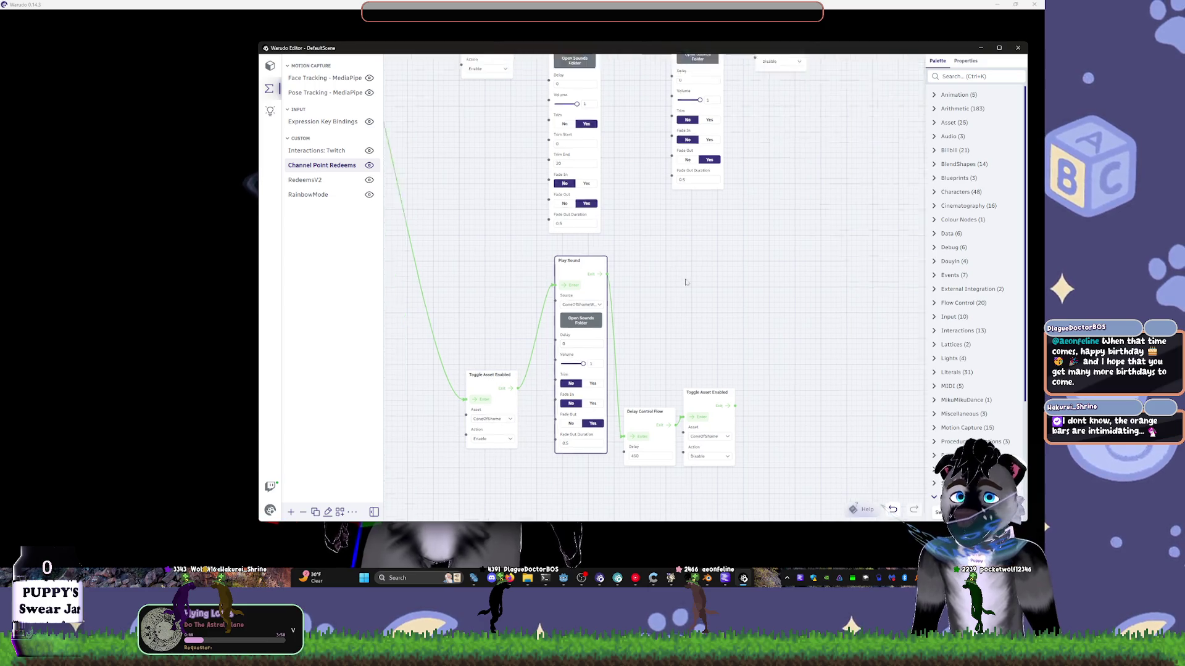
pyautogui.click(526, 425)
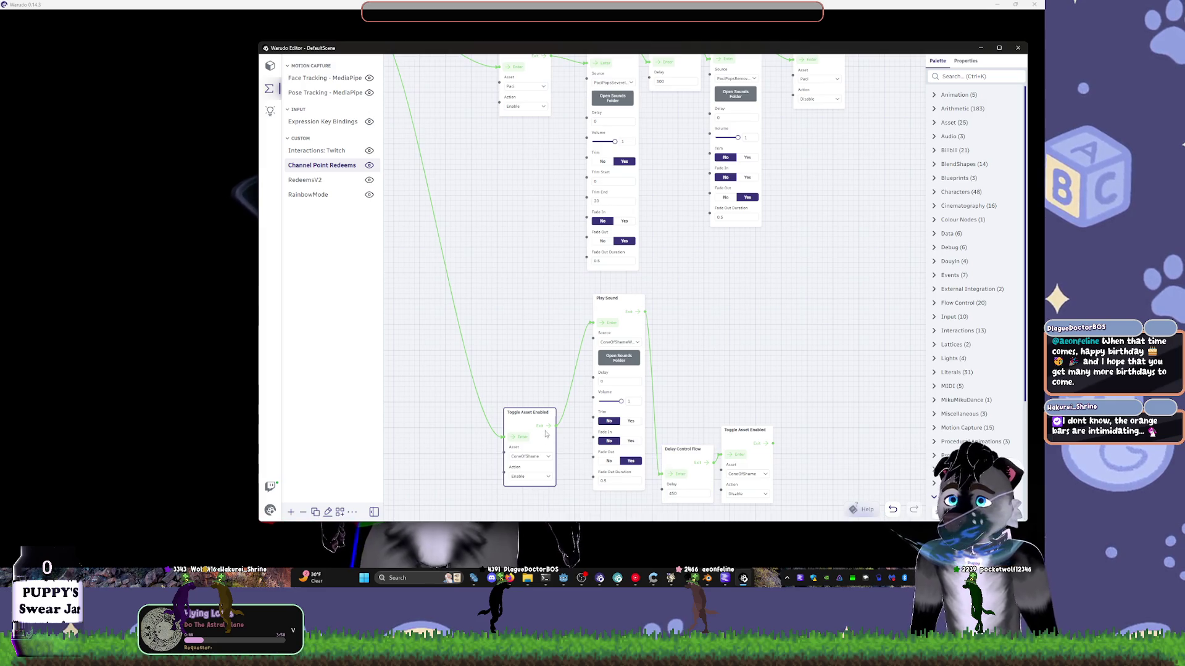
pyautogui.hscroll(2, 598, 353)
pyautogui.hscroll(1, 599, 353)
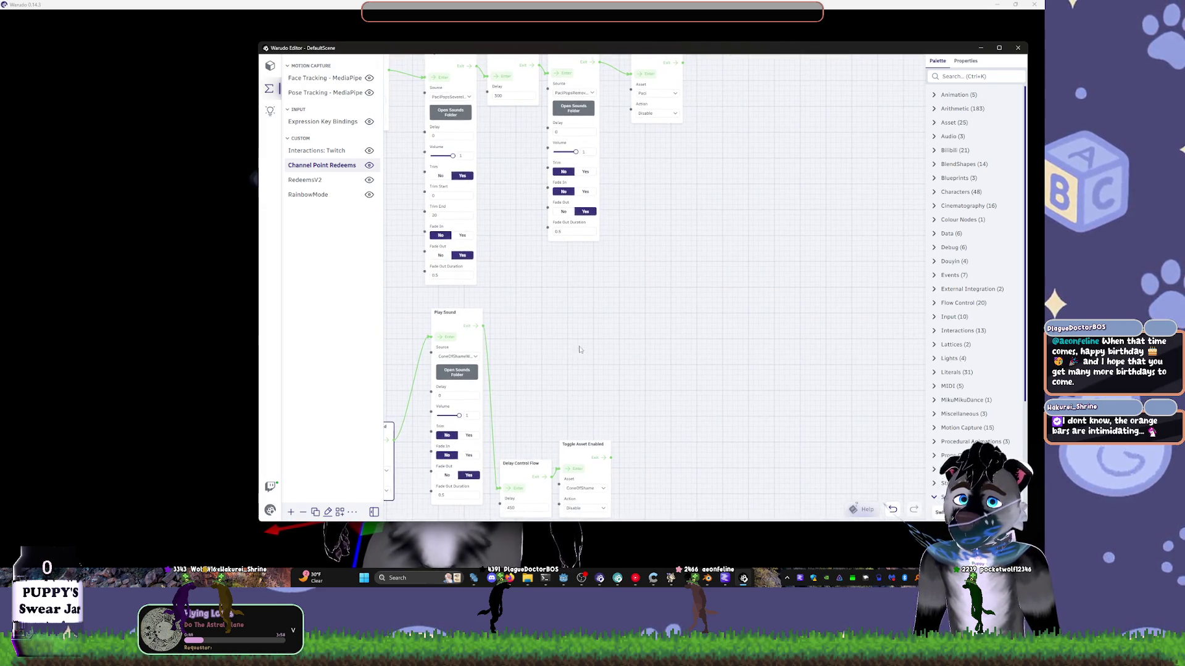
pyautogui.scroll(3, 543, 309)
pyautogui.hscroll(-2, 543, 309)
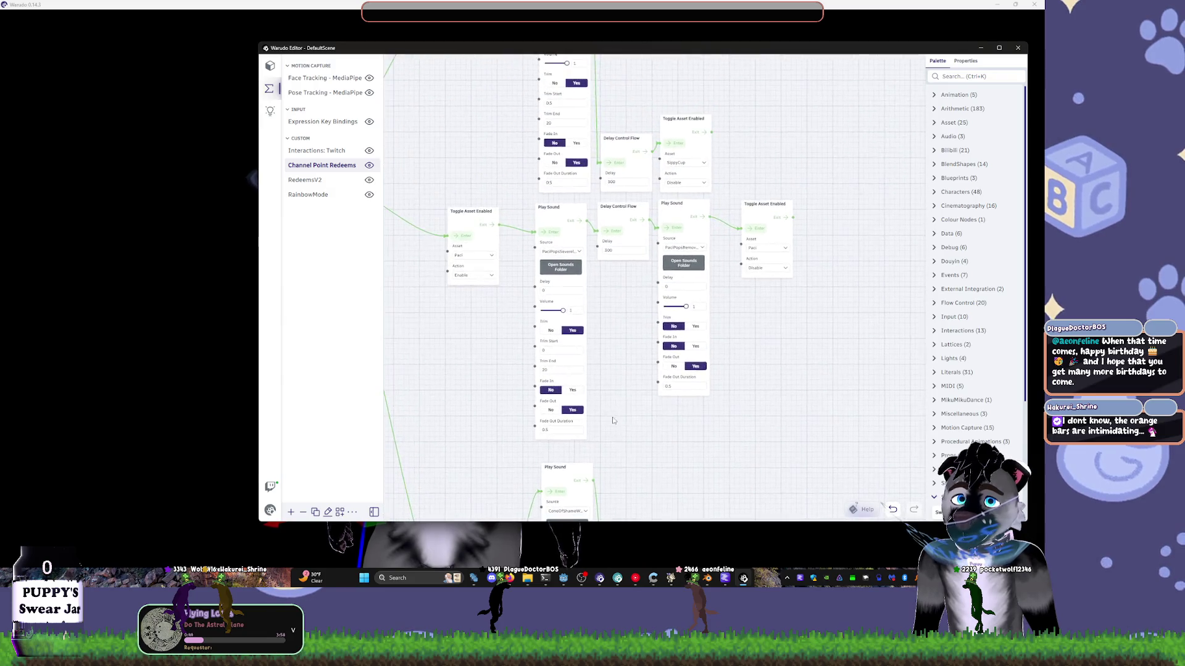
pyautogui.scroll(3, 599, 289)
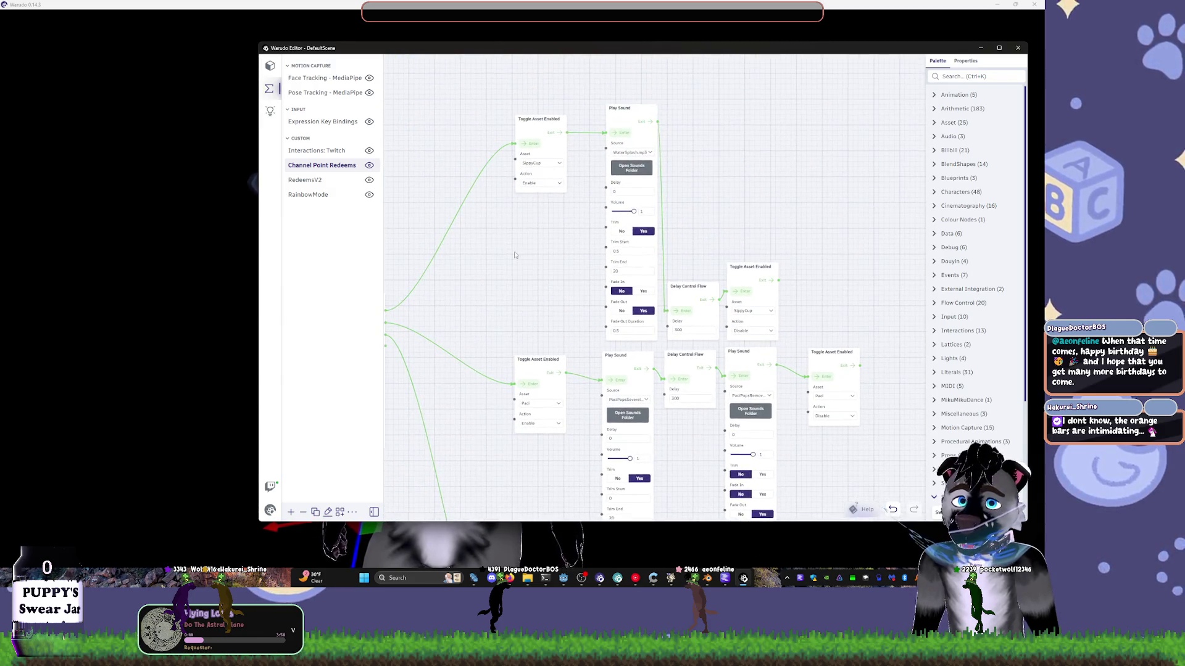
pyautogui.hscroll(-3, 556, 337)
pyautogui.scroll(-2, 559, 345)
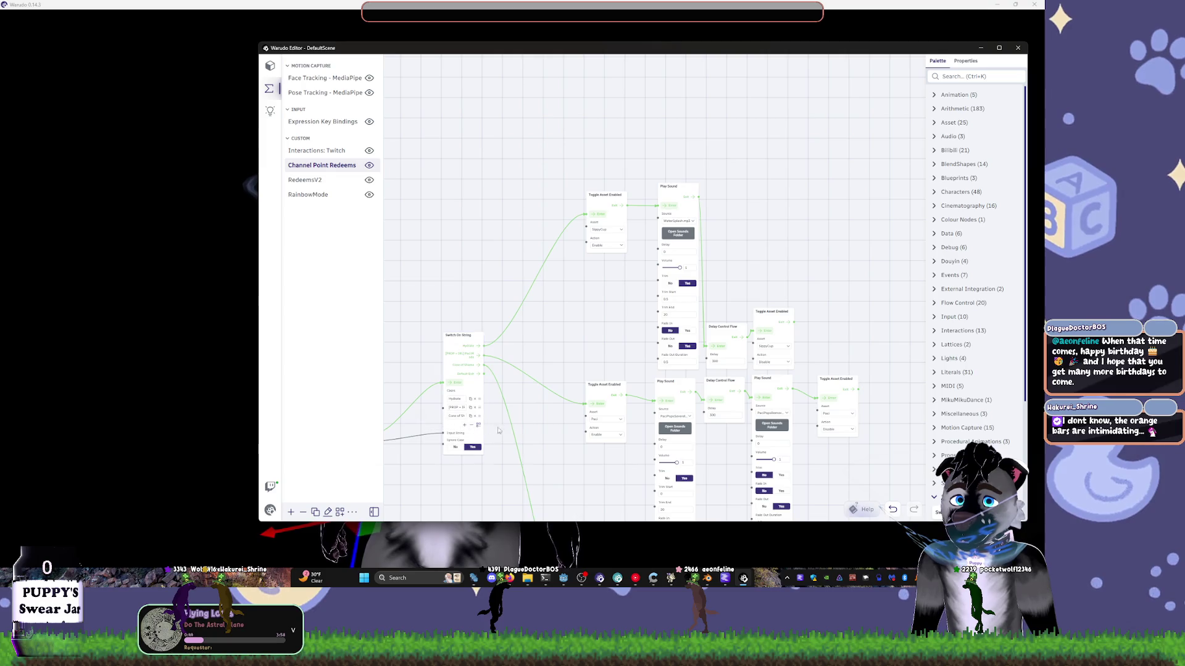
# - Switch the Warudo editor to Dark mode and save the scene again
pyautogui.click(279, 513)
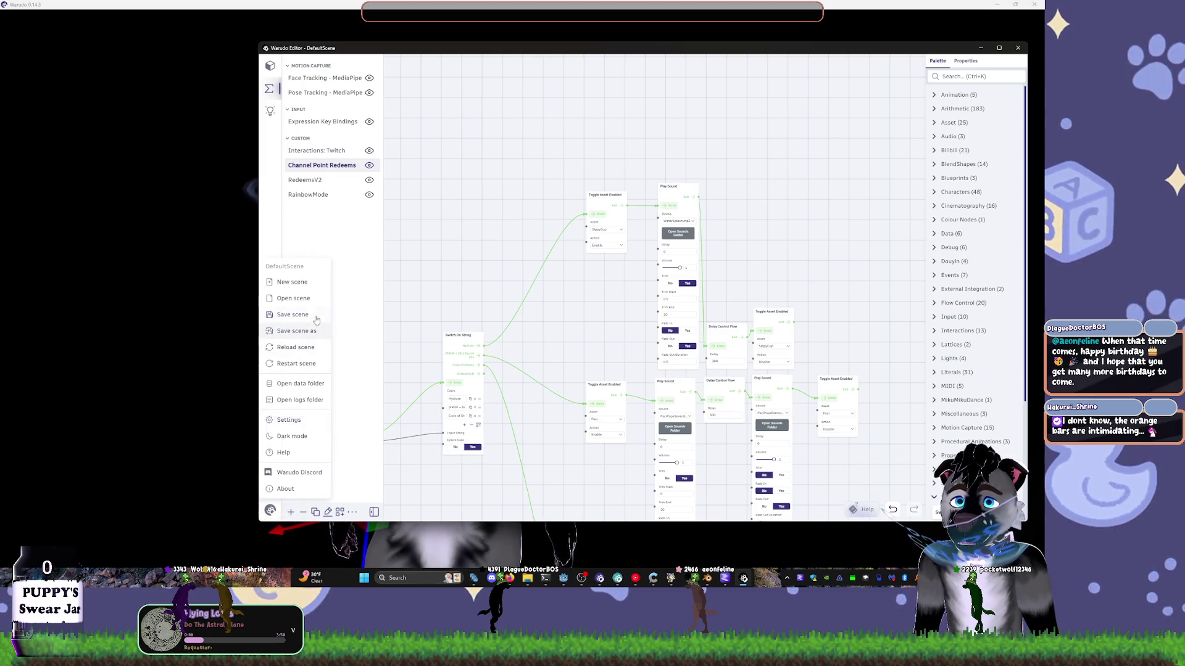
pyautogui.click(313, 436)
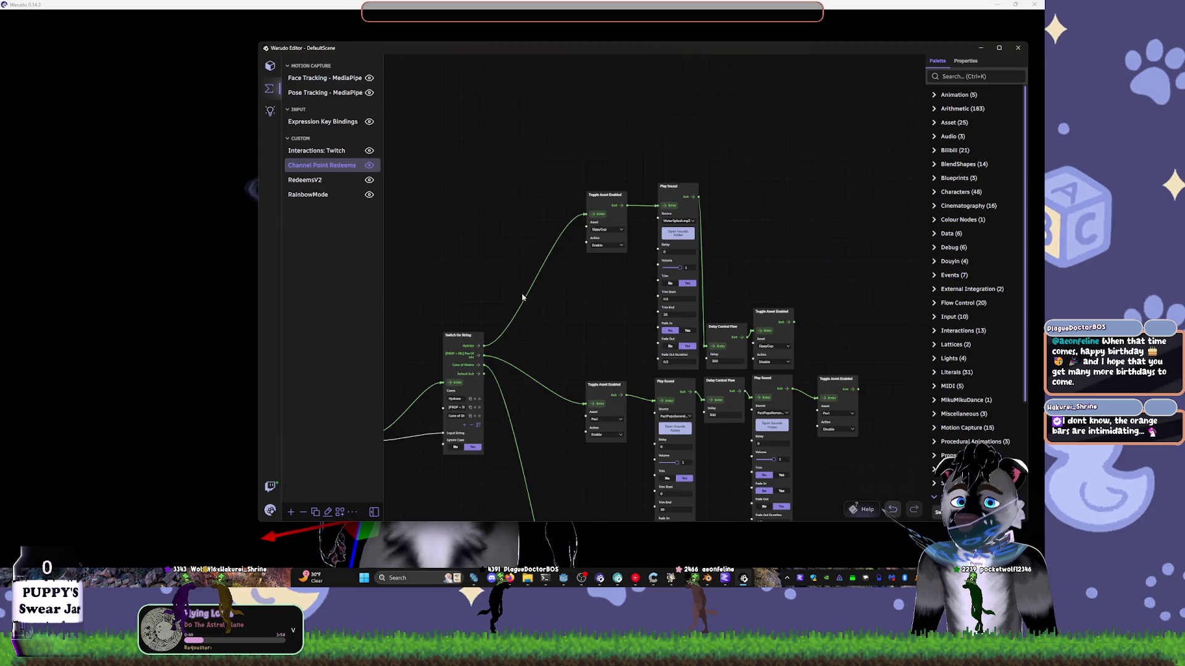
pyautogui.scroll(2, 522, 297)
pyautogui.click(267, 509)
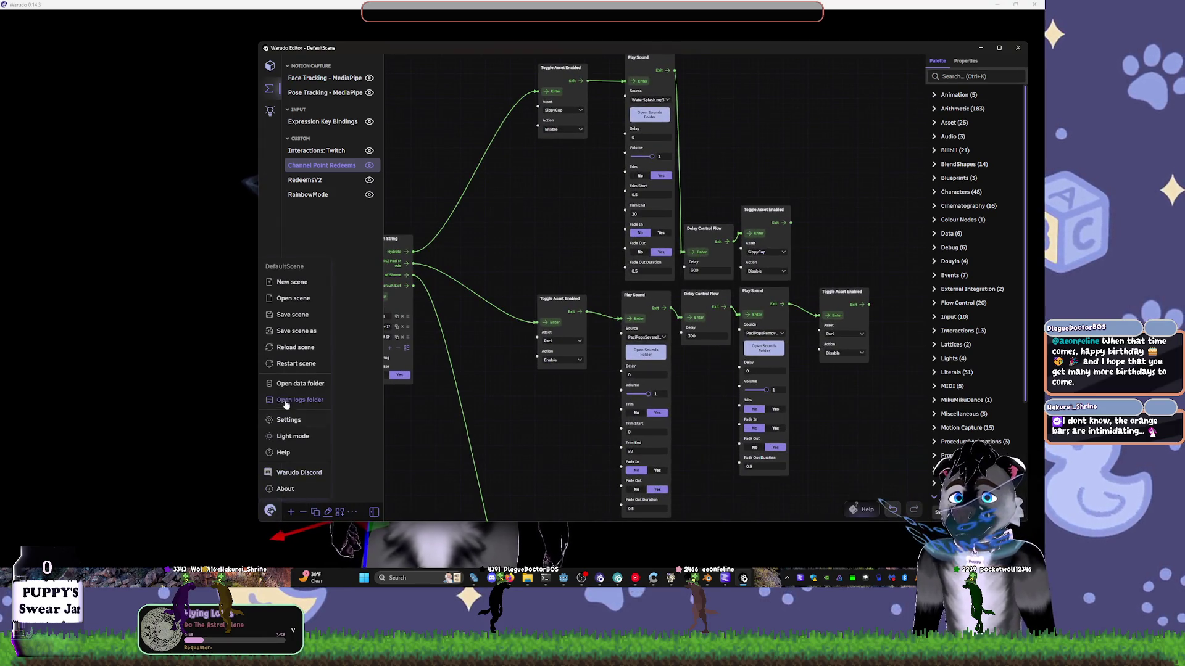
pyautogui.click(297, 316)
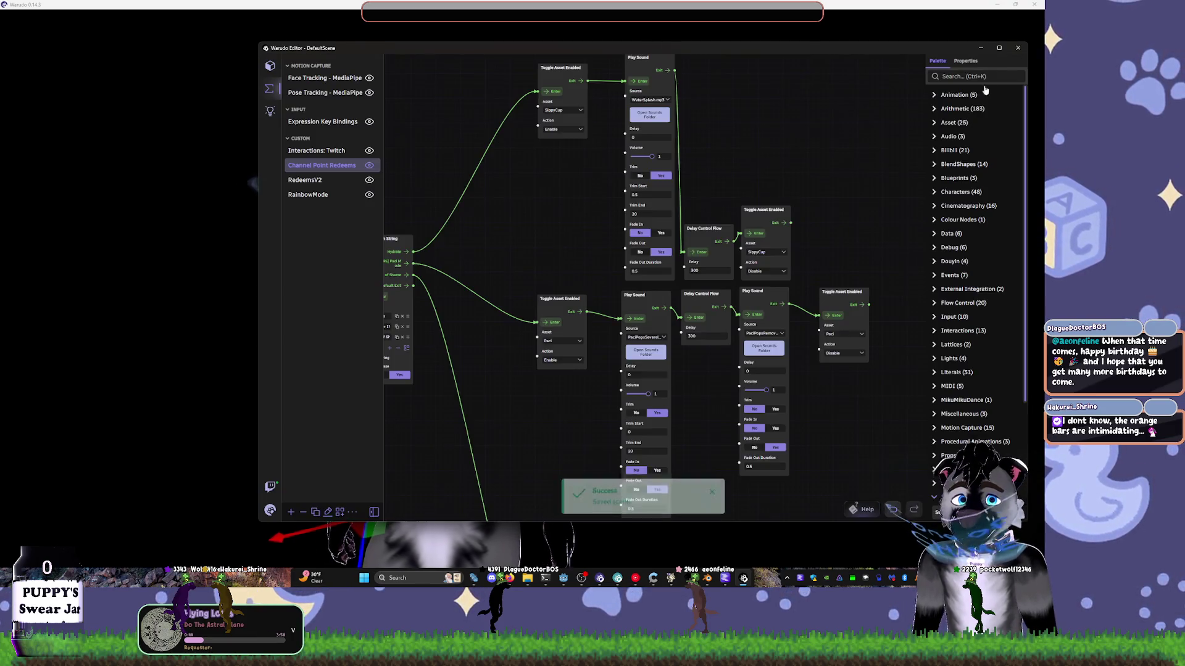
# - Close the editor, check Godot's TitleLabel node, then return to the wolf wearing the Cone of Shame
pyautogui.click(1018, 48)
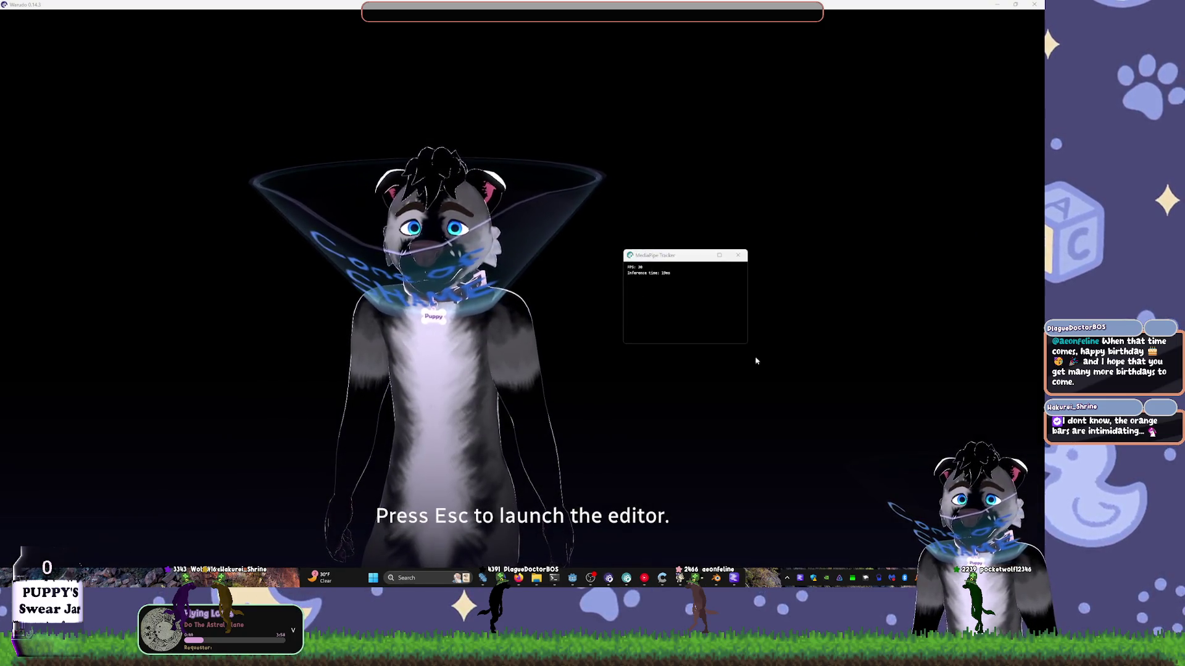
pyautogui.click(704, 395)
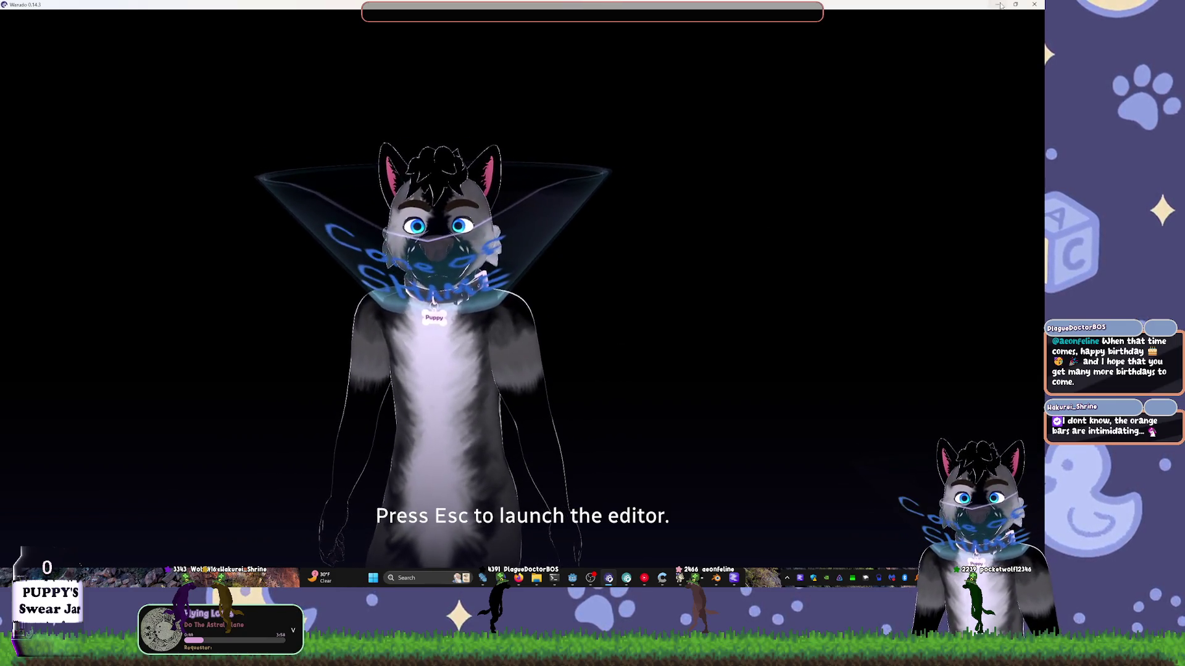
pyautogui.click(997, 5)
pyautogui.click(693, 237)
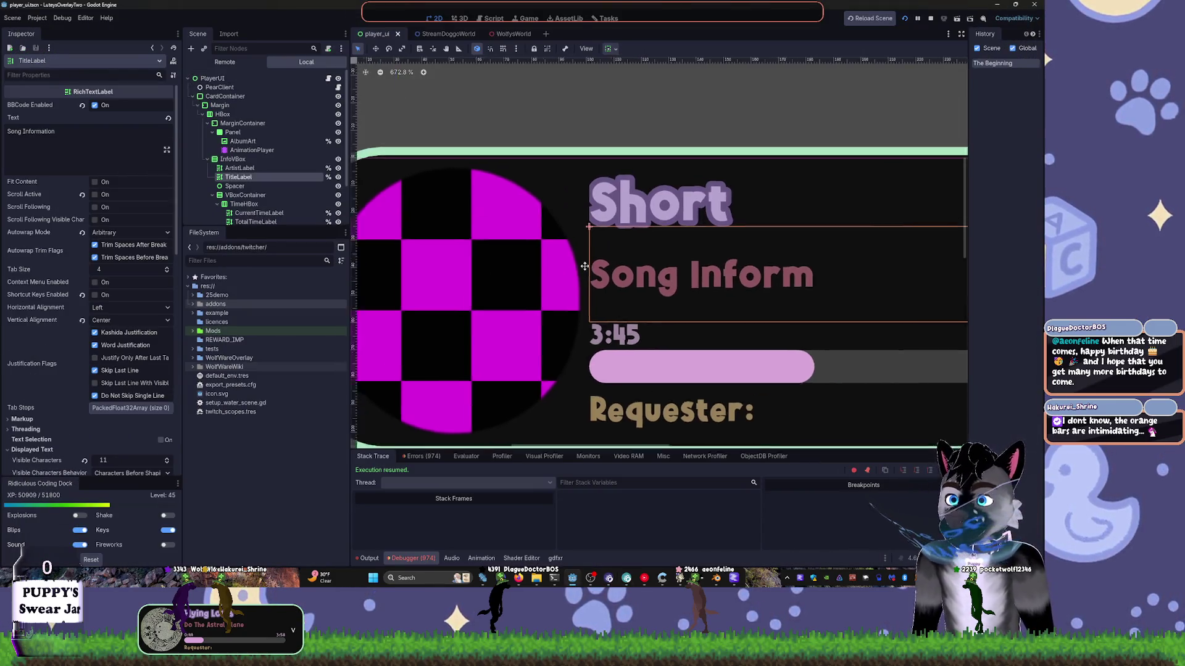
pyautogui.scroll(-5, 642, 154)
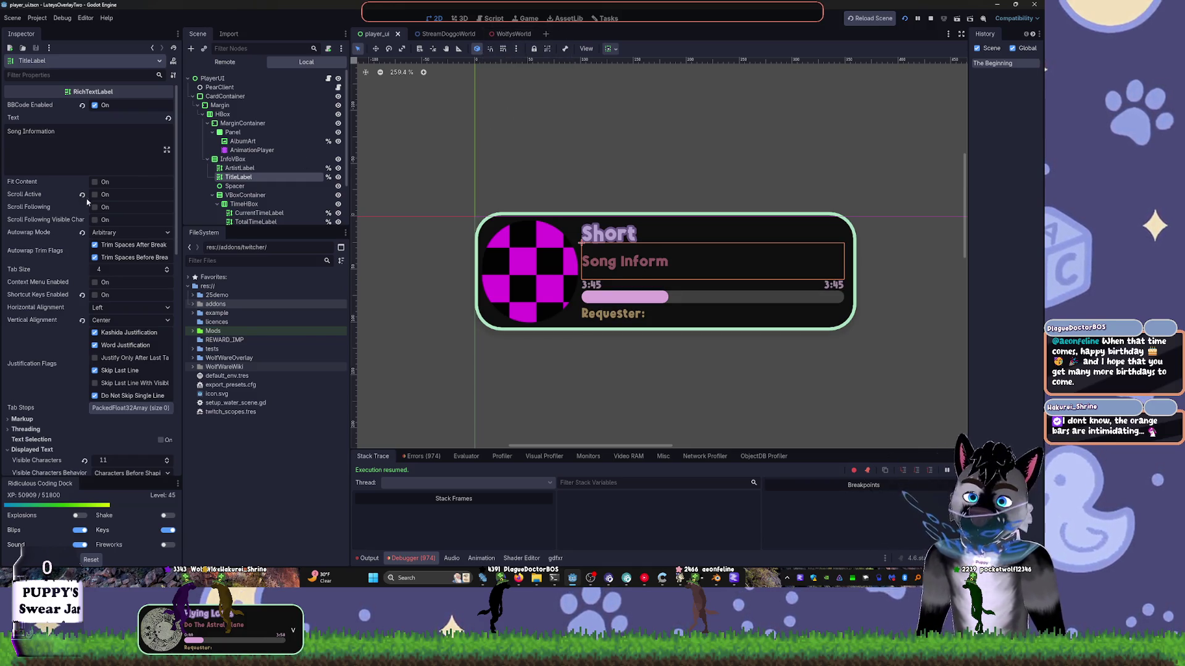
pyautogui.click(608, 578)
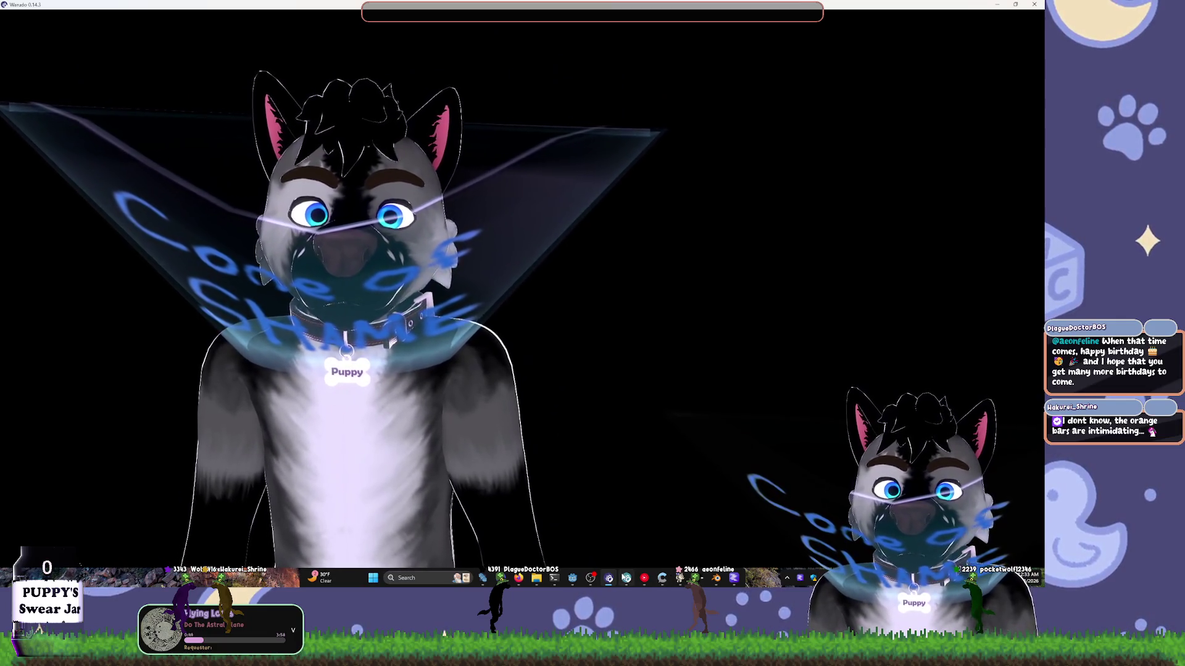
pyautogui.moveTo(626, 577)
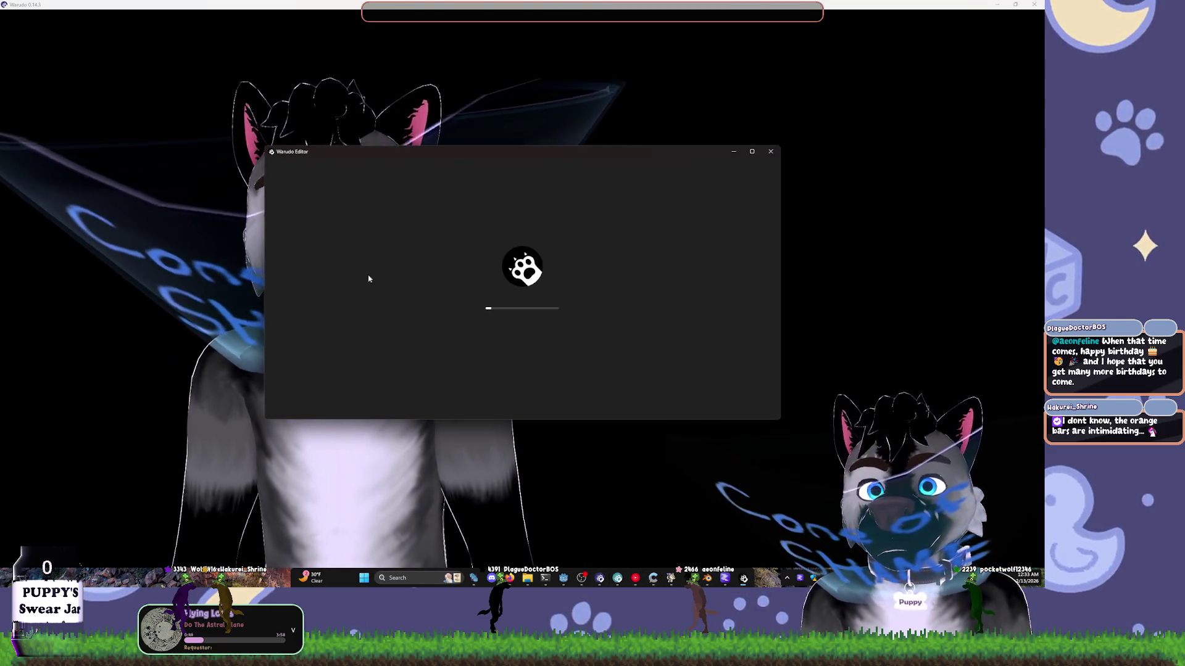
# - Reopen the Channel Point Redeems blueprint in an enlarged editor and minimize the main avatar window
pyautogui.moveTo(420, 151); pyautogui.dragTo(582, 131)
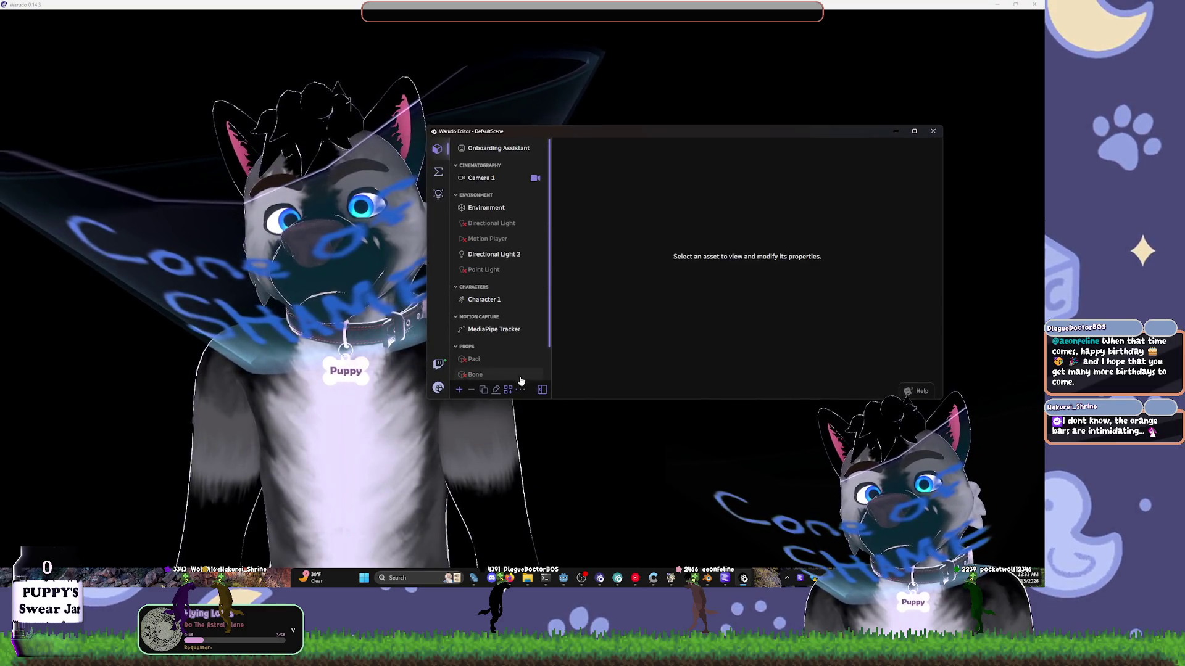
pyautogui.click(438, 172)
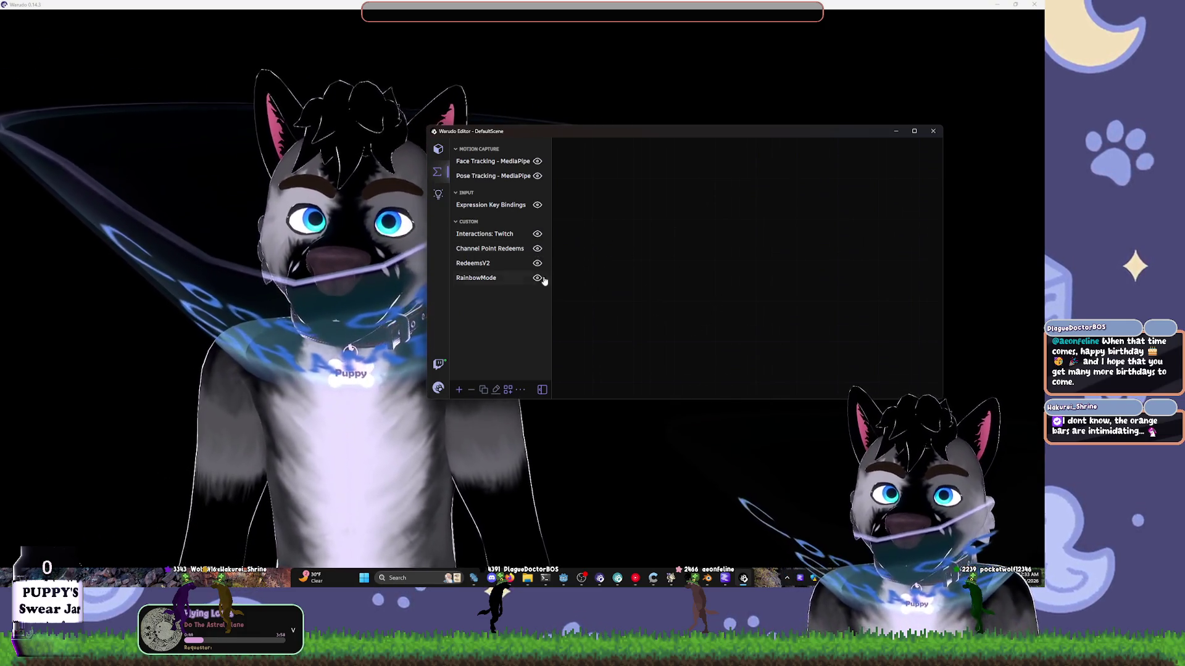
pyautogui.click(505, 249)
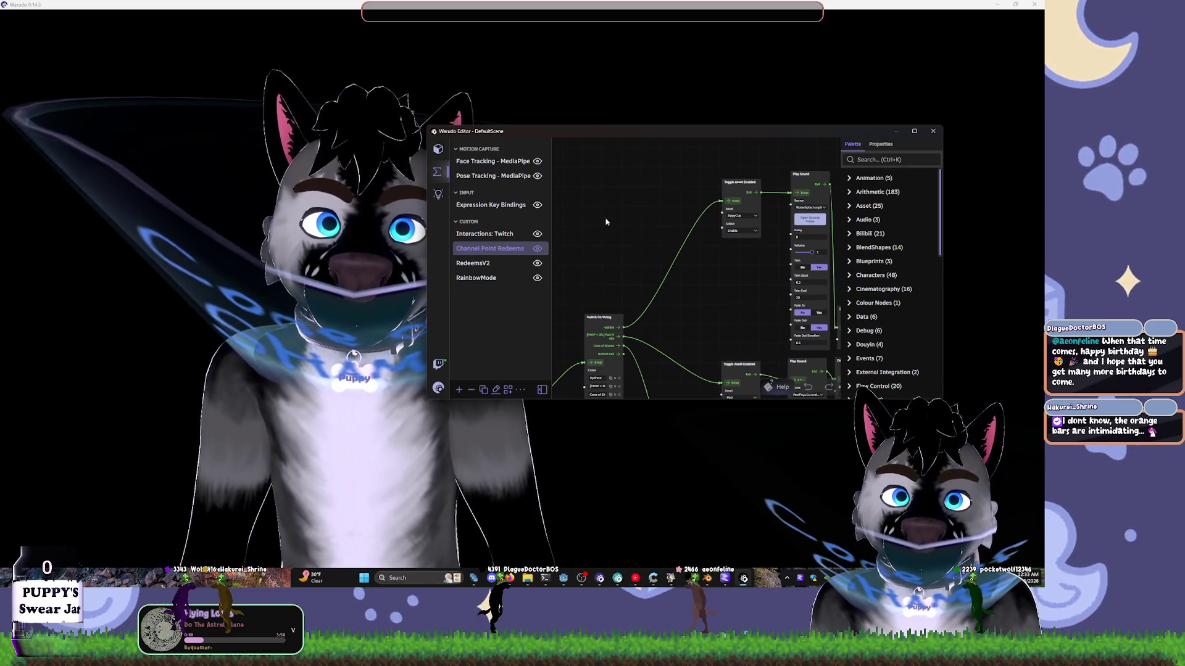
pyautogui.moveTo(942, 400); pyautogui.dragTo(1028, 540)
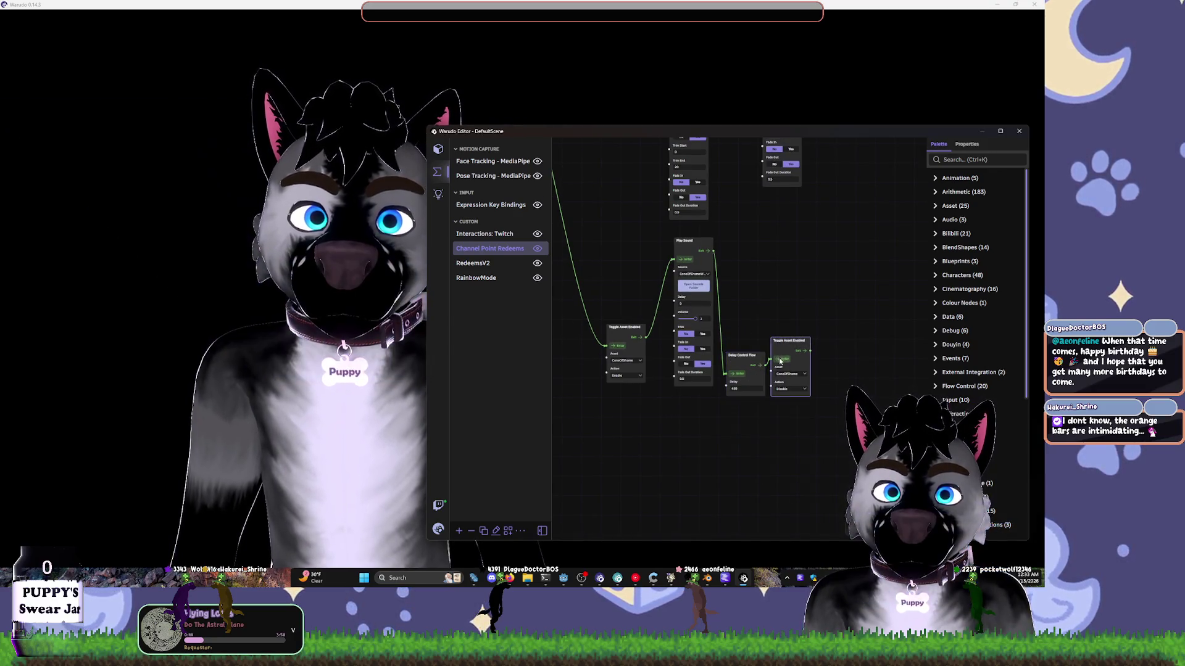
pyautogui.click(918, 83)
pyautogui.press('super+Down')
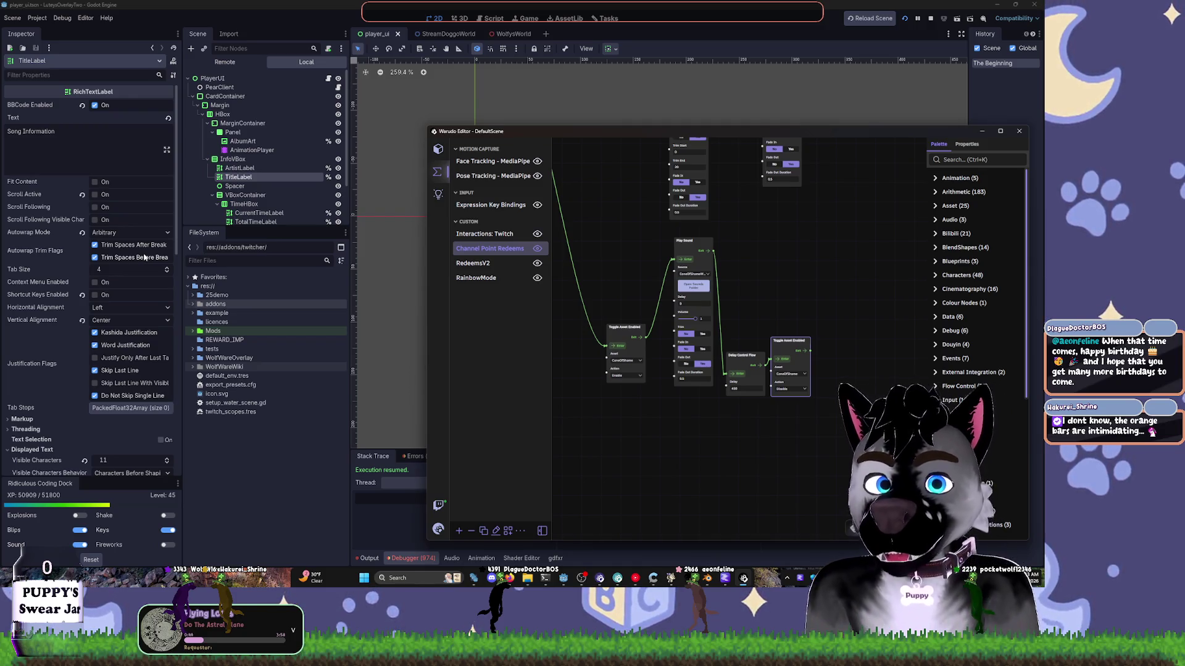
# - Bring Godot to the front, then launch Fork by searching 'fork' in Start
pyautogui.click(624, 8)
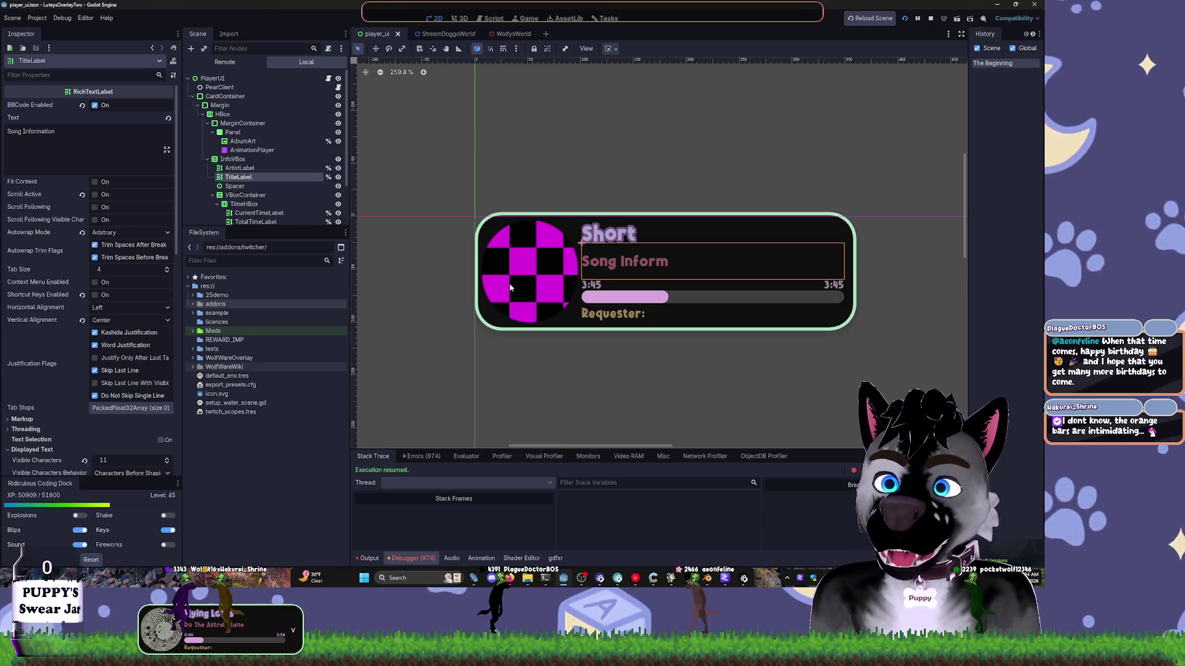
pyautogui.press('super')
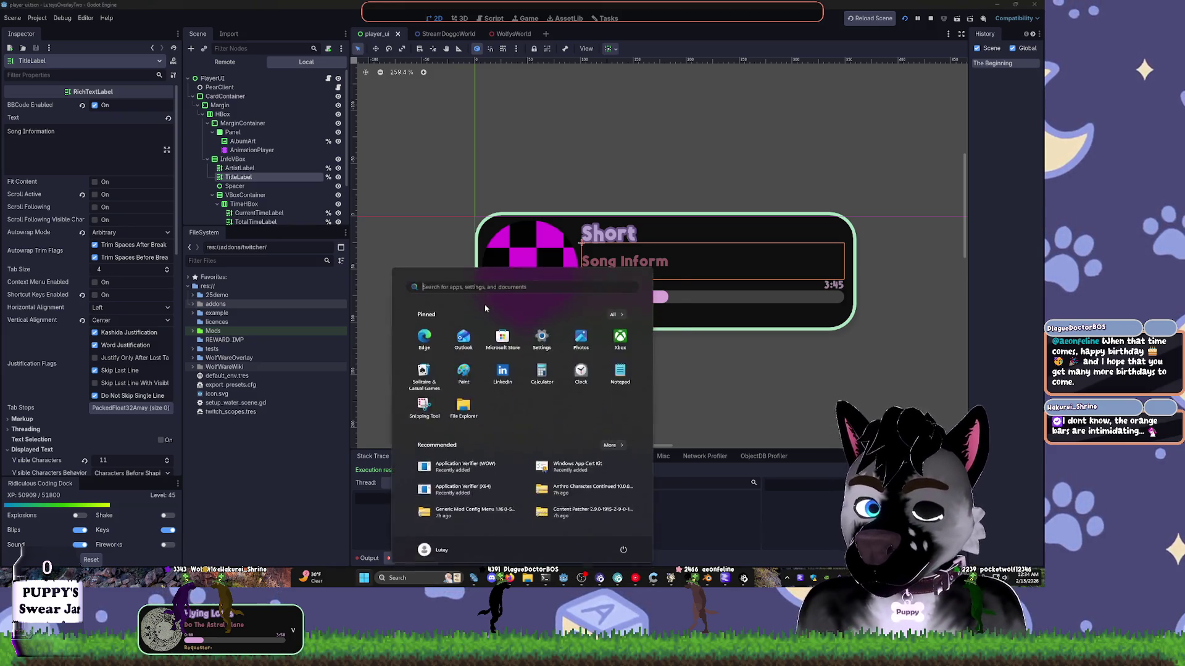
pyautogui.write('fork')
pyautogui.press('Return')
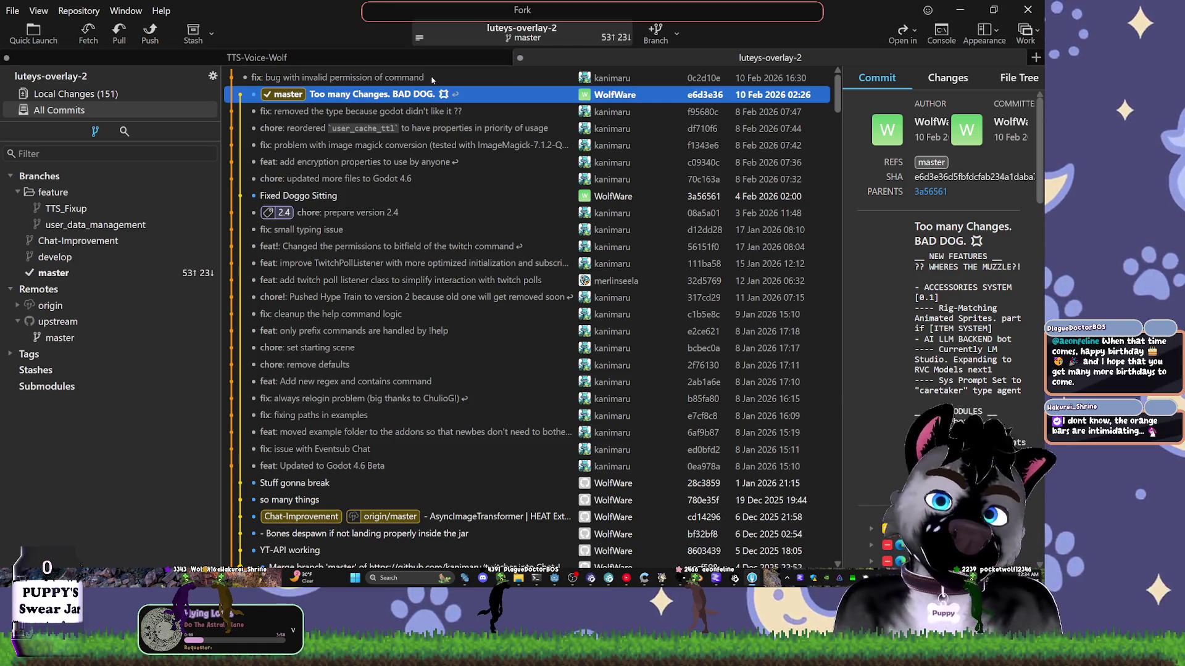
# - Inspect the top upstream commit, then pull upstream/master into master, hitting the local-changes error
pyautogui.click(327, 79)
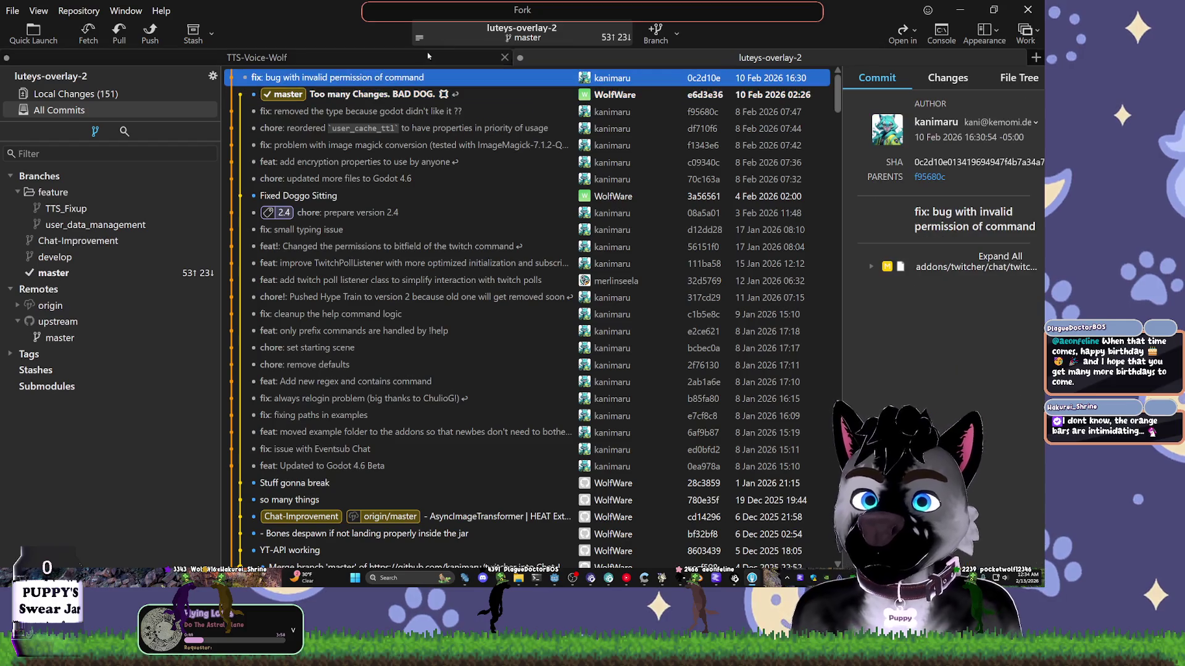
pyautogui.rightClick(328, 83)
pyautogui.click(356, 59)
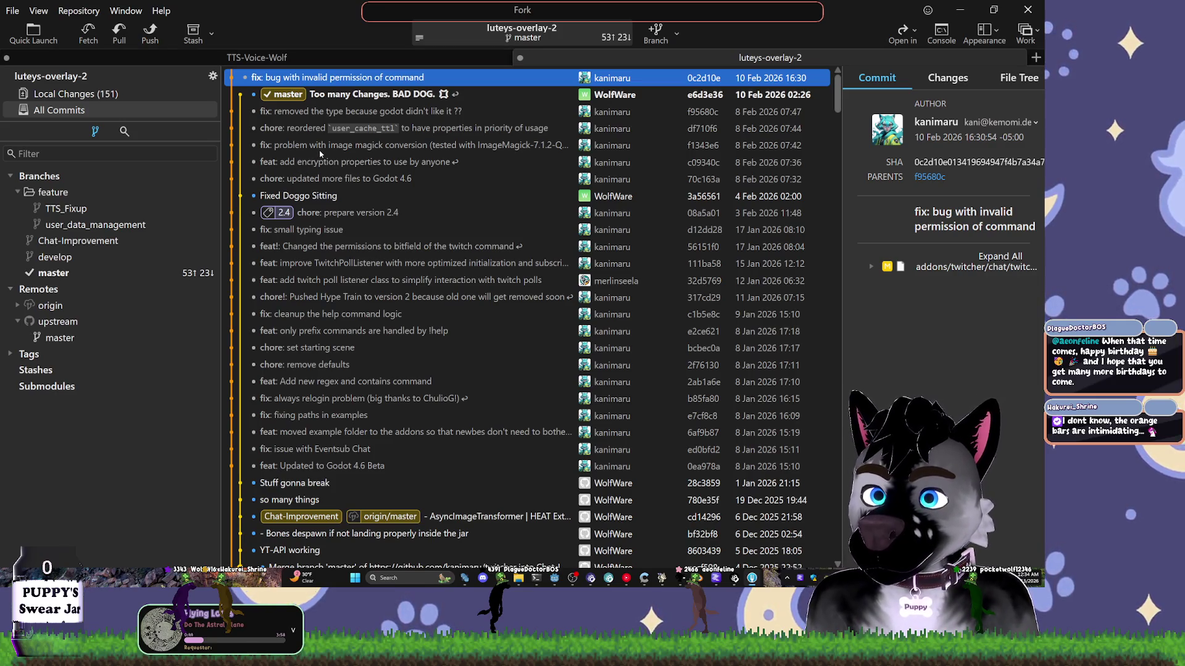
pyautogui.press('Down')
pyautogui.click(372, 77)
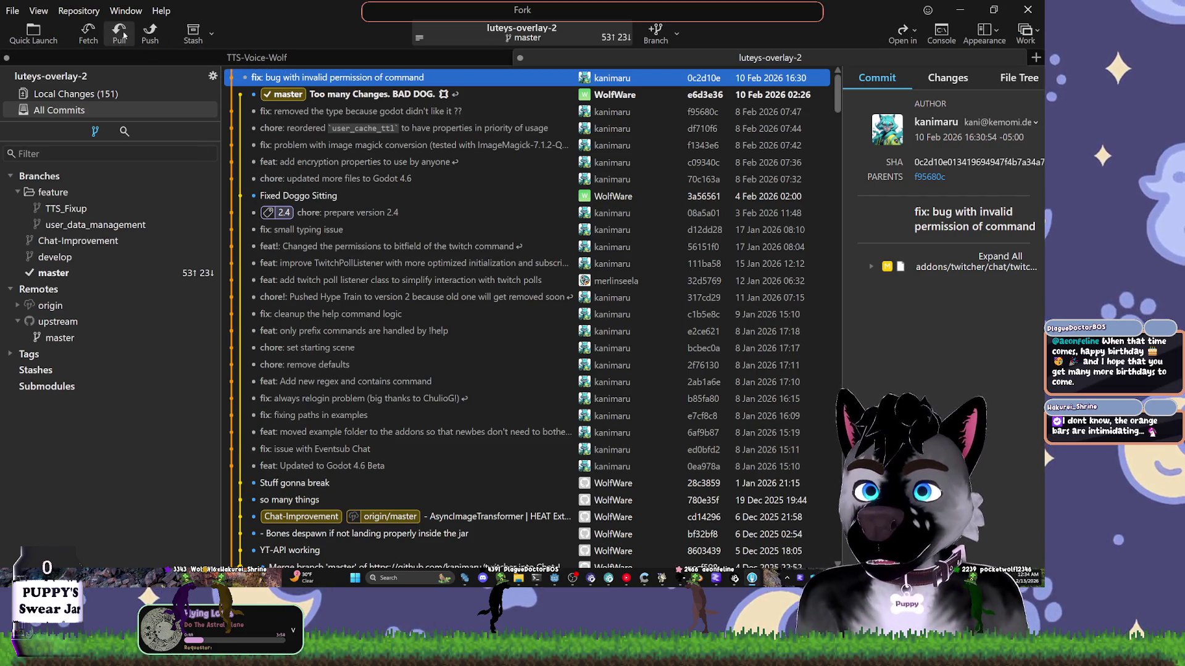
pyautogui.click(119, 32)
pyautogui.press('Return')
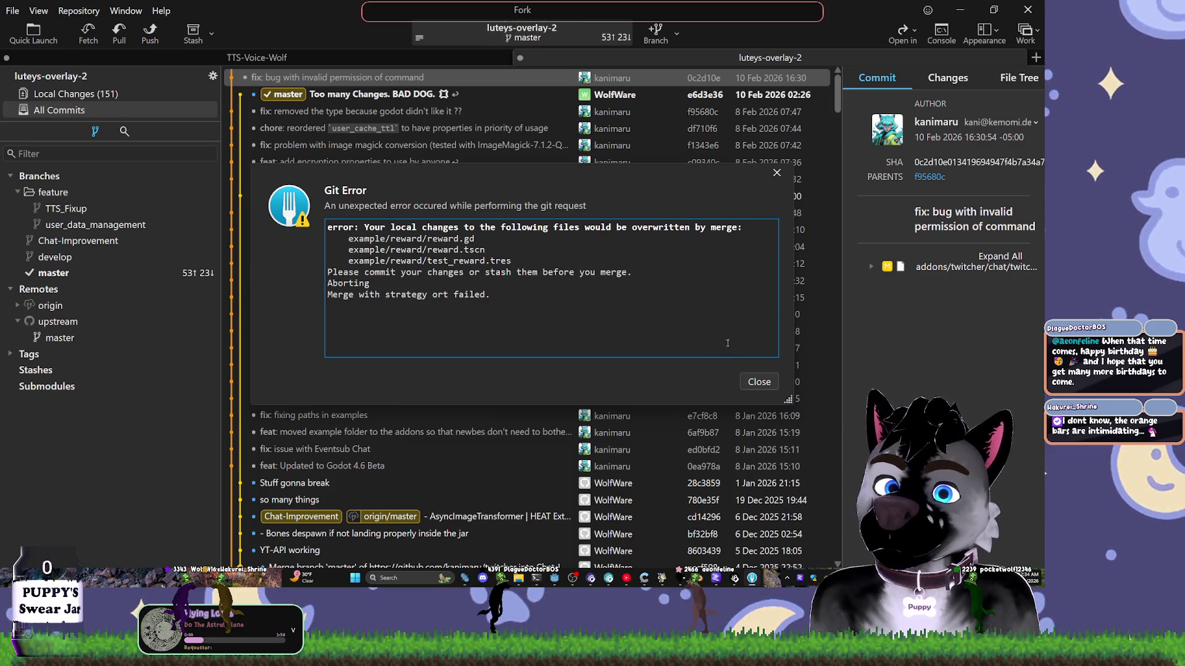
# - Filter local changes by 'reward', review the three reward files, and discard the reward folder's changes
pyautogui.click(755, 383)
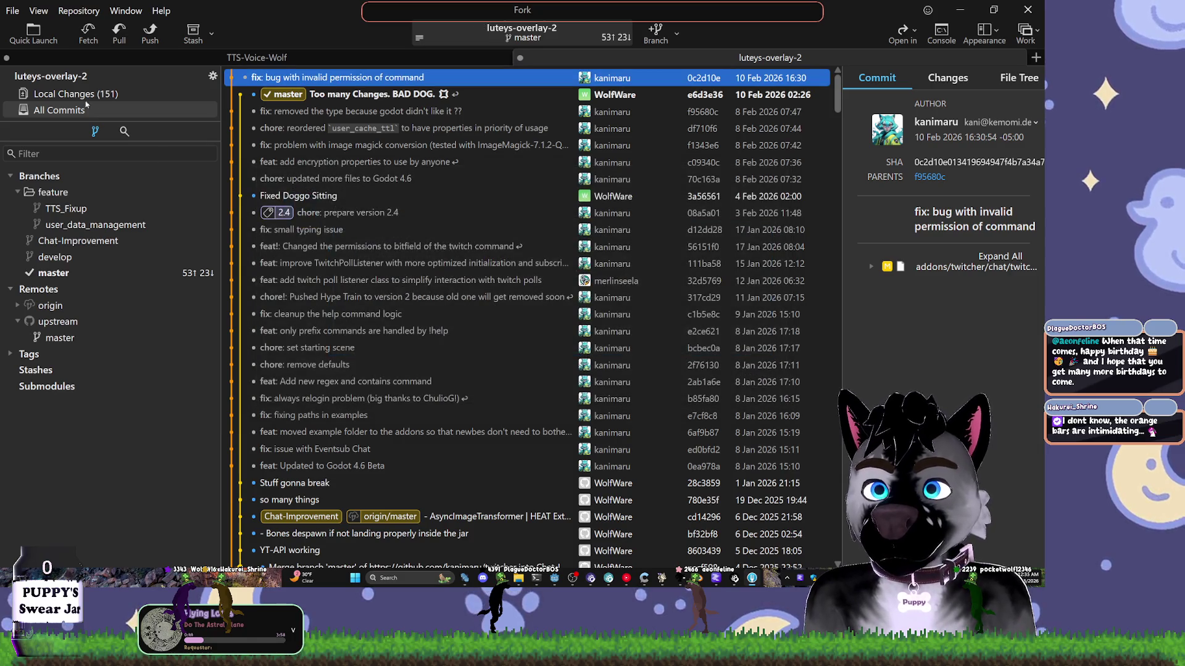
pyautogui.click(76, 94)
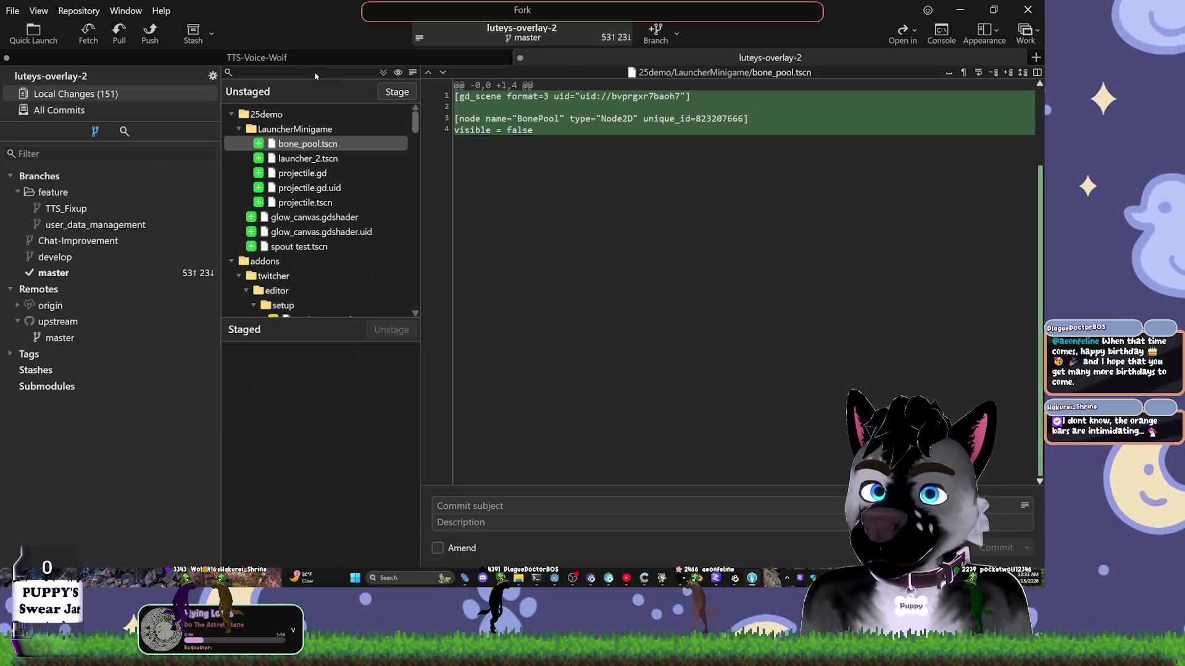
pyautogui.click(229, 73)
pyautogui.write('reward')
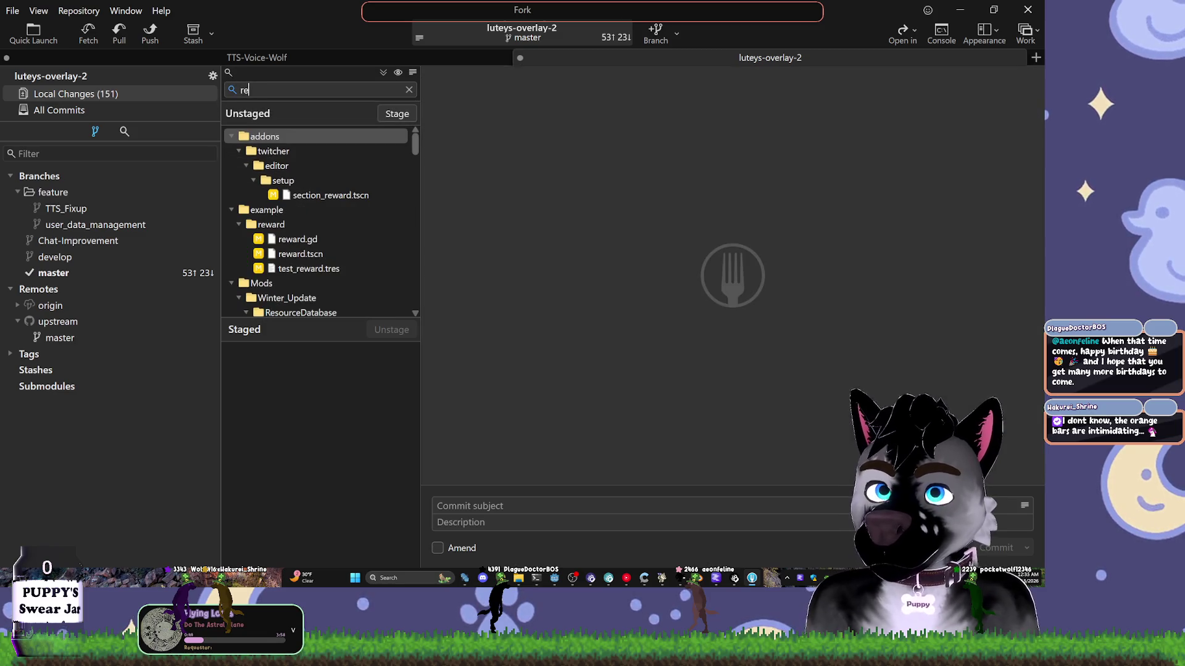
pyautogui.click(297, 239)
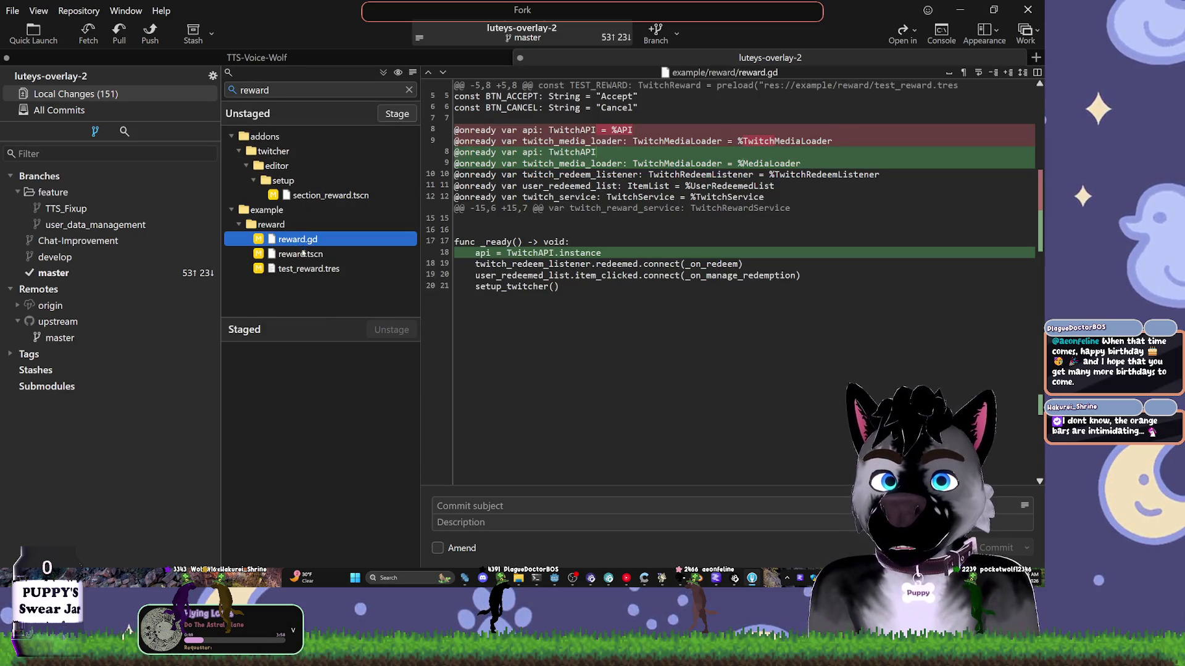
pyautogui.click(301, 254)
pyautogui.click(308, 270)
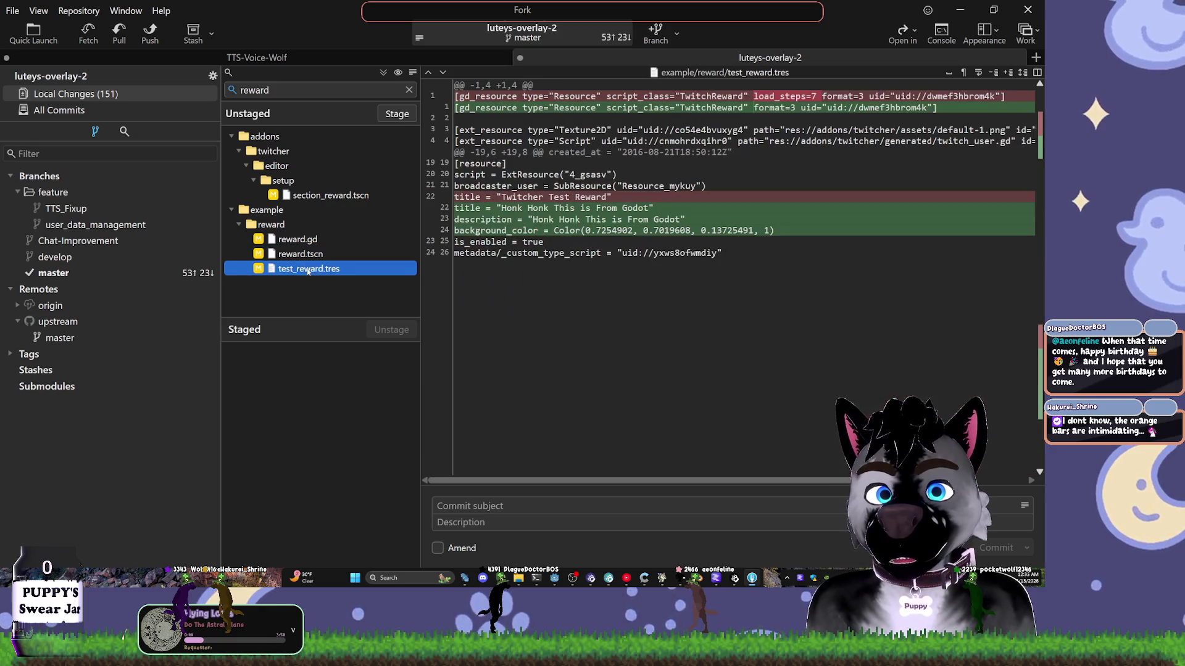
pyautogui.click(275, 225)
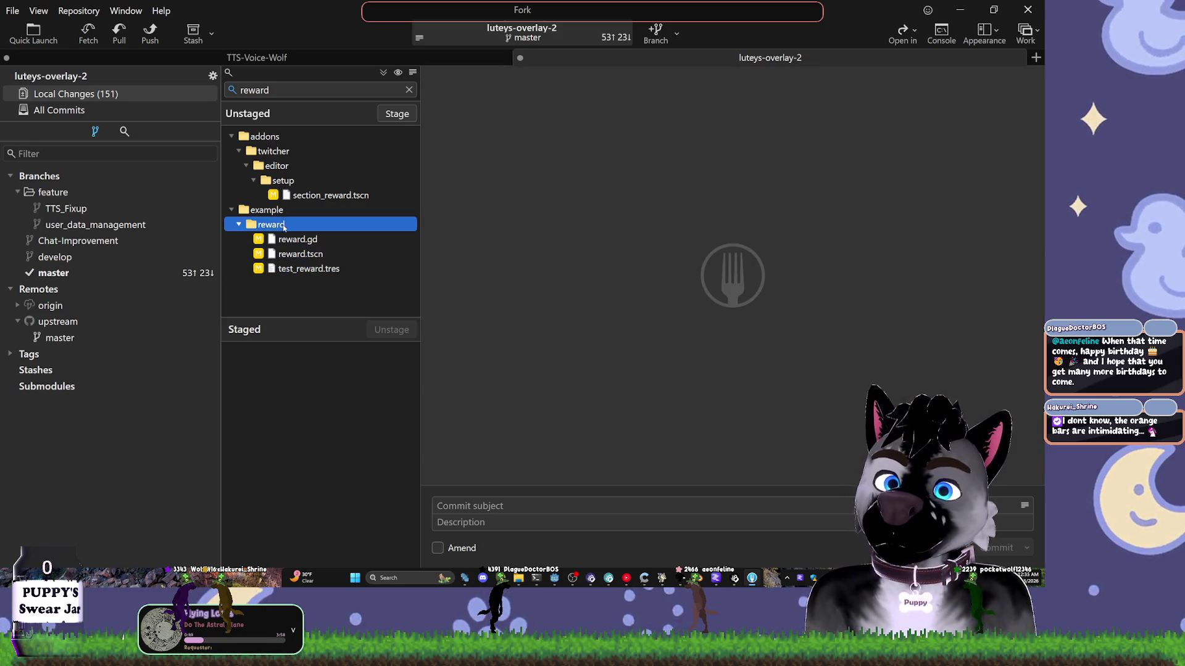
pyautogui.rightClick(278, 225)
pyautogui.click(327, 328)
pyautogui.click(494, 310)
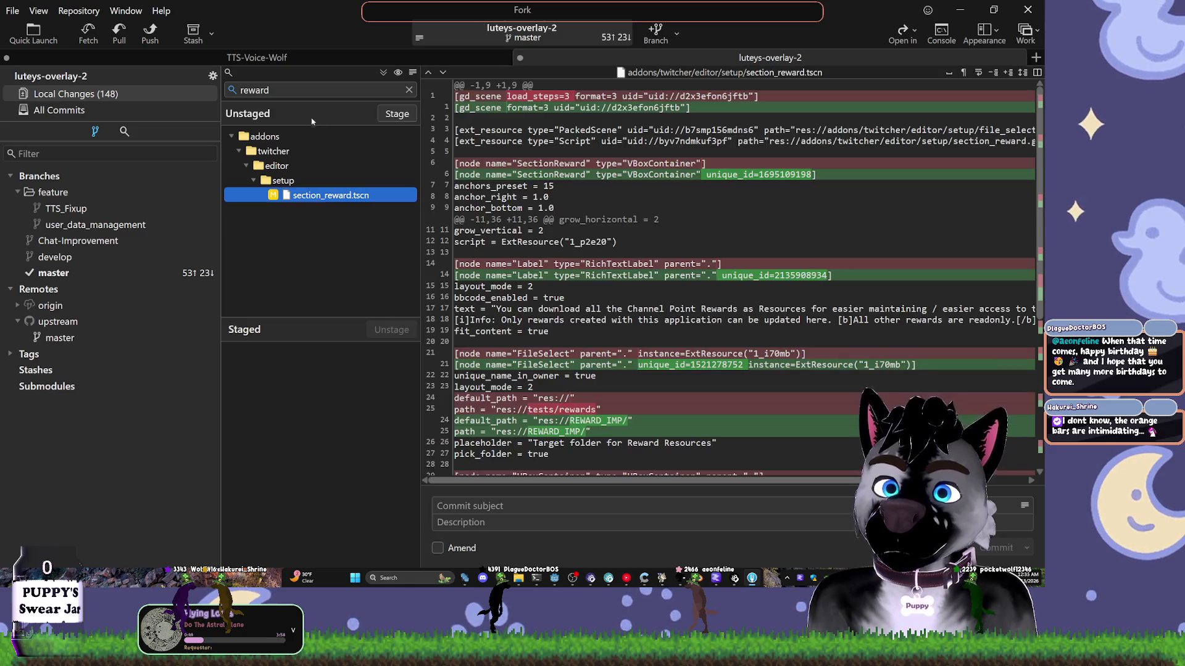
# - Pull upstream/master again, leaving a merge with 3 conflicts, and show the local changes
pyautogui.click(66, 106)
pyautogui.click(88, 32)
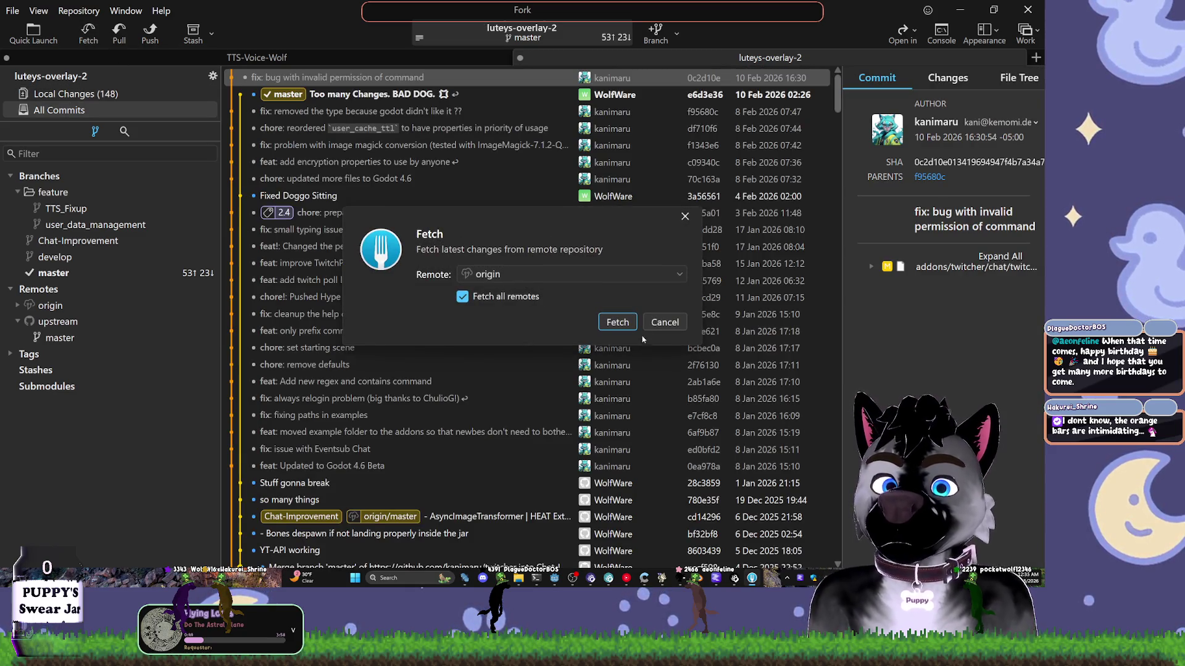
pyautogui.click(664, 321)
pyautogui.click(119, 32)
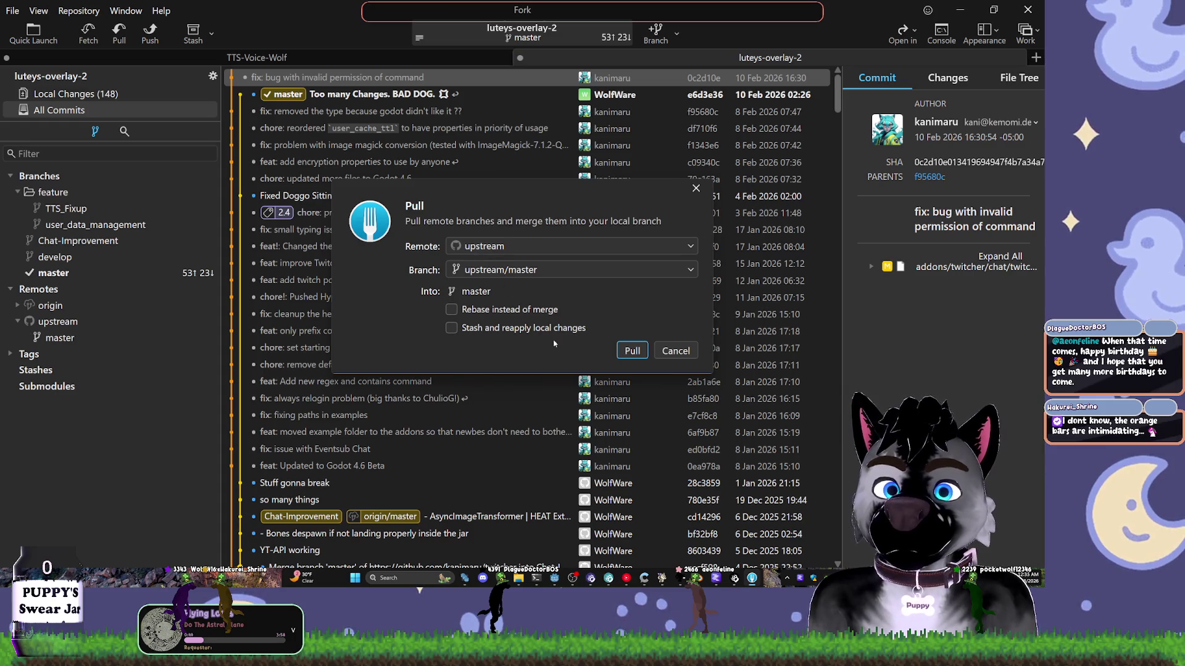
pyautogui.press('Return')
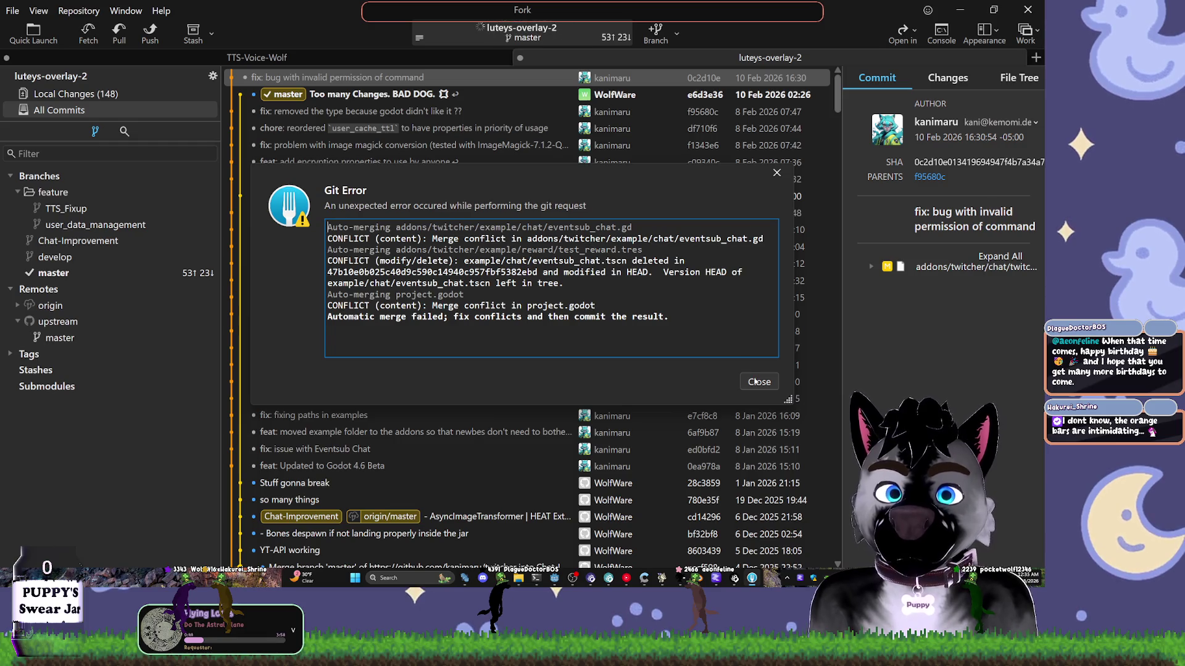
pyautogui.press('Escape')
pyautogui.click(964, 79)
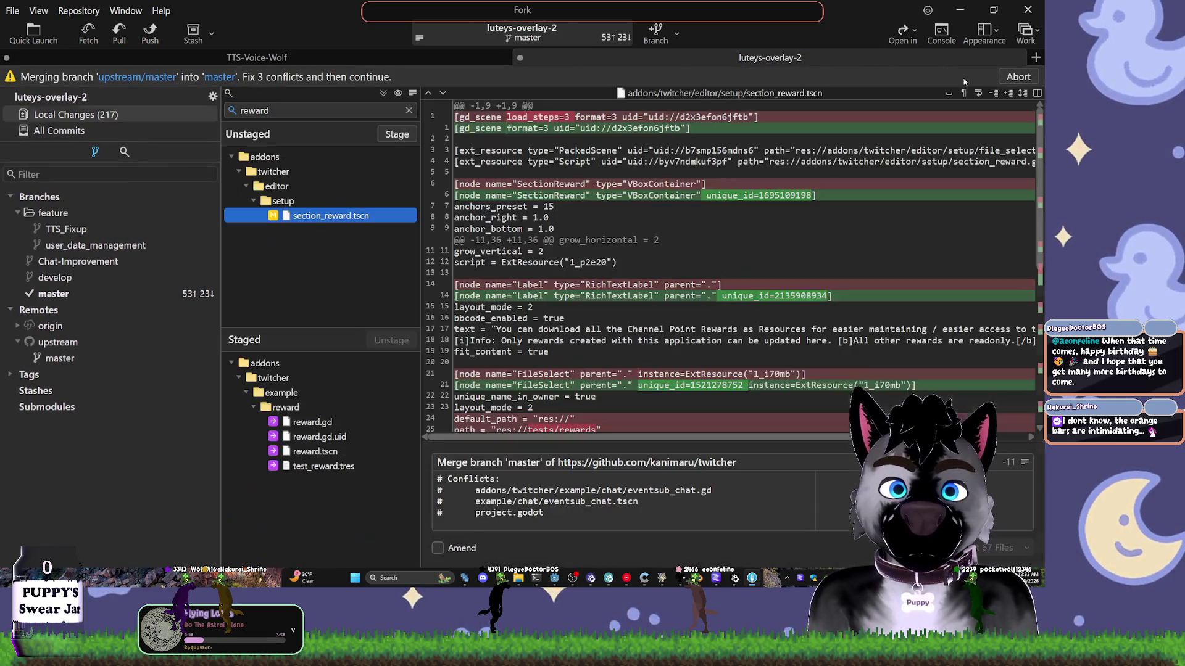
# - Discard the changes to section_reward.tscn
pyautogui.moveTo(675, 189)
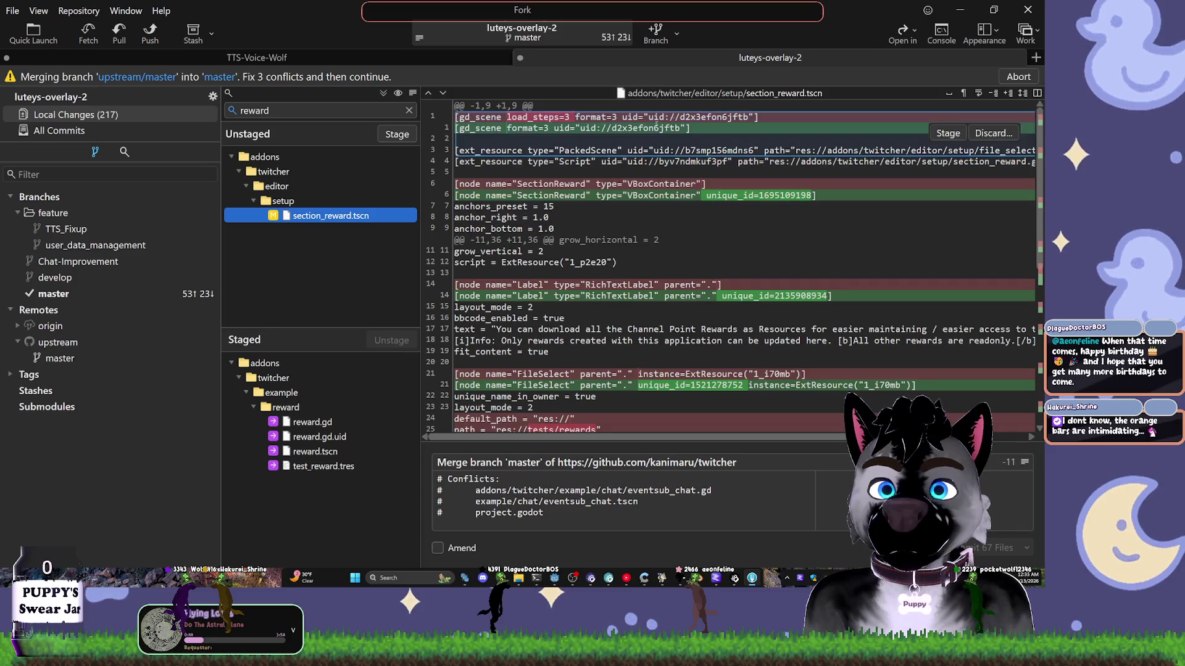
pyautogui.rightClick(361, 220)
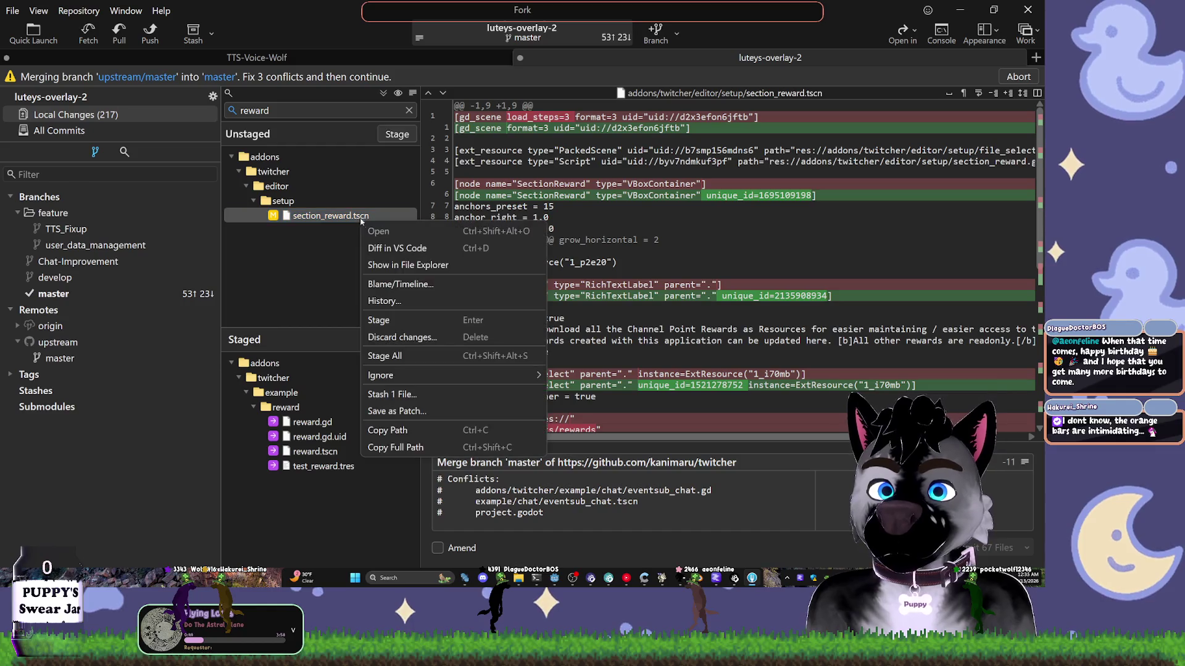
pyautogui.click(402, 337)
pyautogui.click(546, 311)
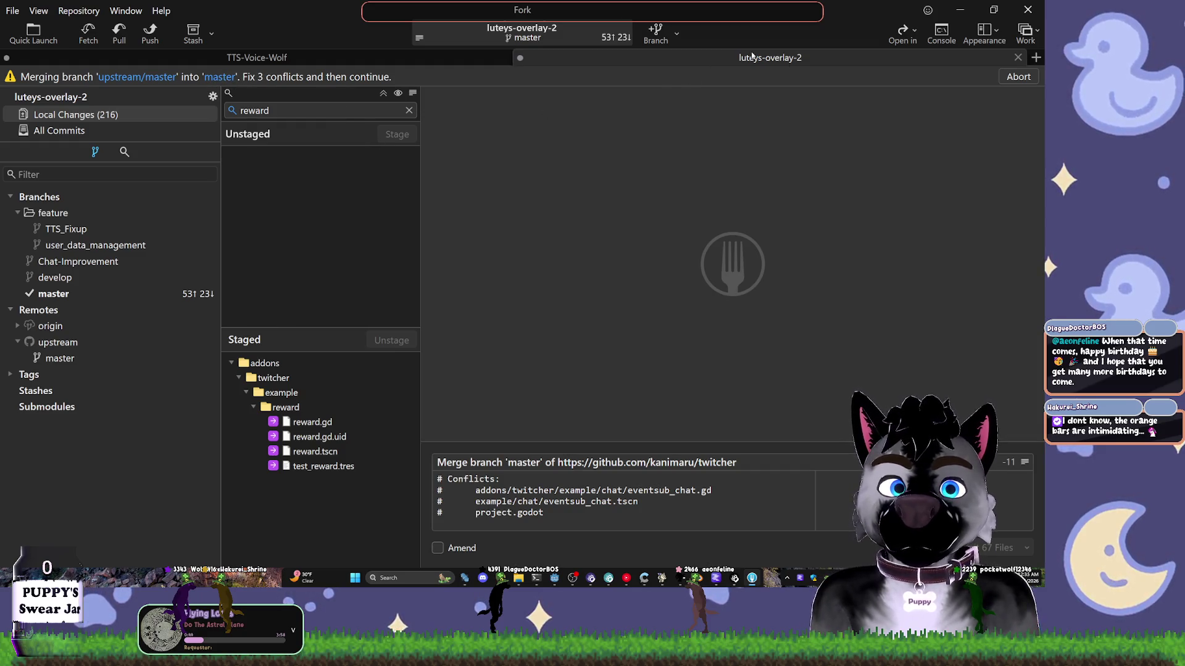
# - Abort the in-progress merge and pull upstream/master once more, dismissing the conflict error
pyautogui.click(1018, 77)
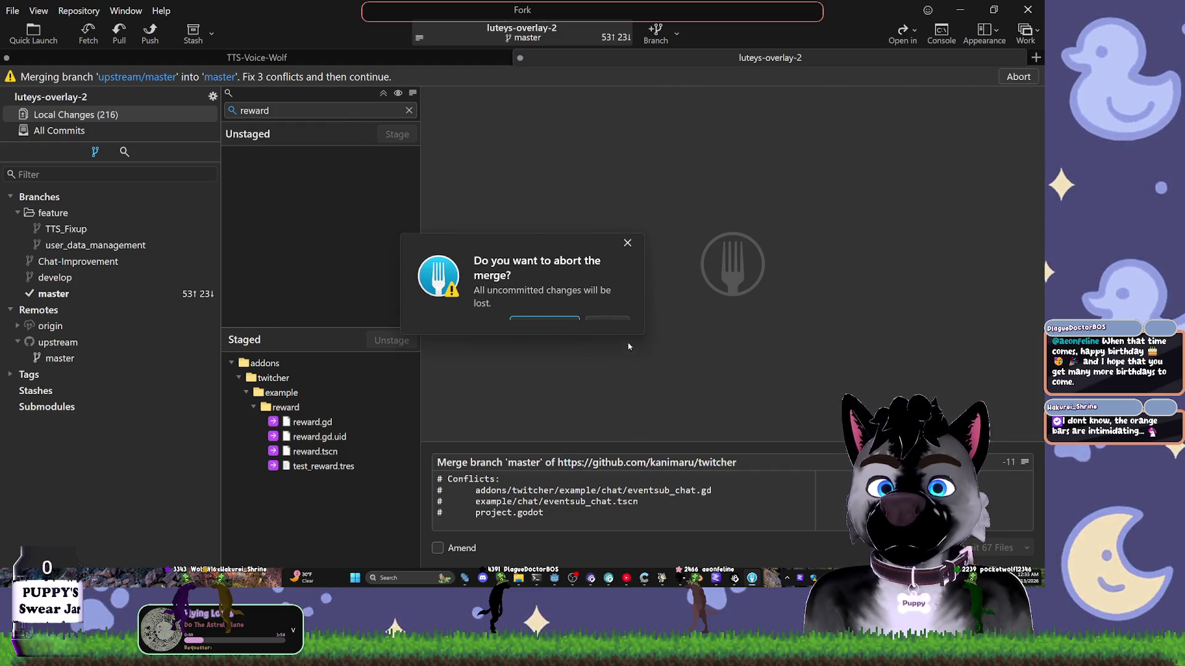
pyautogui.click(544, 324)
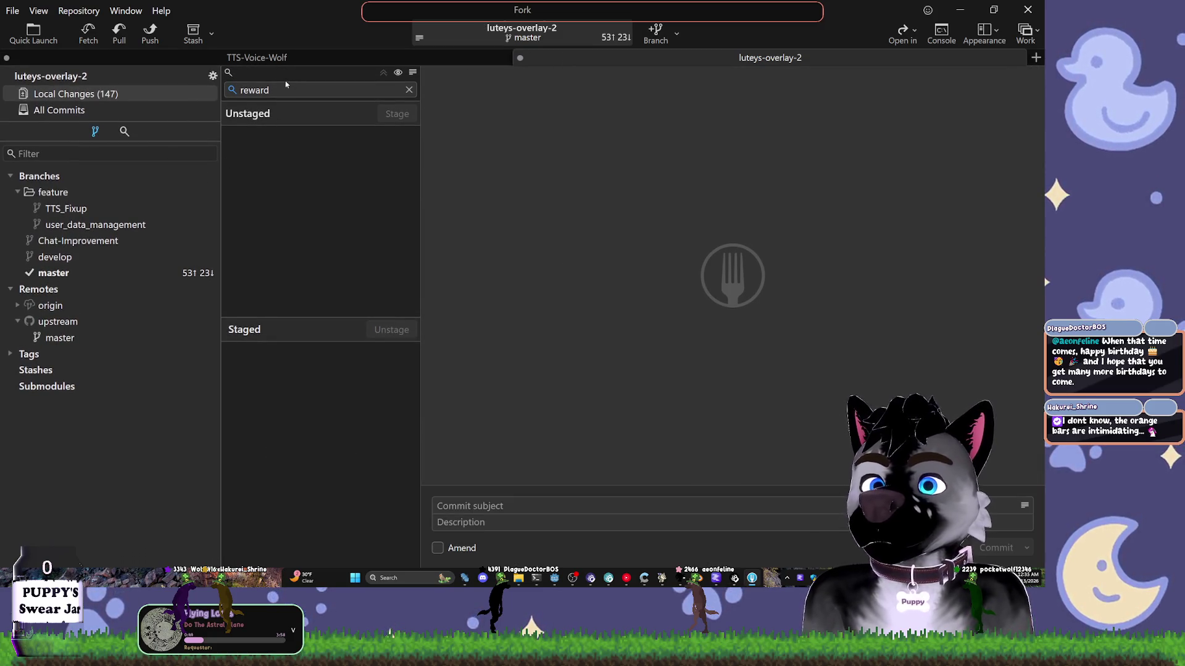
pyautogui.click(166, 96)
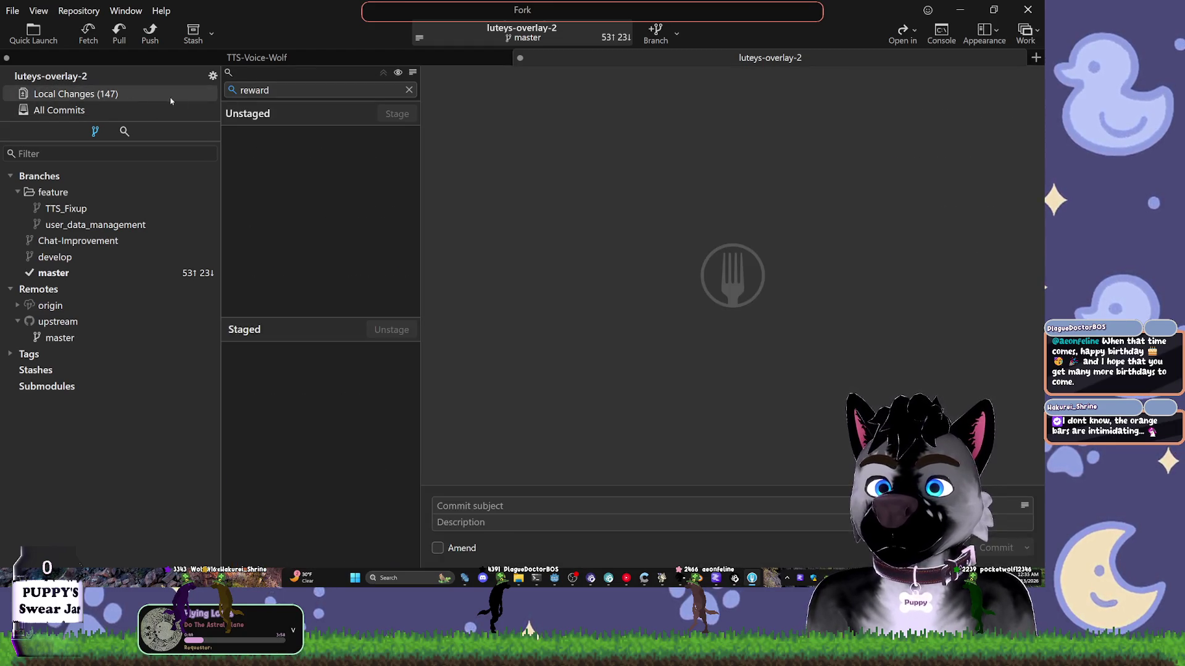
pyautogui.click(119, 32)
pyautogui.click(631, 349)
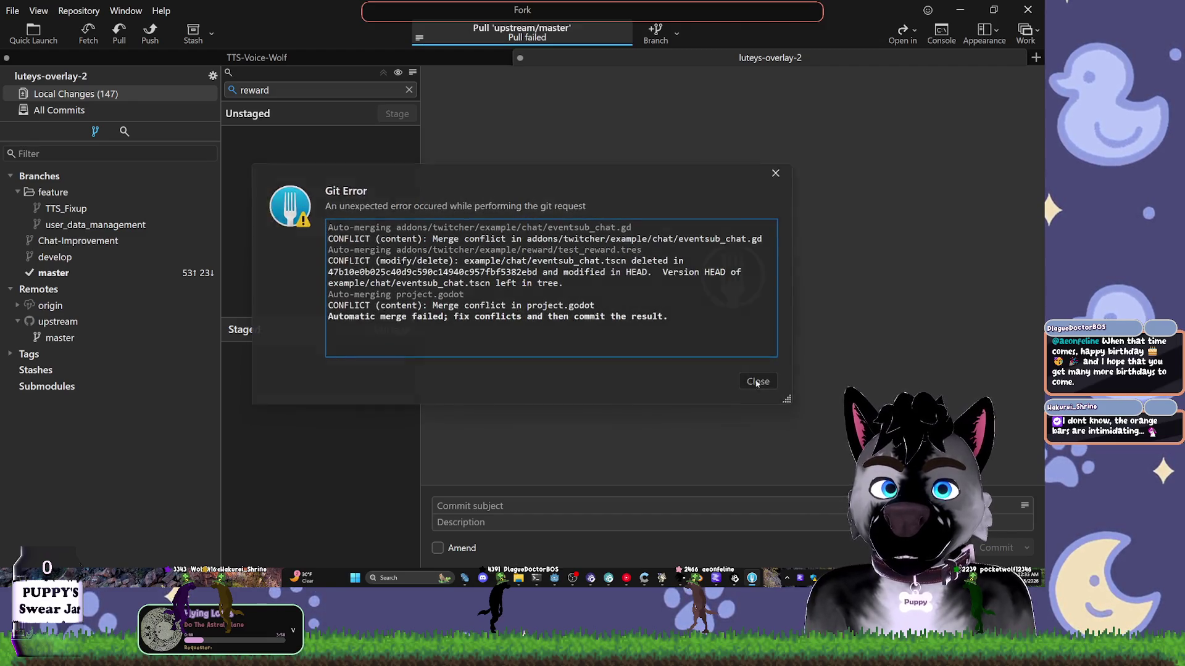
pyautogui.click(757, 382)
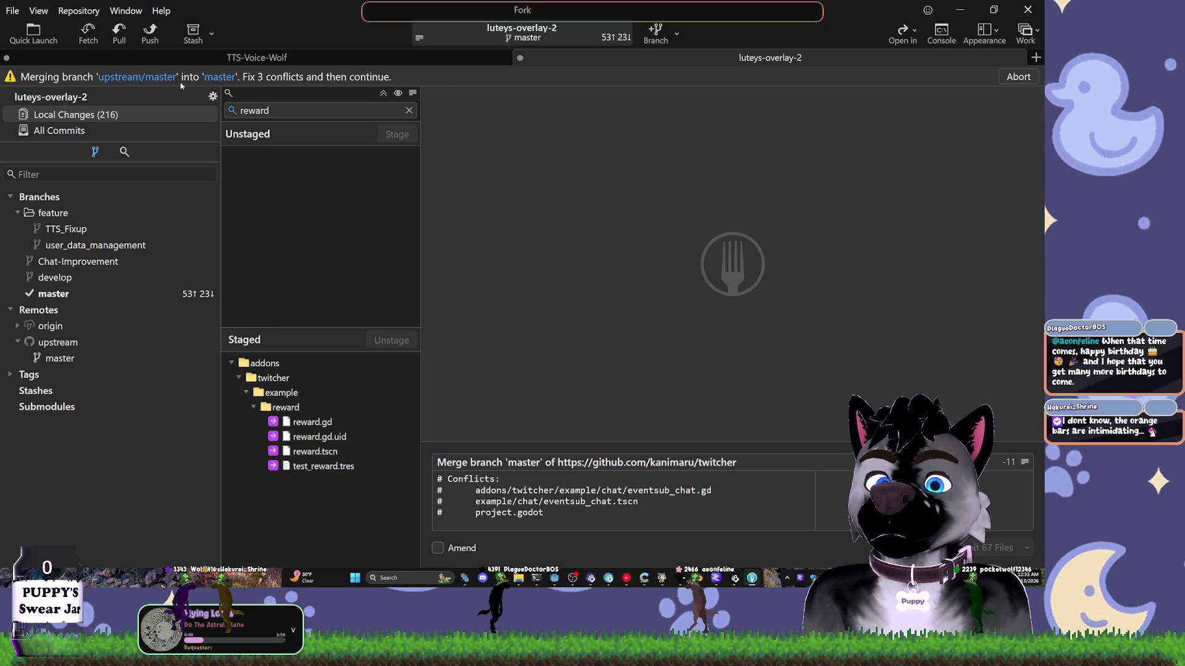
# - Show All Commits and toggle the commit details between below and beside the list
pyautogui.click(58, 130)
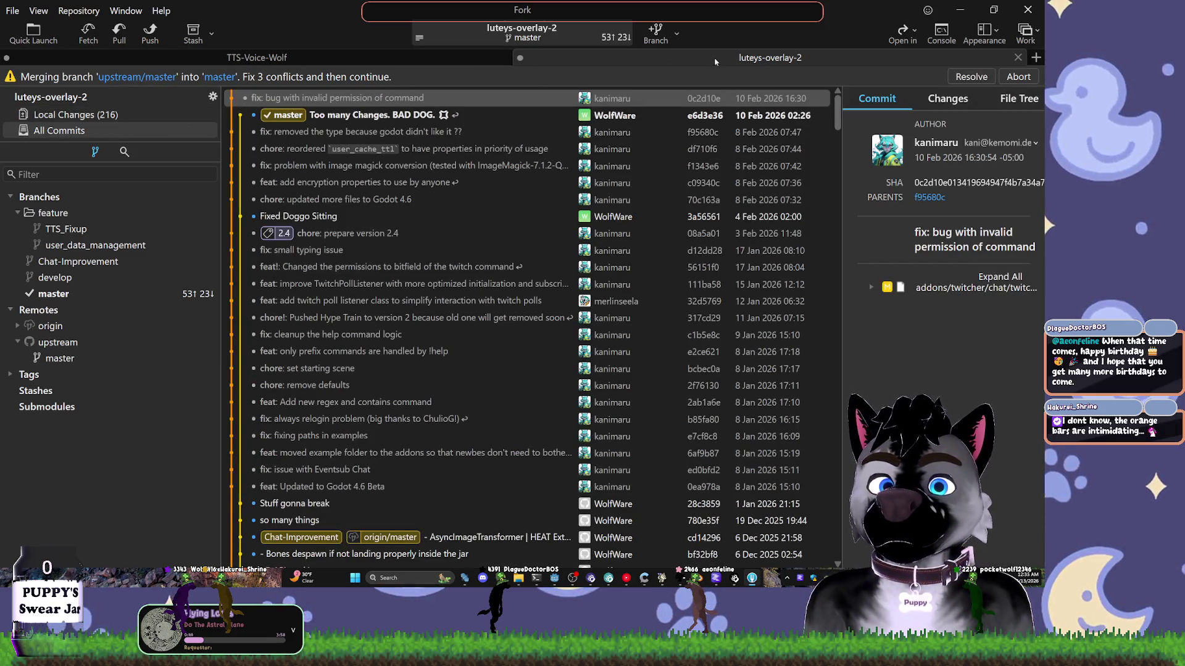
pyautogui.click(995, 34)
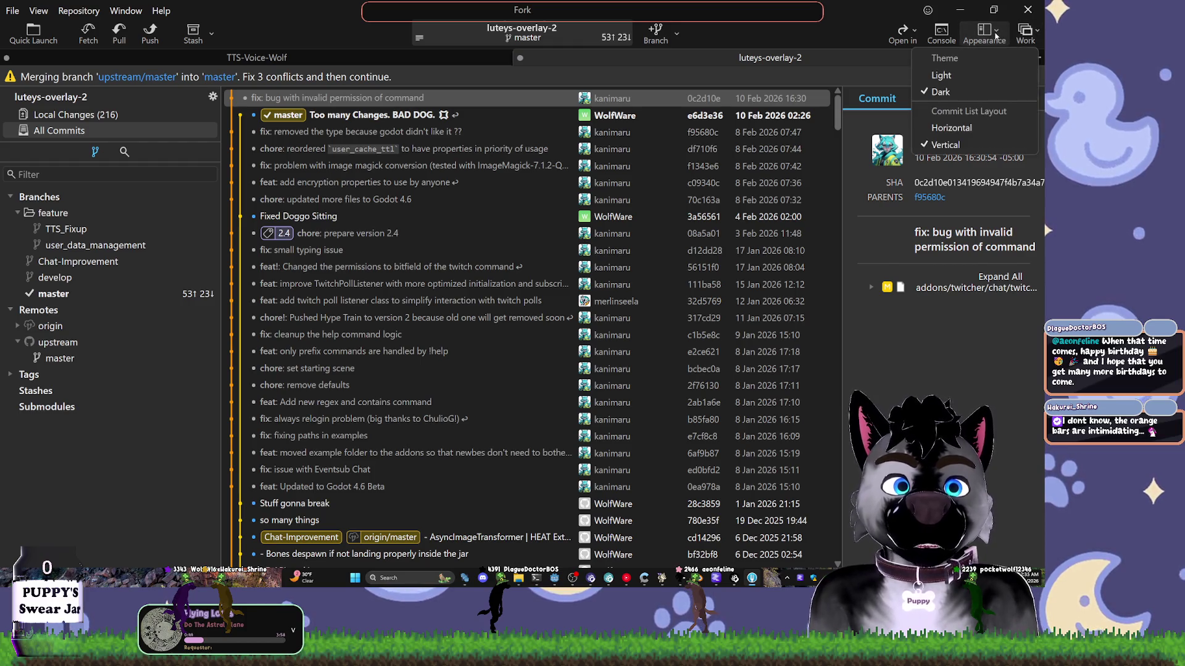
pyautogui.click(951, 128)
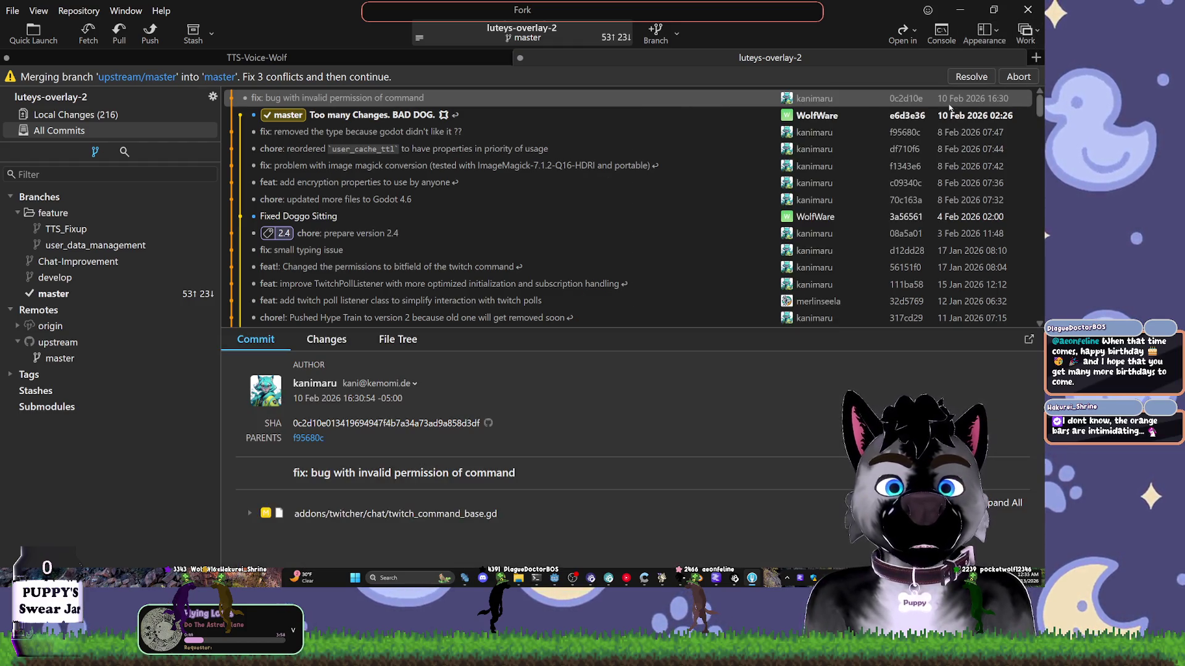
pyautogui.click(985, 34)
pyautogui.click(954, 144)
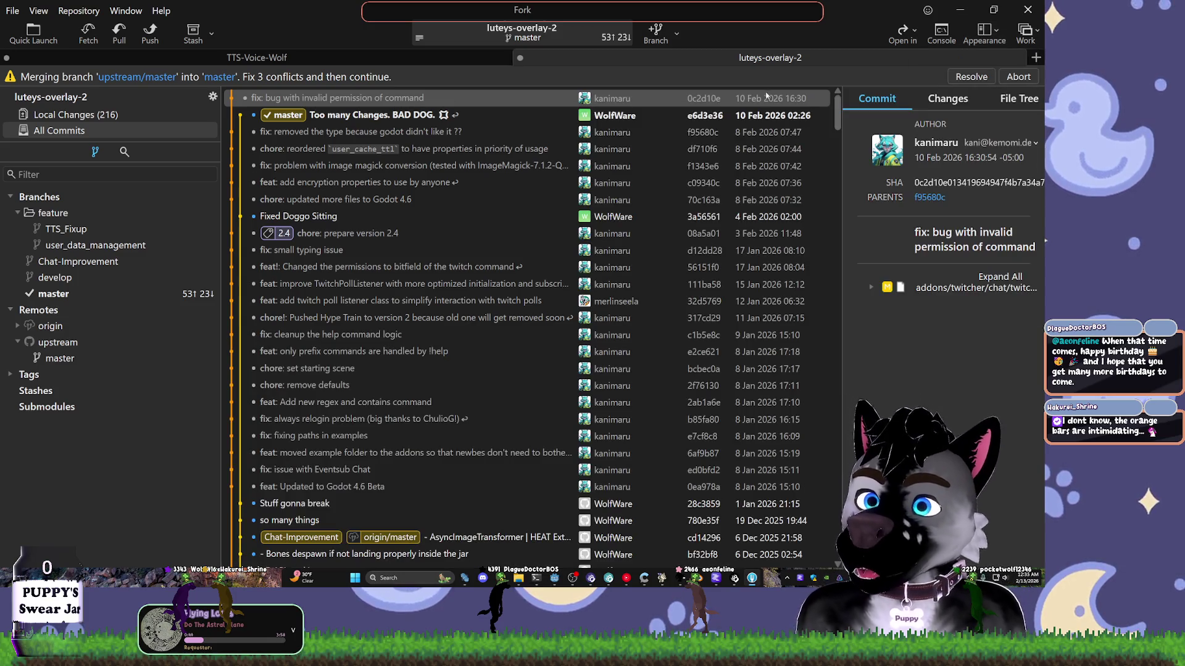
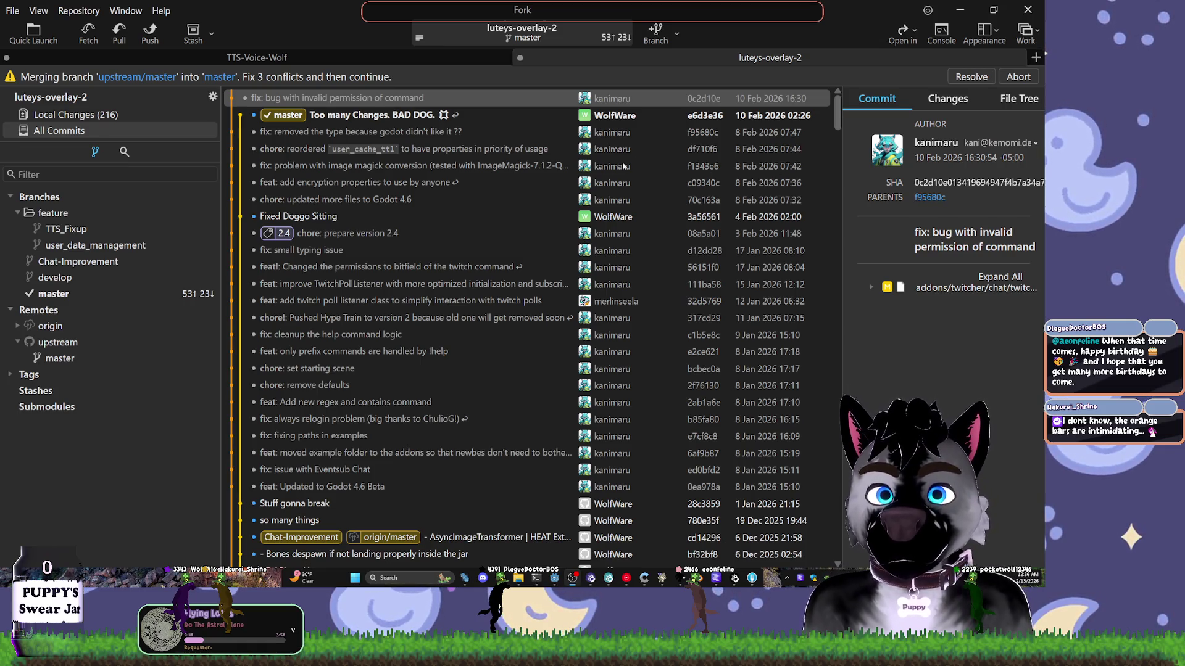
# - Browse recent master commits such as Fixed Doggo Sitting and chore: prepare version 2.4
pyautogui.scroll(-1, 372, 274)
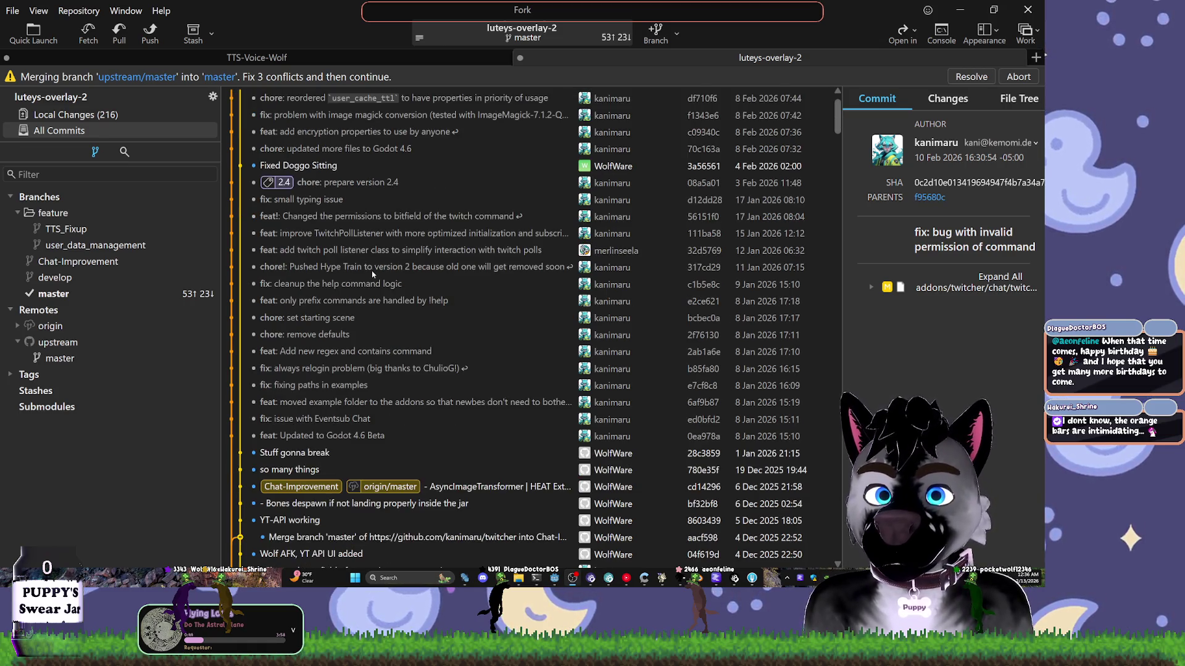
pyautogui.click(452, 170)
pyautogui.scroll(-4, 576, 199)
pyautogui.moveTo(842, 175)
pyautogui.mouseDown()
pyautogui.moveTo(1024, 175)
pyautogui.moveTo(896, 175)
pyautogui.mouseUp()
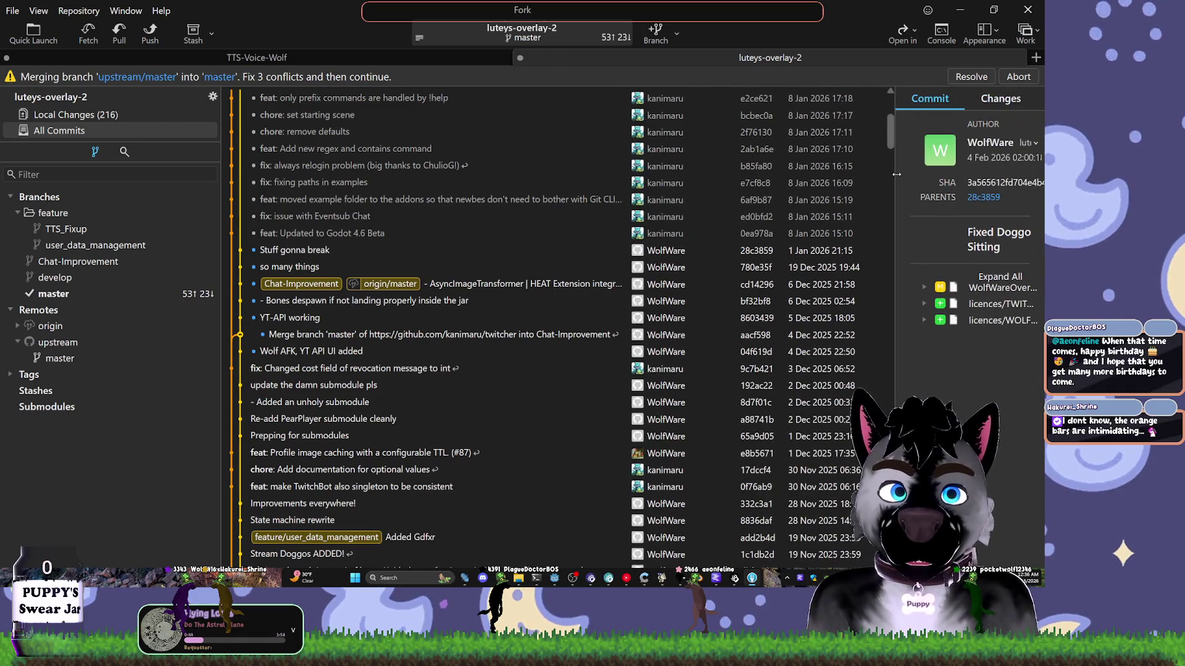
pyautogui.click(1035, 145)
pyautogui.click(925, 166)
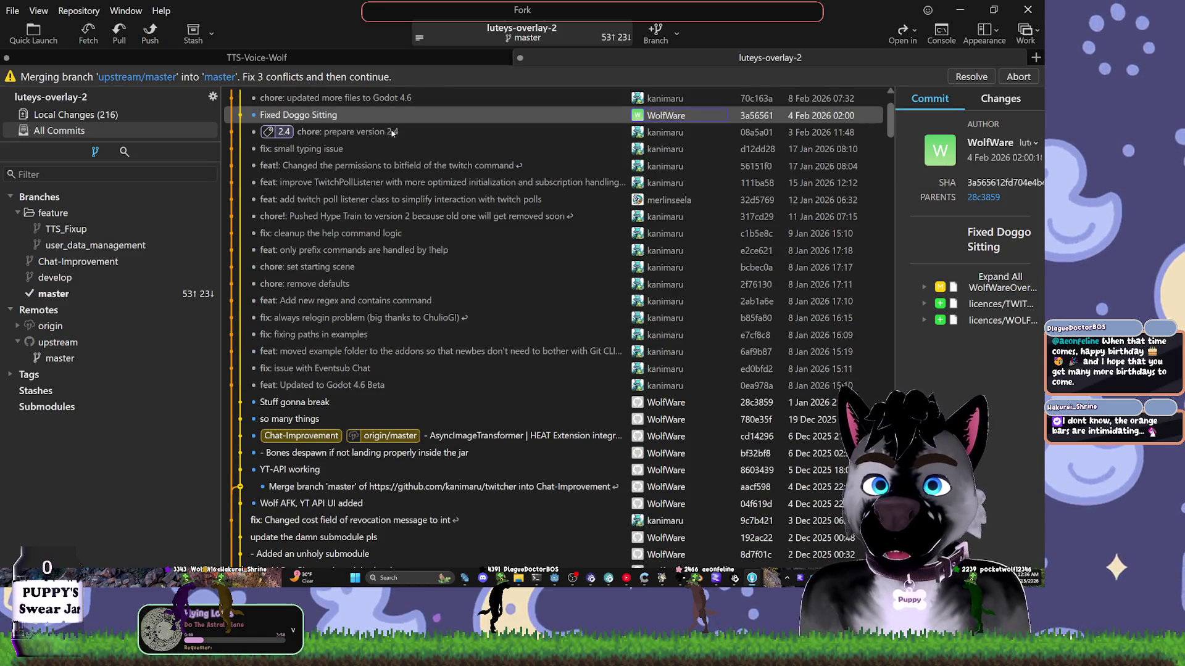
pyautogui.click(393, 132)
pyautogui.press('Up')
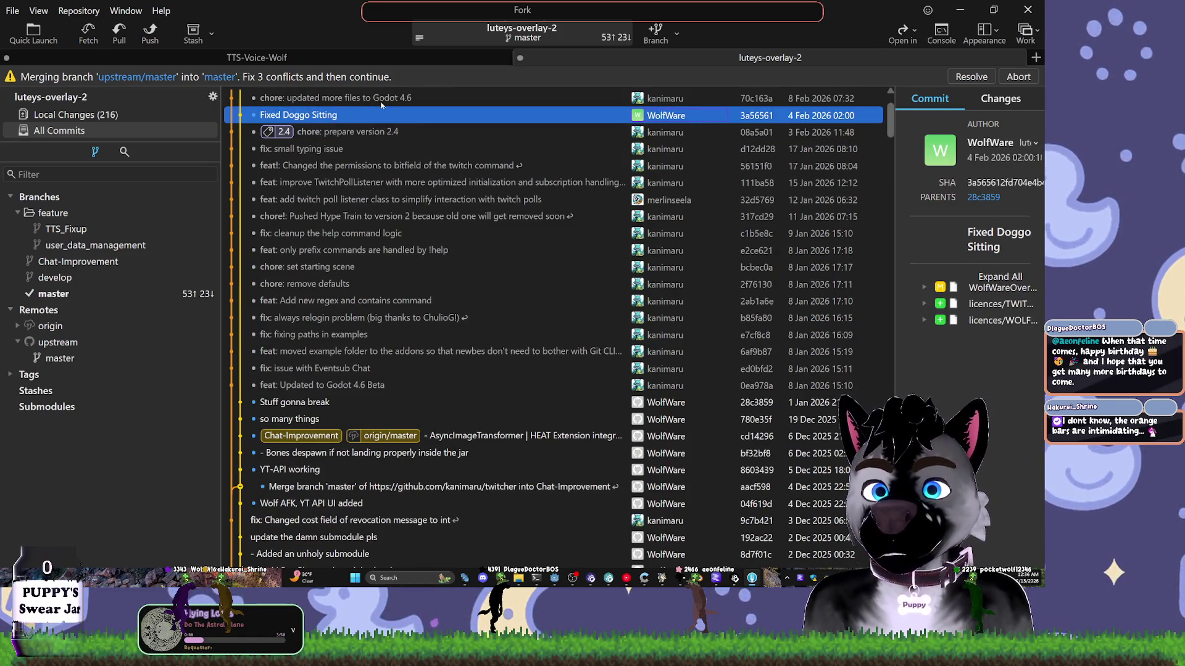
pyautogui.click(381, 102)
pyautogui.click(217, 79)
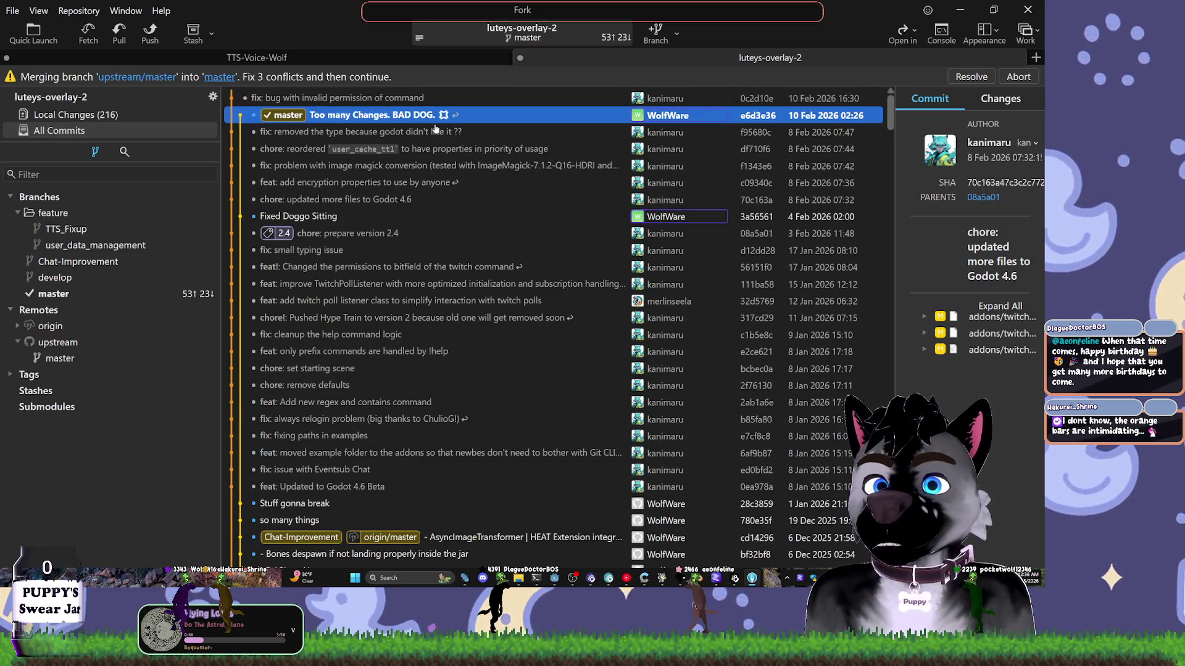
# - Clear the 'reward' filter in Local Changes and abort the upstream/master merge
pyautogui.click(971, 76)
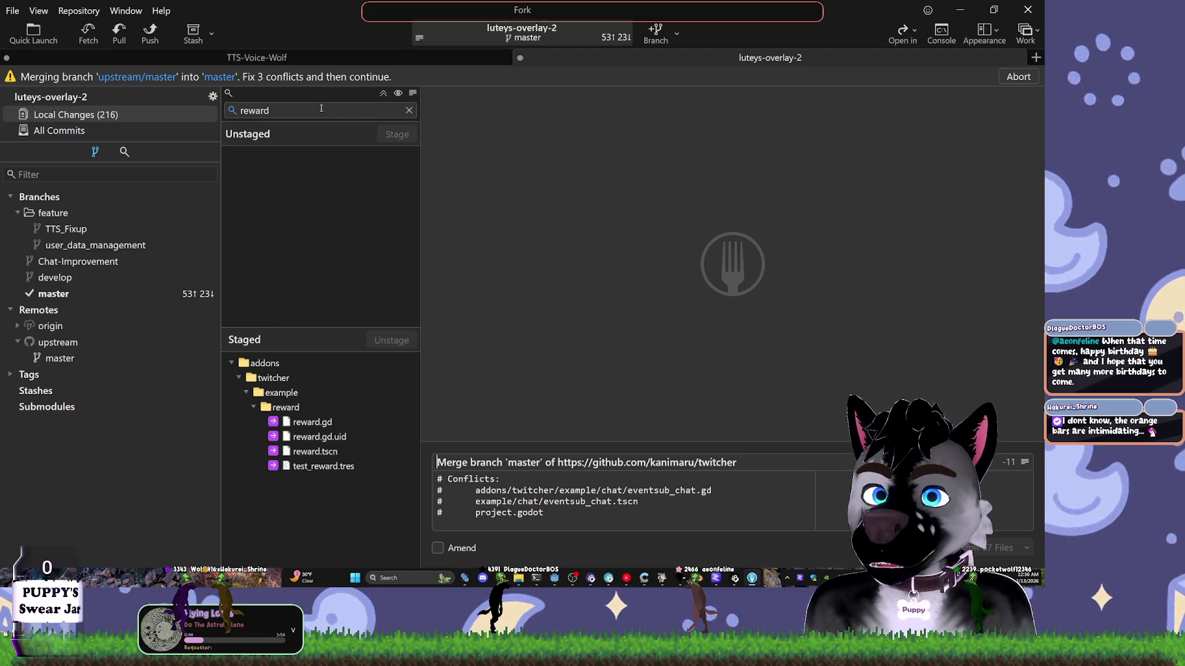
pyautogui.click(410, 111)
pyautogui.click(1026, 76)
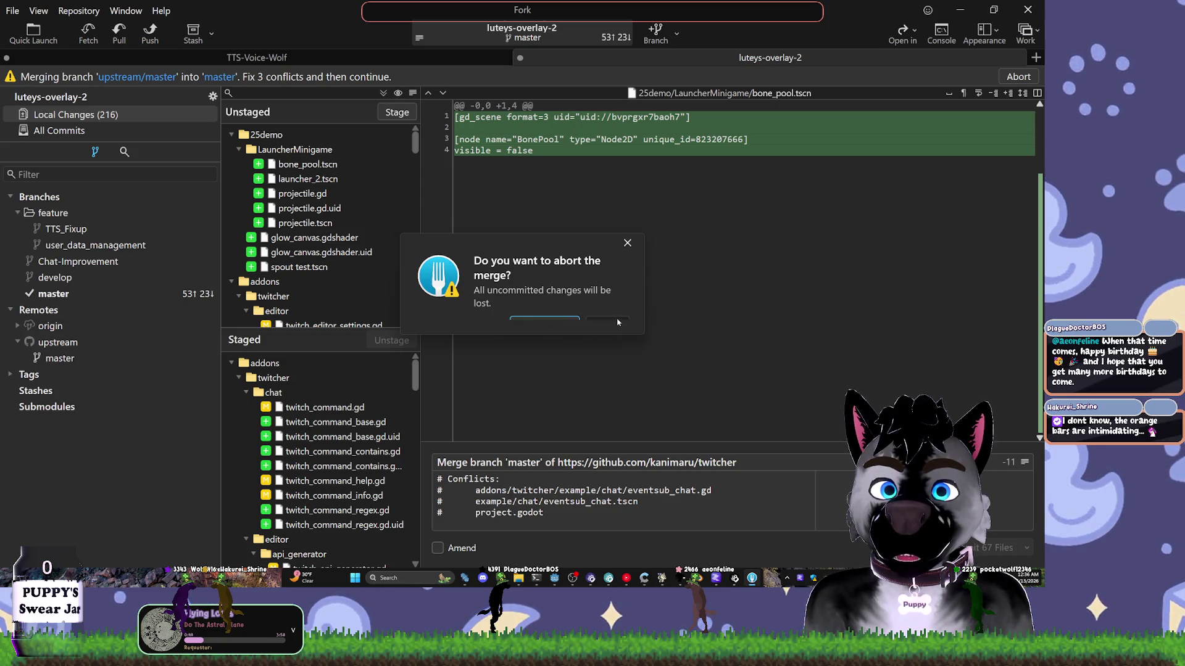
pyautogui.click(567, 322)
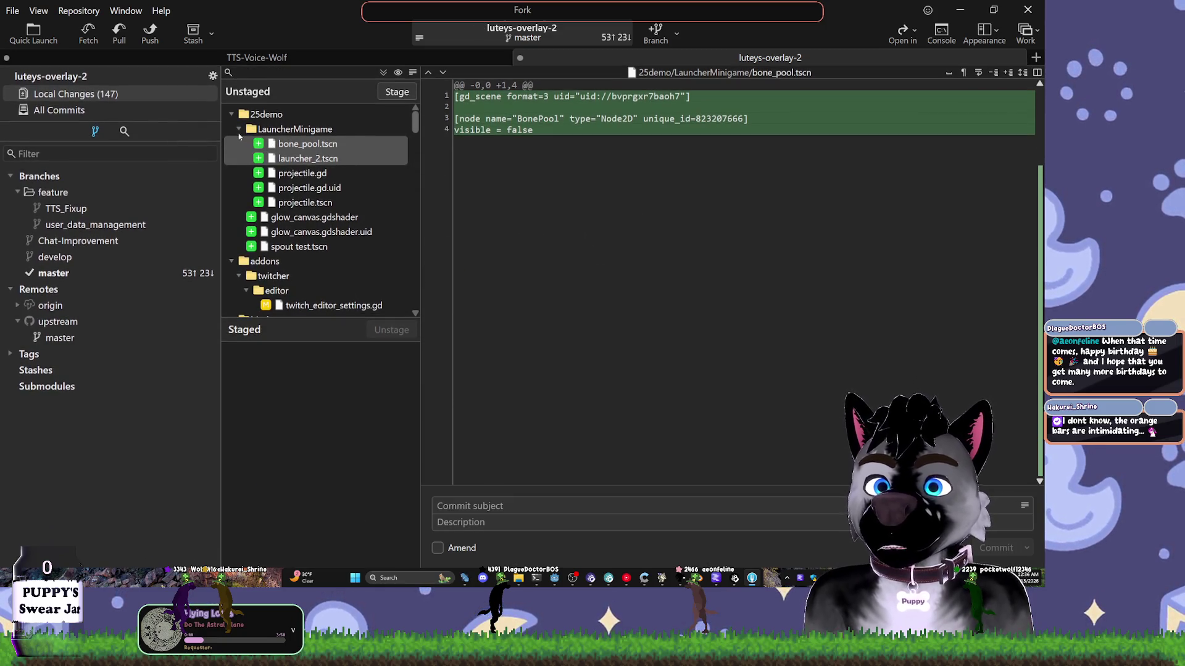
pyautogui.click(240, 130)
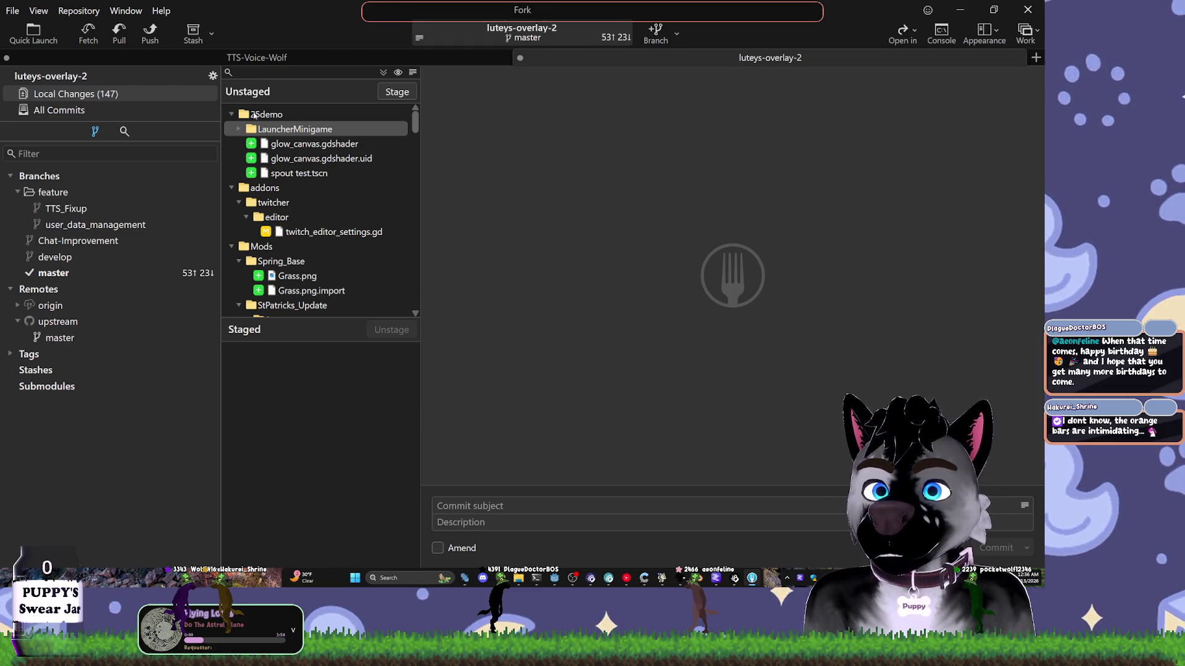
# - Stage the 25demo folder and discard the addons twitch_editor_settings.gd change
pyautogui.doubleClick(254, 115)
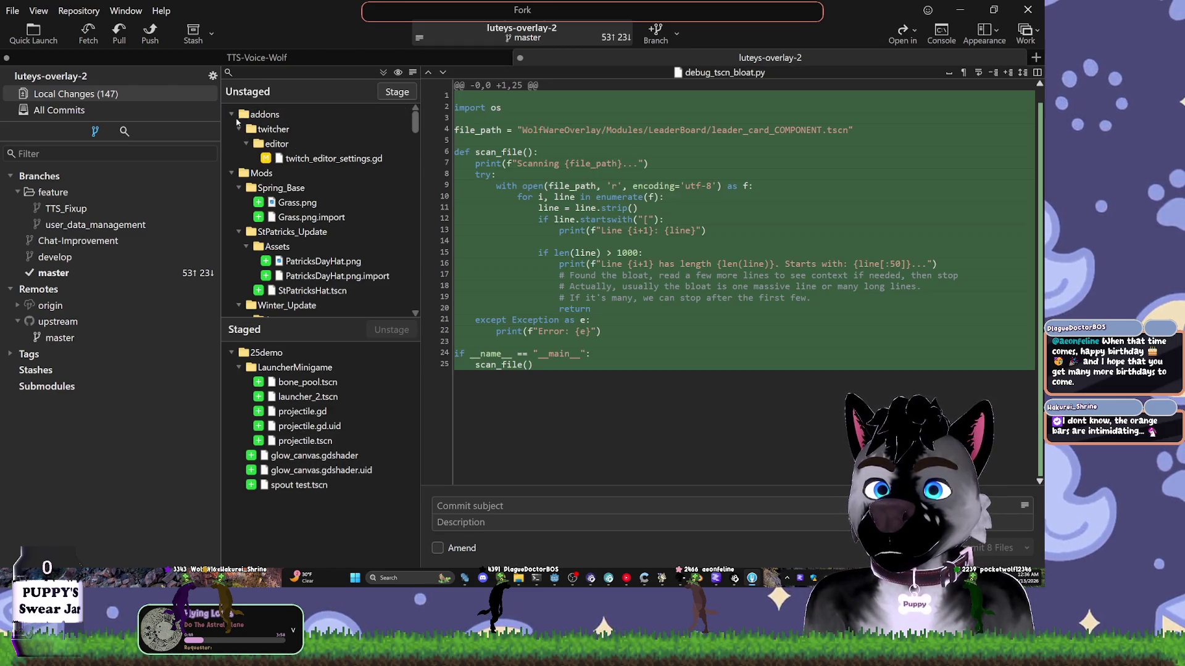
pyautogui.click(301, 160)
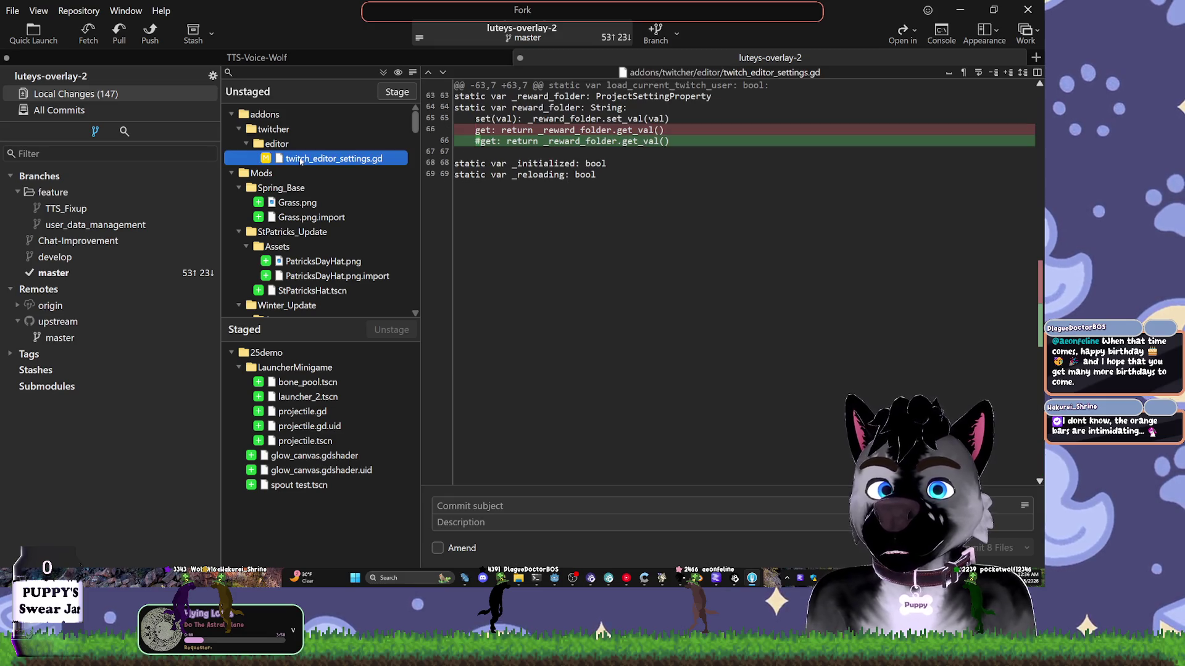
pyautogui.rightClick(266, 118)
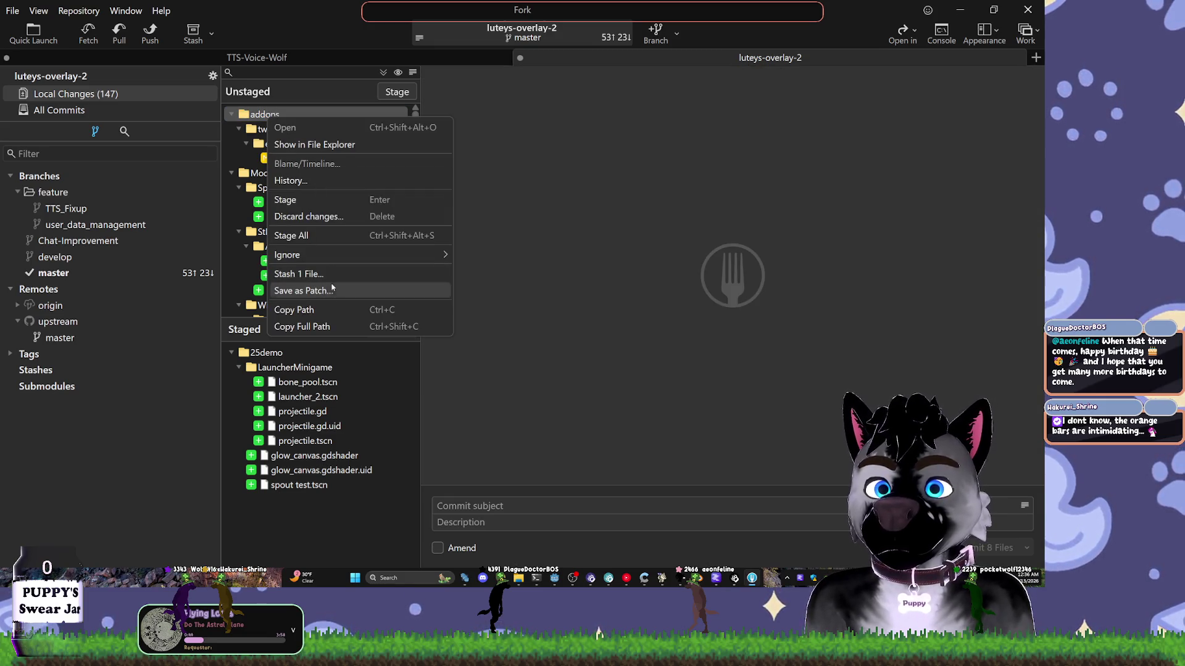
pyautogui.click(305, 215)
pyautogui.click(535, 319)
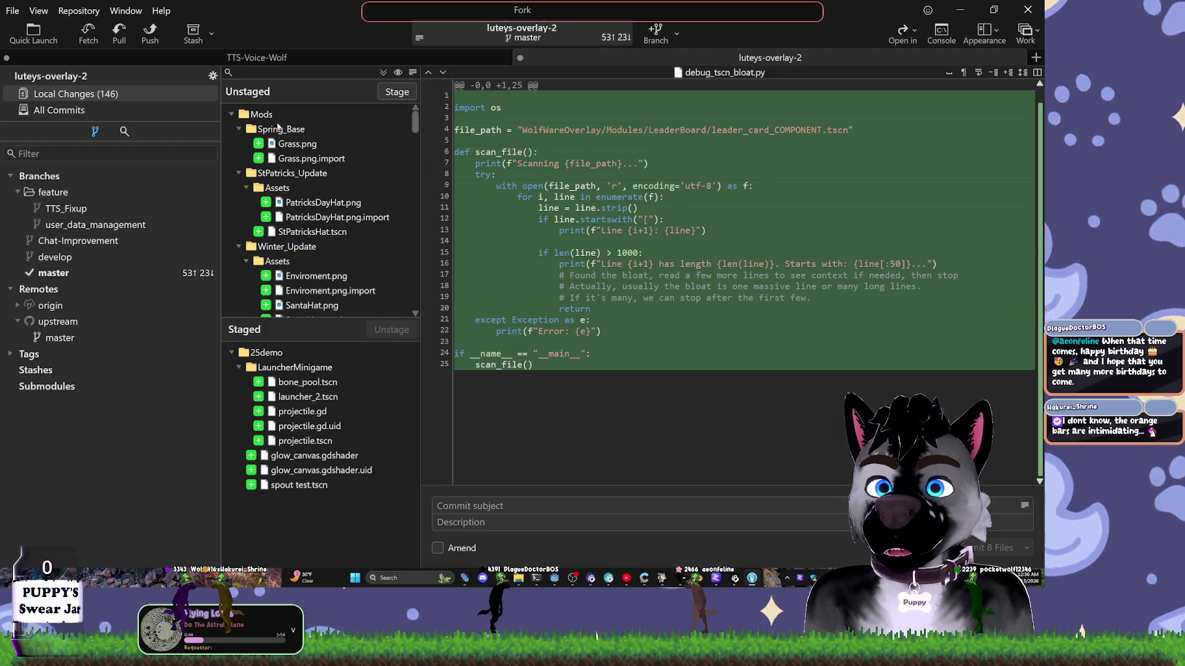
# - Stage the Mods folder, the SwearJar scenes and the World folder's files
pyautogui.click(255, 119)
pyautogui.click(231, 115)
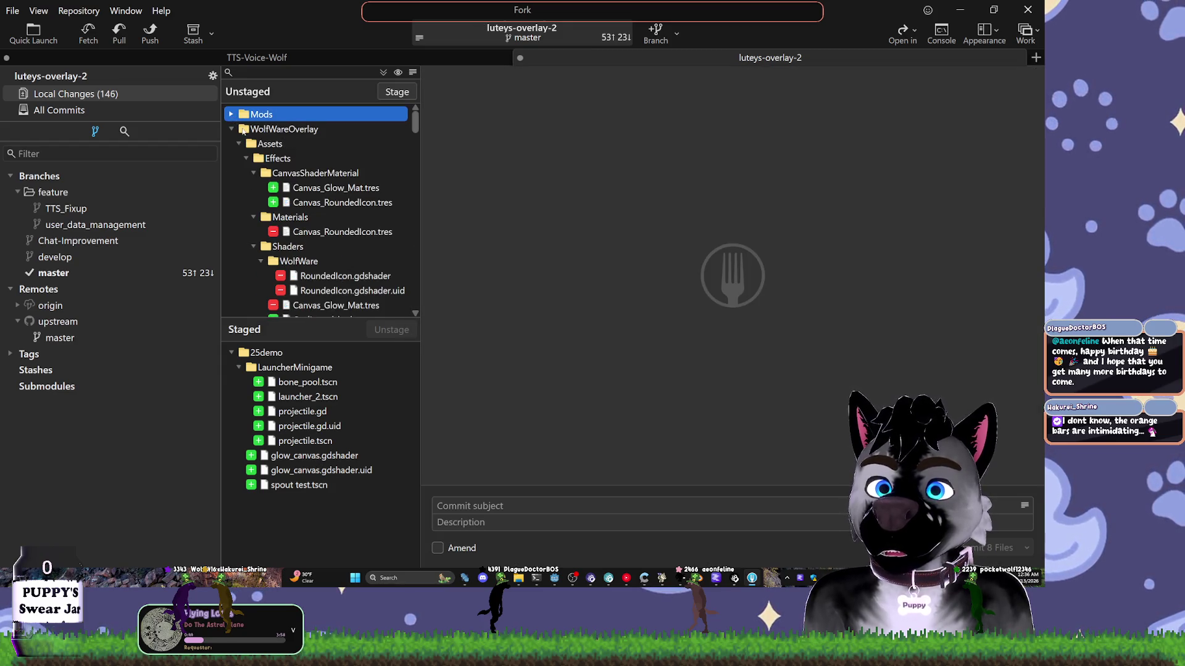
pyautogui.doubleClick(246, 115)
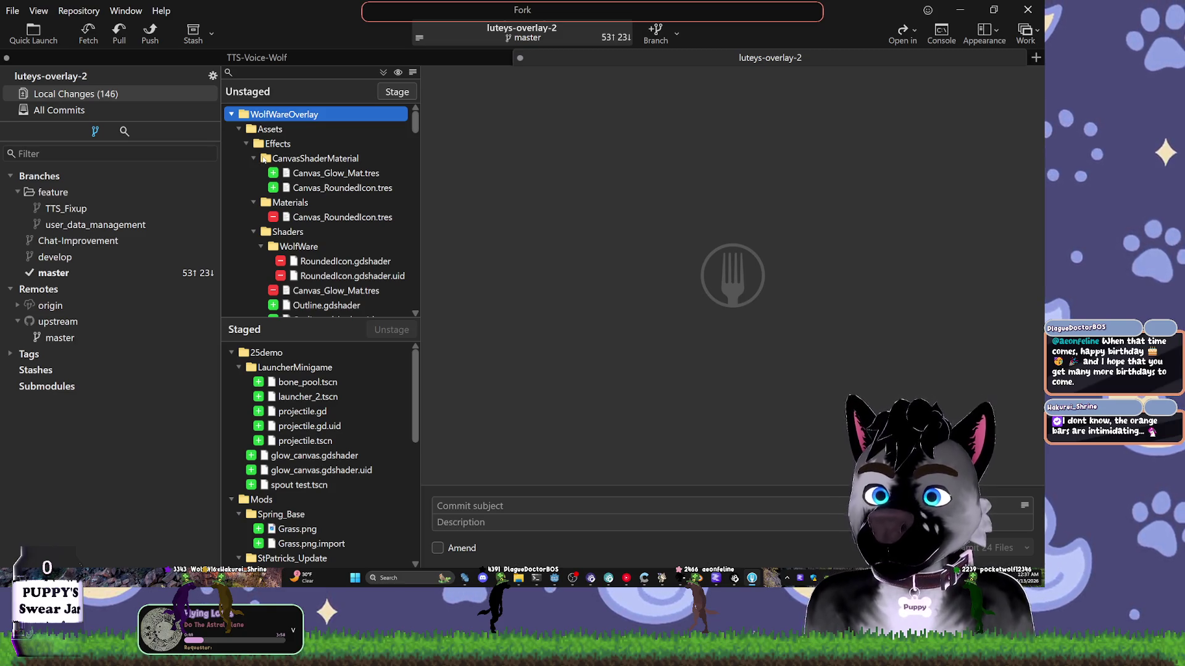
pyautogui.click(239, 130)
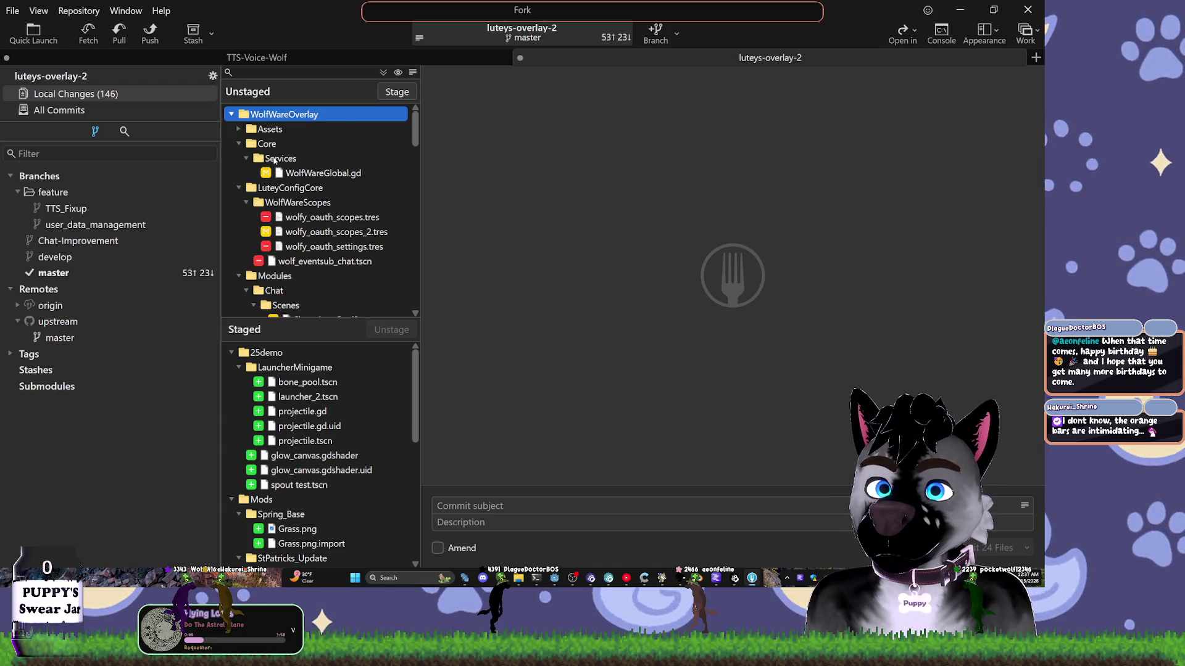
pyautogui.press('Down')
pyautogui.press('Down')
pyautogui.write('debug')
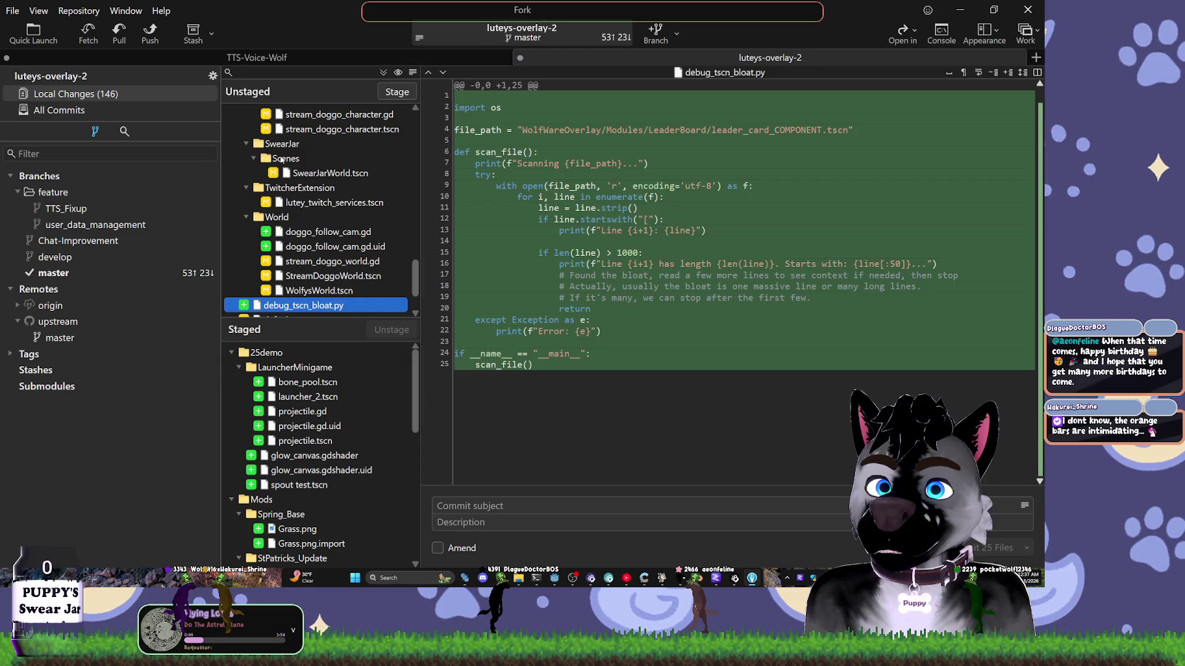
pyautogui.doubleClick(281, 159)
pyautogui.click(282, 145)
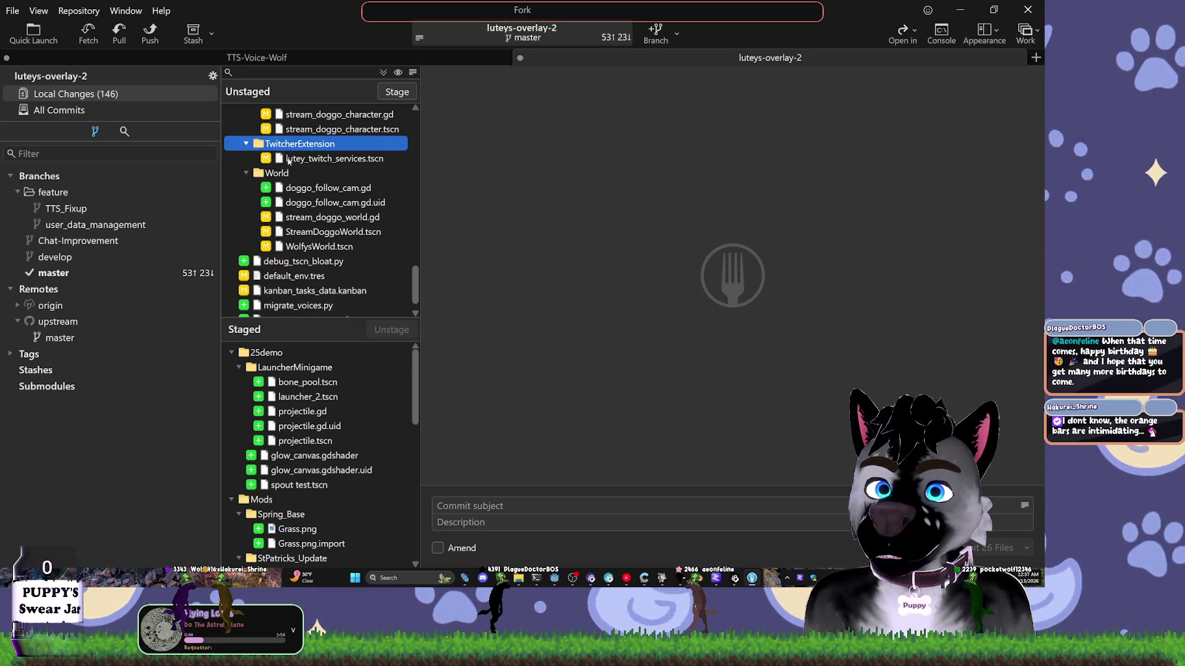
pyautogui.doubleClick(295, 176)
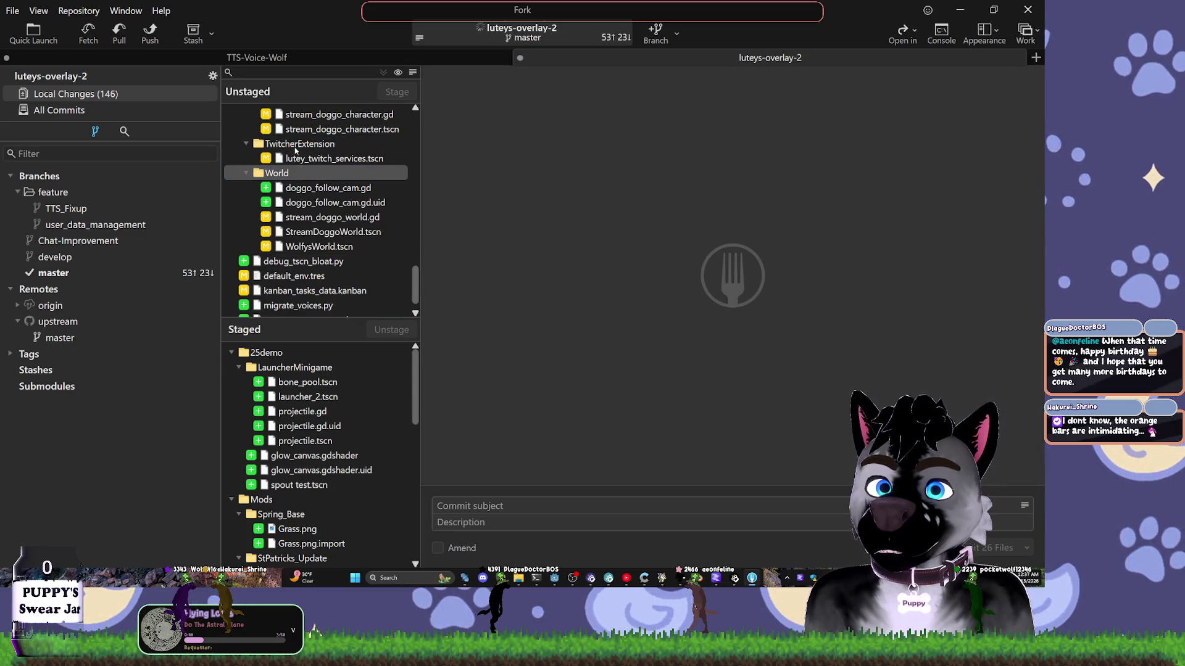
# - Inspect the deleted wolf_eventsub_chat.tscn and filter the list to unstaged files
pyautogui.scroll(10, 294, 162)
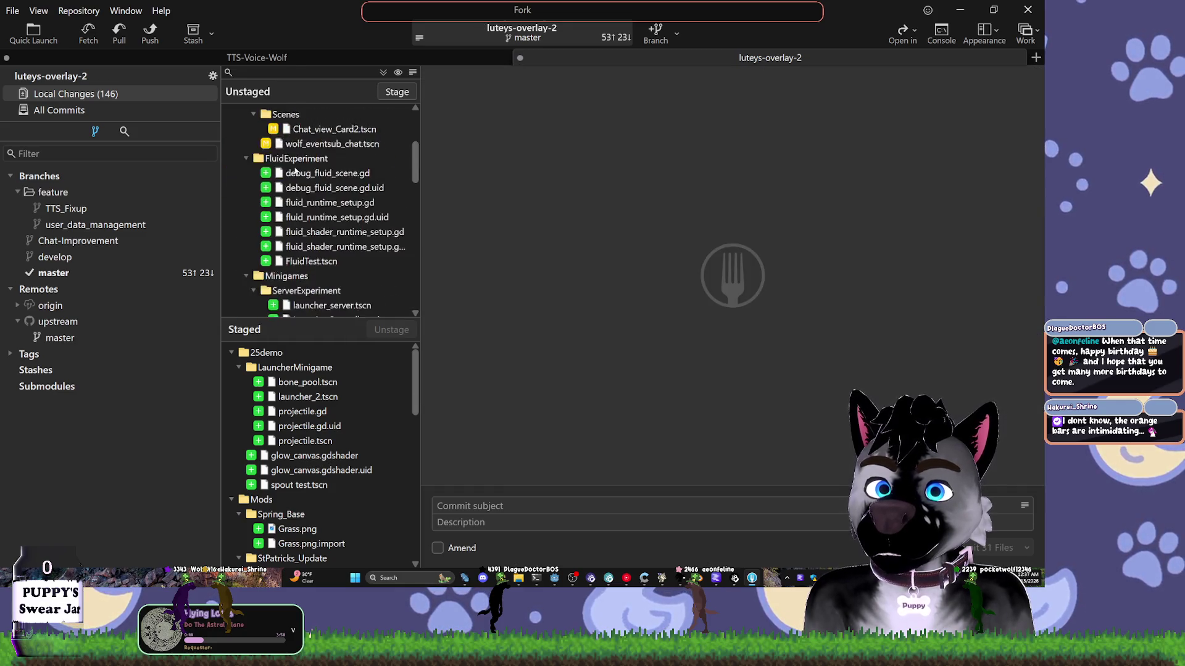
pyautogui.click(245, 159)
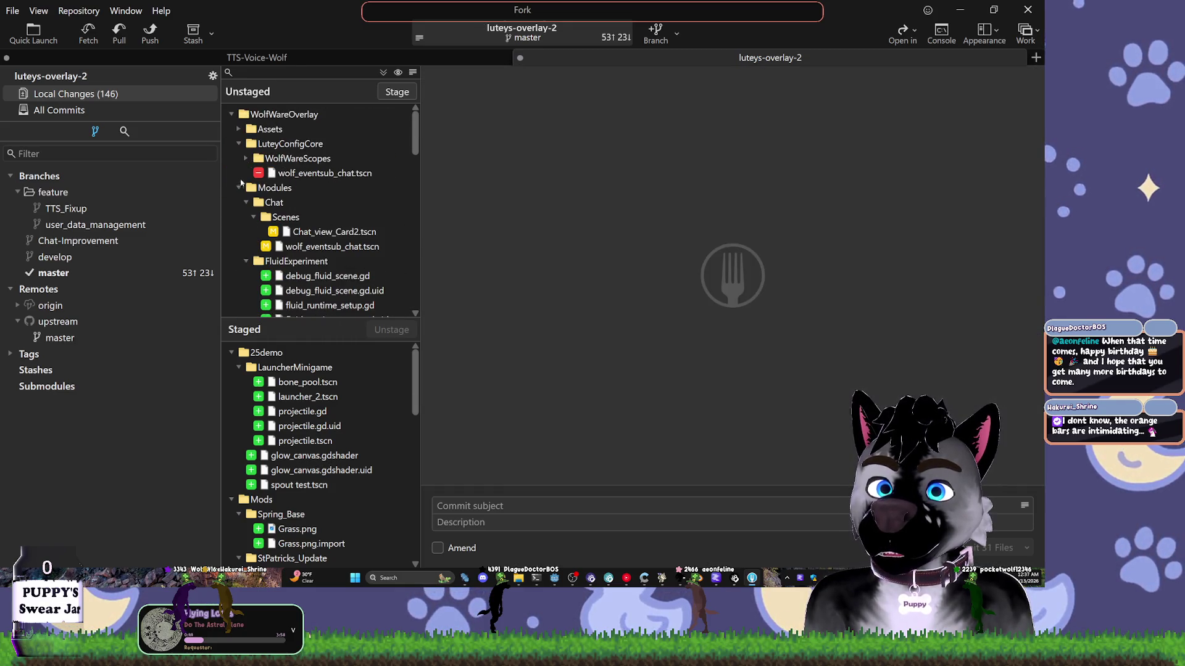
pyautogui.click(270, 146)
pyautogui.click(294, 174)
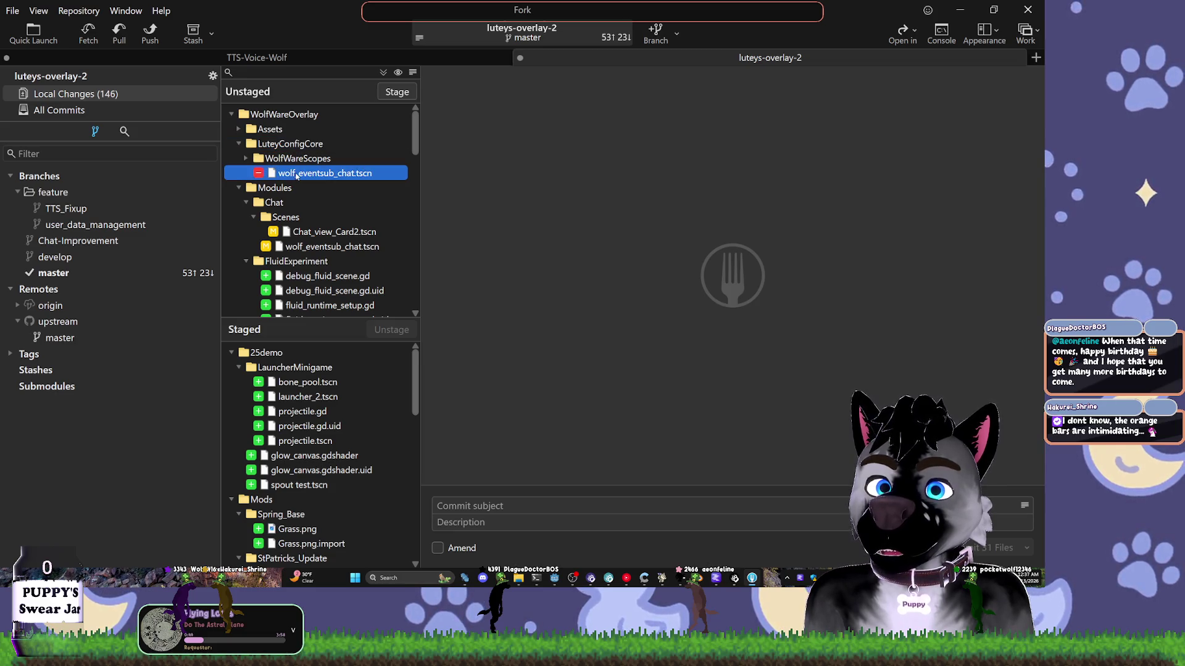
pyautogui.click(232, 76)
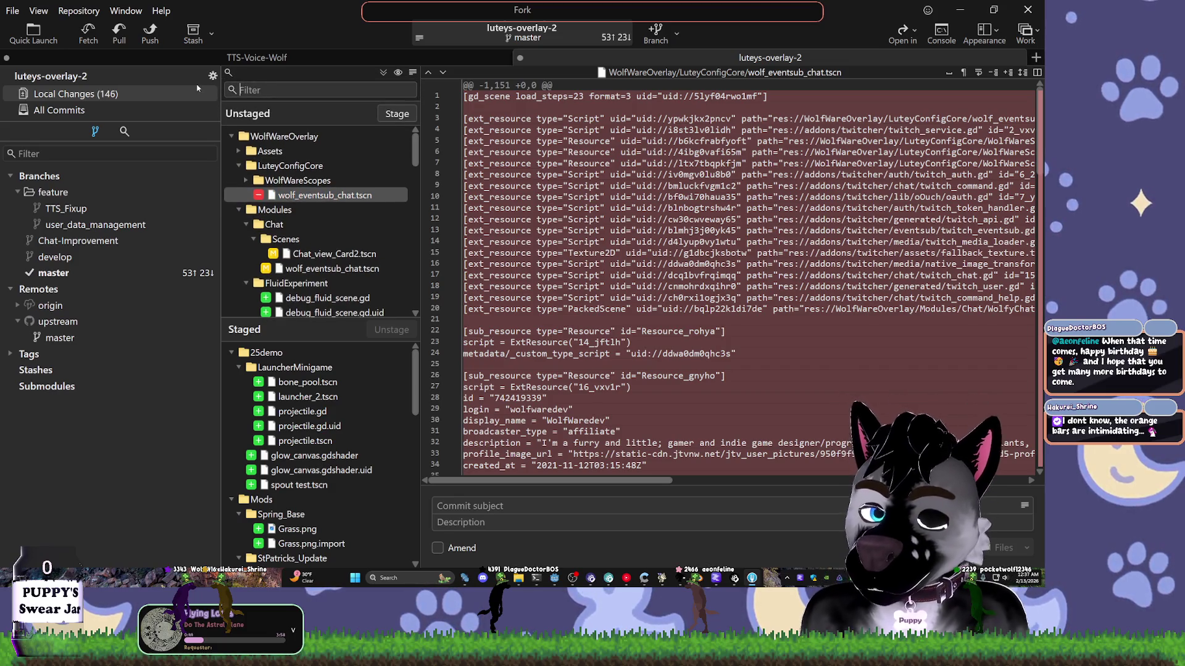
# - Filter by 'eventsub' and stage both wolf_eventsub_chat.tscn files and the EventSubs folder
pyautogui.write('eventsub')
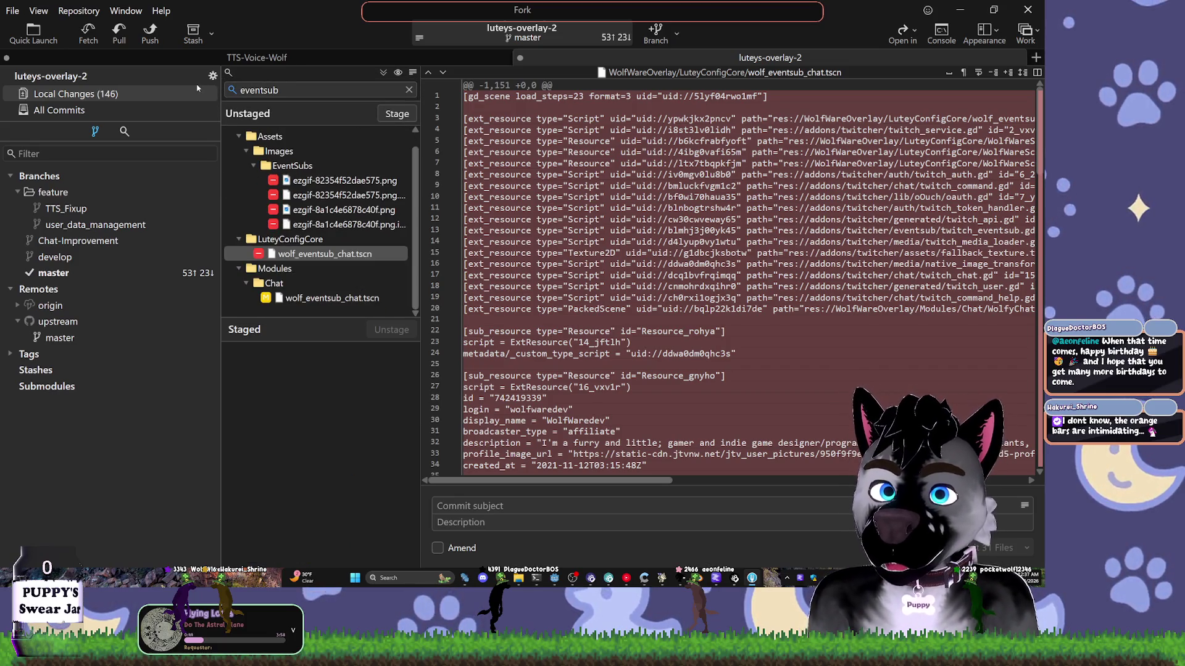
pyautogui.doubleClick(298, 239)
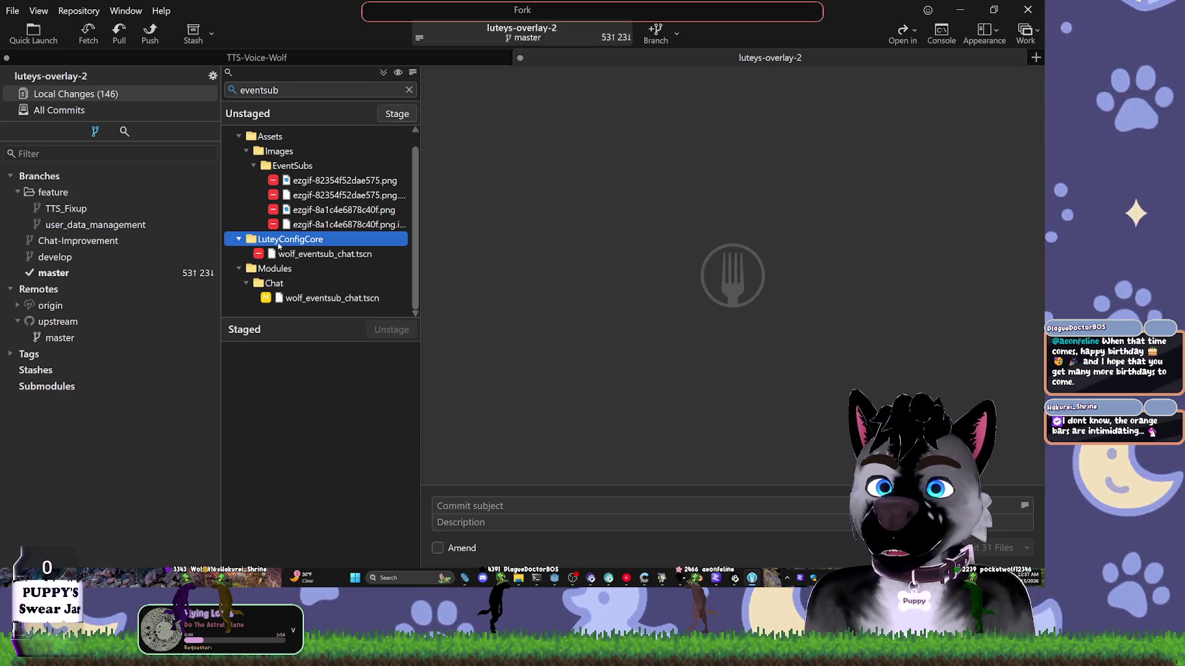
pyautogui.doubleClick(309, 268)
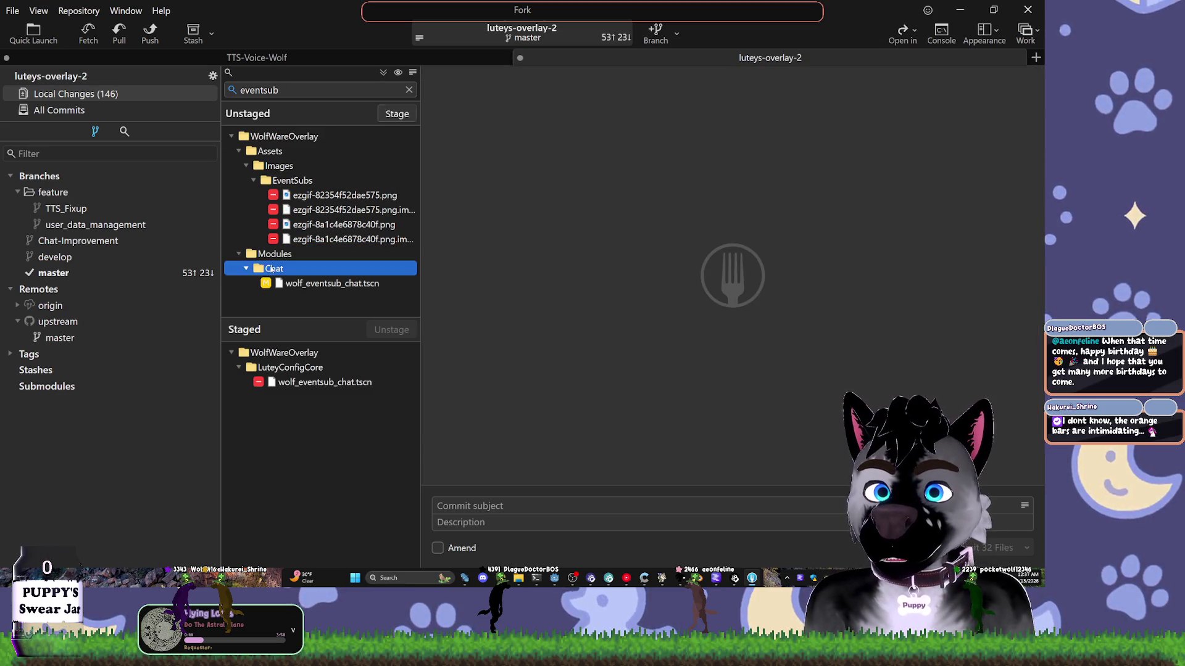
pyautogui.click(302, 183)
pyautogui.click(301, 195)
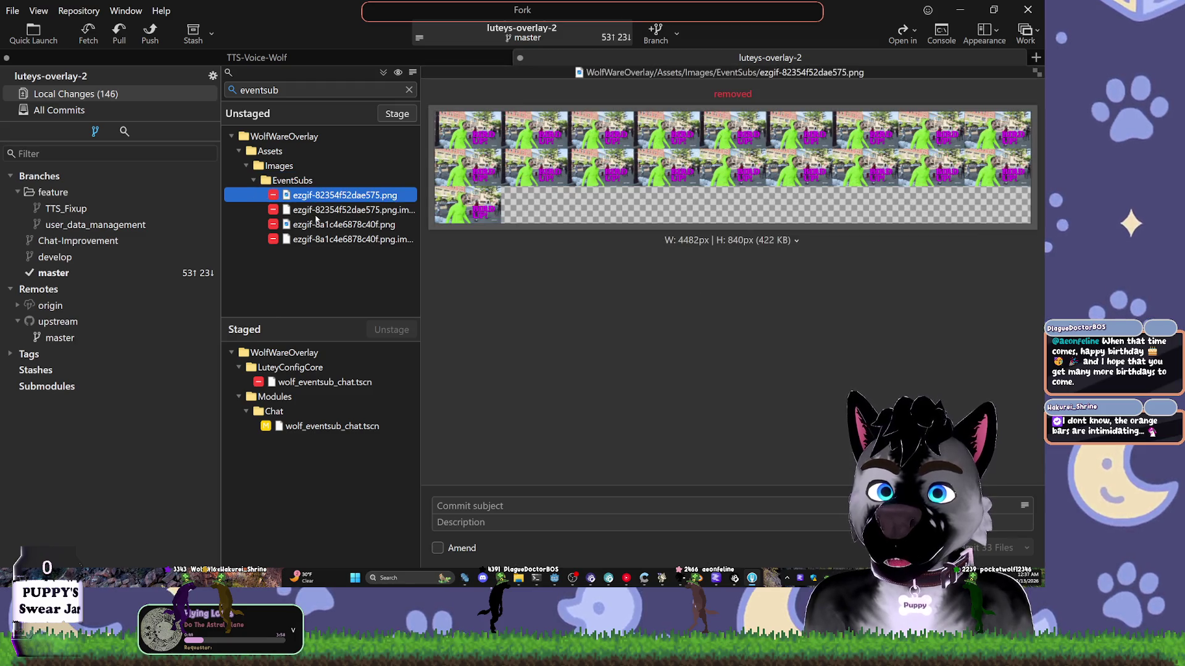
pyautogui.click(302, 209)
pyautogui.click(305, 224)
pyautogui.click(307, 240)
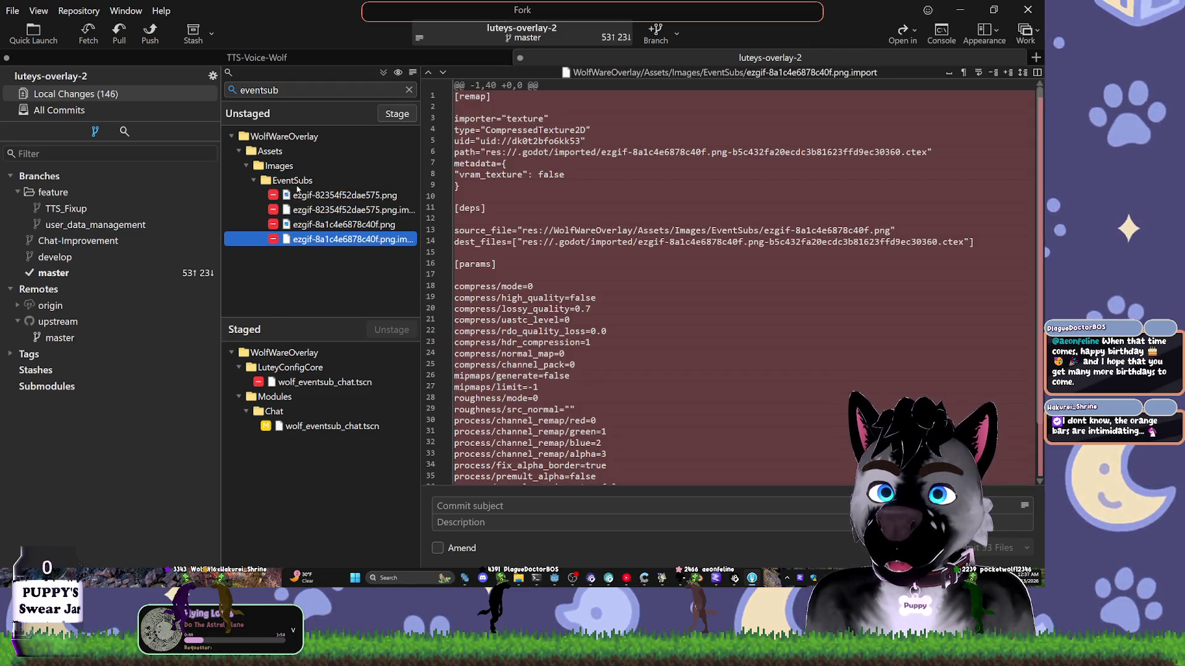
pyautogui.doubleClick(297, 185)
pyautogui.press('Escape')
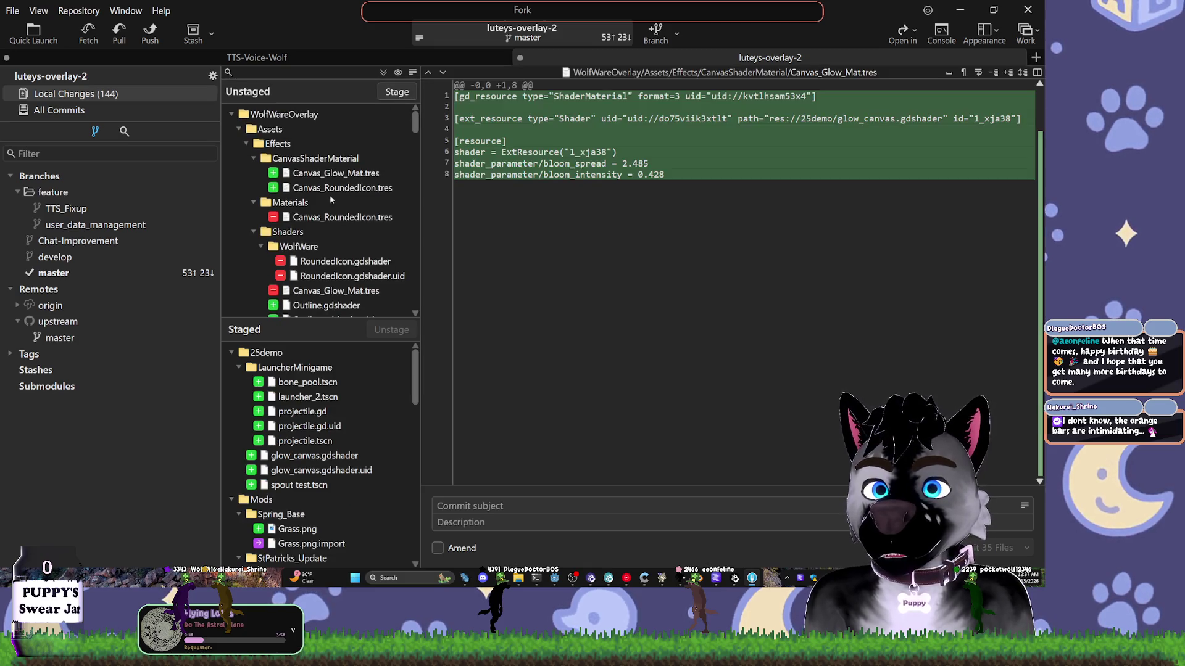
pyautogui.press('Up')
pyautogui.press('Down')
pyautogui.press('Down')
pyautogui.press('Down')
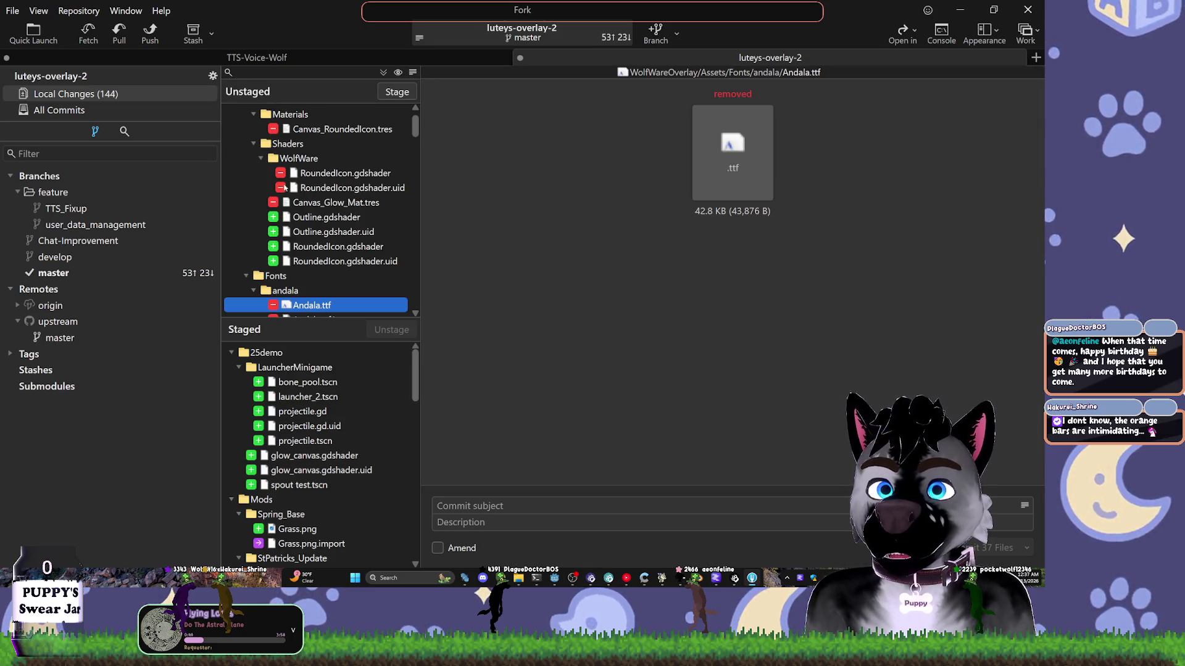
# - Collapse the Shaders, Materials, Fonts, Images, Sounds and ThemeRes folders and review migrate_voices.py
pyautogui.click(259, 160)
pyautogui.click(253, 144)
pyautogui.scroll(1, 266, 193)
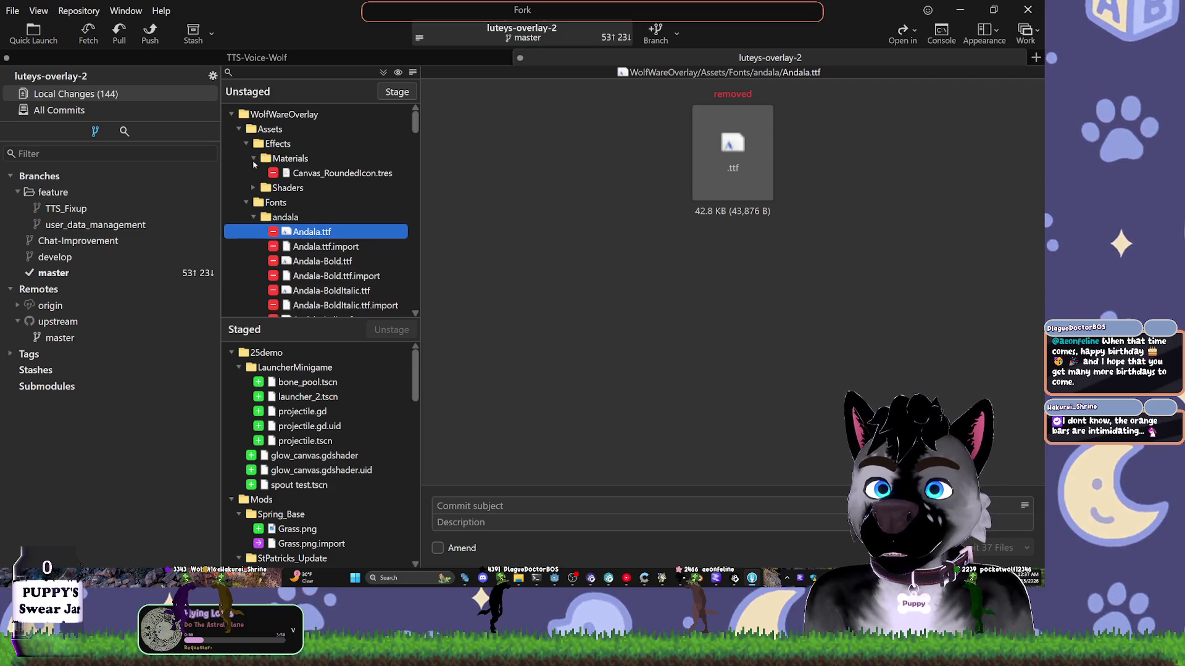
pyautogui.click(253, 159)
pyautogui.click(245, 188)
pyautogui.click(246, 203)
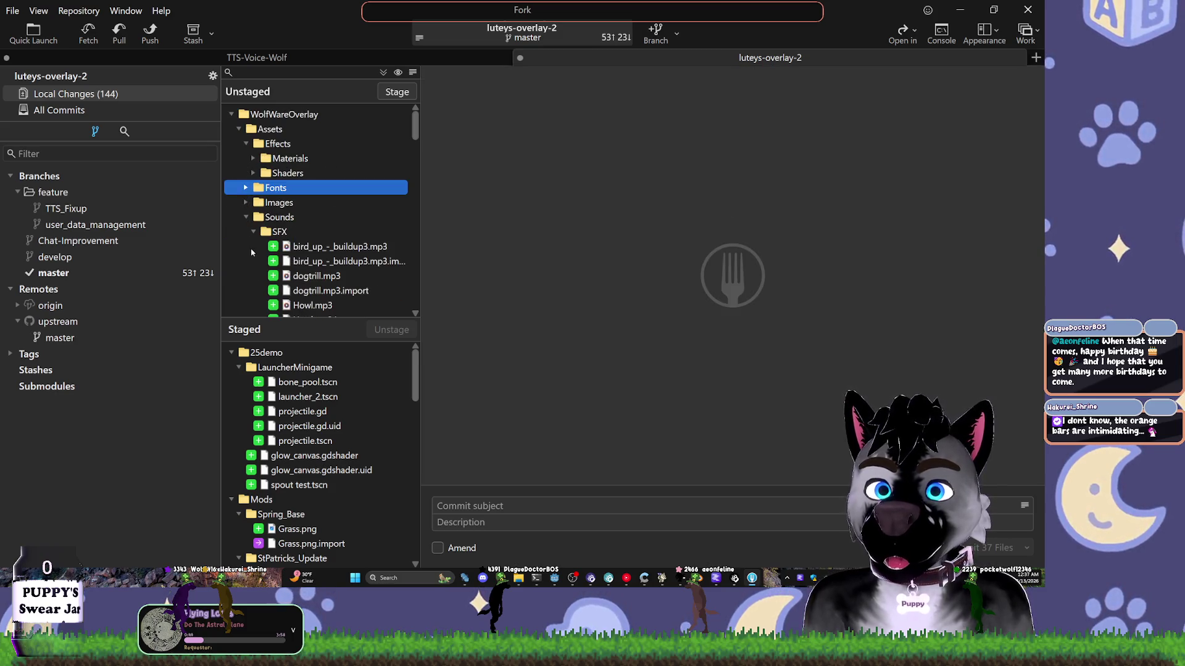
pyautogui.click(246, 217)
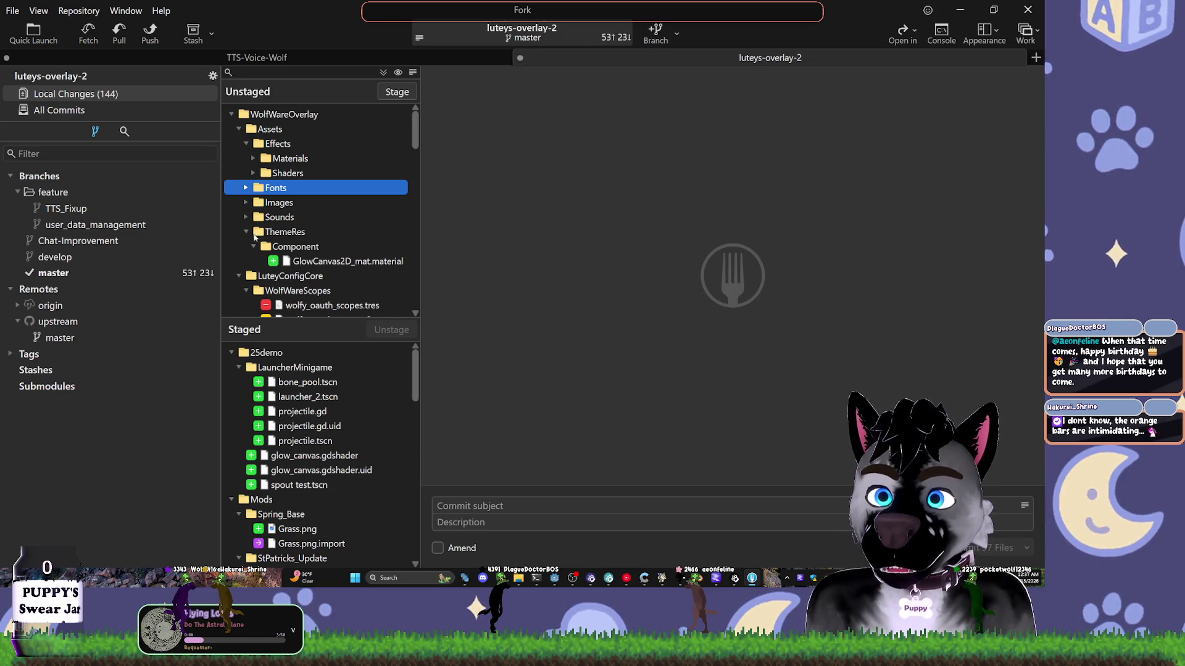
pyautogui.click(245, 232)
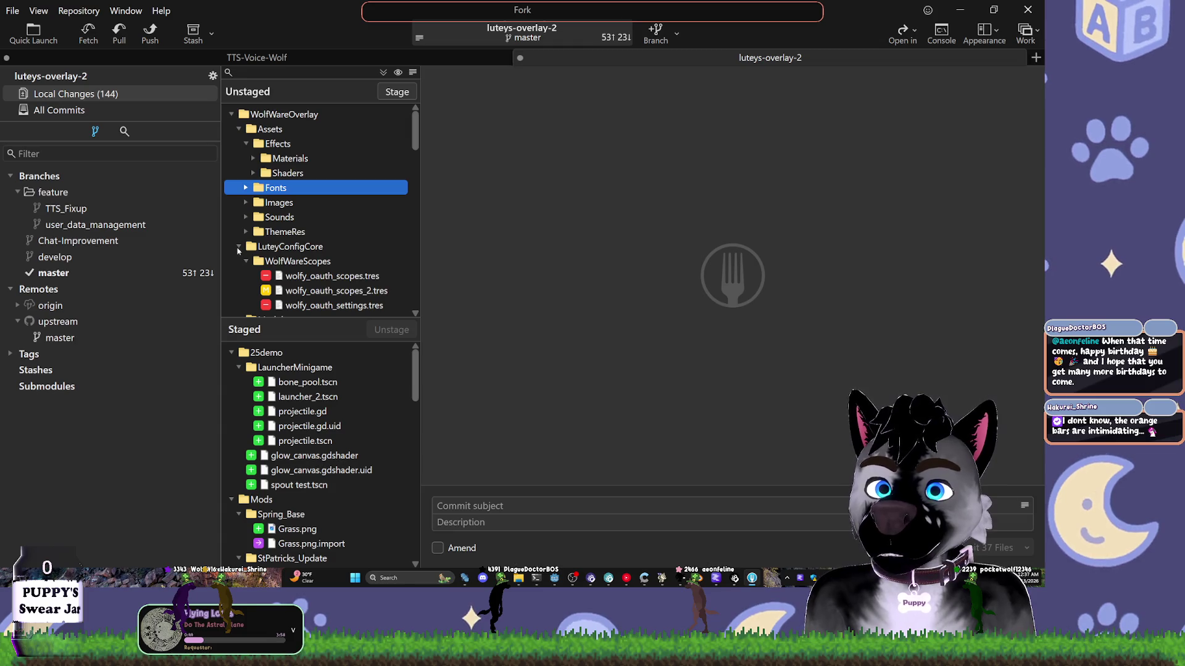
pyautogui.moveTo(410, 135); pyautogui.dragTo(422, 309)
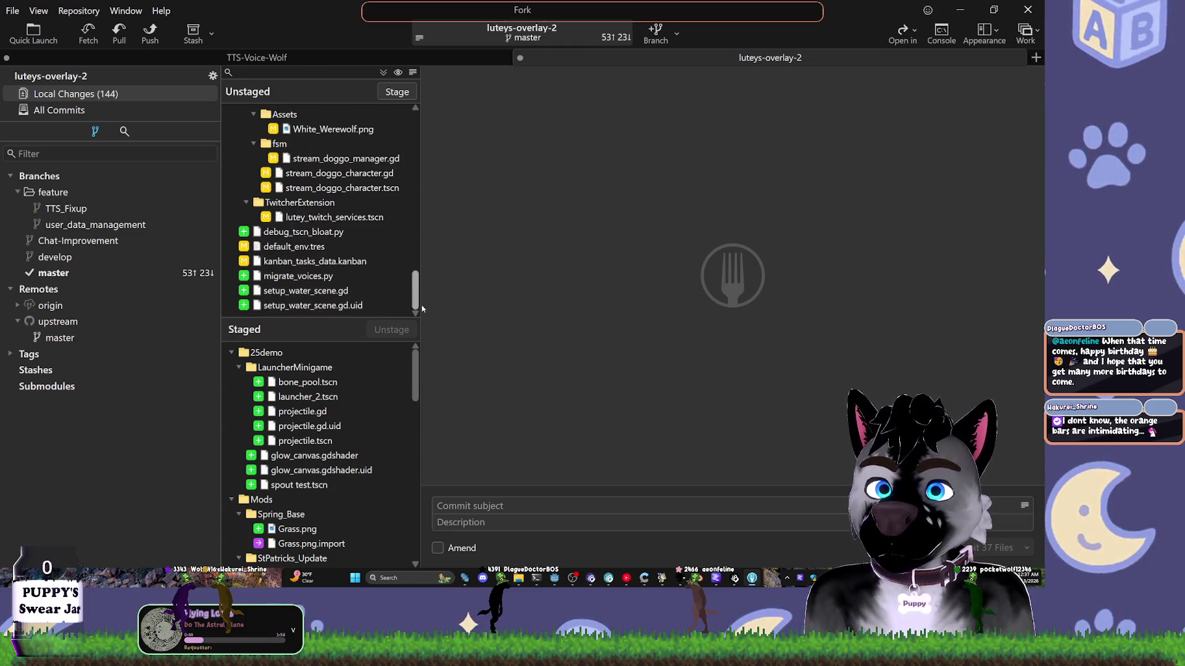
pyautogui.click(284, 291)
pyautogui.click(294, 277)
pyautogui.scroll(2, 294, 278)
pyautogui.scroll(2, 303, 246)
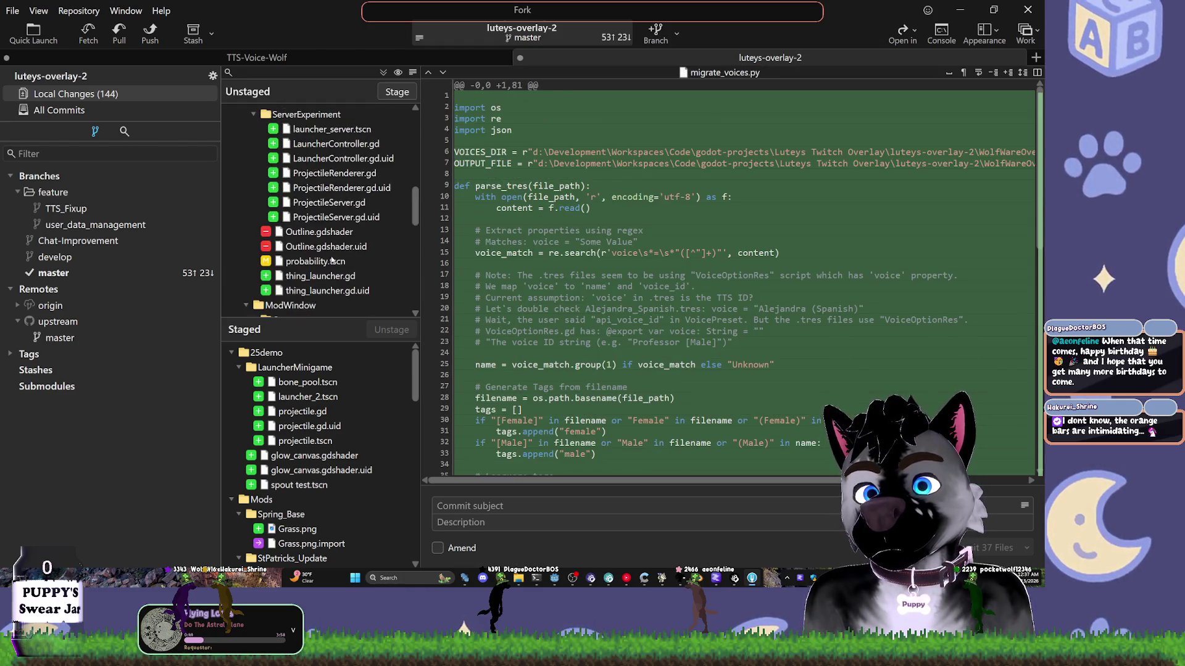
pyautogui.scroll(2, 314, 197)
# - Collapse the Modules, Effects, Assets and LuteyConfigCore folders and review the setup_water_scene.gd changes
pyautogui.click(323, 174)
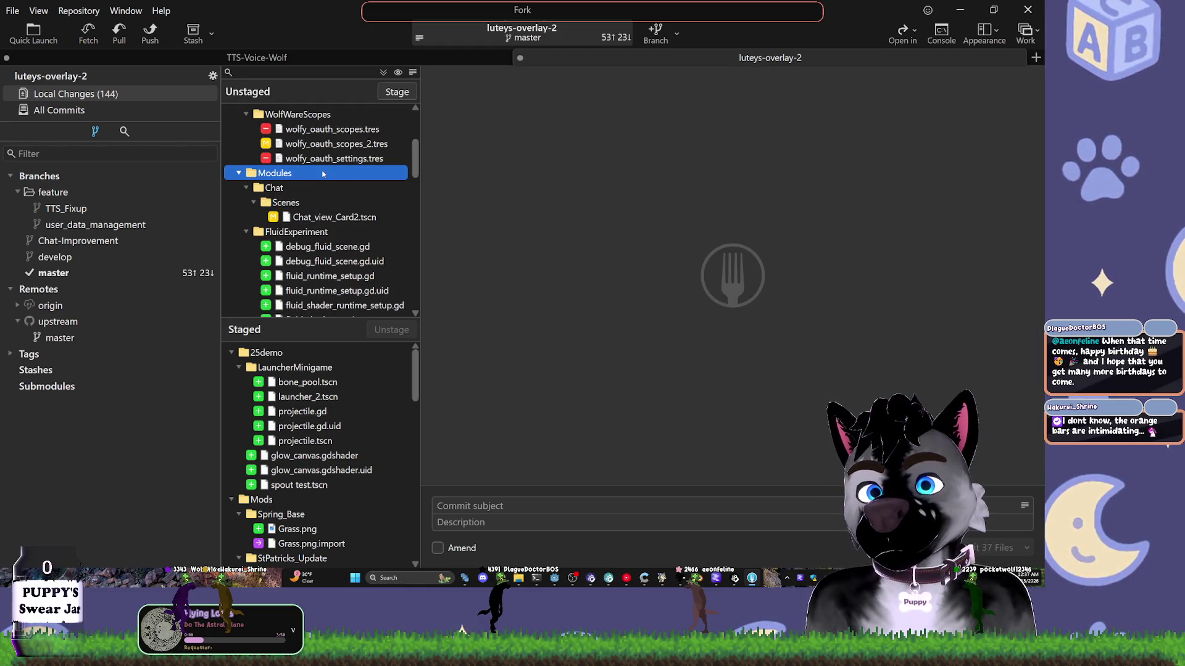
pyautogui.click(239, 173)
pyautogui.scroll(3, 290, 204)
pyautogui.click(278, 158)
pyautogui.click(245, 143)
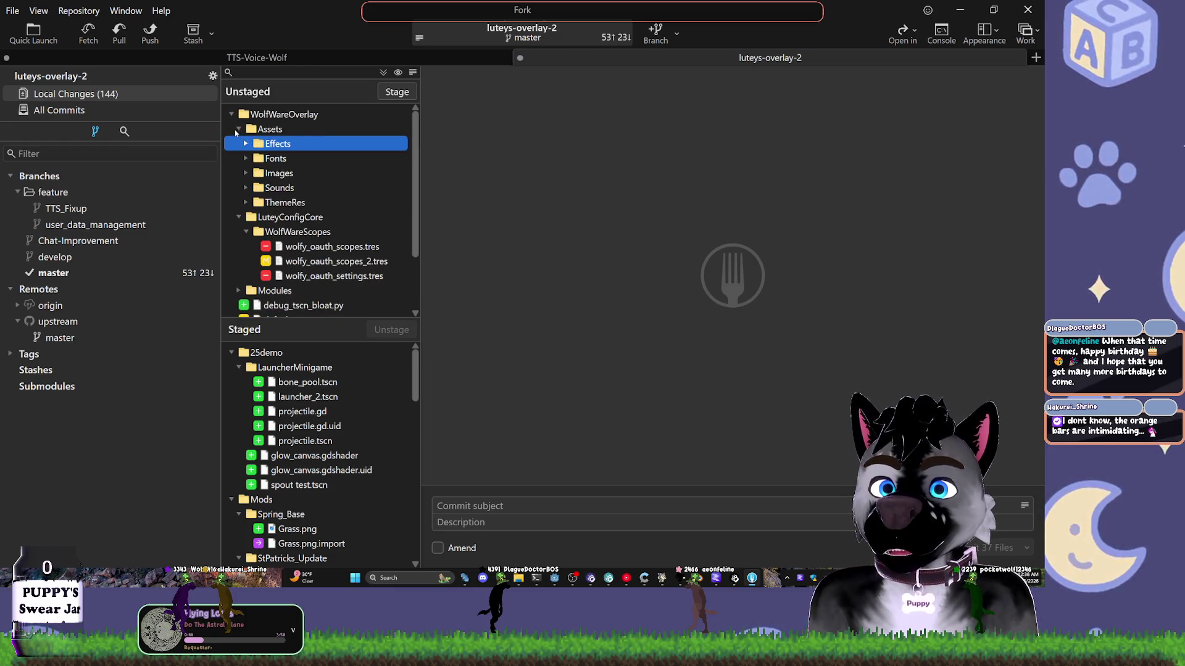
pyautogui.click(238, 129)
pyautogui.click(239, 144)
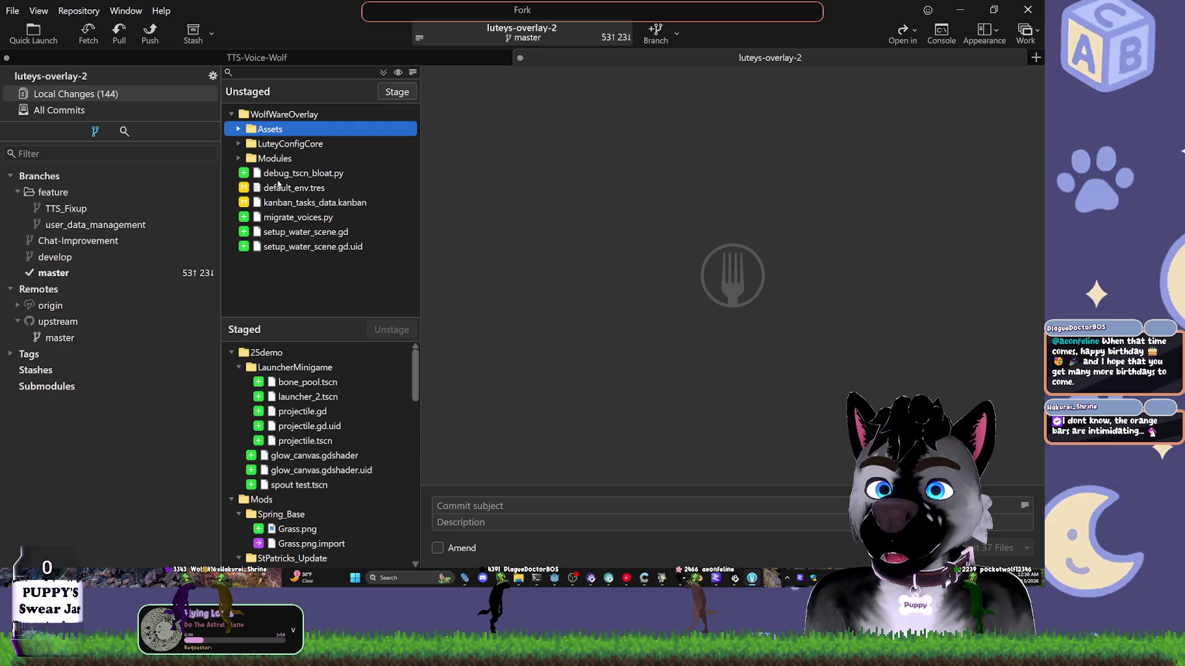
pyautogui.click(290, 174)
pyautogui.click(308, 232)
pyautogui.click(309, 246)
pyautogui.click(308, 232)
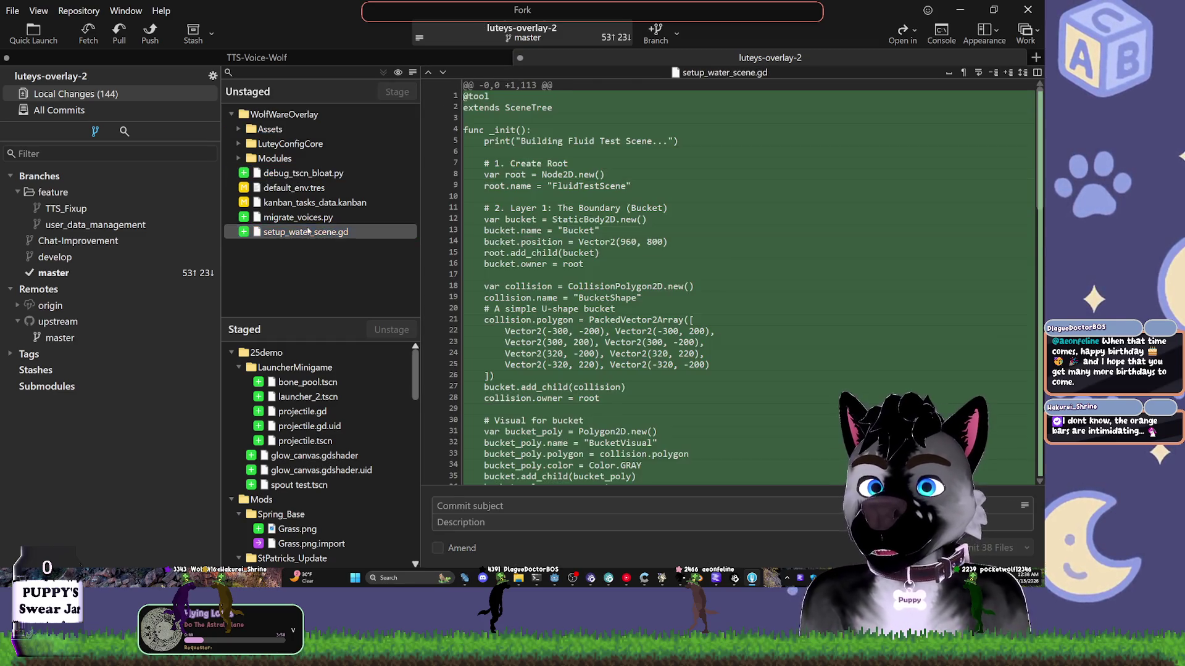
# - Stage setup_water_scene.gd, kanban_tasks_data.kanban, default_env.tres, debug_tscn_bloat.py and migrate_voices.py
pyautogui.doubleClick(309, 232)
pyautogui.doubleClick(302, 202)
pyautogui.doubleClick(298, 187)
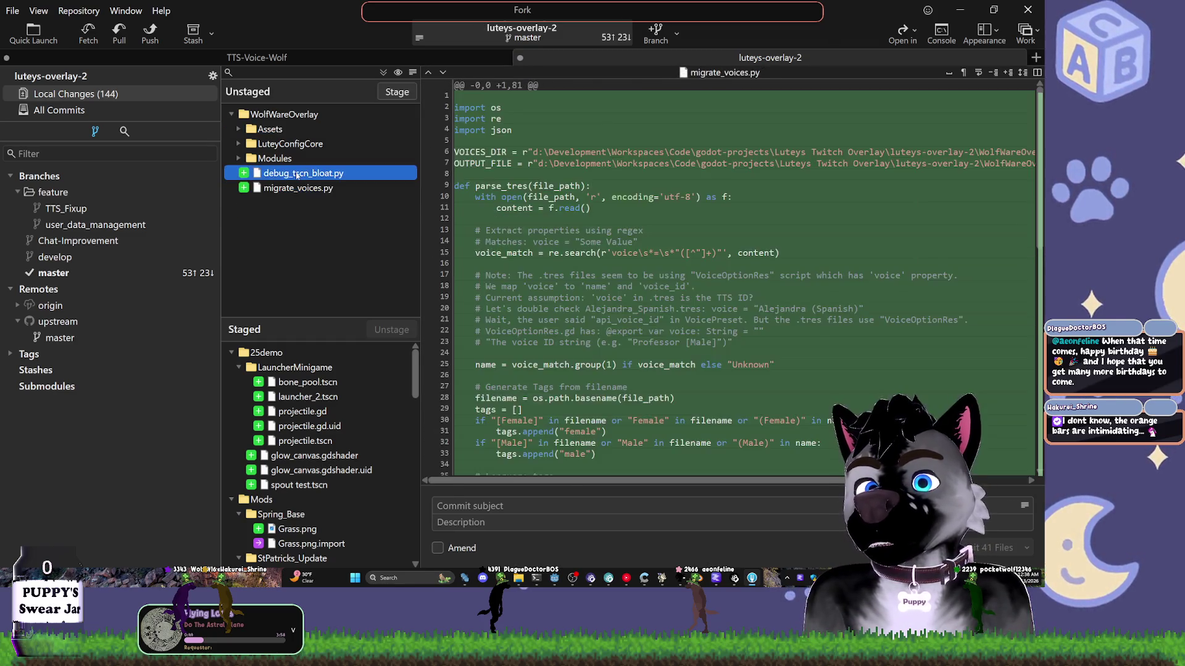
pyautogui.doubleClick(297, 175)
pyautogui.doubleClick(297, 174)
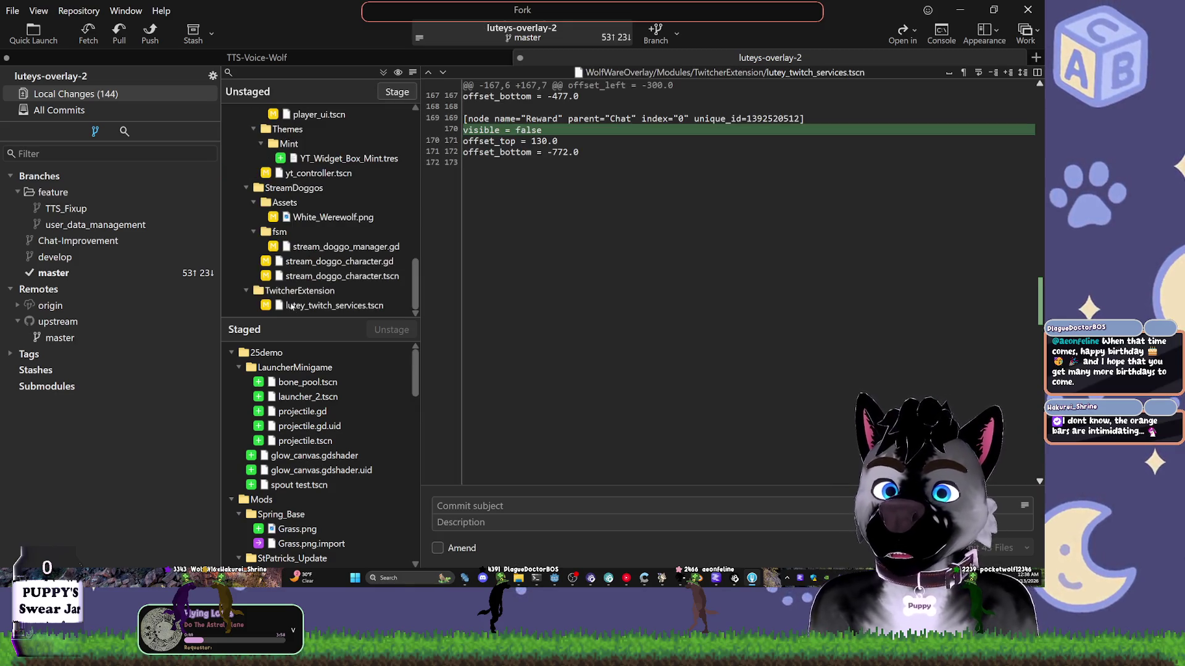
# - Collapse the FluidExperiment, Scenes, Minigames, ModWindow, SongRequest and StreamDoggos folders
pyautogui.scroll(10, 291, 307)
pyautogui.click(308, 204)
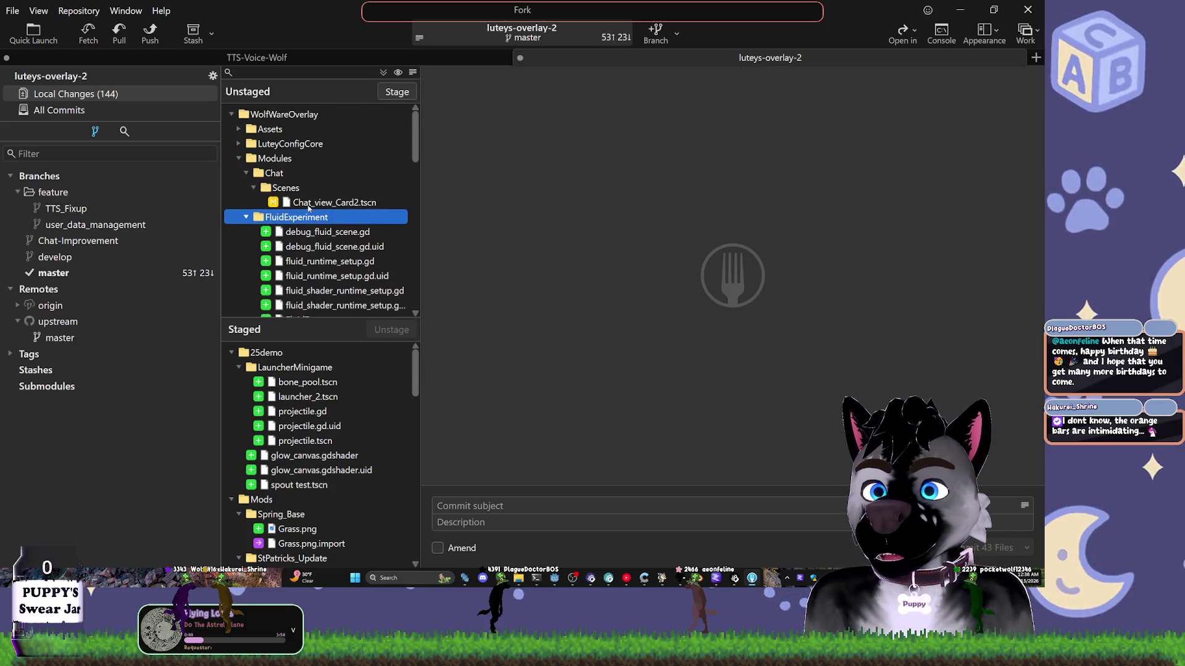
pyautogui.click(258, 174)
pyautogui.click(256, 159)
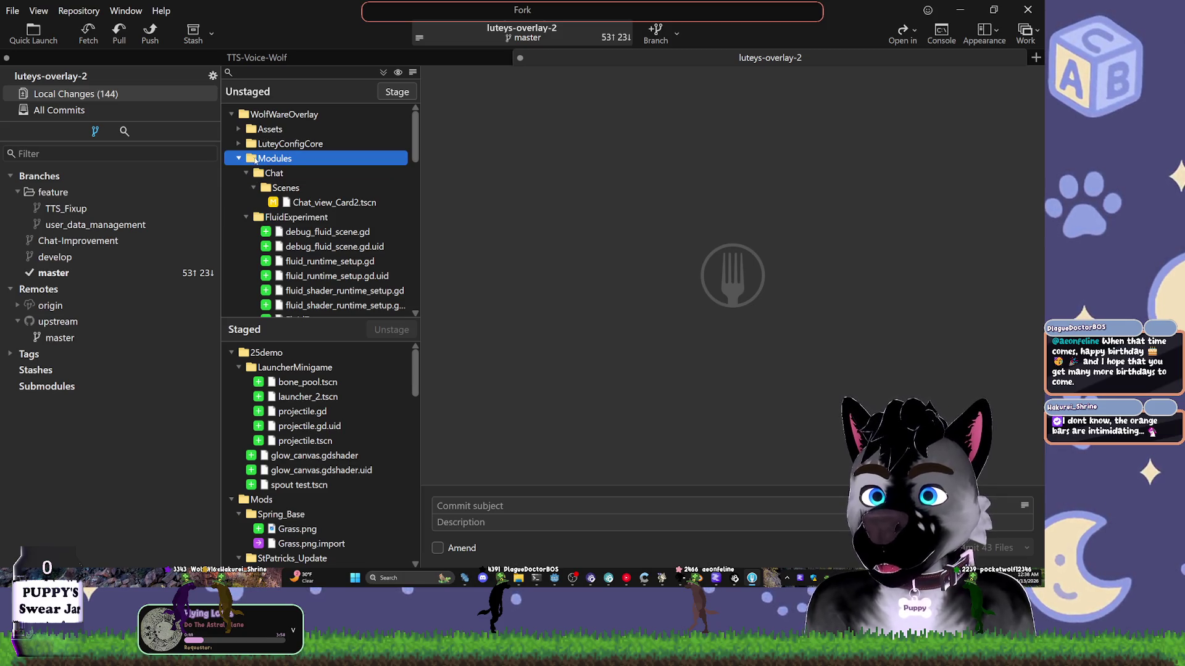
pyautogui.doubleClick(247, 160)
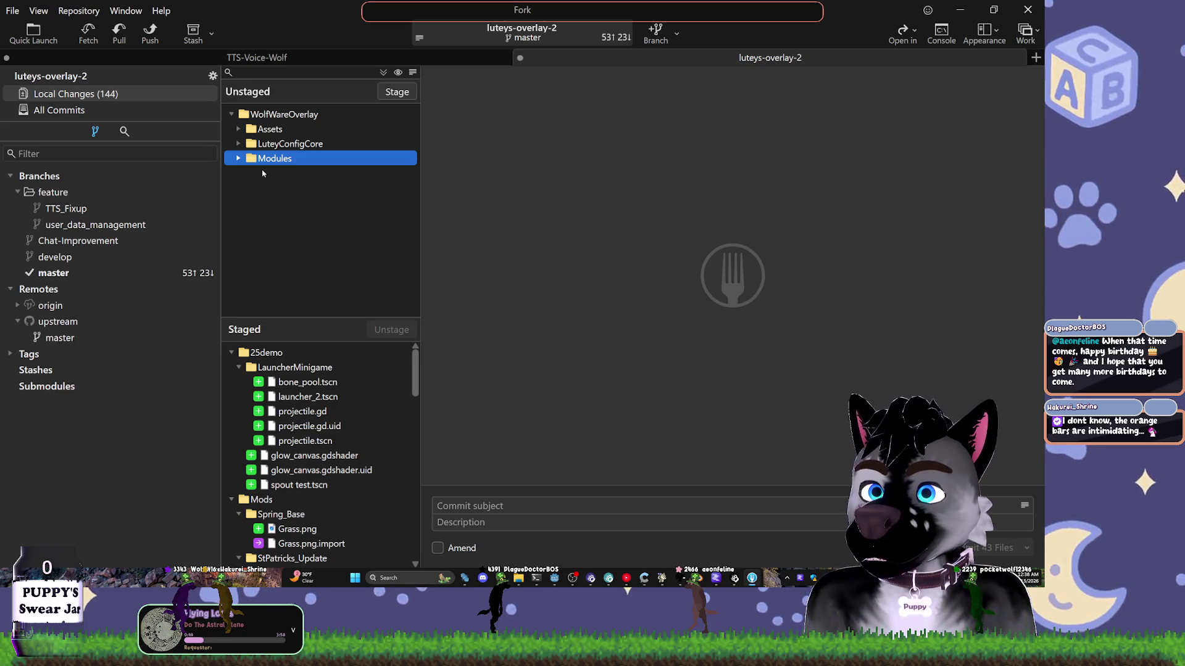
pyautogui.rightClick(263, 174)
pyautogui.click(254, 144)
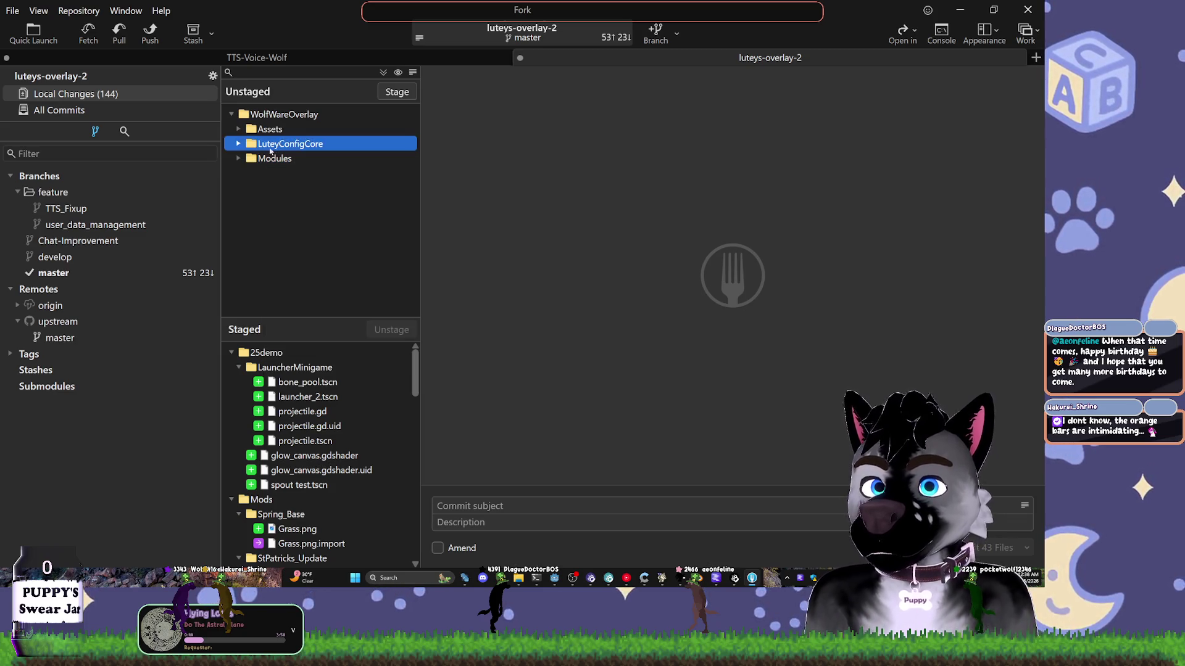
pyautogui.click(239, 159)
pyautogui.click(247, 176)
pyautogui.click(253, 144)
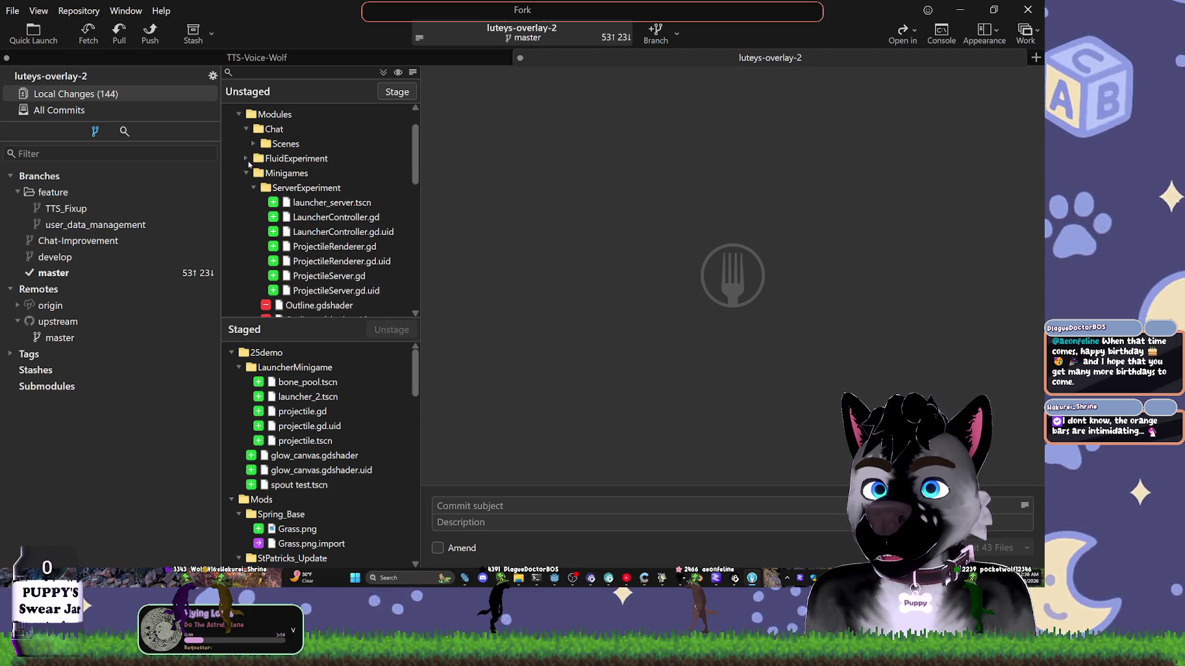
pyautogui.click(246, 174)
pyautogui.click(246, 189)
pyautogui.click(246, 203)
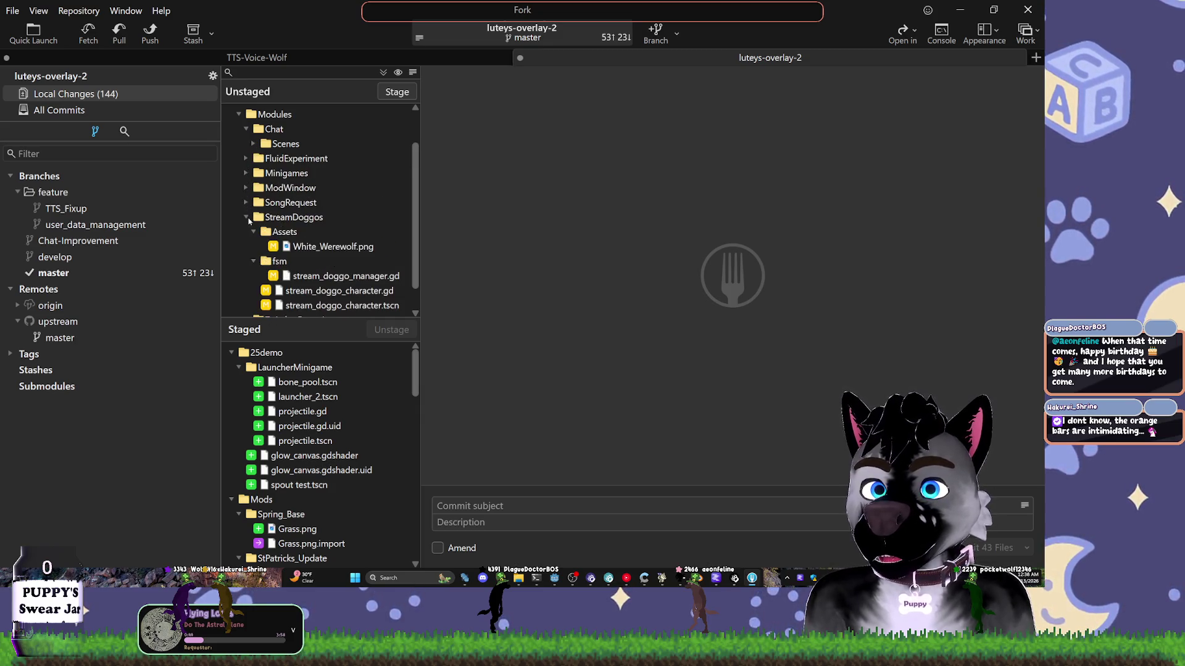
pyautogui.click(246, 217)
# - Stage every remaining unstaged change under the WolfWareOverlay folder
pyautogui.click(270, 278)
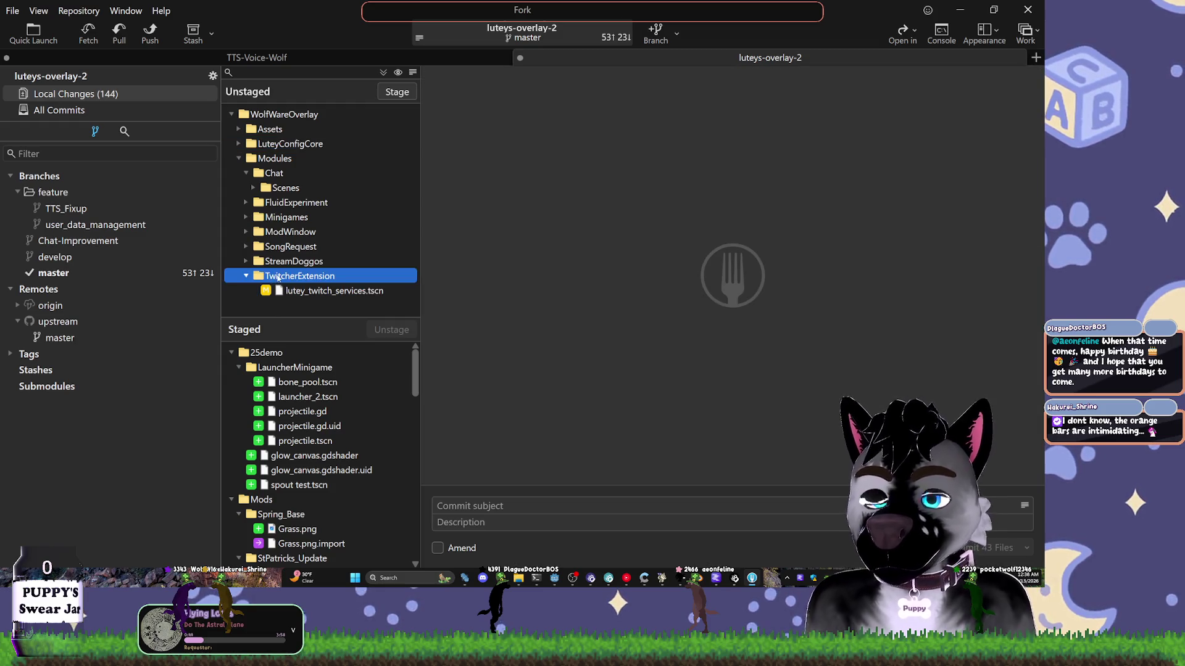
pyautogui.press('Up')
pyautogui.scroll(2, 286, 191)
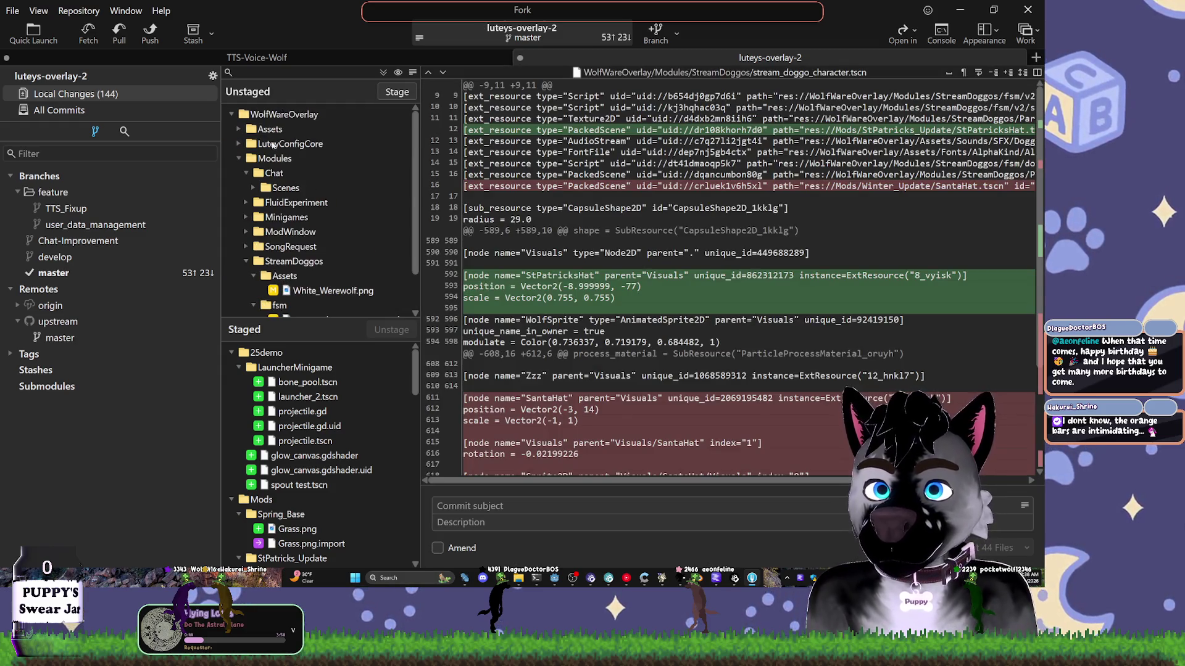
pyautogui.click(290, 115)
pyautogui.click(397, 92)
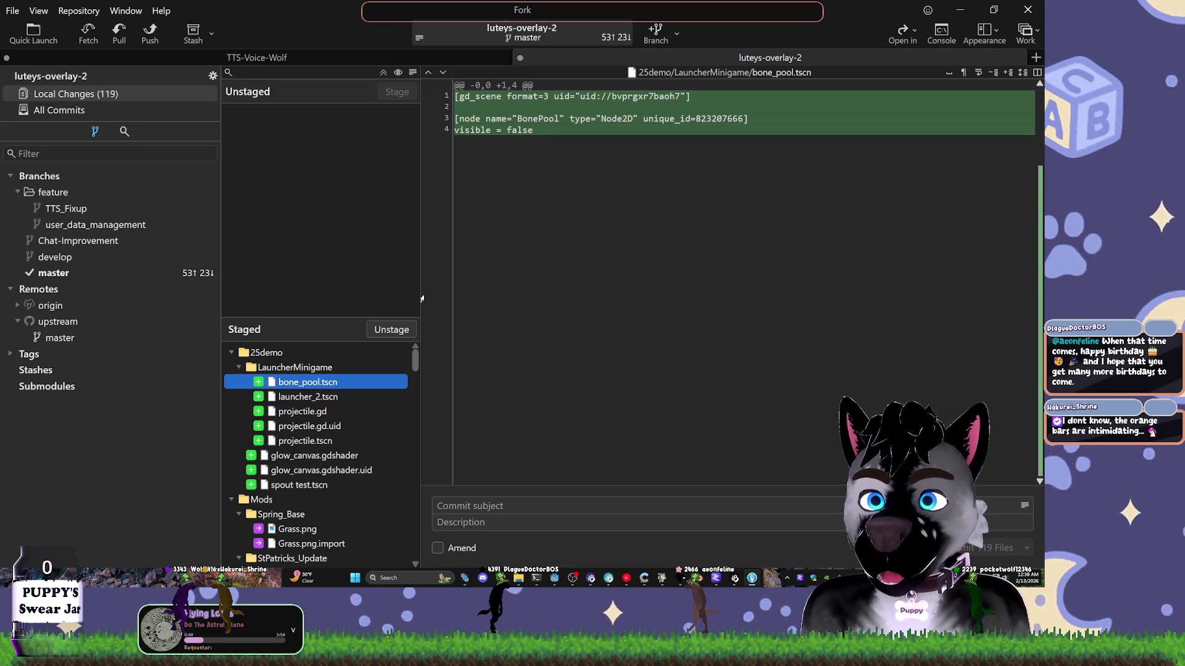
# - Collapse the staged folders and turn on Amend, loading 'Too many Changes. BAD DOG.'
pyautogui.press('Left')
pyautogui.press('Left')
pyautogui.press('Left')
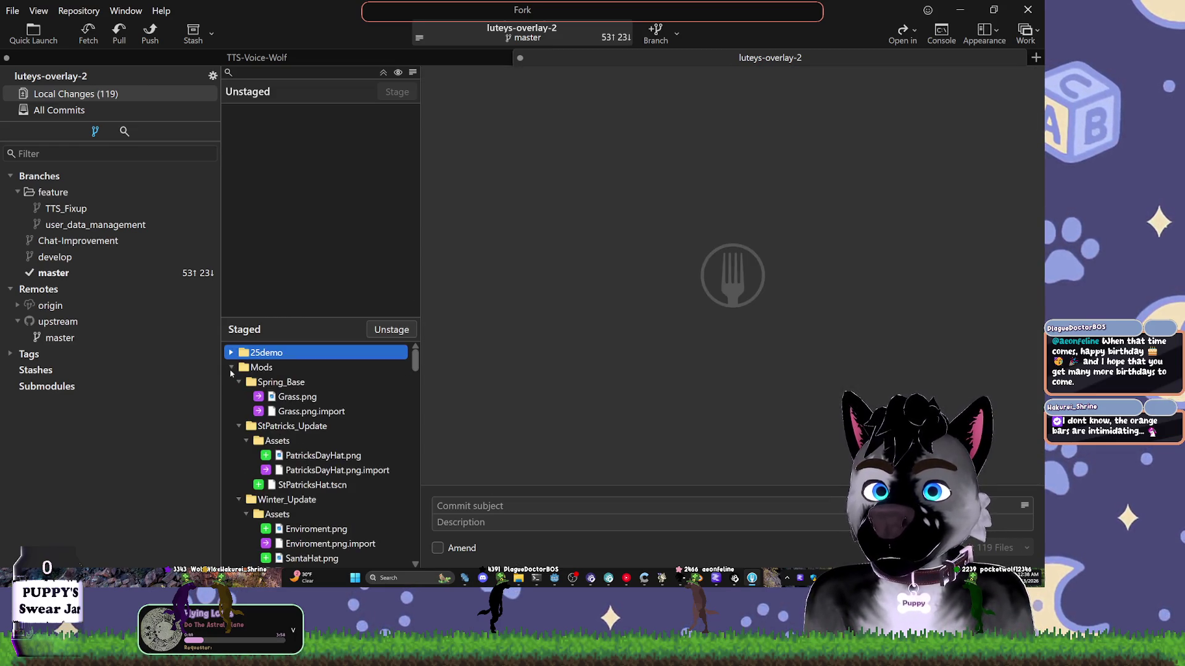
pyautogui.click(231, 368)
pyautogui.scroll(-1, 234, 402)
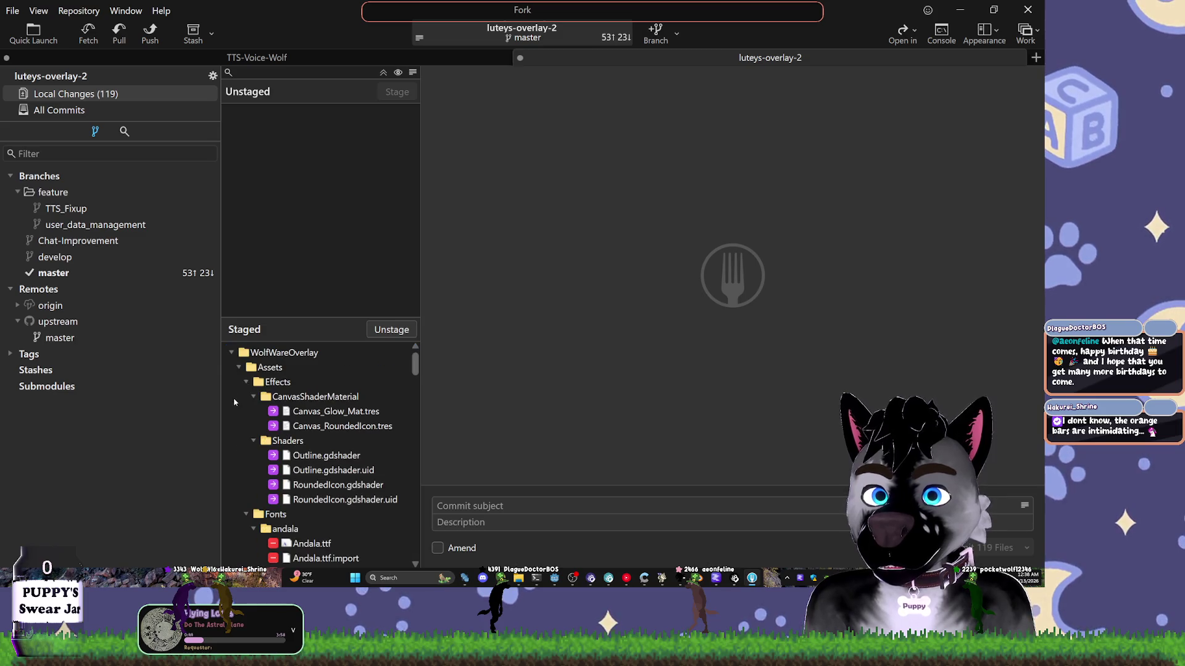
pyautogui.click(231, 354)
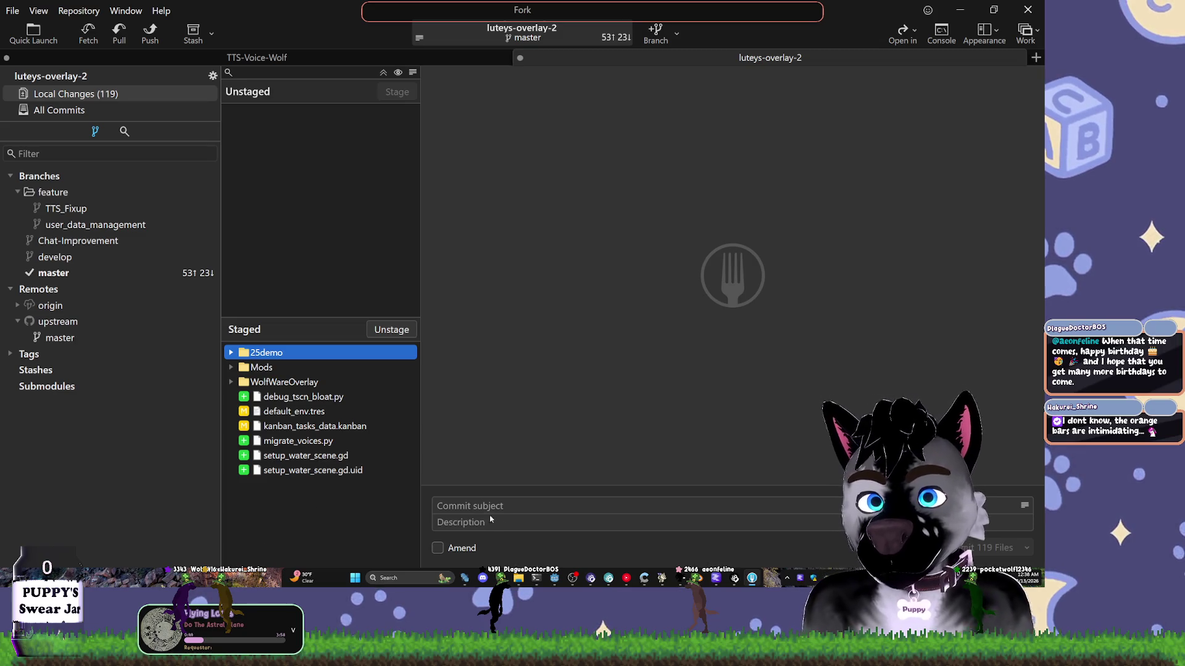
pyautogui.click(439, 548)
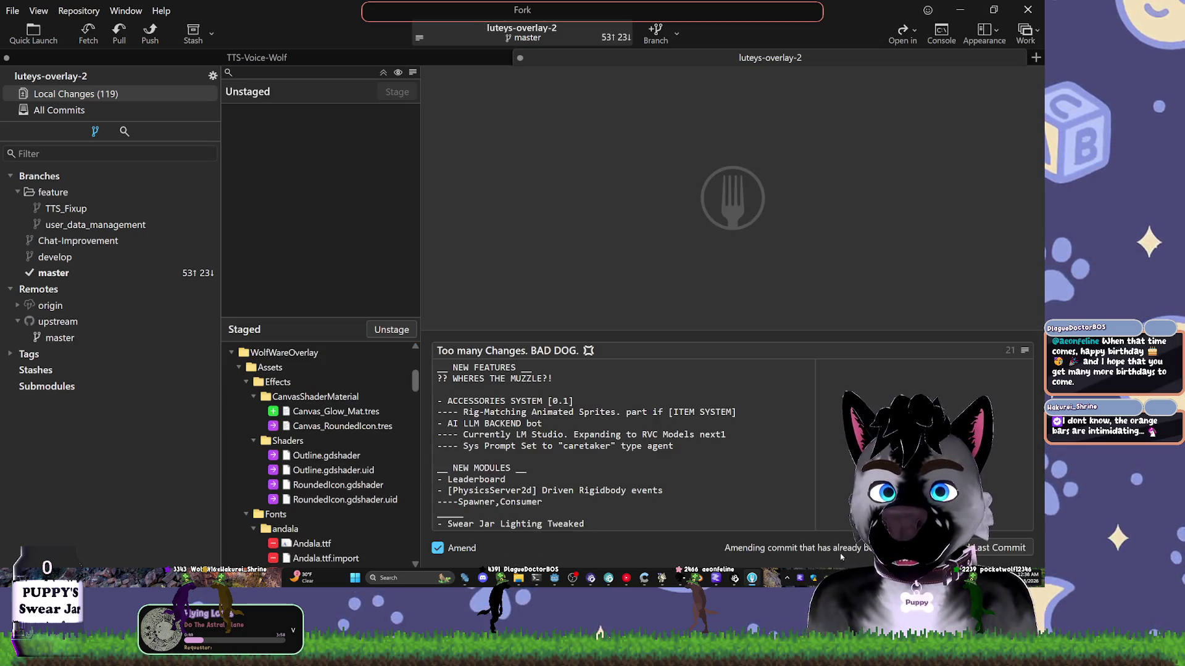
# - Amend the last commit with all staged changes via Ctrl+Enter, then bring up YouTube Music
pyautogui.hotkey('ctrl', 'Return')
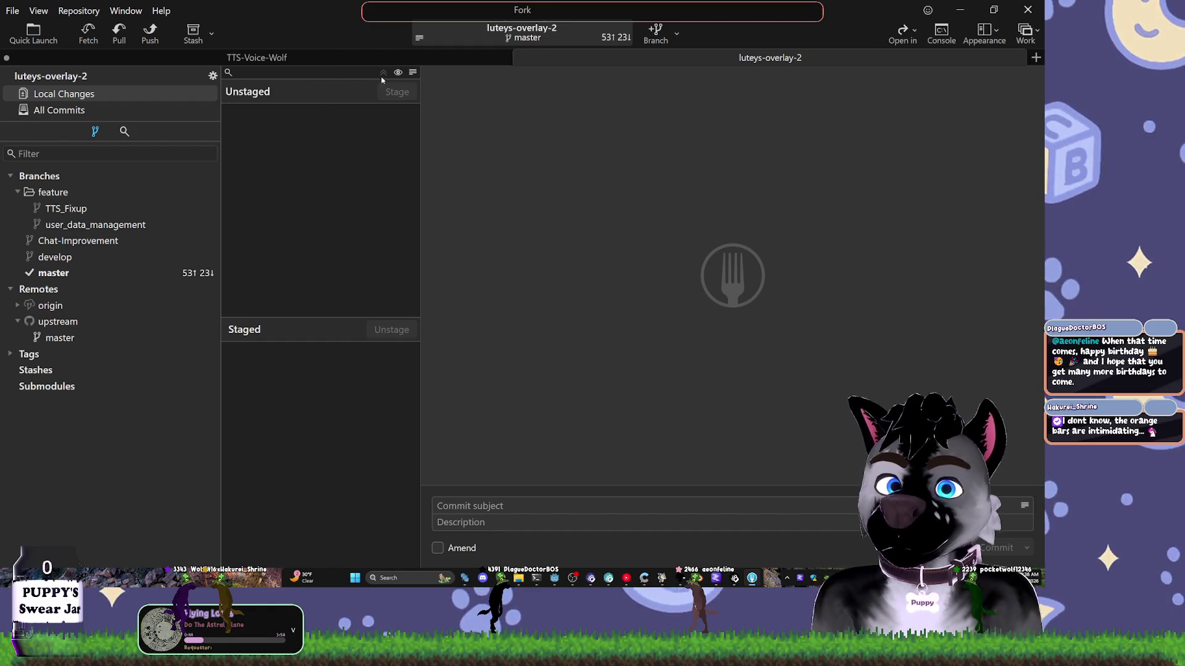
pyautogui.click(626, 578)
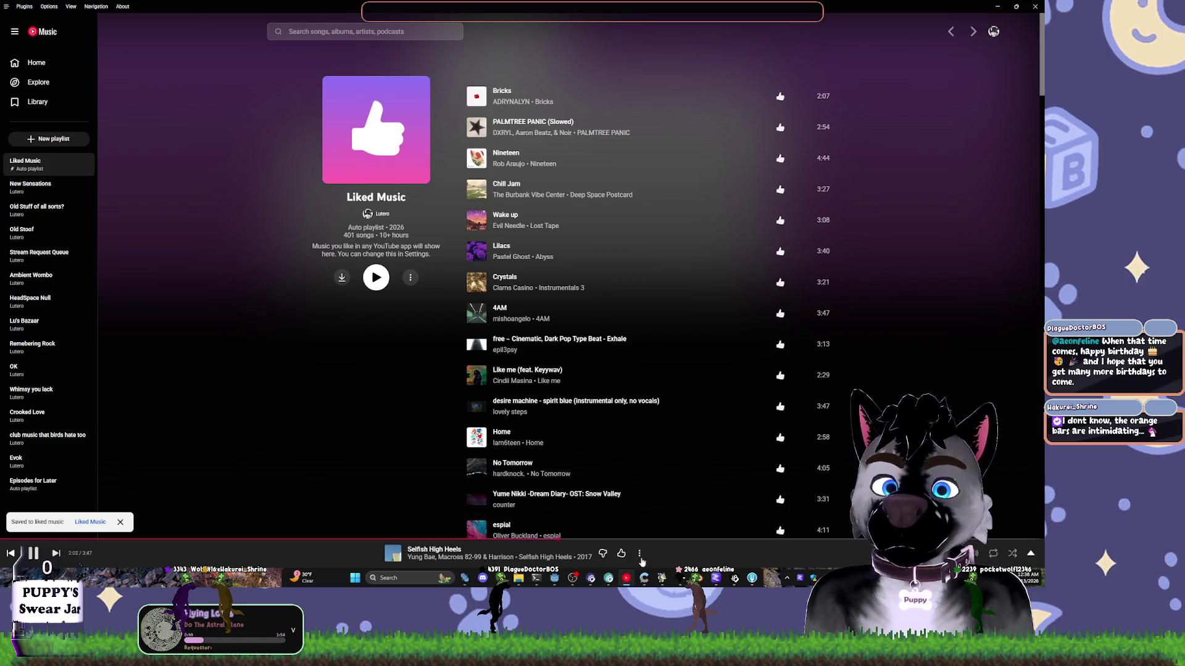
# - Save Selfish High Heels to the New Sensations playlist and switch back to Fork
pyautogui.click(641, 554)
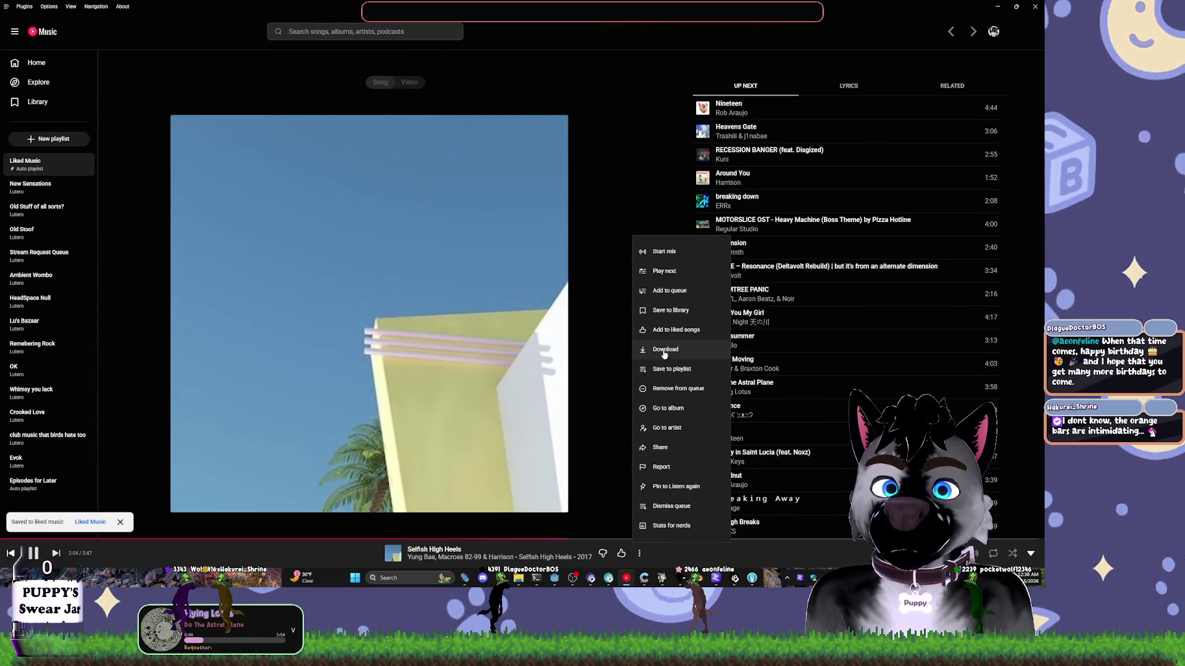
pyautogui.click(675, 370)
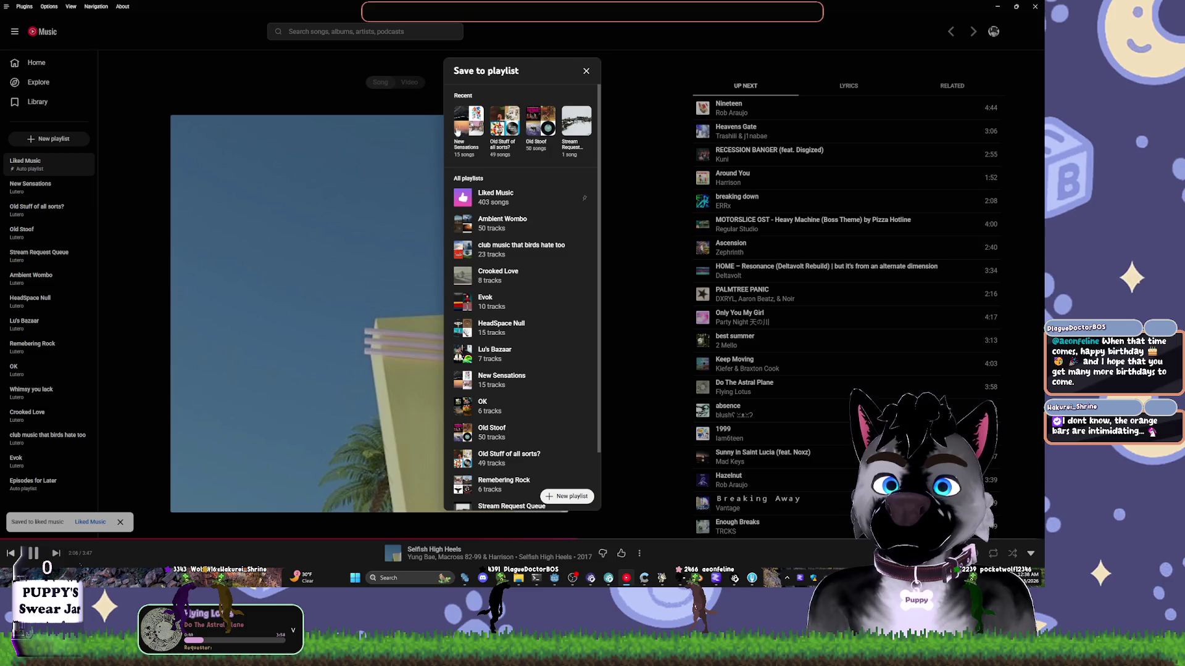
pyautogui.click(458, 131)
pyautogui.hotkey('alt', 'Tab')
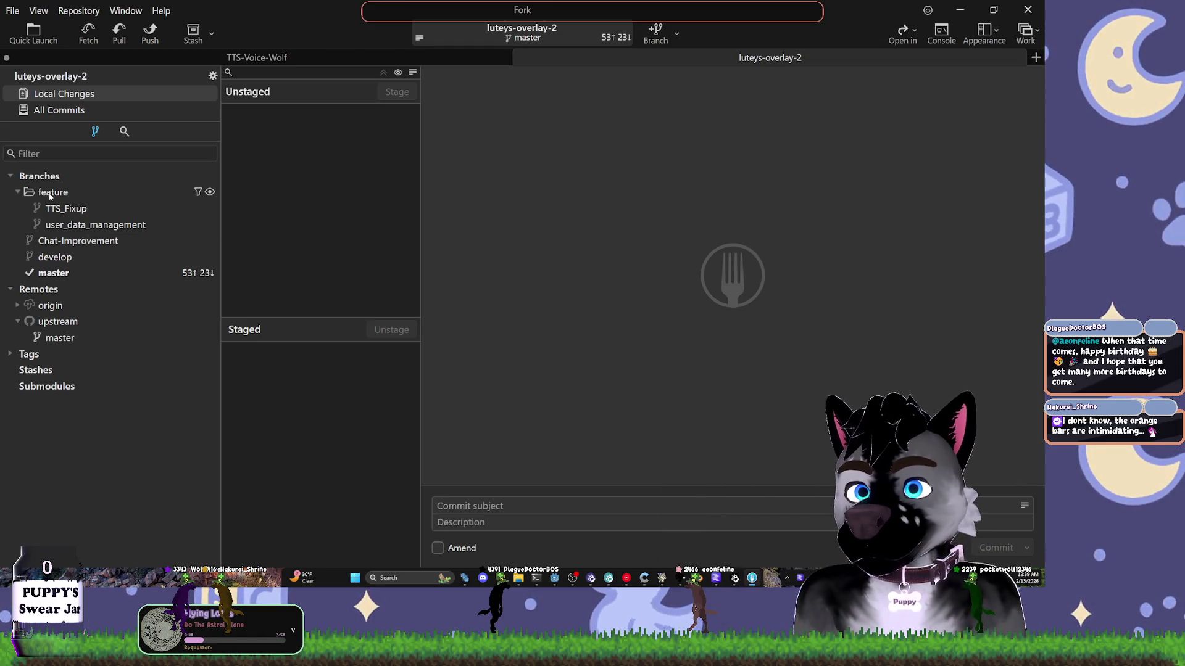
# - Delete the local feature/TTS_Fixup and feature/user_data_management branches
pyautogui.rightClick(58, 209)
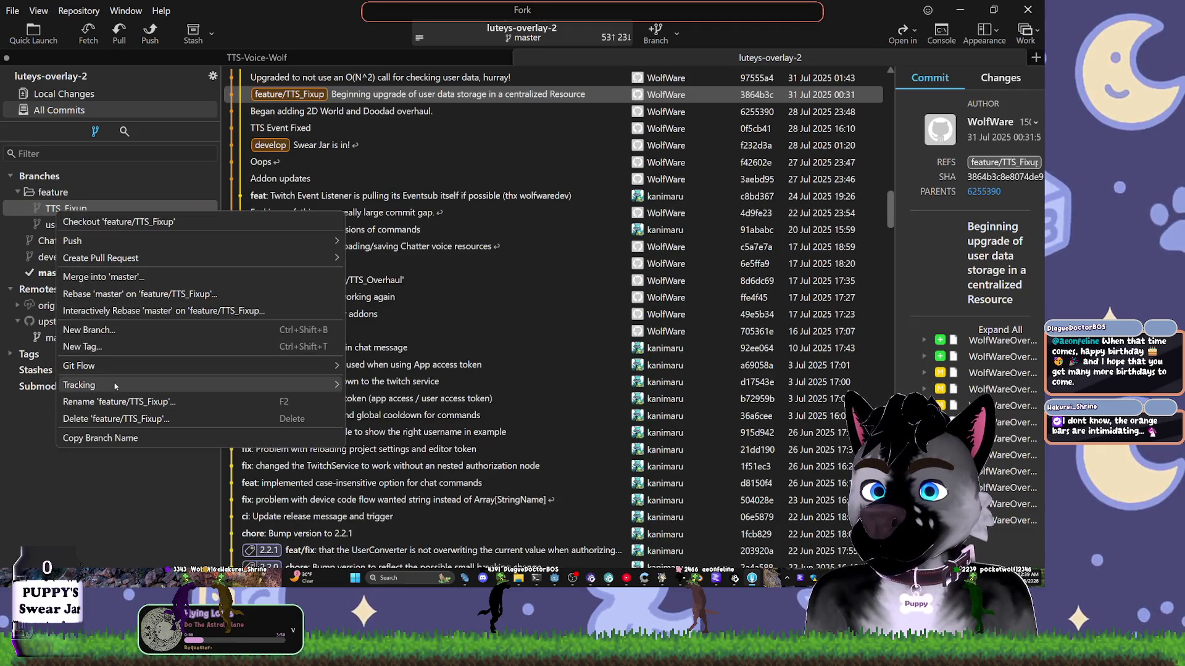
pyautogui.click(116, 419)
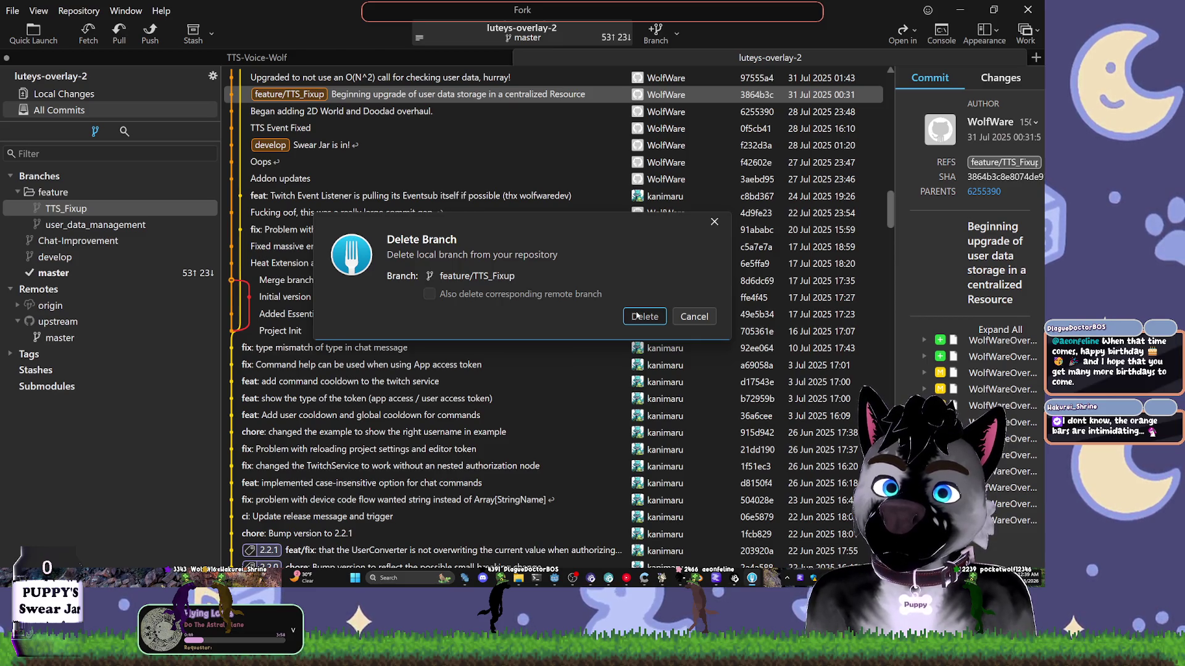
pyautogui.click(638, 316)
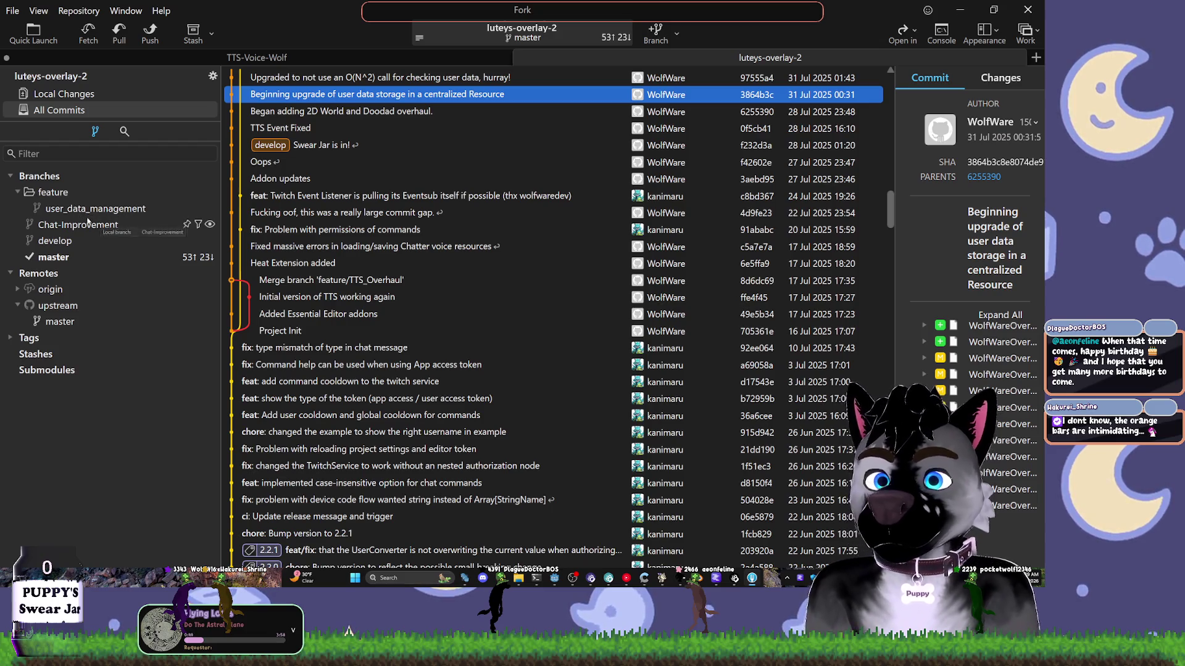
pyautogui.click(96, 210)
pyautogui.rightClick(98, 213)
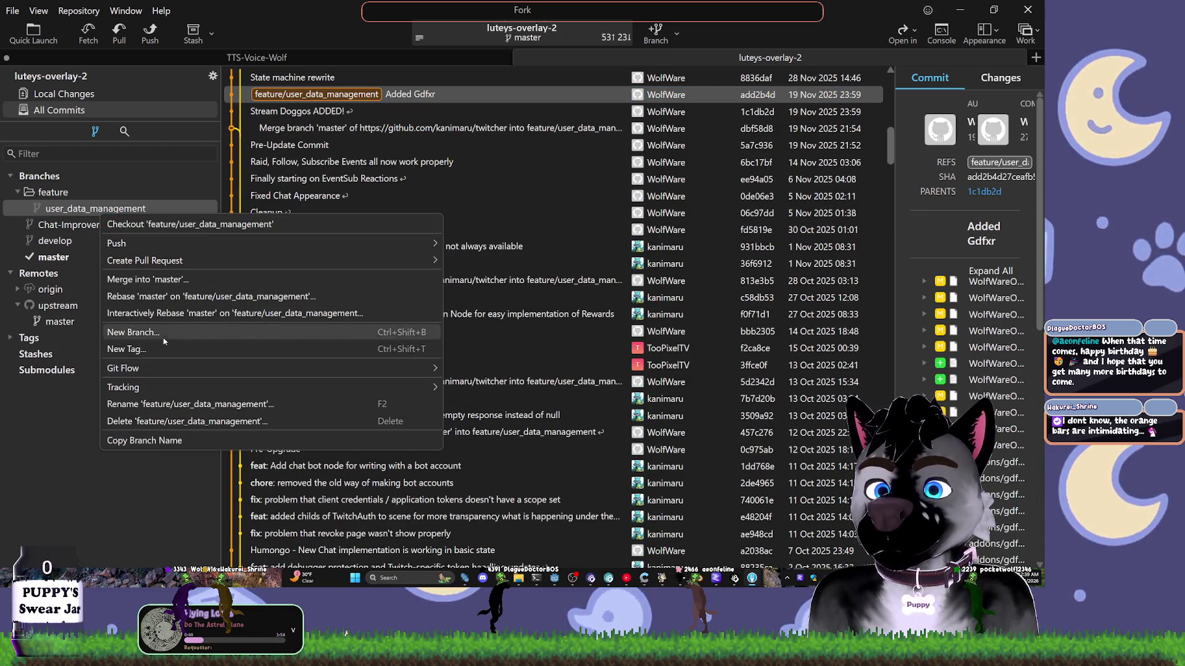
pyautogui.click(176, 418)
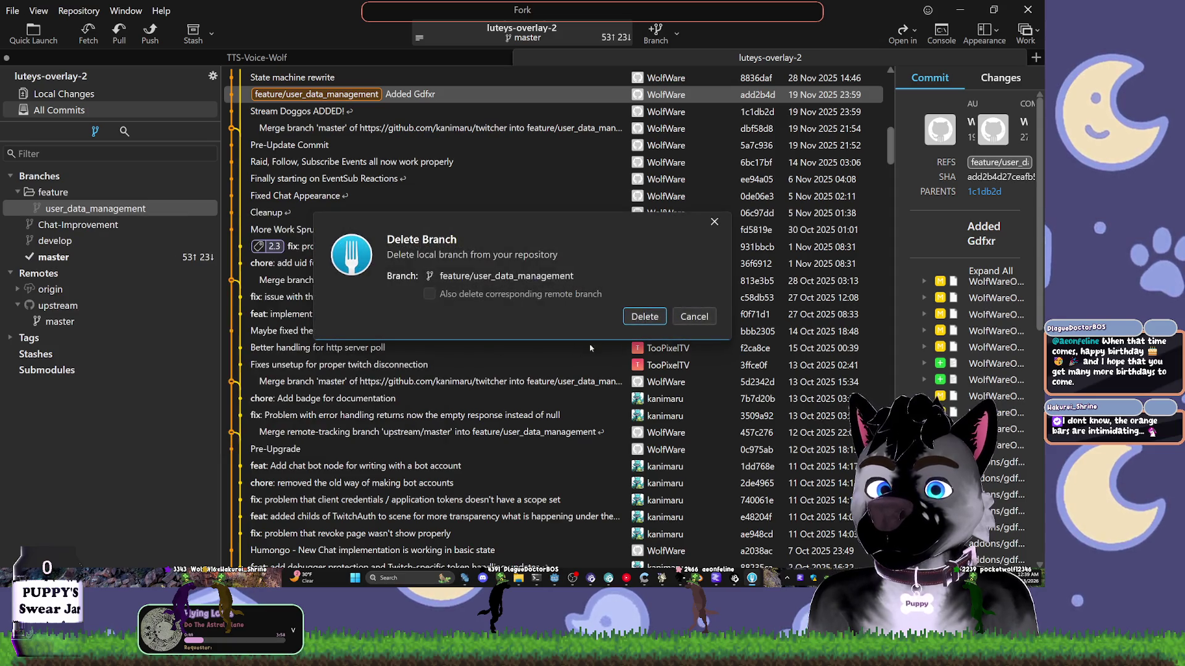
pyautogui.press('Return')
# - Delete the local Chat-Improvement branch
pyautogui.click(69, 196)
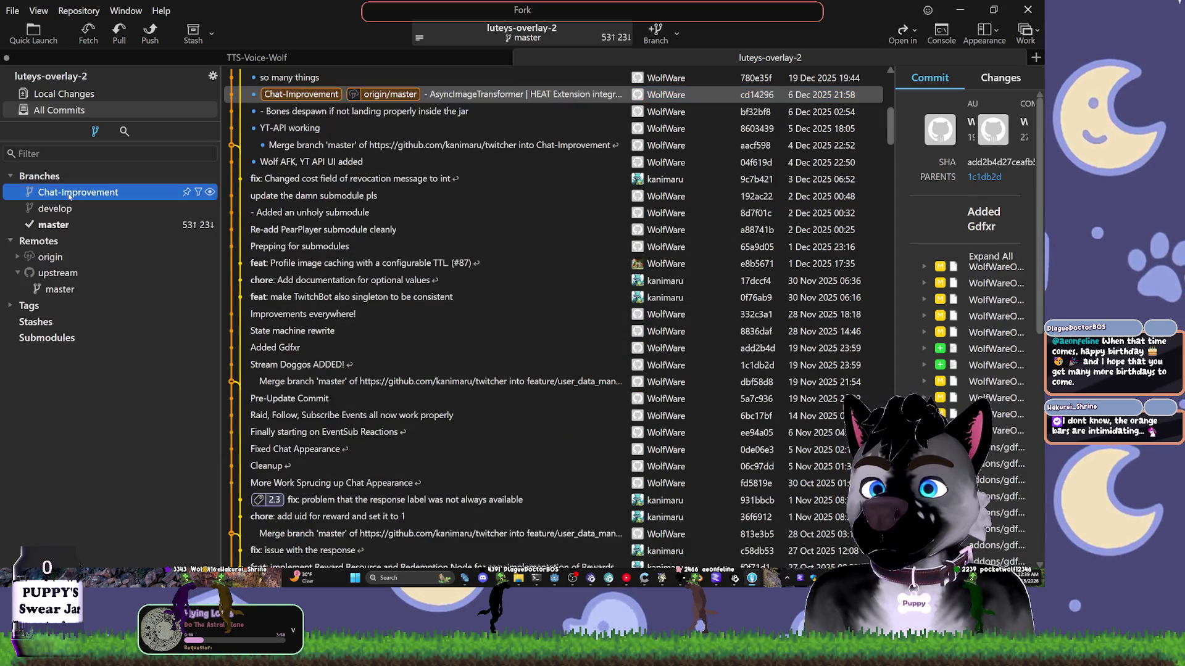
pyautogui.rightClick(71, 197)
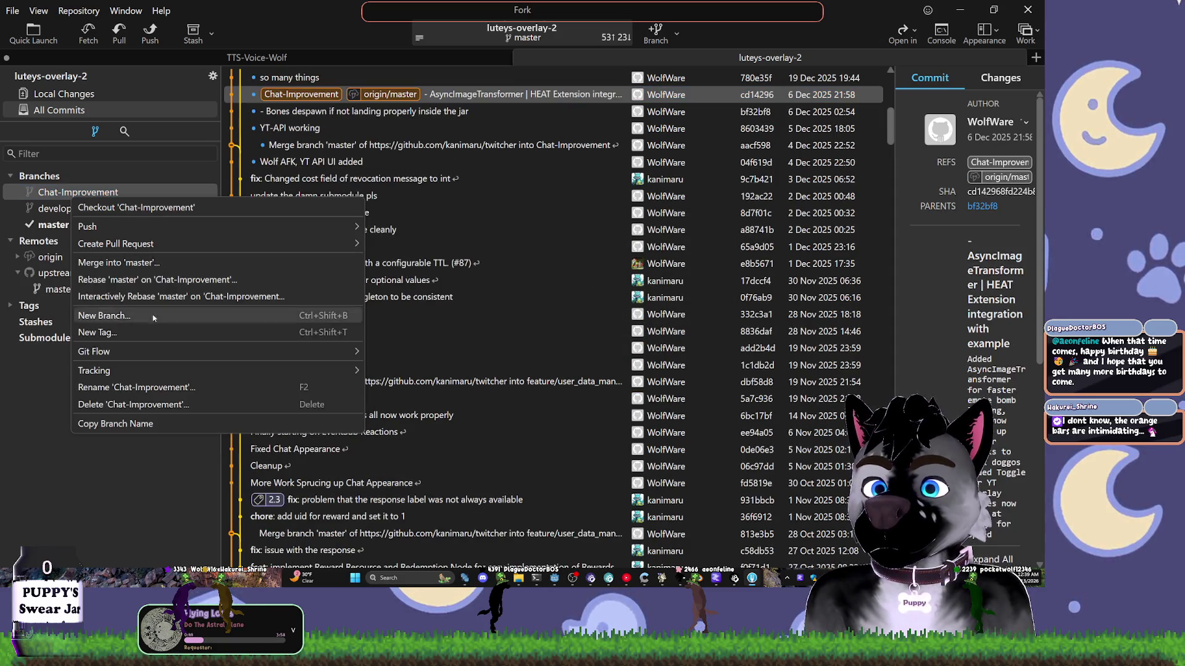
pyautogui.click(138, 407)
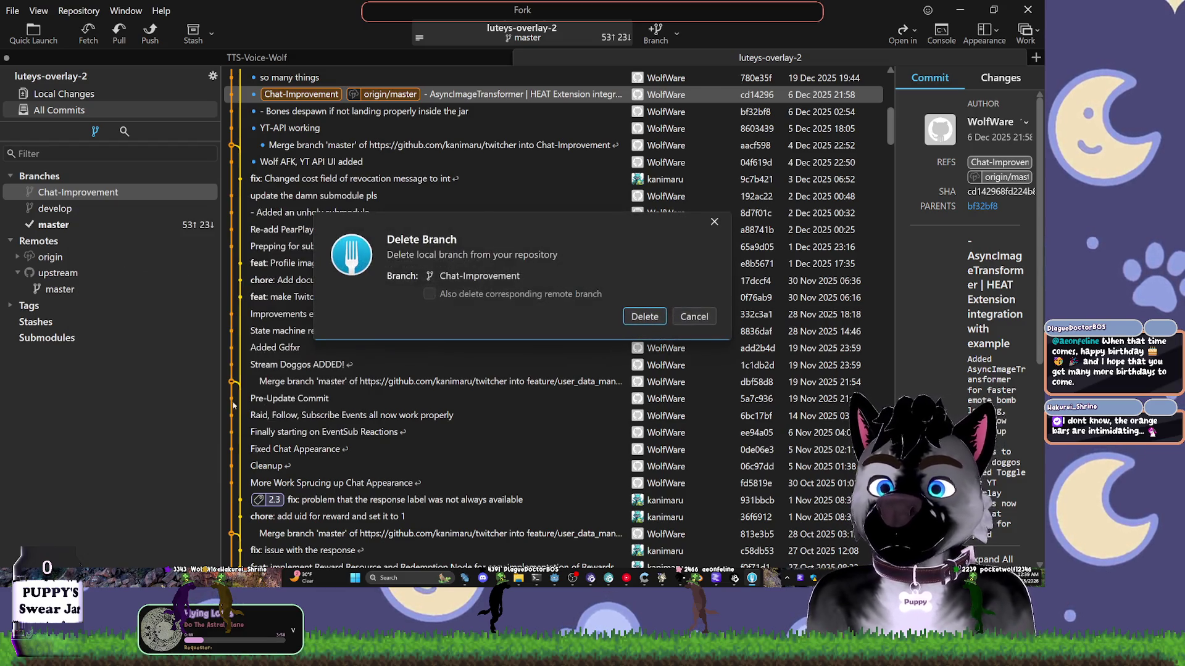
pyautogui.click(640, 318)
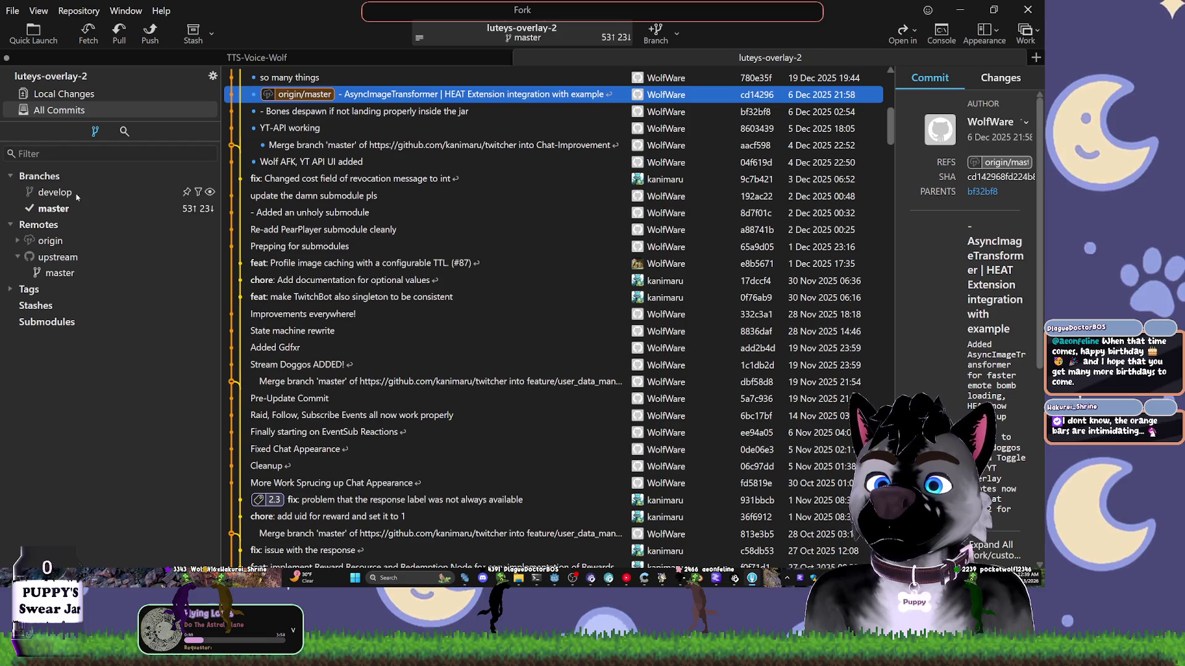
pyautogui.click(79, 198)
pyautogui.rightClick(79, 198)
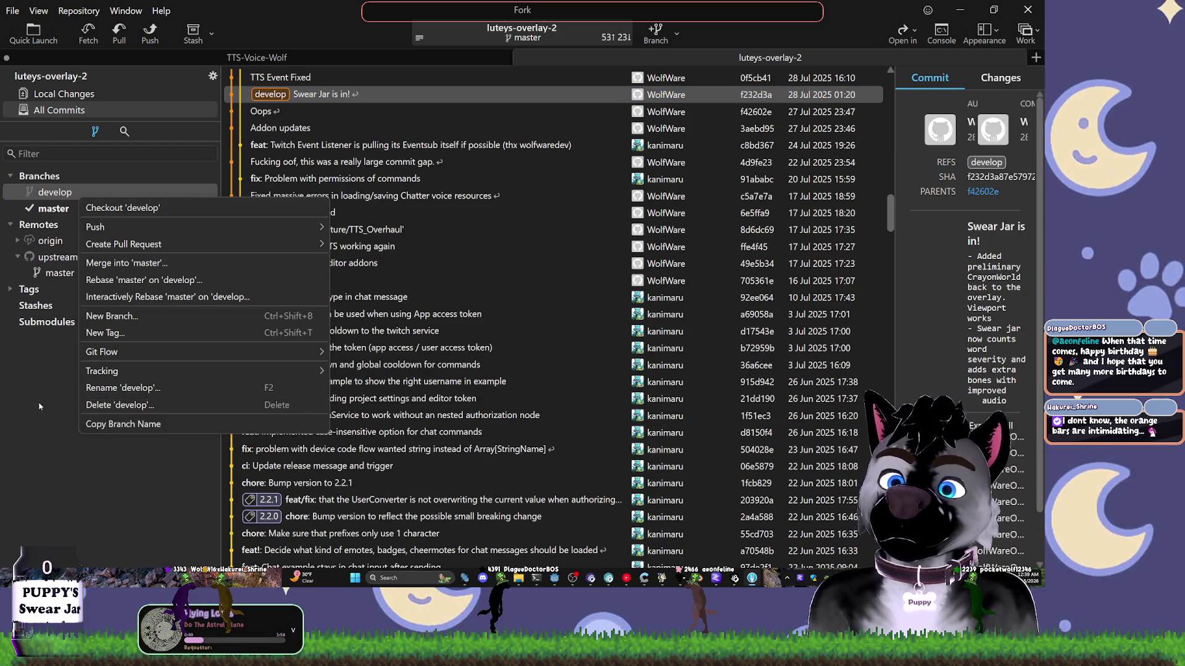
pyautogui.click(54, 289)
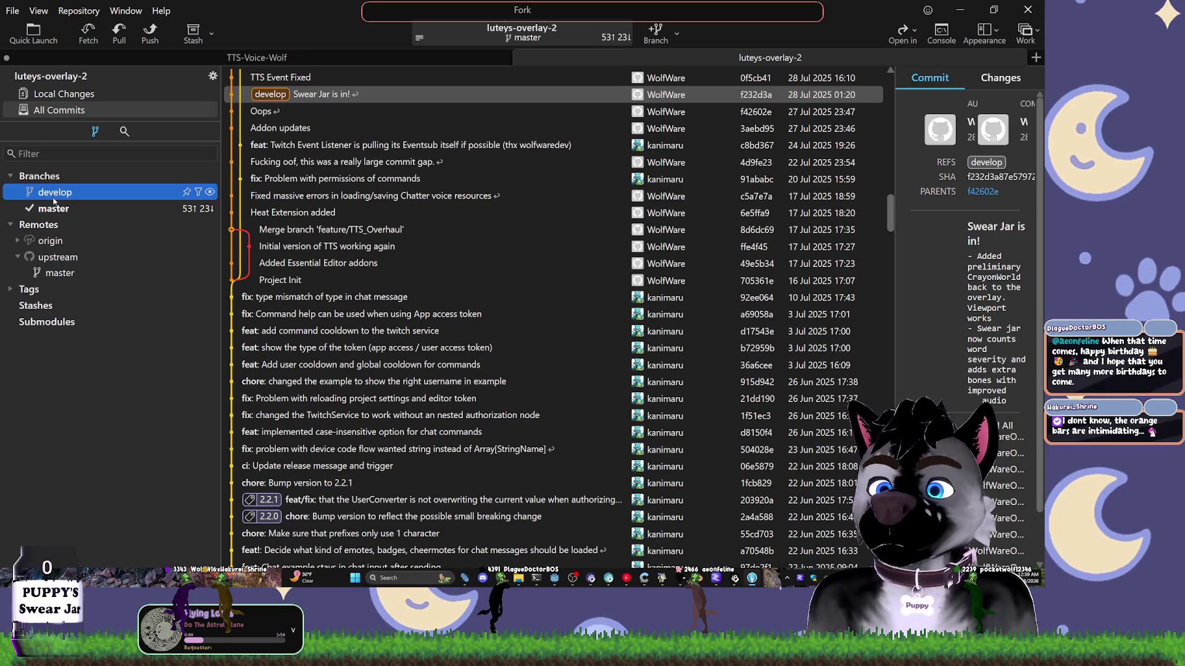
pyautogui.click(77, 11)
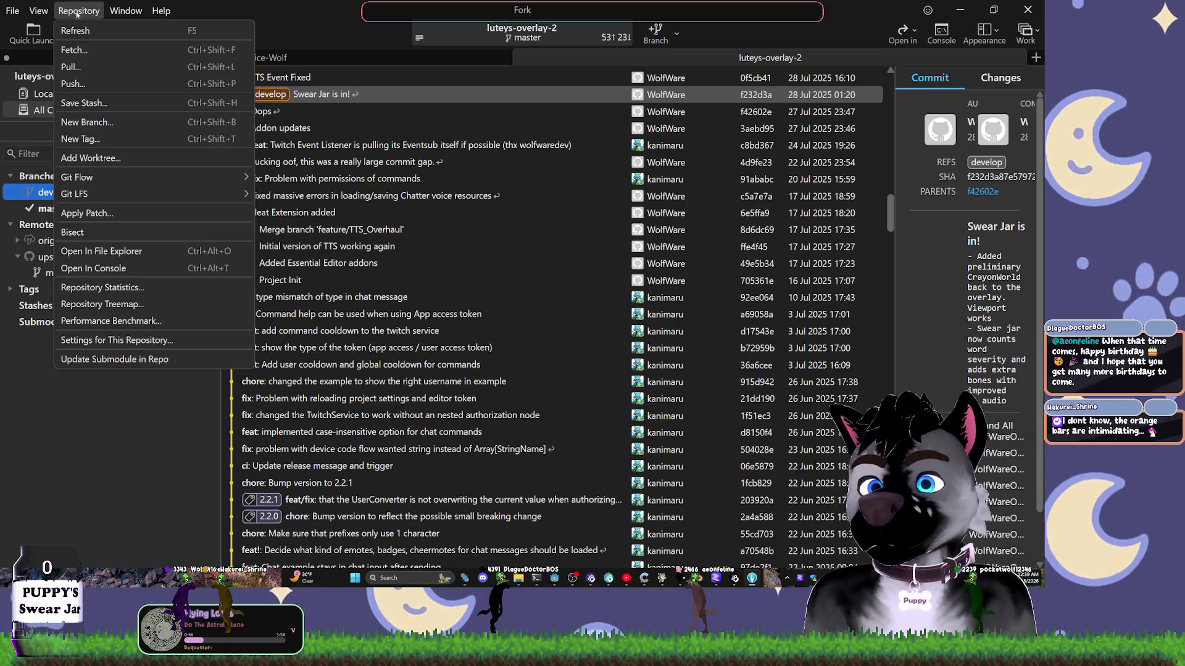
pyautogui.moveTo(229, 179)
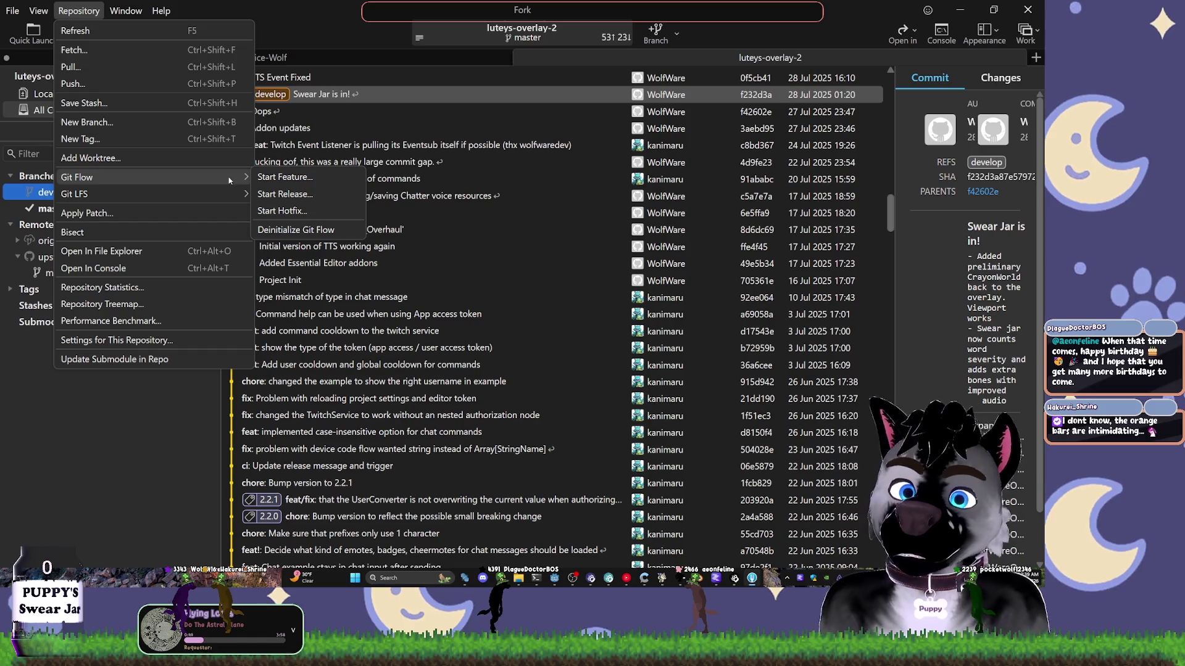
pyautogui.click(275, 179)
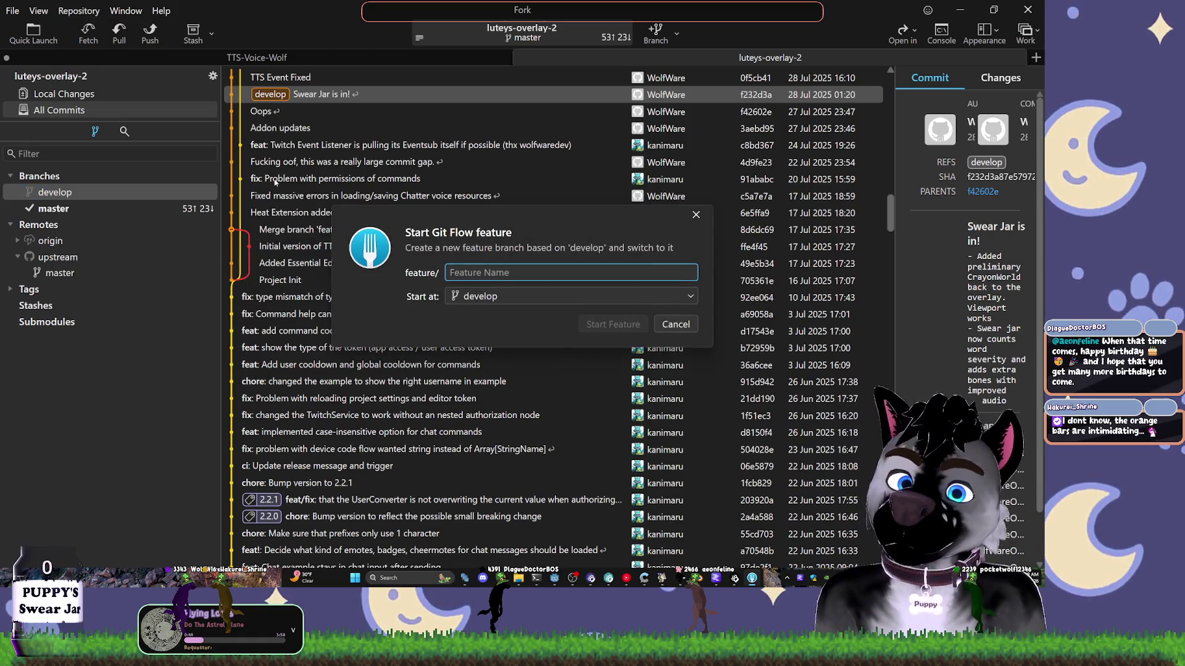
pyautogui.click(571, 296)
pyautogui.click(494, 281)
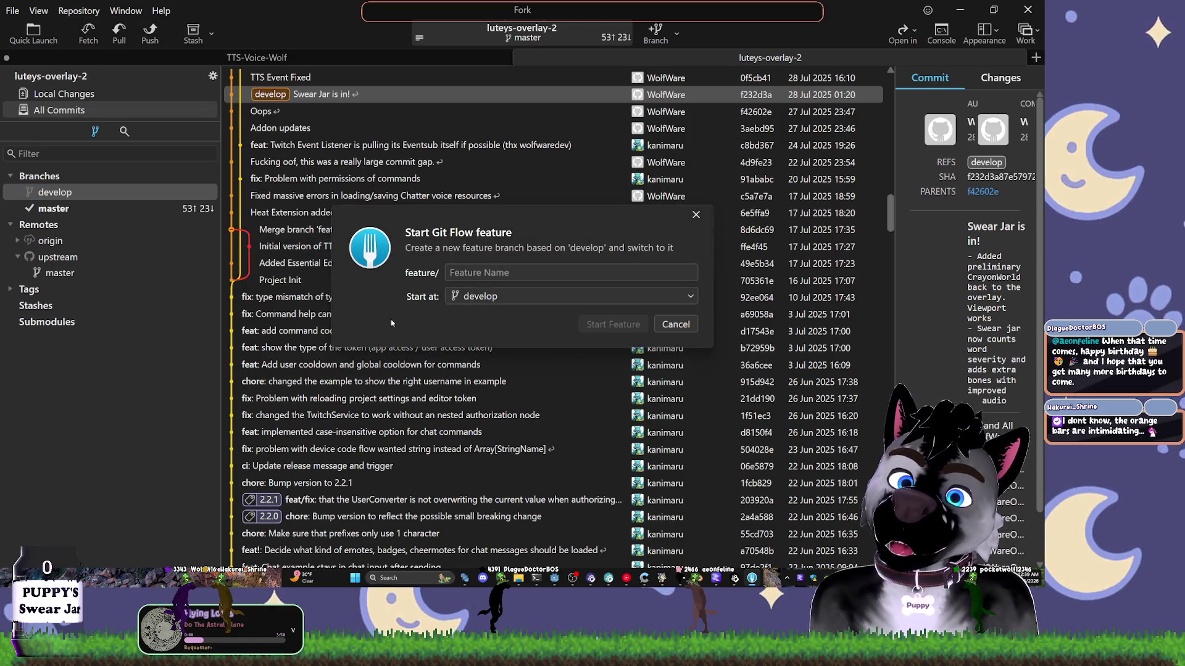
pyautogui.click(675, 324)
pyautogui.rightClick(82, 195)
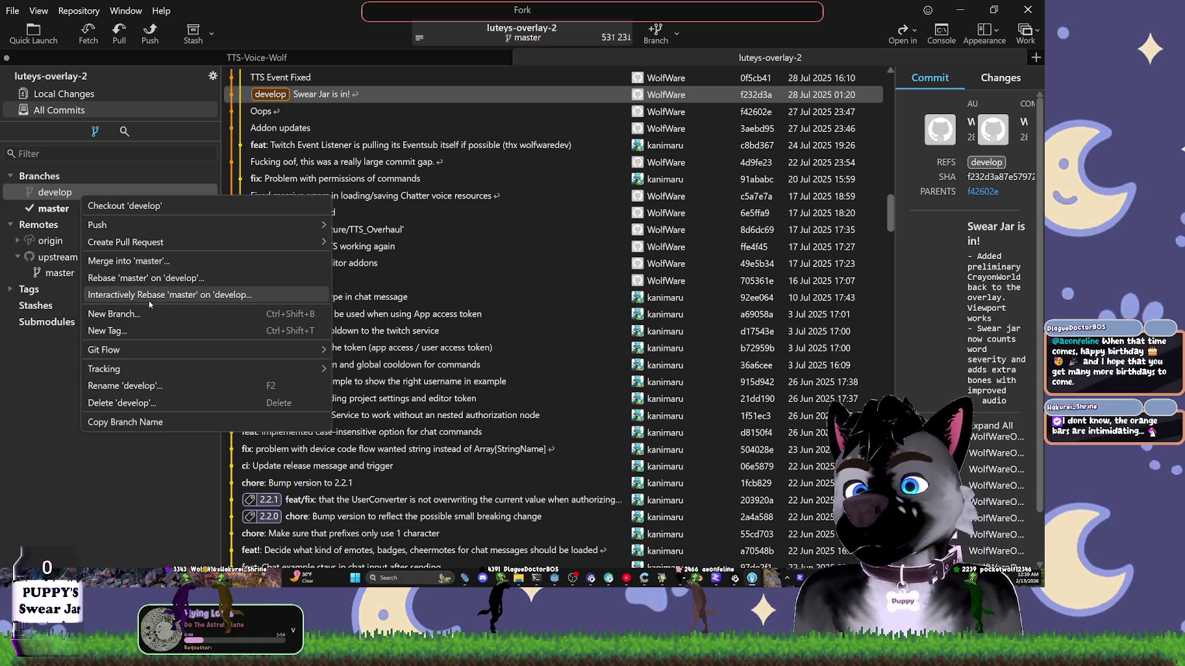
pyautogui.click(129, 206)
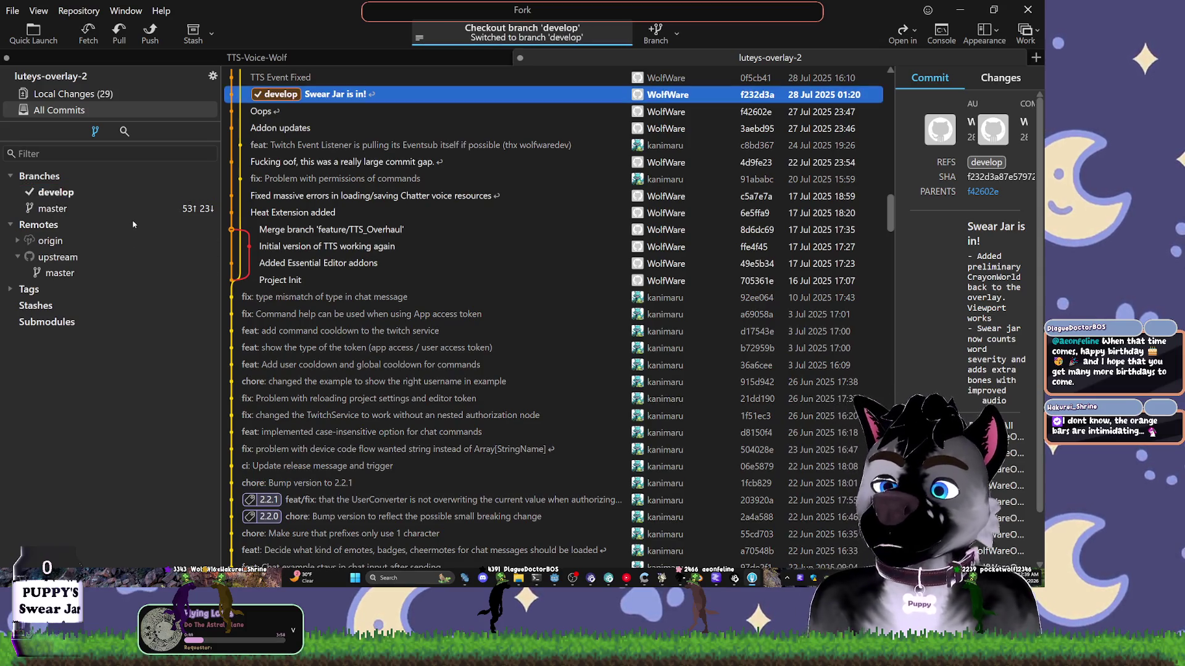
# - Rebase develop onto master, which fails over untracked addons/spout-gd files, and dismiss the error
pyautogui.click(87, 210)
pyautogui.rightClick(90, 215)
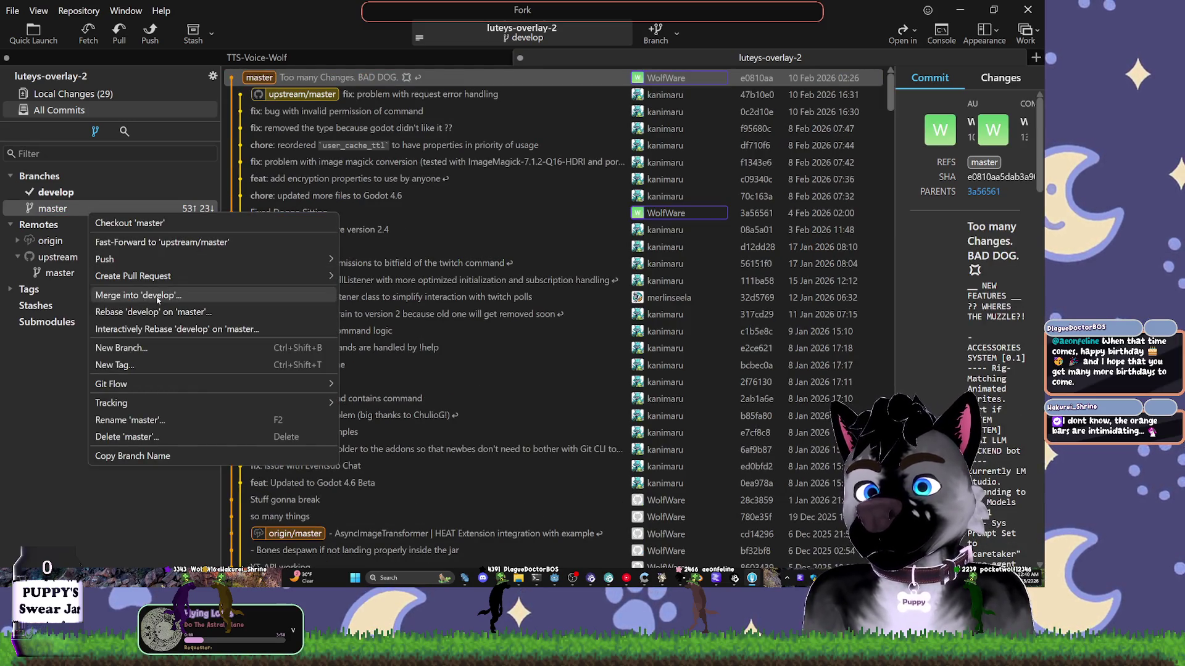
pyautogui.click(156, 313)
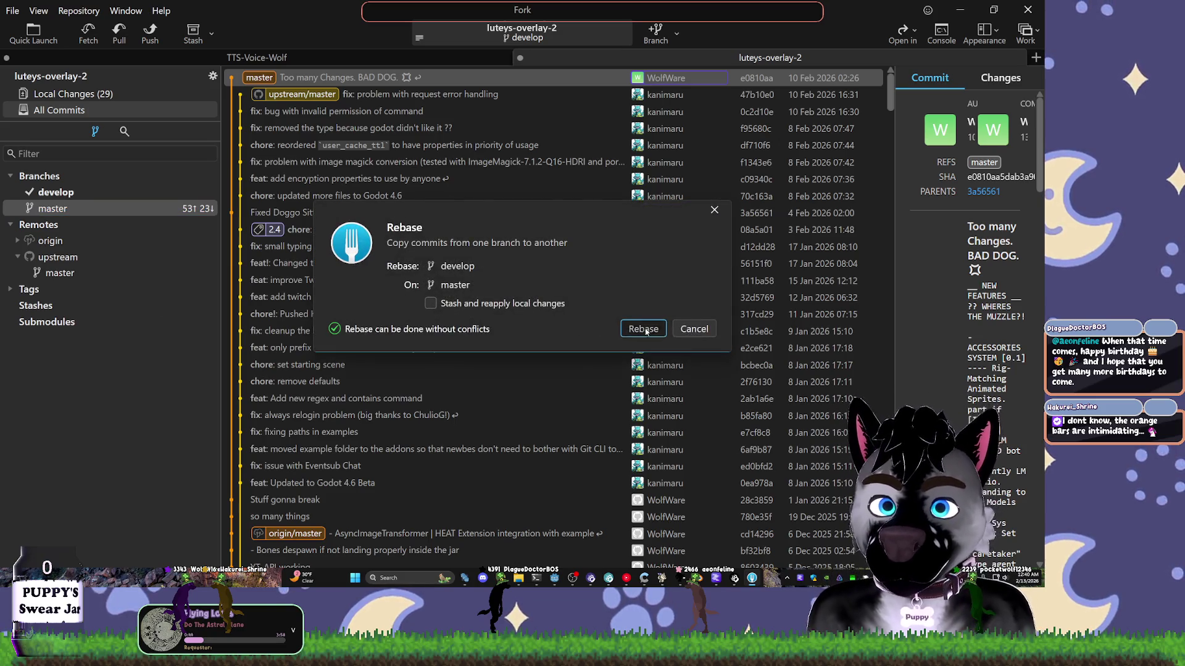
pyautogui.click(645, 327)
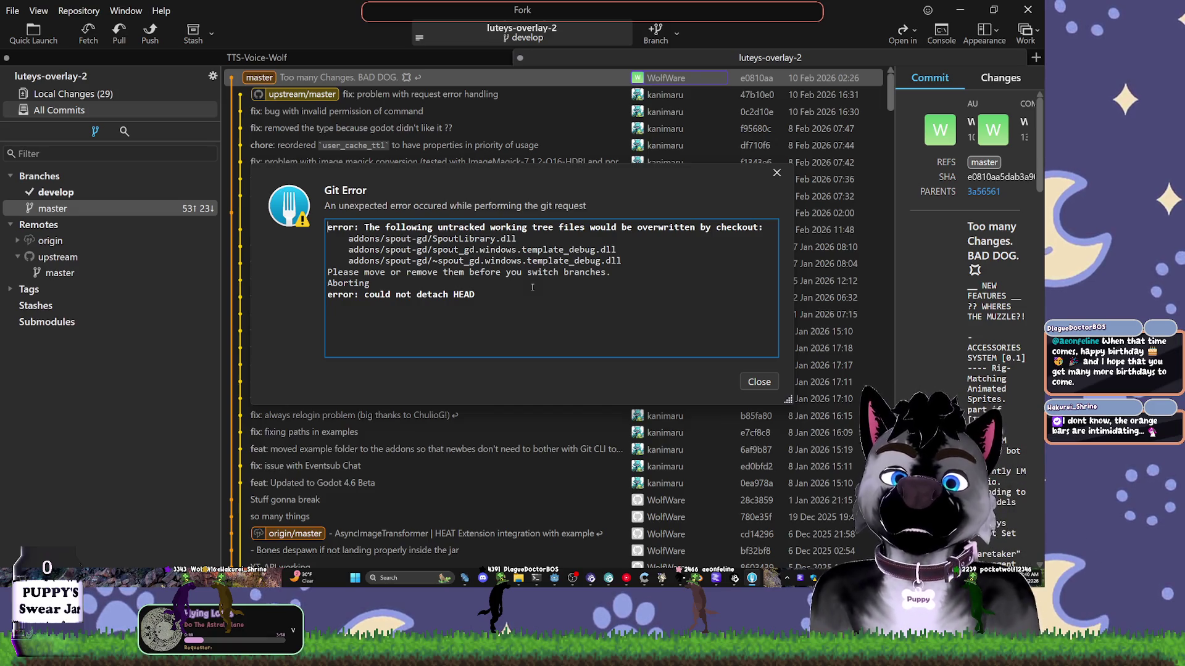
pyautogui.click(758, 382)
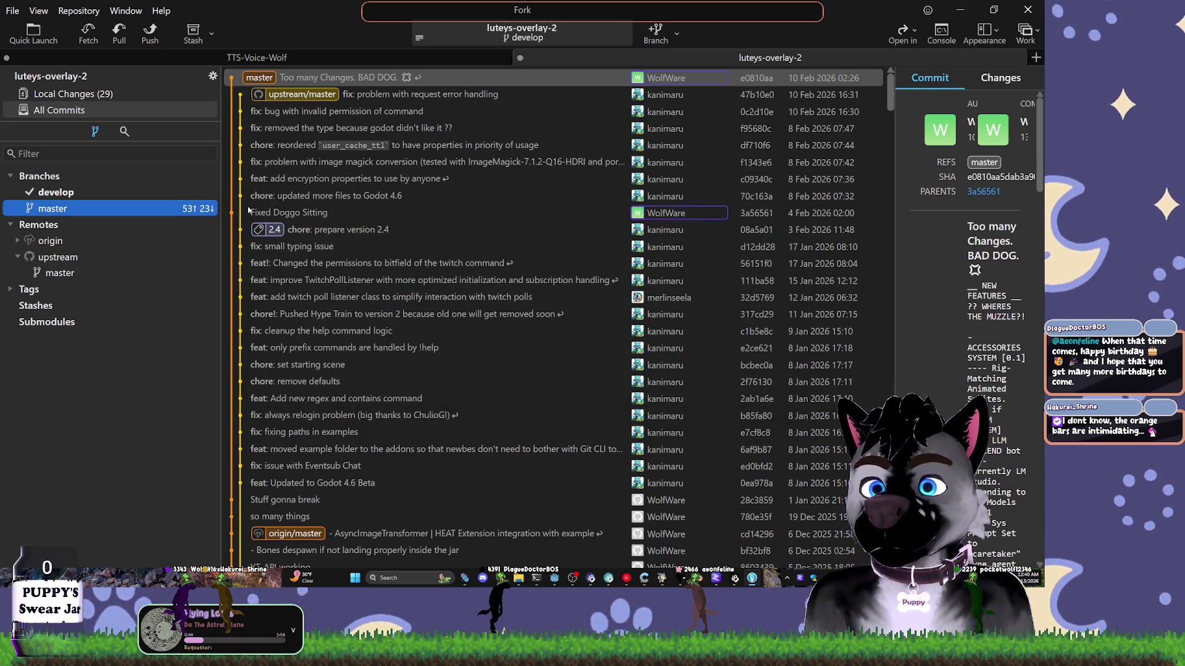
pyautogui.rightClick(79, 208)
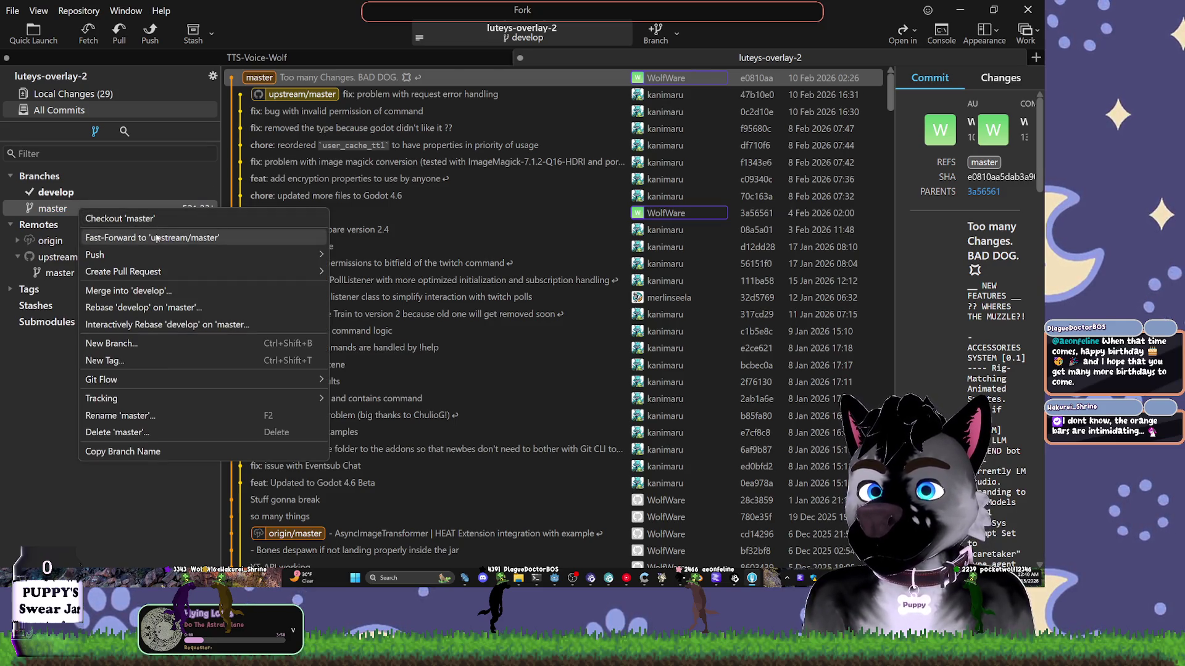
# - Fast-forward master to upstream/master and check out master
pyautogui.rightClick(85, 197)
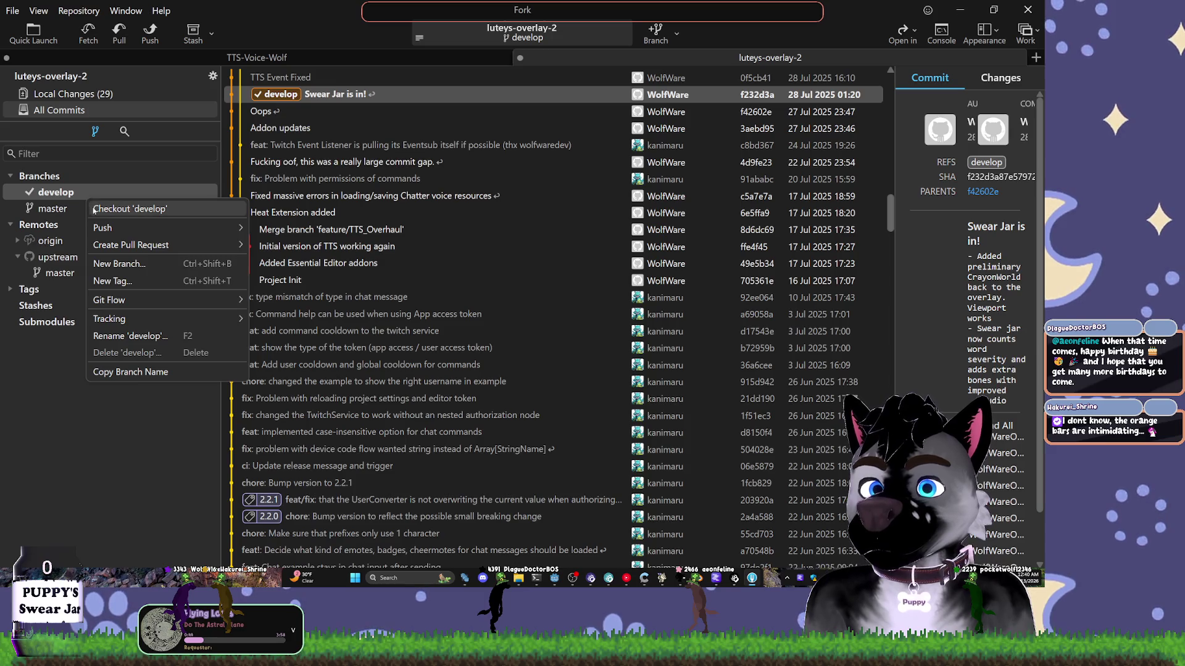
pyautogui.click(56, 209)
pyautogui.rightClick(217, 210)
pyautogui.click(260, 240)
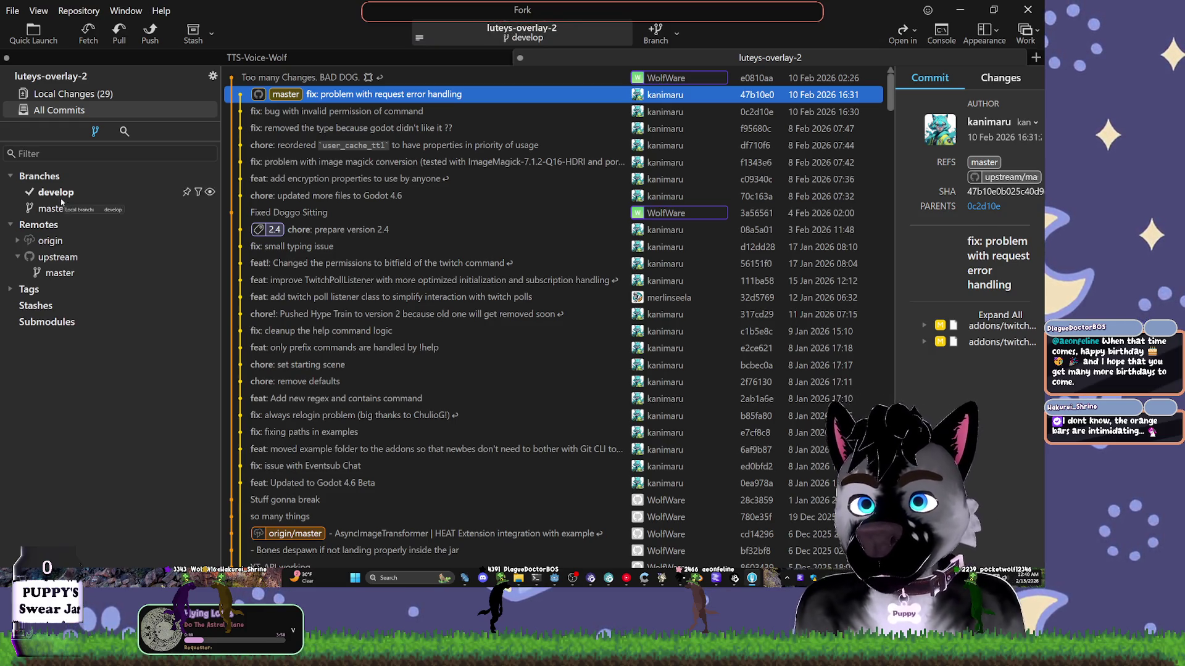
pyautogui.doubleClick(63, 209)
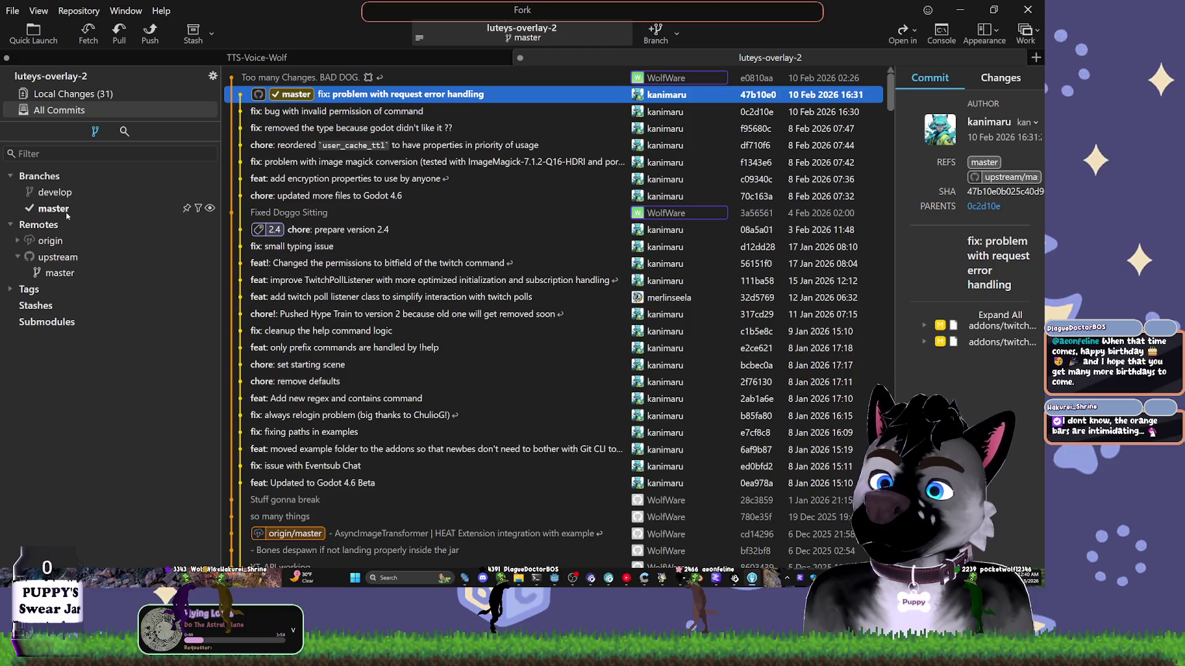
# - Pull upstream/master into master, which reports it is already up to date
pyautogui.press('Up')
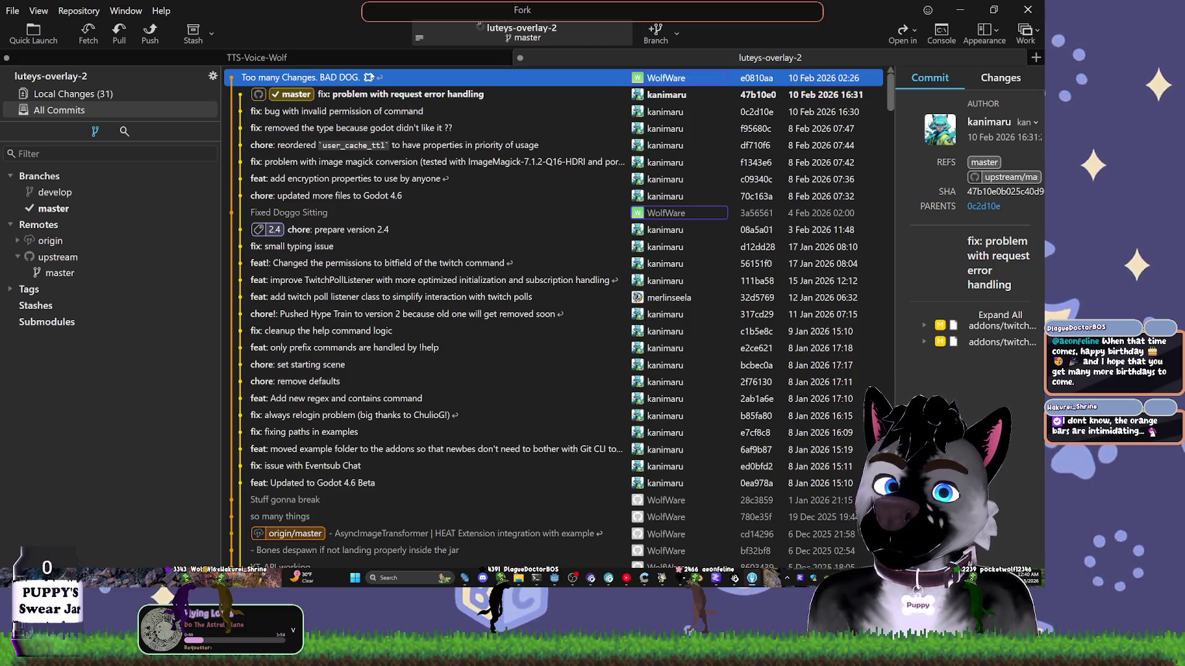
pyautogui.click(330, 96)
pyautogui.click(120, 31)
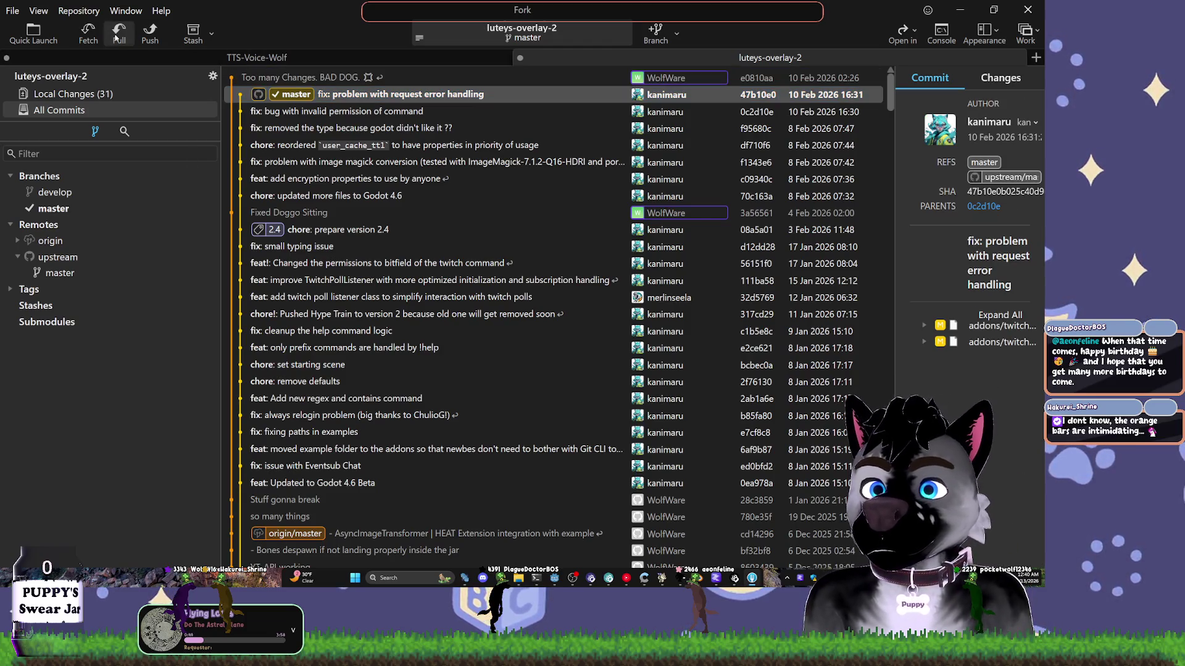
pyautogui.click(633, 350)
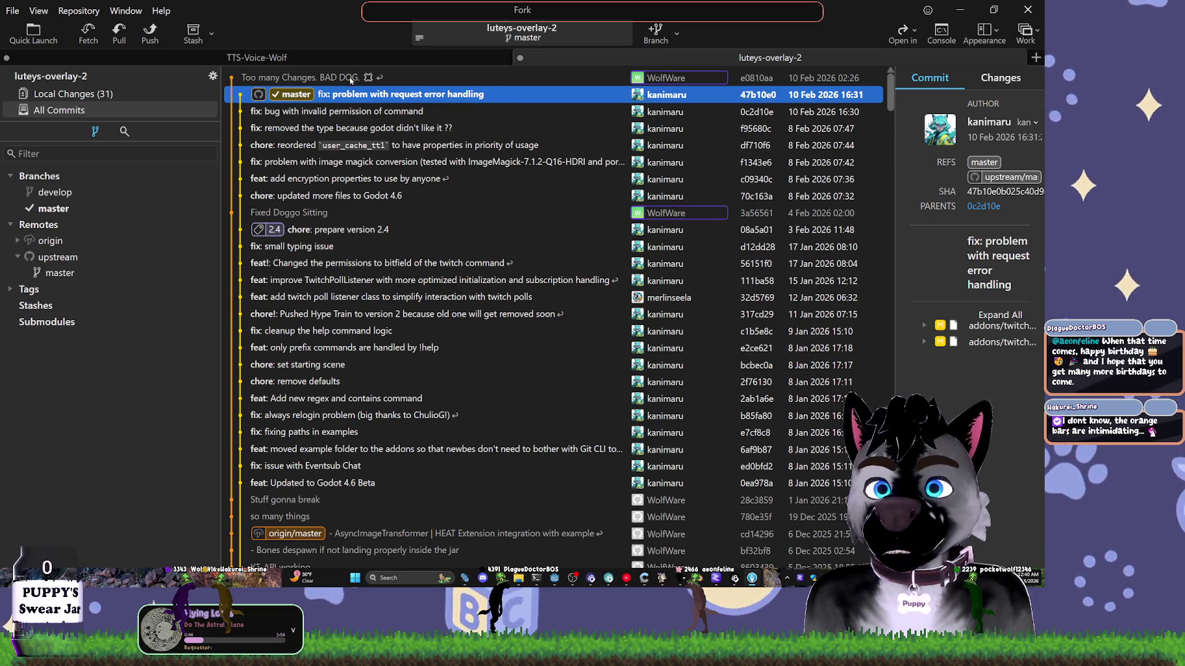
pyautogui.click(114, 94)
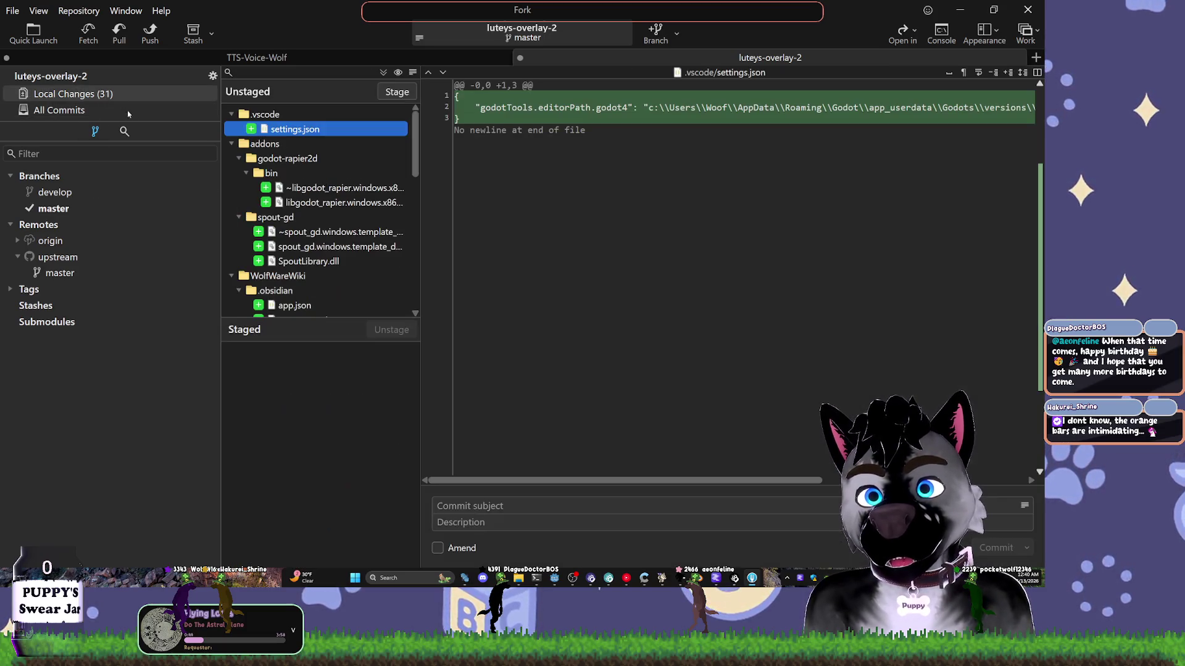
# - Collapse the changed folders and add the WolfWareWiki folder to .gitignore
pyautogui.click(244, 174)
pyautogui.click(239, 158)
pyautogui.click(238, 175)
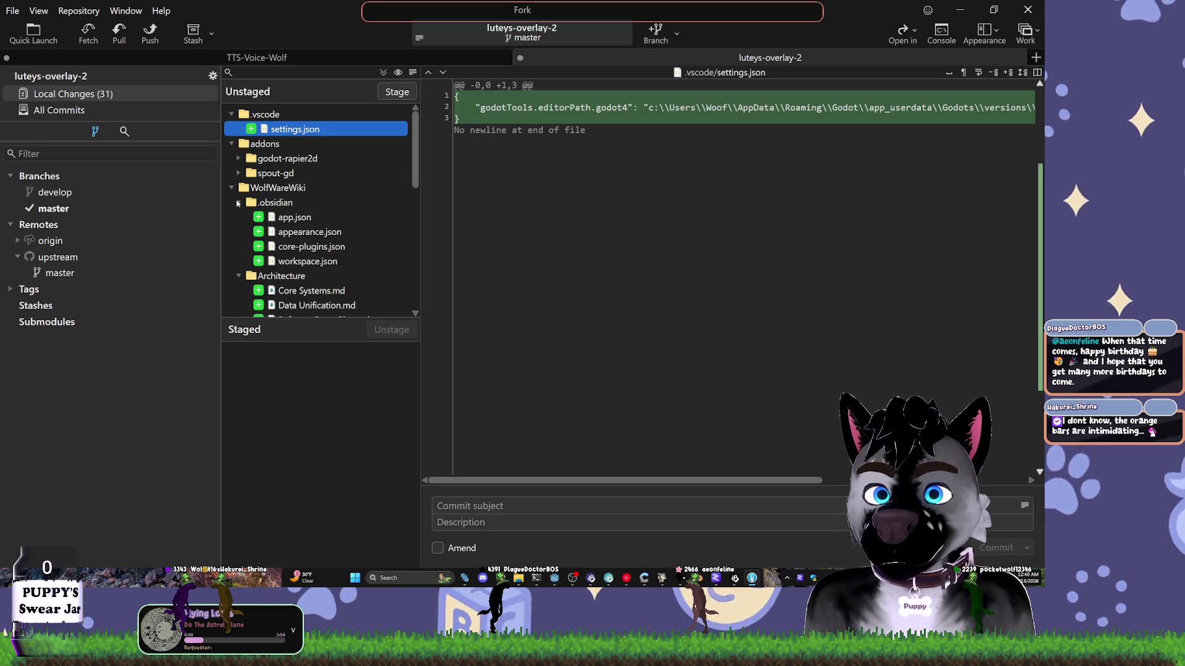
pyautogui.click(231, 188)
pyautogui.click(275, 173)
pyautogui.click(277, 187)
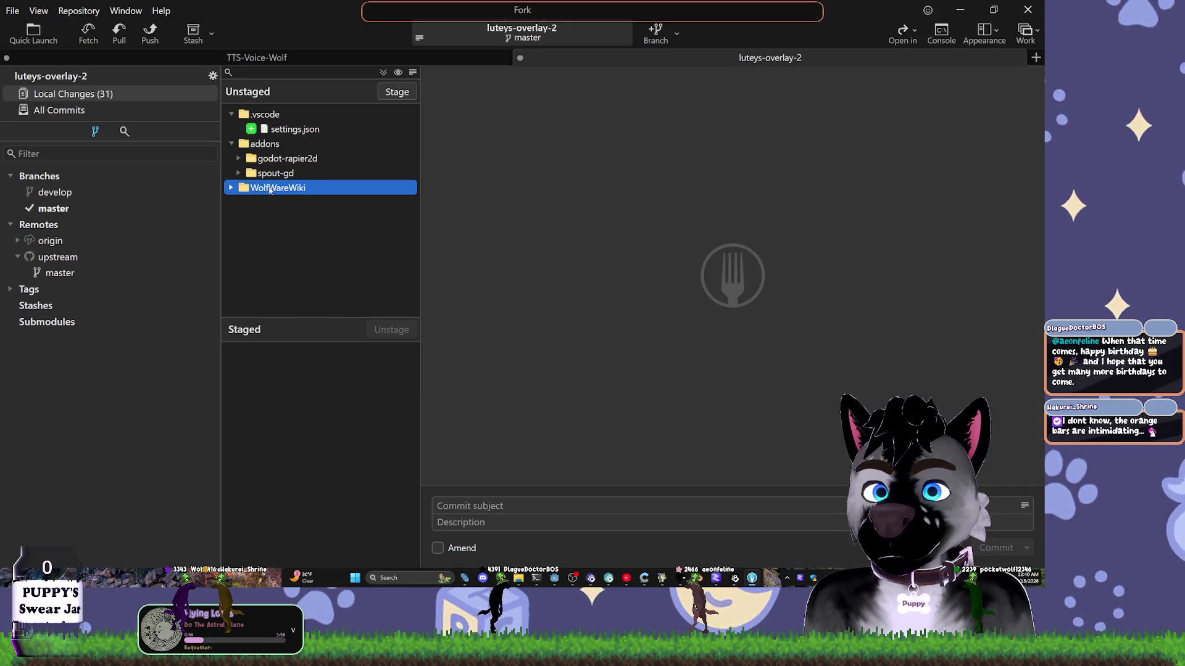
pyautogui.rightClick(272, 190)
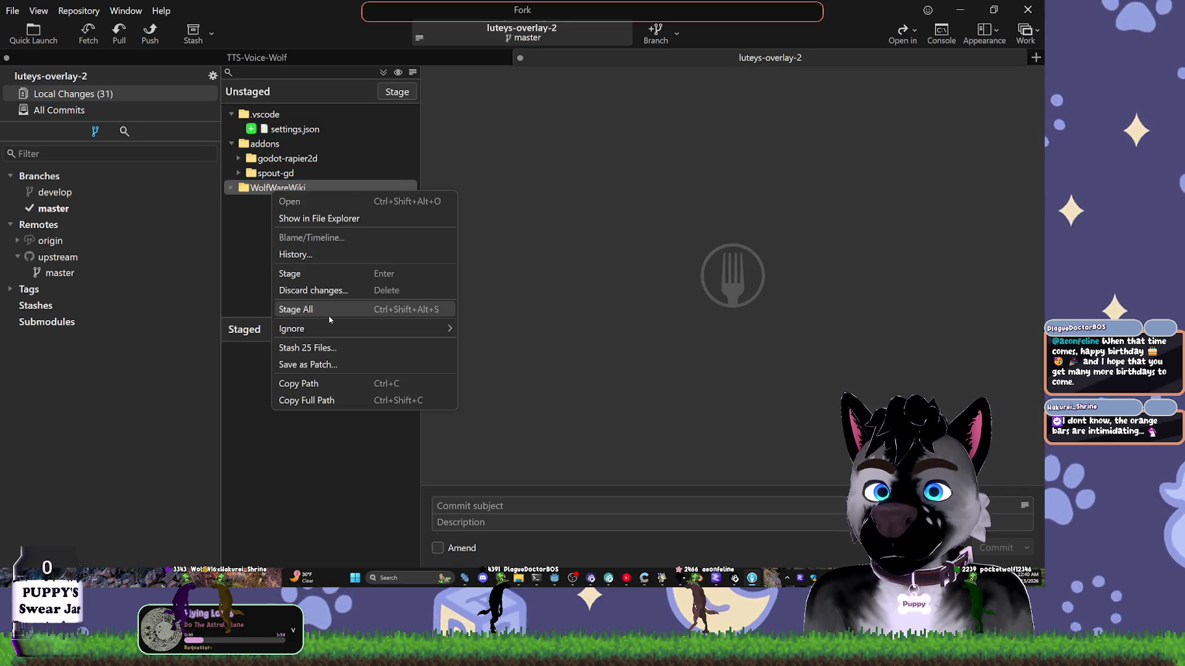
pyautogui.moveTo(336, 329)
pyautogui.click(530, 328)
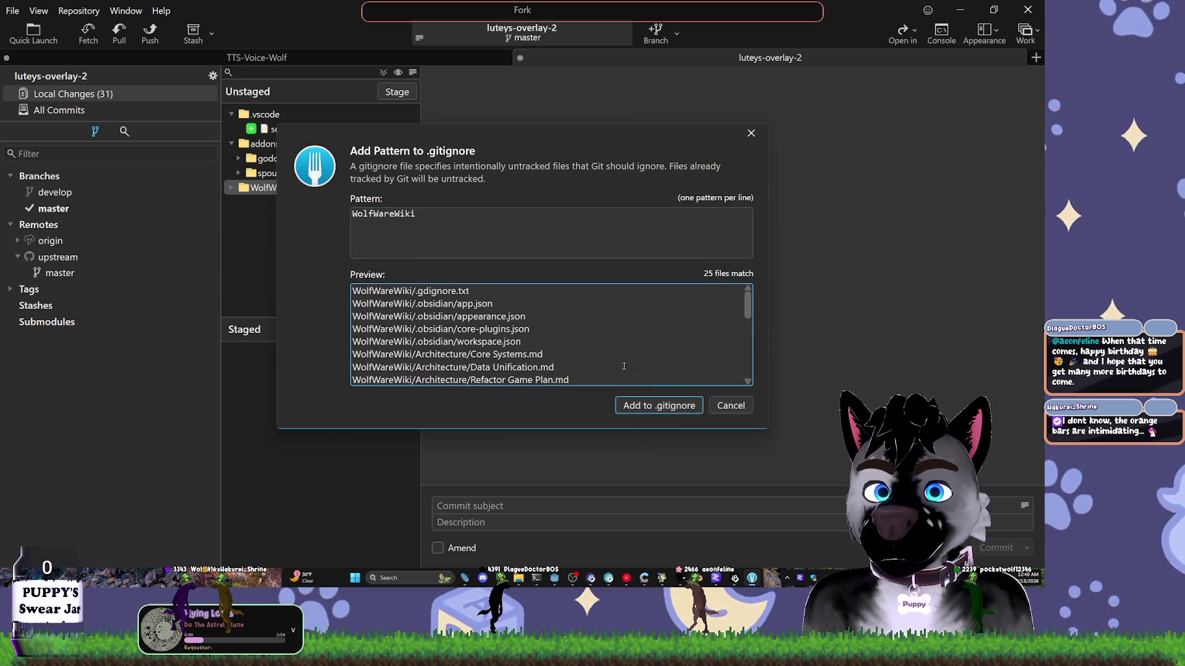
pyautogui.click(662, 406)
# - Expand the spout-gd folder to check its files, then collapse it again
pyautogui.click(302, 177)
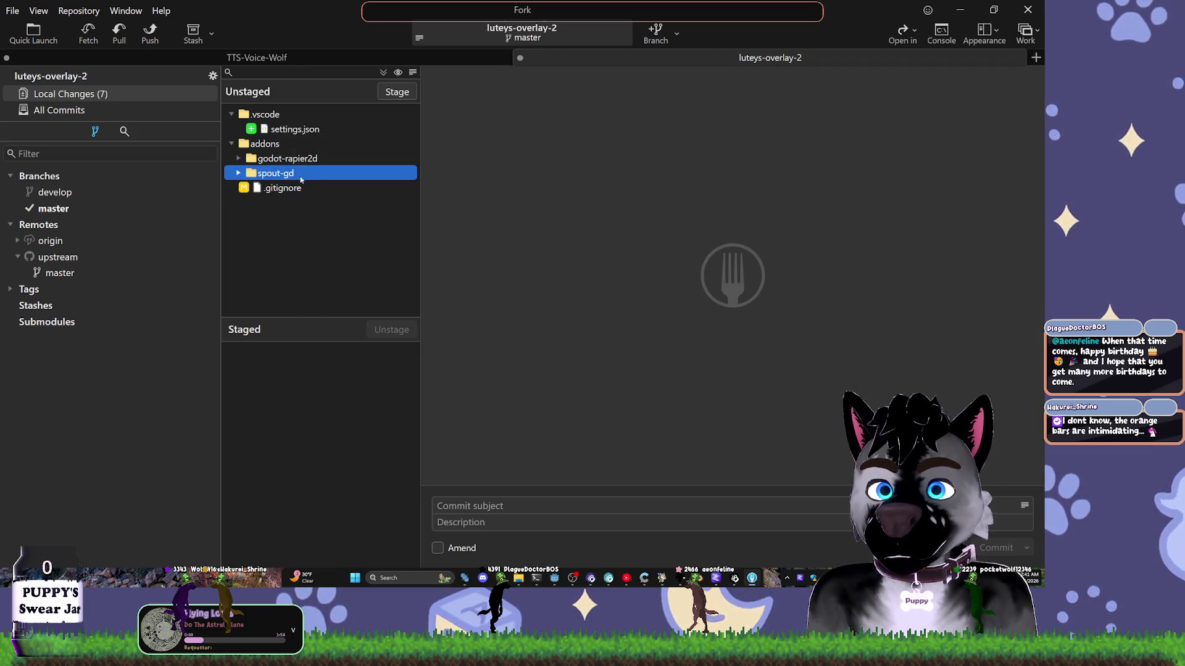
pyautogui.click(239, 174)
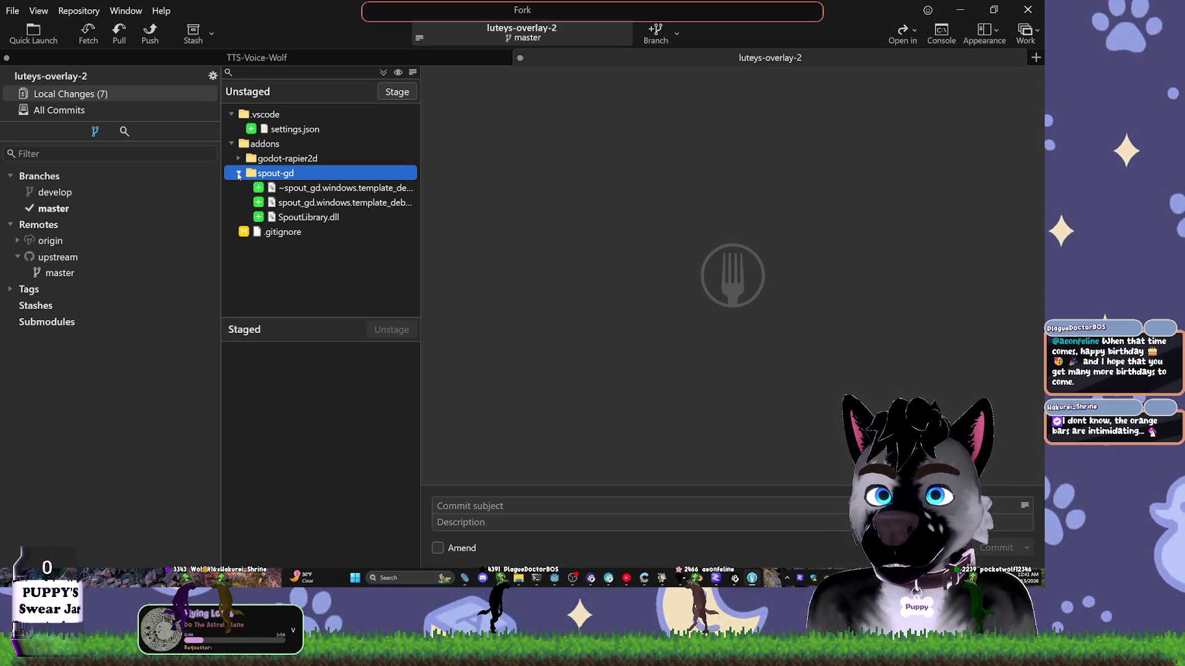
pyautogui.click(238, 174)
pyautogui.click(238, 159)
pyautogui.click(238, 159)
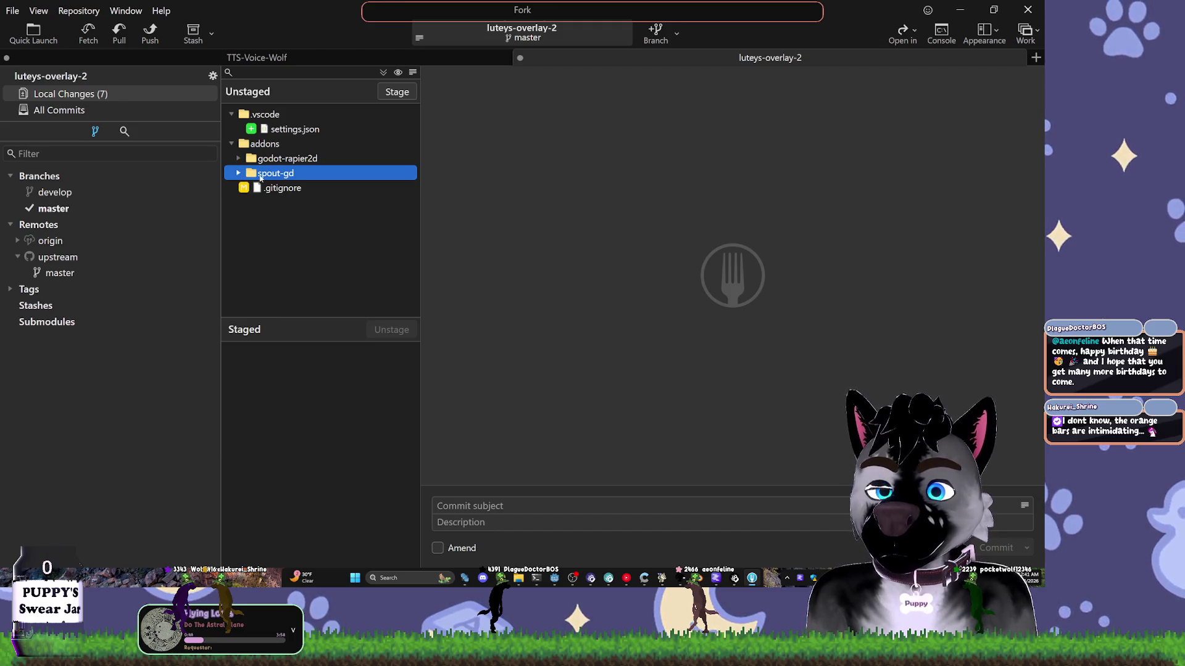
# - Stage the addon folders, .vscode/settings.json and .gitignore changes
pyautogui.doubleClick(260, 174)
pyautogui.doubleClick(275, 159)
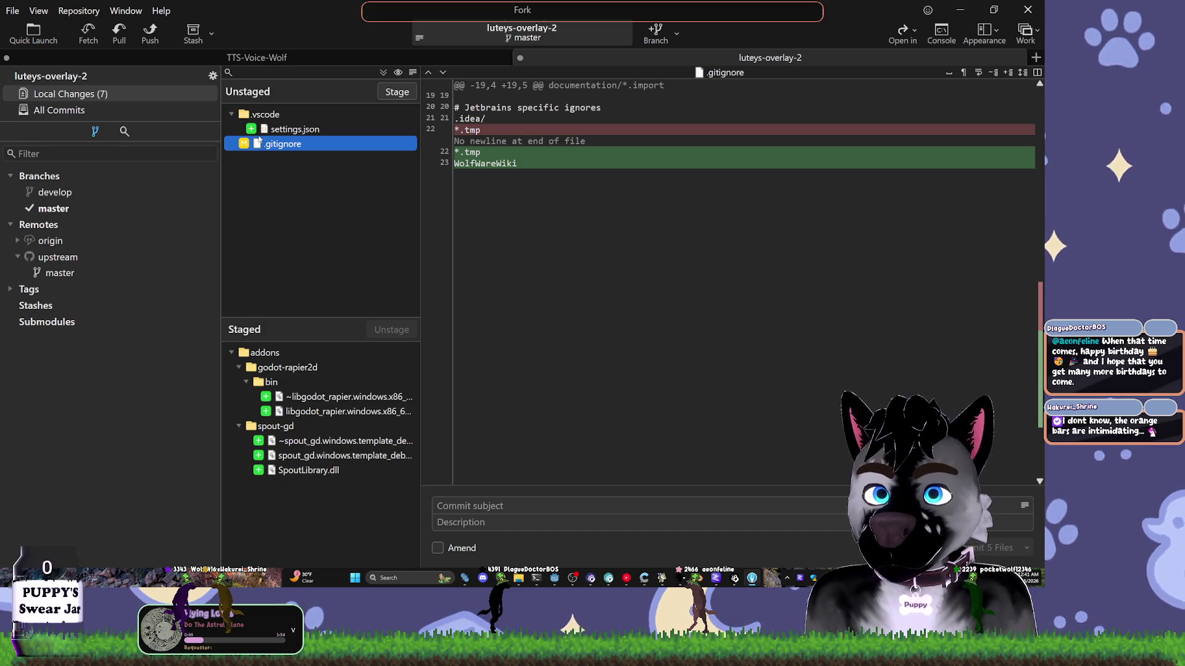
pyautogui.doubleClick(242, 116)
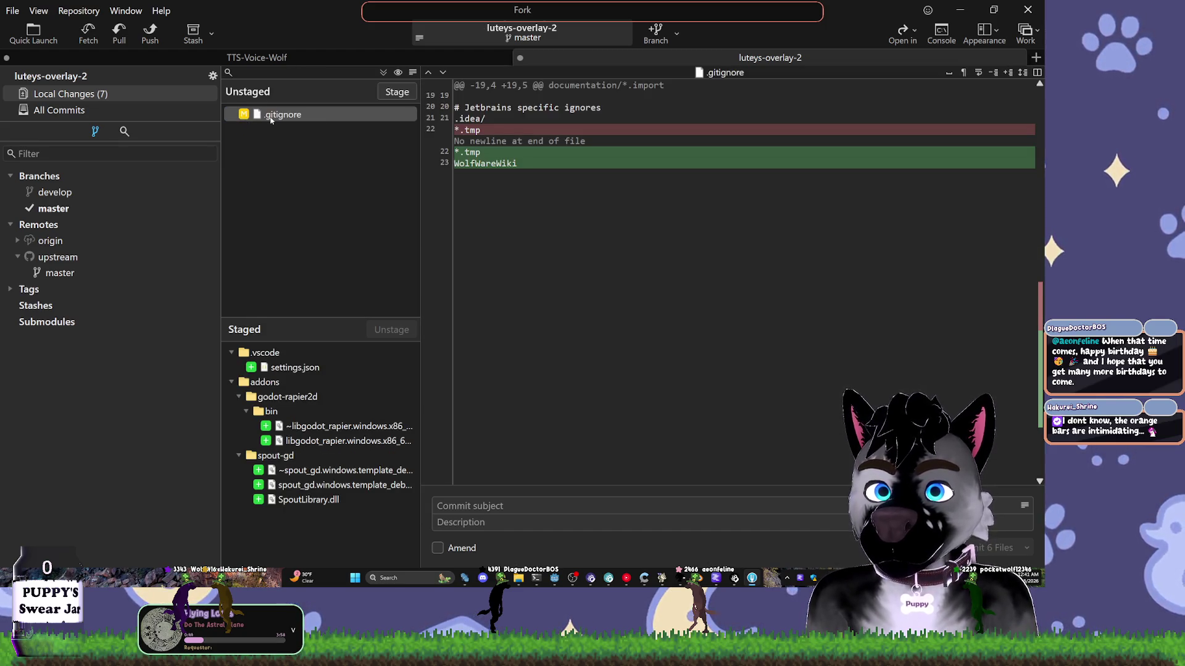
pyautogui.doubleClick(272, 115)
# - Toggle Amend on and off, then select the 'Too many Changes. BAD DOG.' commit in All Commits
pyautogui.click(439, 548)
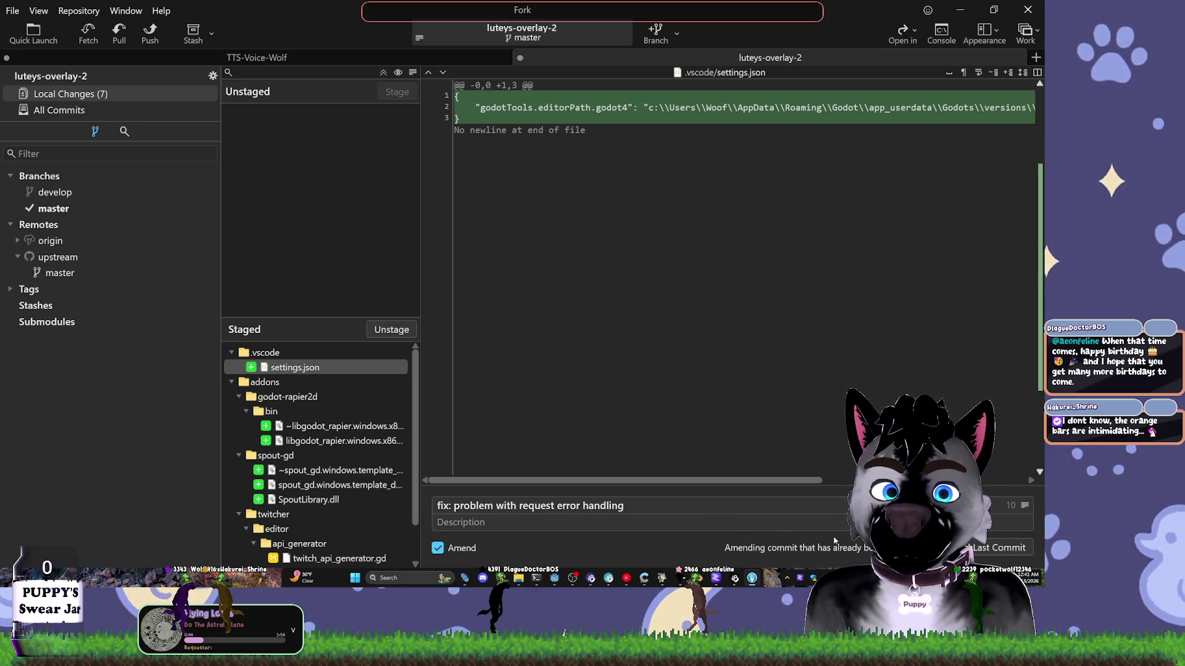
pyautogui.click(452, 551)
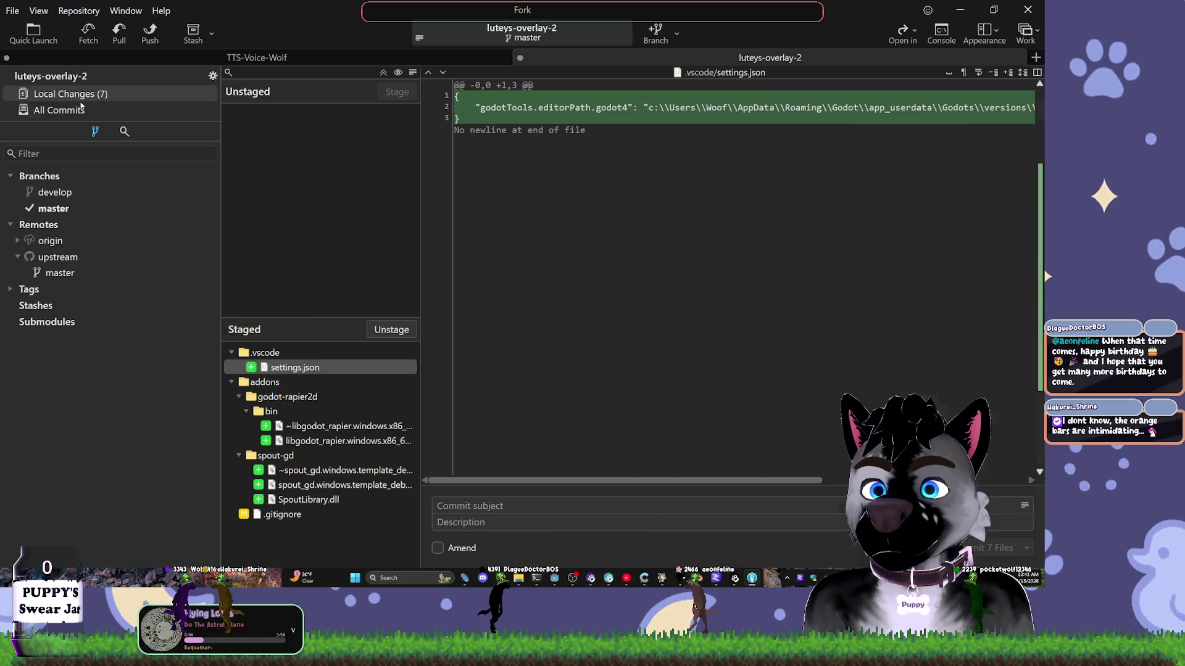
pyautogui.click(102, 94)
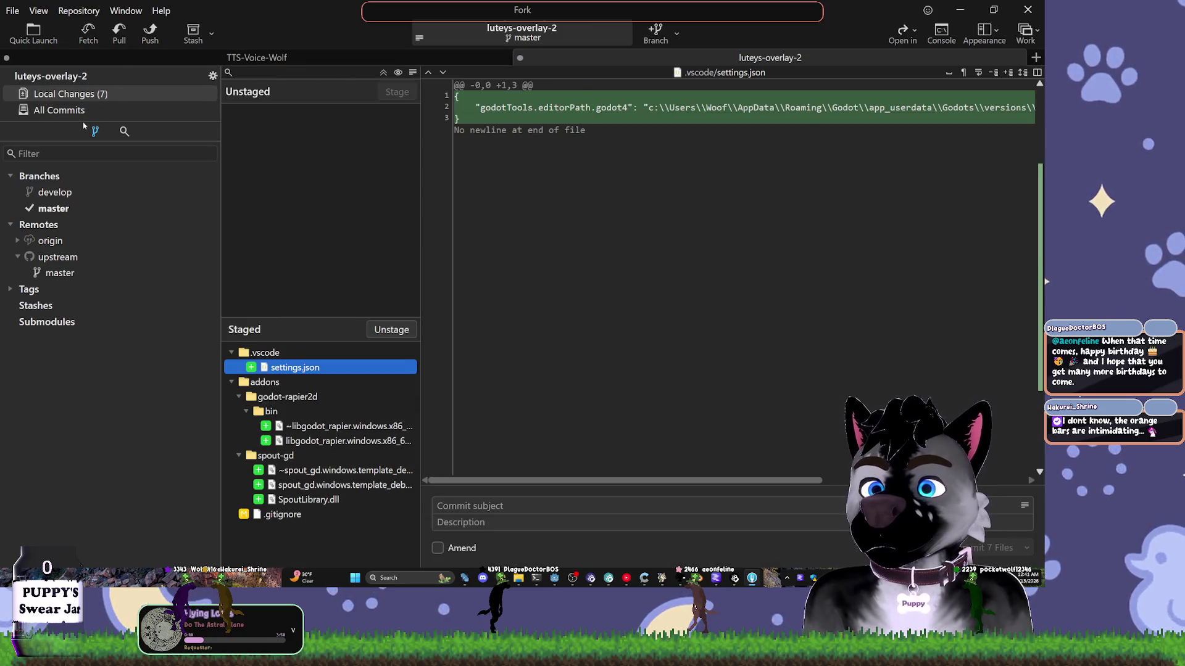
pyautogui.click(59, 109)
pyautogui.click(445, 80)
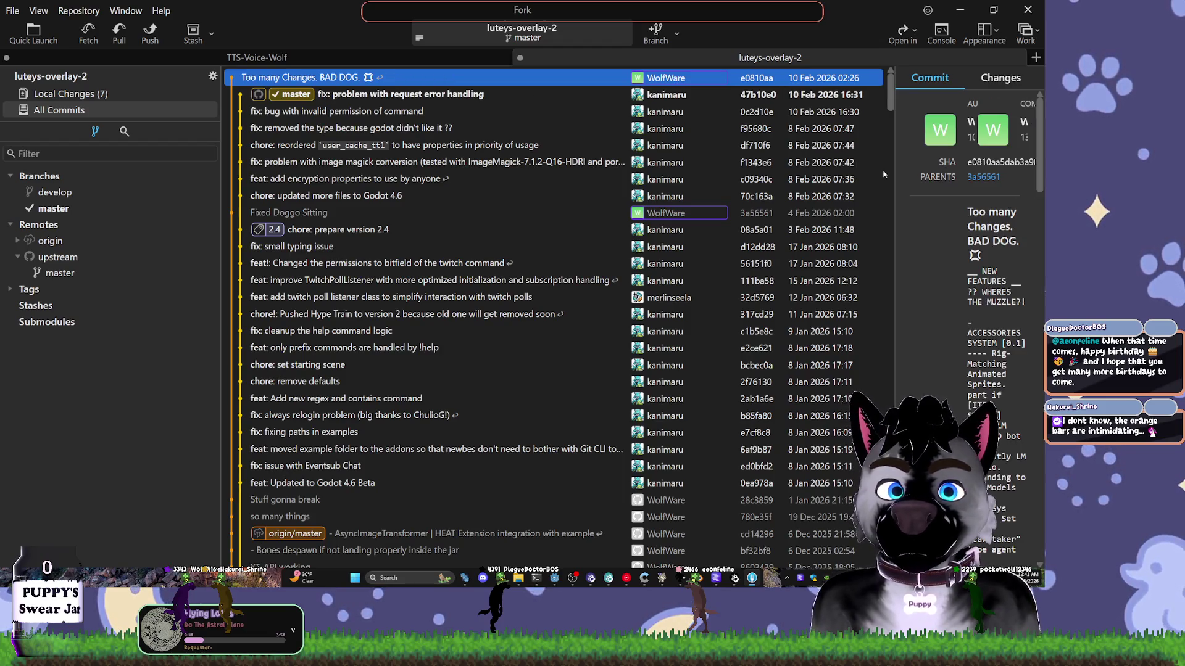
# - Inspect the 'Too many Changes. BAD DOG.' commit's details, Changes list and File Tree
pyautogui.moveTo(892, 170)
pyautogui.mouseDown()
pyautogui.moveTo(758, 171)
pyautogui.moveTo(843, 173)
pyautogui.mouseUp()
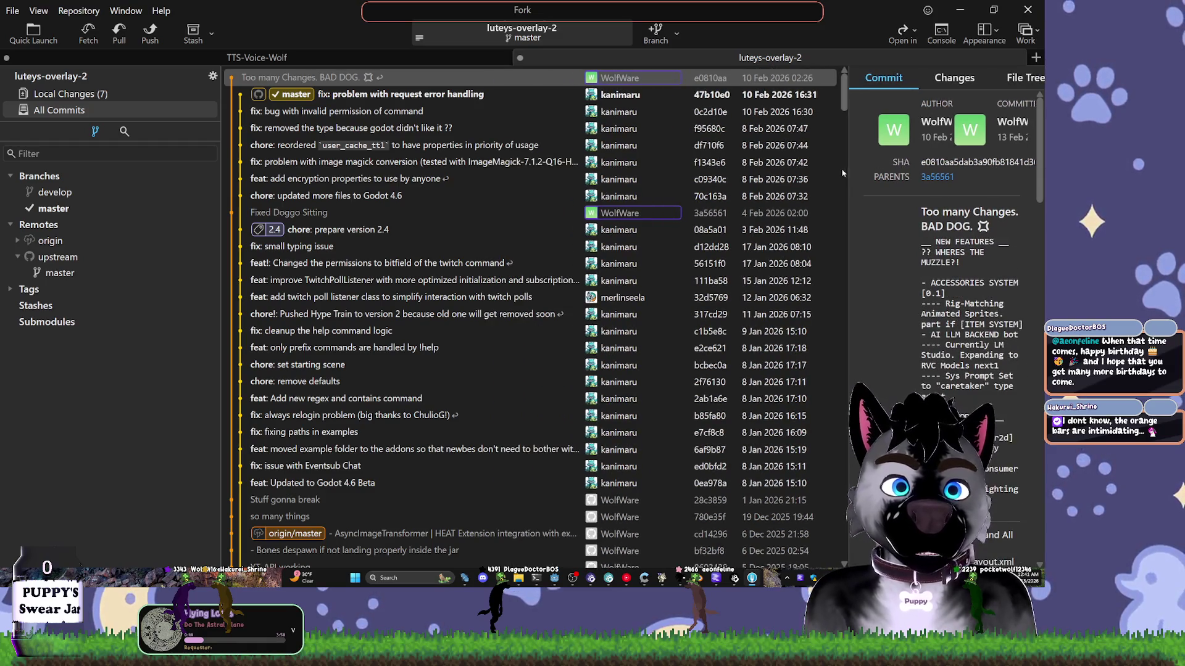
pyautogui.click(349, 96)
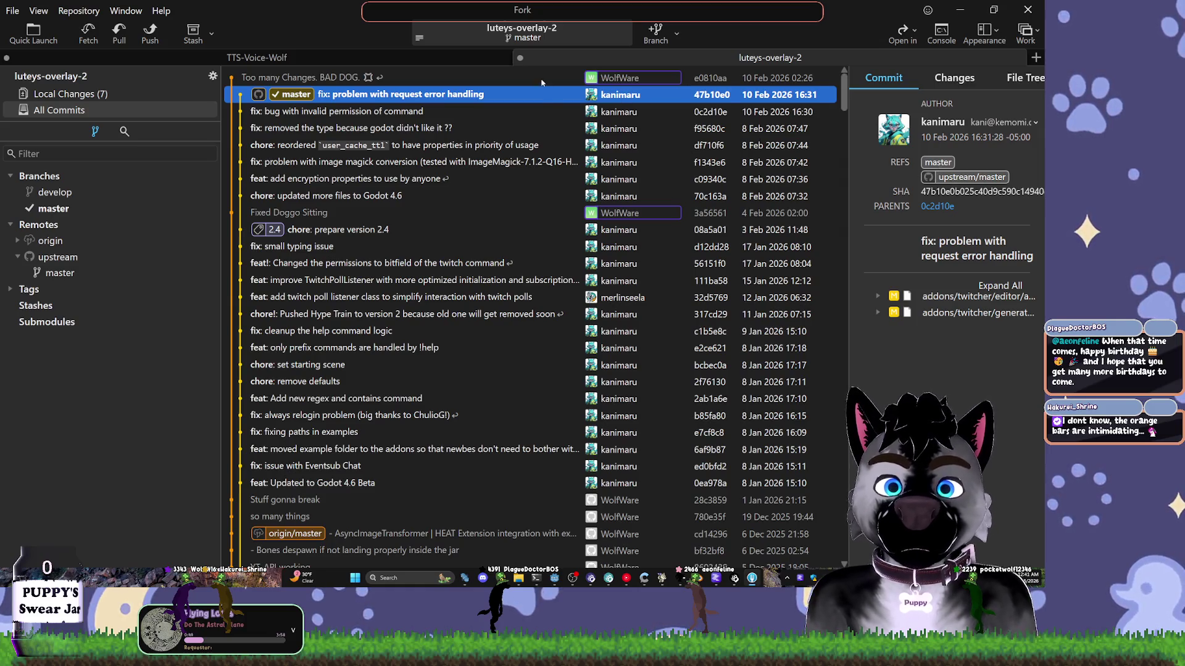
pyautogui.click(540, 80)
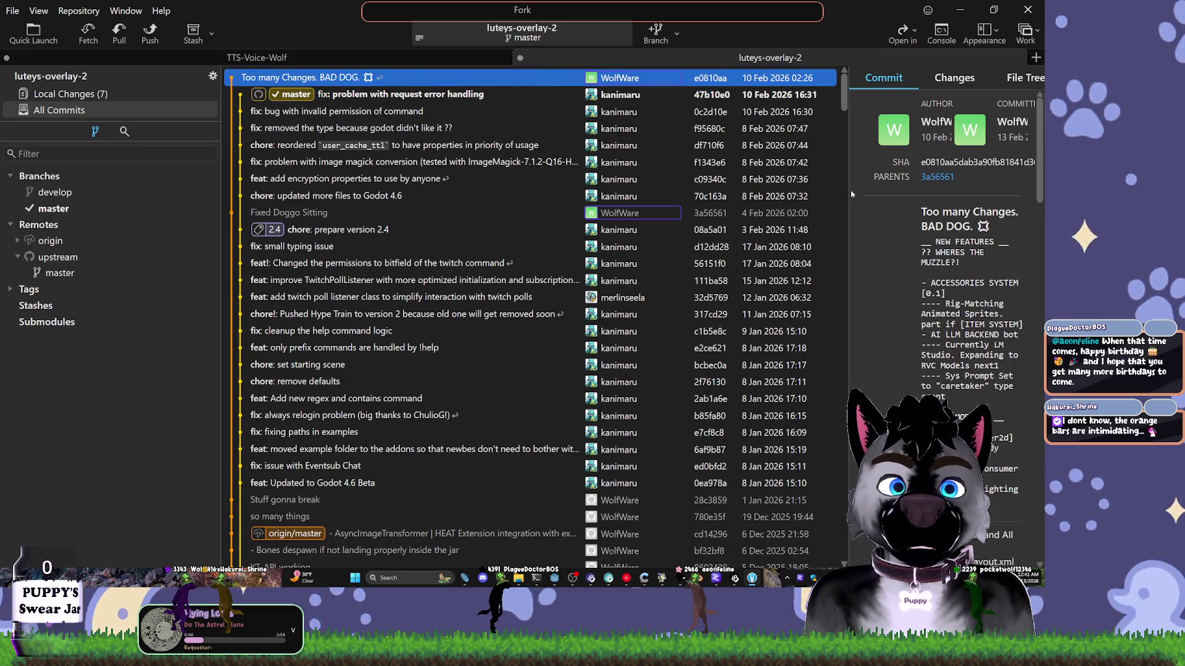
pyautogui.moveTo(851, 185); pyautogui.dragTo(642, 185)
pyautogui.scroll(-10, 818, 259)
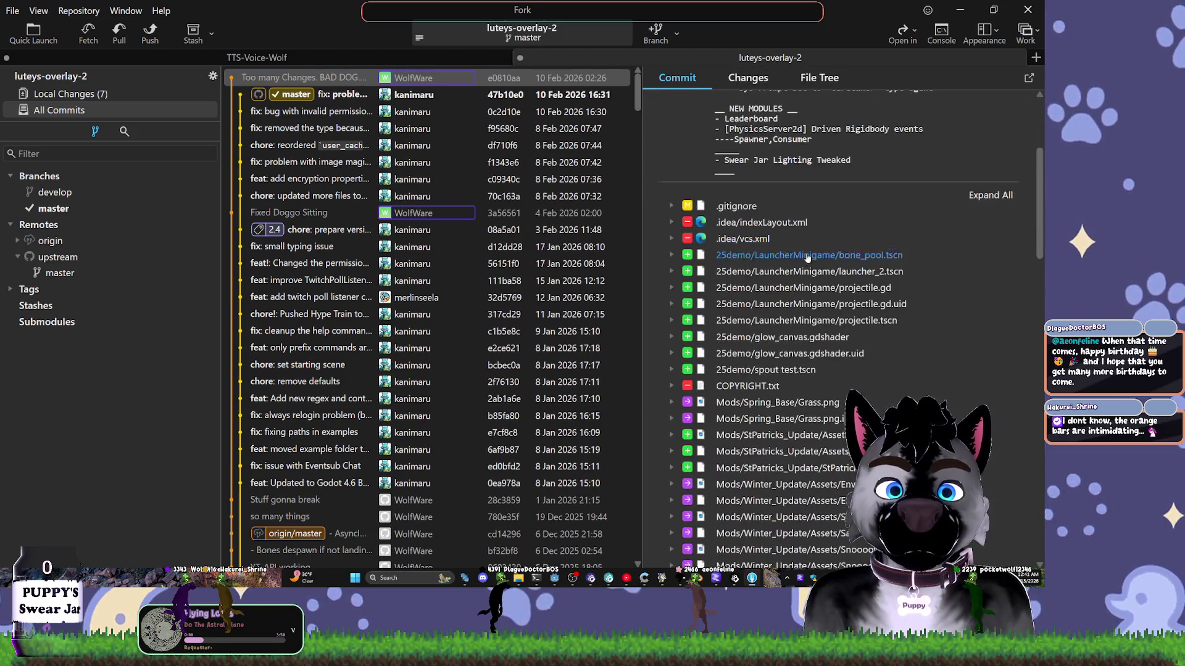
pyautogui.scroll(-10, 962, 289)
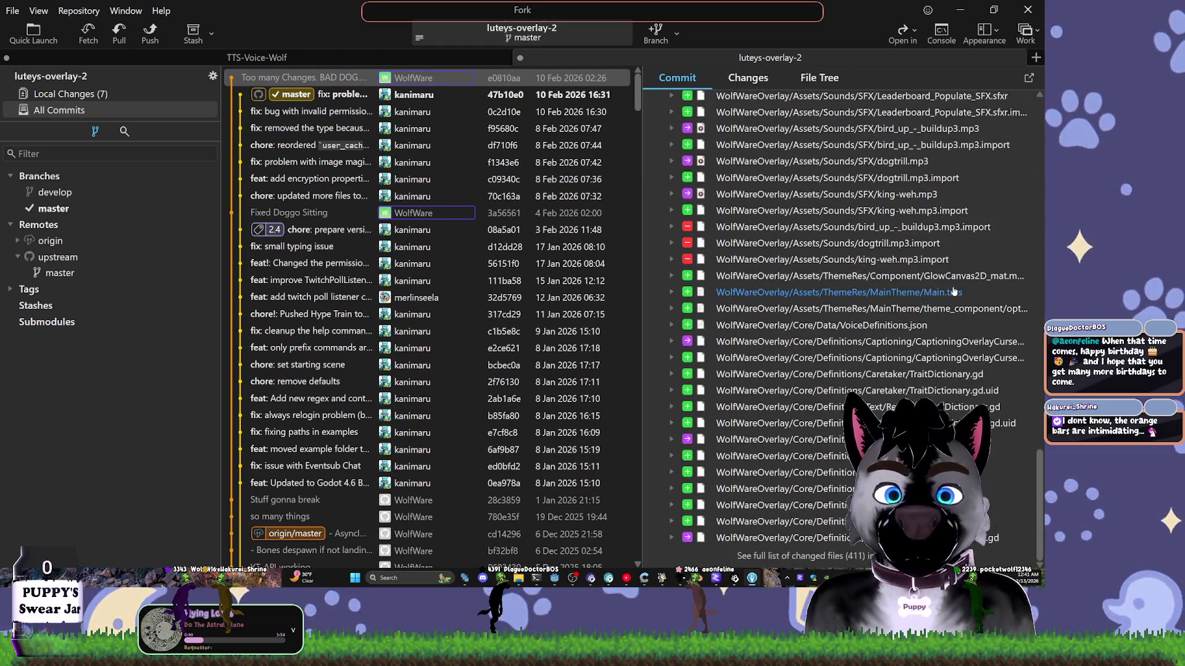
pyautogui.scroll(15, 1029, 157)
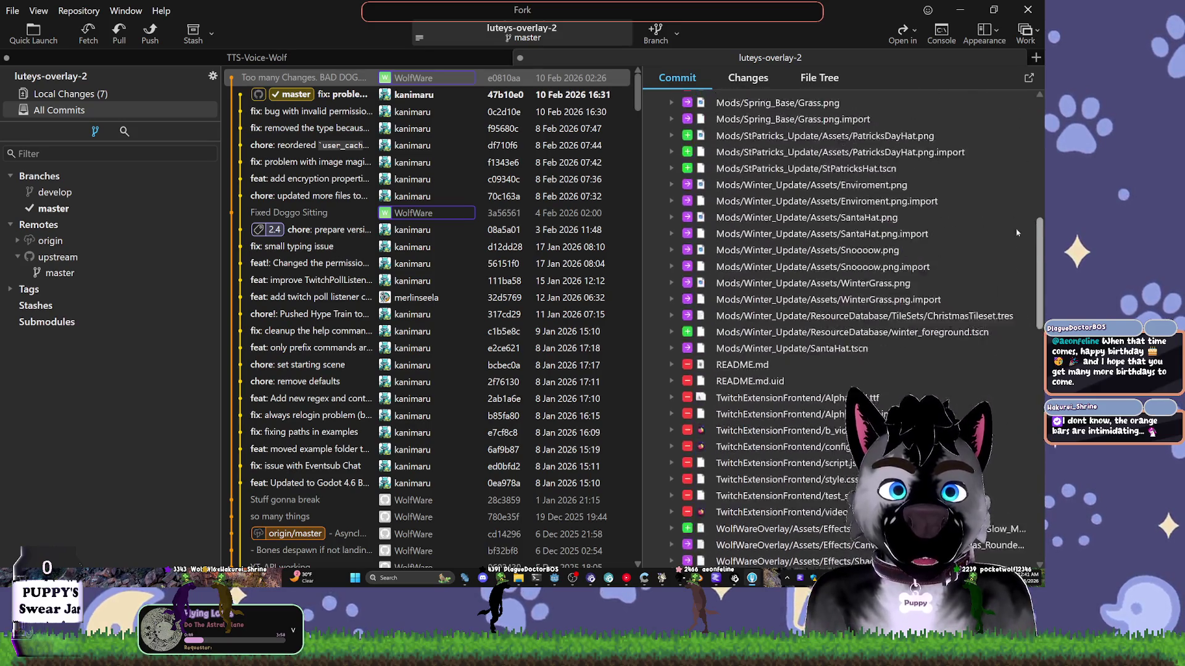
pyautogui.scroll(5, 1029, 158)
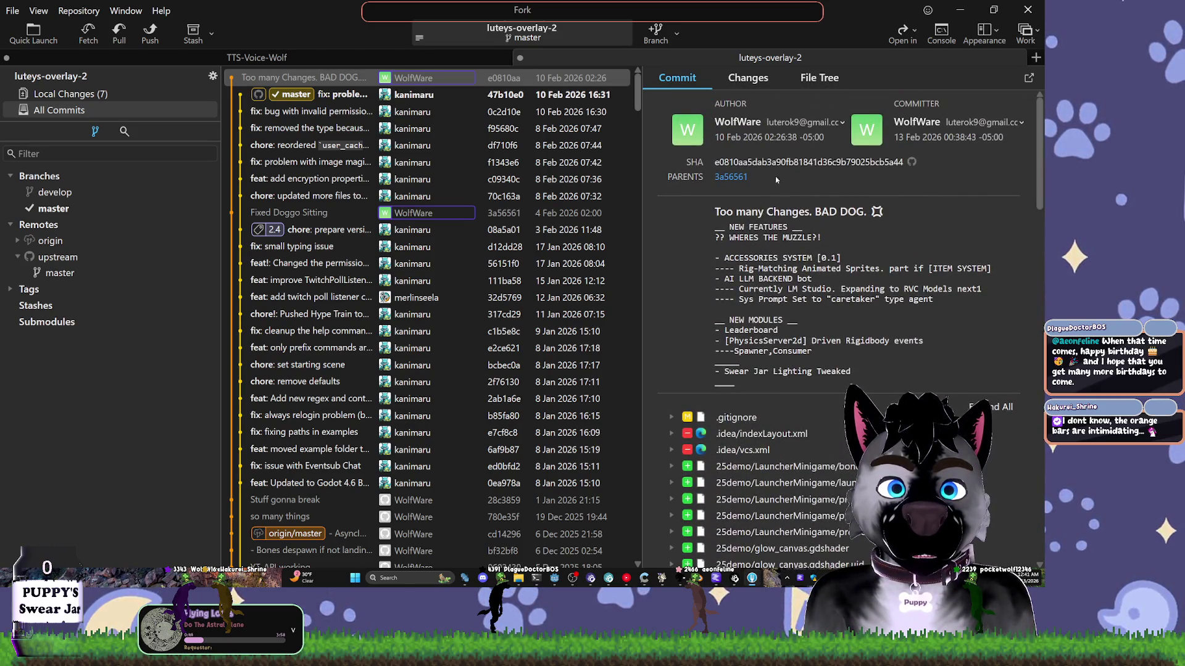
pyautogui.click(755, 81)
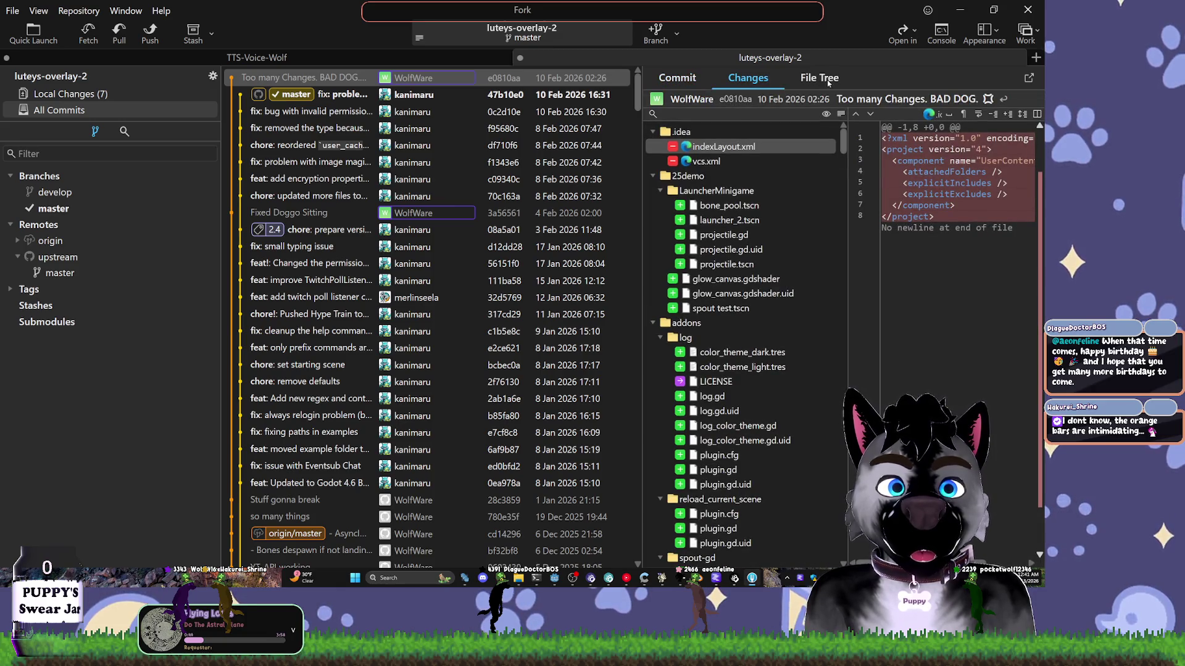
pyautogui.click(827, 79)
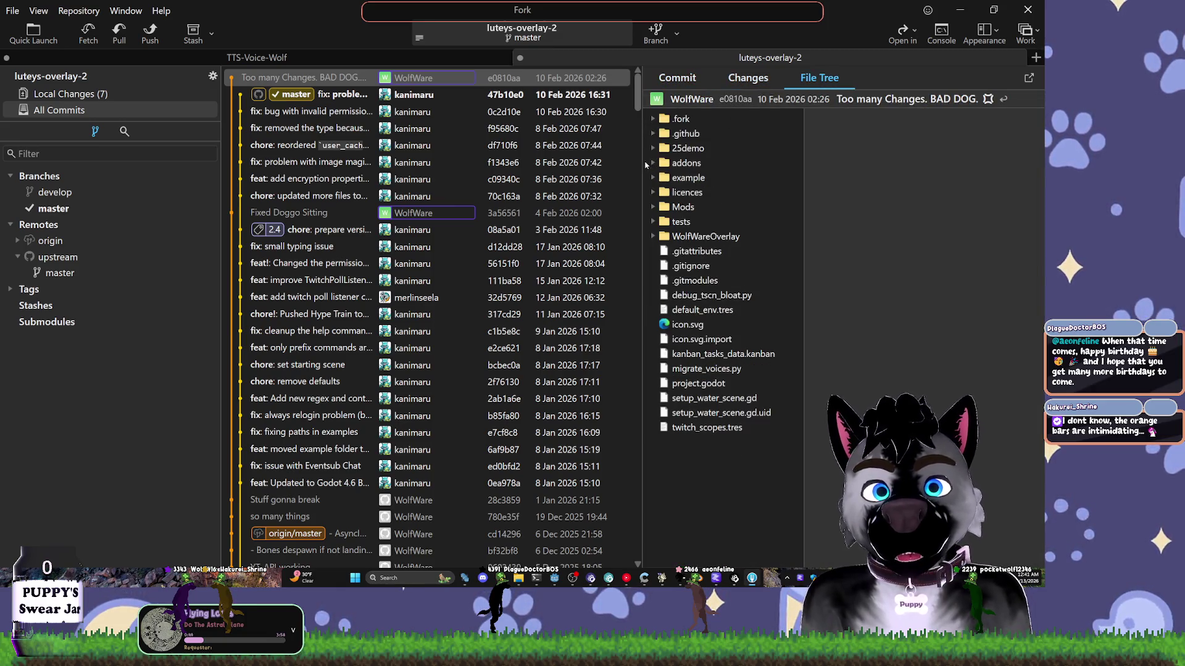
# - Select the master commit, dismiss its actions menu, and return to Local Changes
pyautogui.moveTo(643, 161); pyautogui.dragTo(835, 169)
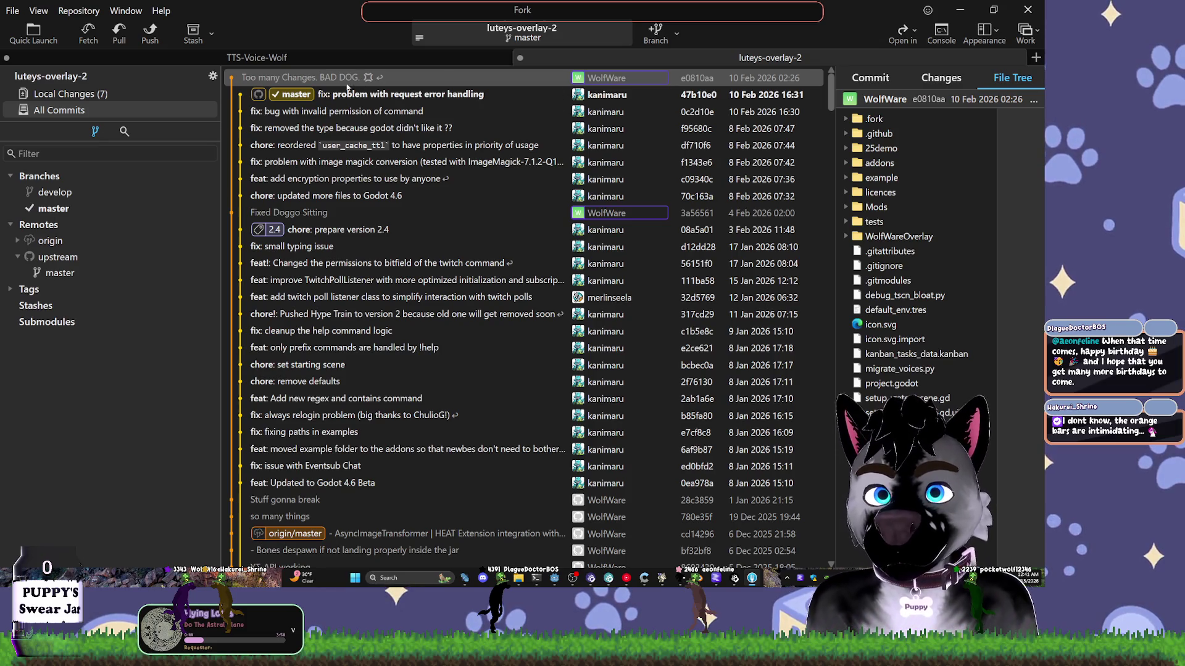
pyautogui.click(279, 92)
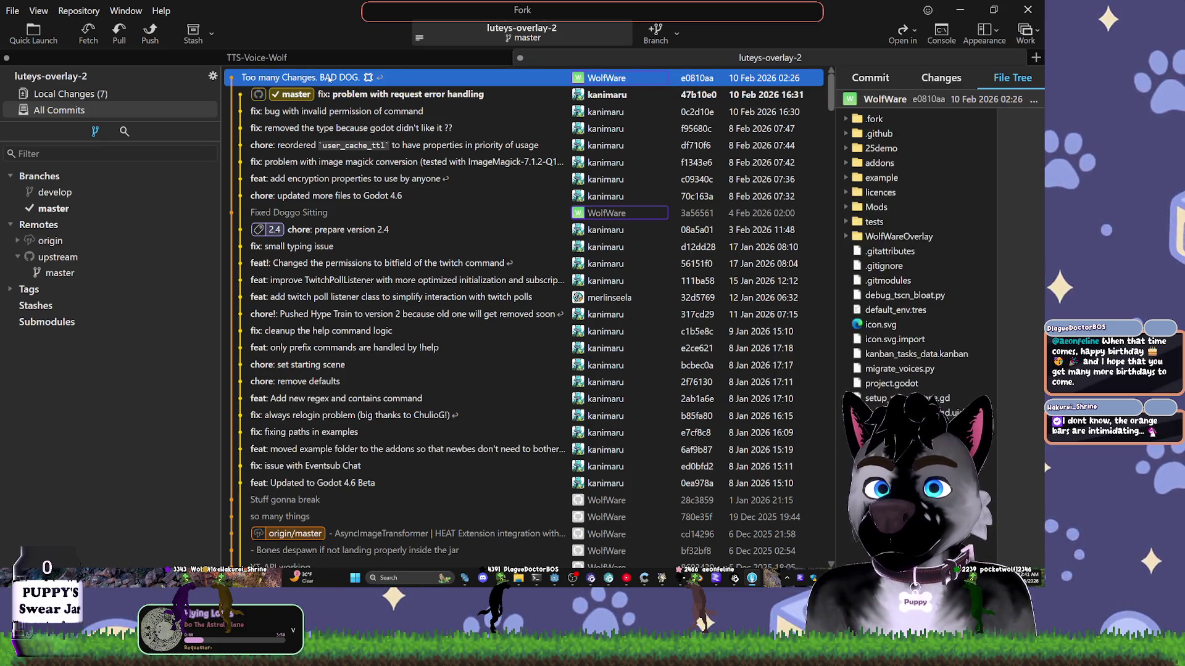
pyautogui.click(327, 93)
pyautogui.rightClick(334, 93)
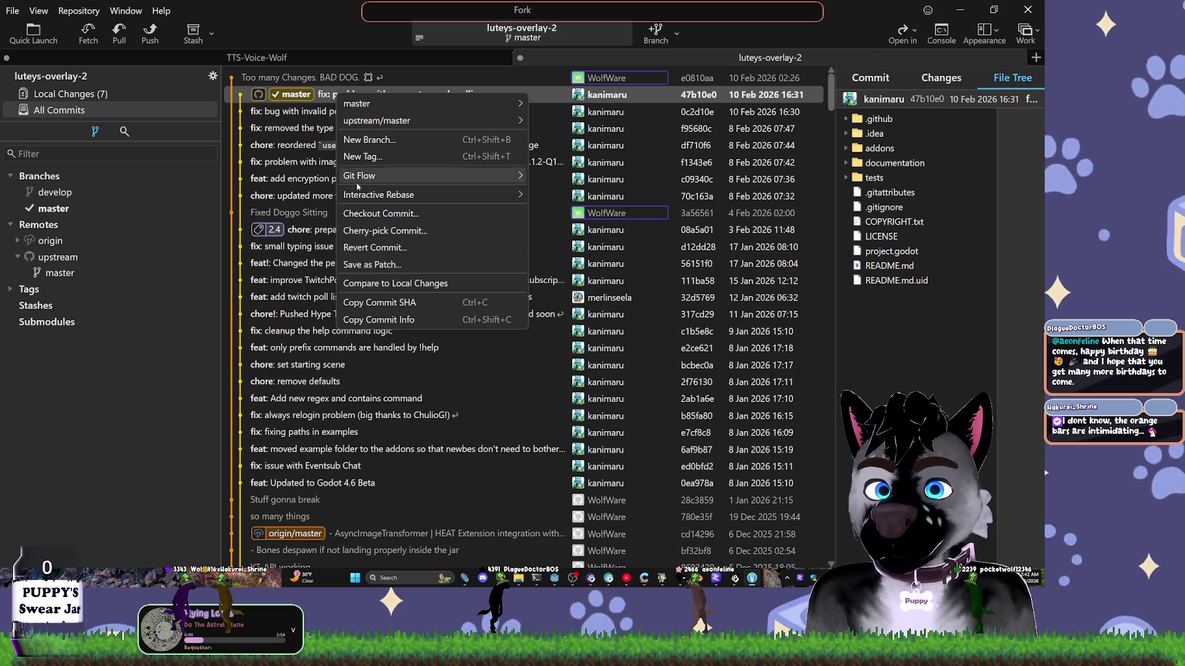
pyautogui.moveTo(434, 196)
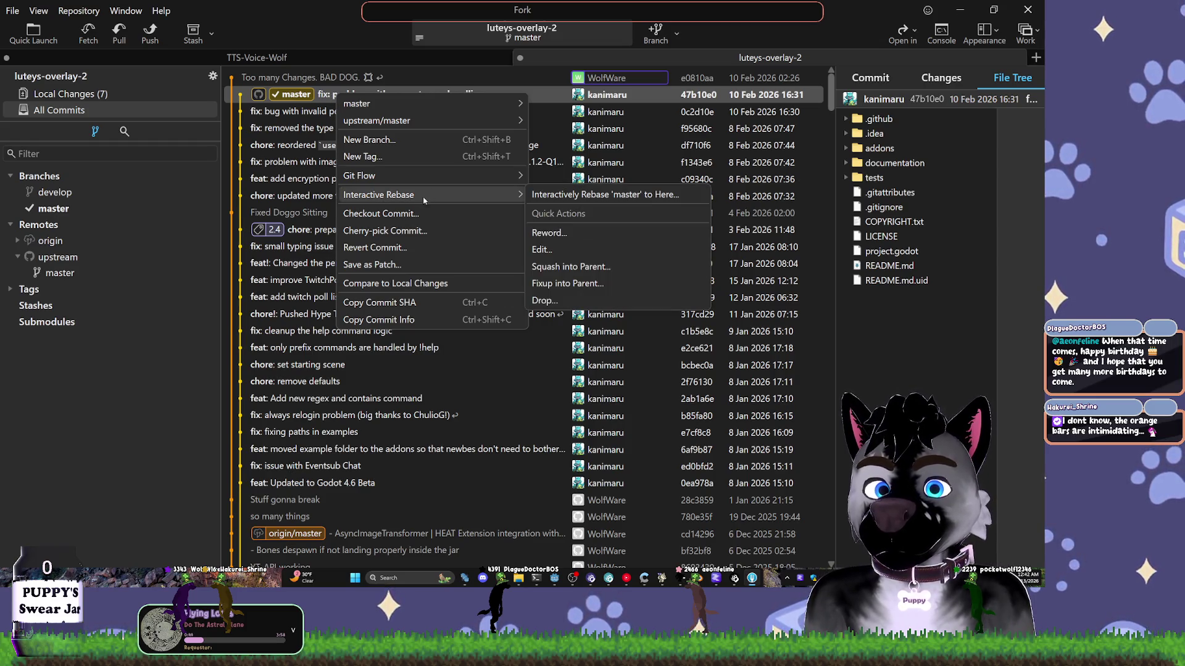
pyautogui.click(90, 389)
pyautogui.click(99, 97)
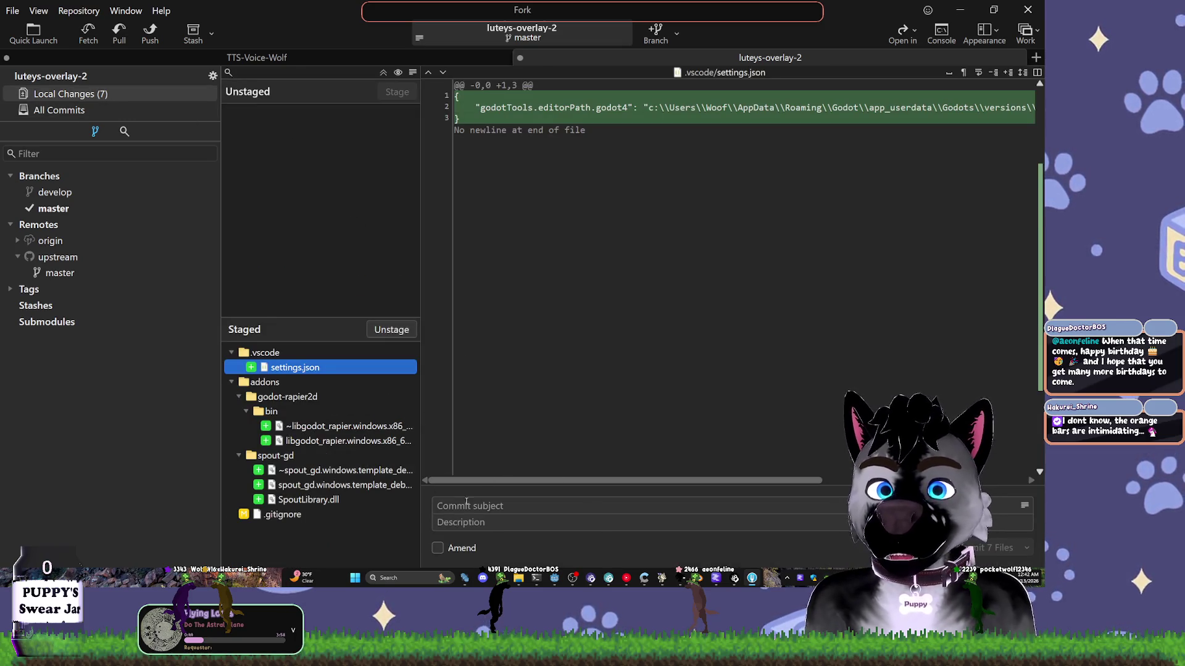
# - Commit the seven staged files with the subject 'Library updates?'
pyautogui.click(431, 400)
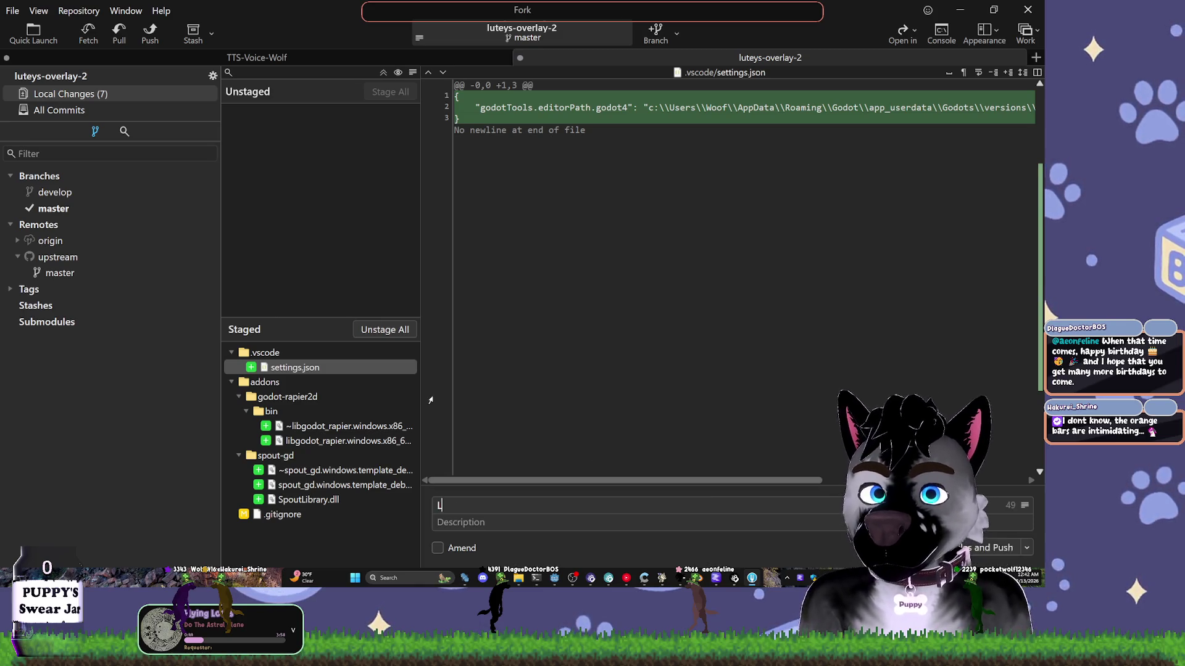
pyautogui.write('Library')
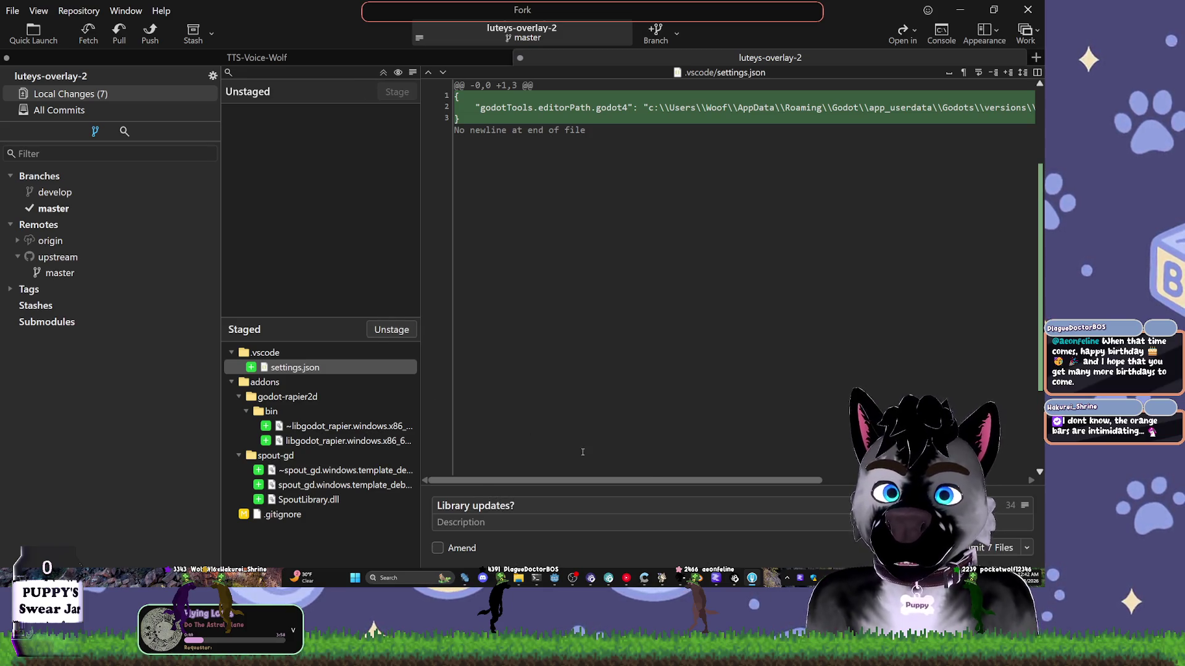
pyautogui.click(984, 546)
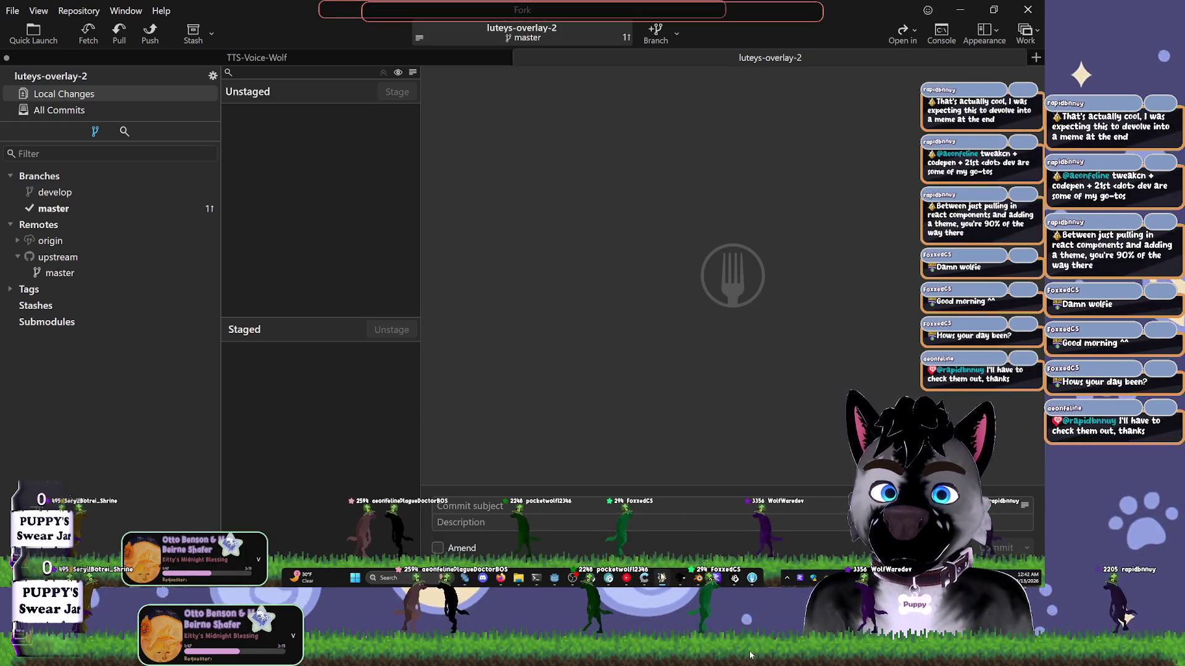
# - Switch to the Godot editor so it rescans, then bring up its project list
pyautogui.click(554, 579)
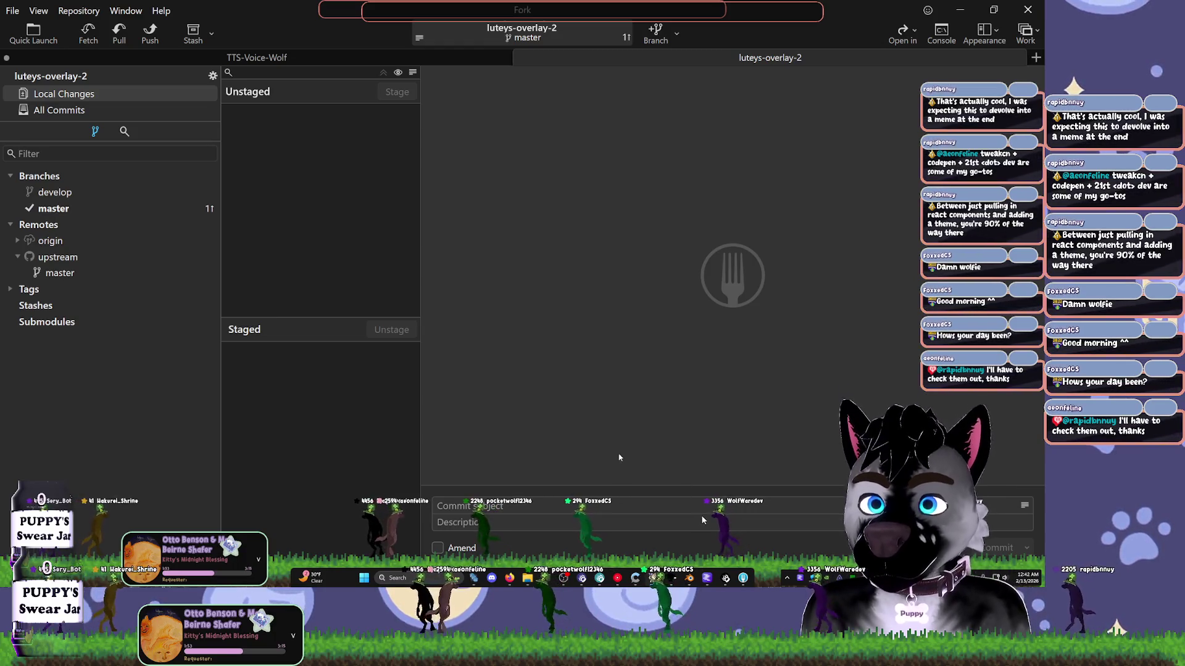
pyautogui.moveTo(763, 664)
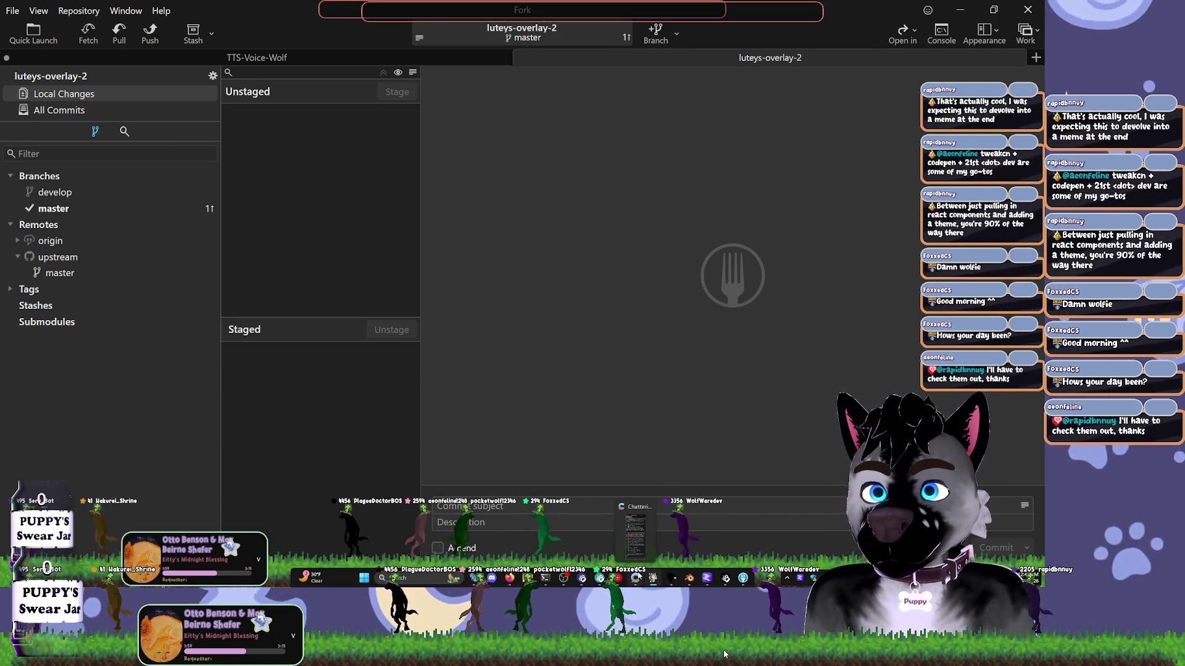
pyautogui.moveTo(688, 650)
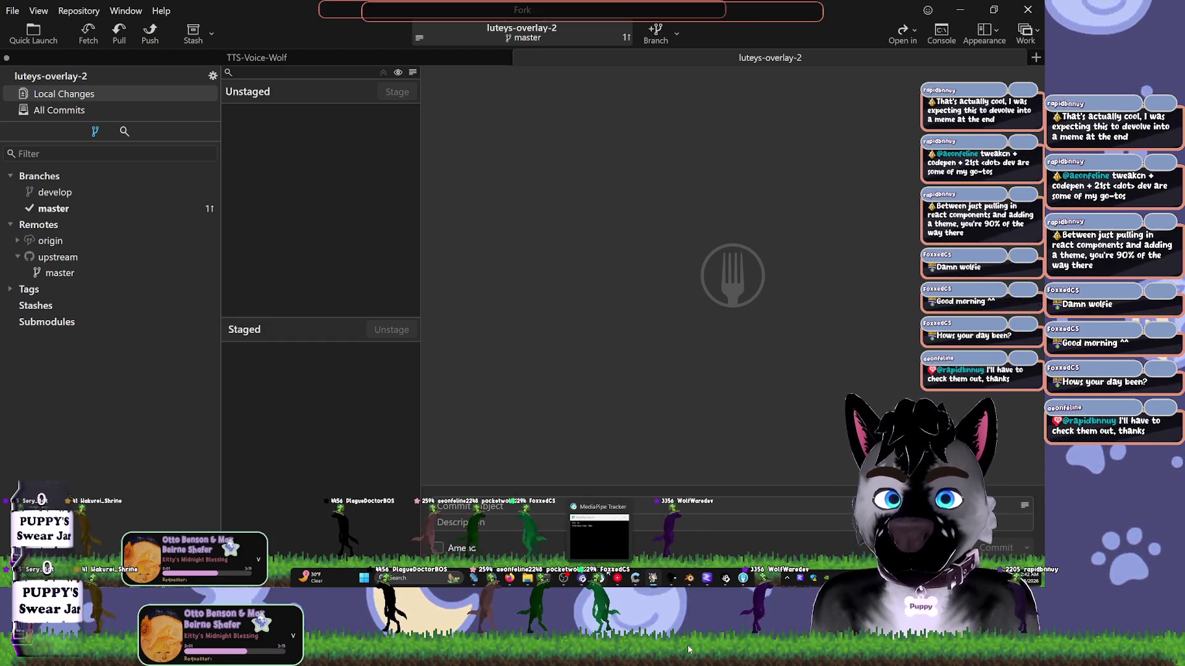
pyautogui.moveTo(800, 658)
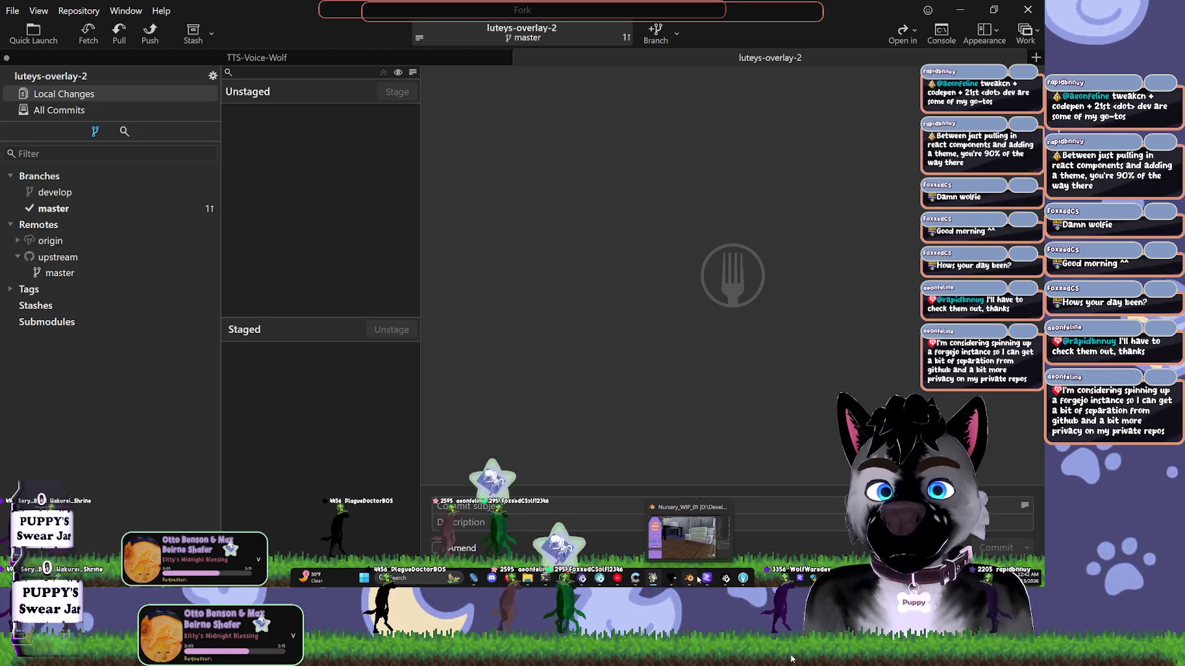
pyautogui.click(544, 654)
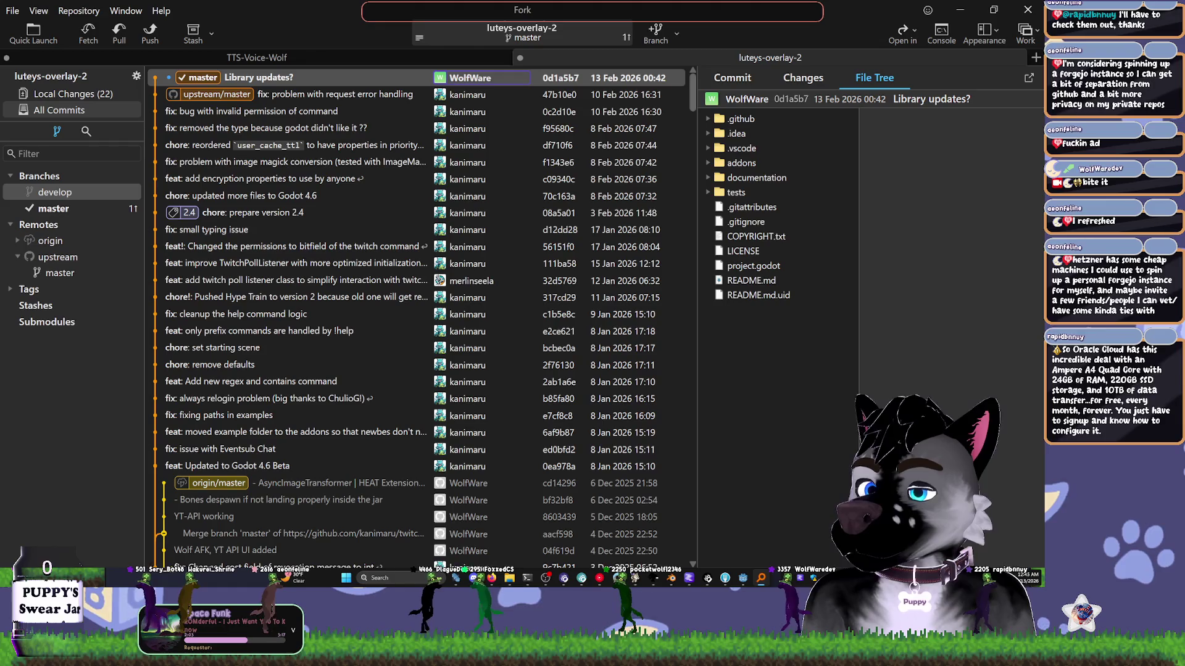
# - Select the folder path in File Explorer, then launch LuteysOverlayTwo from Godot's project list
pyautogui.hotkey('alt', 'Tab')
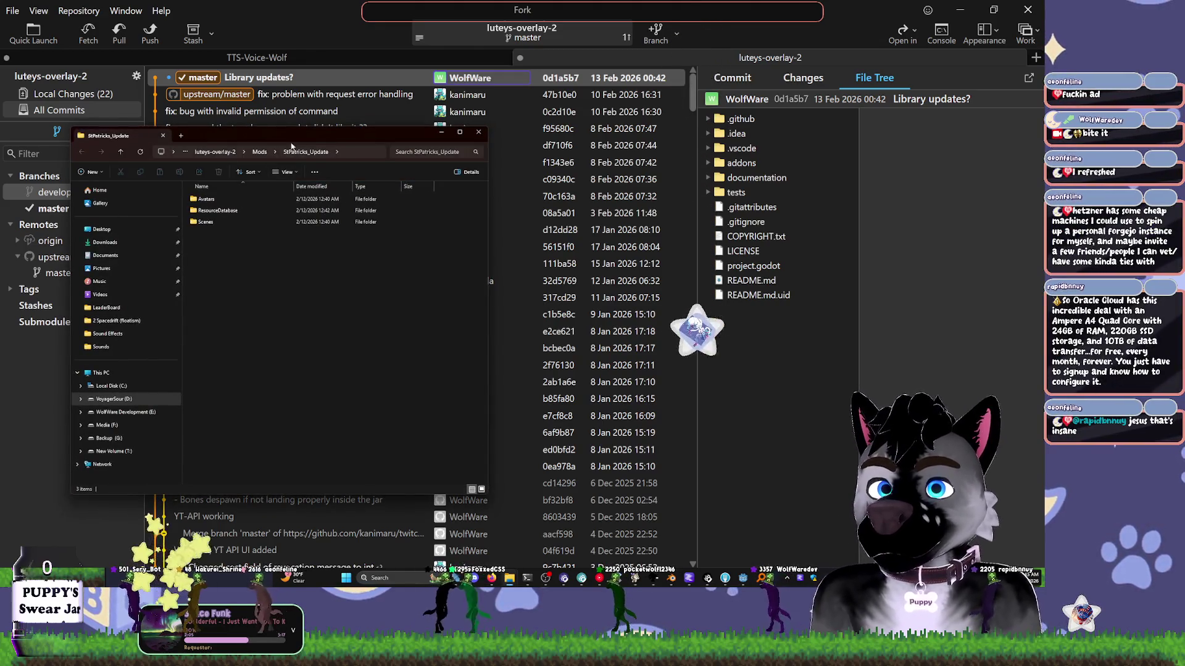
pyautogui.click(292, 146)
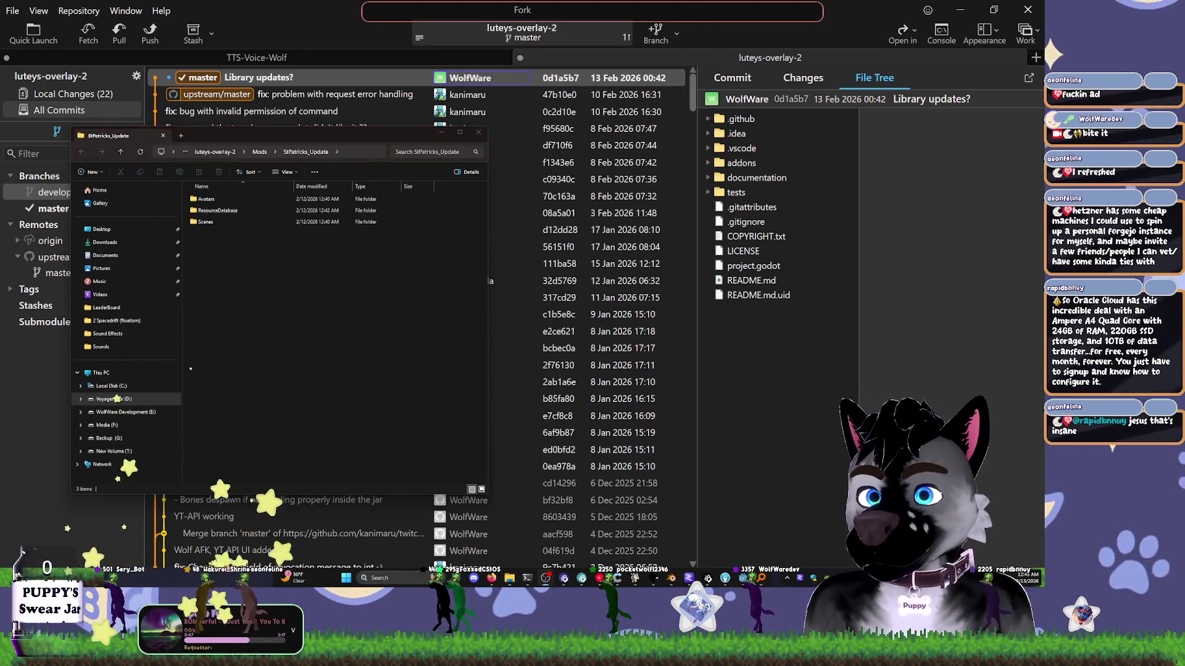
pyautogui.click(265, 152)
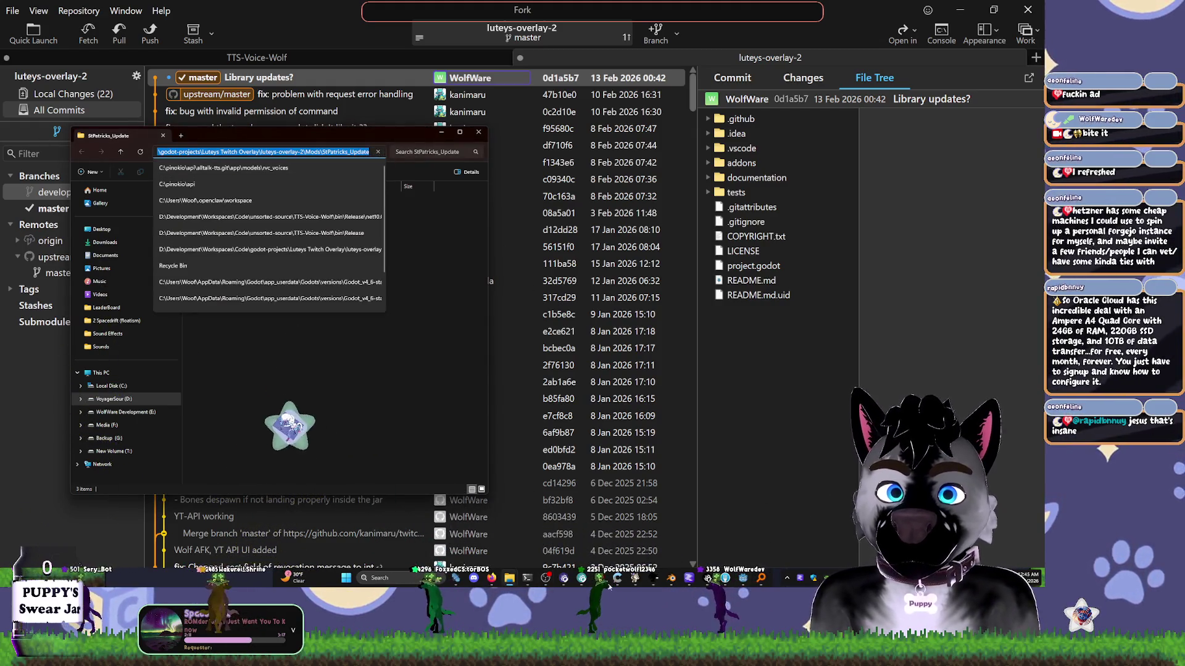
pyautogui.click(561, 580)
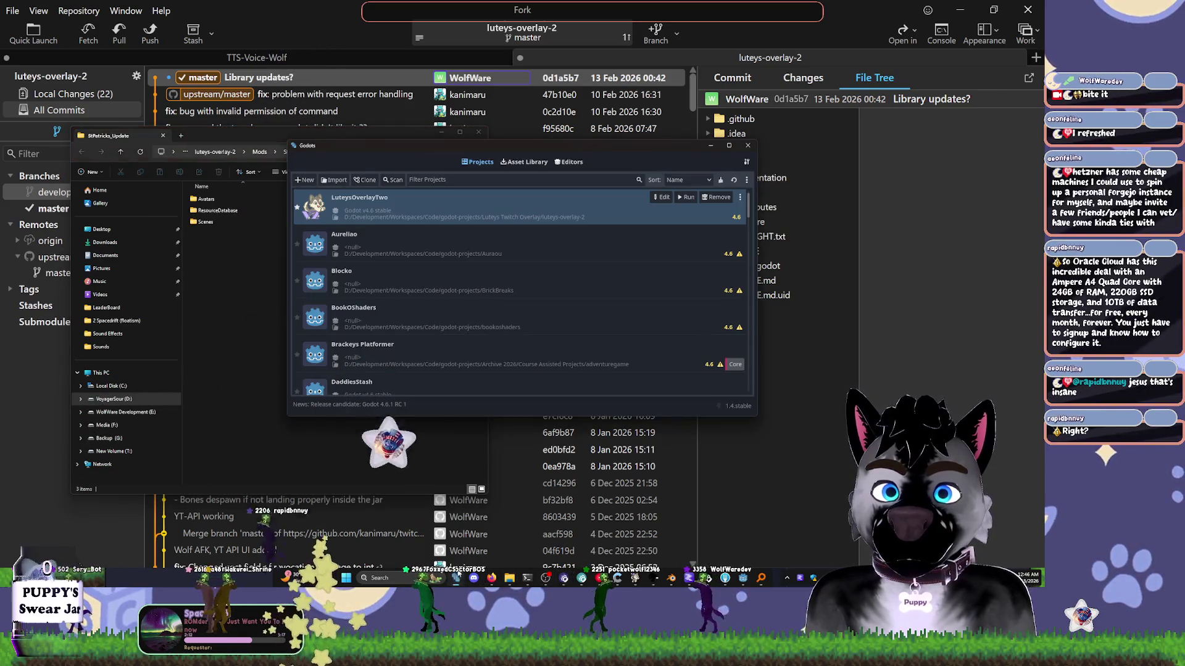
pyautogui.doubleClick(380, 215)
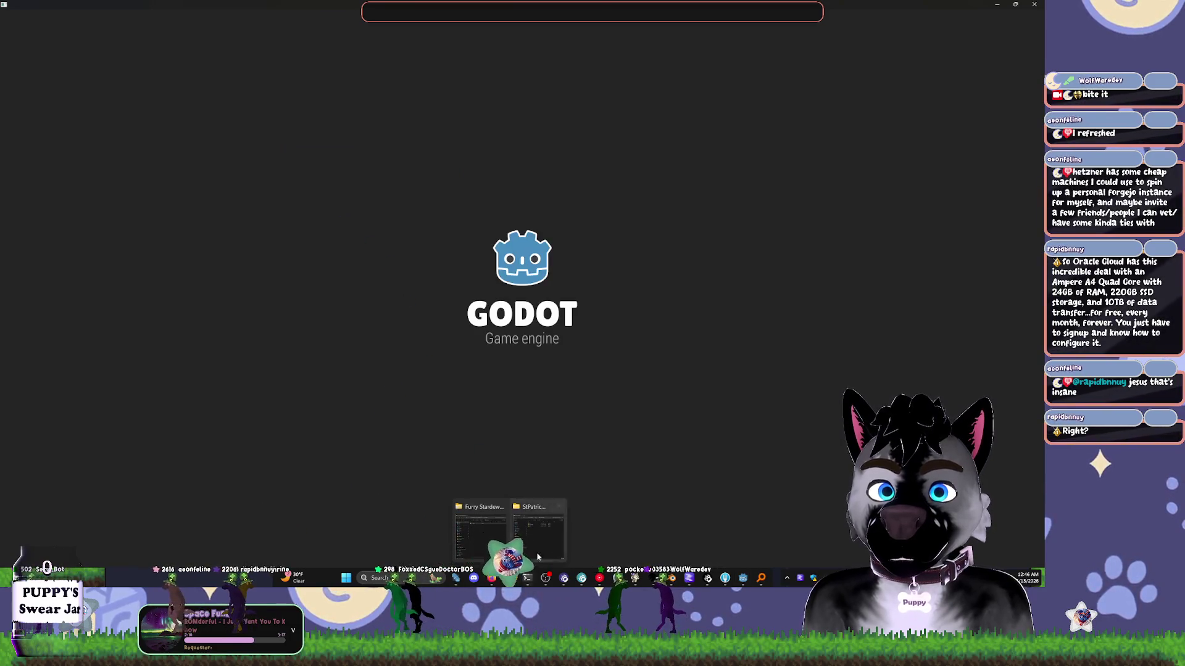
# - Browse WolfWareOverlay > Modules > ModWindow > Doodads in Explorer, then go back
pyautogui.click(464, 575)
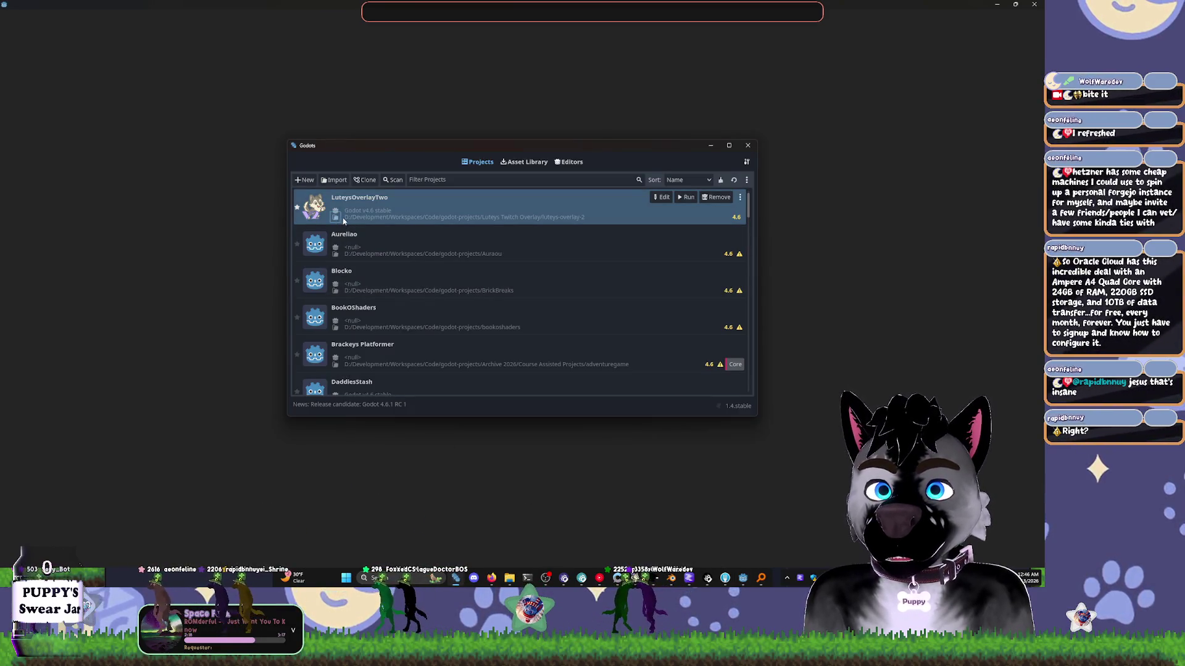
pyautogui.click(336, 218)
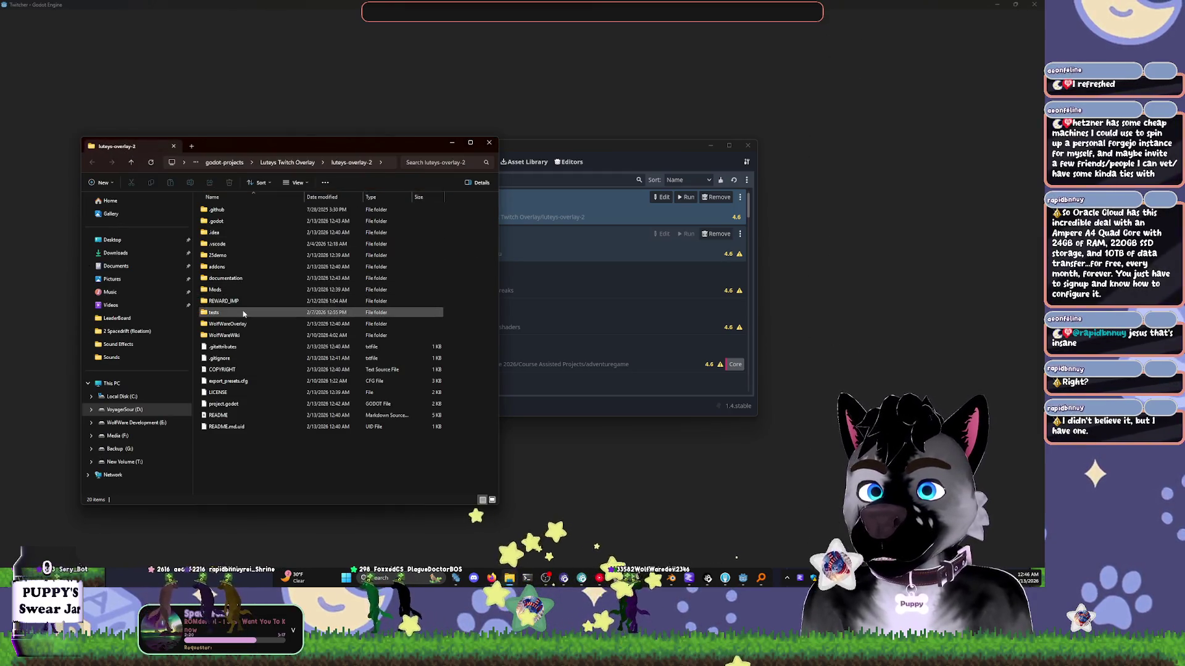
pyautogui.doubleClick(241, 324)
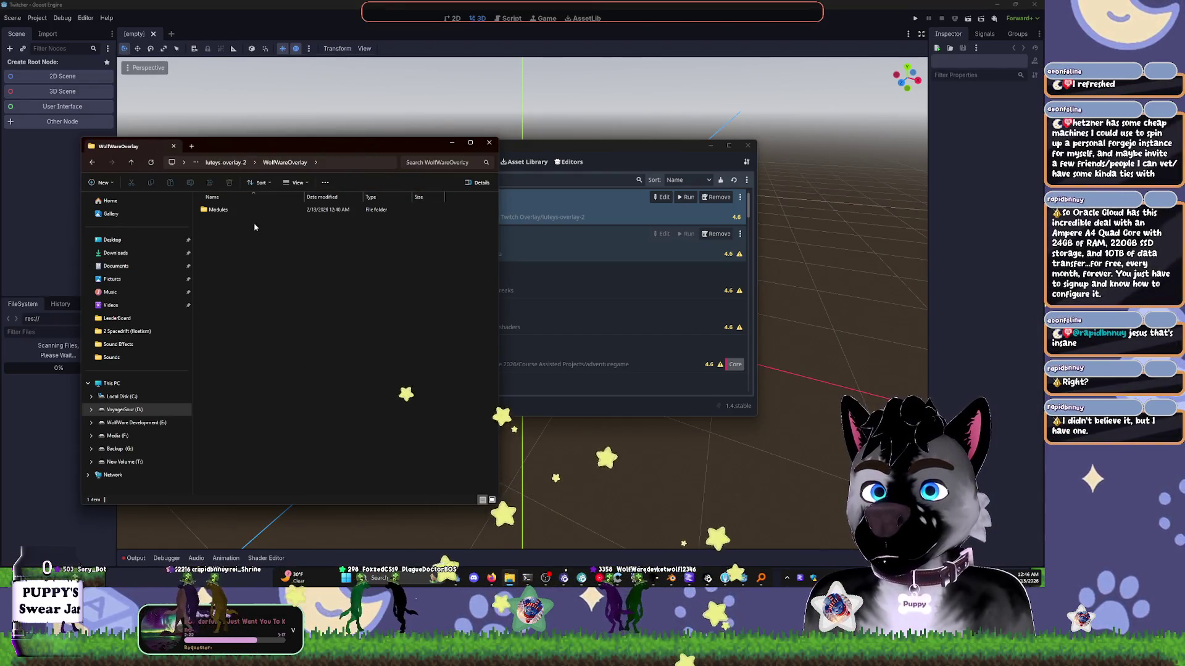
pyautogui.doubleClick(256, 210)
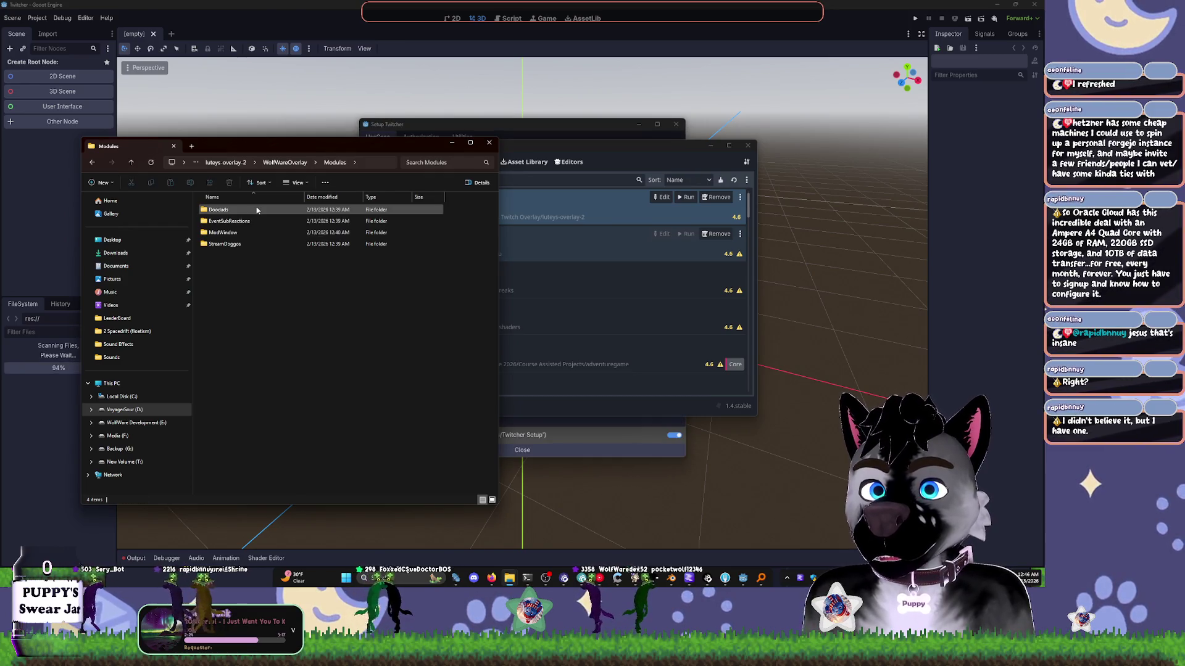
pyautogui.doubleClick(238, 232)
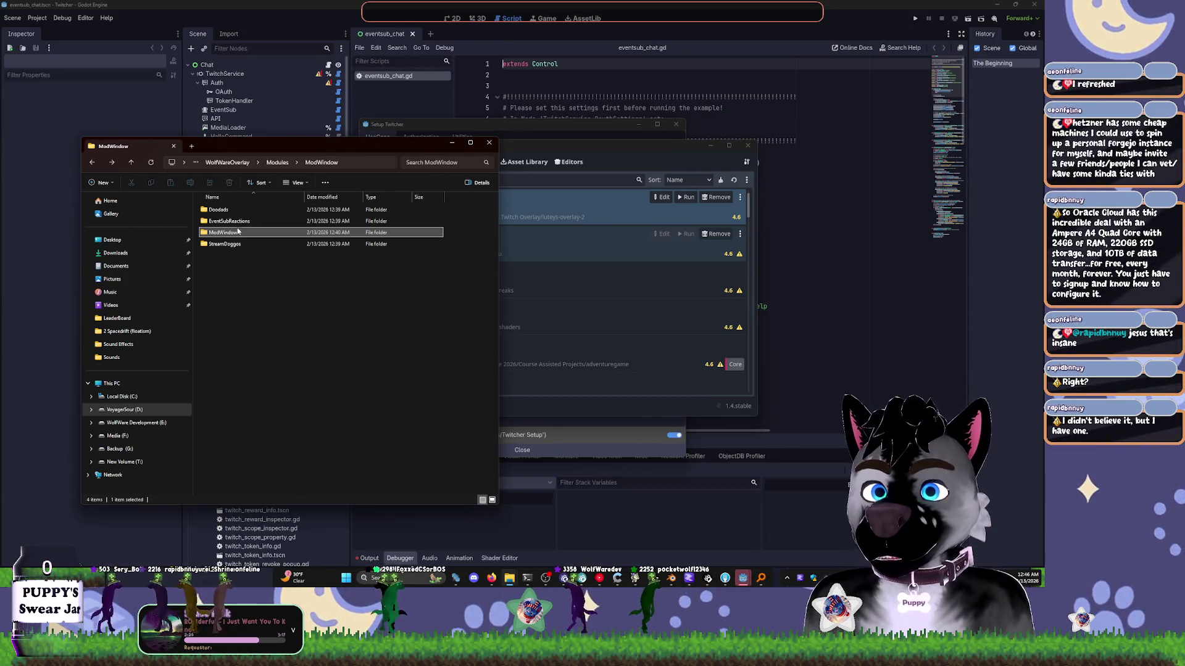
pyautogui.doubleClick(246, 210)
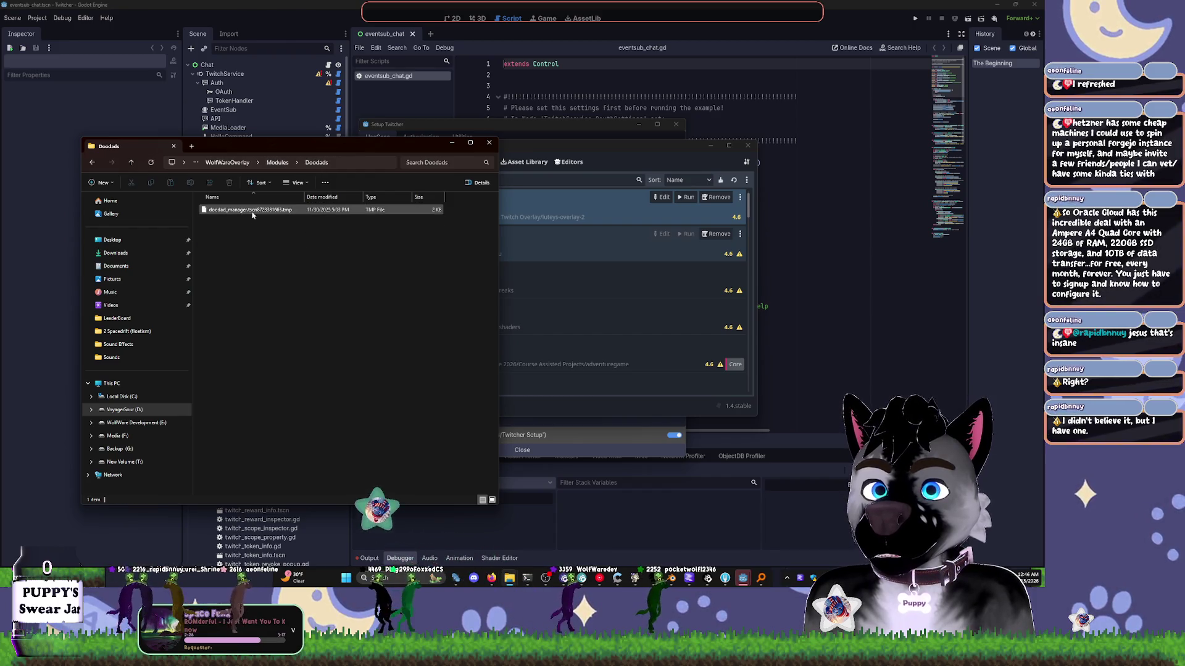
pyautogui.hotkey('alt', 'Left')
pyautogui.hotkey('alt', 'Left')
pyautogui.hotkey('alt', 'Left')
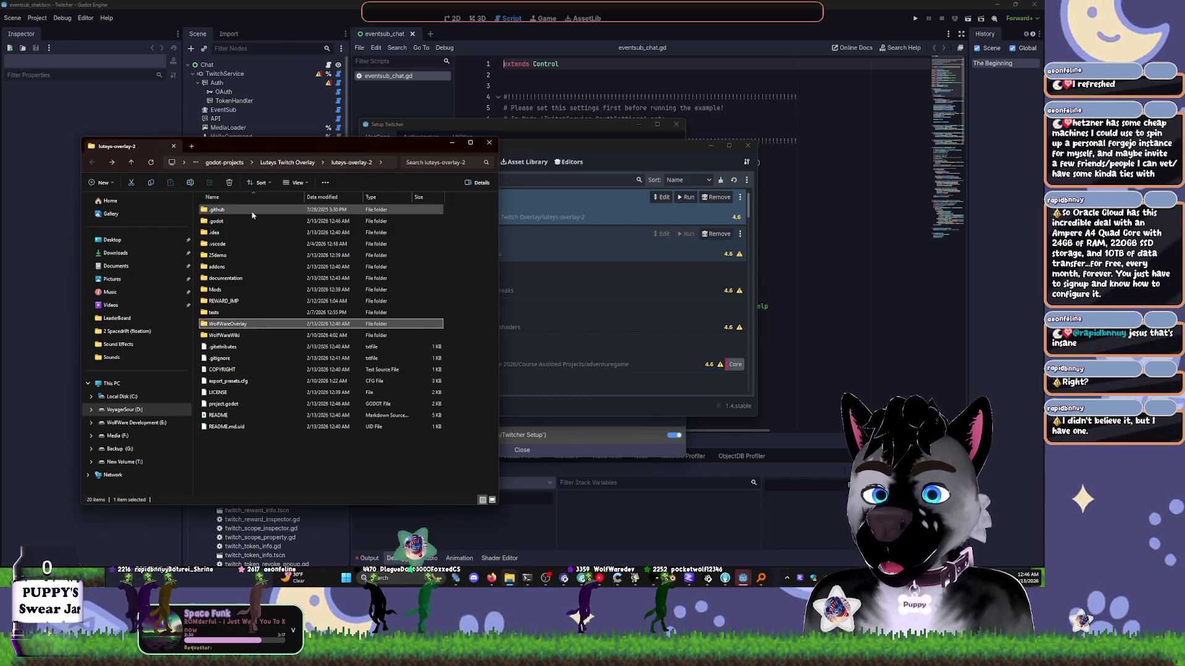
# - Close the Setup Twitcher dialog in Godot and switch back to Fork
pyautogui.click(595, 189)
pyautogui.moveTo(500, 150)
pyautogui.mouseDown()
pyautogui.moveTo(594, 291)
pyautogui.moveTo(603, 187)
pyautogui.mouseUp()
pyautogui.click(668, 125)
pyautogui.click(744, 579)
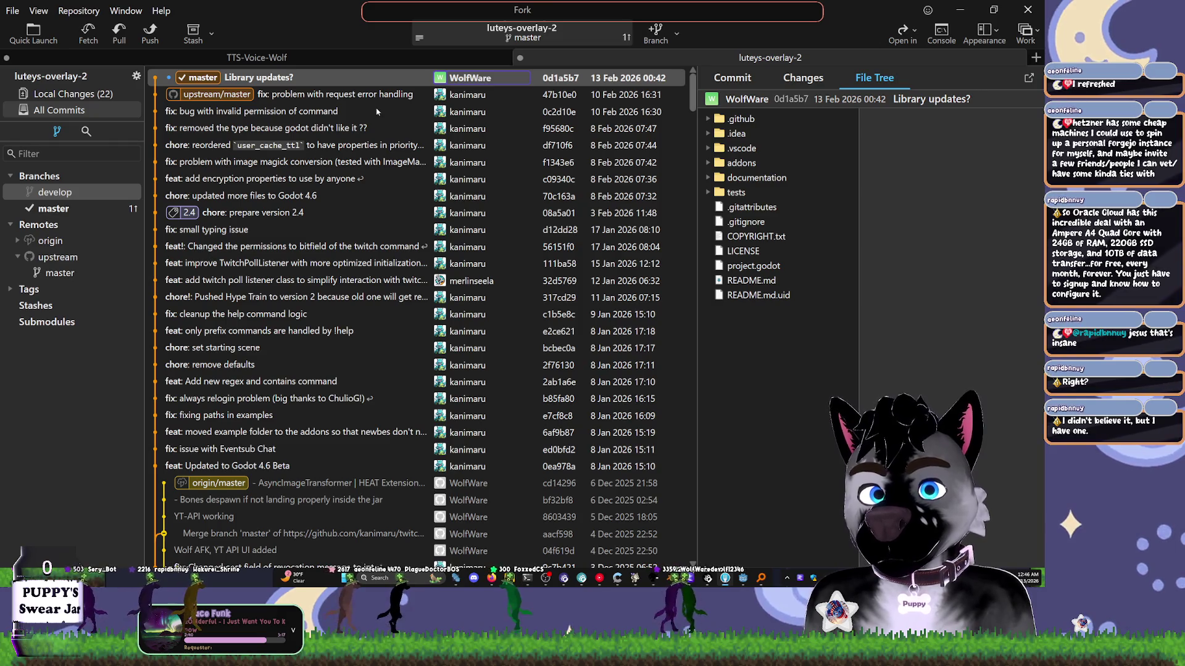
# - Show Local Changes and check the Stash and Branch dropdown options
pyautogui.click(85, 95)
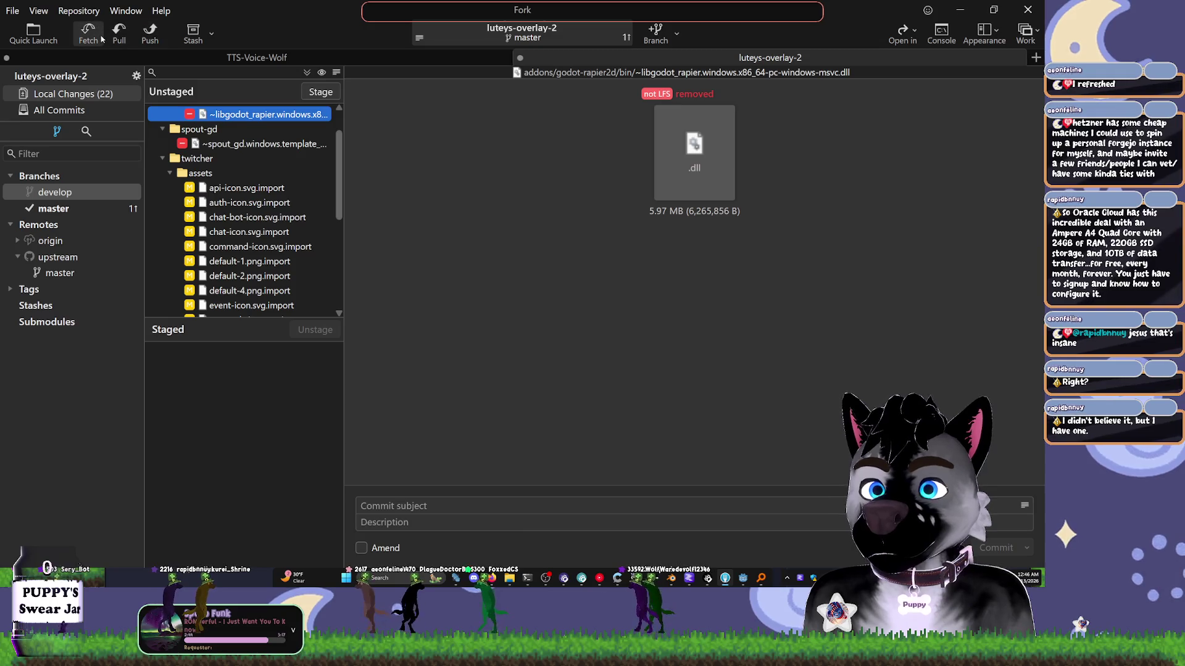
pyautogui.click(212, 34)
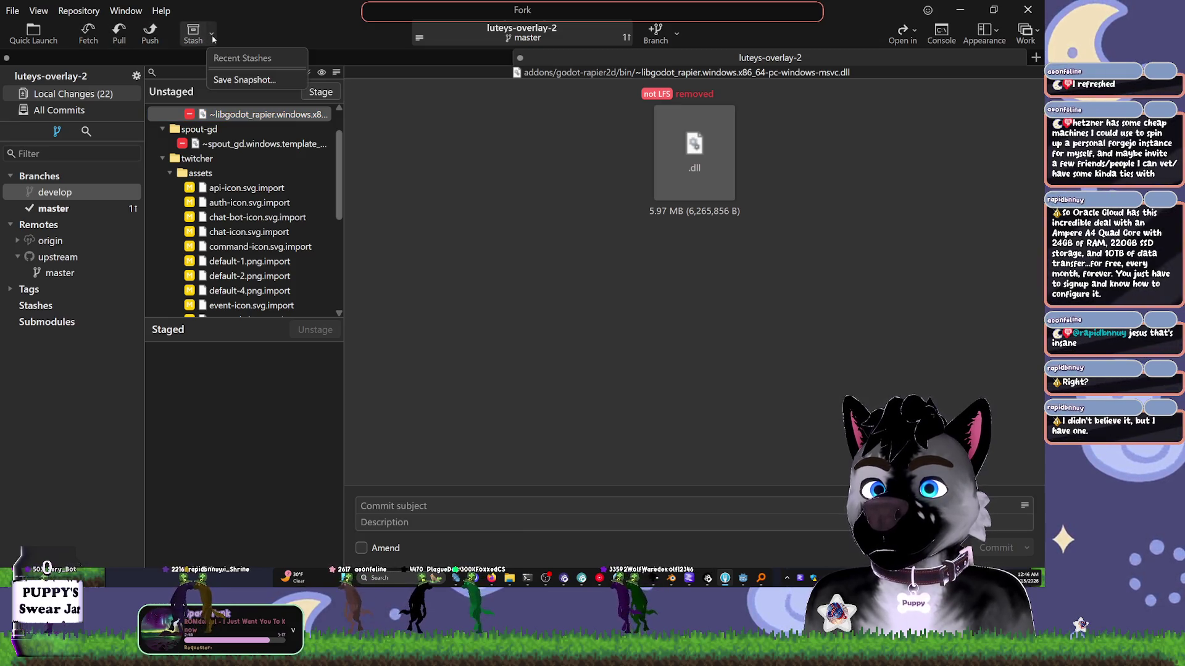
pyautogui.press('Escape')
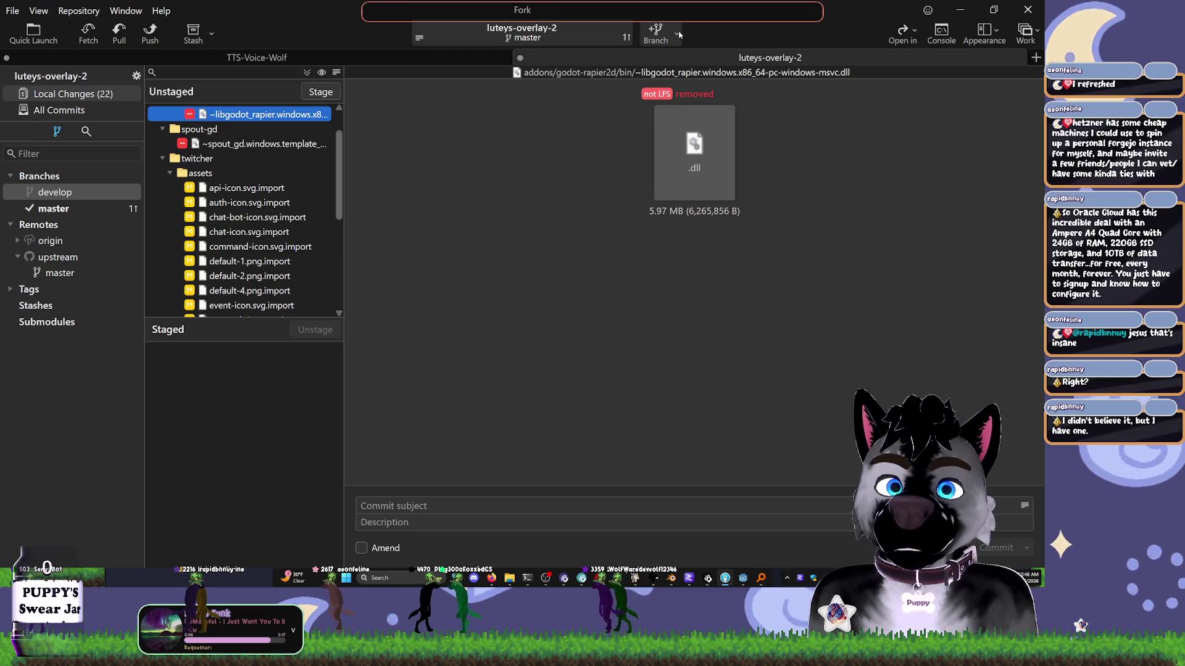
pyautogui.click(676, 34)
pyautogui.press('Escape')
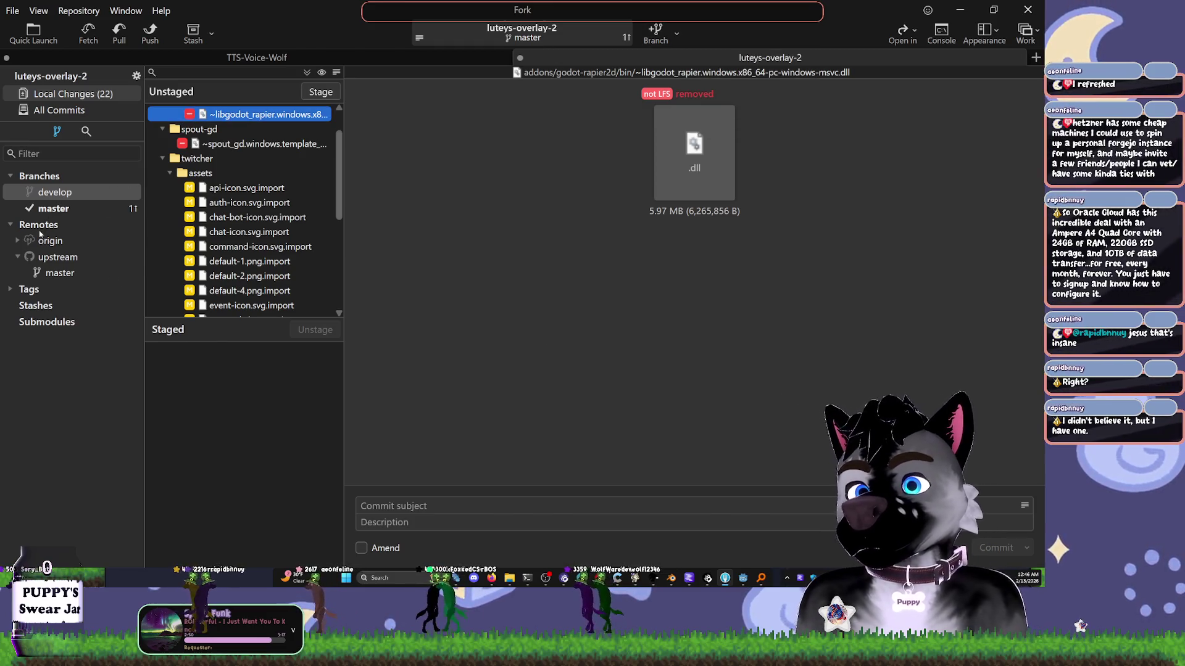
# - Attempt checking out develop and dismiss the uncommitted-changes Git error
pyautogui.click(39, 210)
pyautogui.doubleClick(64, 193)
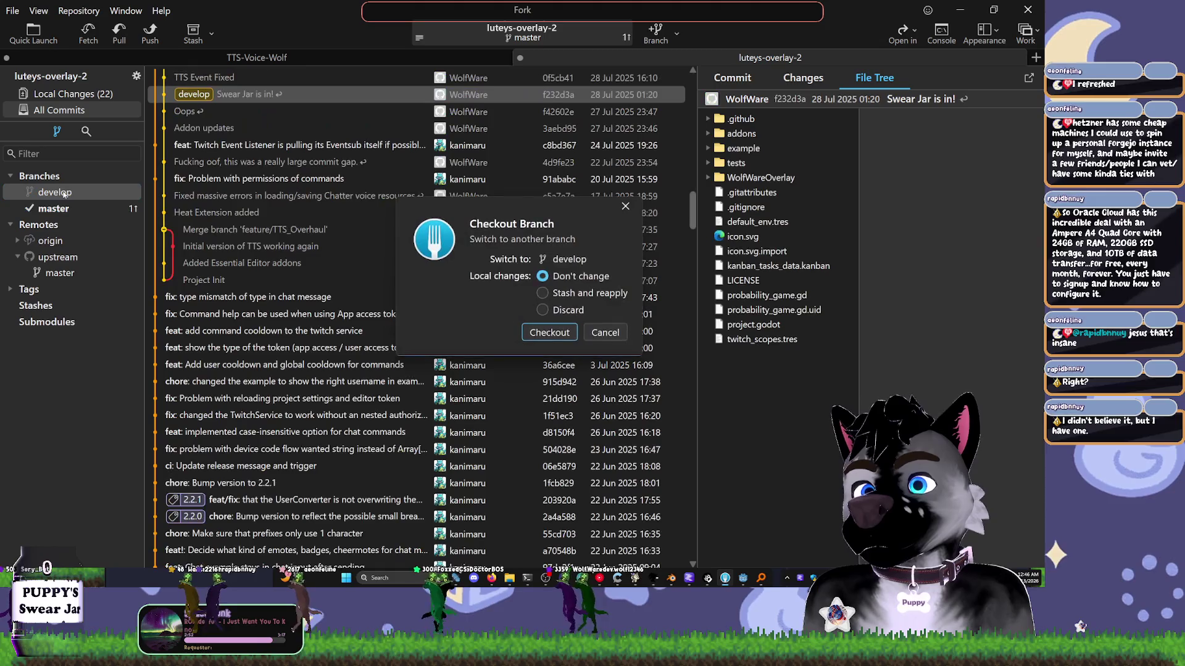
pyautogui.click(549, 334)
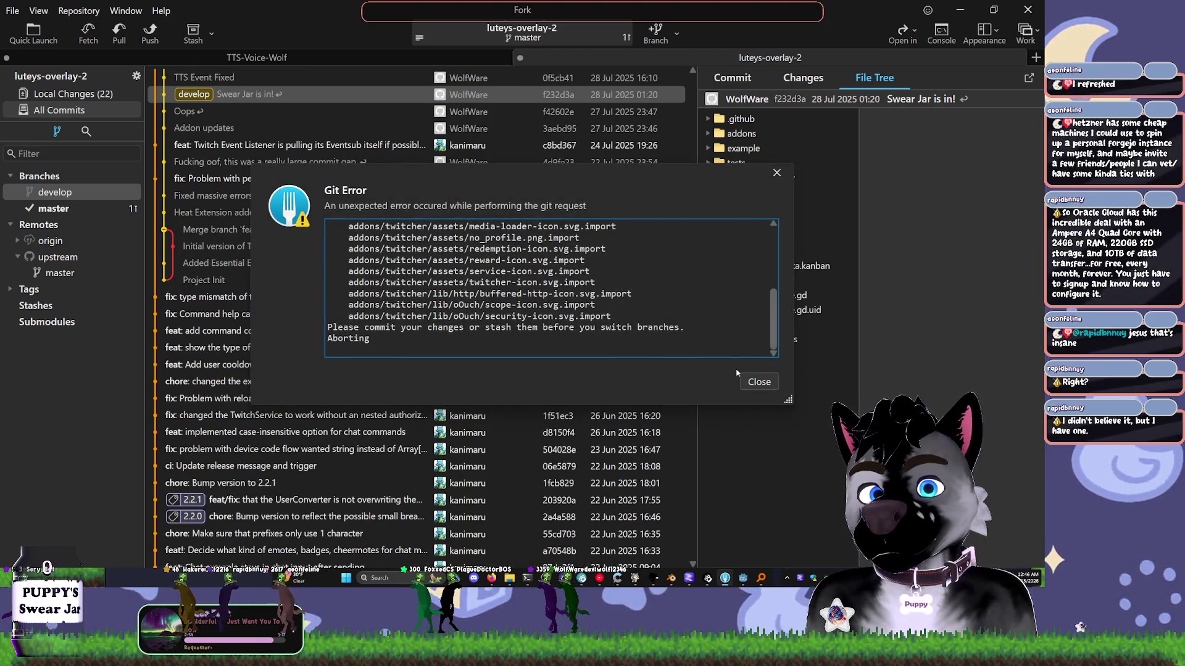
pyautogui.click(759, 382)
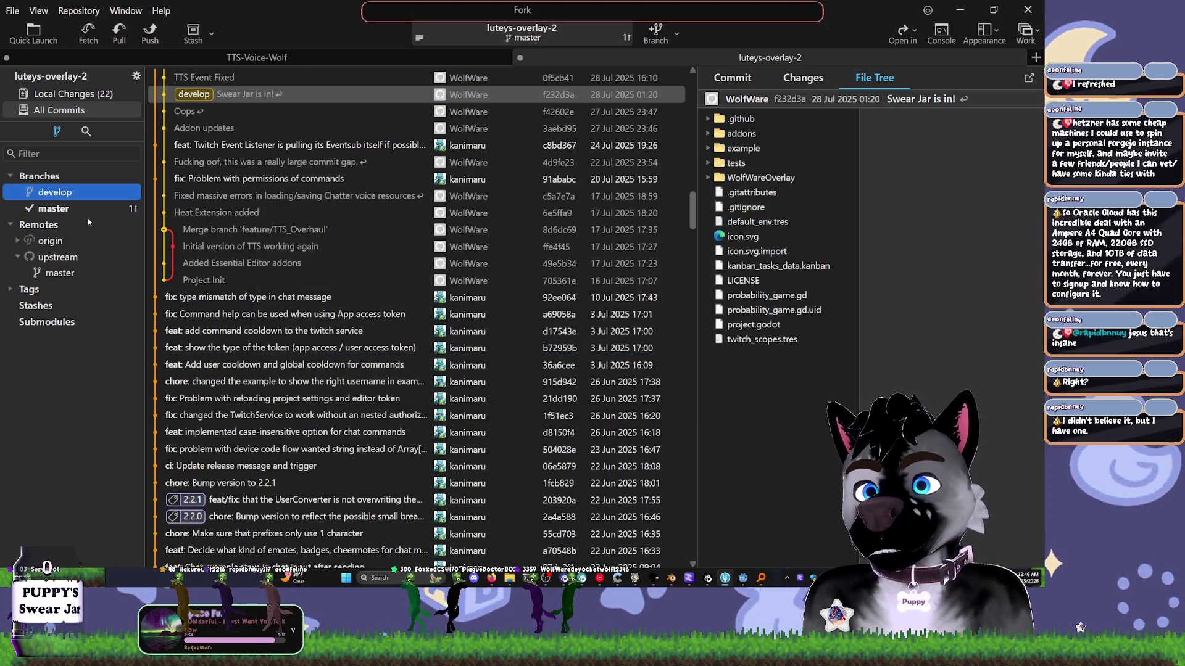
# - Retry checking out develop and dismiss the same error
pyautogui.doubleClick(61, 193)
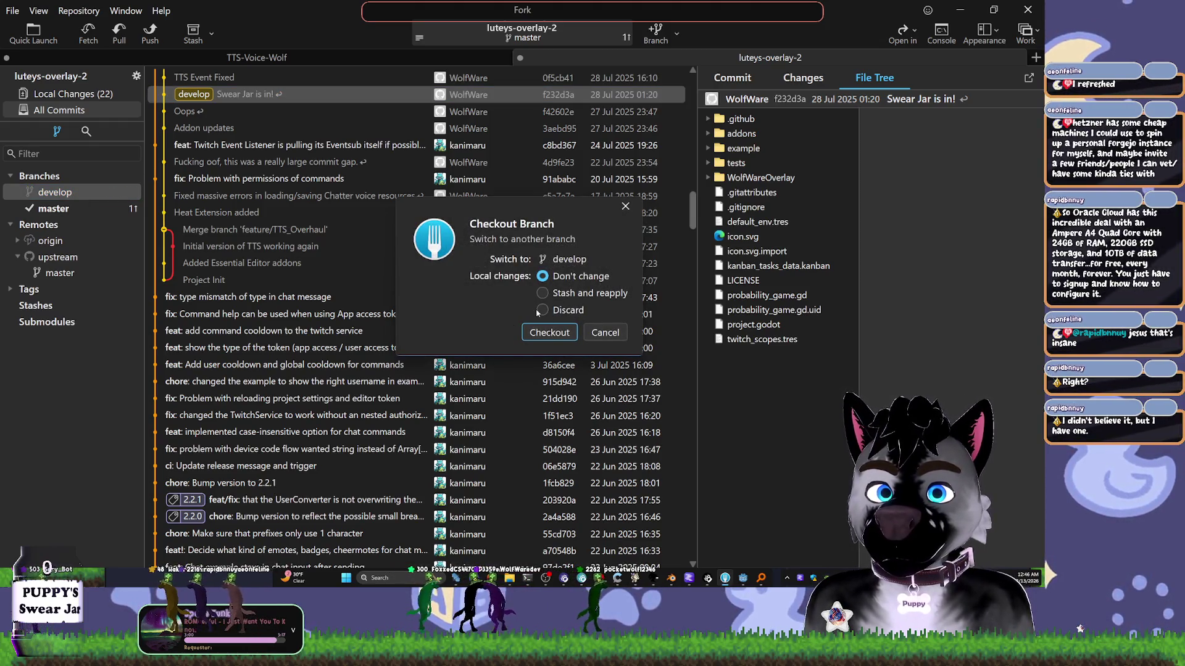
pyautogui.click(549, 333)
pyautogui.click(759, 382)
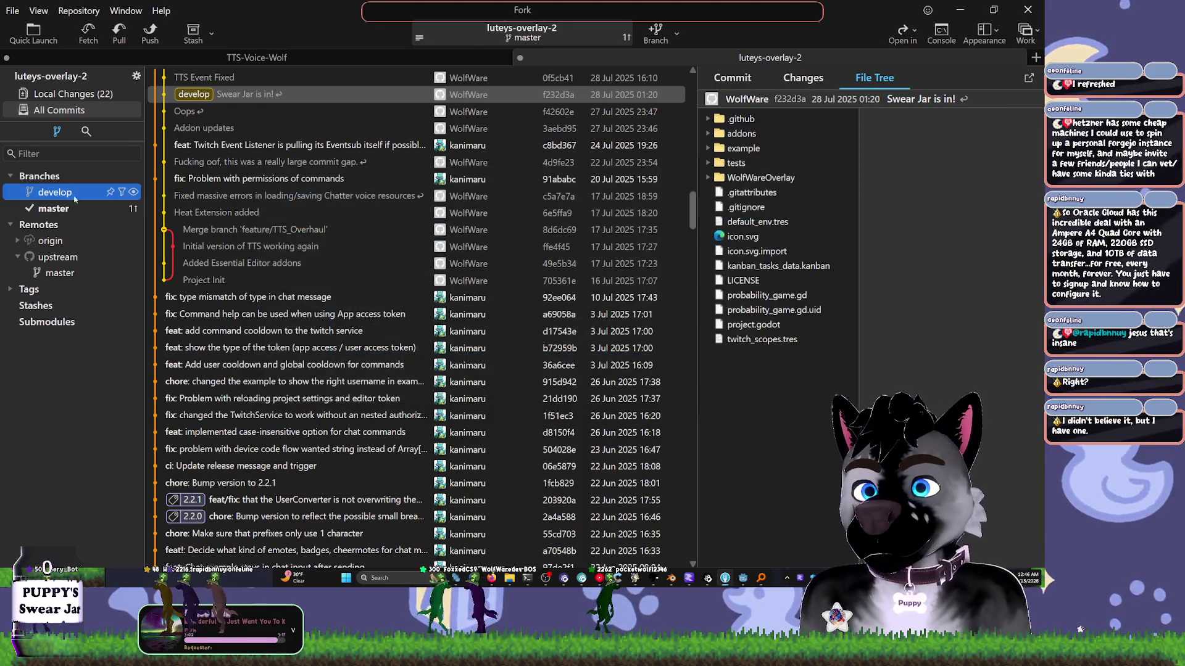
# - Check out develop with local changes set to Discard, then select master in Branches
pyautogui.doubleClick(56, 193)
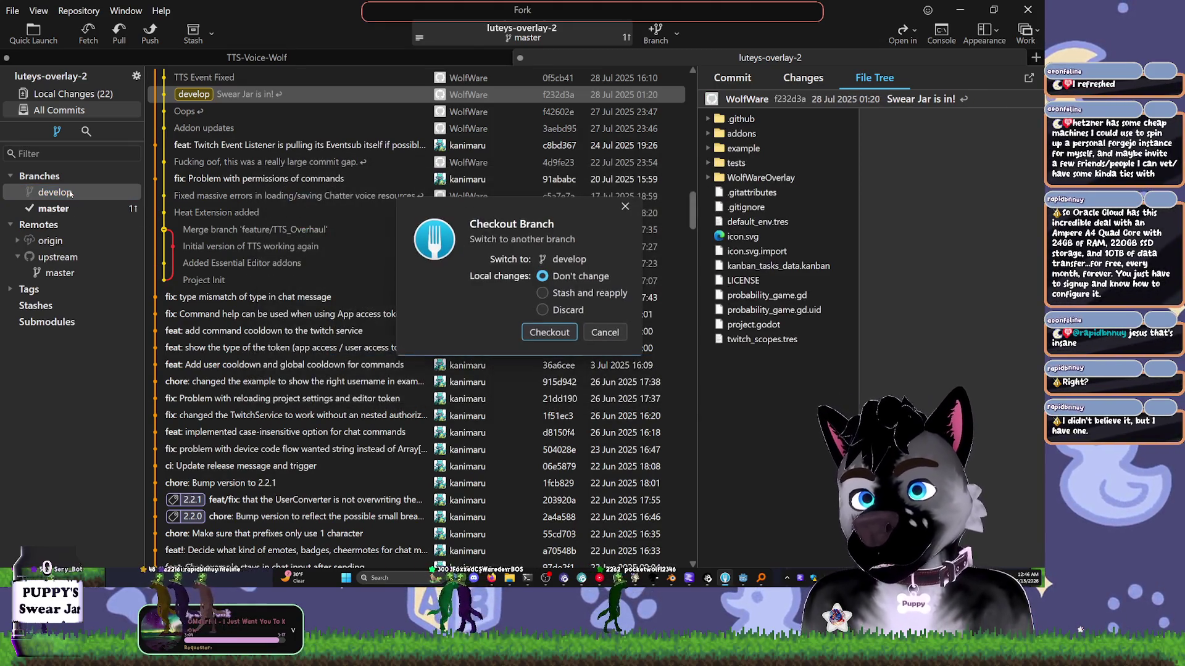
pyautogui.click(565, 310)
pyautogui.click(555, 332)
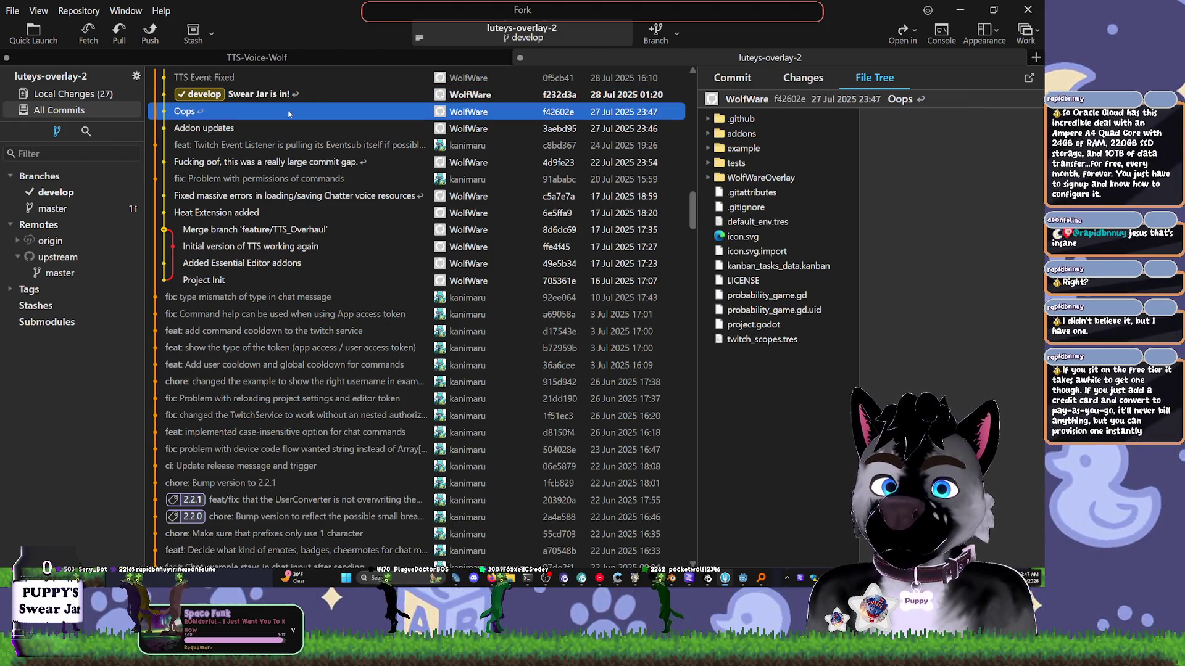
pyautogui.click(68, 207)
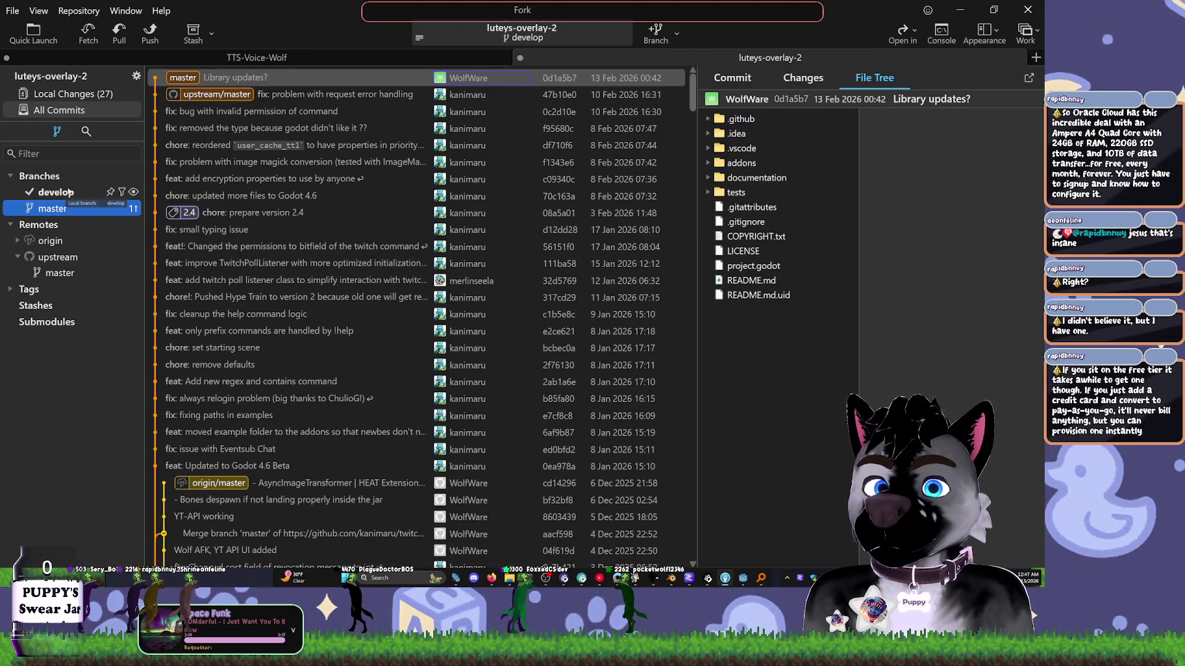
# - Attempt checking out master from the Library updates? commit, dismissing the untracked-files errors
pyautogui.click(321, 78)
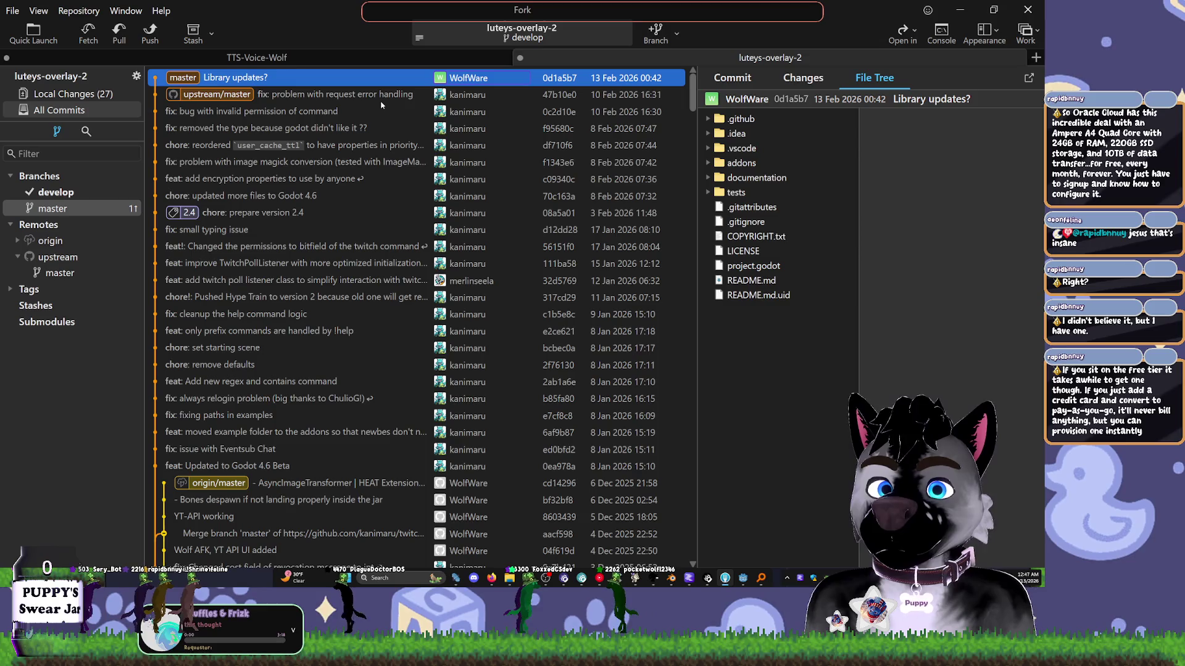
pyautogui.rightClick(338, 82)
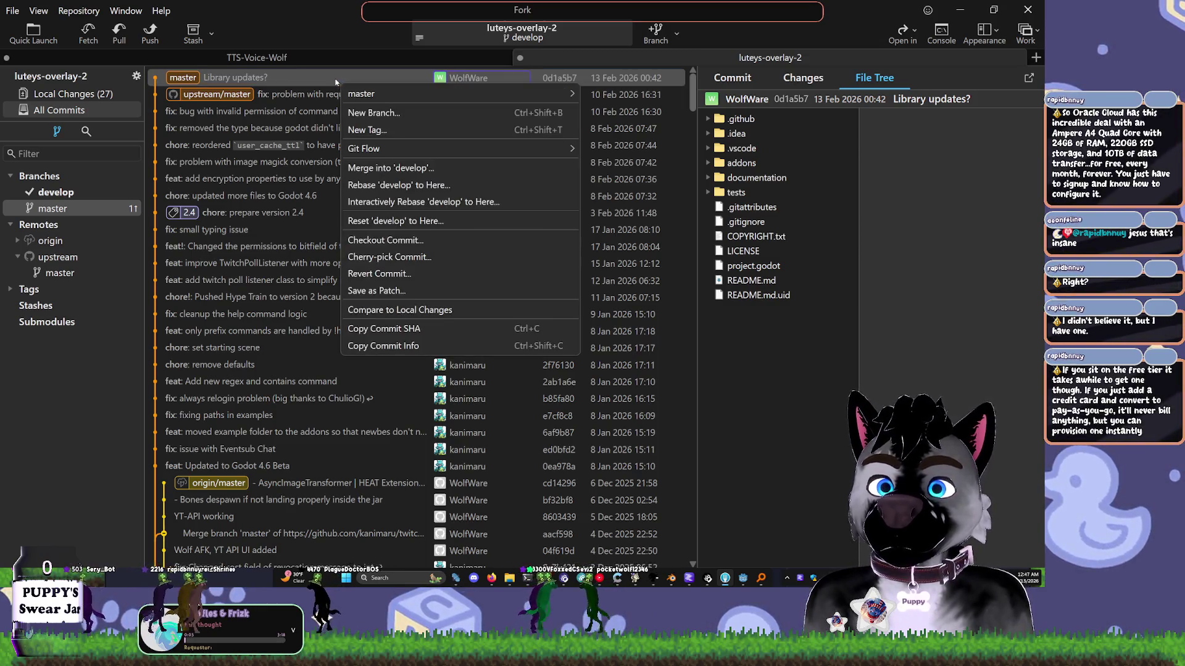
pyautogui.click(319, 92)
pyautogui.doubleClick(325, 78)
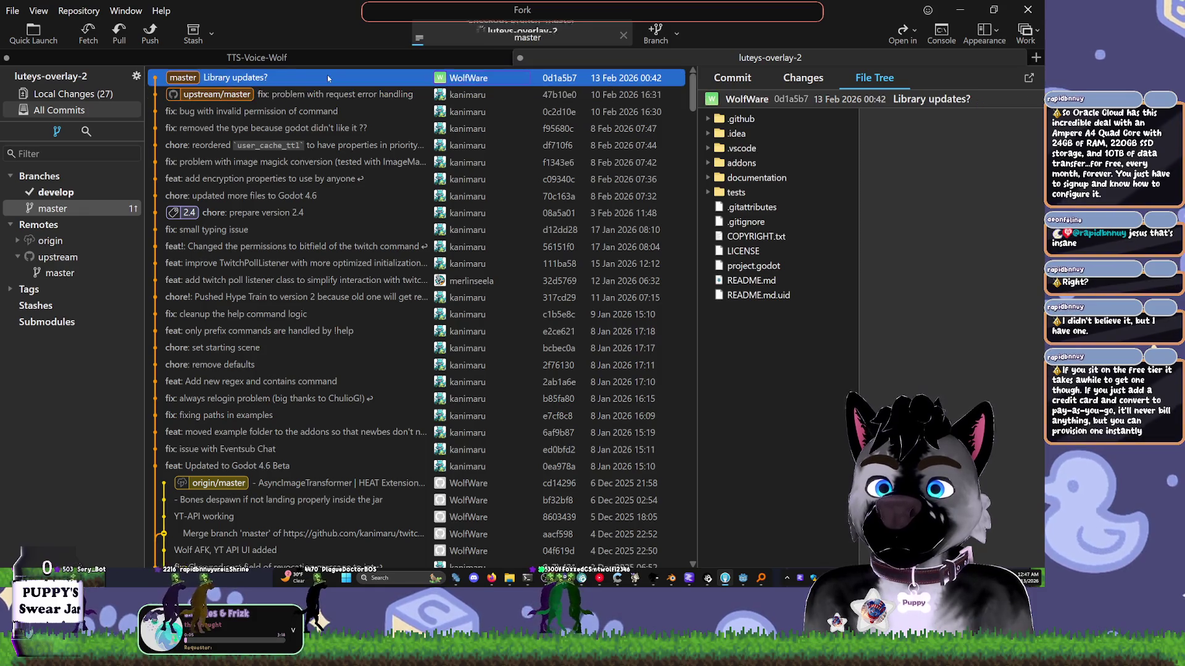
pyautogui.click(764, 384)
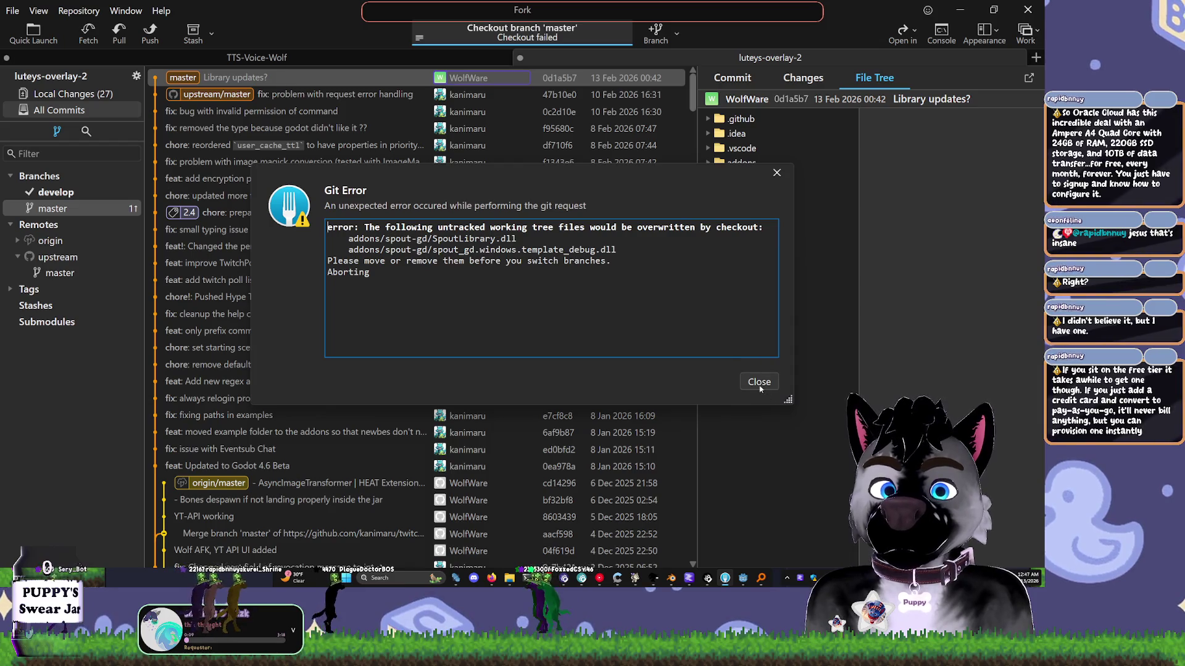
pyautogui.click(760, 384)
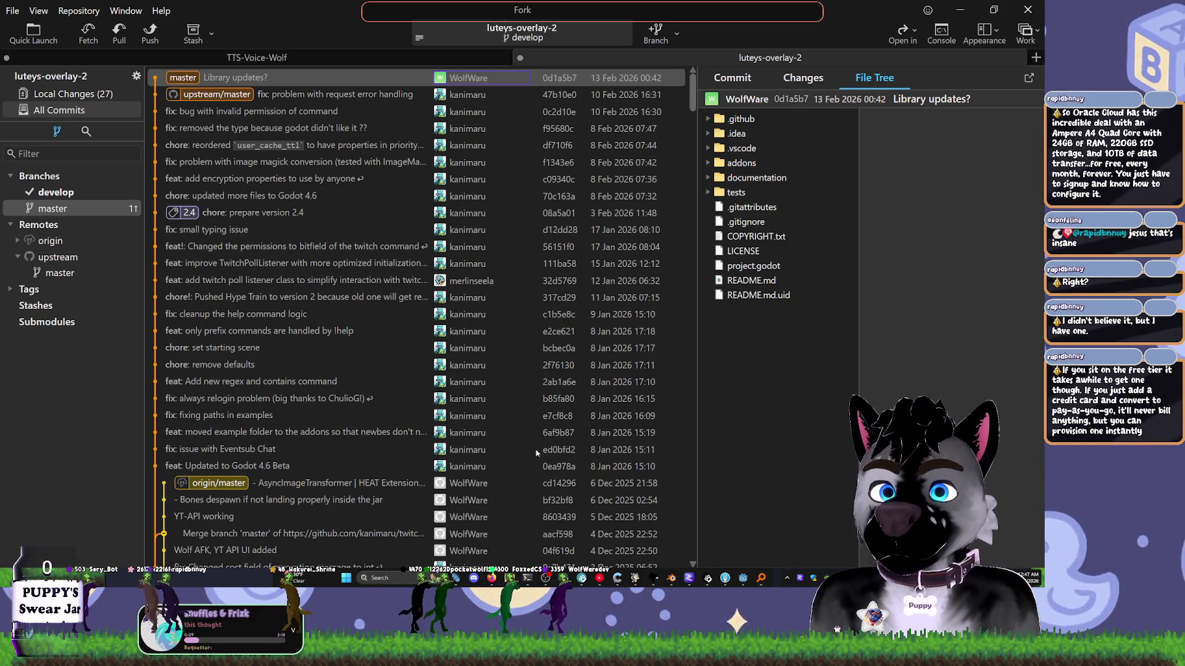
pyautogui.doubleClick(86, 208)
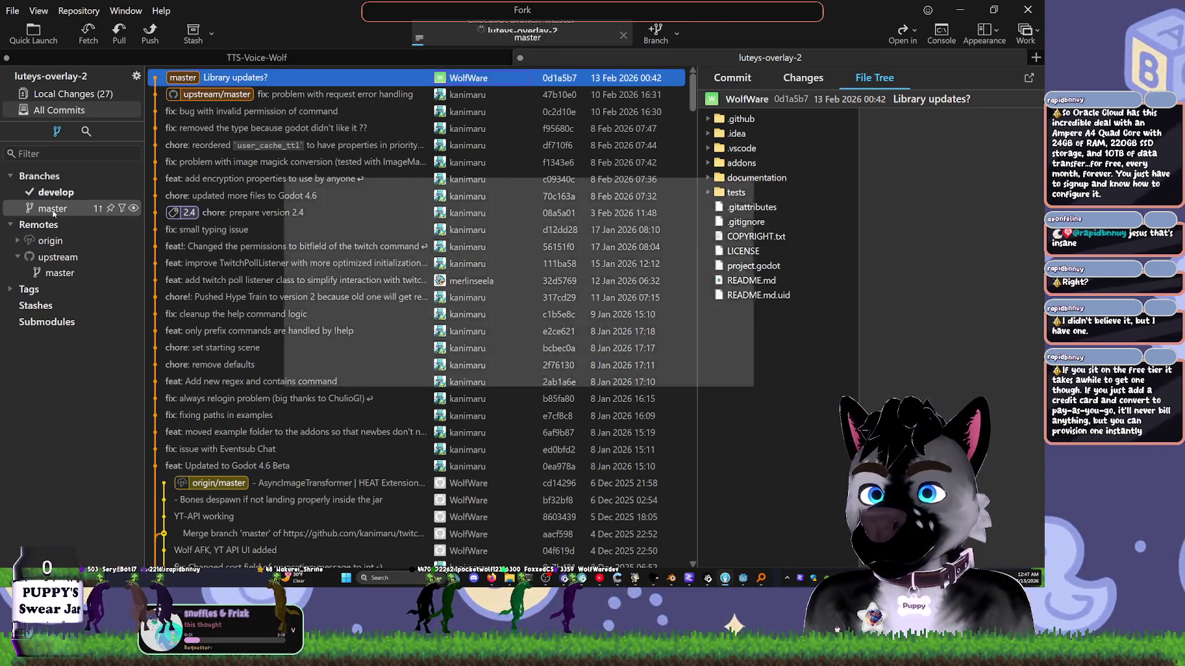
pyautogui.click(759, 382)
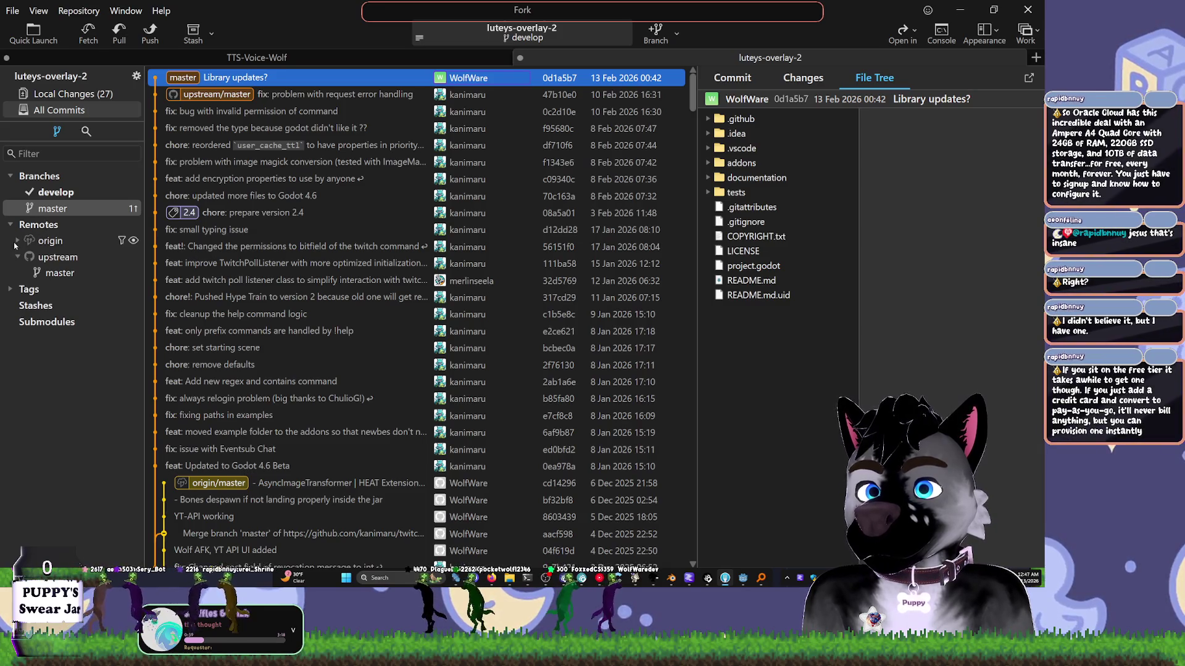
# - Jump to develop and view the Library updates? commit's file tree, then minimize Fork
pyautogui.click(17, 240)
pyautogui.click(16, 245)
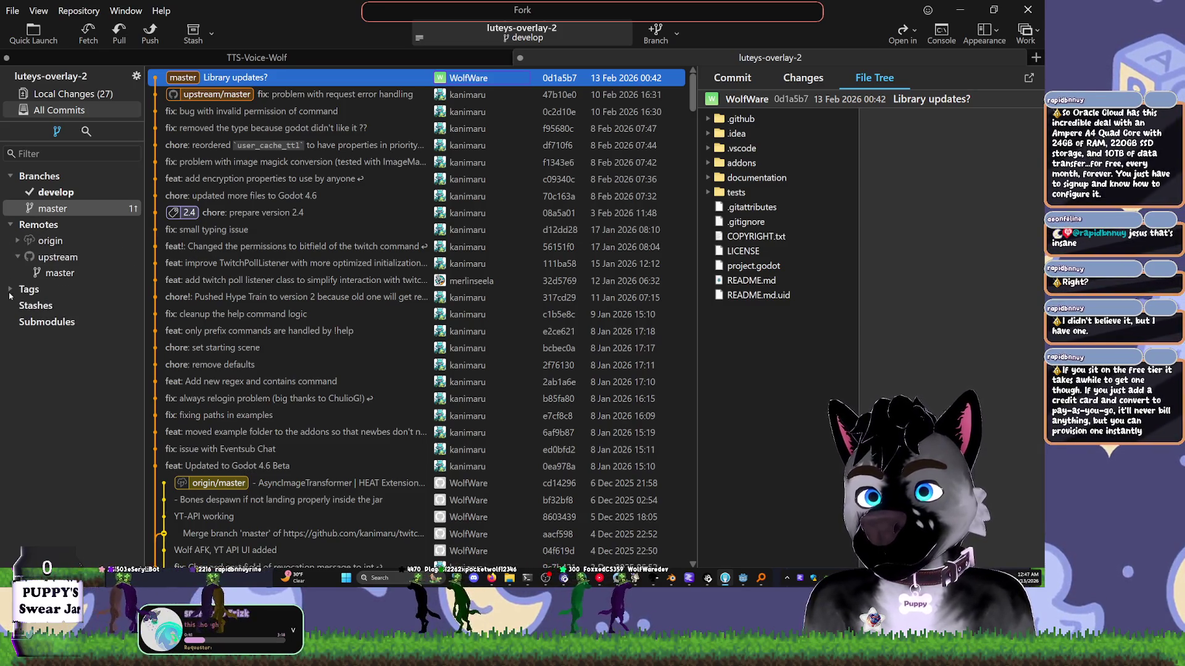
pyautogui.click(56, 192)
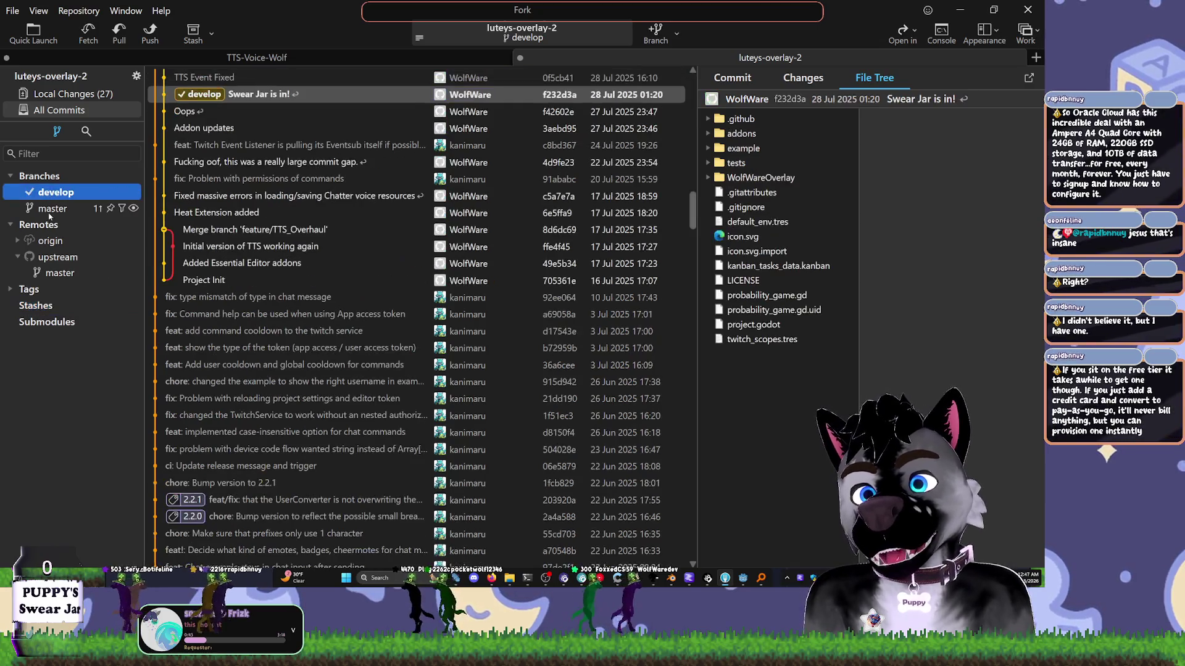
pyautogui.scroll(10, 254, 160)
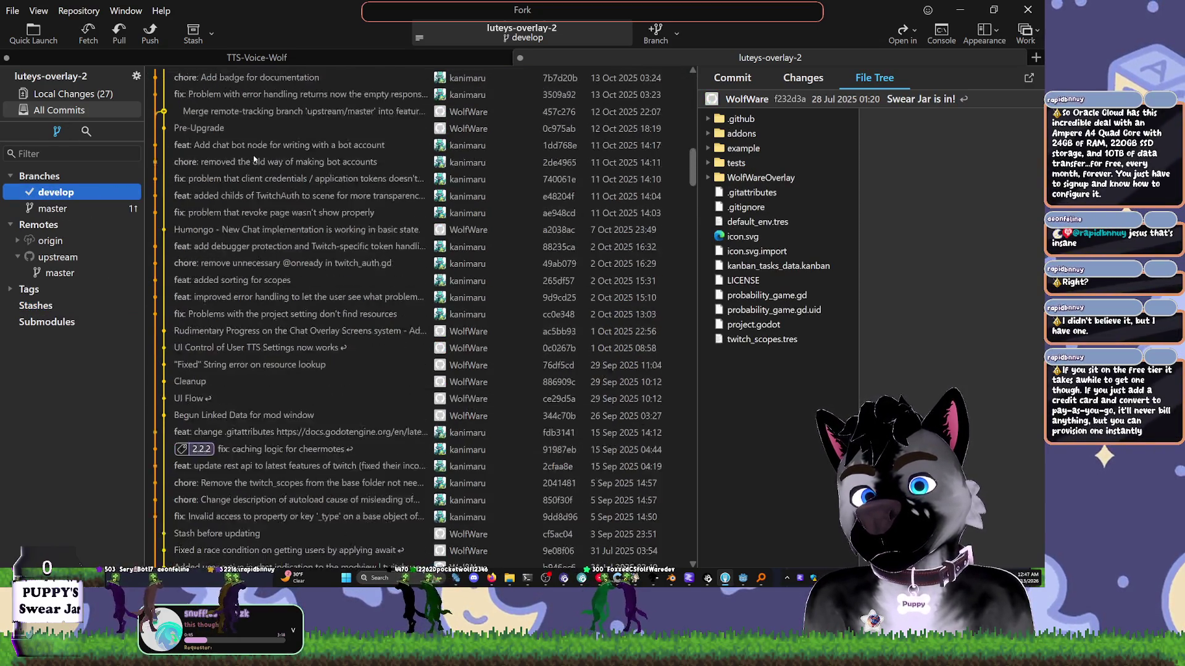
pyautogui.scroll(15, 254, 159)
pyautogui.click(264, 79)
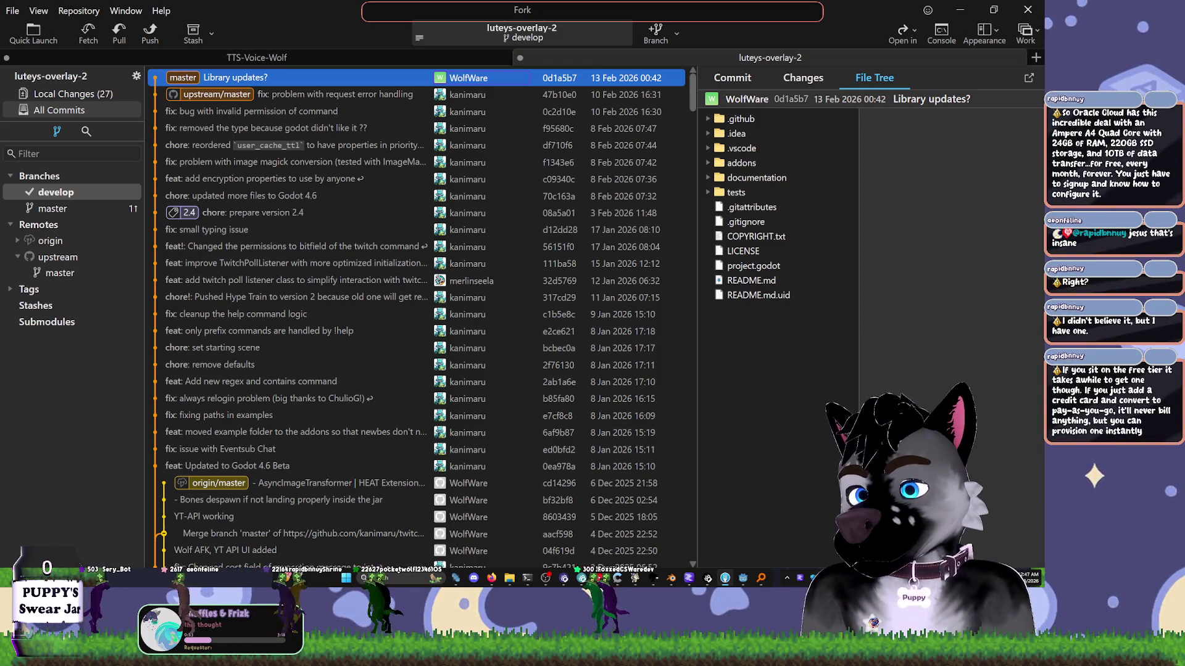
pyautogui.click(960, 10)
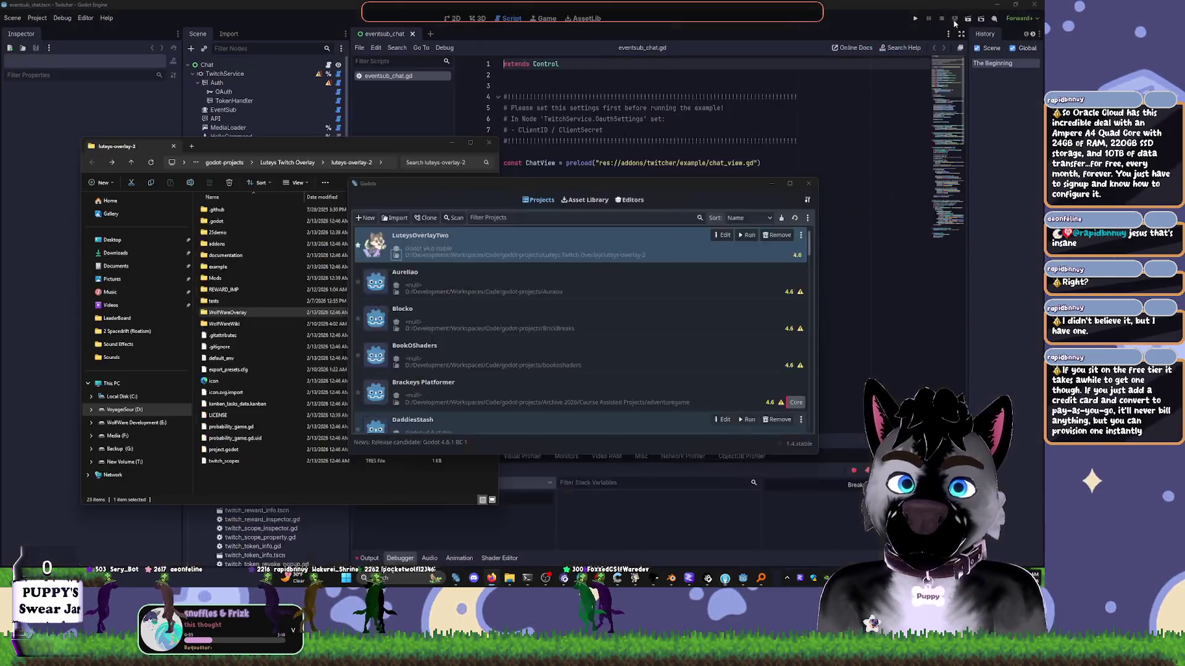
# - Hide the Godot project manager, open 25demo to see its empty Zone folder, then return to luteys-overlay-2
pyautogui.click(771, 183)
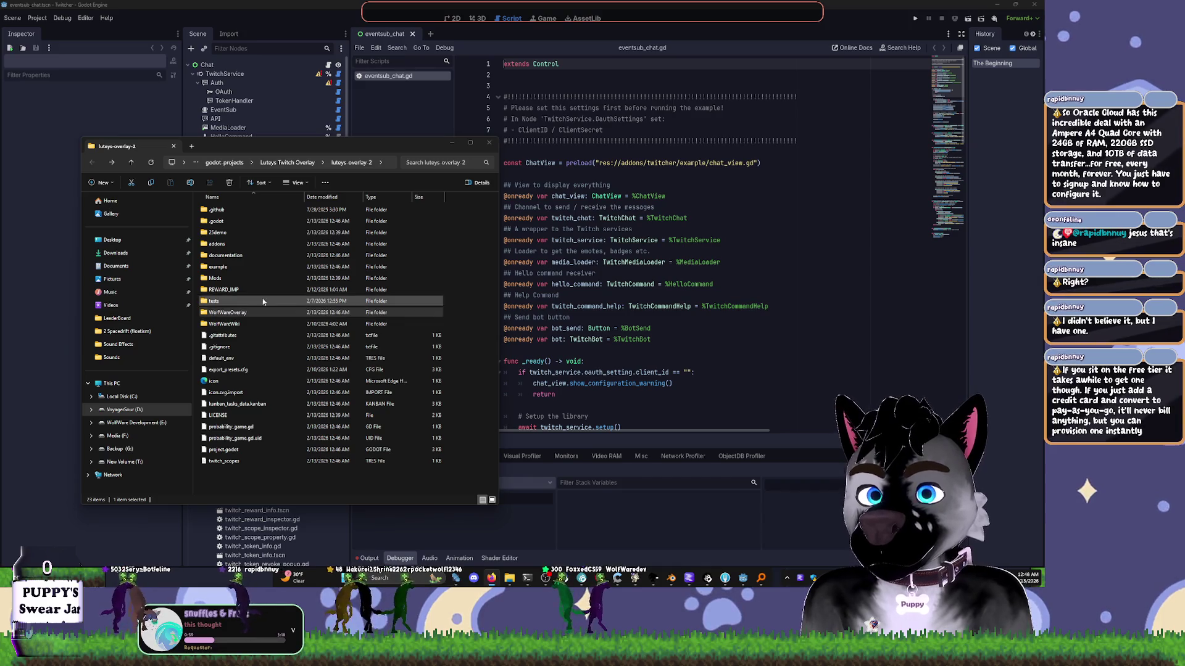
pyautogui.click(256, 221)
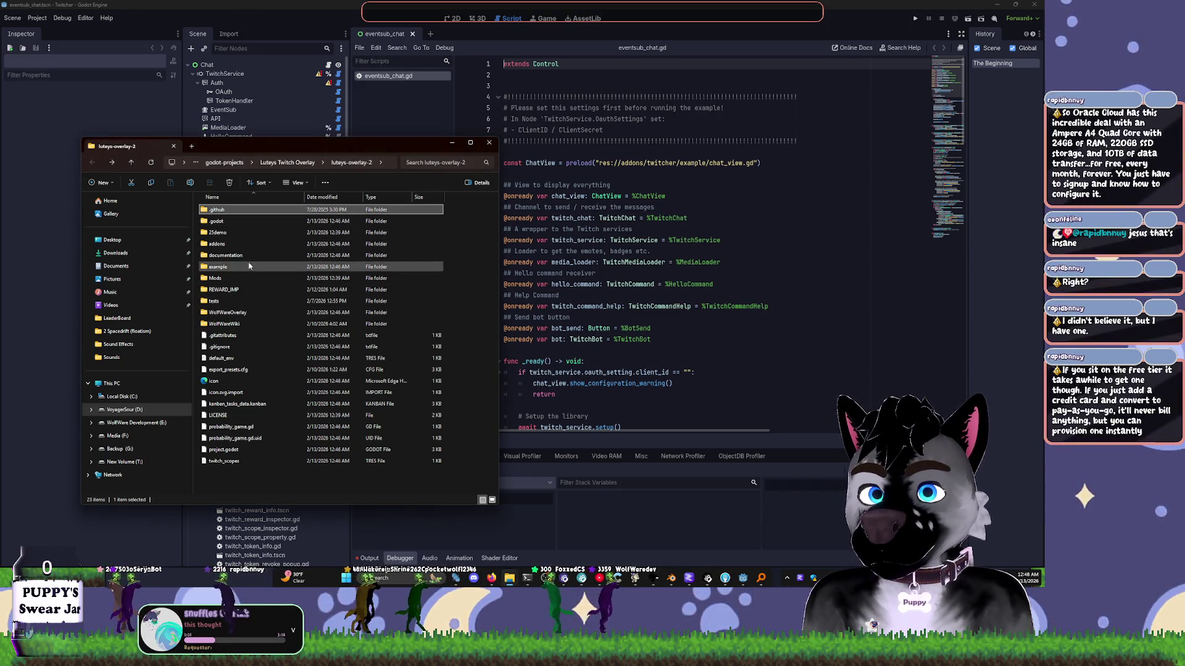
pyautogui.click(244, 234)
pyautogui.doubleClick(244, 234)
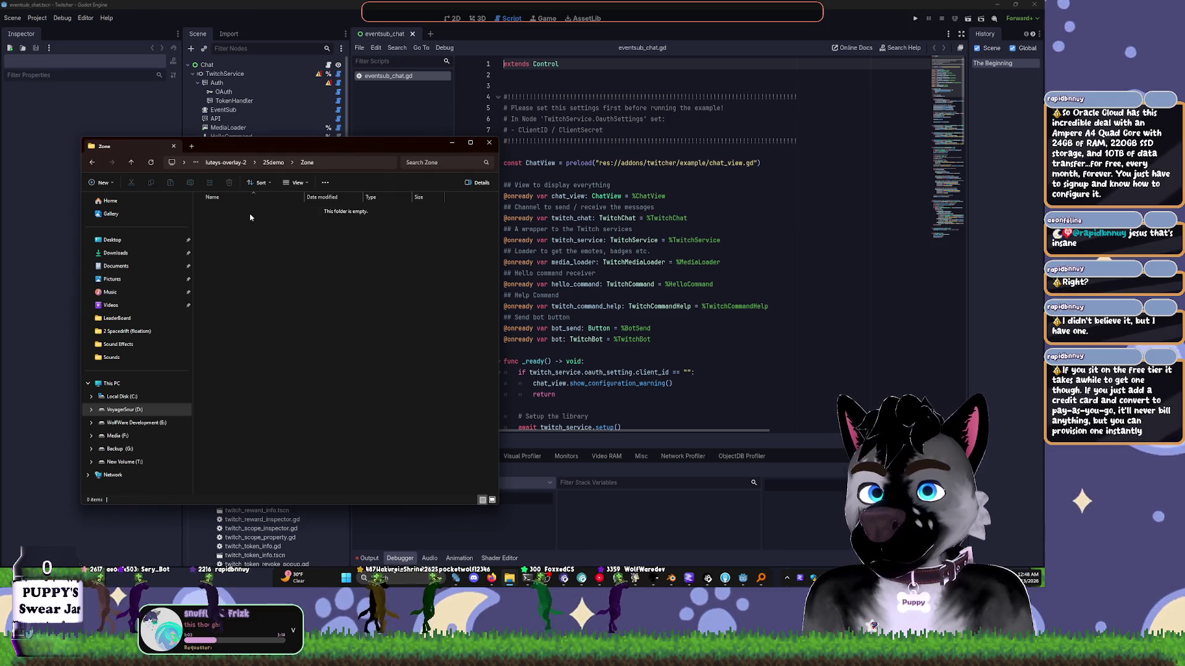
pyautogui.hotkey('alt', 'Left')
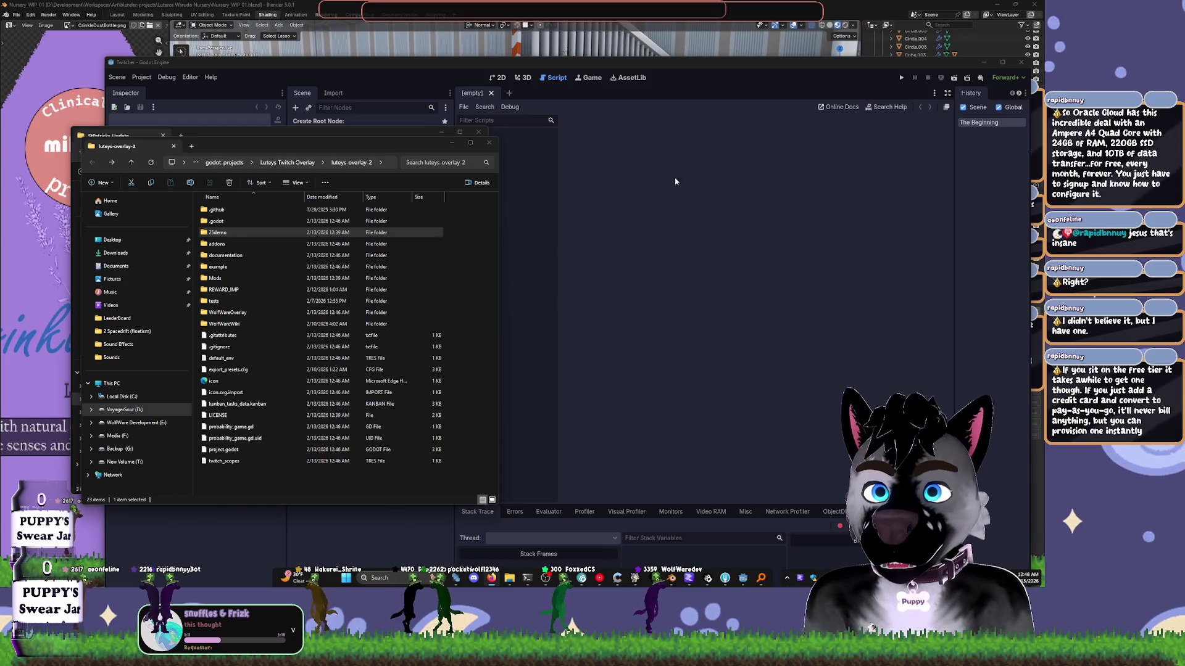
pyautogui.click(675, 182)
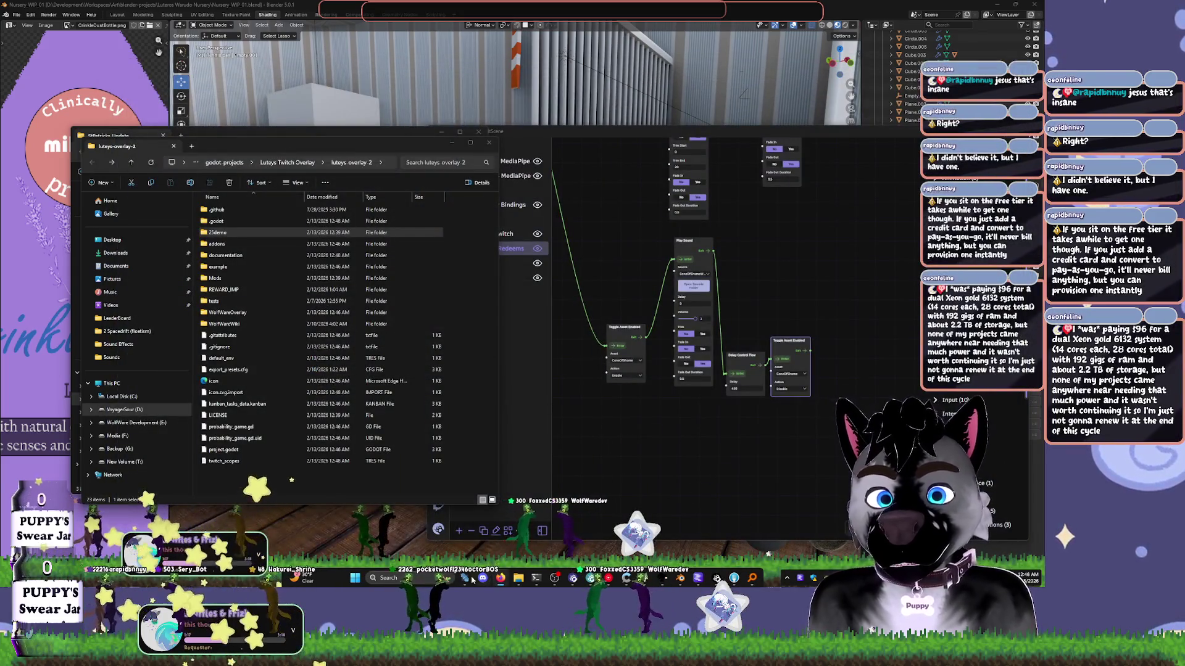
# - Open LuteysOverlayTwo from the Godot project list, then start a new terminal window
pyautogui.click(472, 580)
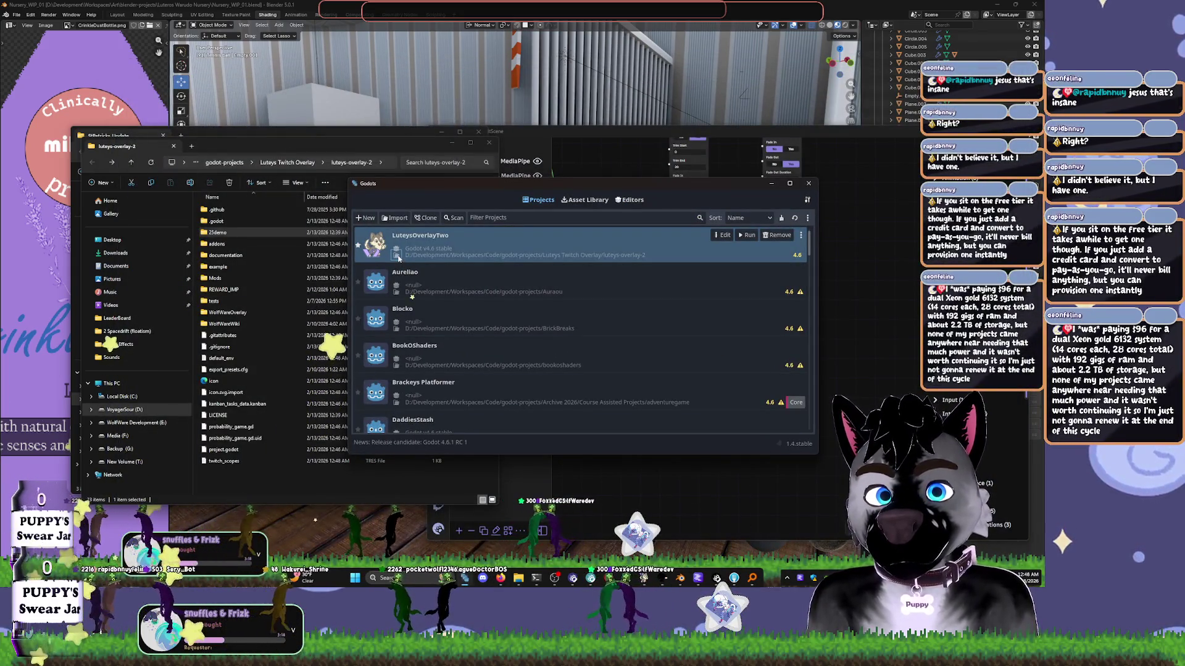
pyautogui.scroll(-5, 480, 305)
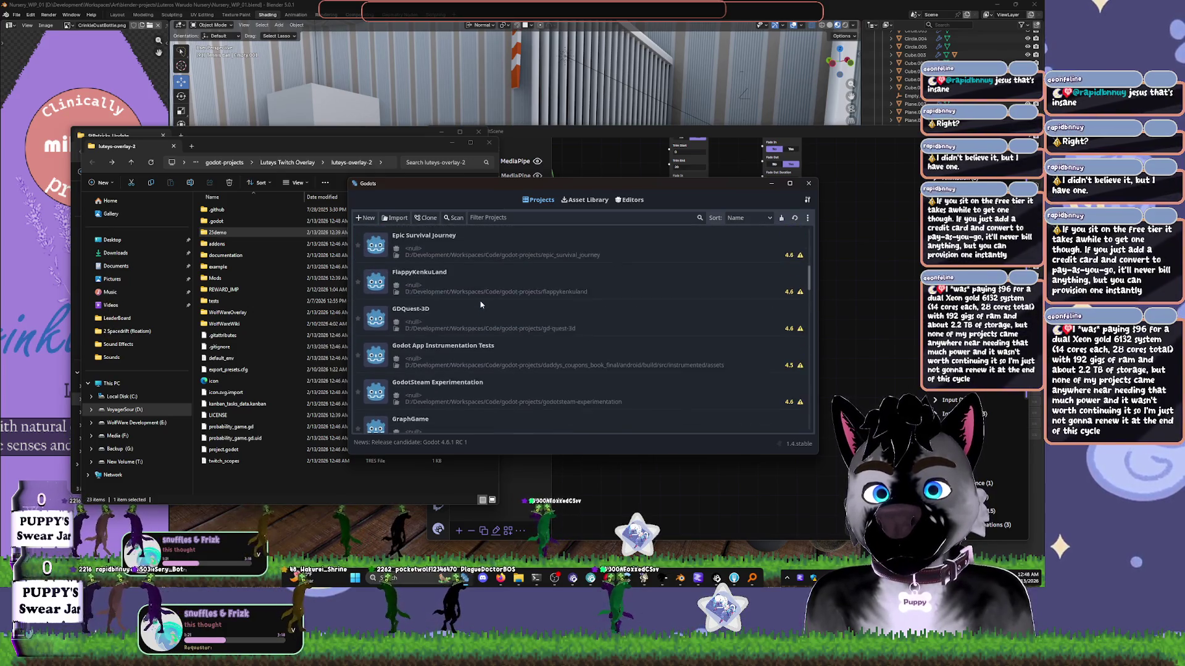
pyautogui.scroll(5, 475, 290)
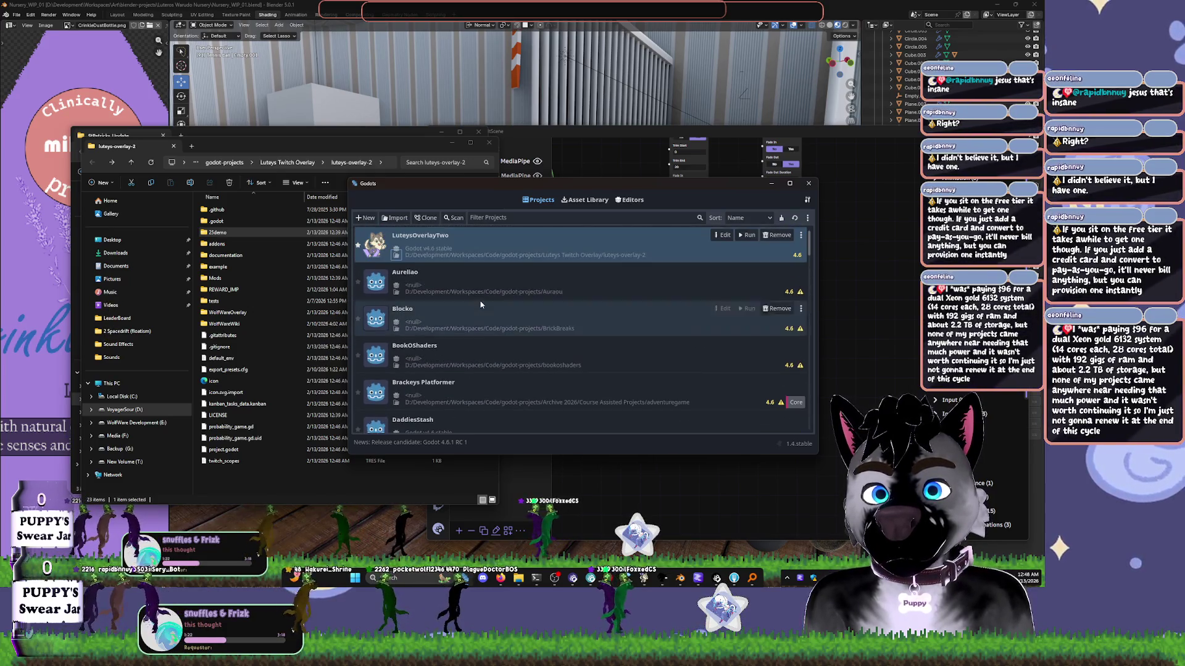
pyautogui.doubleClick(451, 257)
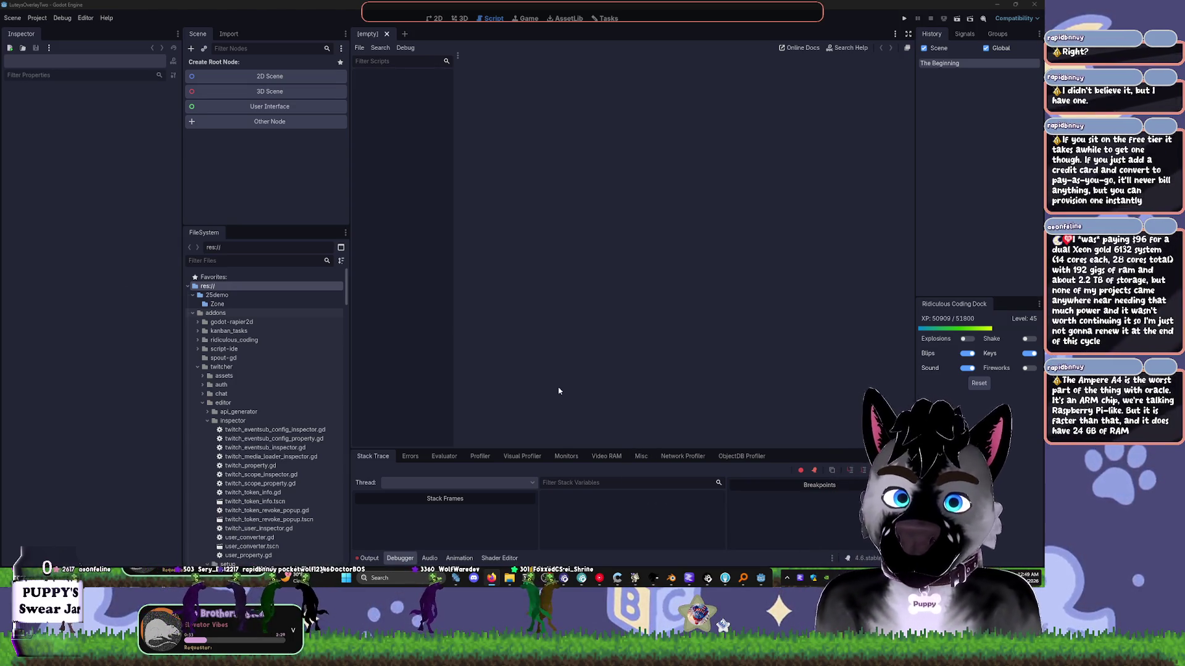
pyautogui.hotkey('ctrl', 'alt', 't')
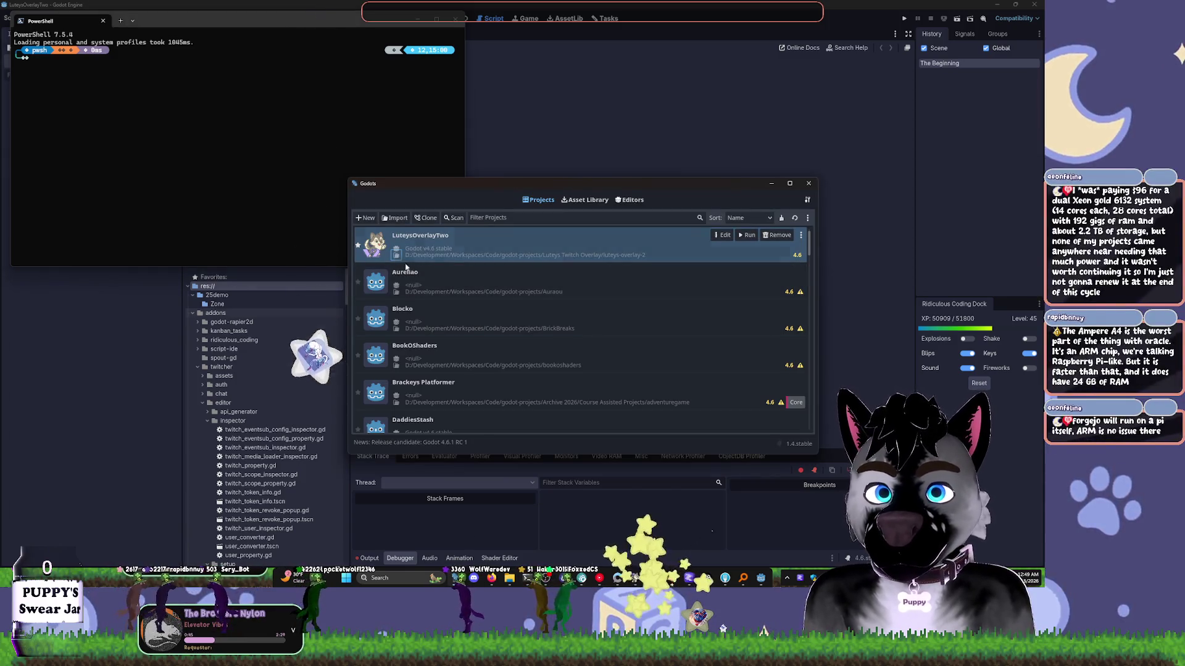
# - Open a PowerShell window in the luteys-overlay-2 folder and close File Explorer
pyautogui.click(396, 254)
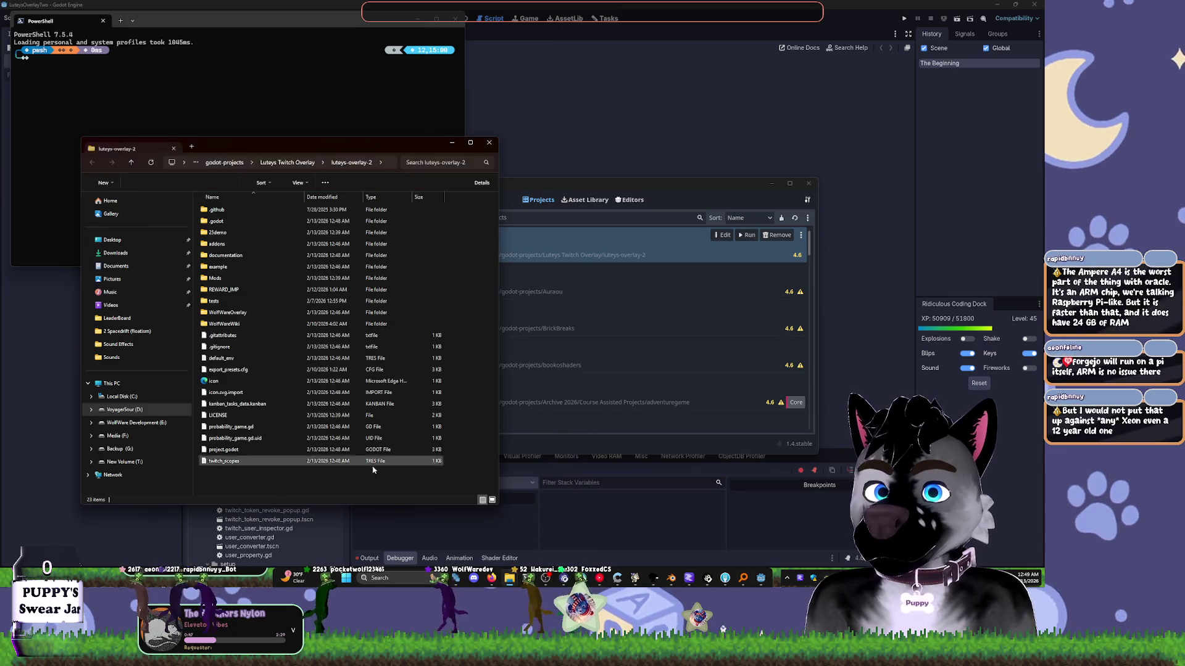
pyautogui.rightClick(325, 473)
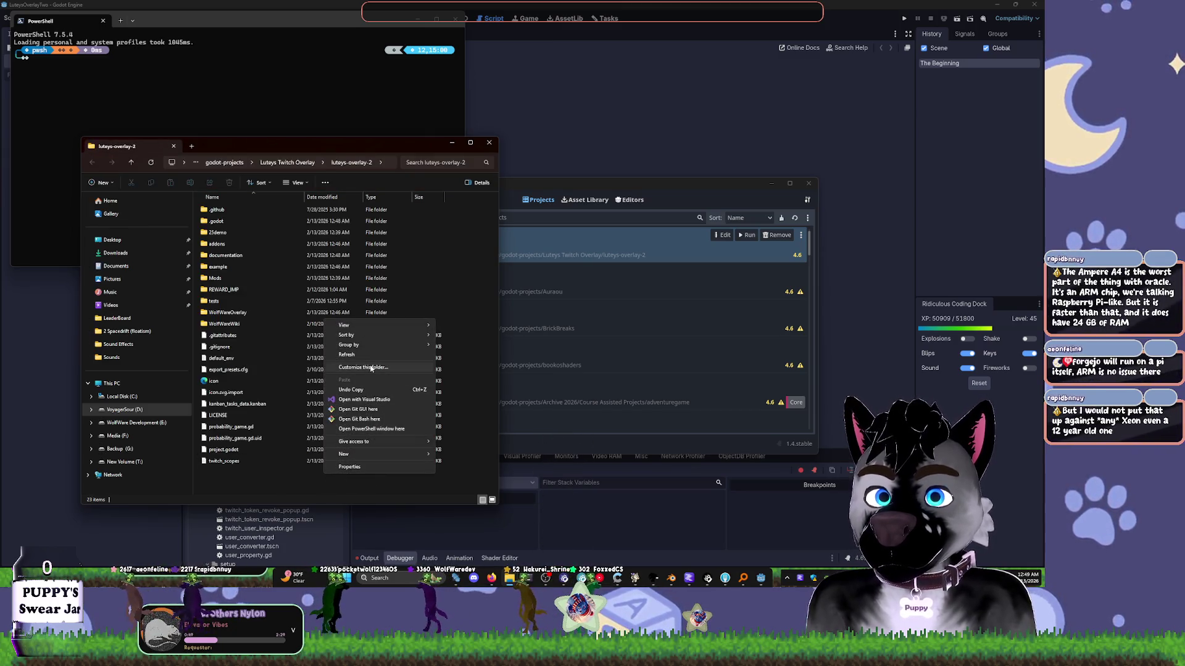
pyautogui.click(383, 430)
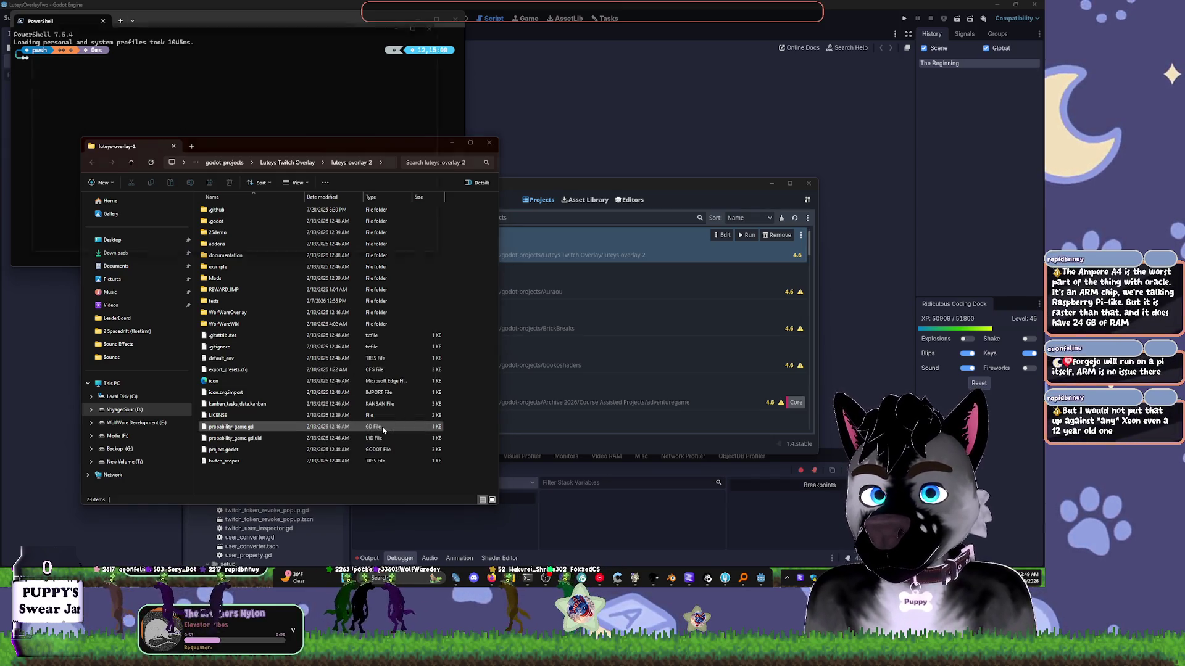
pyautogui.click(494, 146)
pyautogui.click(489, 143)
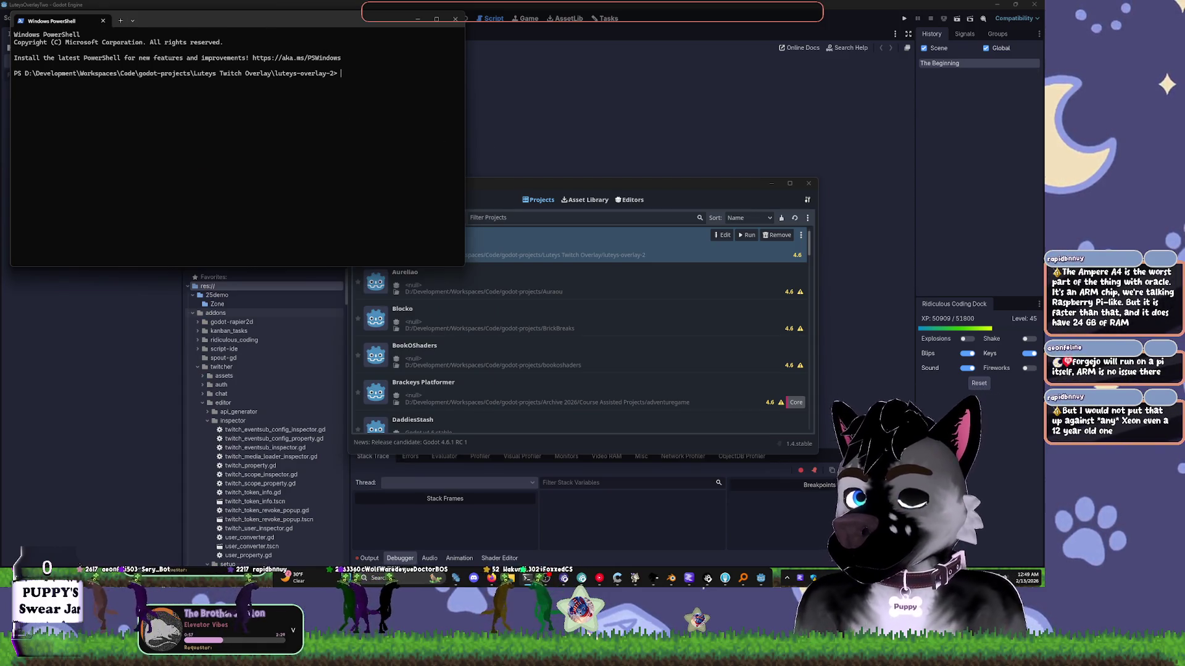
# - Run git reflog, review its output, and copy the listed history
pyautogui.write('git reglo')
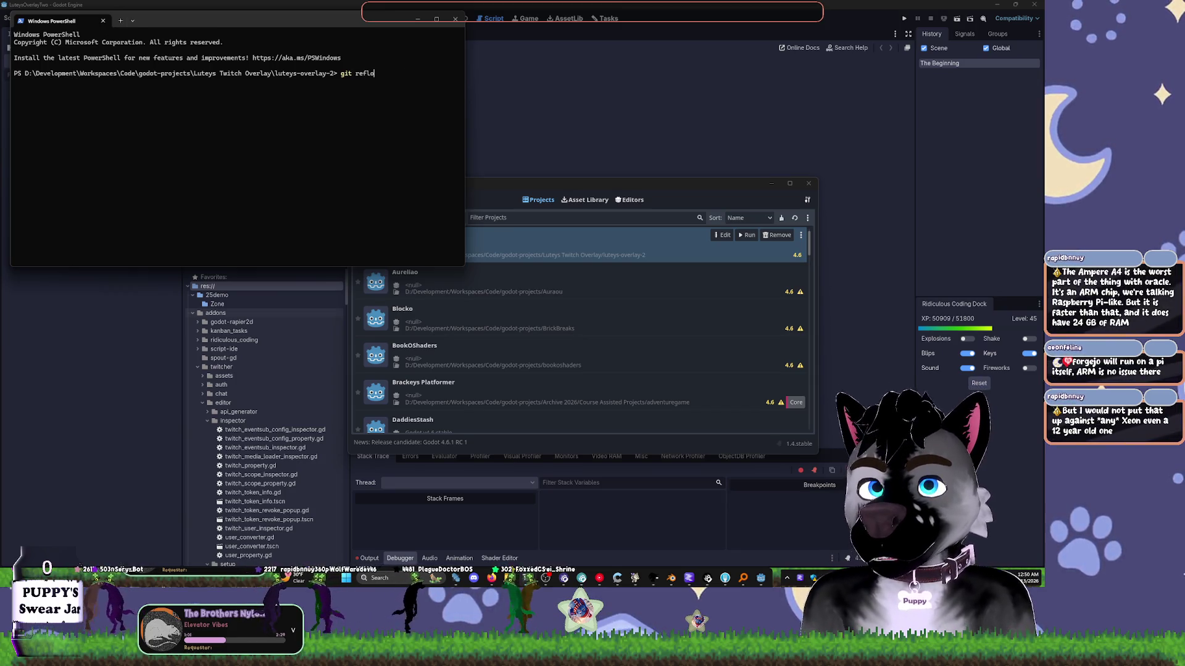
pyautogui.write('g')
pyautogui.press('Return')
pyautogui.scroll(2, 357, 109)
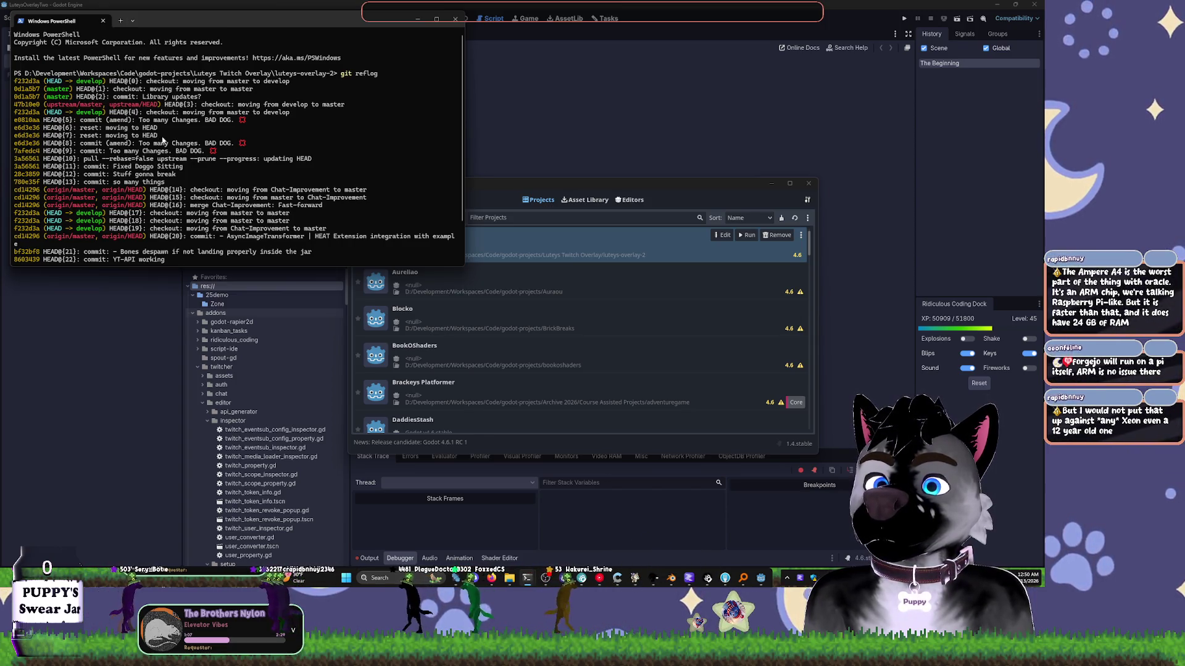
pyautogui.scroll(-2, 162, 188)
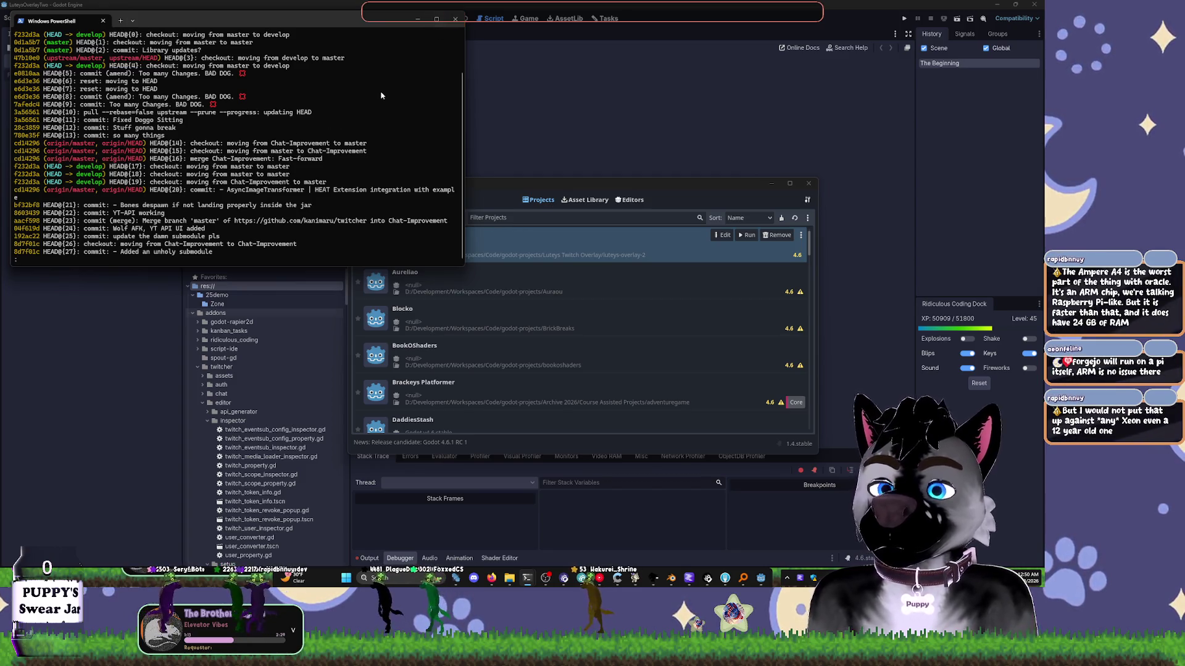
pyautogui.scroll(2, 302, 125)
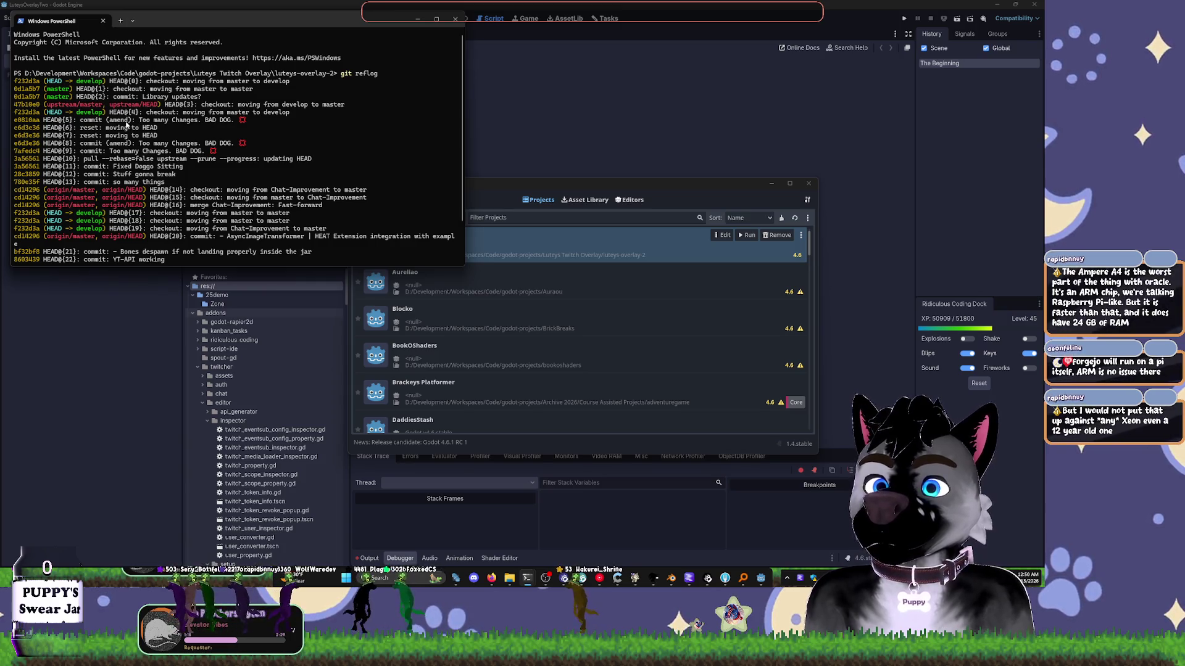
pyautogui.scroll(-2, 127, 126)
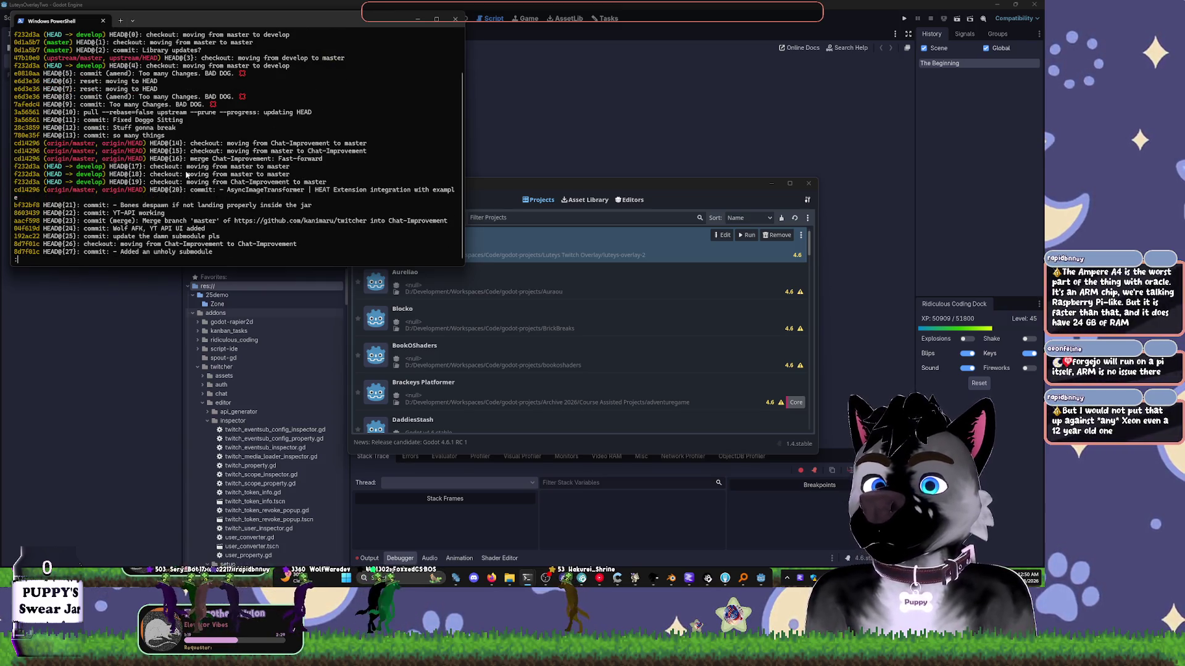
pyautogui.scroll(2, 187, 175)
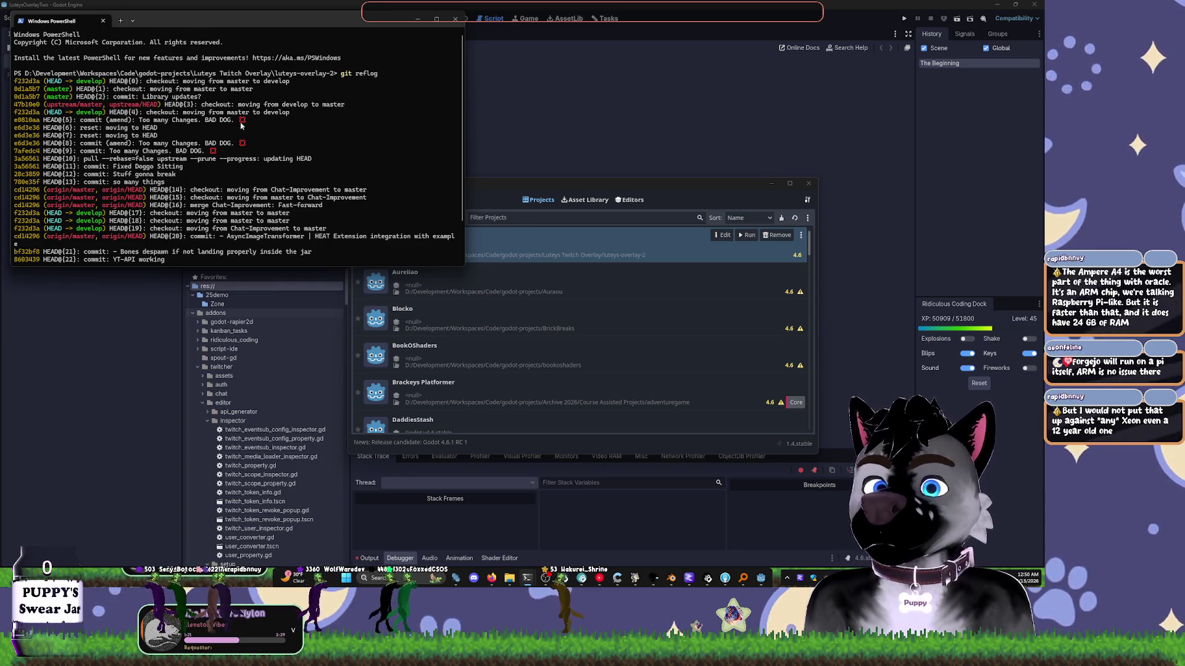
pyautogui.moveTo(27, 72); pyautogui.dragTo(340, 294)
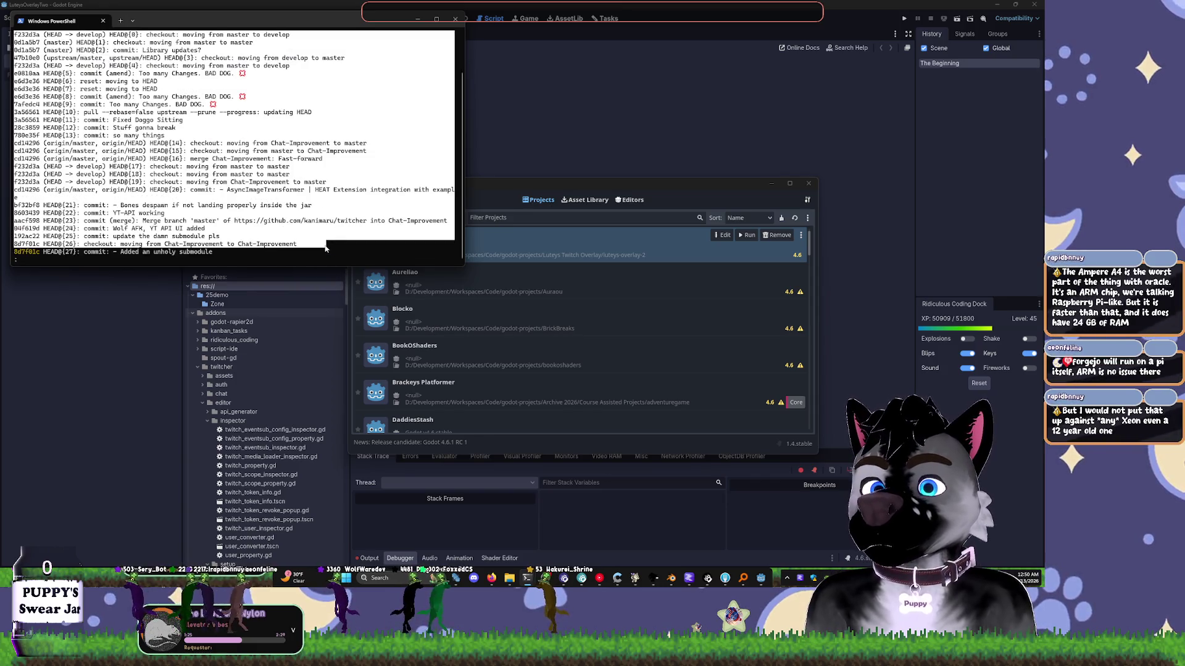
pyautogui.hotkey('ctrl', 'c')
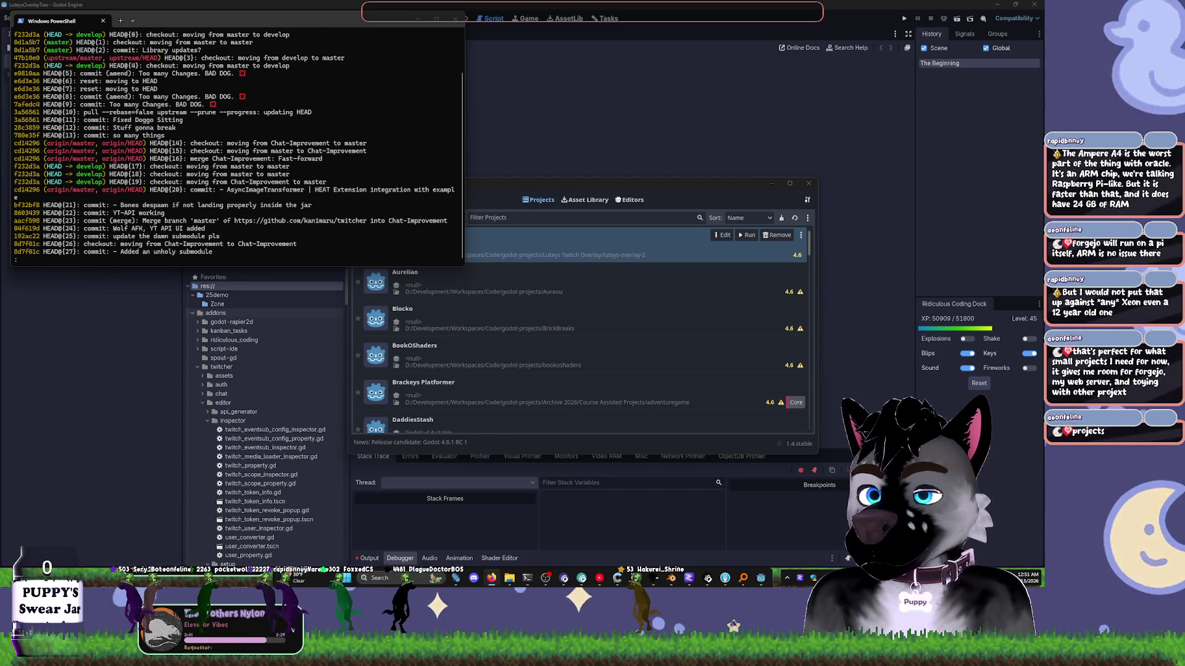
pyautogui.hotkey('alt', 'Tab')
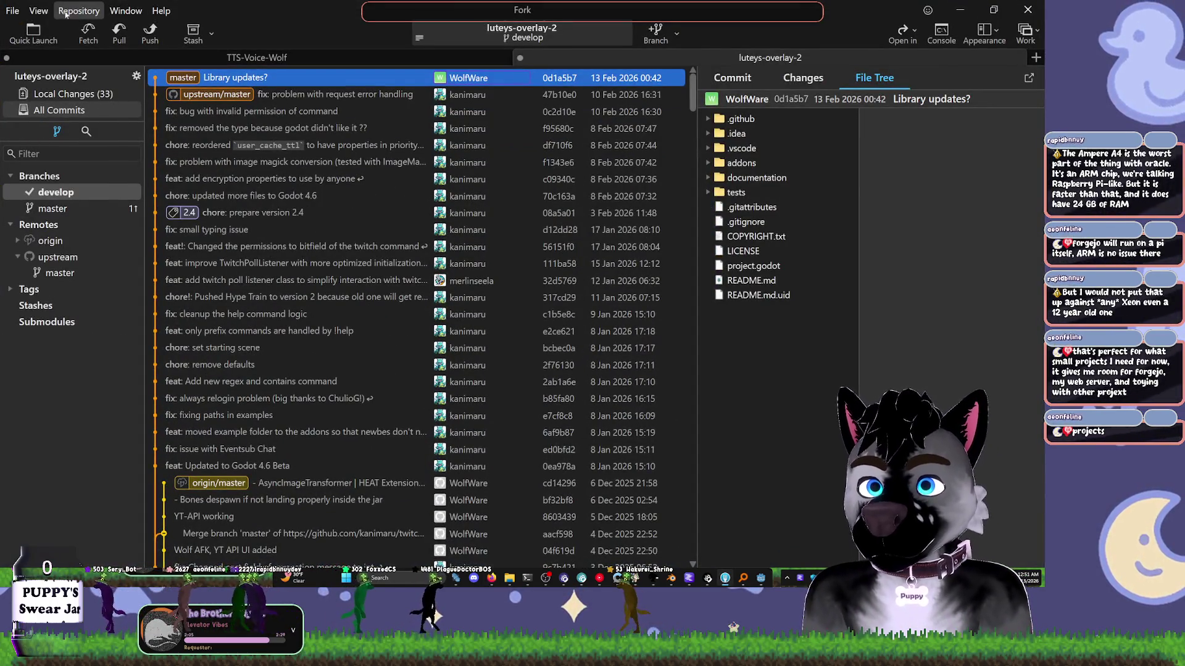
# - Check the tab and Repository menus and the top commit's changes, then view the 33 local changes
pyautogui.rightClick(590, 59)
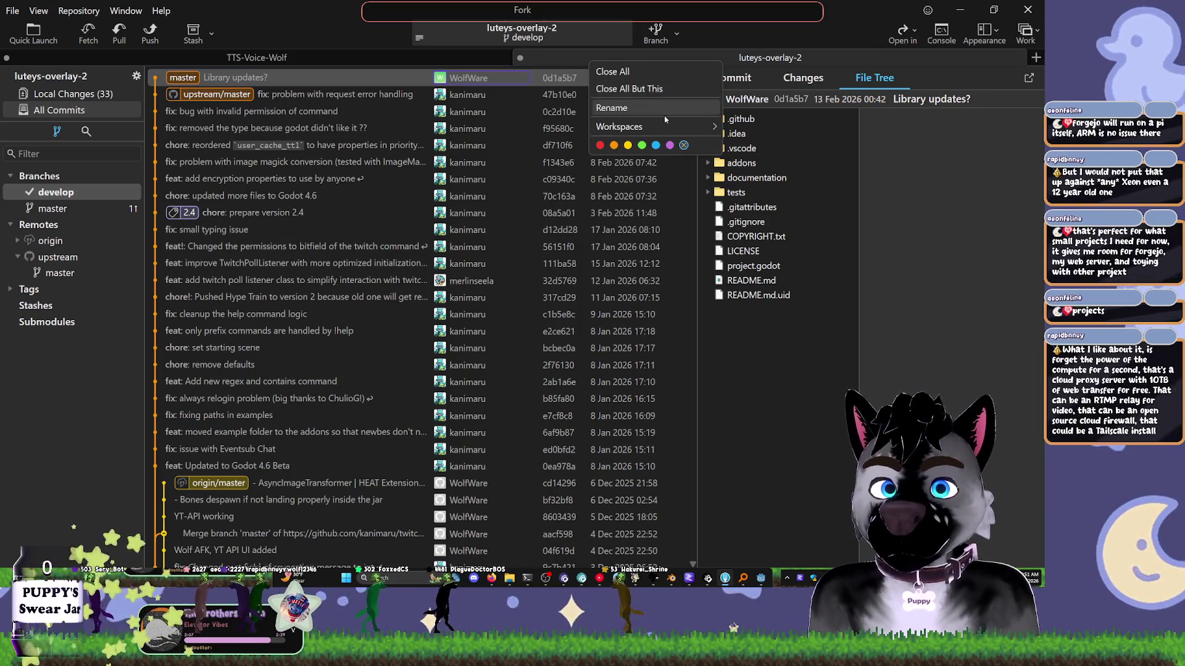
pyautogui.click(432, 78)
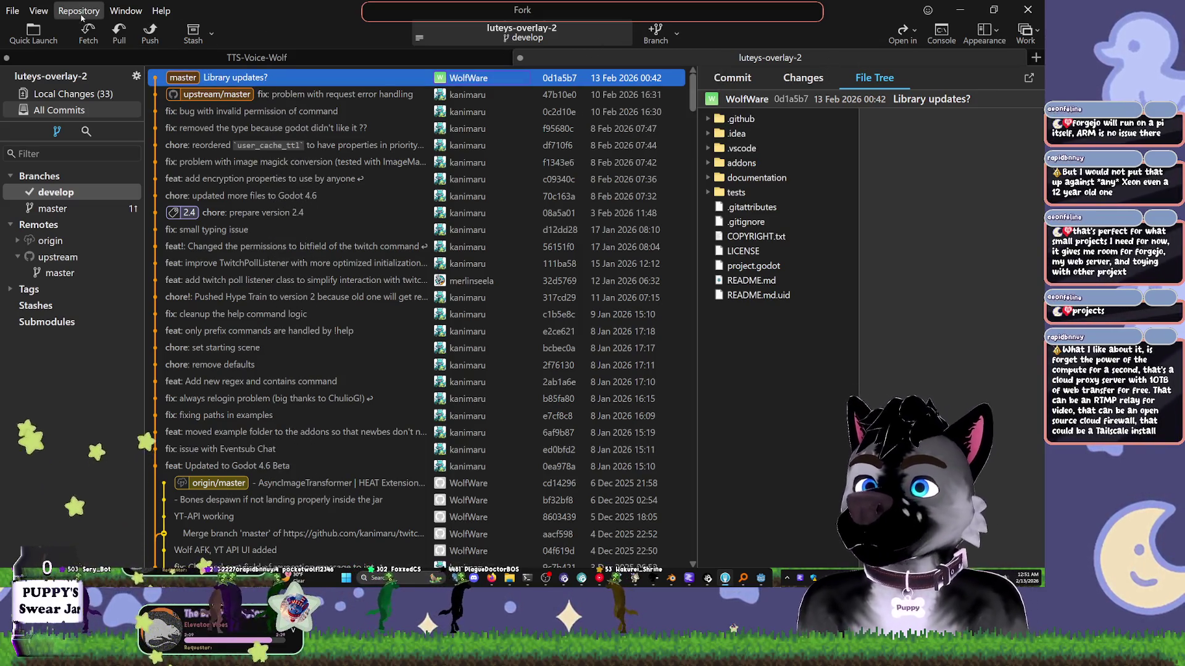
pyautogui.click(79, 10)
pyautogui.press('Escape')
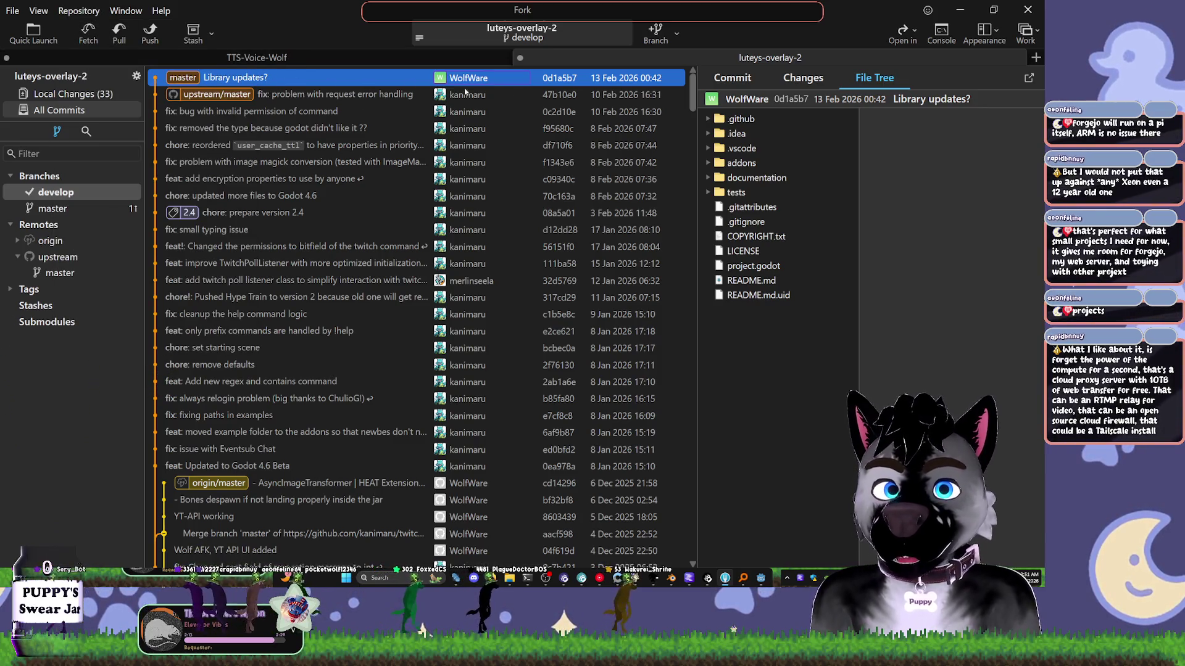
pyautogui.click(792, 76)
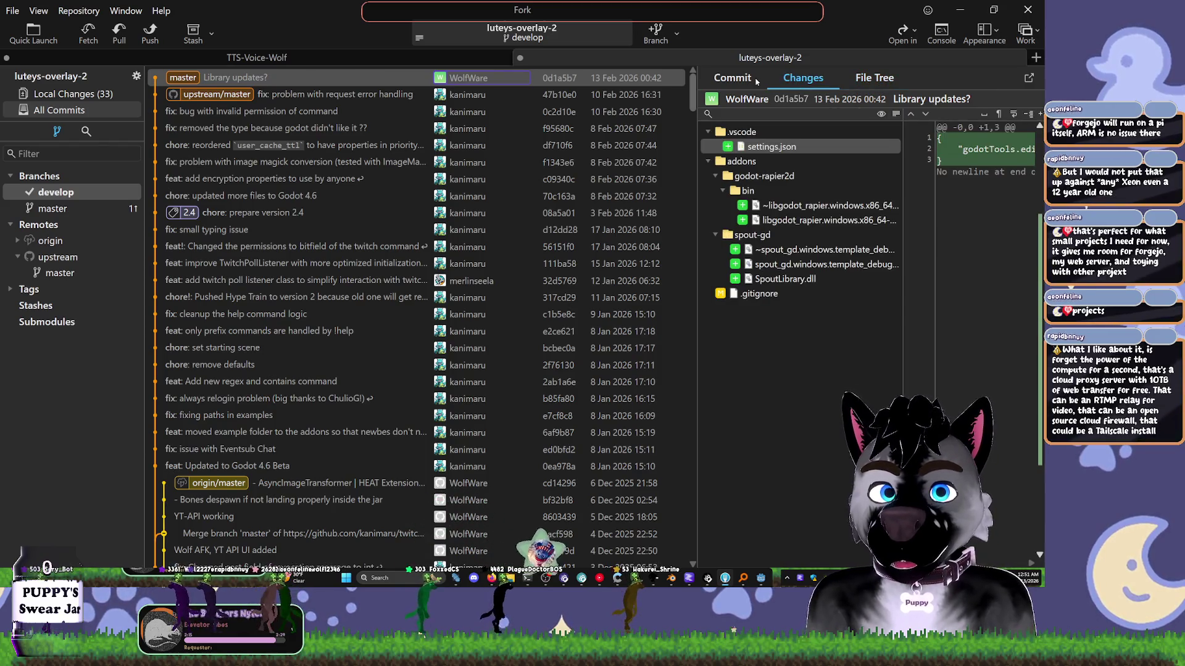
pyautogui.click(753, 81)
pyautogui.click(83, 95)
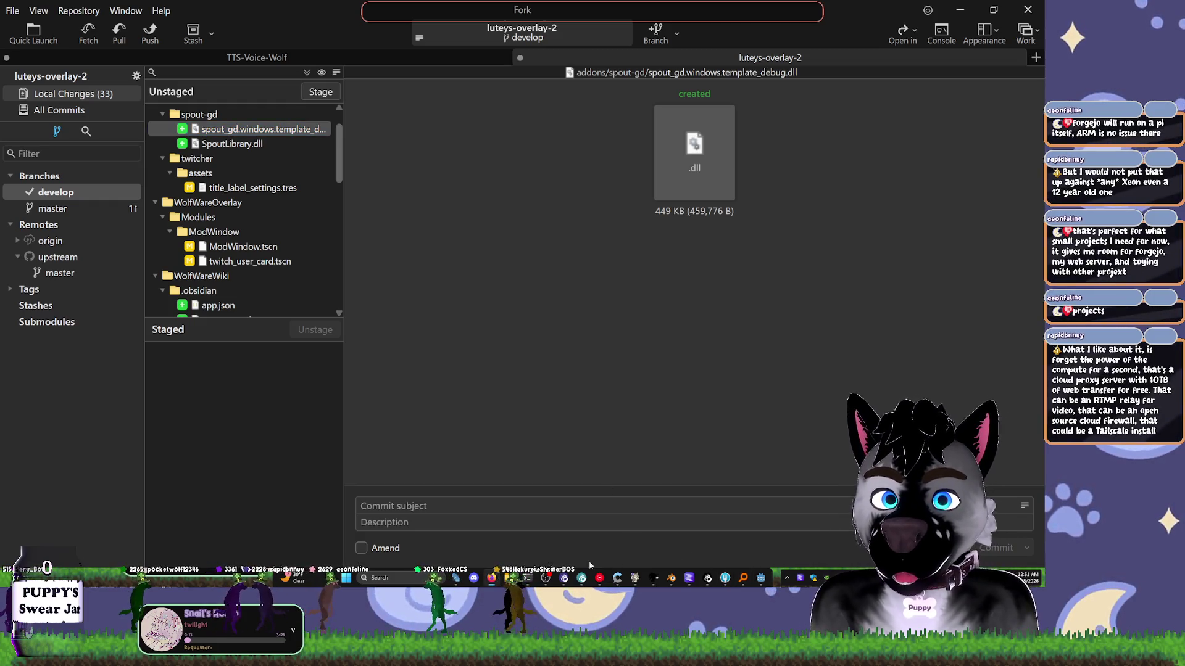
# - Bring the PowerShell reflog window in front of Fork and move it down and to the right
pyautogui.moveTo(532, 581)
pyautogui.click(559, 521)
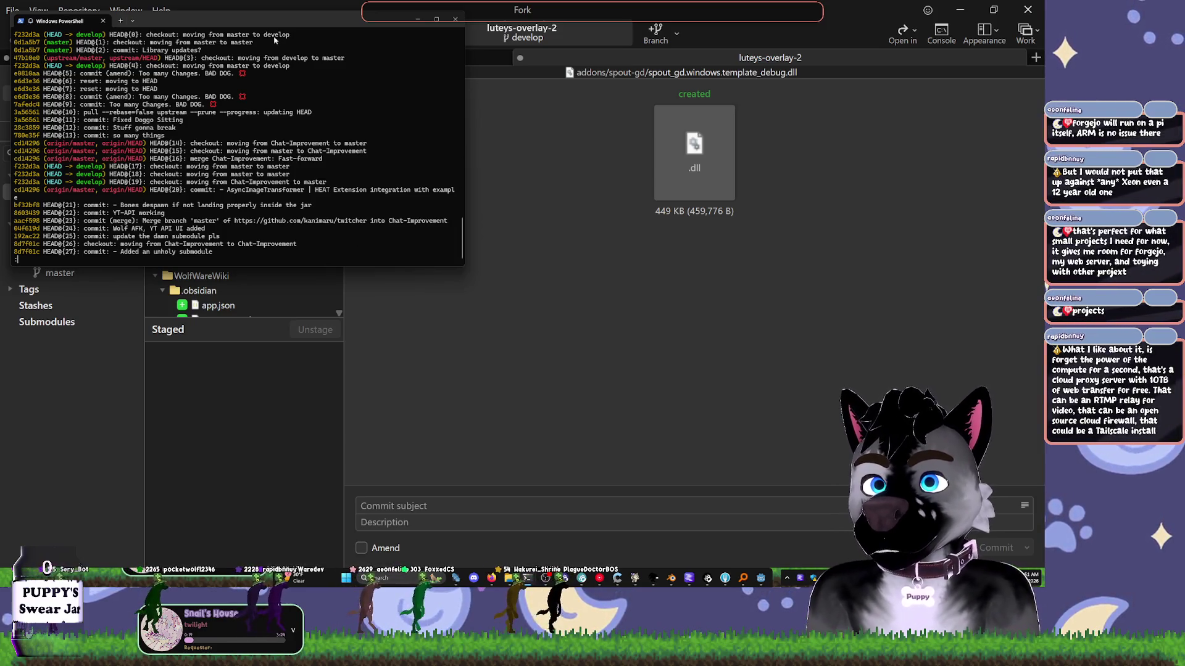
pyautogui.moveTo(275, 20); pyautogui.dragTo(389, 50)
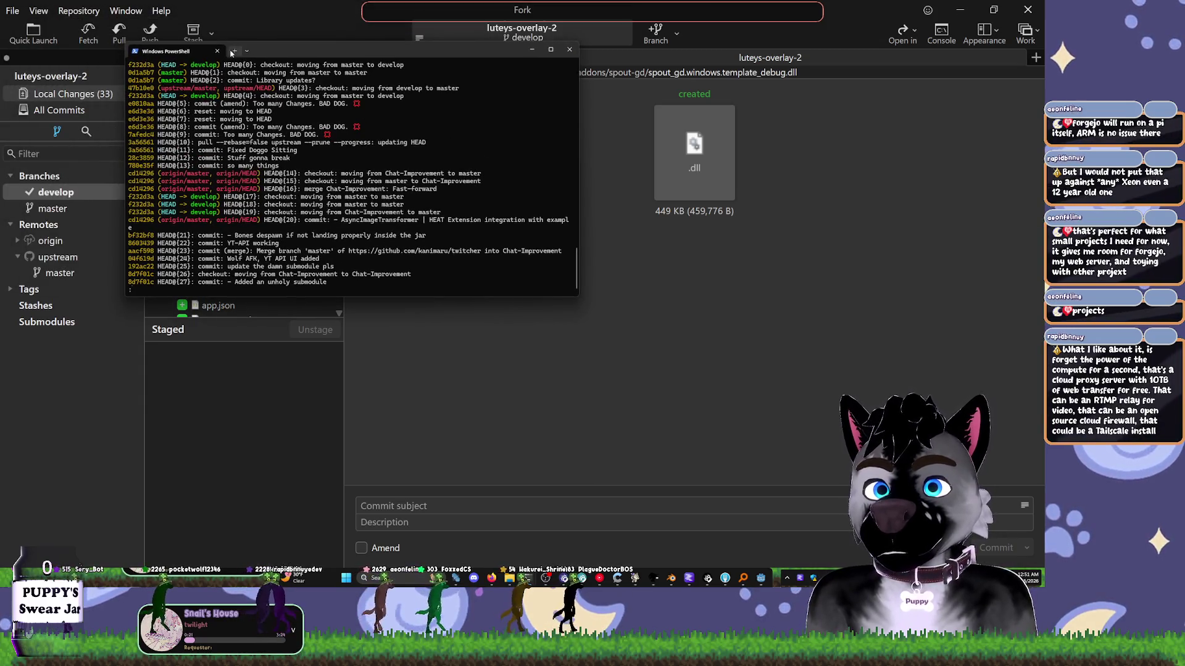
pyautogui.press('Down')
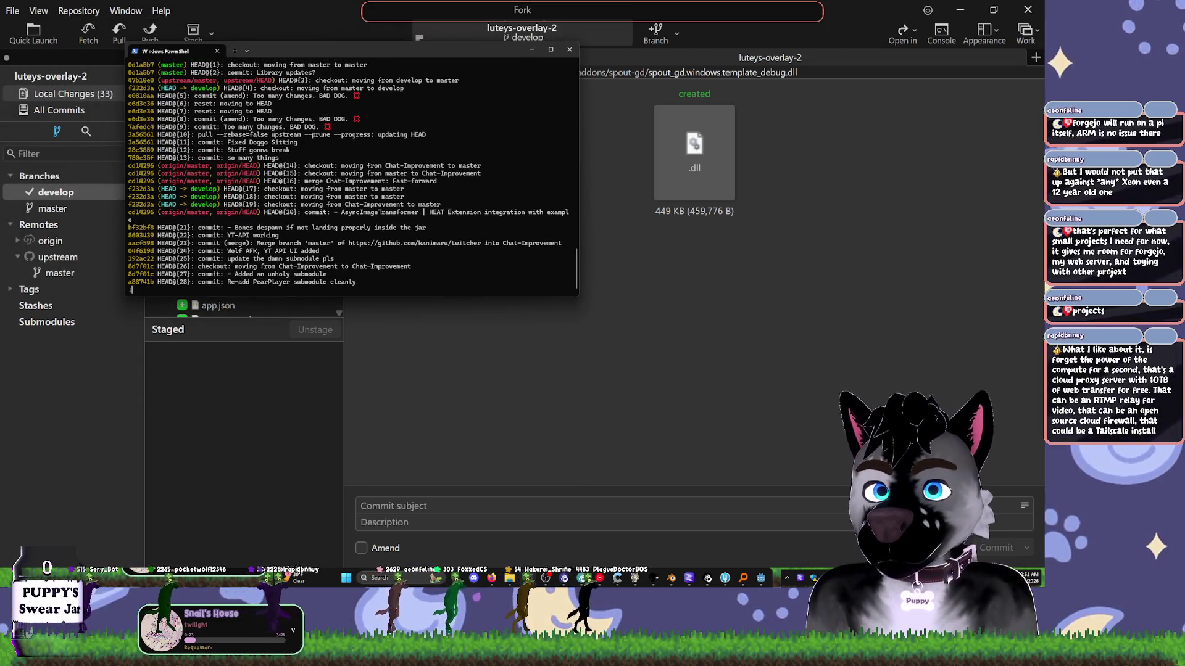
# - Scroll to the end of the git reflog output and close that terminal
pyautogui.press('Down')
pyautogui.press('Down')
pyautogui.press('Down')
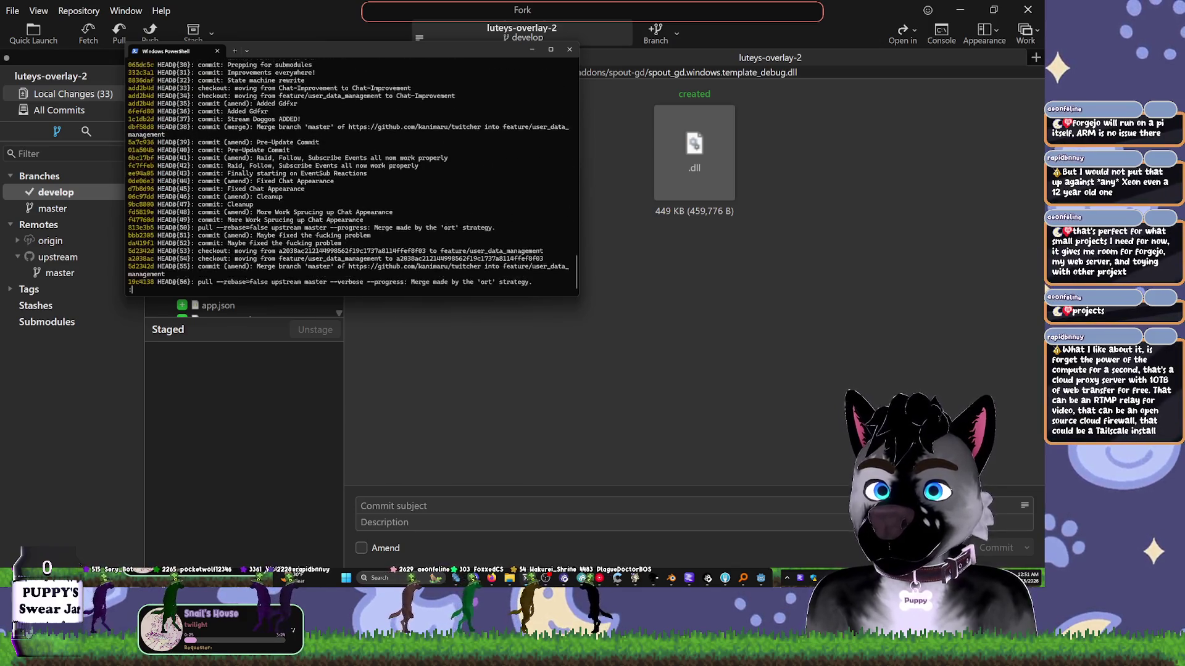
pyautogui.press('Down')
pyautogui.press('Down')
pyautogui.press('Down')
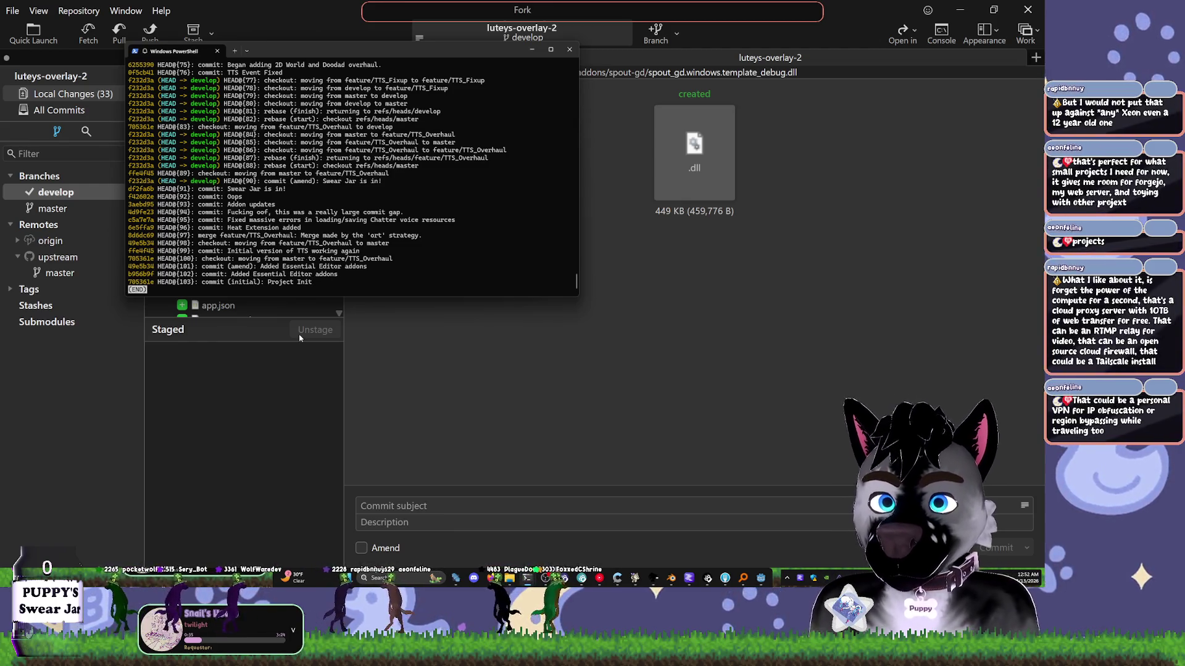
pyautogui.click(234, 51)
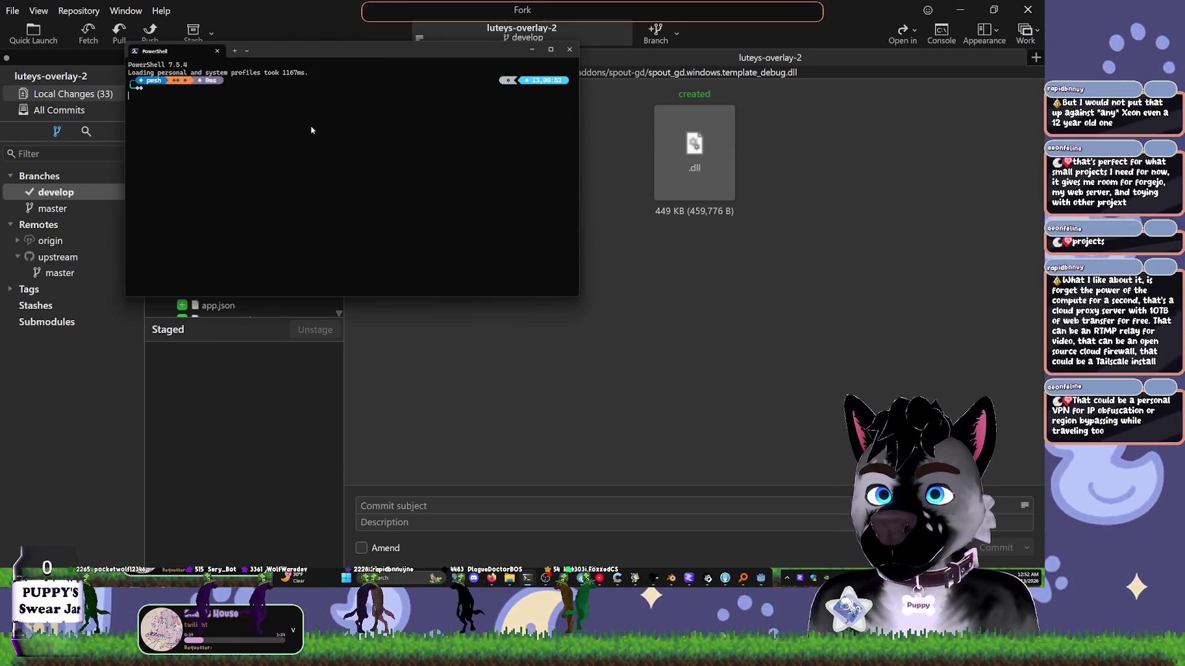
pyautogui.click(569, 49)
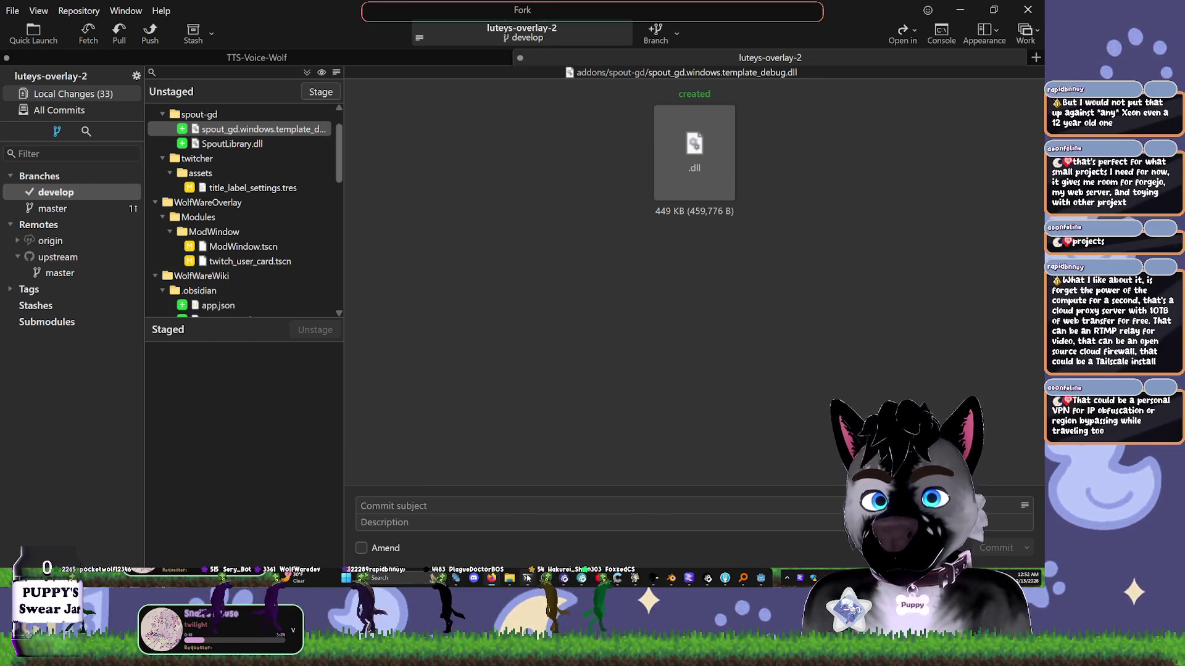
# - Open a fresh terminal in the luteys-overlay-2 folder from its File Explorer window
pyautogui.moveTo(527, 578)
pyautogui.click(566, 518)
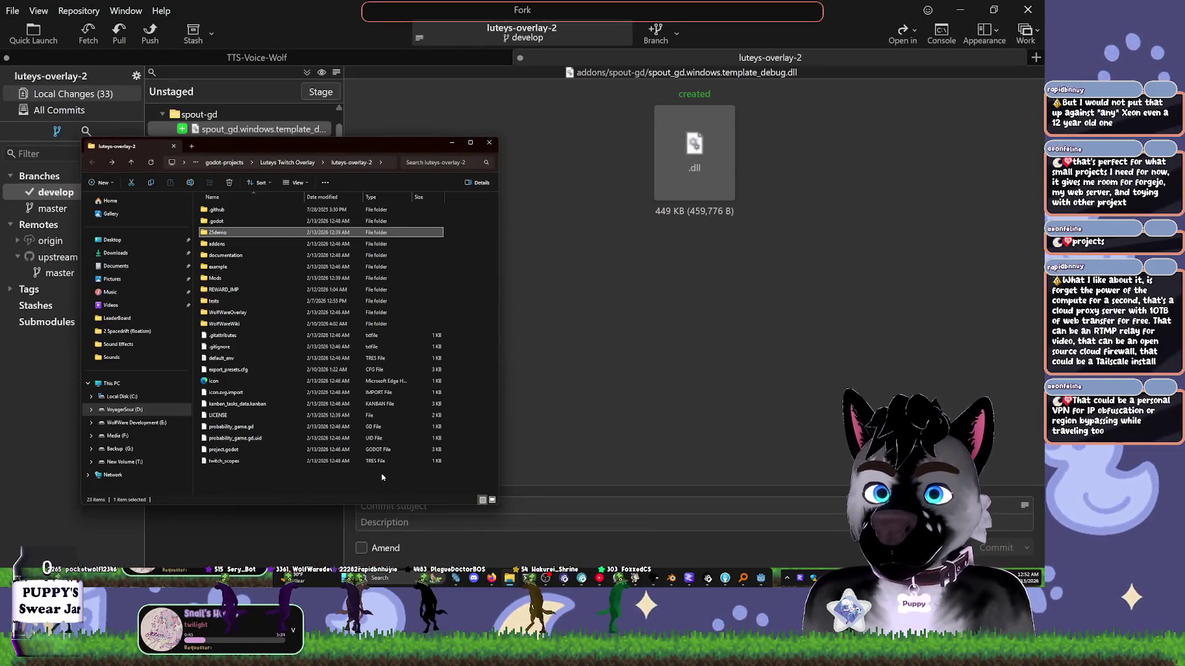
pyautogui.click(382, 477)
pyautogui.rightClick(382, 478)
pyautogui.rightClick(349, 482)
pyautogui.click(391, 393)
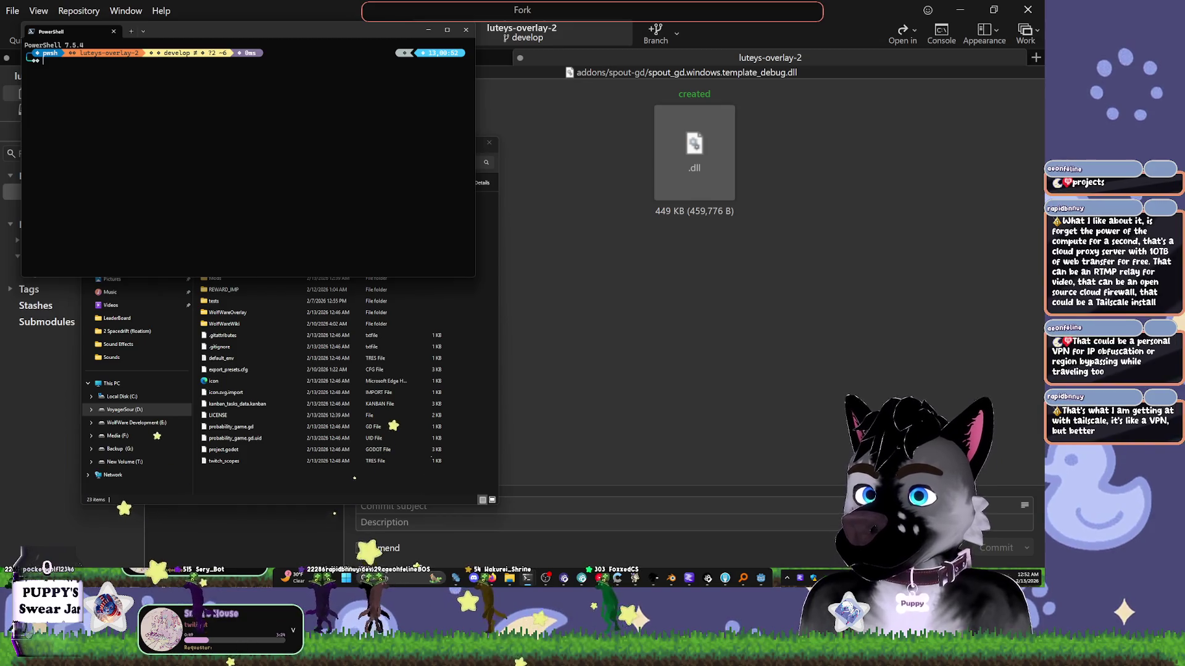
# - Run git checkout -b recover-bad-dog e0810aa, copy its error, then stash changes as temp-before-recovery
pyautogui.write('git checkout -b recover-bad-dog e0810aa')
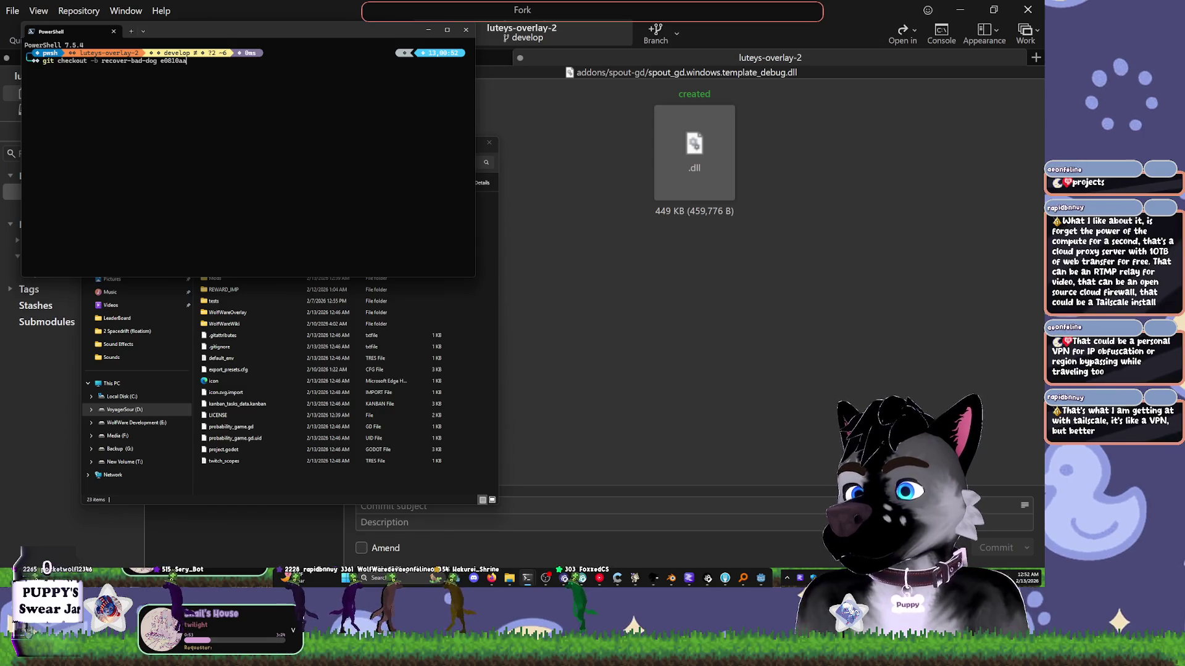
pyautogui.press('Return')
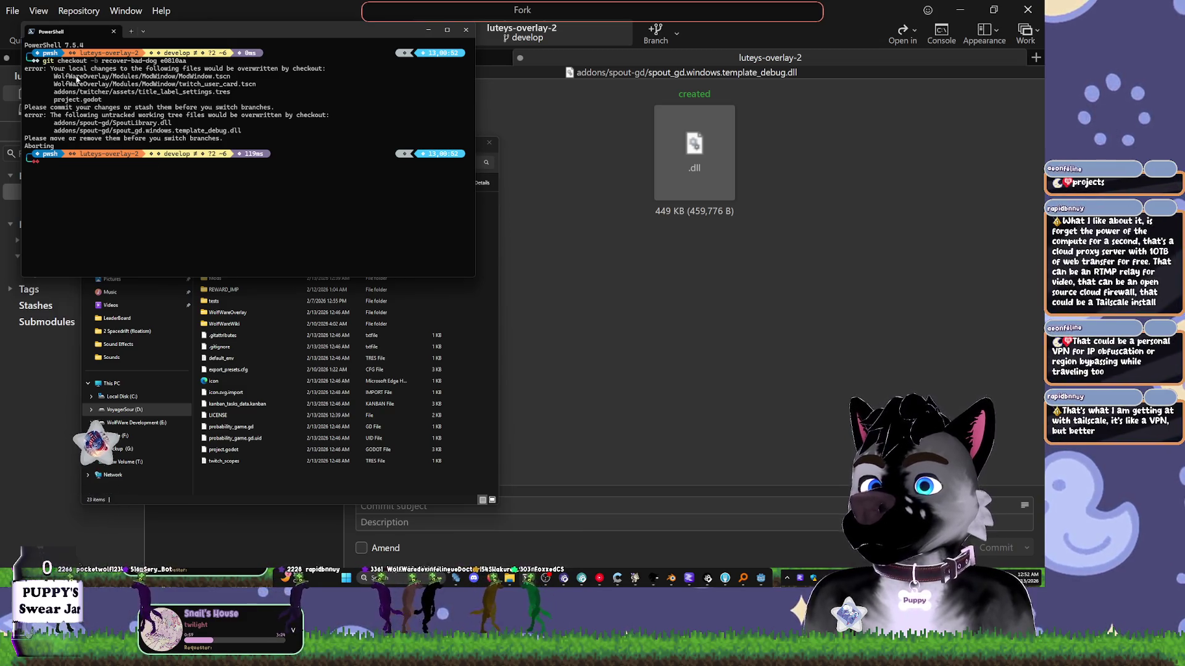
pyautogui.moveTo(57, 147); pyautogui.dragTo(25, 68)
pyautogui.hotkey('ctrl', 'c')
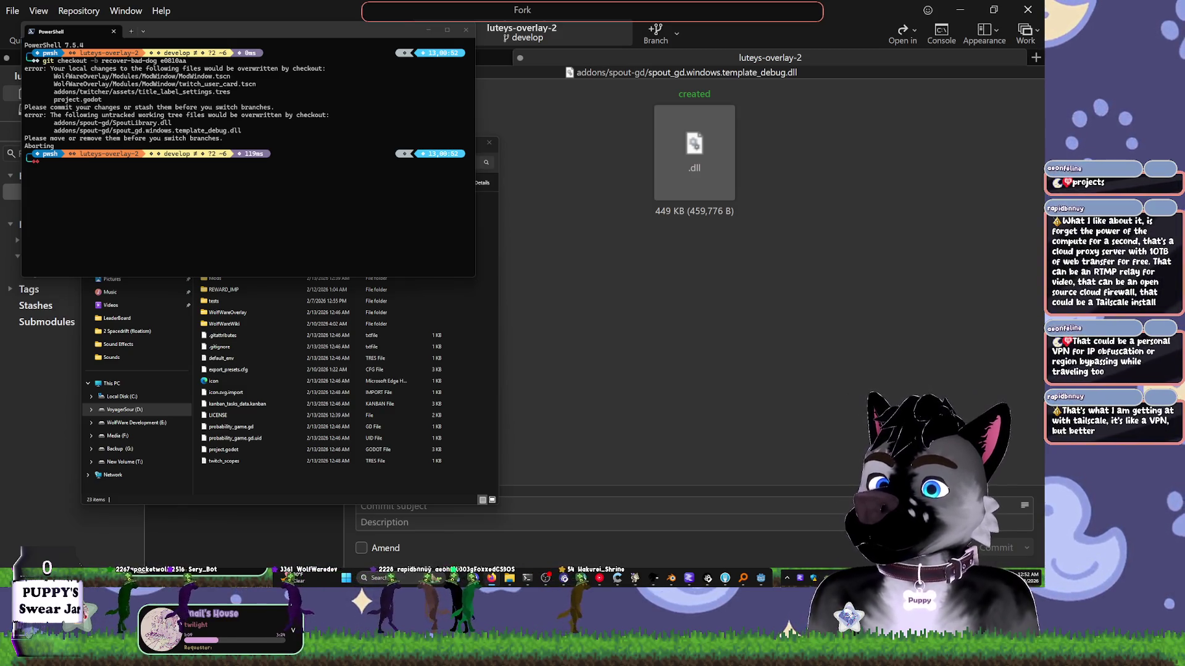
pyautogui.click(54, 227)
pyautogui.hotkey('ctrl', 'v')
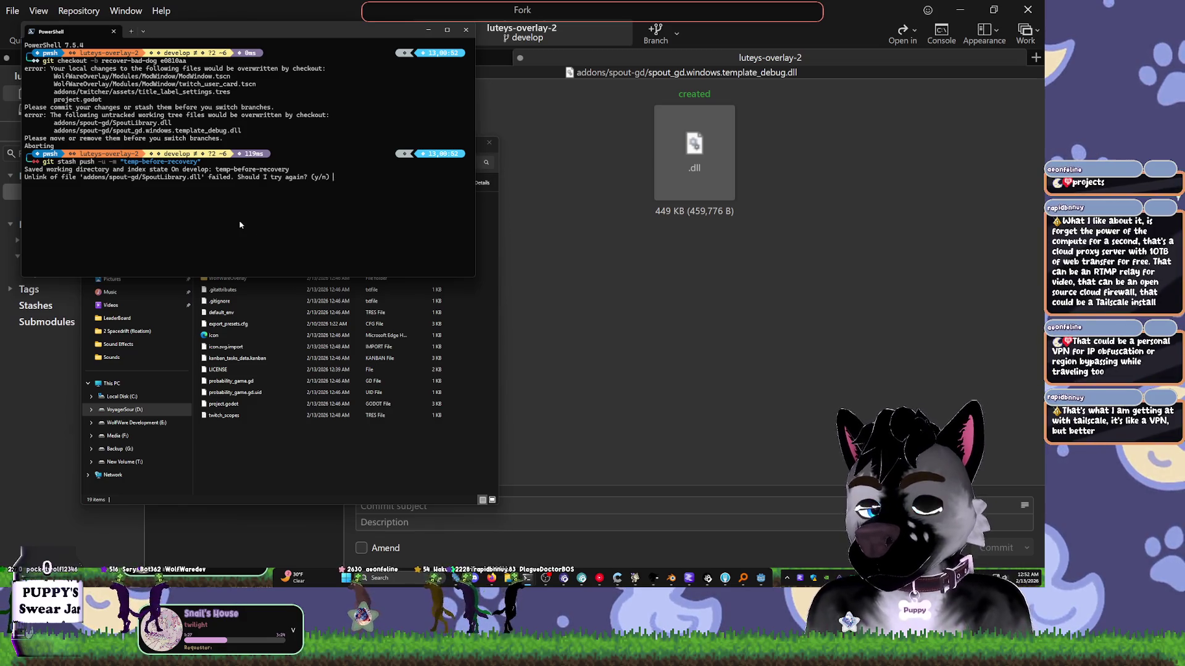
# - Answer y, y, n, n at the Spout DLL unlink prompts and select the failed-removal warnings
pyautogui.write('y')
pyautogui.press('Return')
pyautogui.write('y')
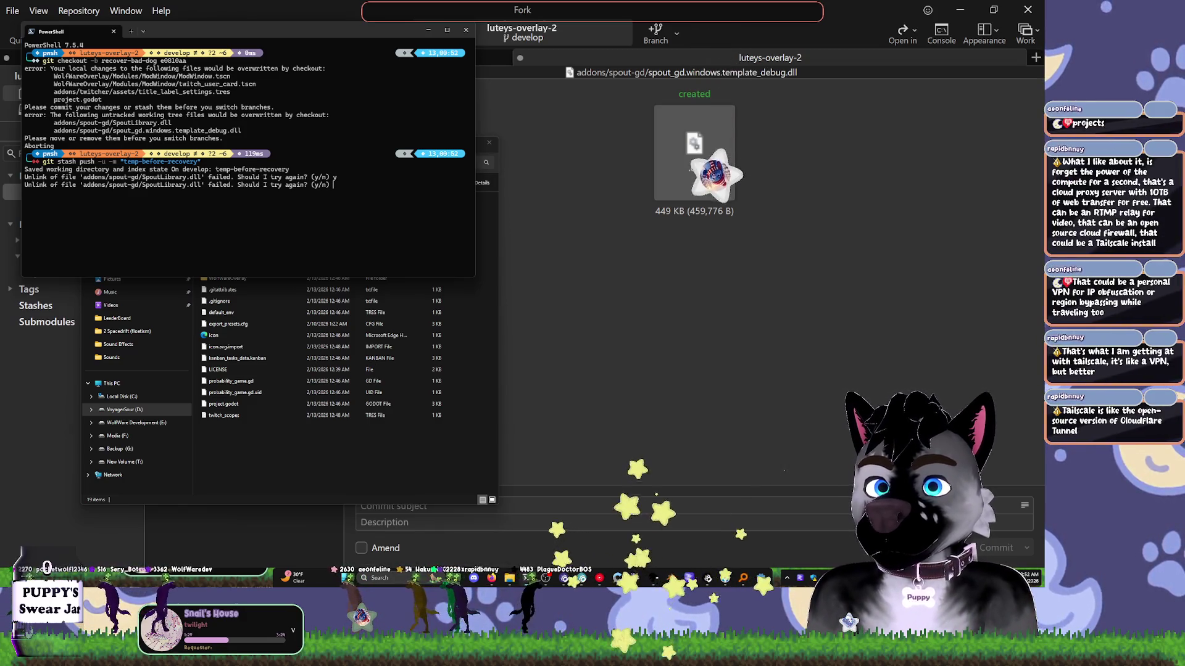
pyautogui.press('Return')
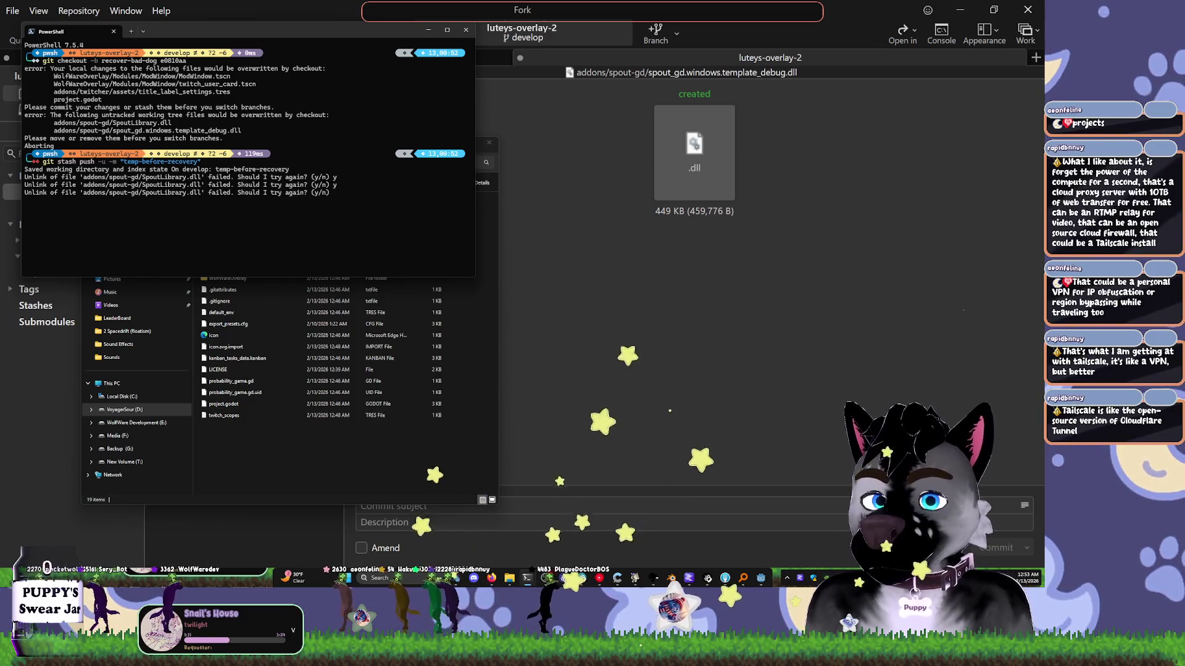
pyautogui.write('n')
pyautogui.press('Return')
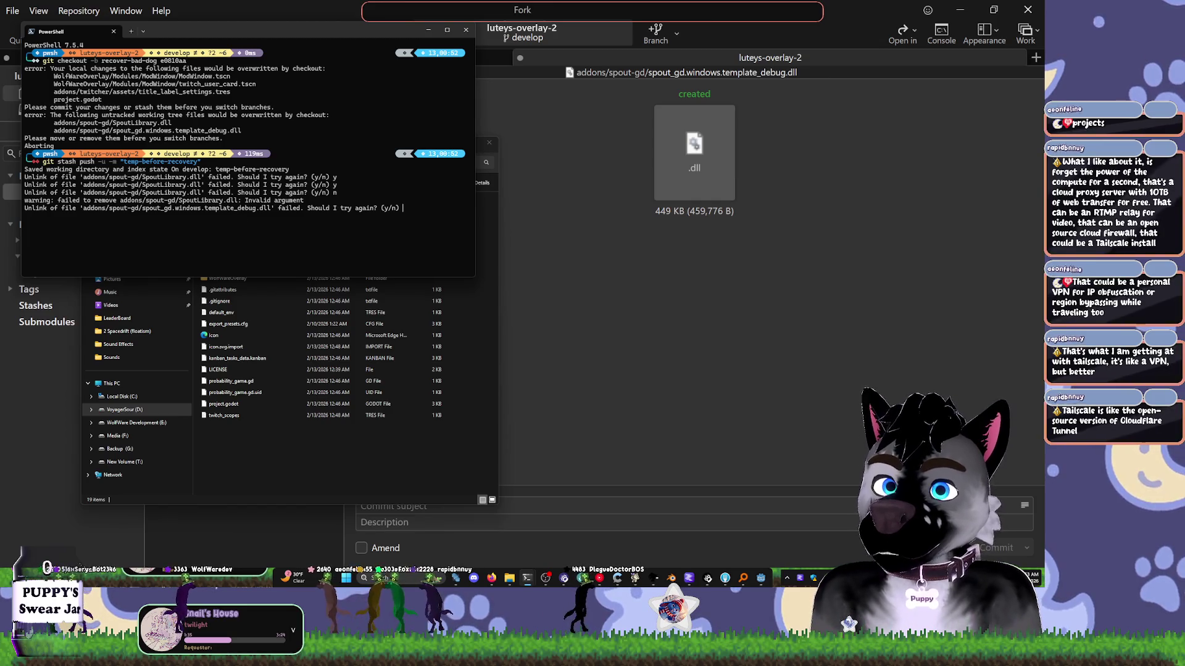
pyautogui.write('n')
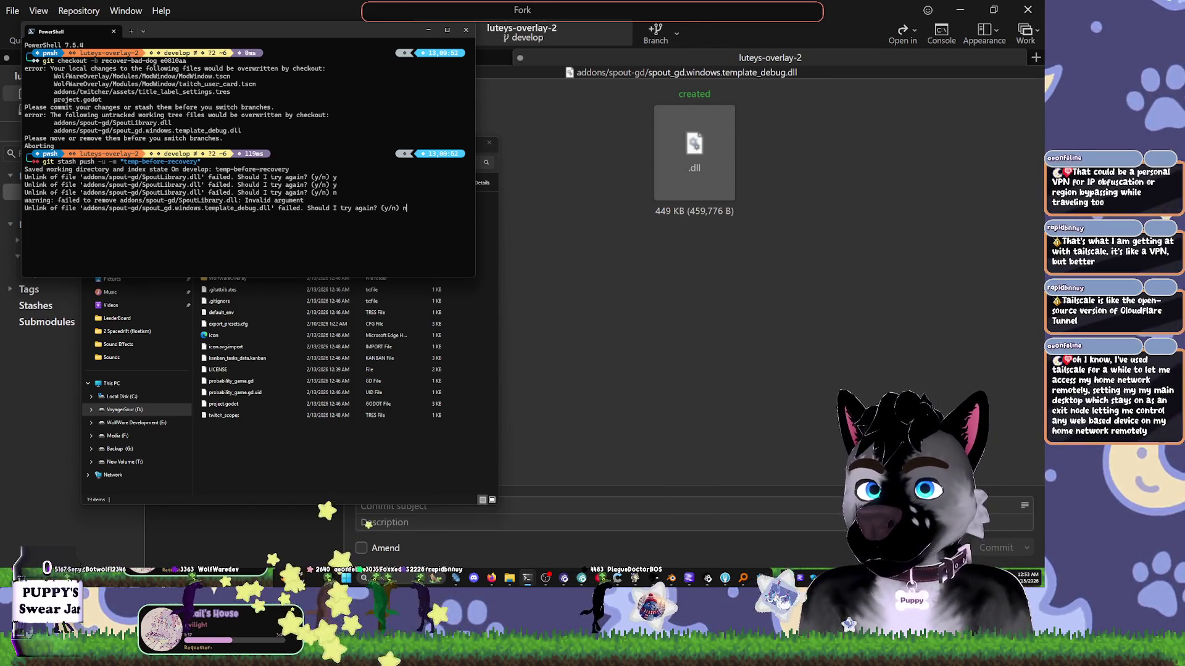
pyautogui.press('Return')
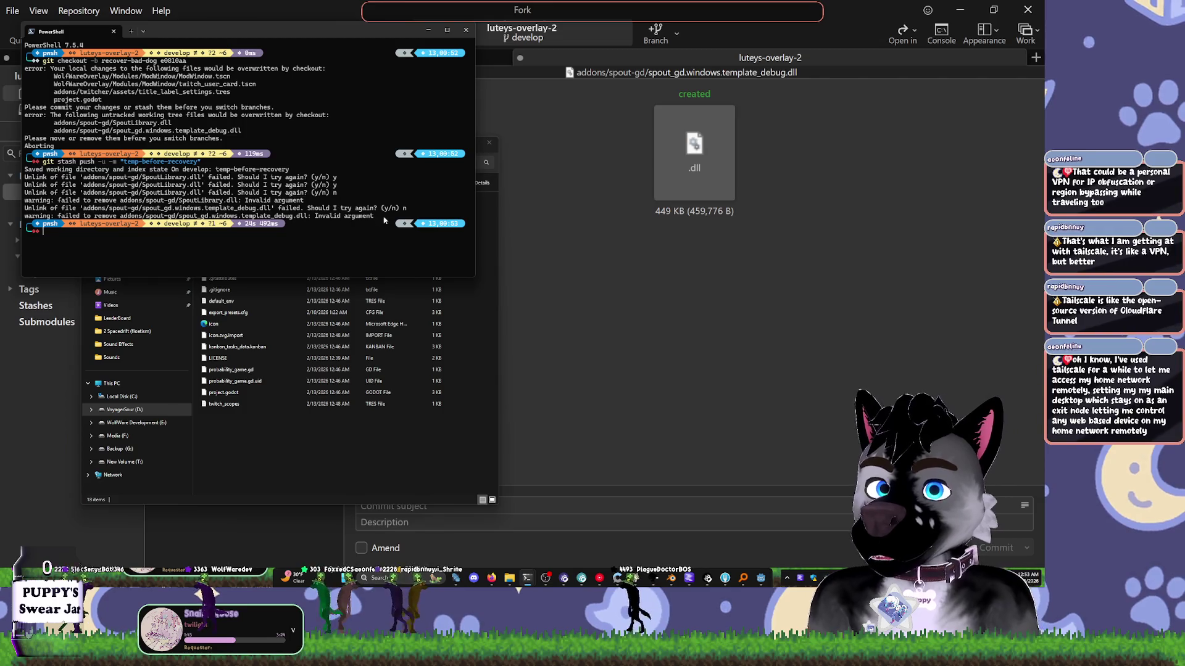
pyautogui.moveTo(384, 220); pyautogui.dragTo(54, 200)
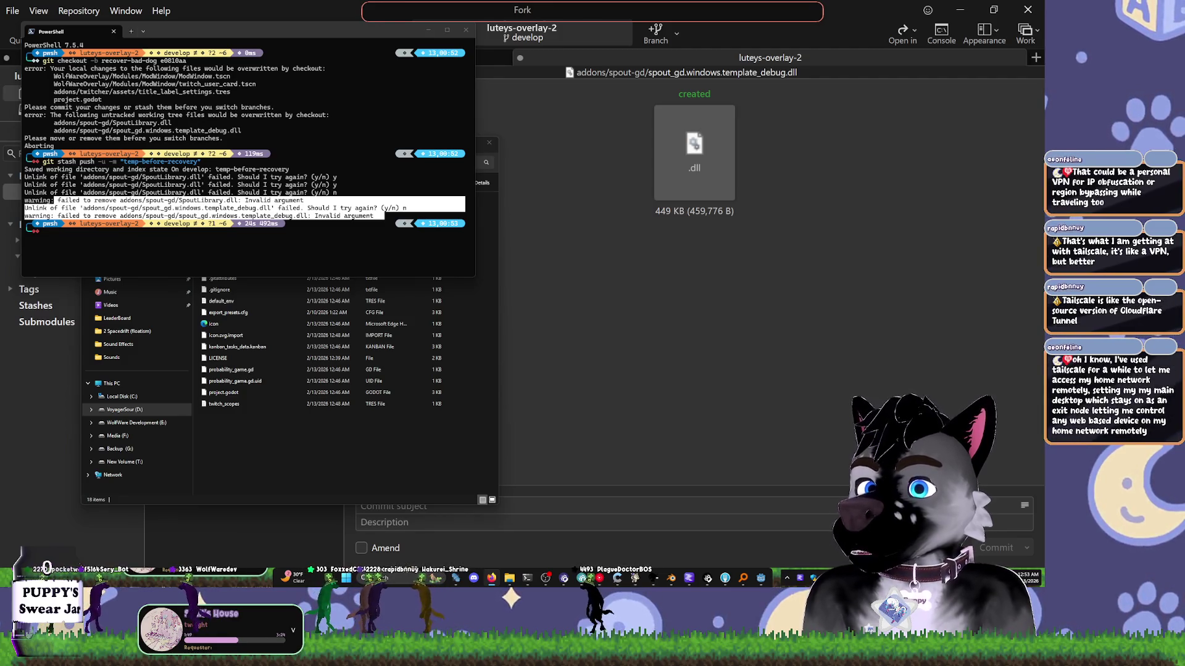
# - Rerun the recover-bad-dog checkout, which fails, then rerun the stash and answer y
pyautogui.press('Up')
pyautogui.press('Up')
pyautogui.press('Return')
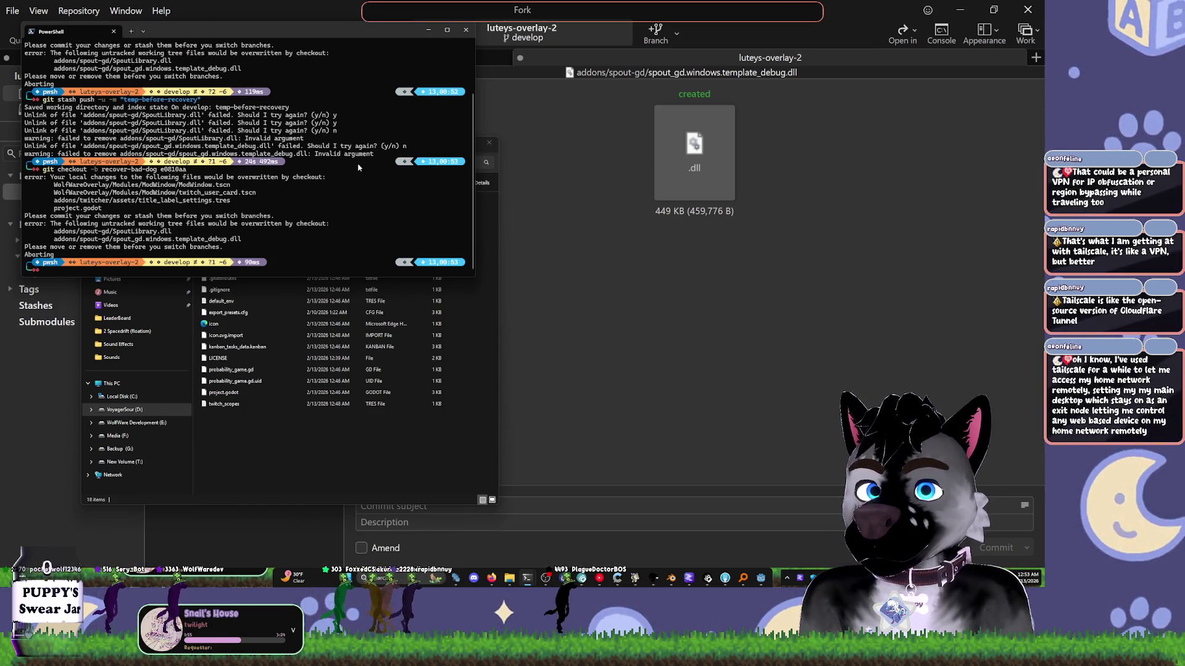
pyautogui.press('Up')
pyautogui.press('Up')
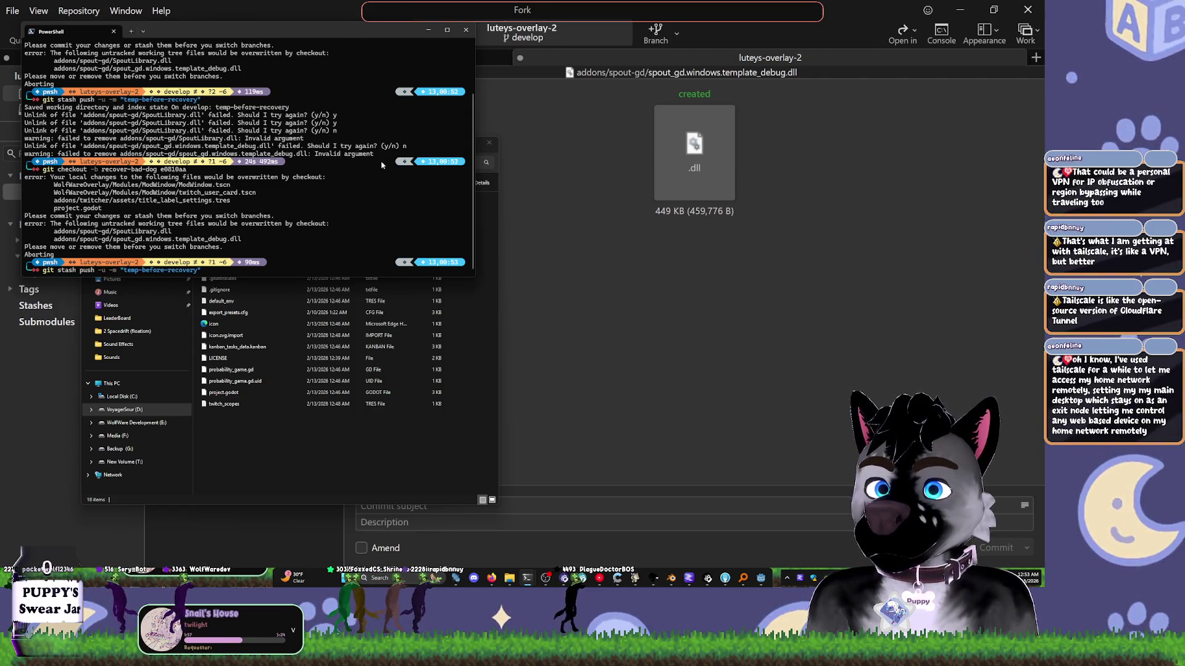
pyautogui.press('Return')
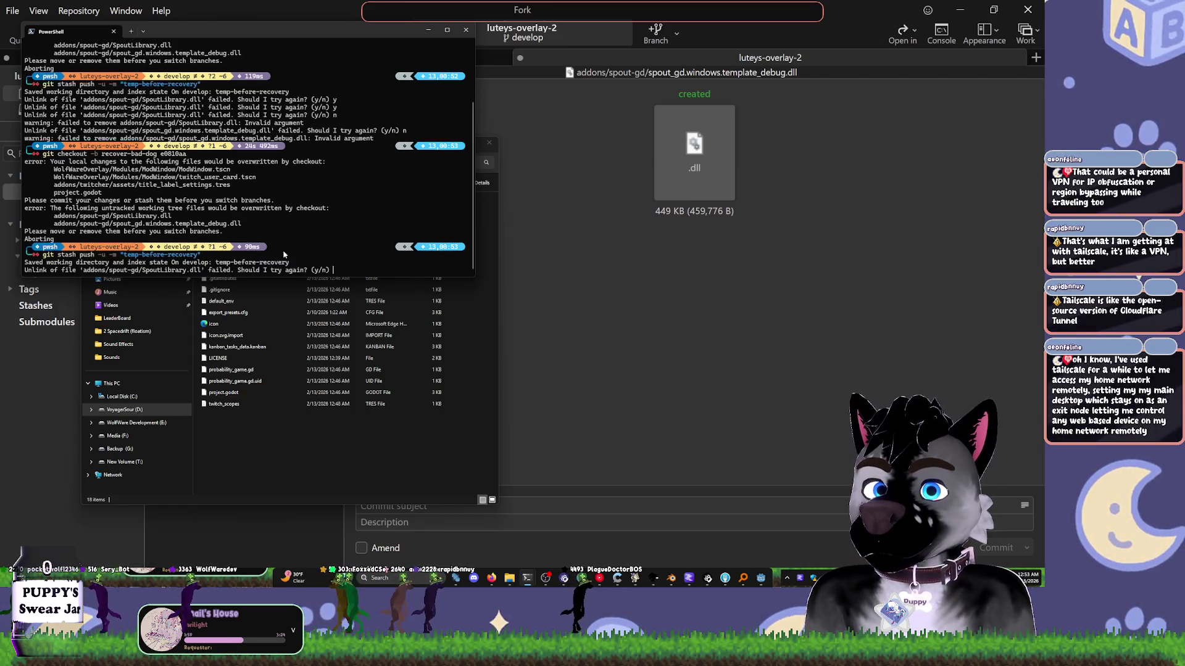
pyautogui.write('y')
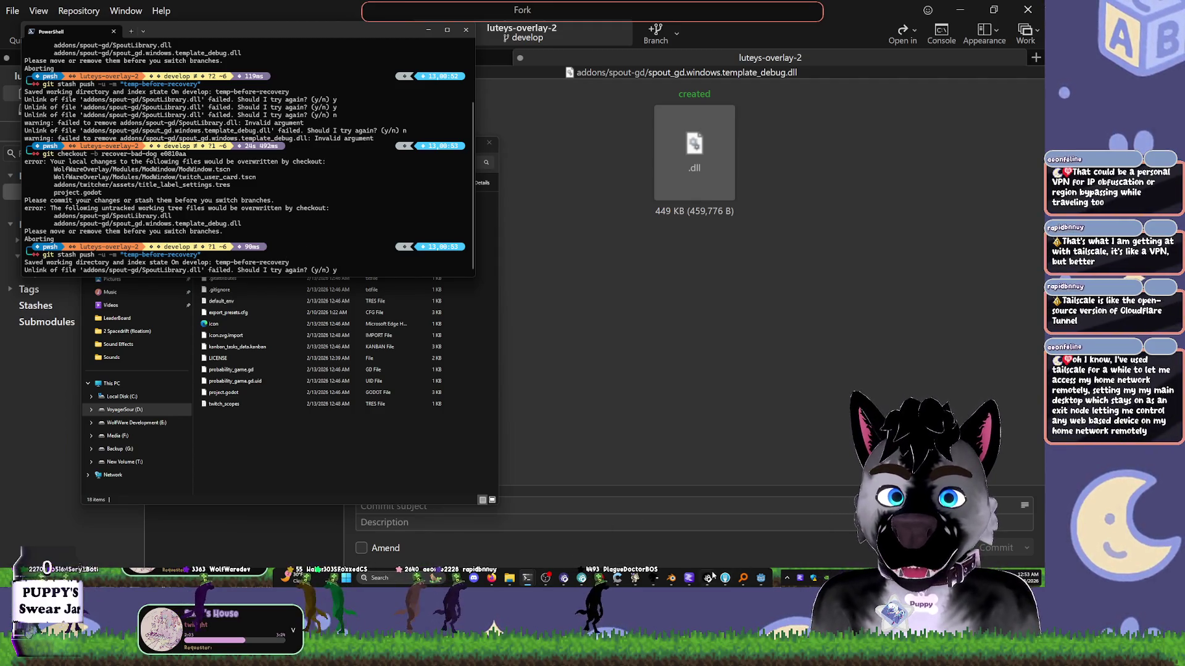
pyautogui.click(636, 580)
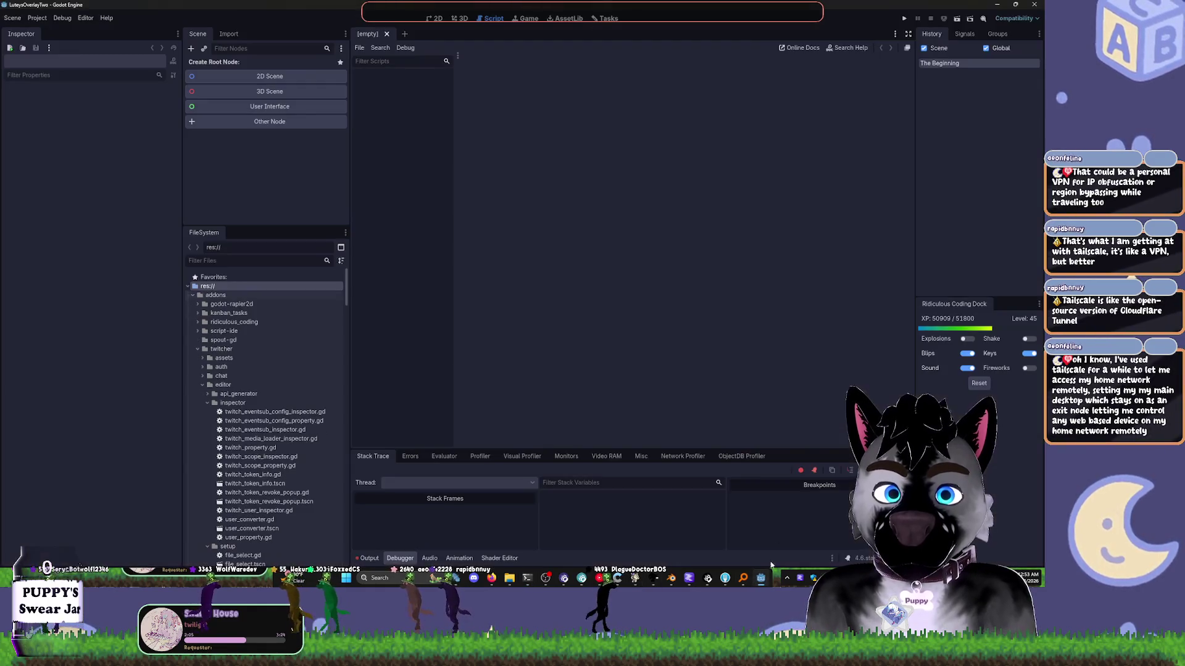
# - Quit the Godot editor and retry deleting SpoutLibrary.dll at the stash prompts
pyautogui.click(1043, 4)
pyautogui.hotkey('alt', 'F4')
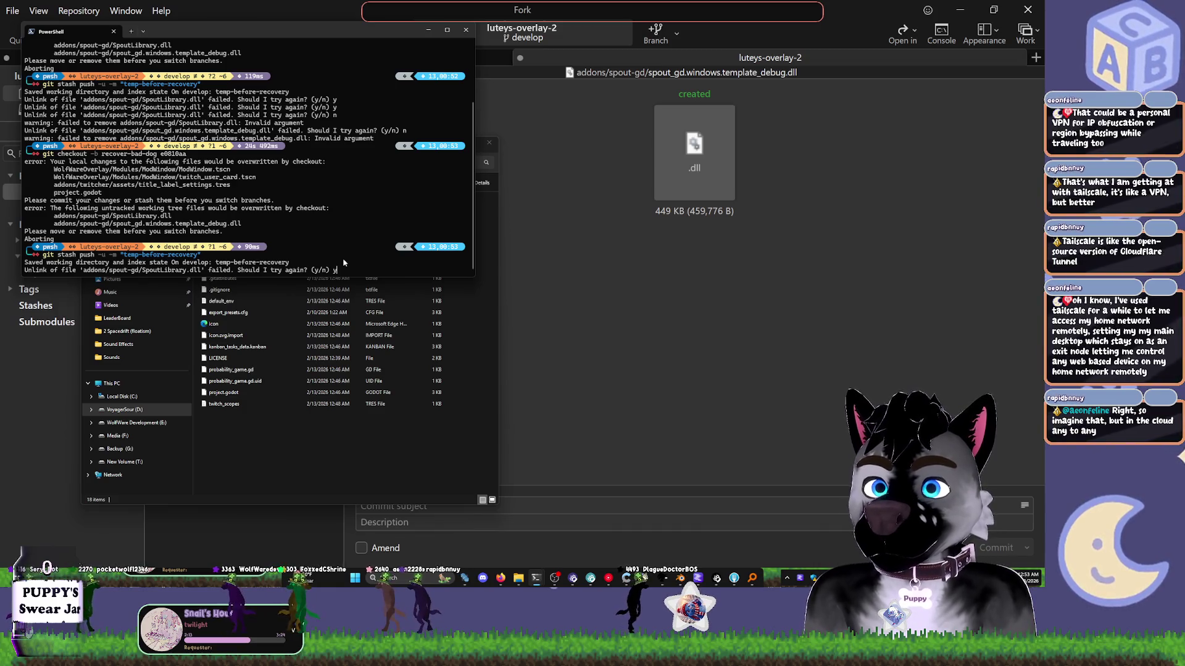
pyautogui.press('XF86AudioLowerVolume')
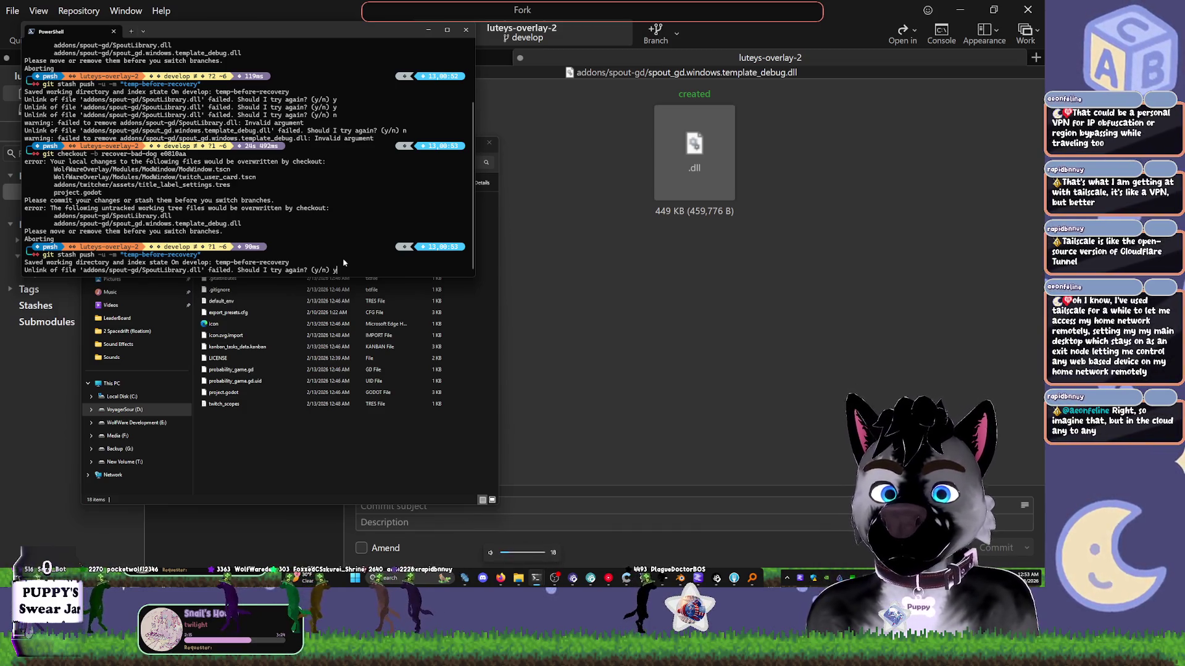
pyautogui.press('Return')
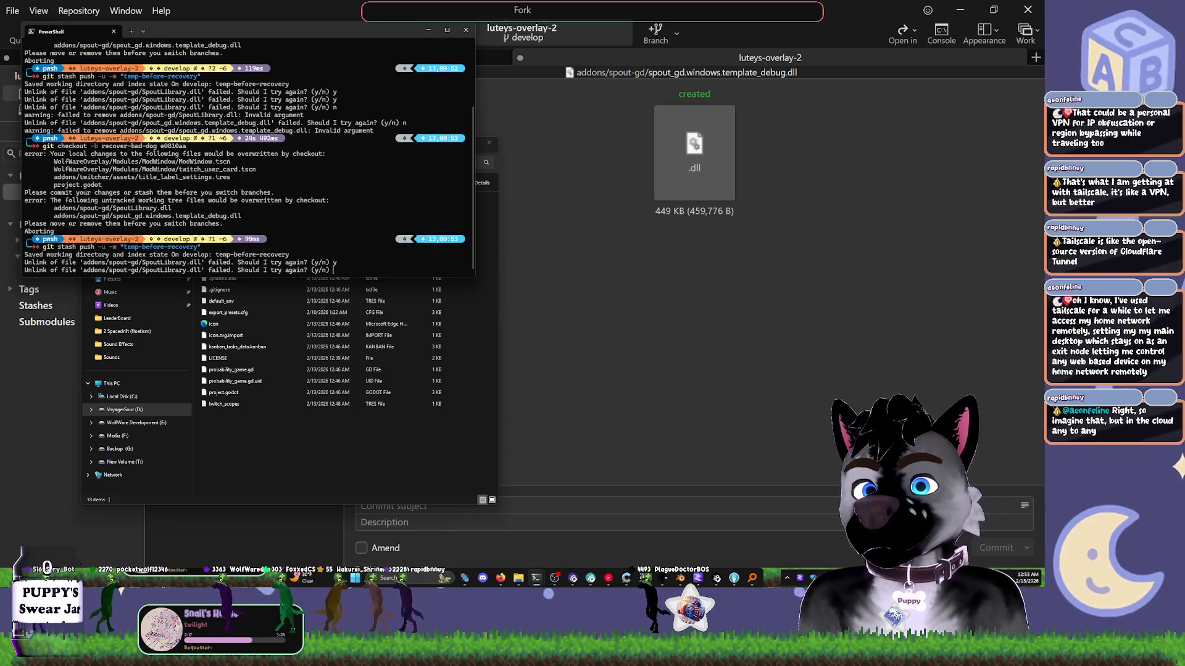
pyautogui.press('Return')
pyautogui.write('y')
pyautogui.press('Return')
pyautogui.write('y')
pyautogui.press('Return')
pyautogui.write('yn')
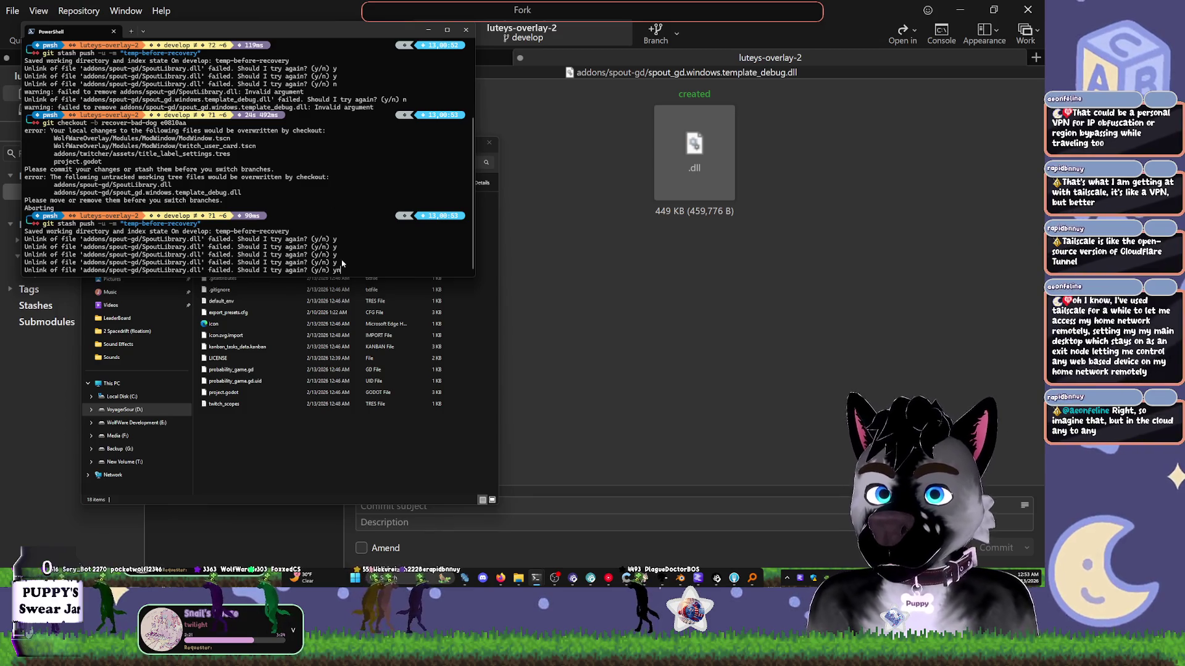
# - Copy the recent terminal output and keep answering y to retry the SpoutLibrary.dll deletion
pyautogui.moveTo(342, 264); pyautogui.dragTo(185, 234)
pyautogui.rightClick(185, 235)
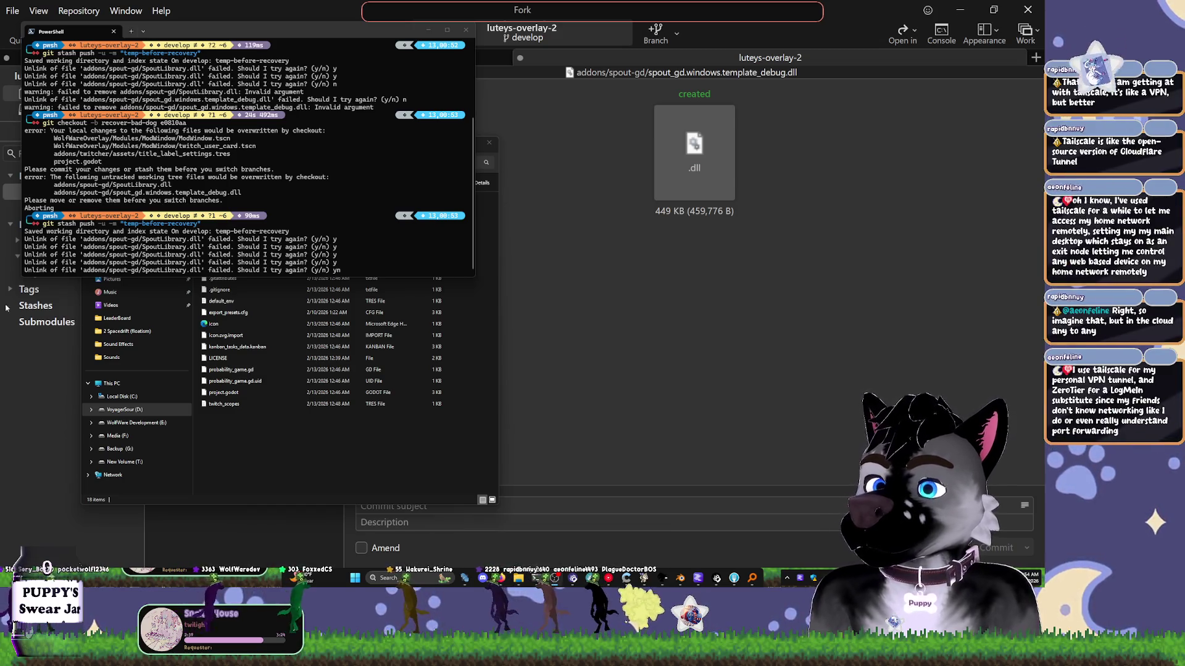
pyautogui.click(361, 250)
pyautogui.press('Return')
pyautogui.write('y')
pyautogui.press('Return')
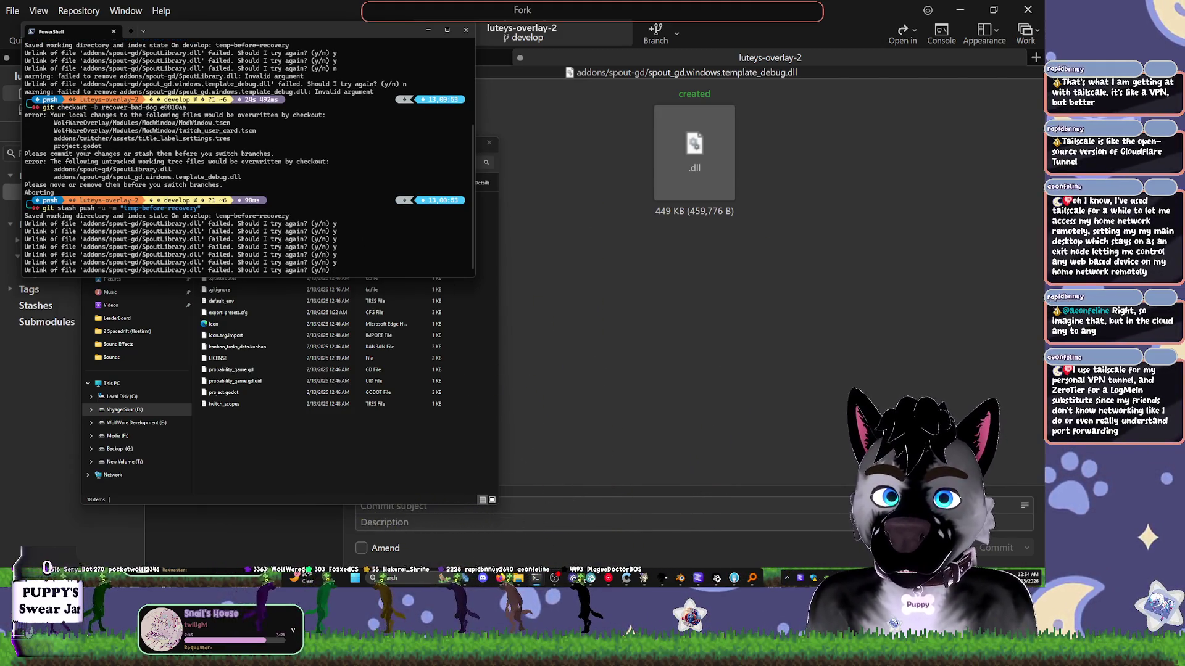
pyautogui.moveTo(752, 583)
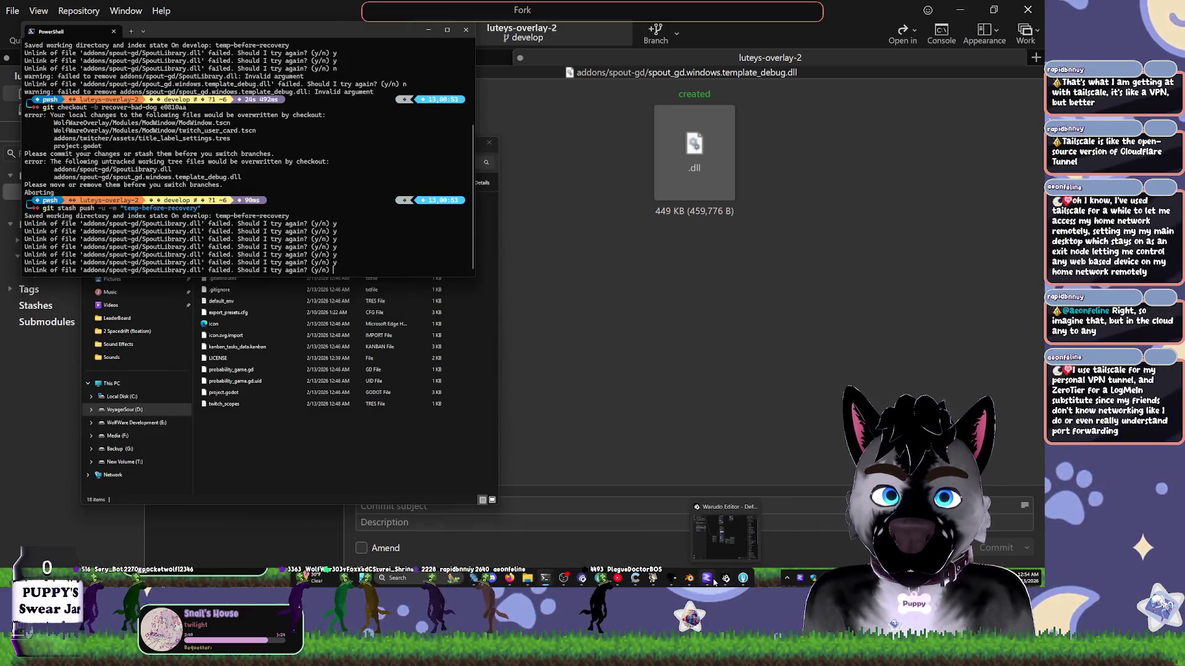
pyautogui.moveTo(667, 581)
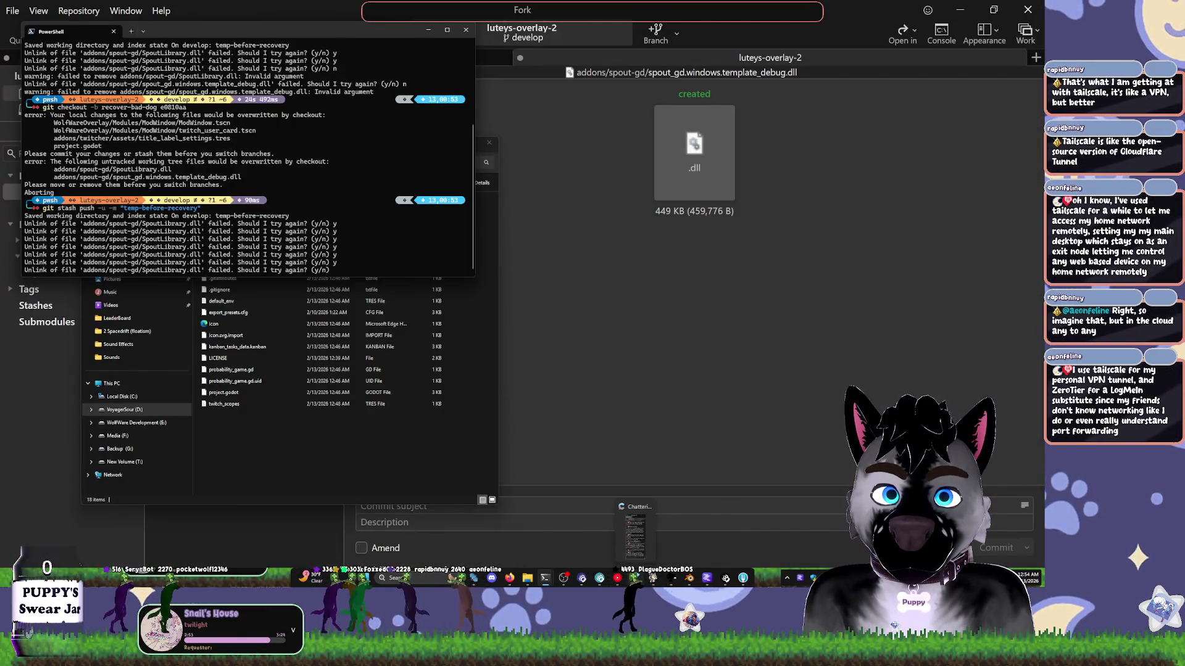
pyautogui.moveTo(662, 558)
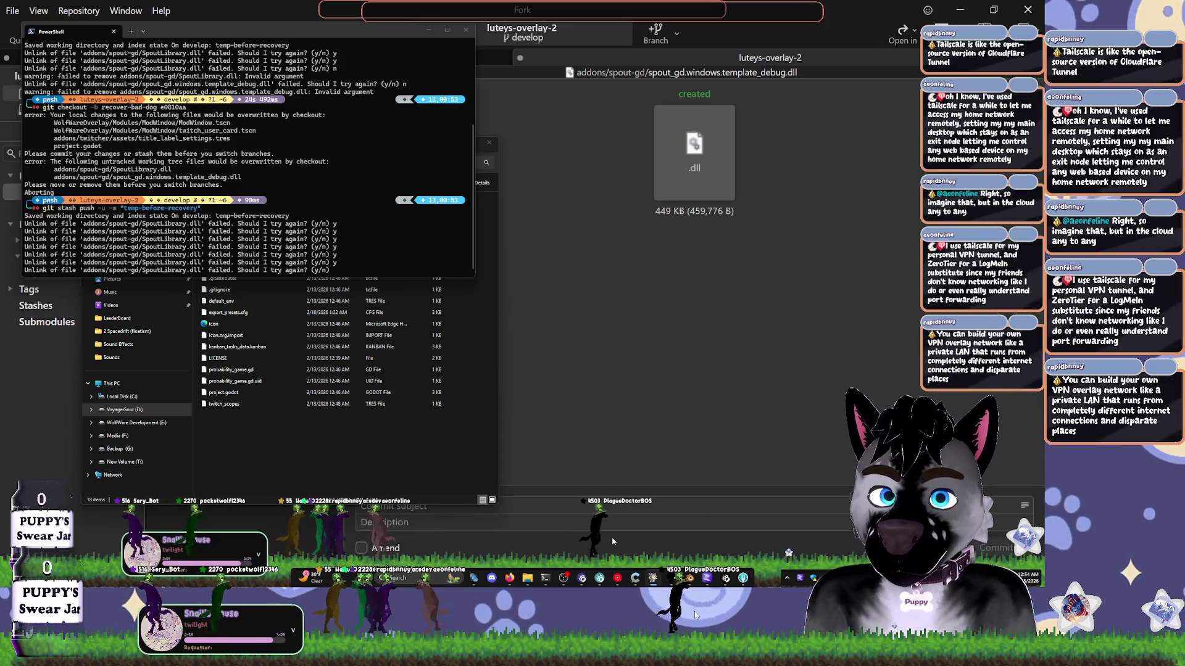
# - Close the remaining Godot window, complete the stash, and create branch recover-bad-dog at e0810aa
pyautogui.rightClick(655, 581)
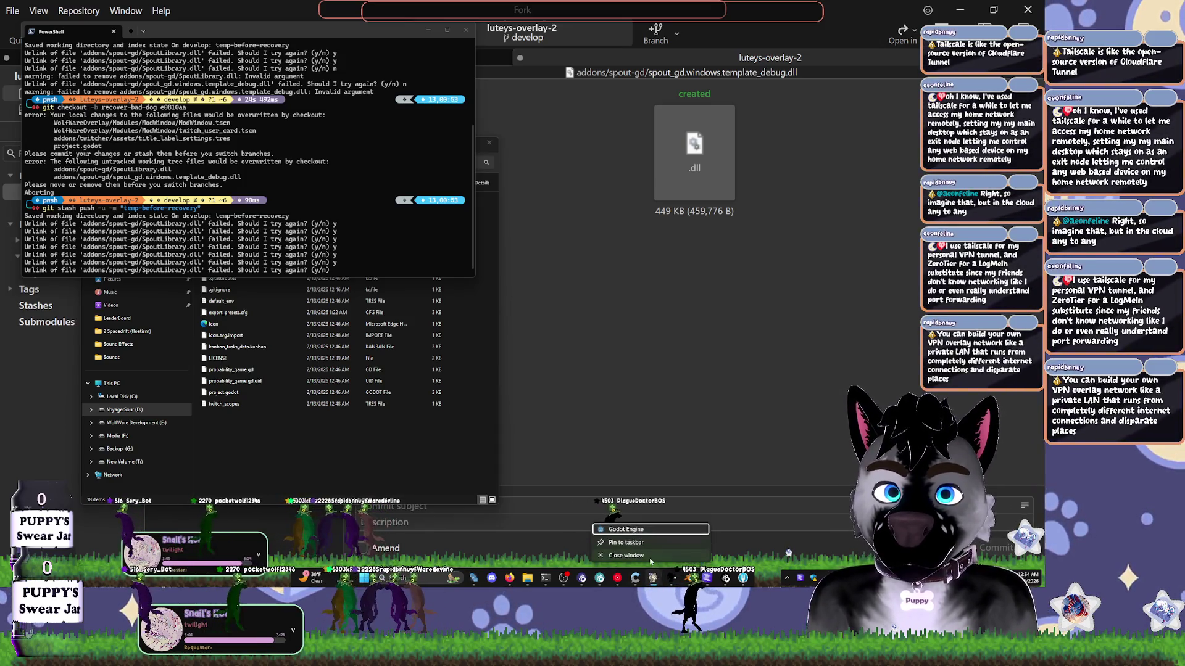
pyautogui.click(636, 495)
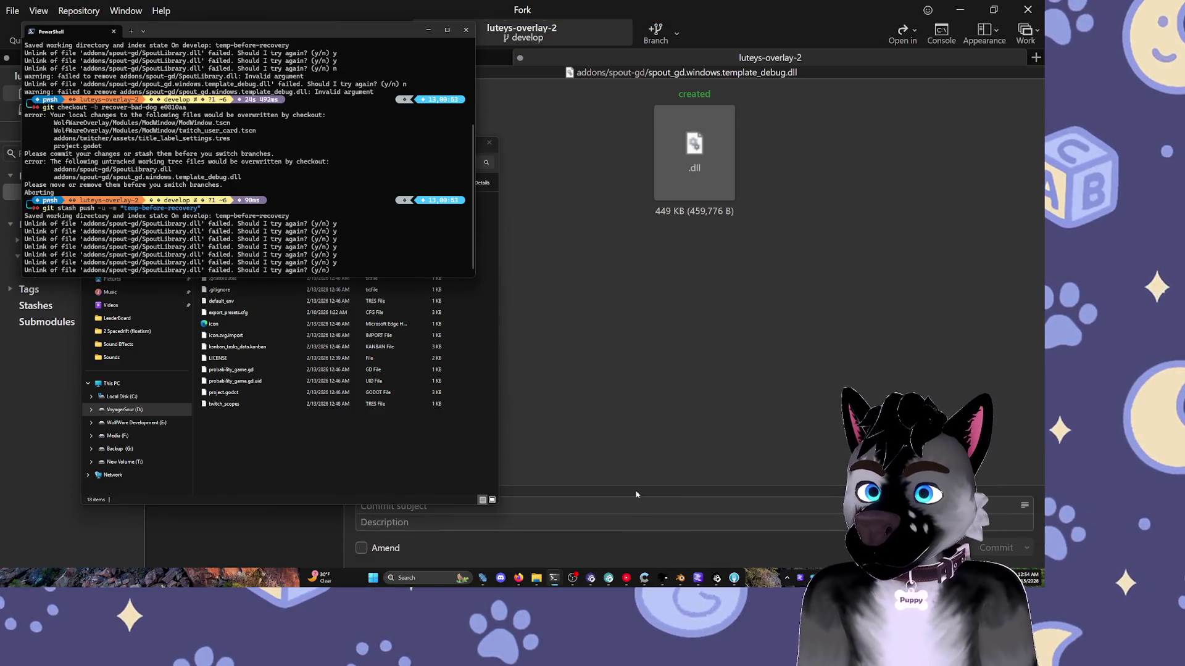
pyautogui.write('y')
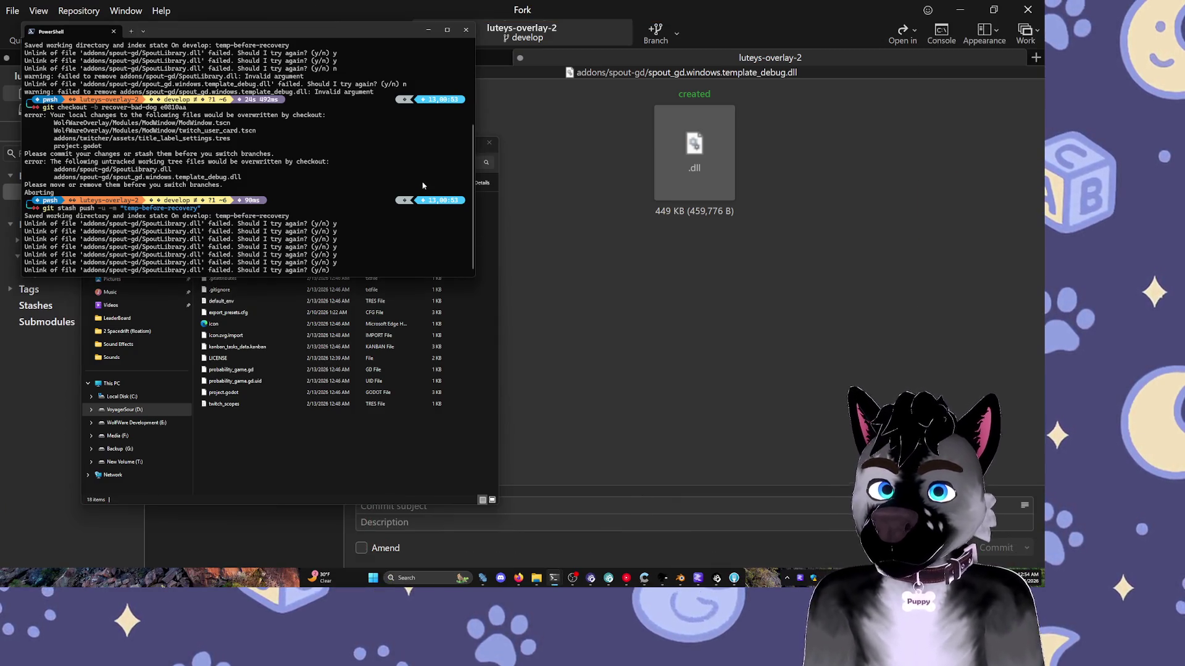
pyautogui.press('Return')
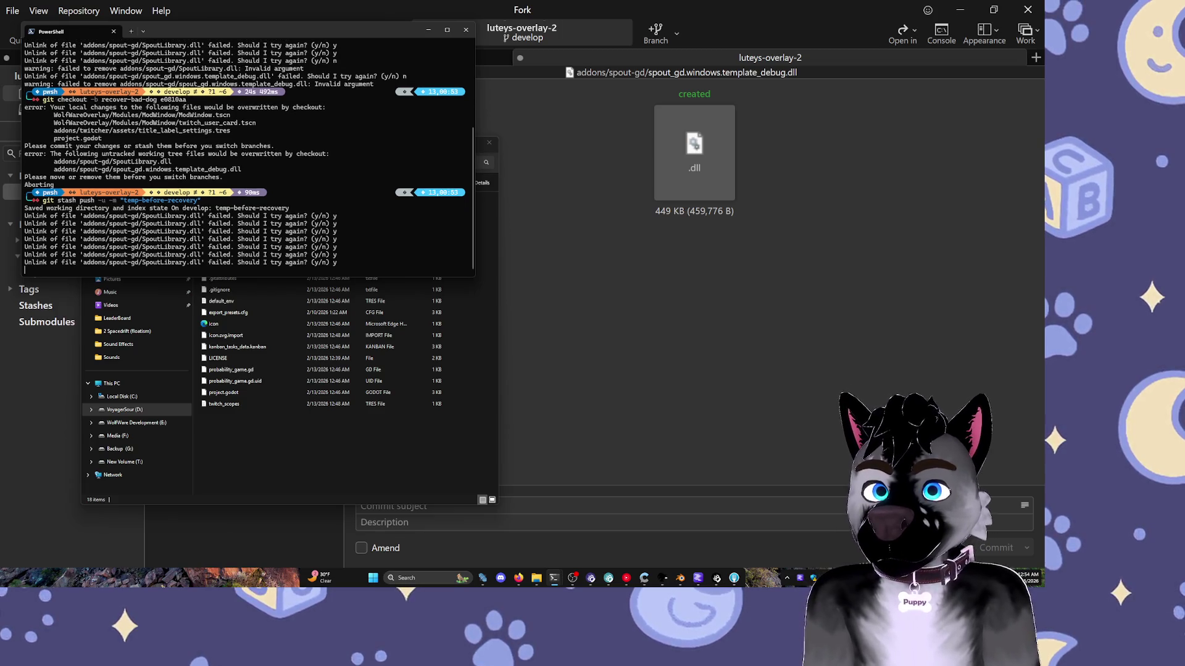
pyautogui.press('Up')
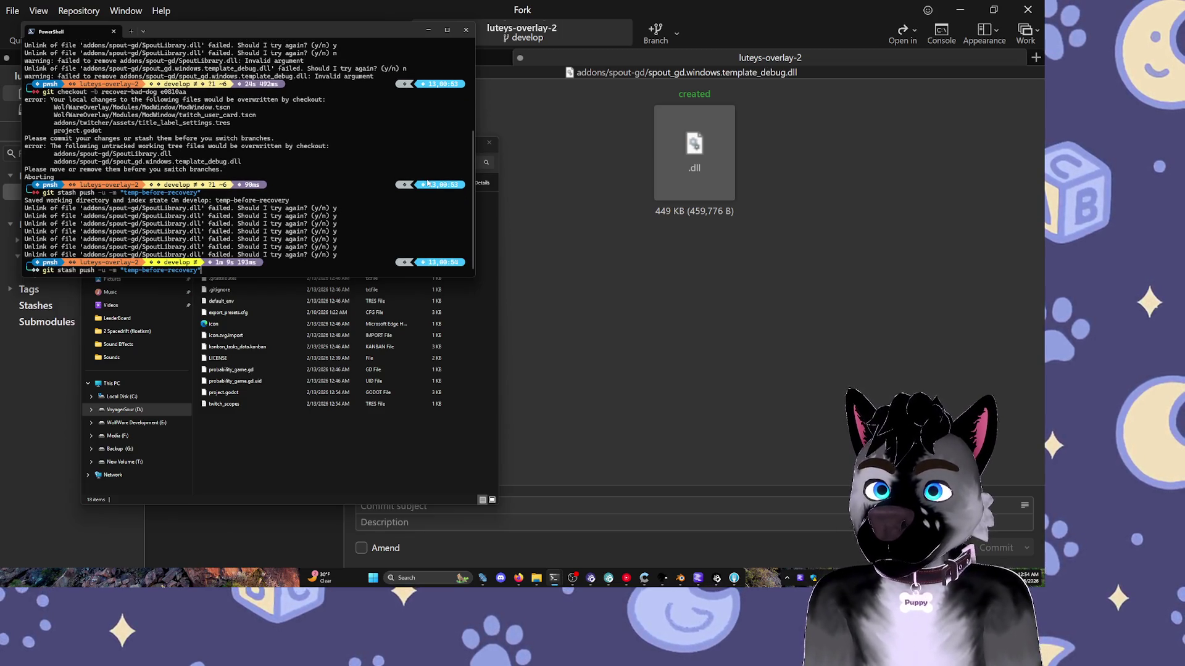
pyautogui.press('Return')
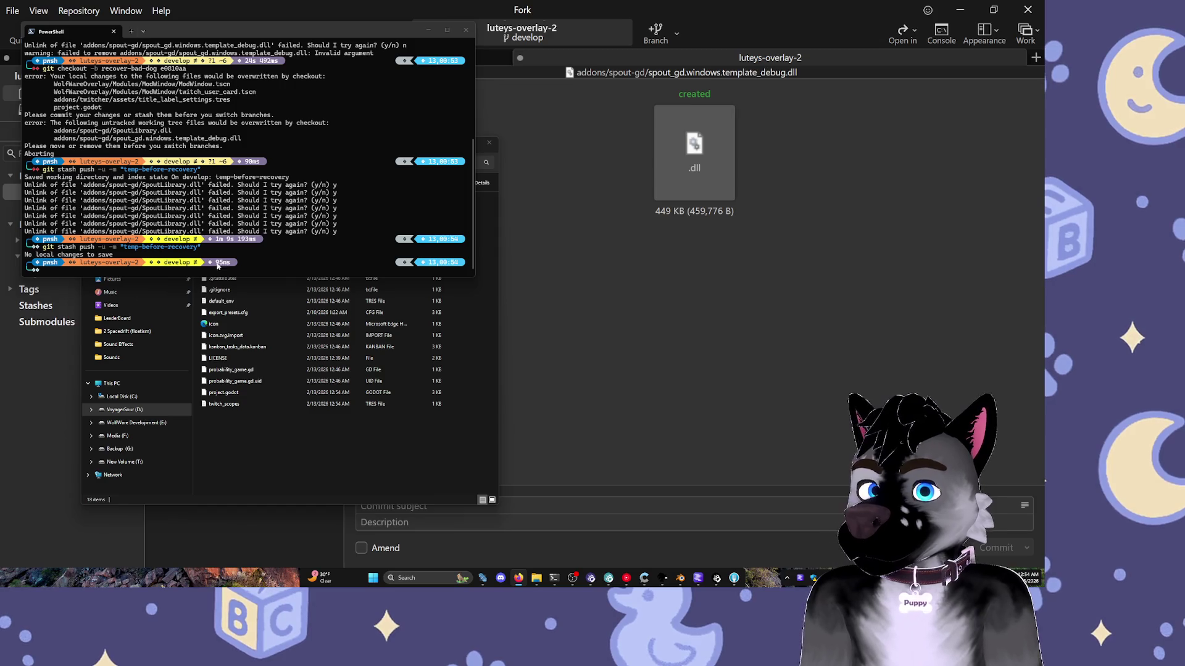
pyautogui.write('git checkout -b recover-bad-dog e0810aa')
pyautogui.rightClick(341, 265)
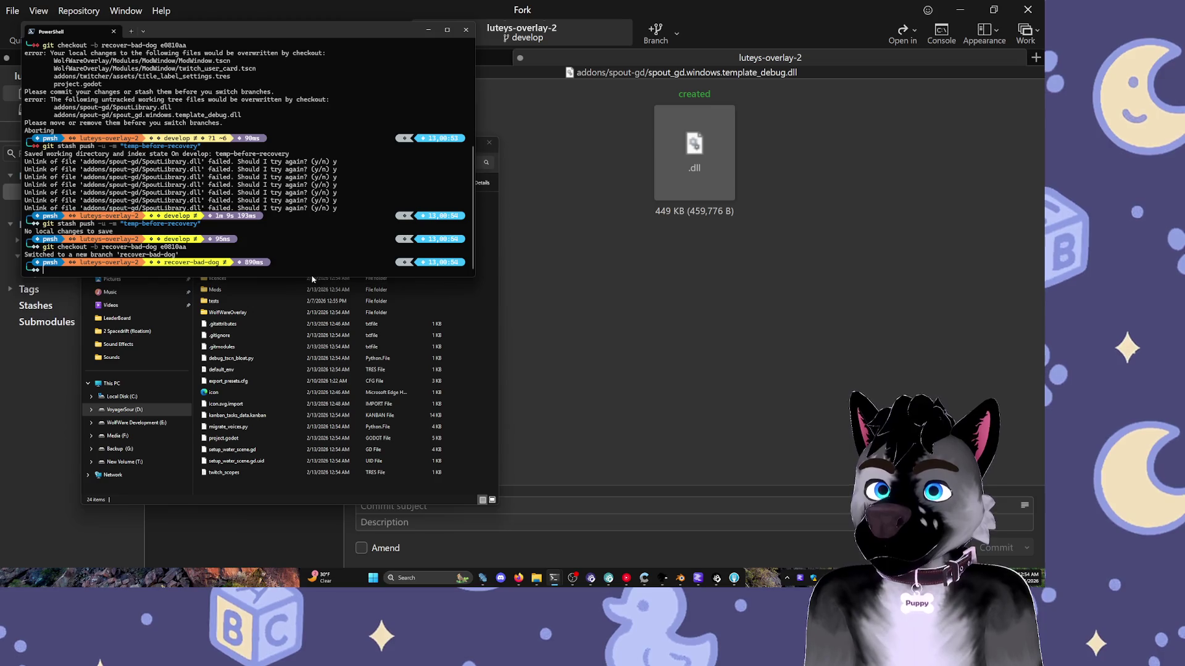
pyautogui.click(648, 253)
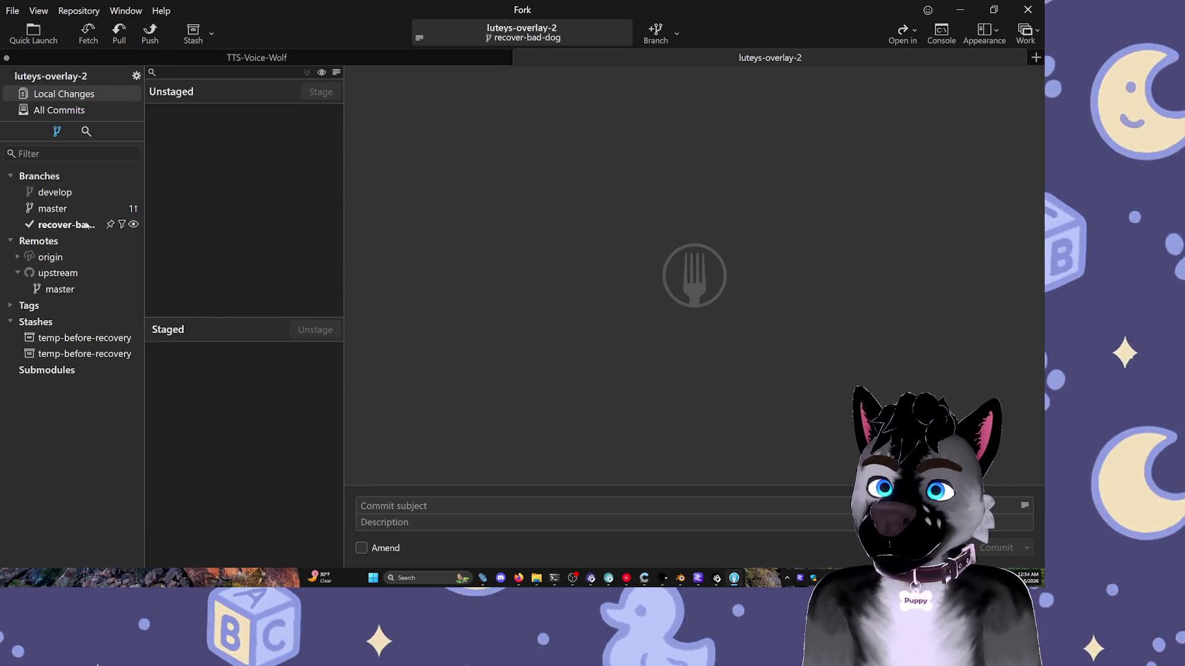
# - Show the recover-bad-dog branch's commit history, then open the LuteysOverlayTwo project in Godot
pyautogui.click(68, 226)
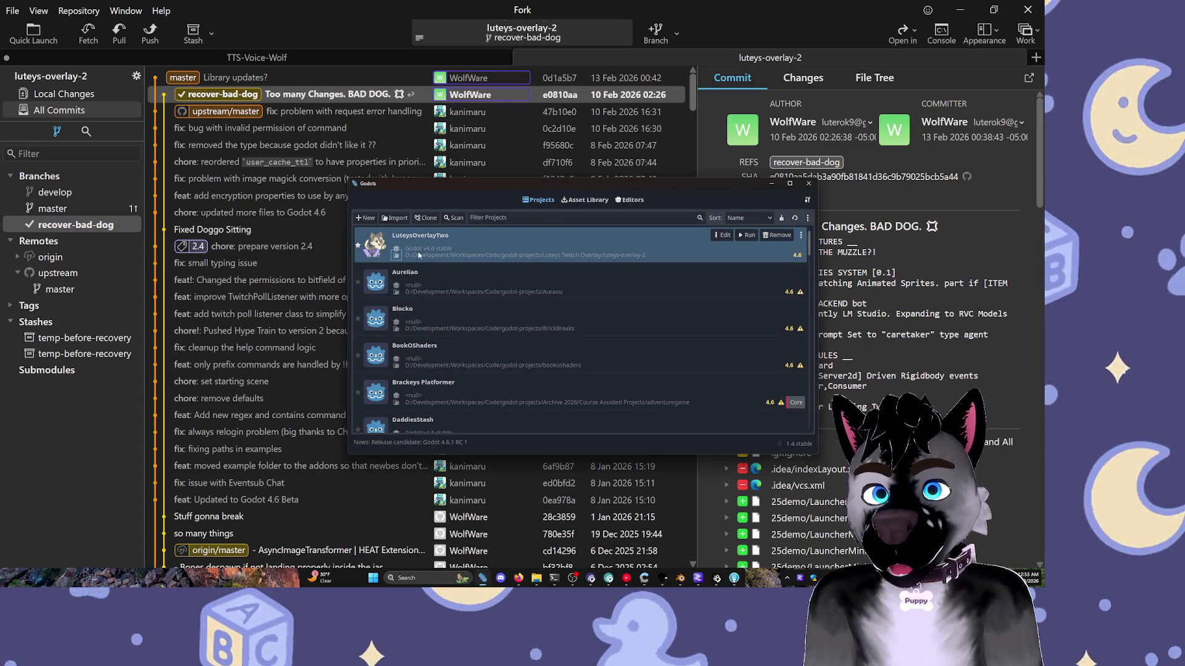
pyautogui.doubleClick(591, 254)
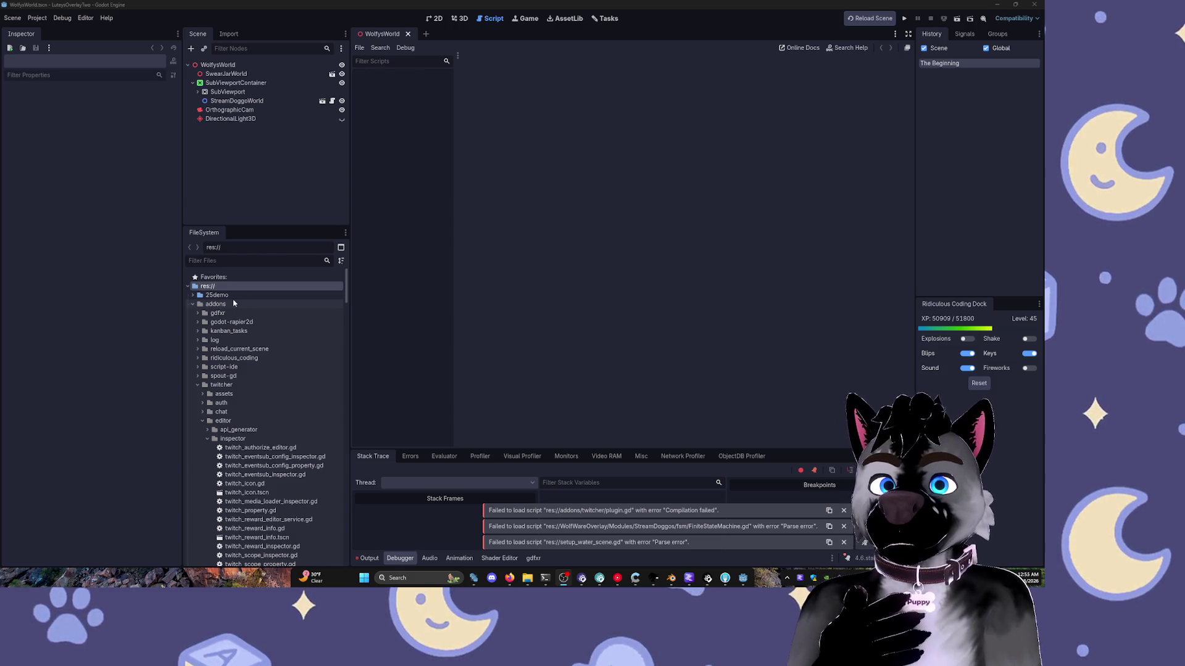
# - Collapse the addons folder in the FileSystem dock, leaving the WolfWareOverlay folder expanded
pyautogui.click(193, 305)
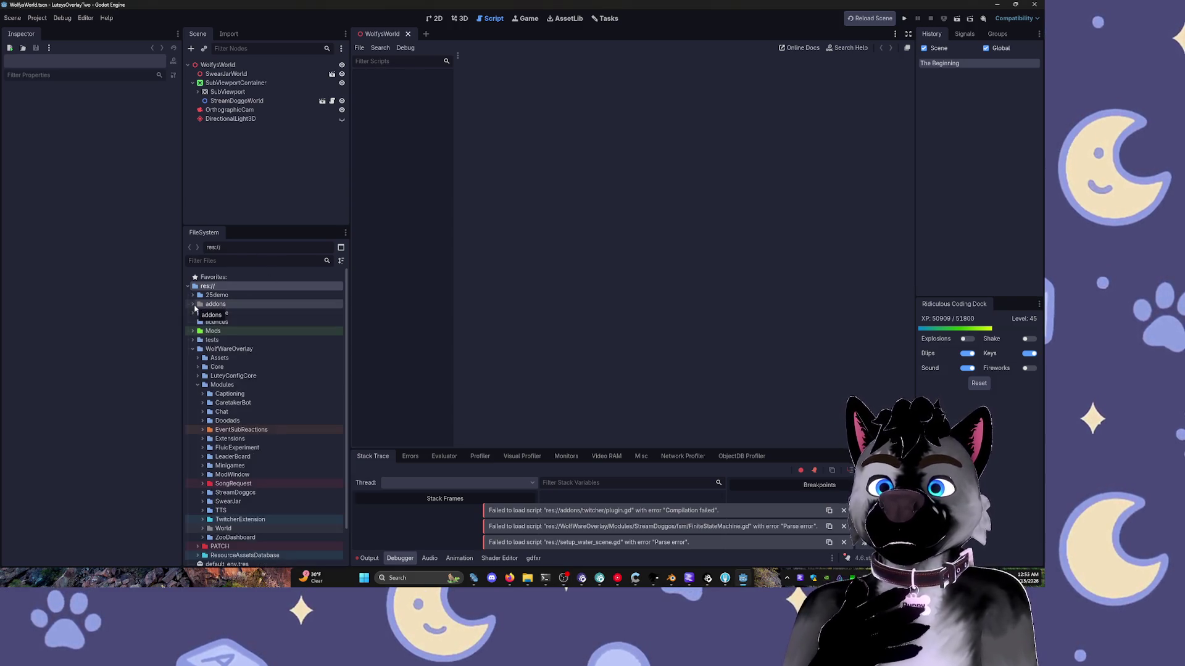
pyautogui.click(191, 352)
pyautogui.click(191, 352)
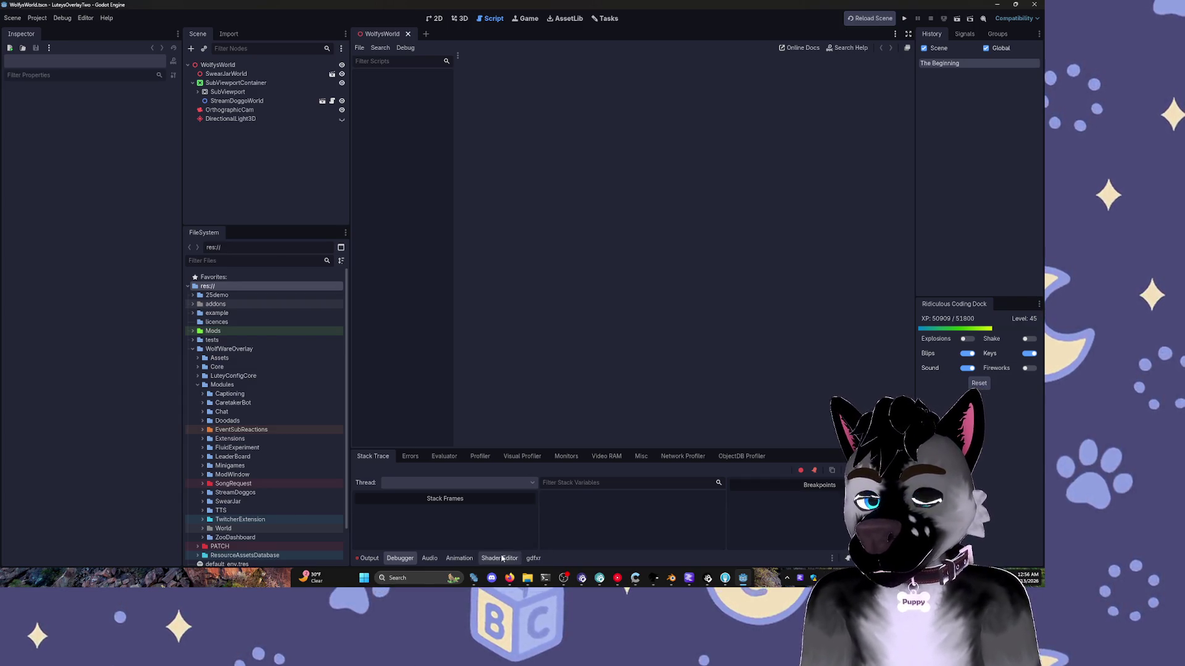
pyautogui.moveTo(509, 578)
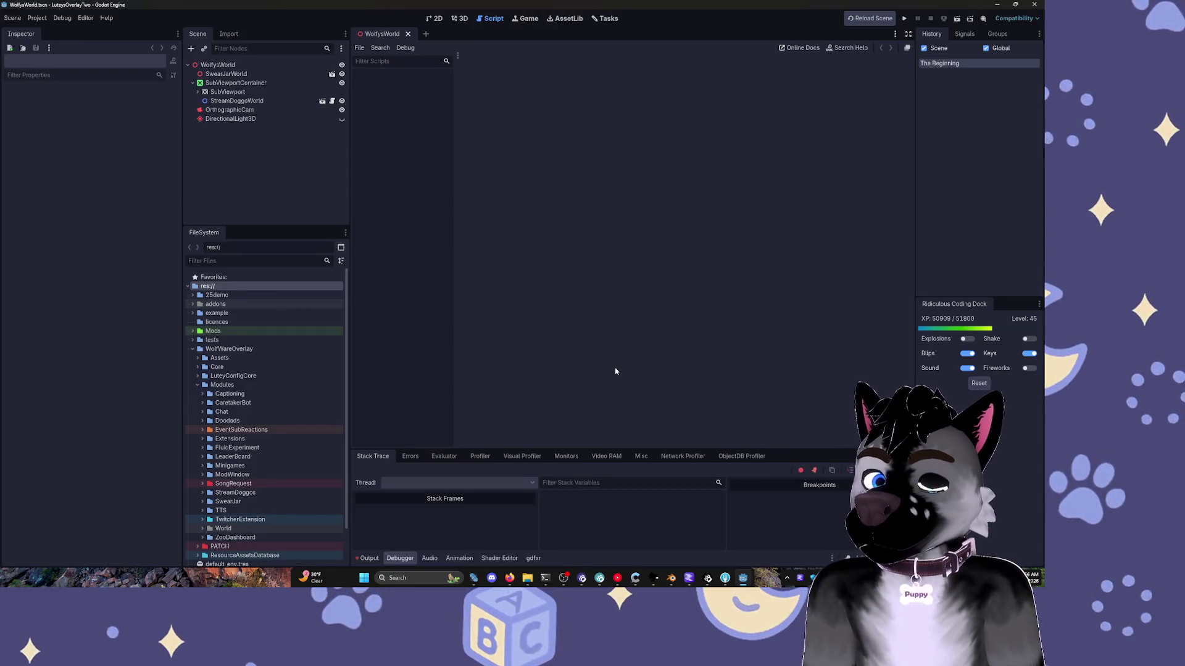
pyautogui.moveTo(671, 578)
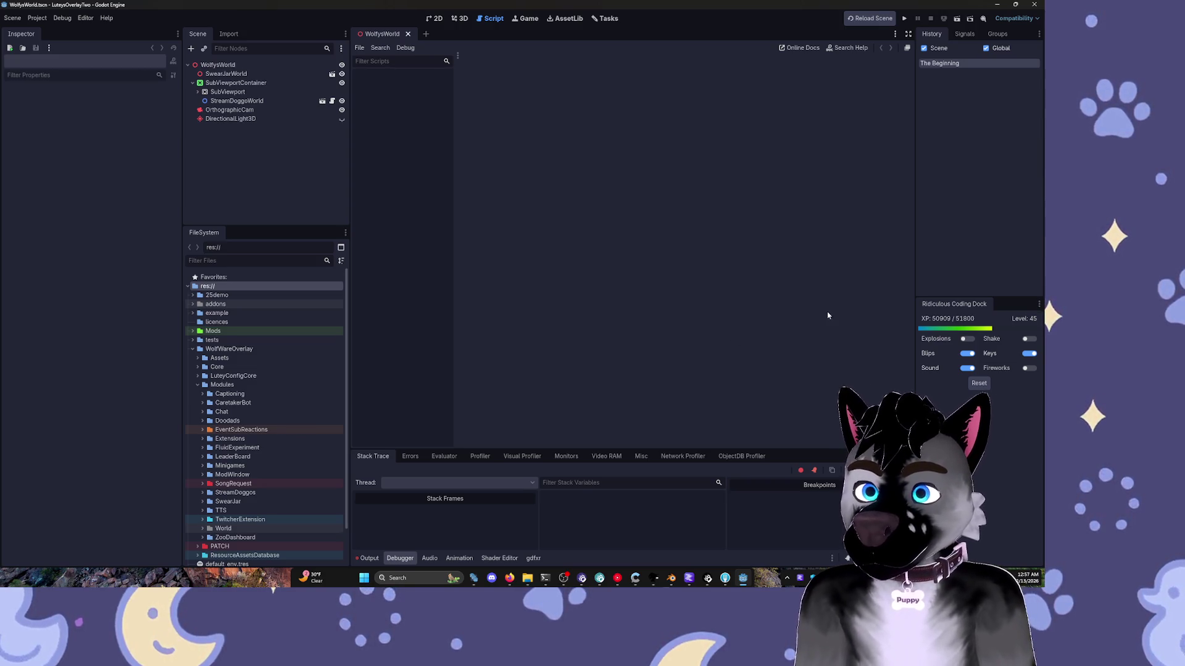
# - Compare the upstream/master commit with recover-bad-dog and view its two changed twitcher files
pyautogui.click(727, 576)
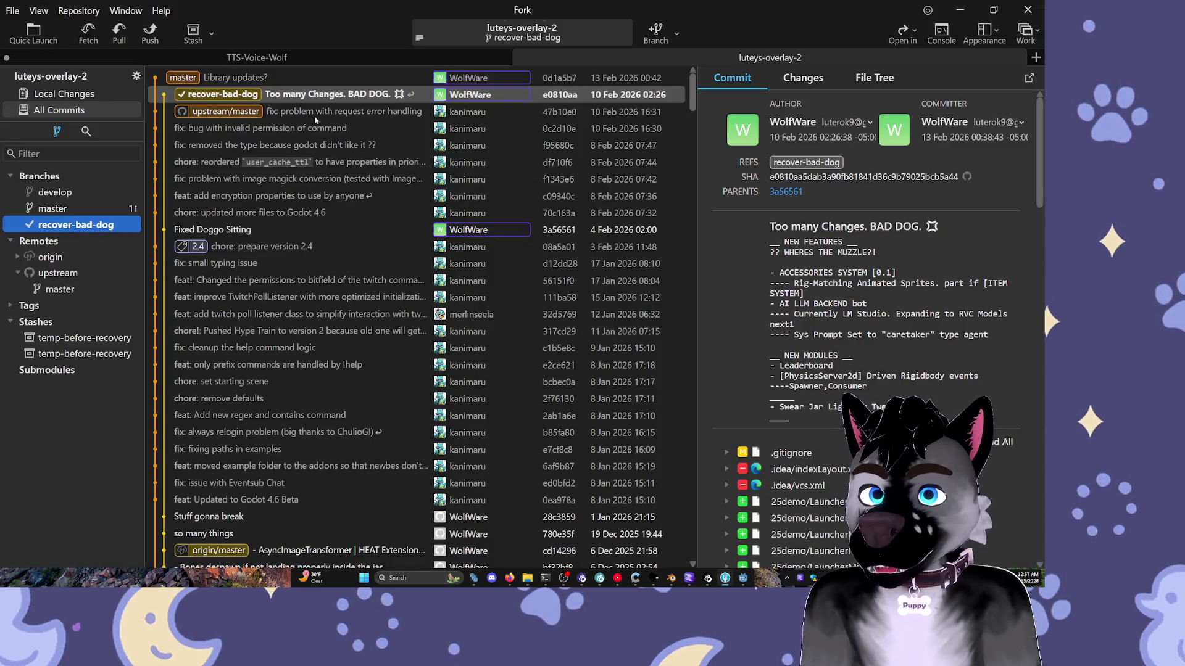
pyautogui.click(348, 111)
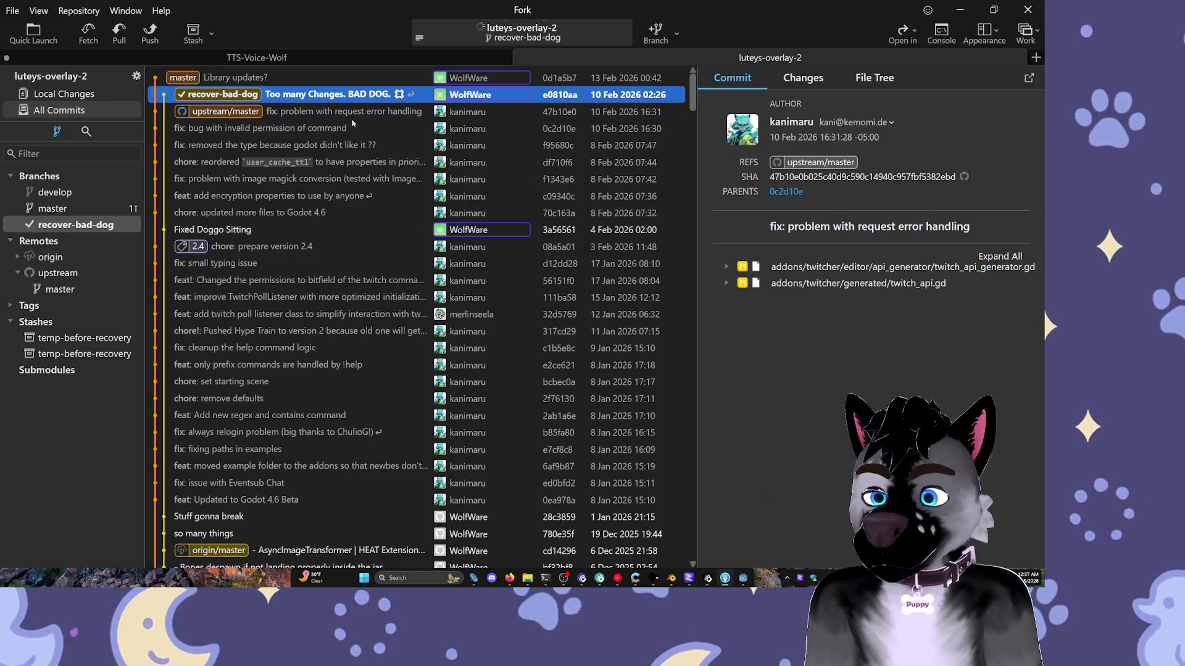
pyautogui.click(395, 94)
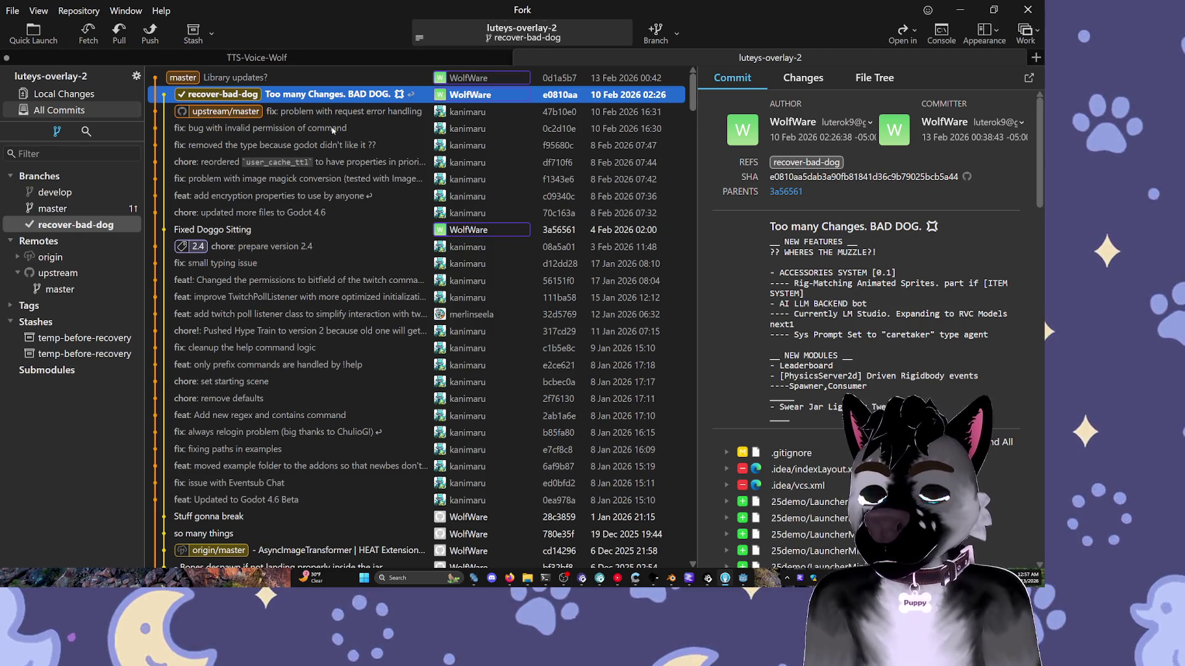
pyautogui.click(303, 113)
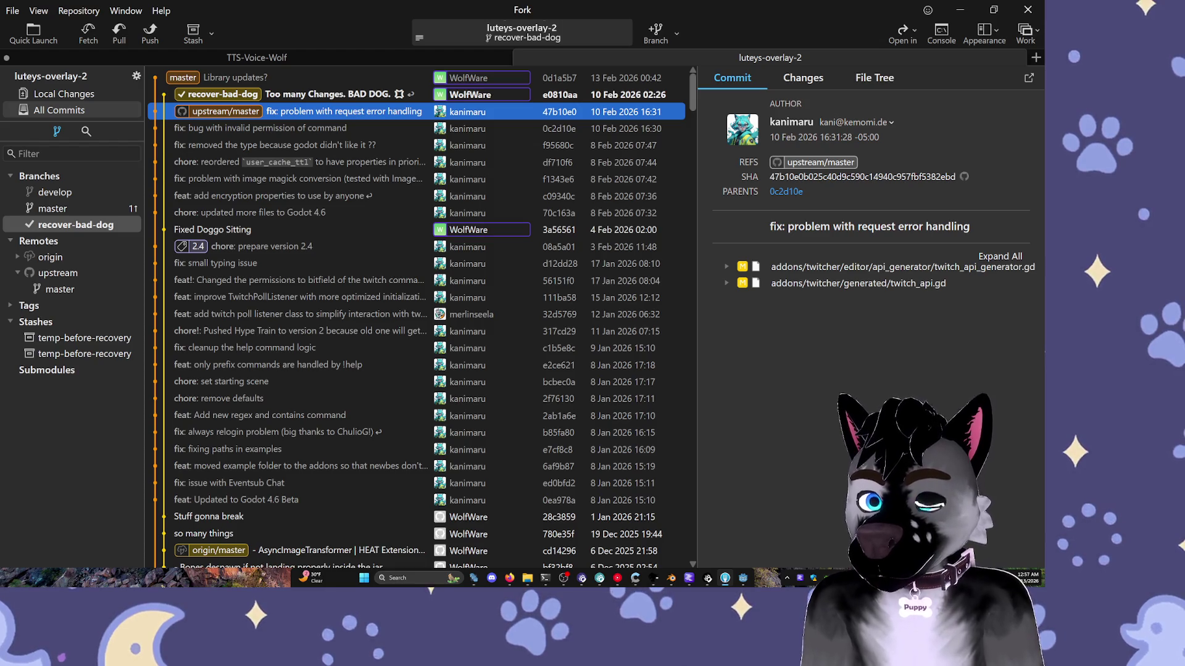
pyautogui.hotkey('alt', 'Tab')
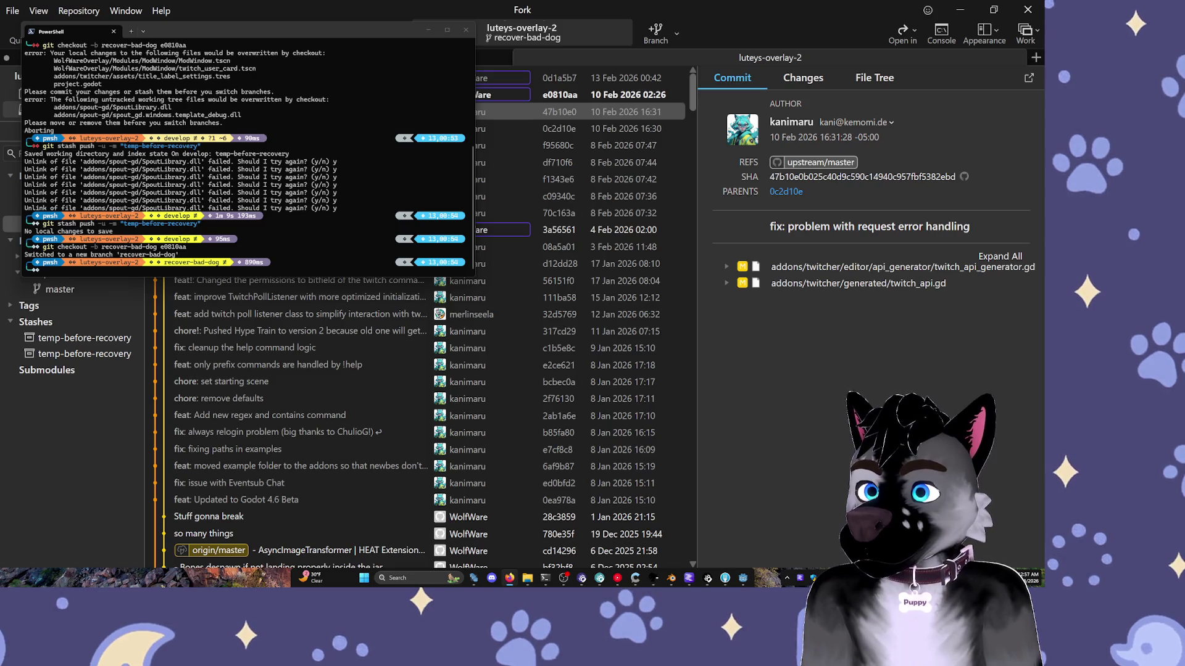
# - Read through ChatGPT's advice about the failed stash and locked DLLs
pyautogui.hotkey('alt', 'Tab')
pyautogui.moveTo(760, 95); pyautogui.dragTo(786, 75)
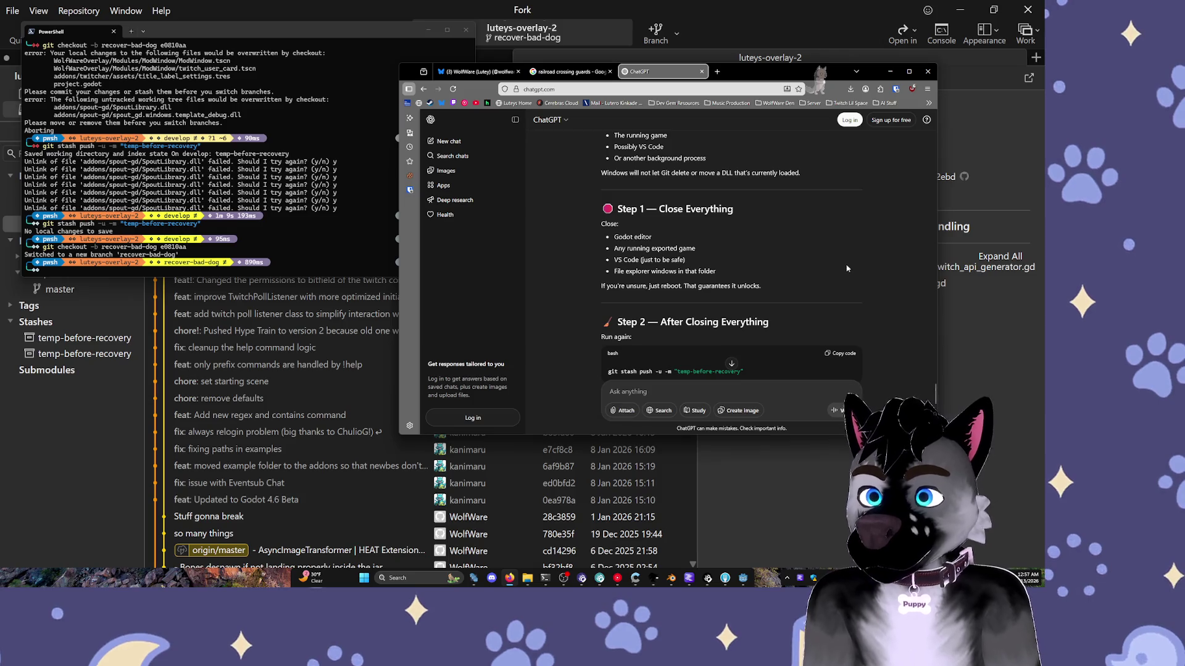
pyautogui.scroll(-3, 853, 273)
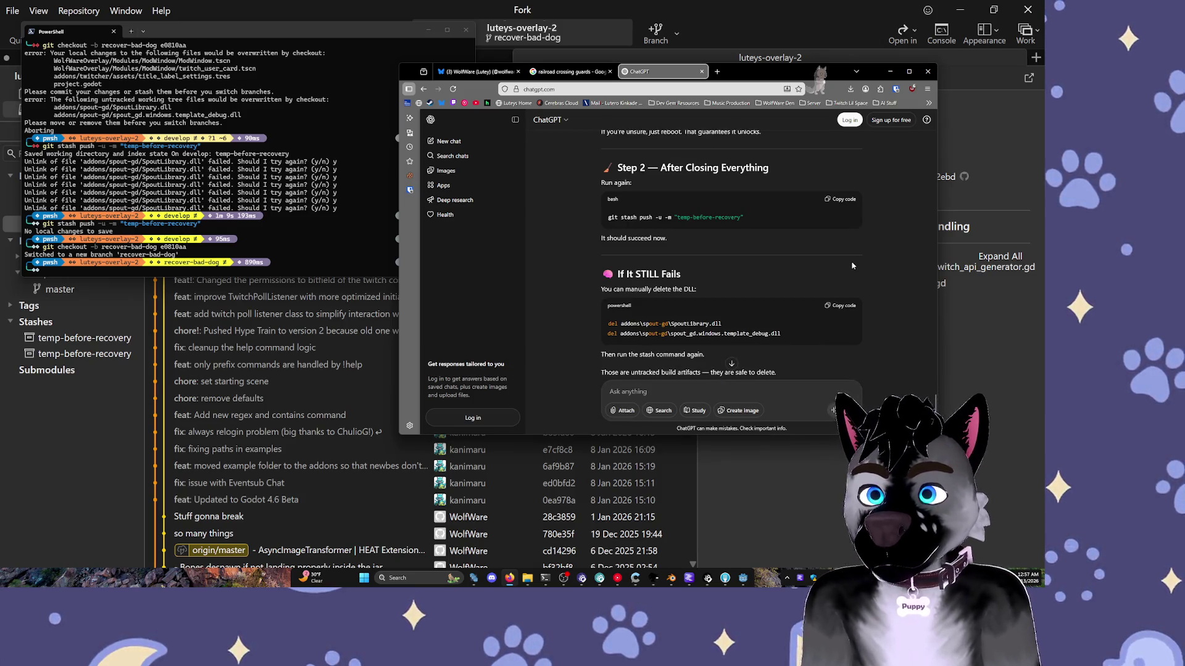
pyautogui.scroll(-5, 858, 268)
pyautogui.scroll(10, 864, 272)
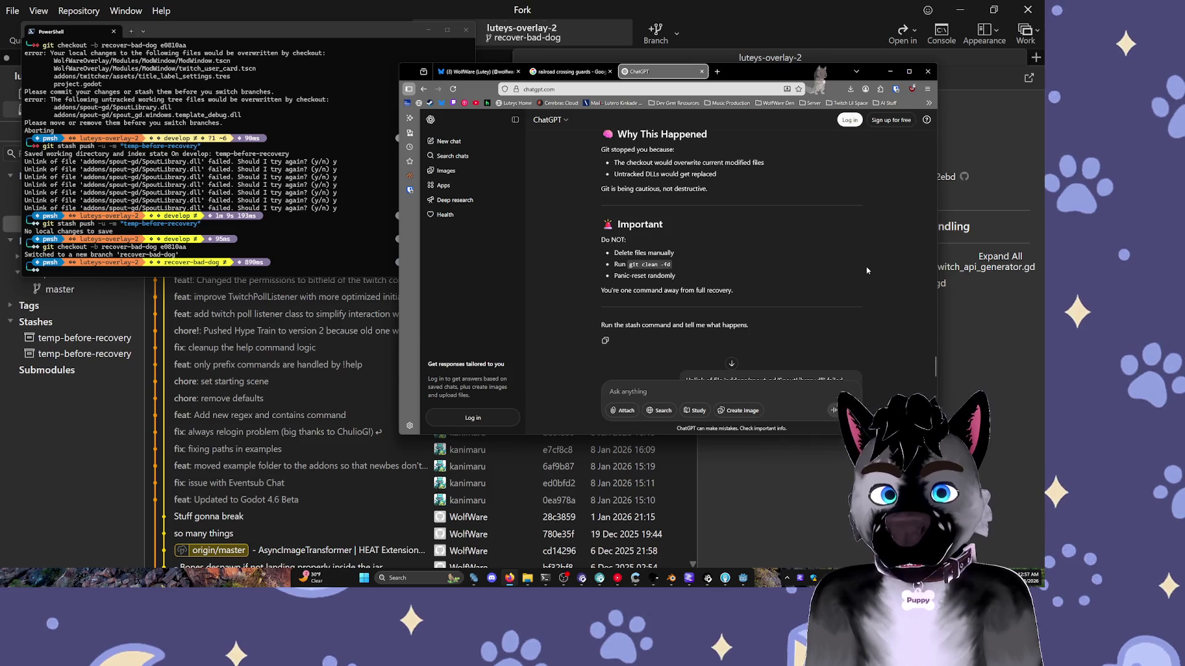
pyautogui.scroll(15, 856, 271)
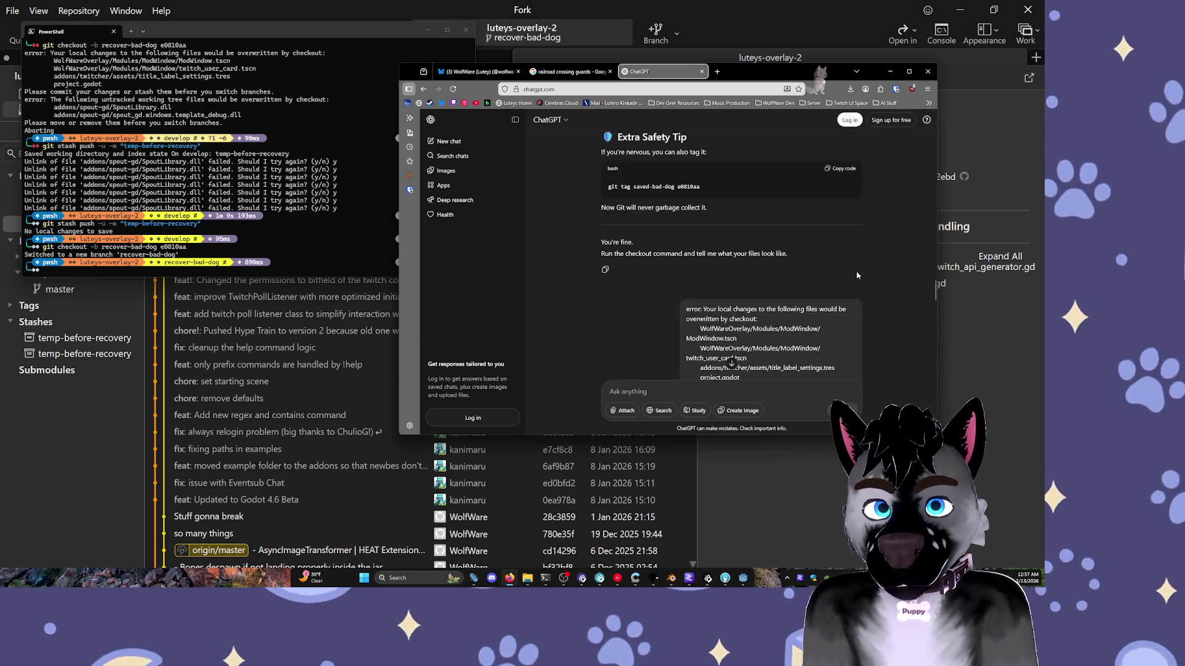
# - Glance back at Fork's commit list and ChatGPT, then return to the Godot editor
pyautogui.click(824, 4)
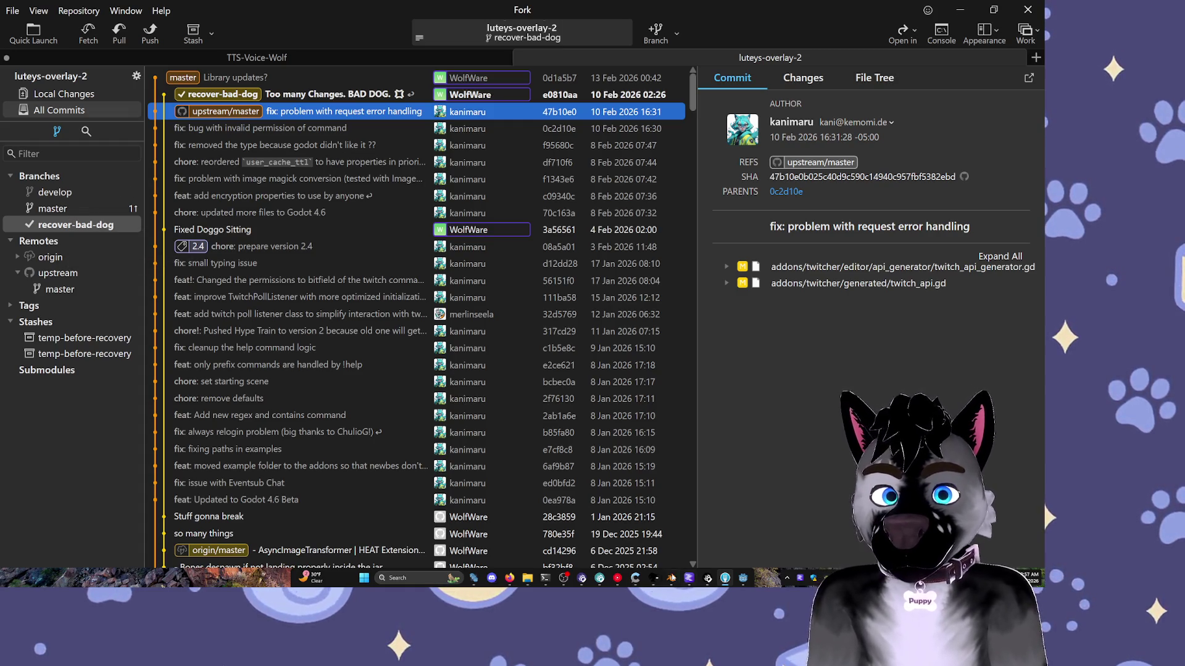
pyautogui.hotkey('alt', 'Tab')
pyautogui.hotkey('alt', 'Tab')
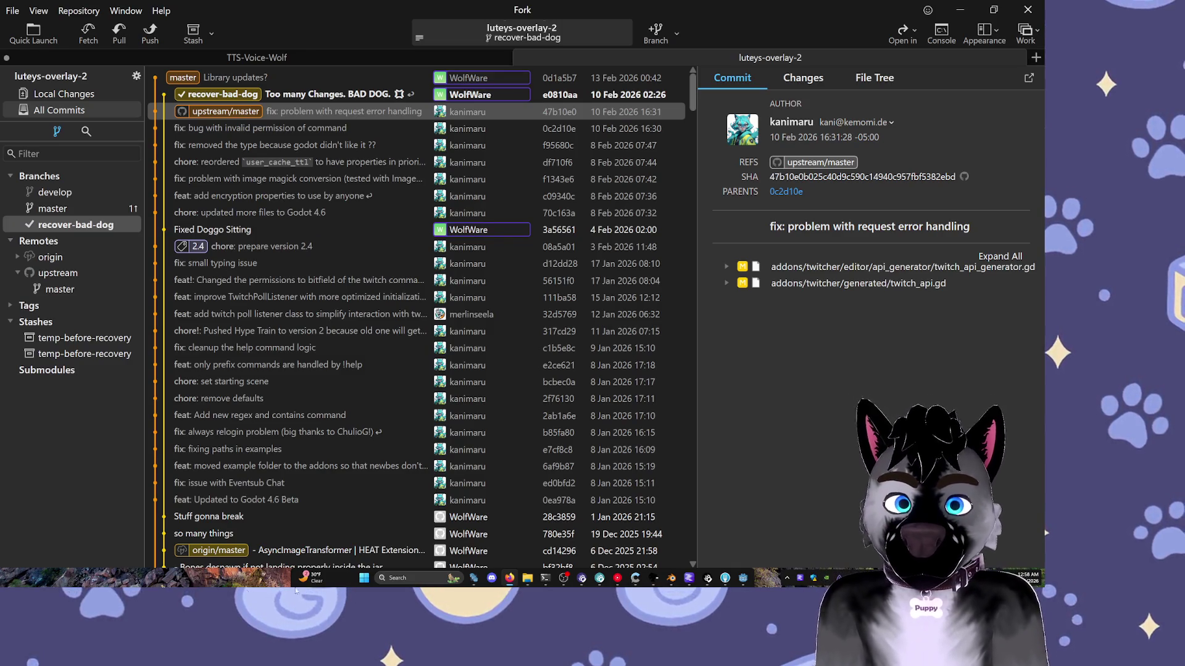
pyautogui.click(744, 579)
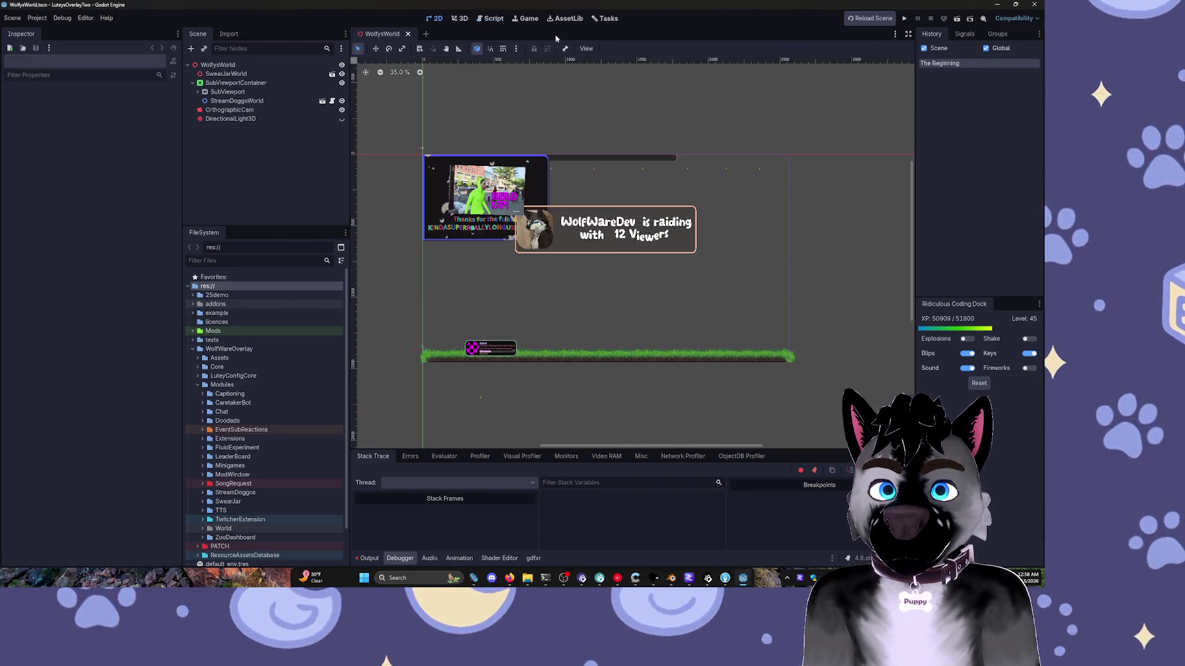
# - Check the get_val error at line 135 of twitch_editor_settings.gd, then return to the 2D view
pyautogui.click(904, 18)
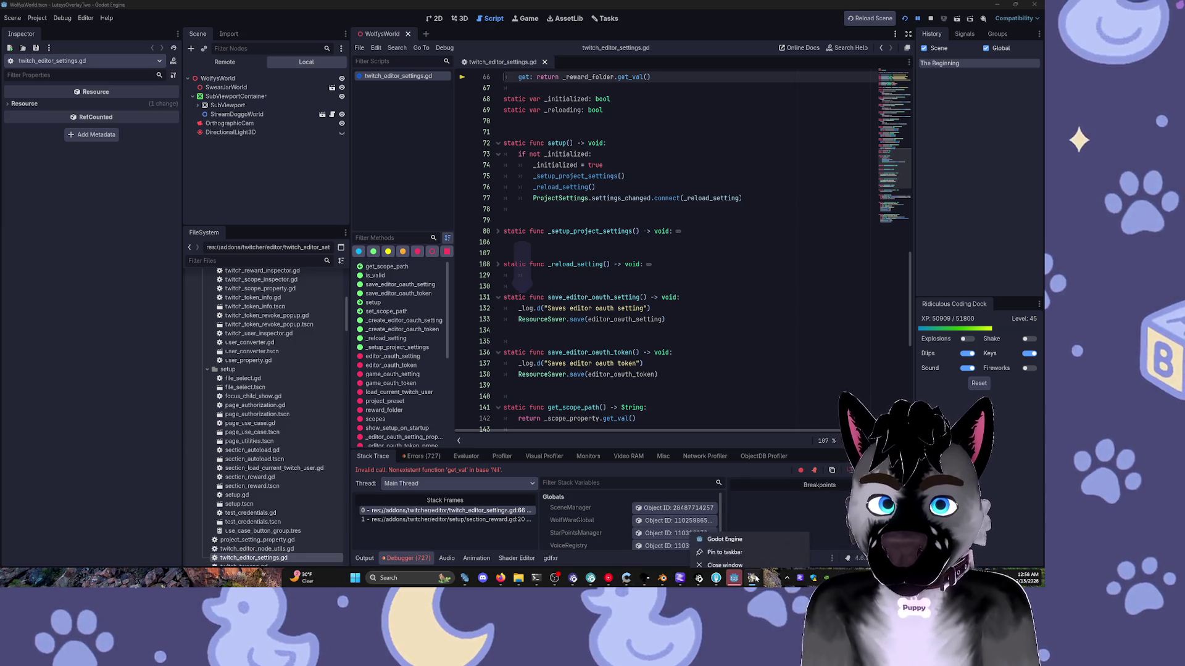
pyautogui.click(704, 340)
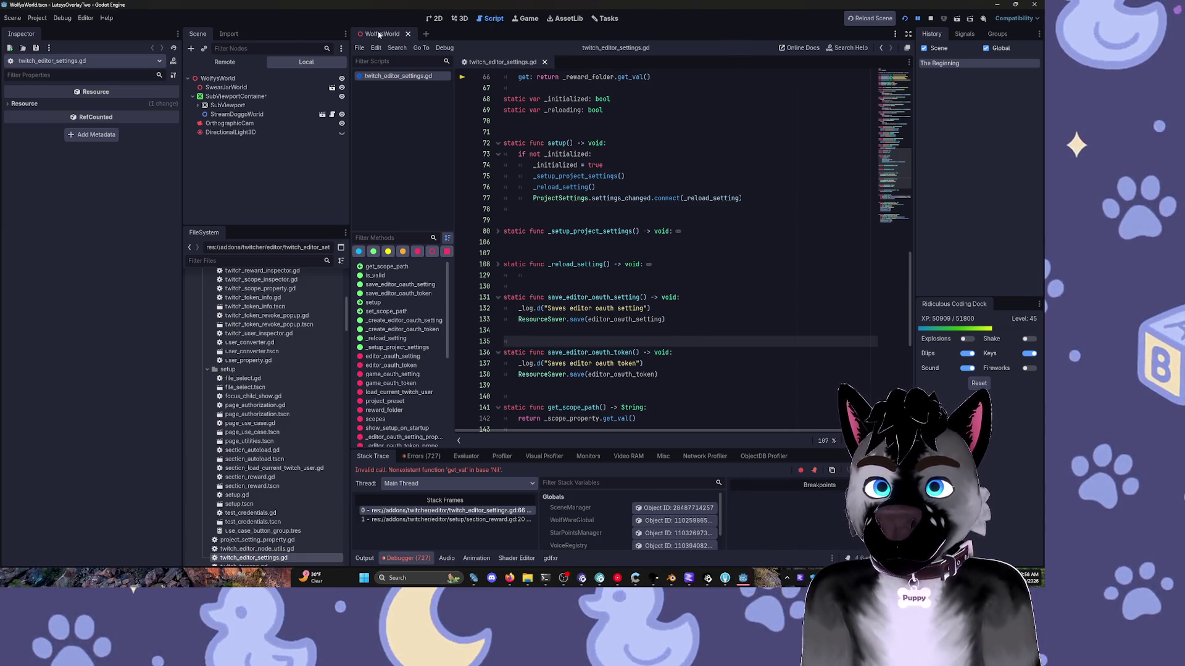
pyautogui.click(433, 19)
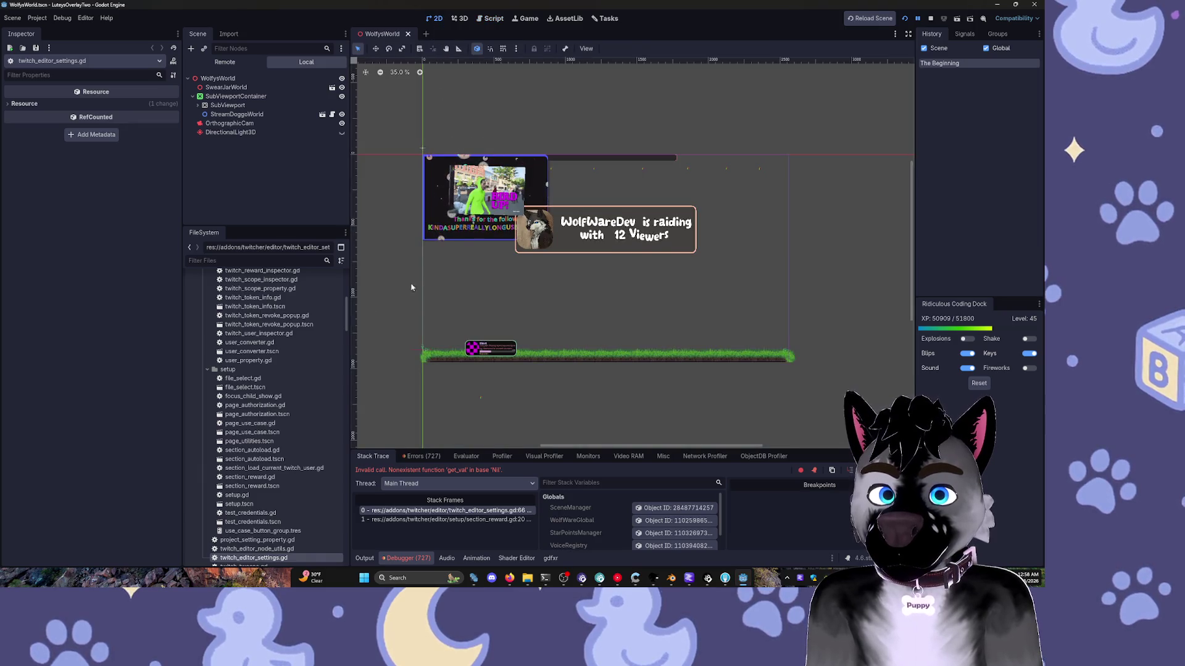
pyautogui.scroll(5, 411, 287)
# - Filter the FileSystem dock to .tscn files and open StreamDoggoWorld.tscn
pyautogui.click(259, 261)
pyautogui.write('.')
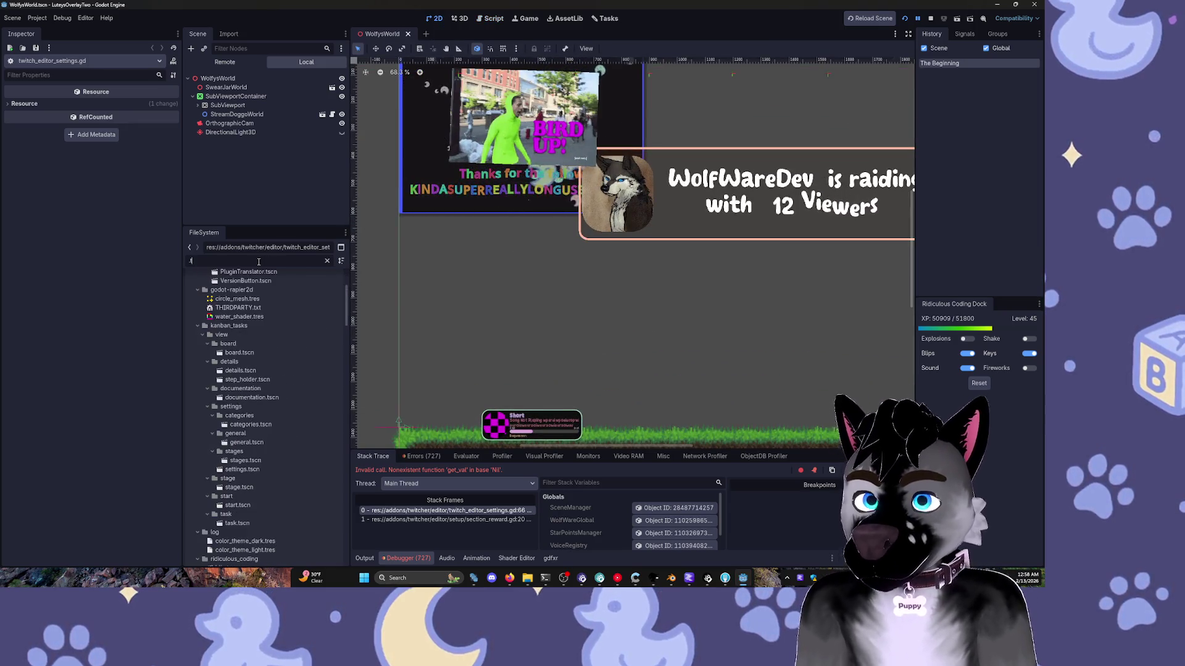
pyautogui.write('tscn')
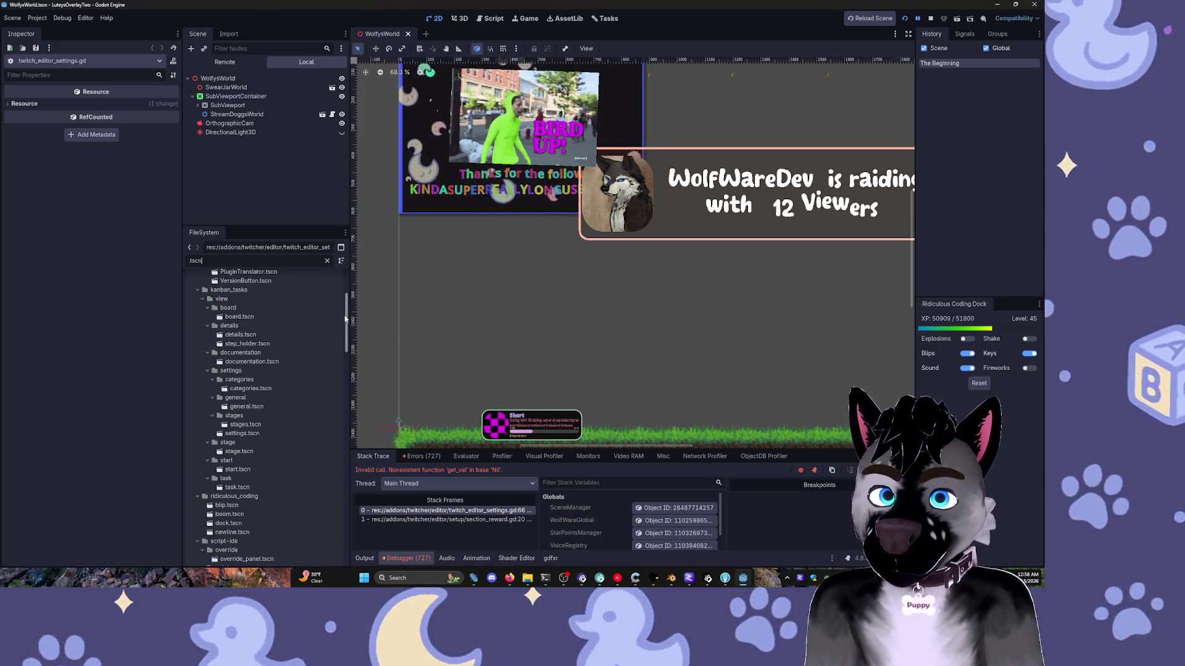
pyautogui.moveTo(346, 319); pyautogui.dragTo(343, 549)
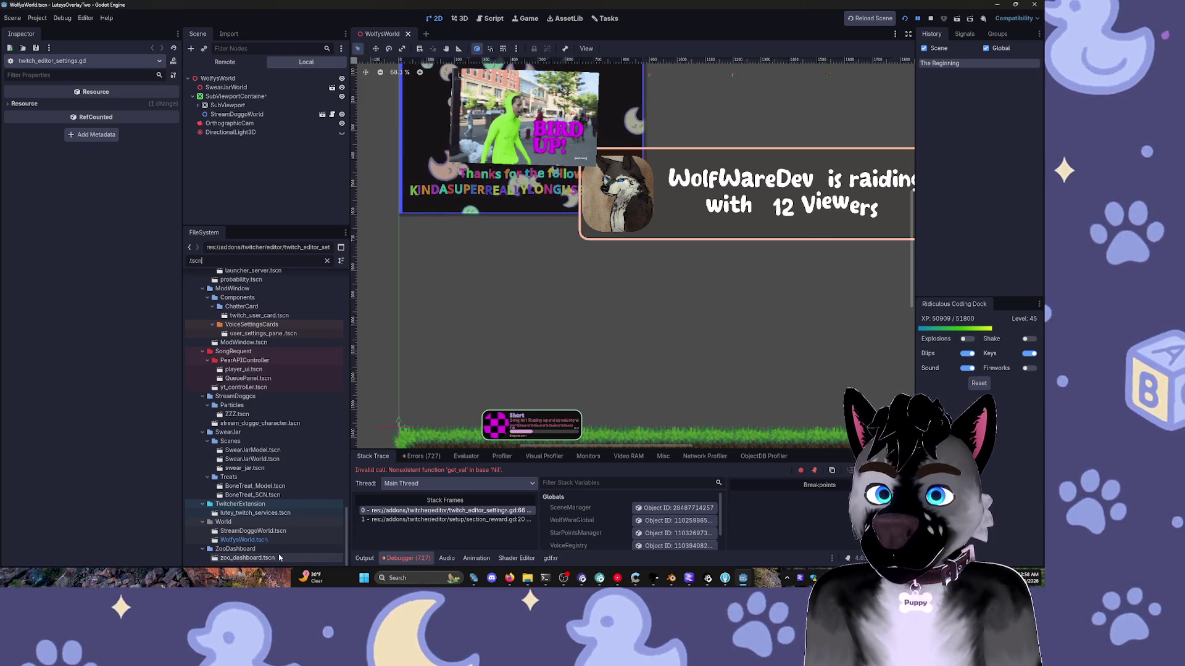
pyautogui.click(231, 540)
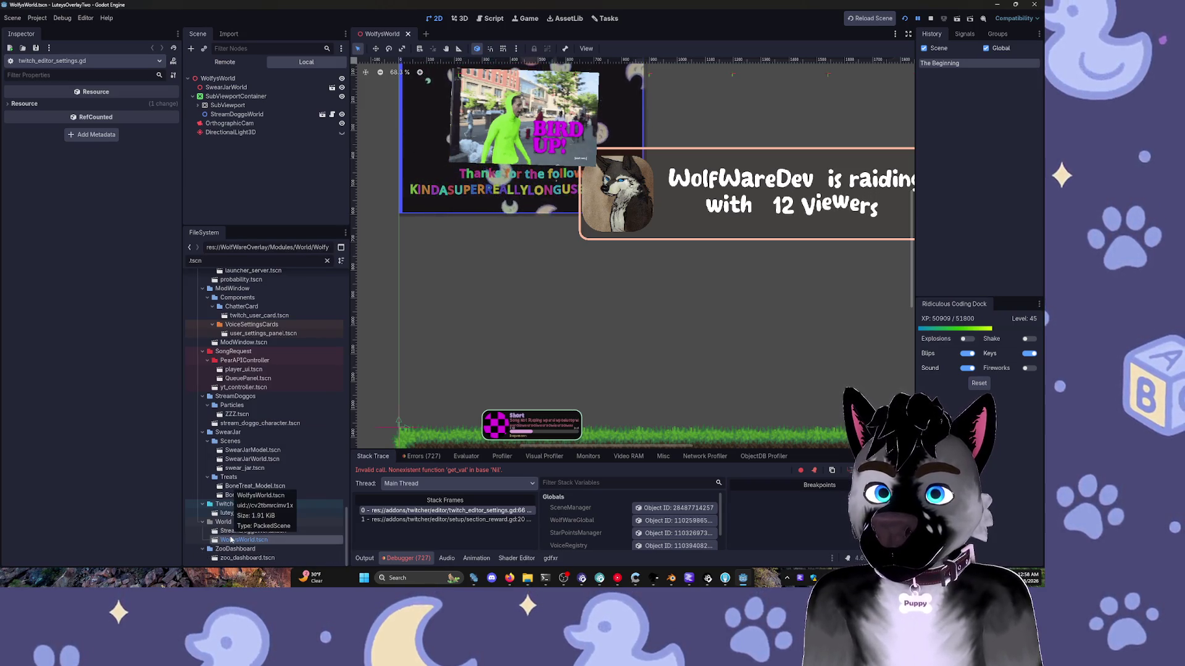
pyautogui.doubleClick(235, 531)
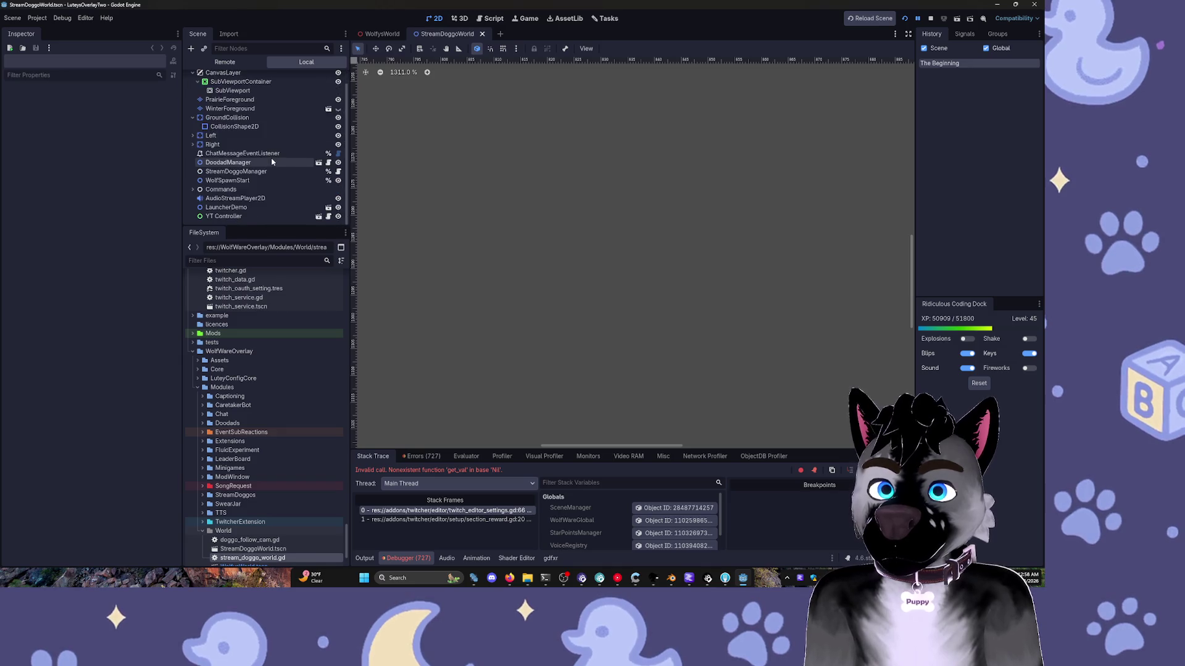
# - Expand the TwitcherExtension folder and open the lutey_twitch_services.tscn scene
pyautogui.click(243, 82)
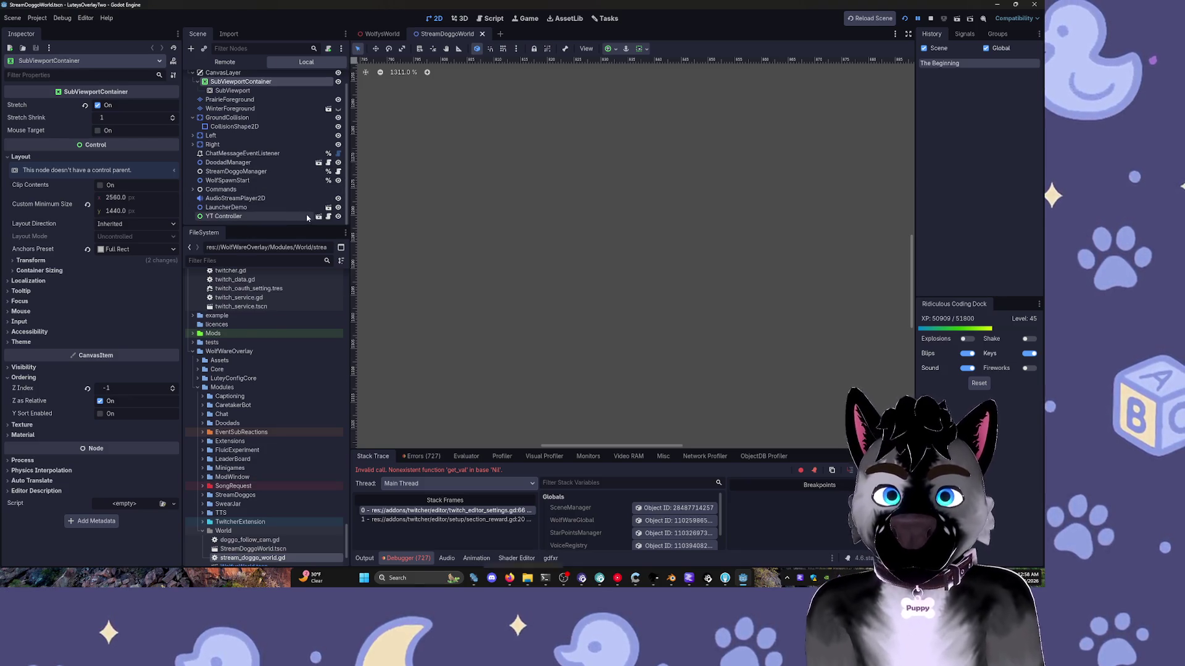
pyautogui.press('XF86AudioLowerVolume')
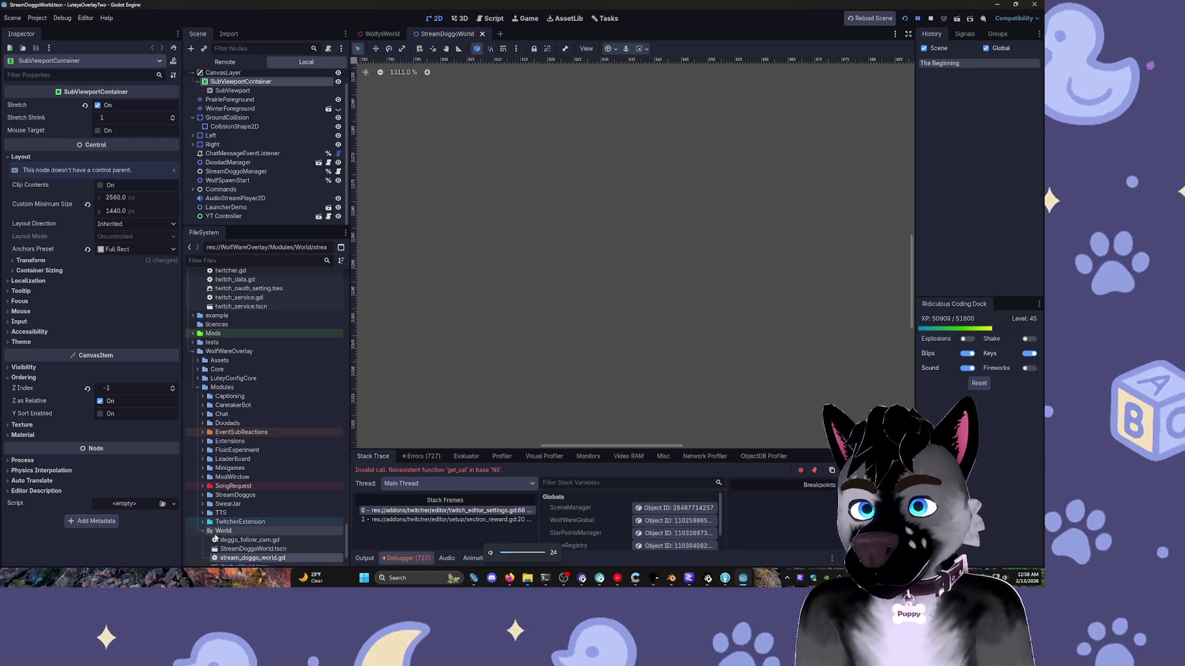
pyautogui.scroll(-4, 222, 512)
pyautogui.click(242, 477)
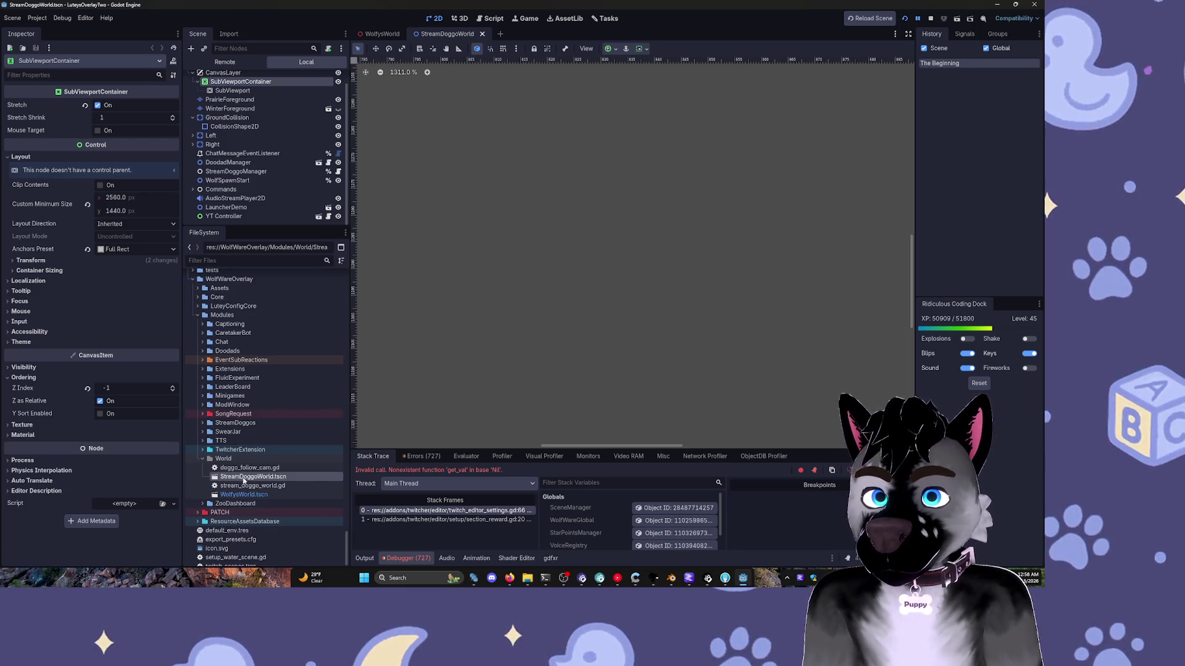
pyautogui.doubleClick(234, 450)
pyautogui.click(228, 460)
pyautogui.doubleClick(229, 460)
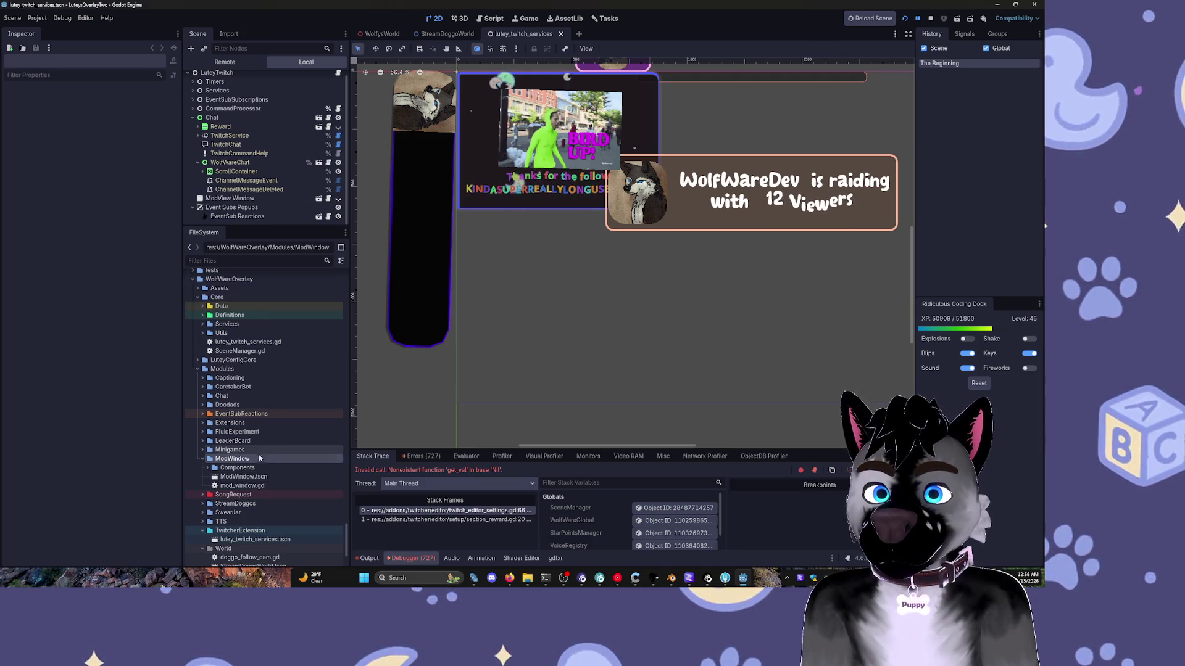
# - Open ModWindow.tscn, cancel the SectionReward node deletion, and jump to the failing get_val line
pyautogui.click(241, 540)
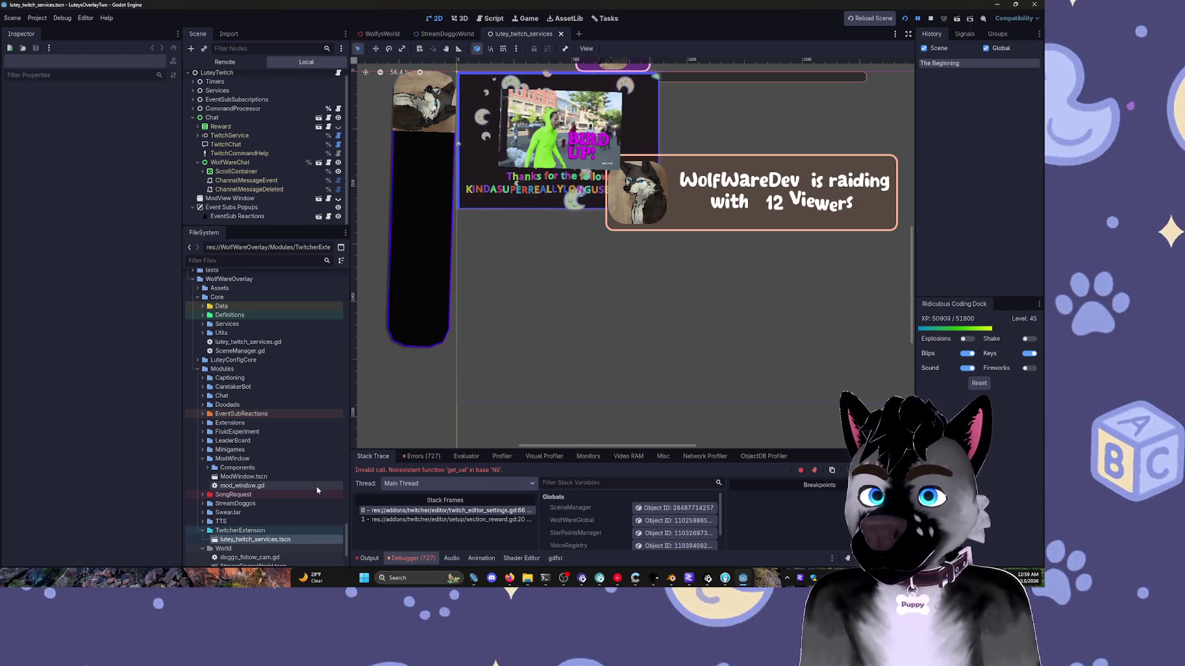
pyautogui.click(200, 523)
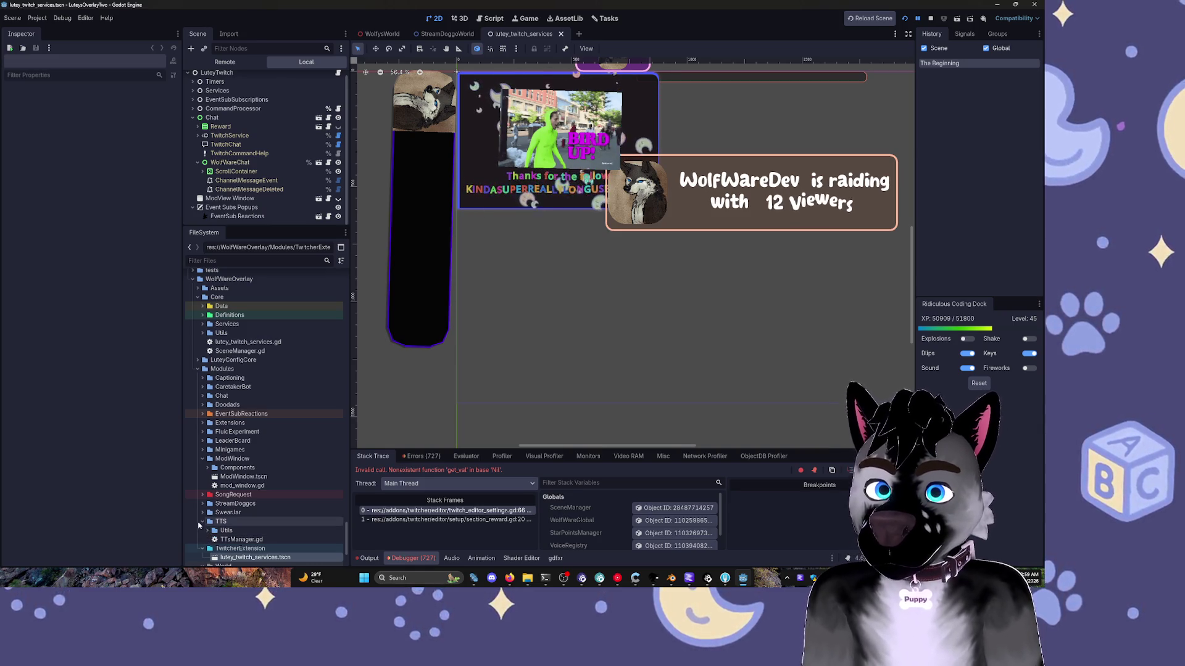
pyautogui.click(202, 525)
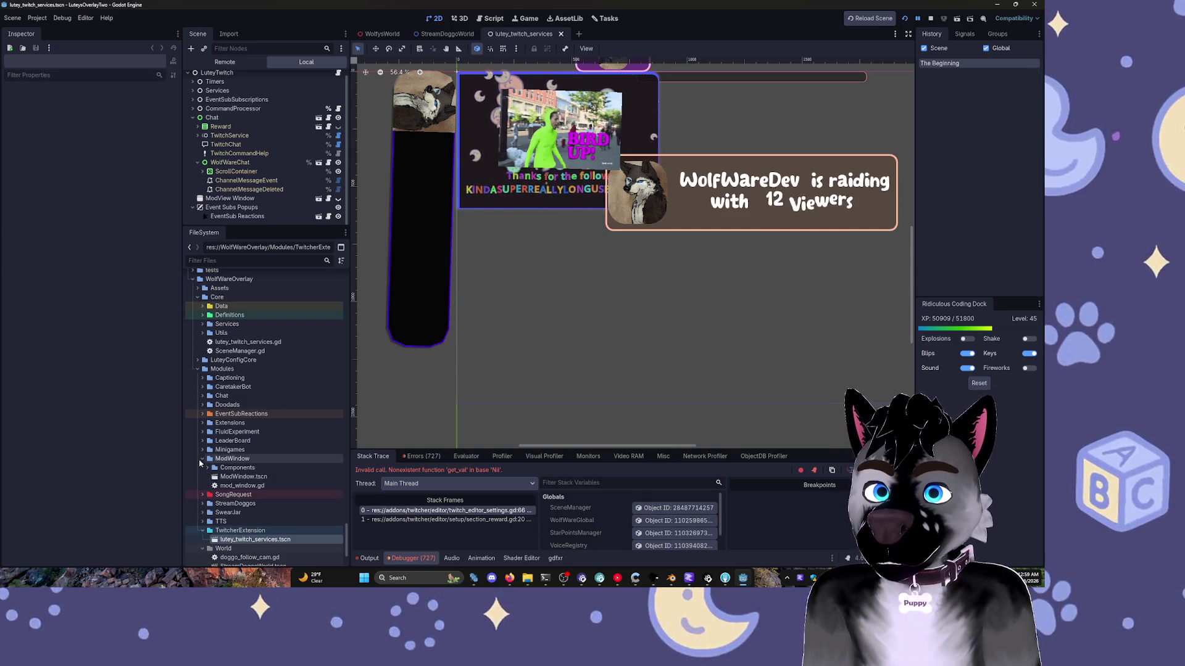
pyautogui.doubleClick(243, 477)
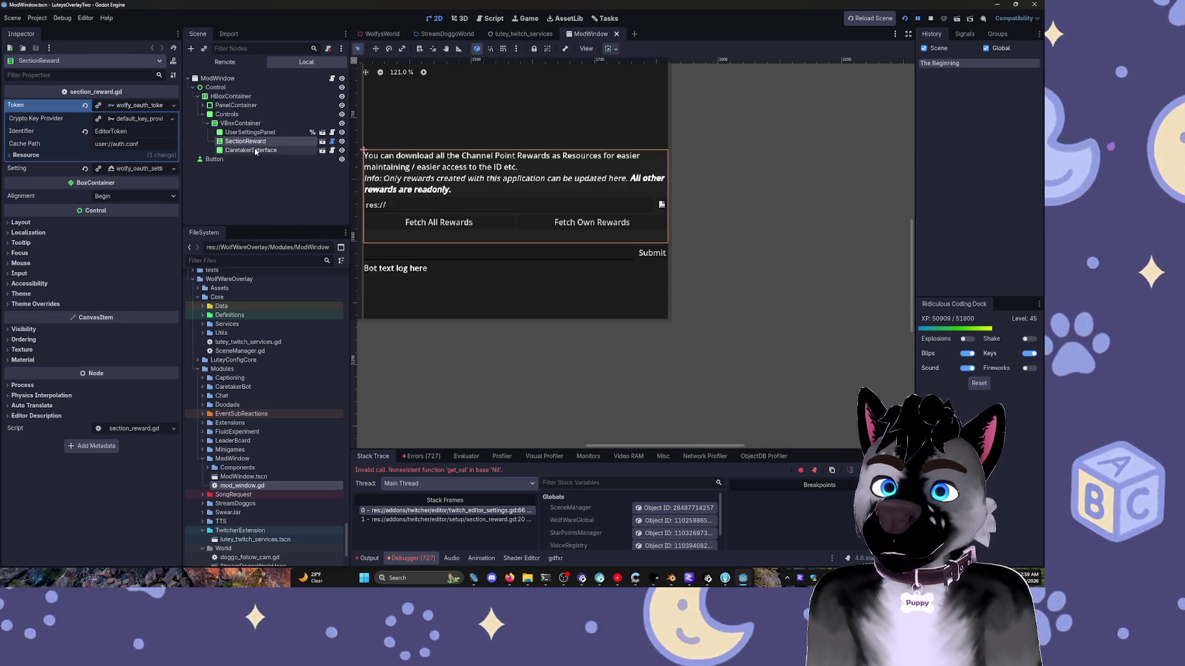
pyautogui.press('Delete')
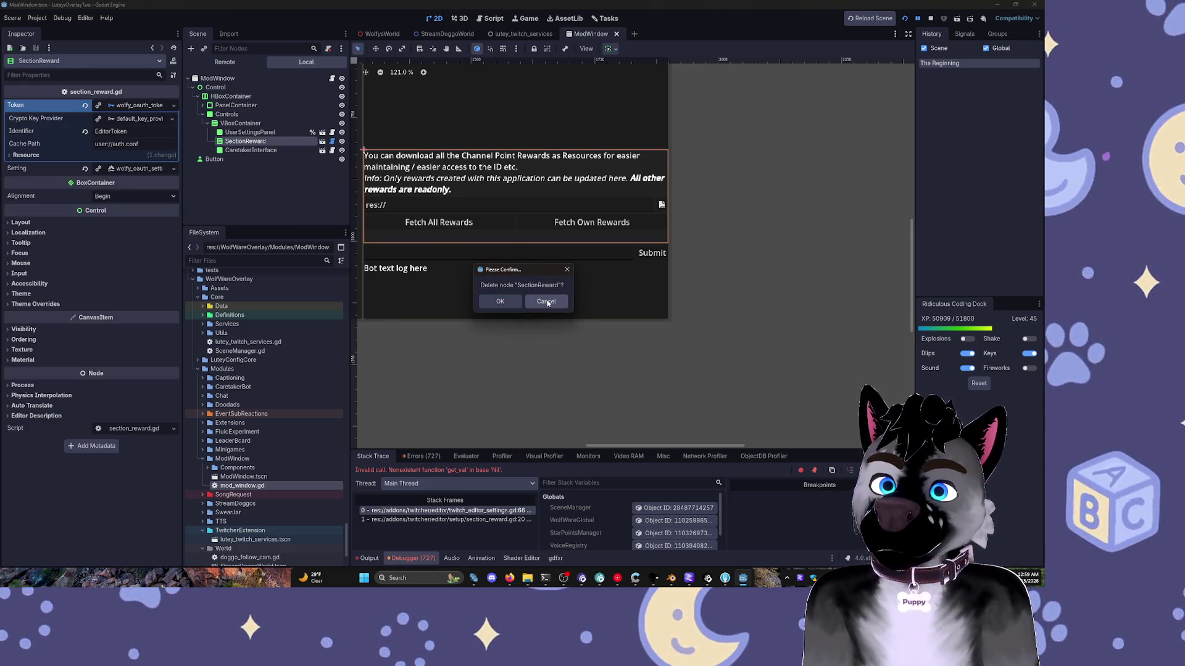
pyautogui.click(547, 303)
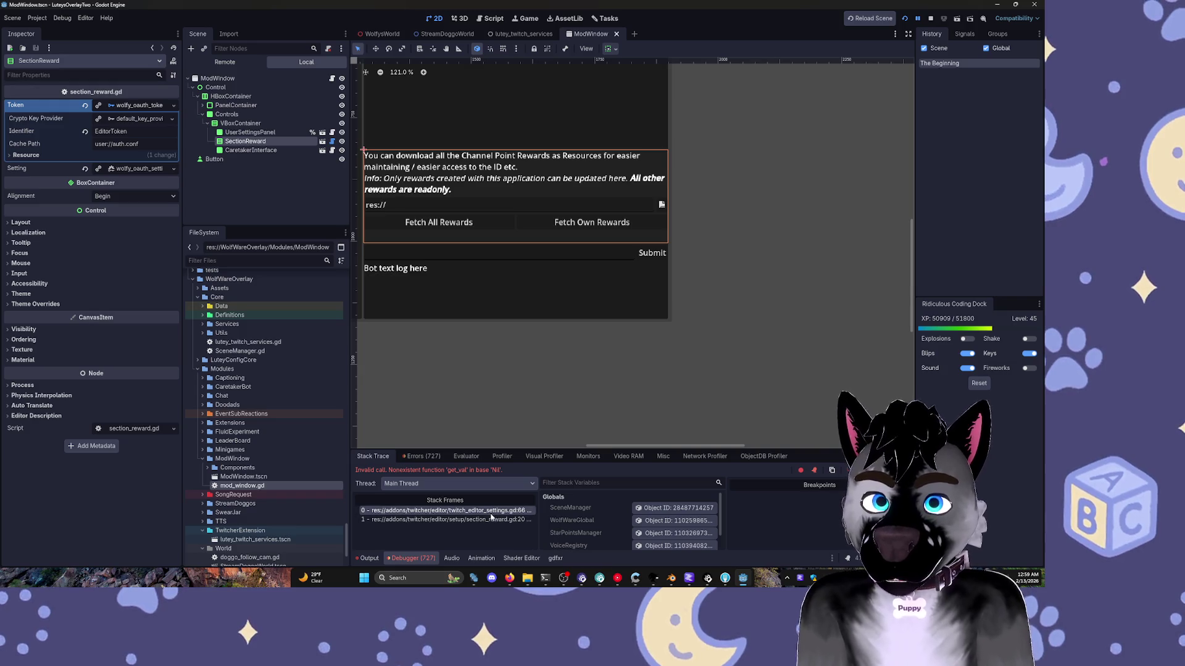
pyautogui.click(488, 512)
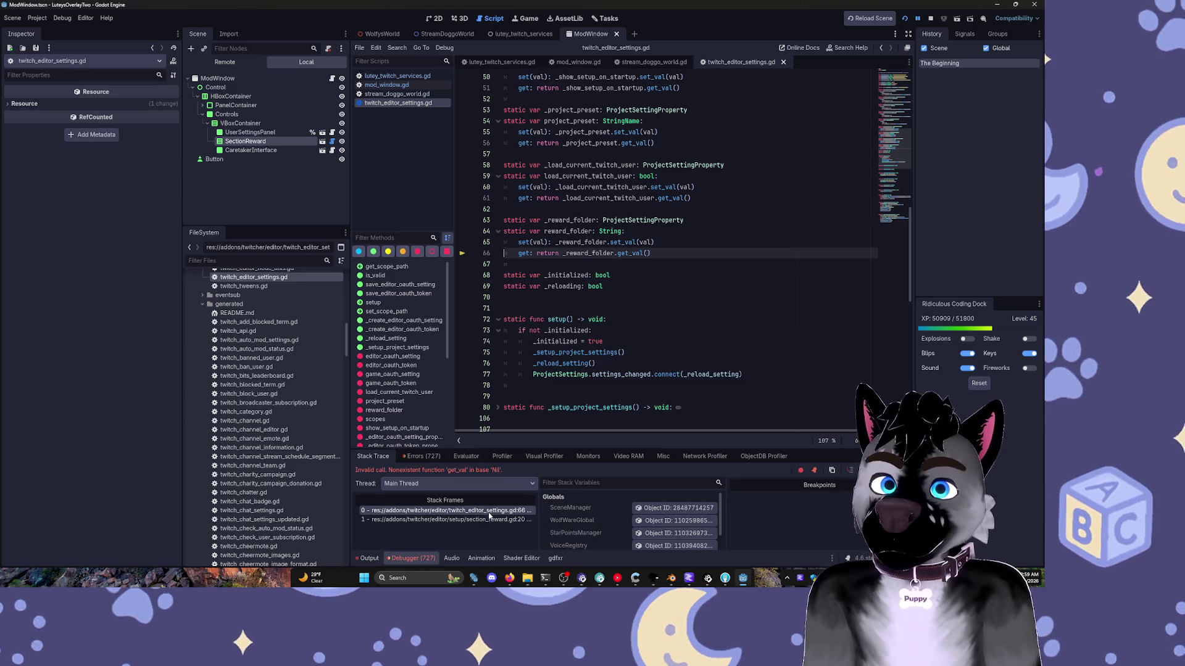
# - Close three extra scripts and the ModWindow scene, keeping twitch_editor_settings.gd and section_reward.gd open
pyautogui.middleClick(406, 77)
pyautogui.middleClick(406, 76)
pyautogui.middleClick(406, 77)
pyautogui.middleClick(406, 77)
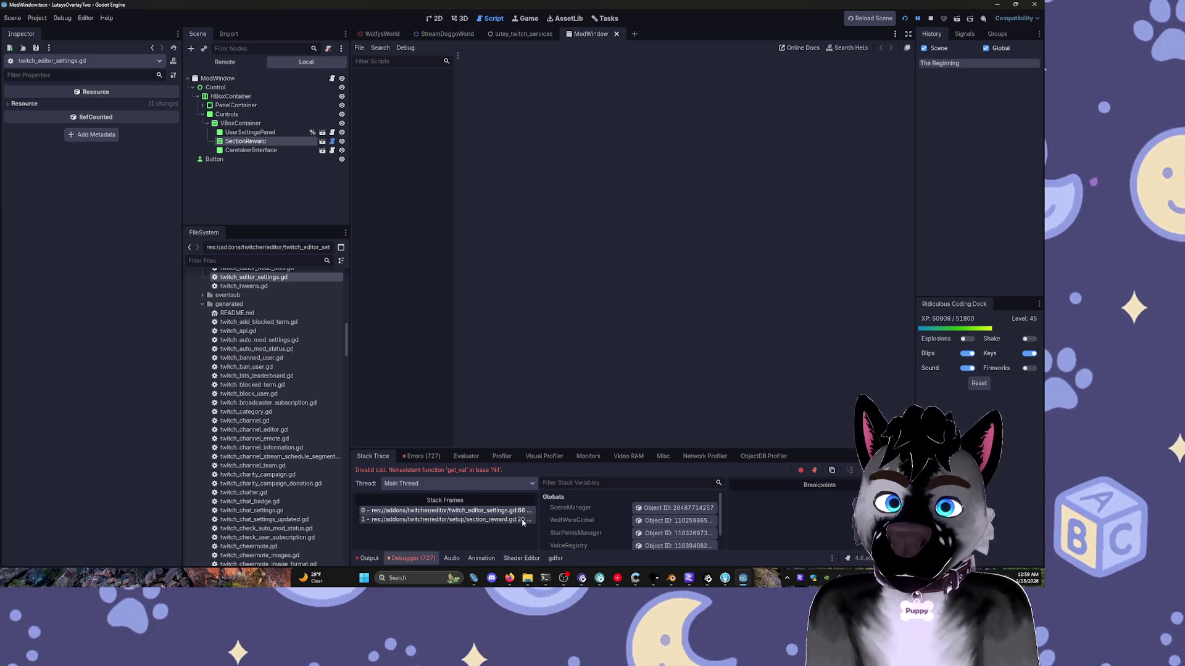
pyautogui.click(511, 512)
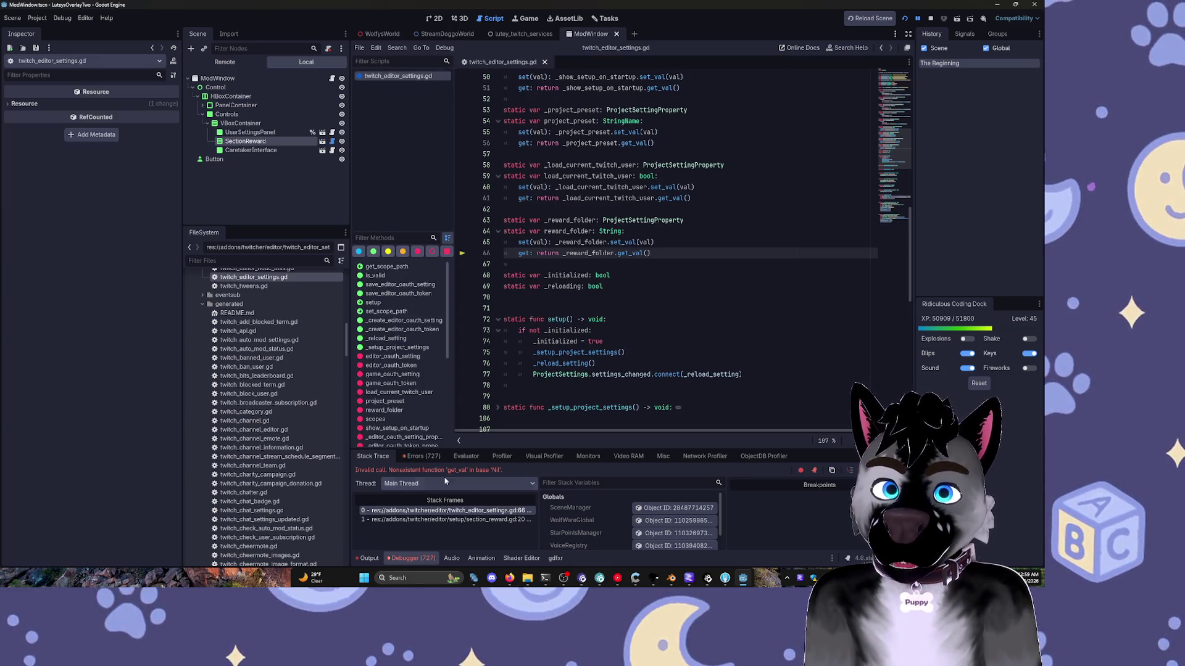
pyautogui.click(444, 520)
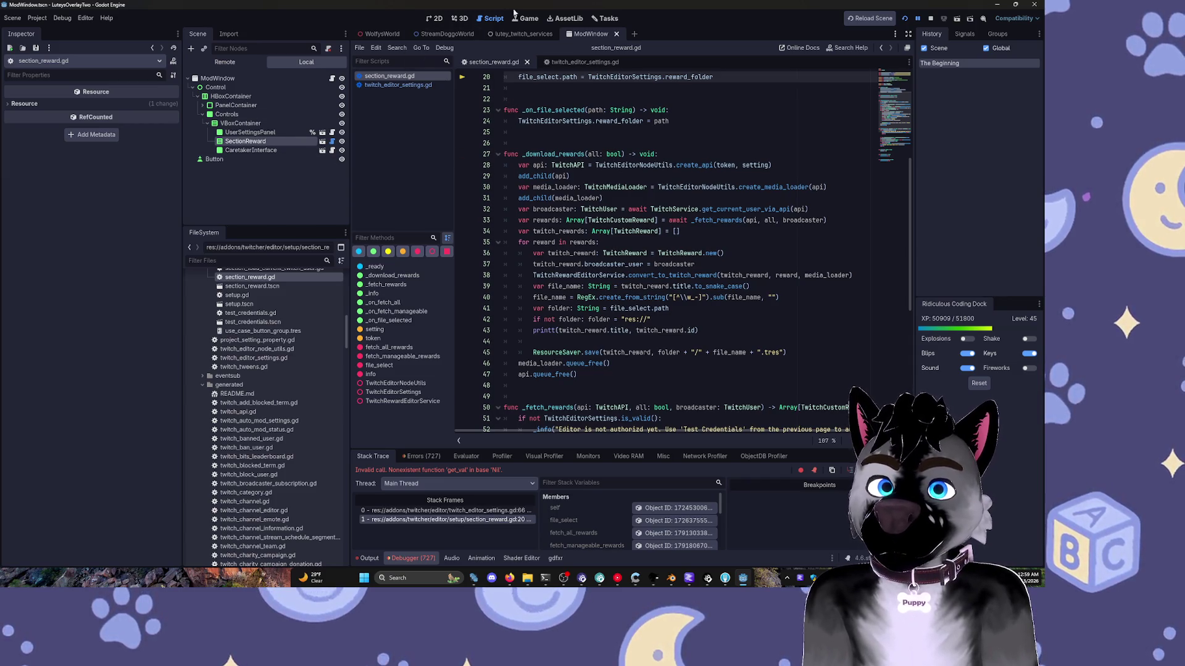
pyautogui.middleClick(584, 35)
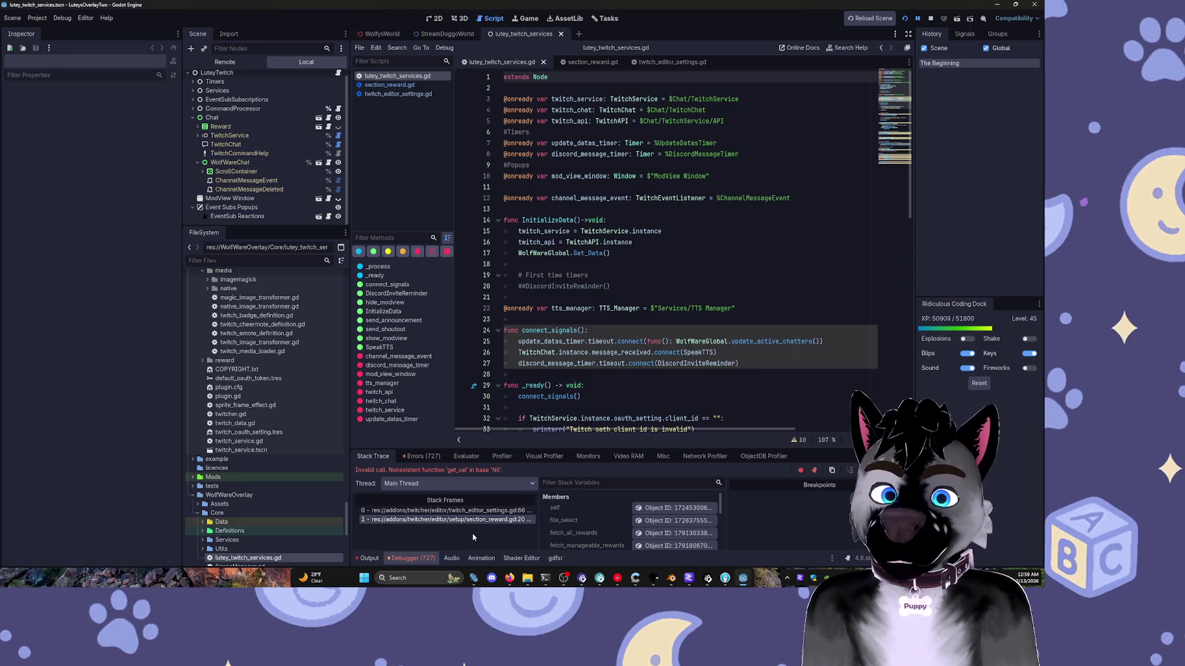
pyautogui.click(479, 520)
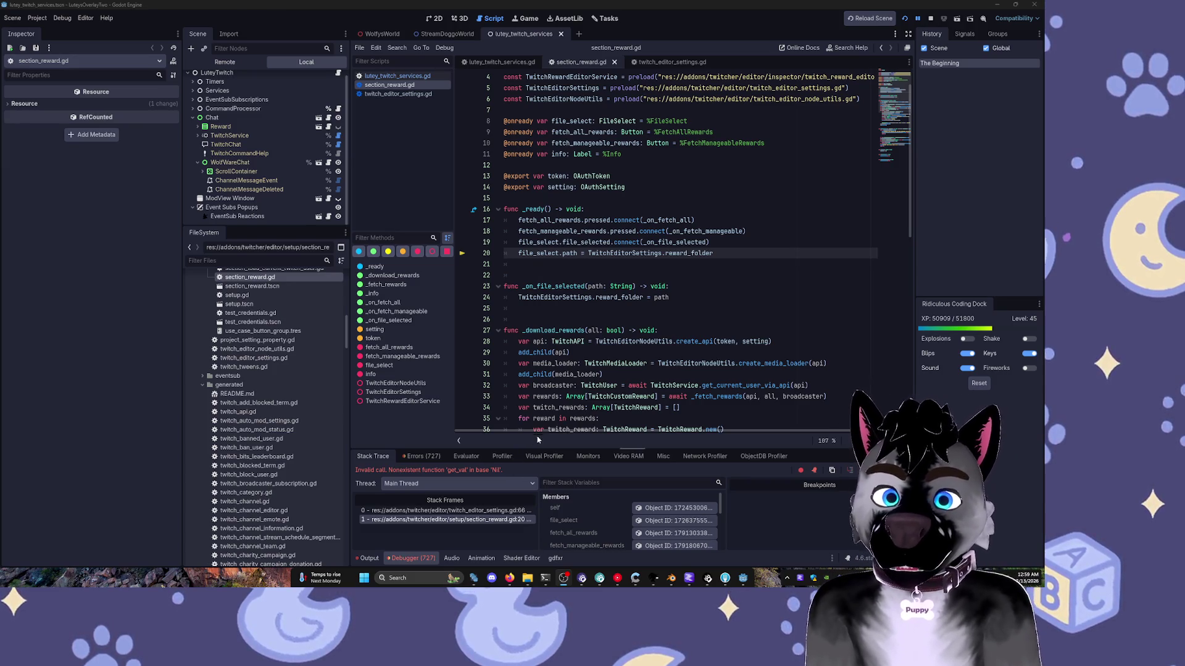
# - Resume the paused run past the error in section_reward.gd and restart the project
pyautogui.moveTo(545, 379)
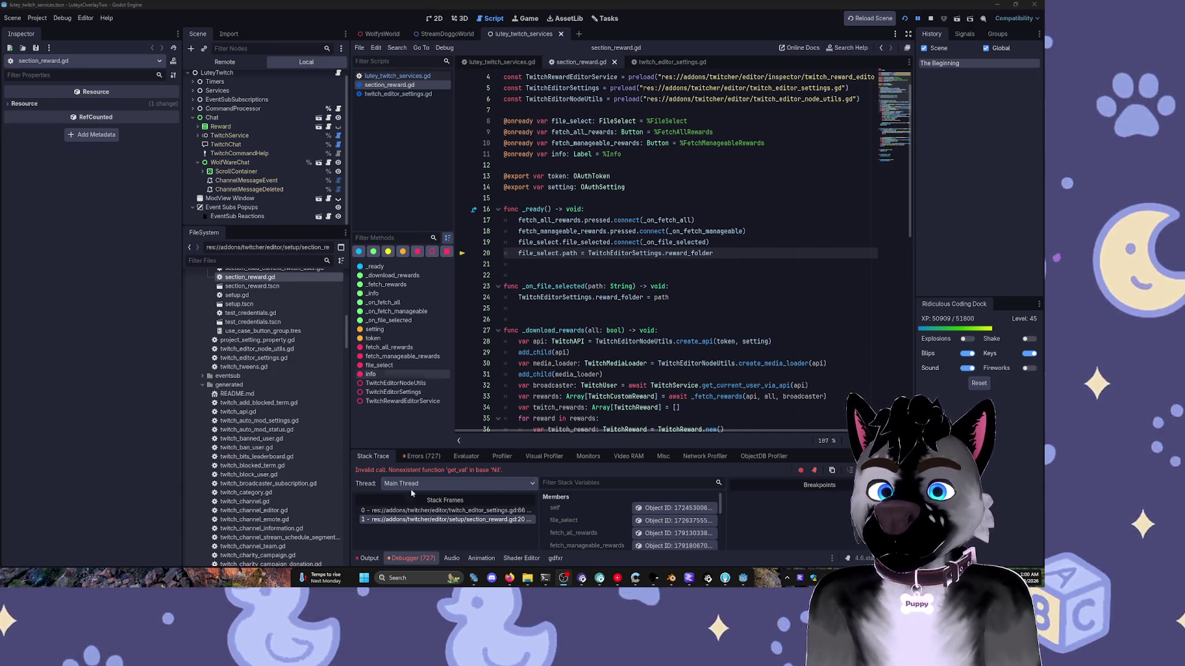
pyautogui.click(659, 233)
pyautogui.press('F12')
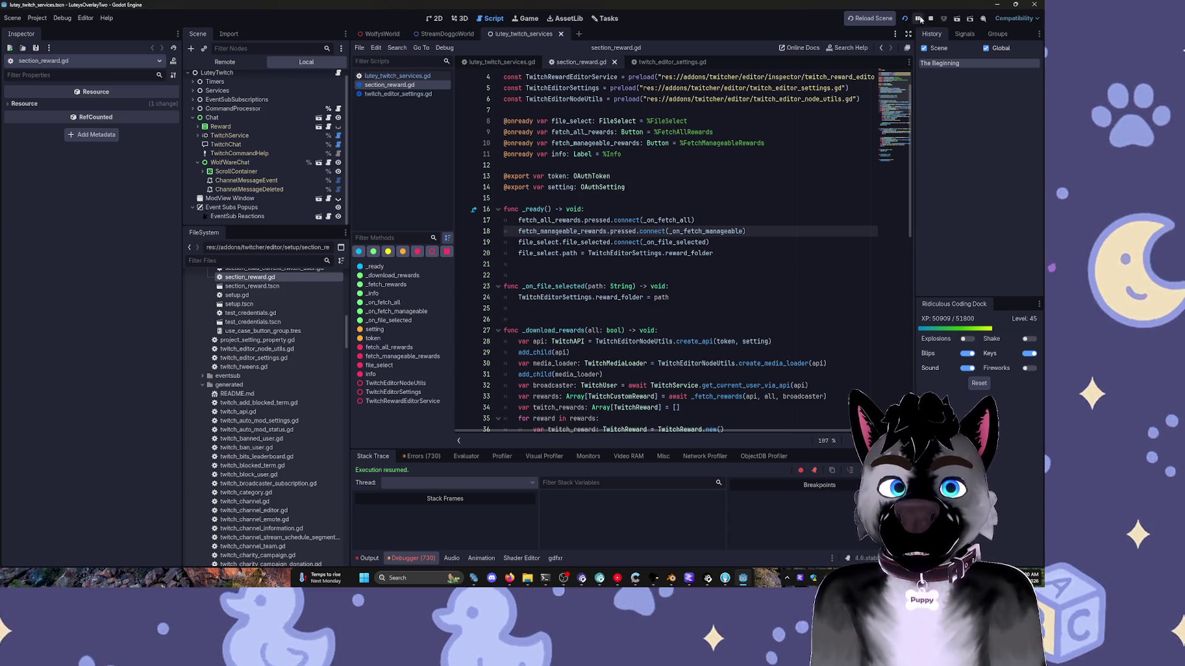
pyautogui.moveTo(670, 286); pyautogui.dragTo(519, 275)
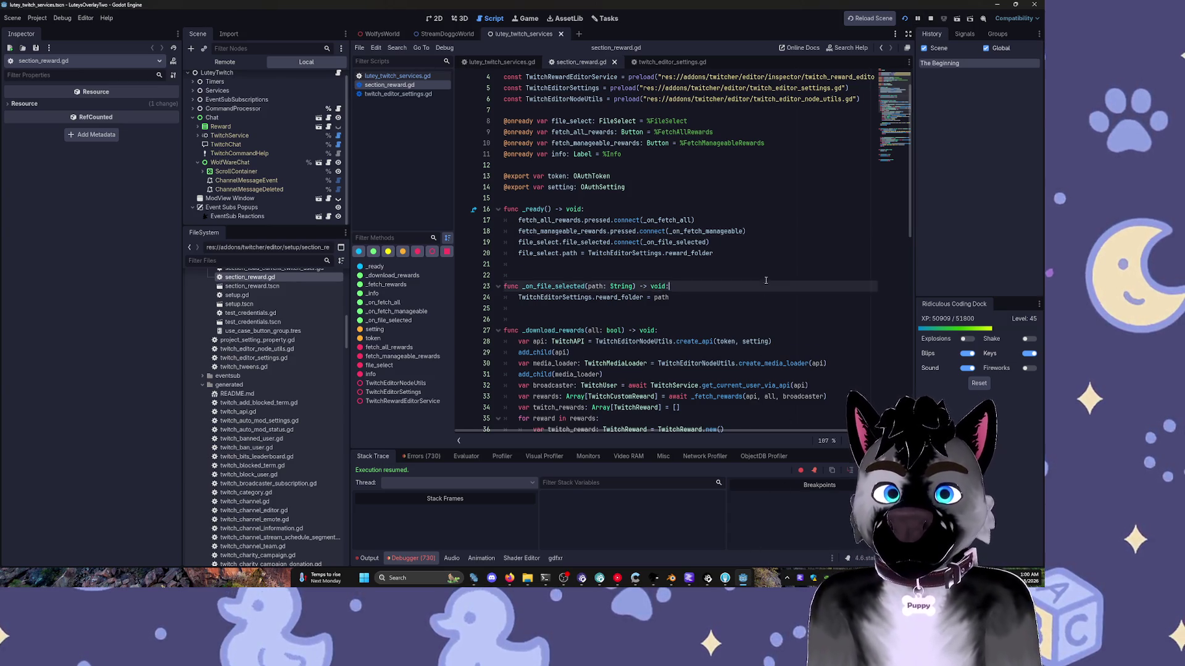
pyautogui.click(905, 19)
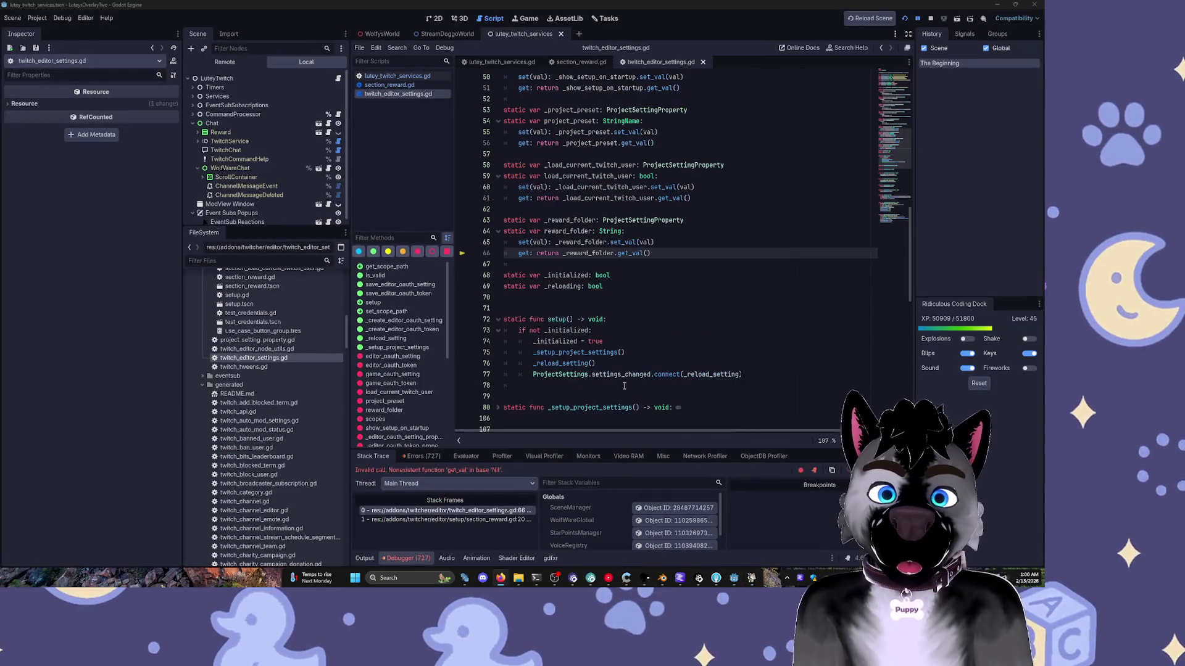
# - Resume the relaunched run past the break at line 66 with Continue (F12)
pyautogui.click(638, 364)
pyautogui.press('F12')
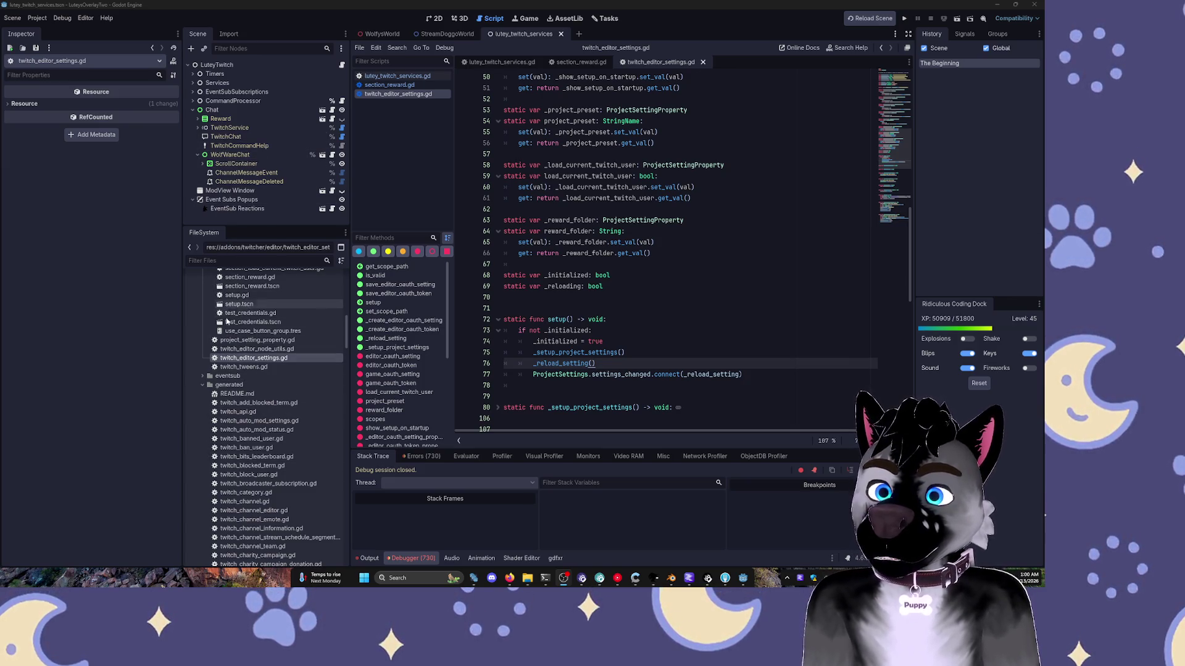
# - Collapse the editor folder in FileSystem and resume the running overlay past its pause
pyautogui.press('Left')
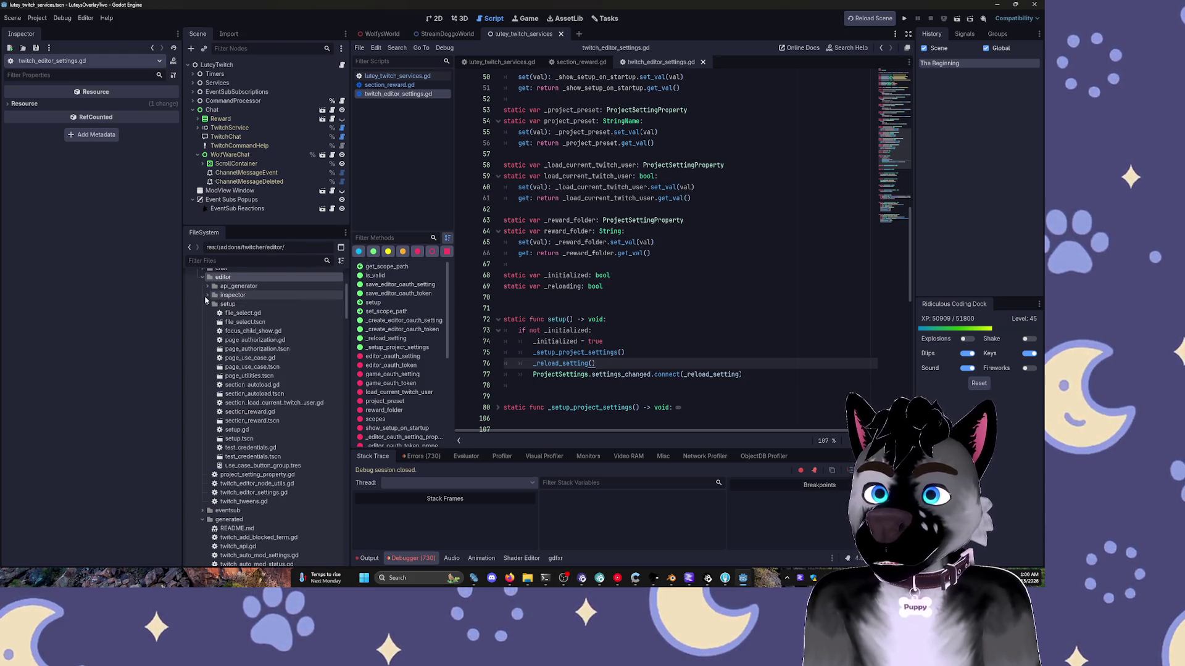
pyautogui.click(203, 278)
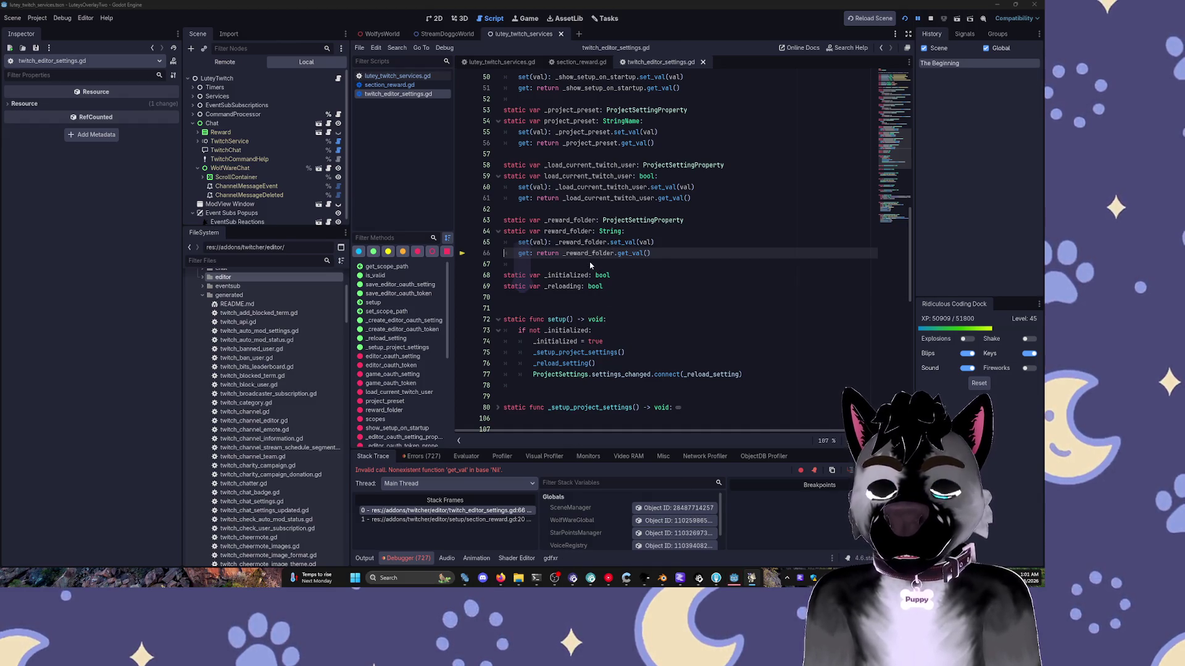
pyautogui.moveTo(738, 572)
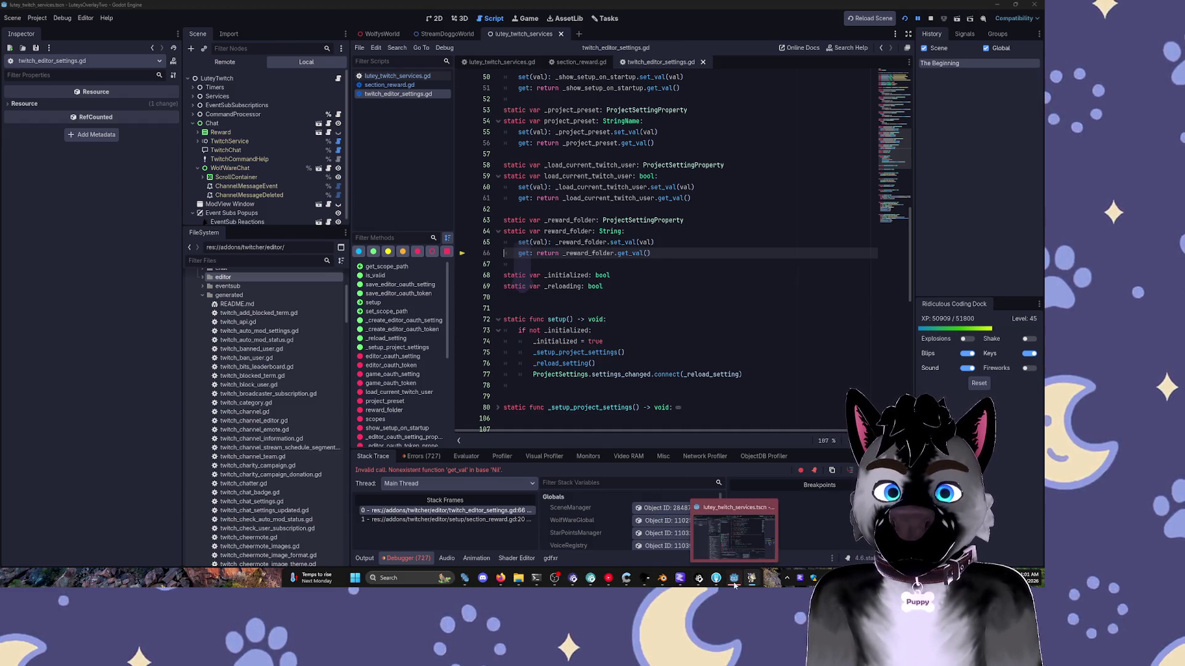
pyautogui.click(770, 506)
pyautogui.click(626, 334)
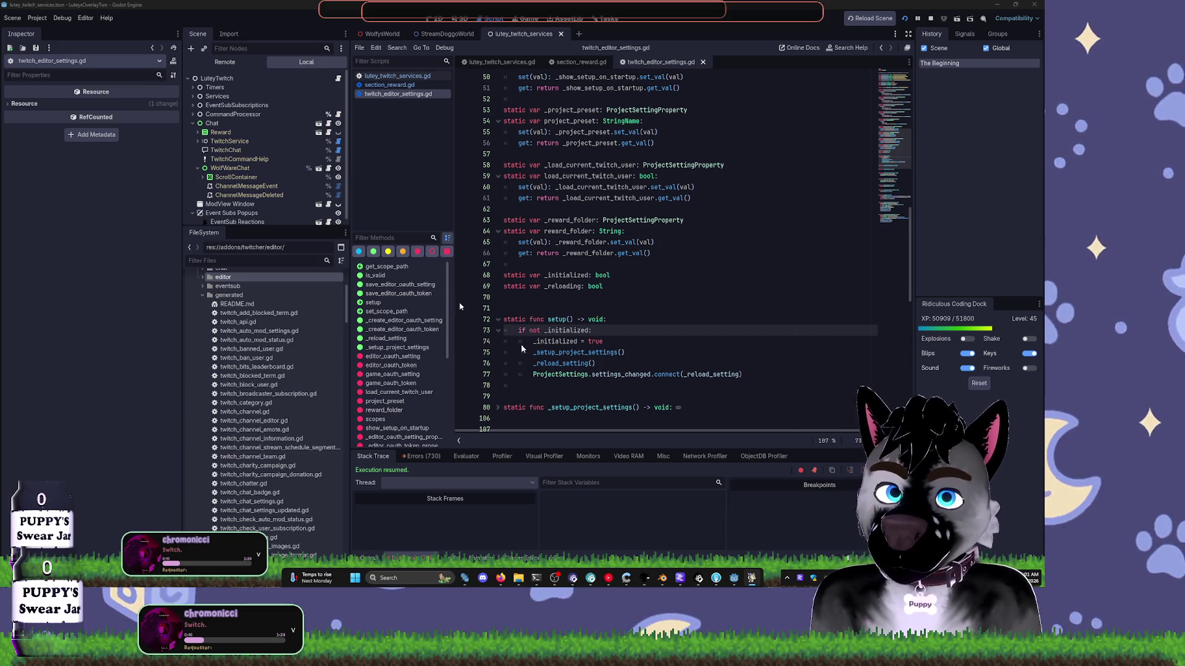
# - Select the TwitchService node and open the project's user data folder from the Project menu
pyautogui.click(533, 320)
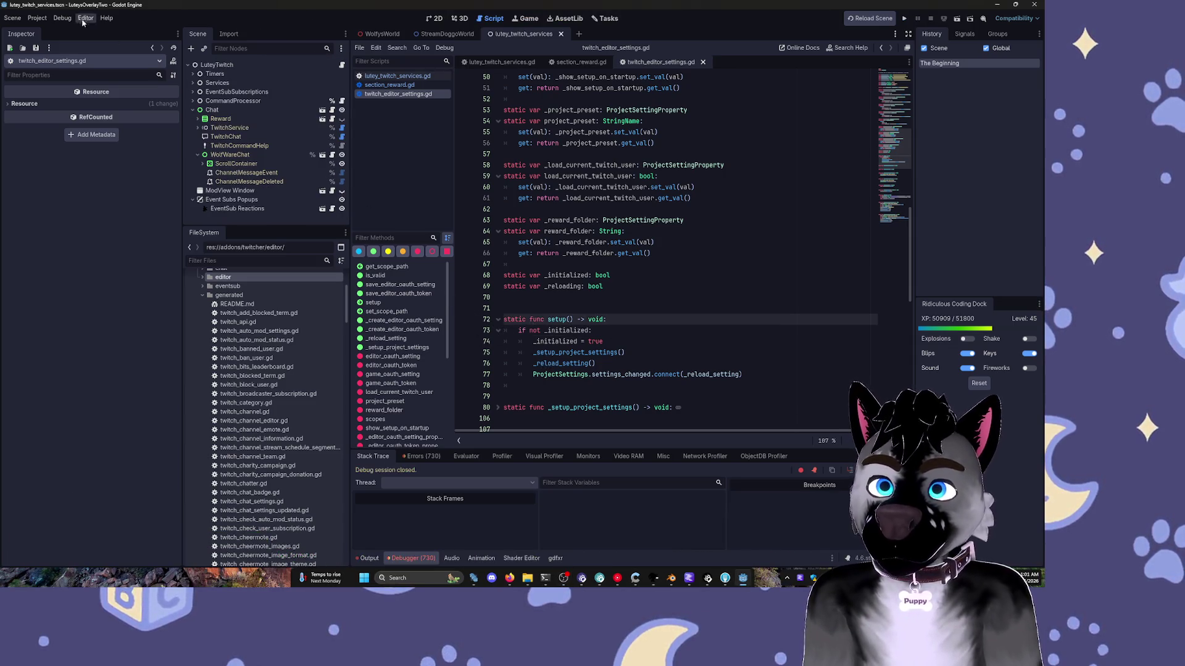
pyautogui.click(37, 18)
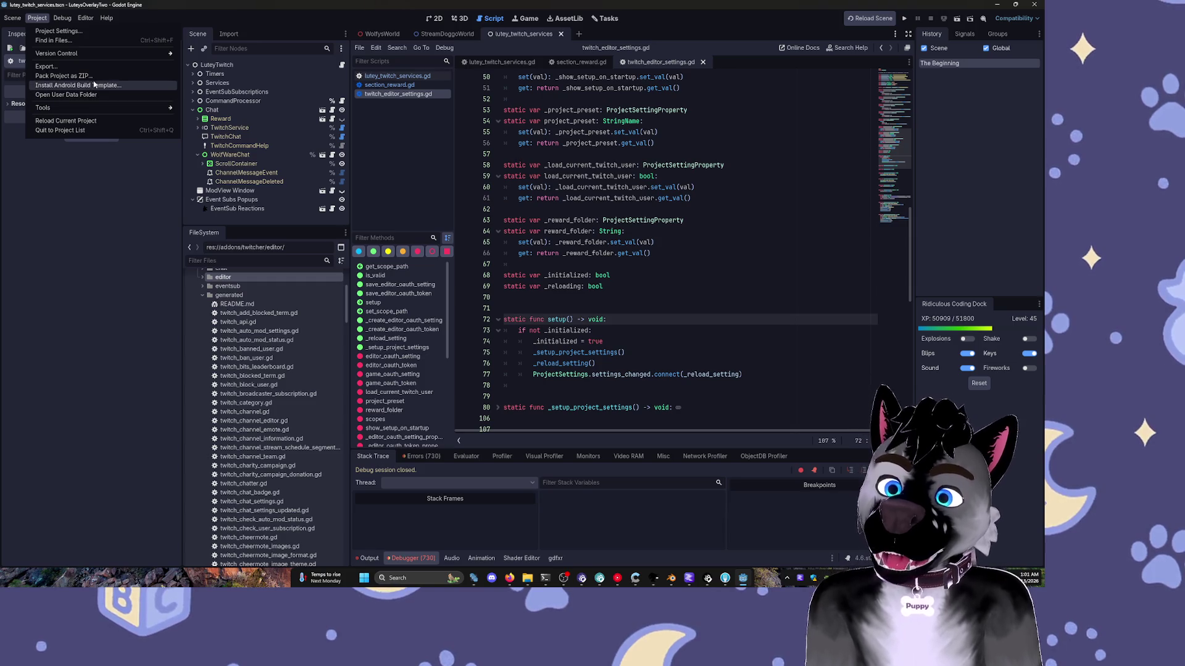
pyautogui.click(247, 209)
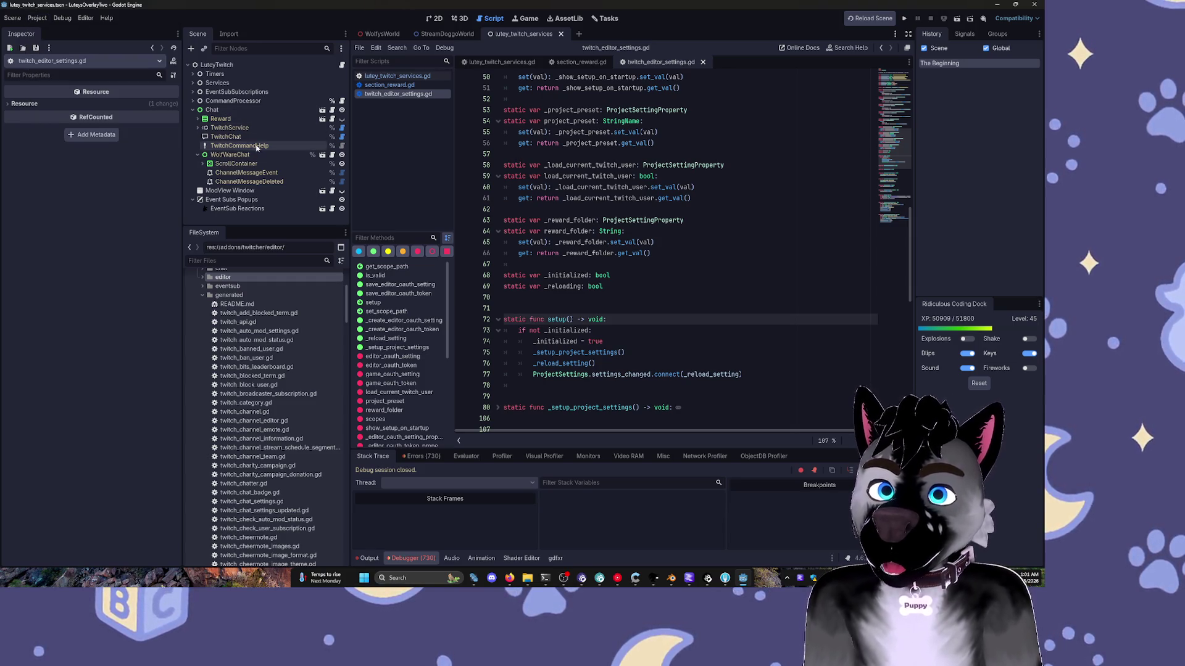
pyautogui.click(244, 129)
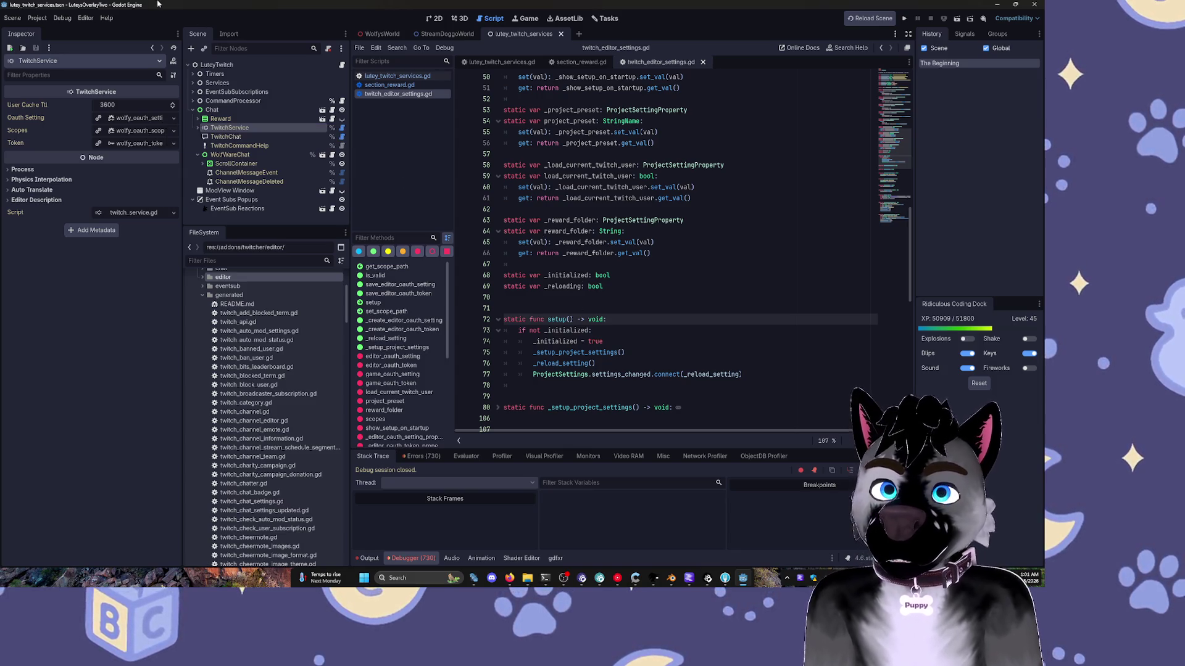
pyautogui.click(62, 18)
pyautogui.click(37, 18)
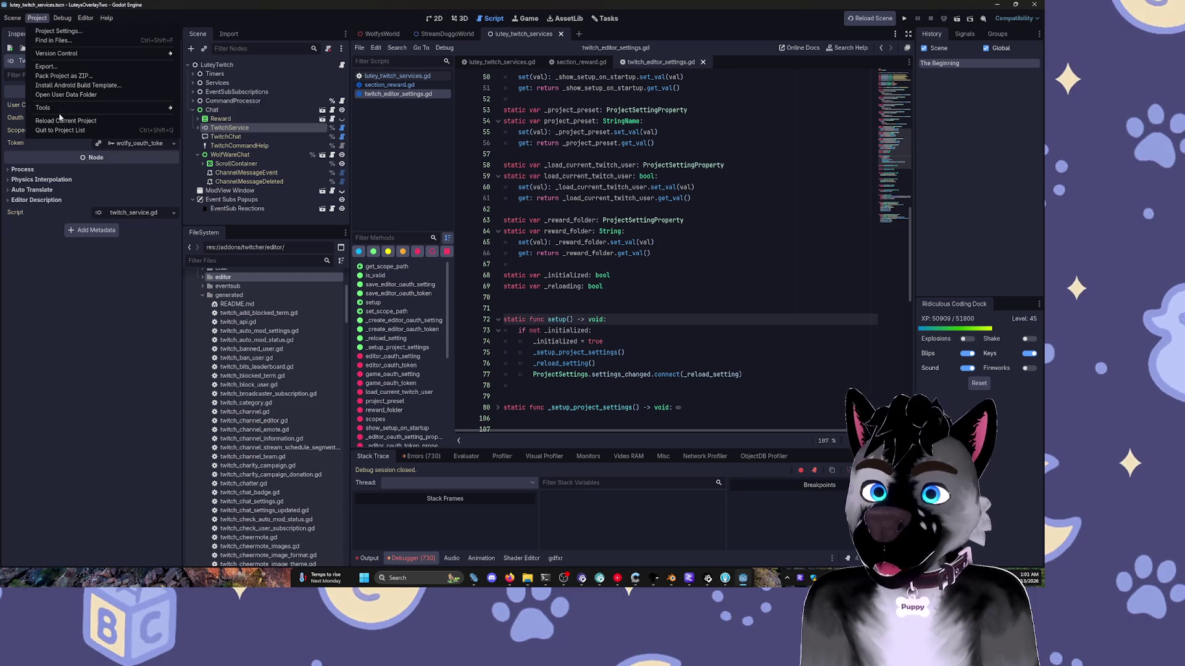
pyautogui.click(69, 95)
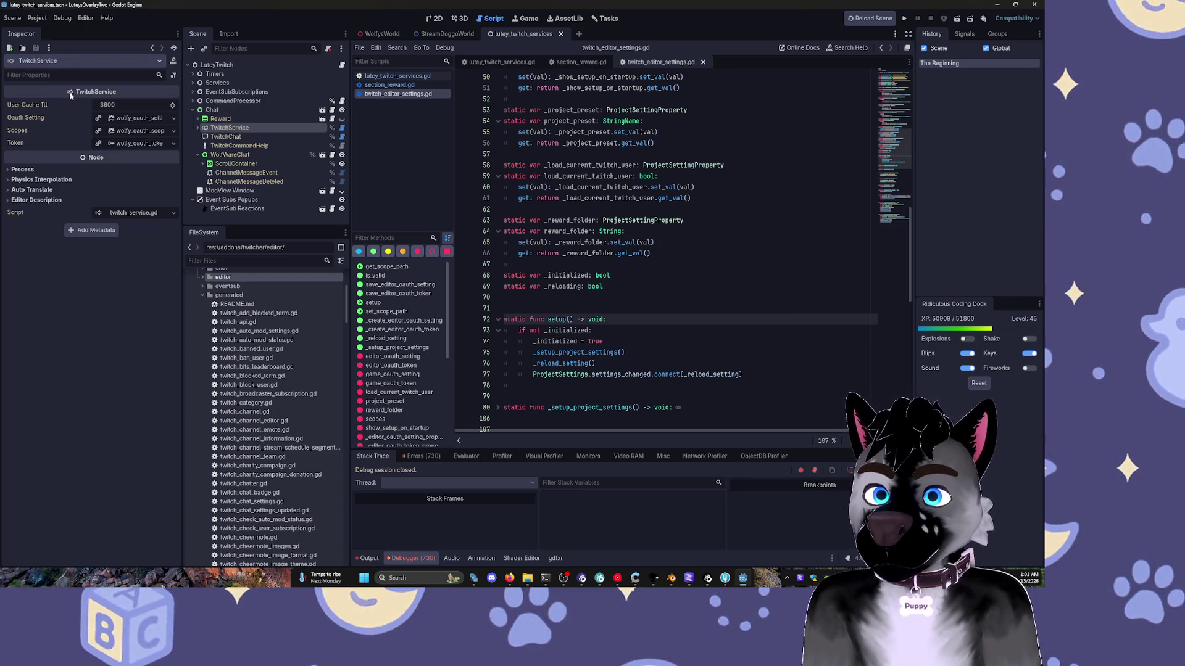